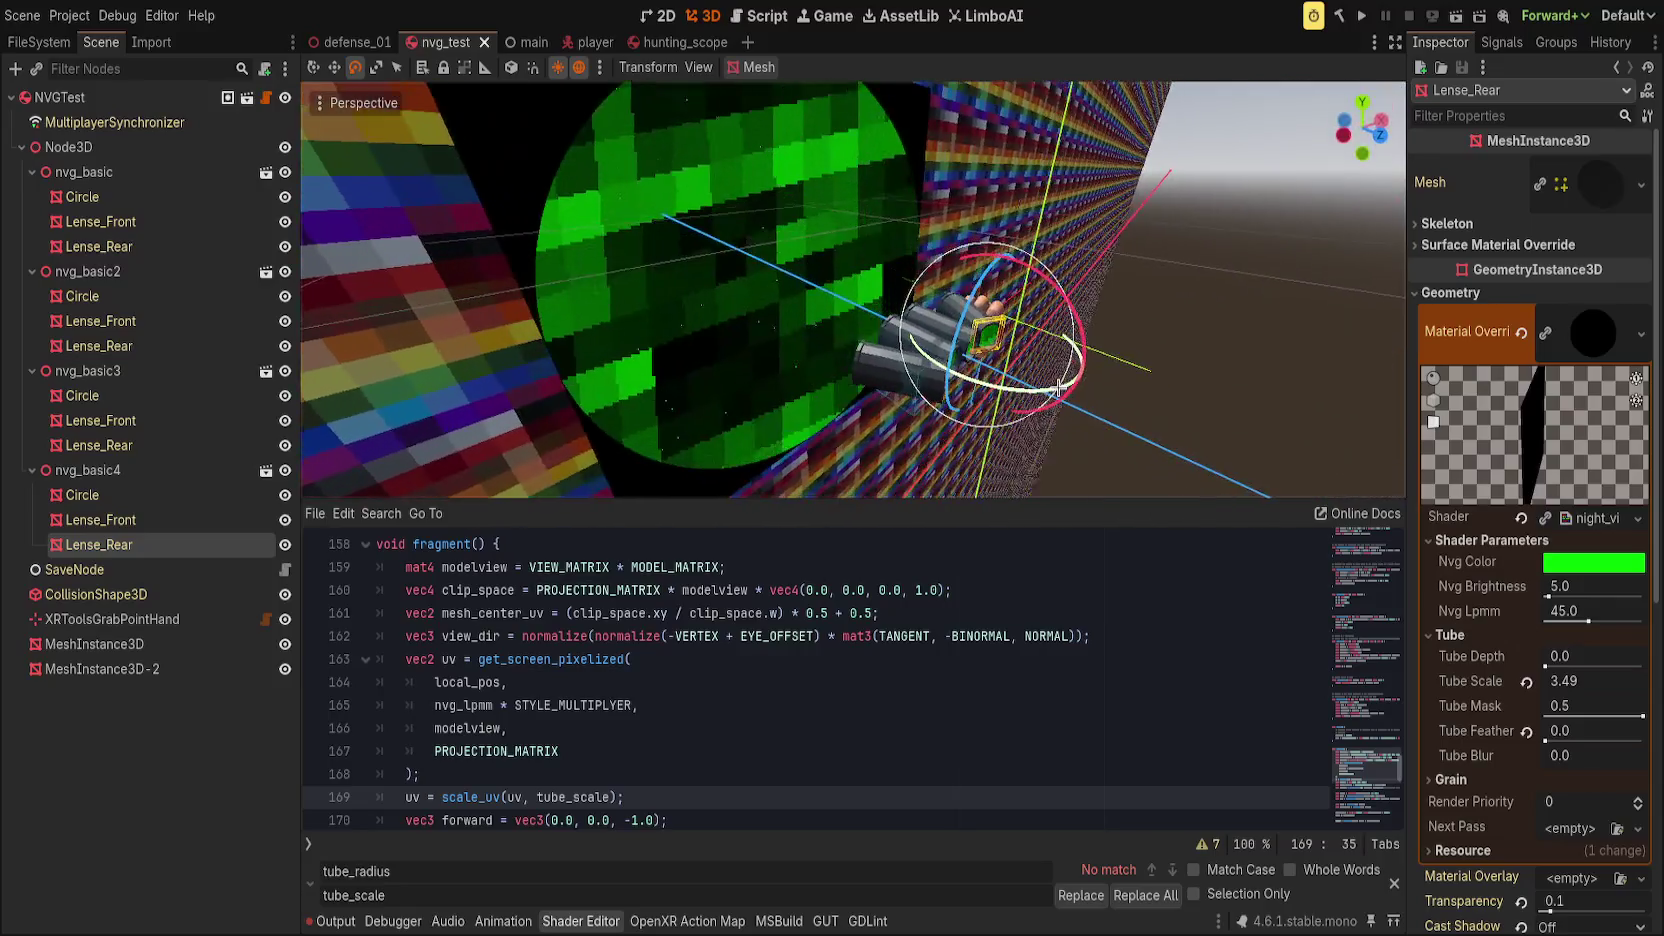
Step: Delete the separate 'uv = scale_uv(uv, tube_scale);' line from the shader
scroll(534, 652, "down", 2)
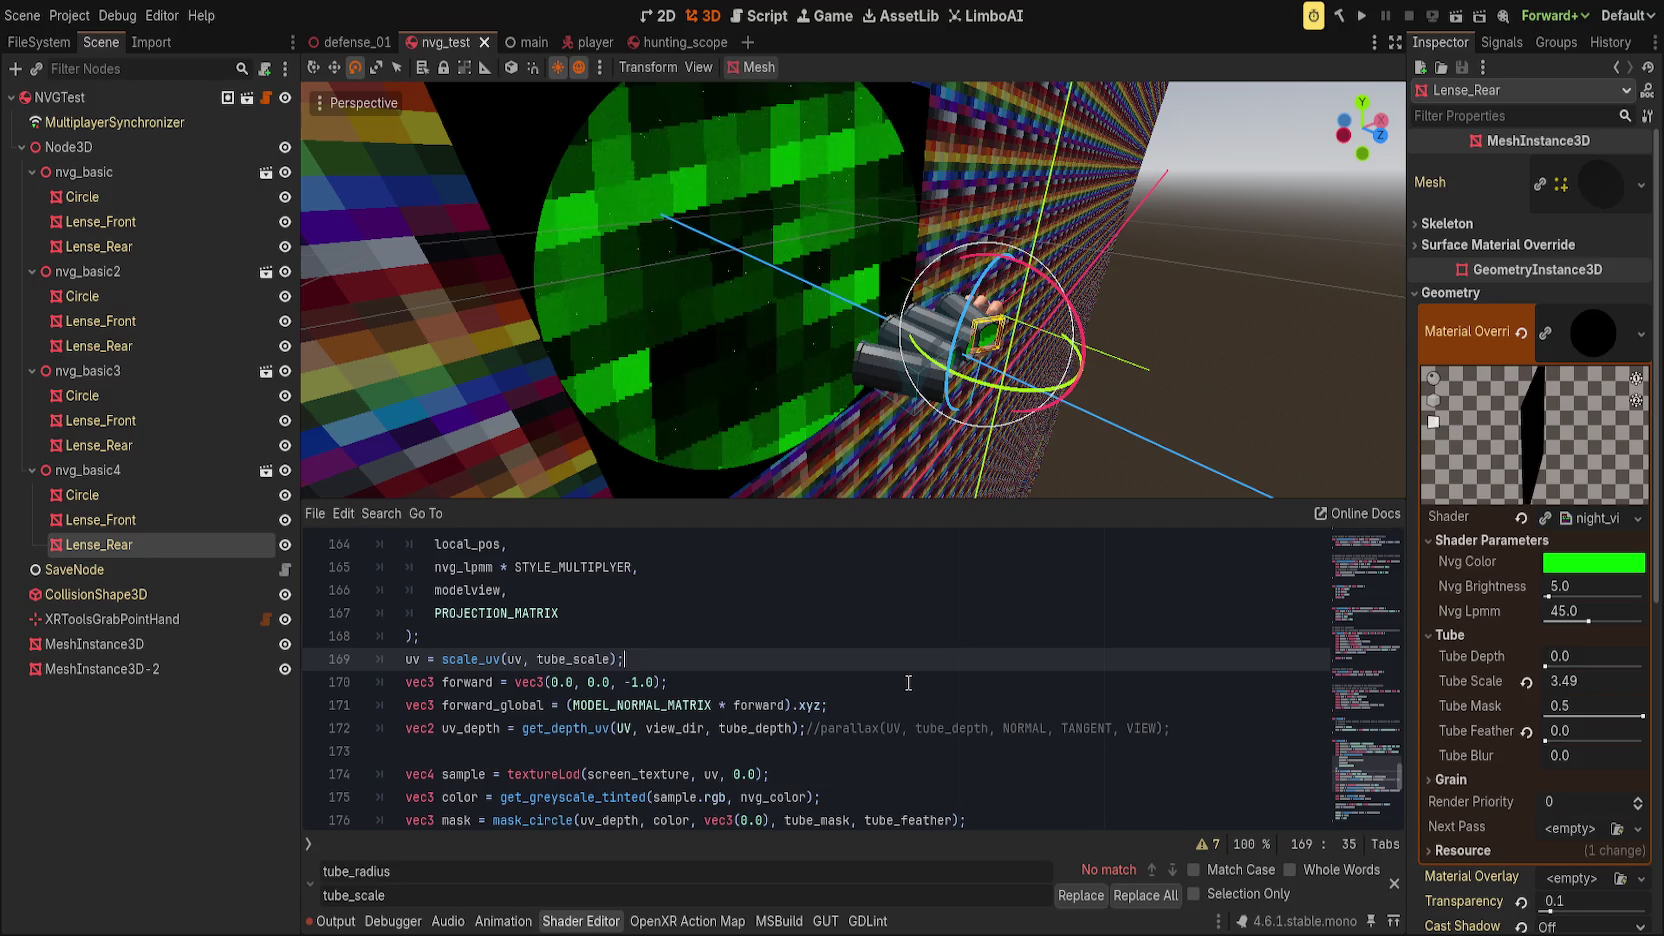
key("Delete")
key("Delete")
type("UV")
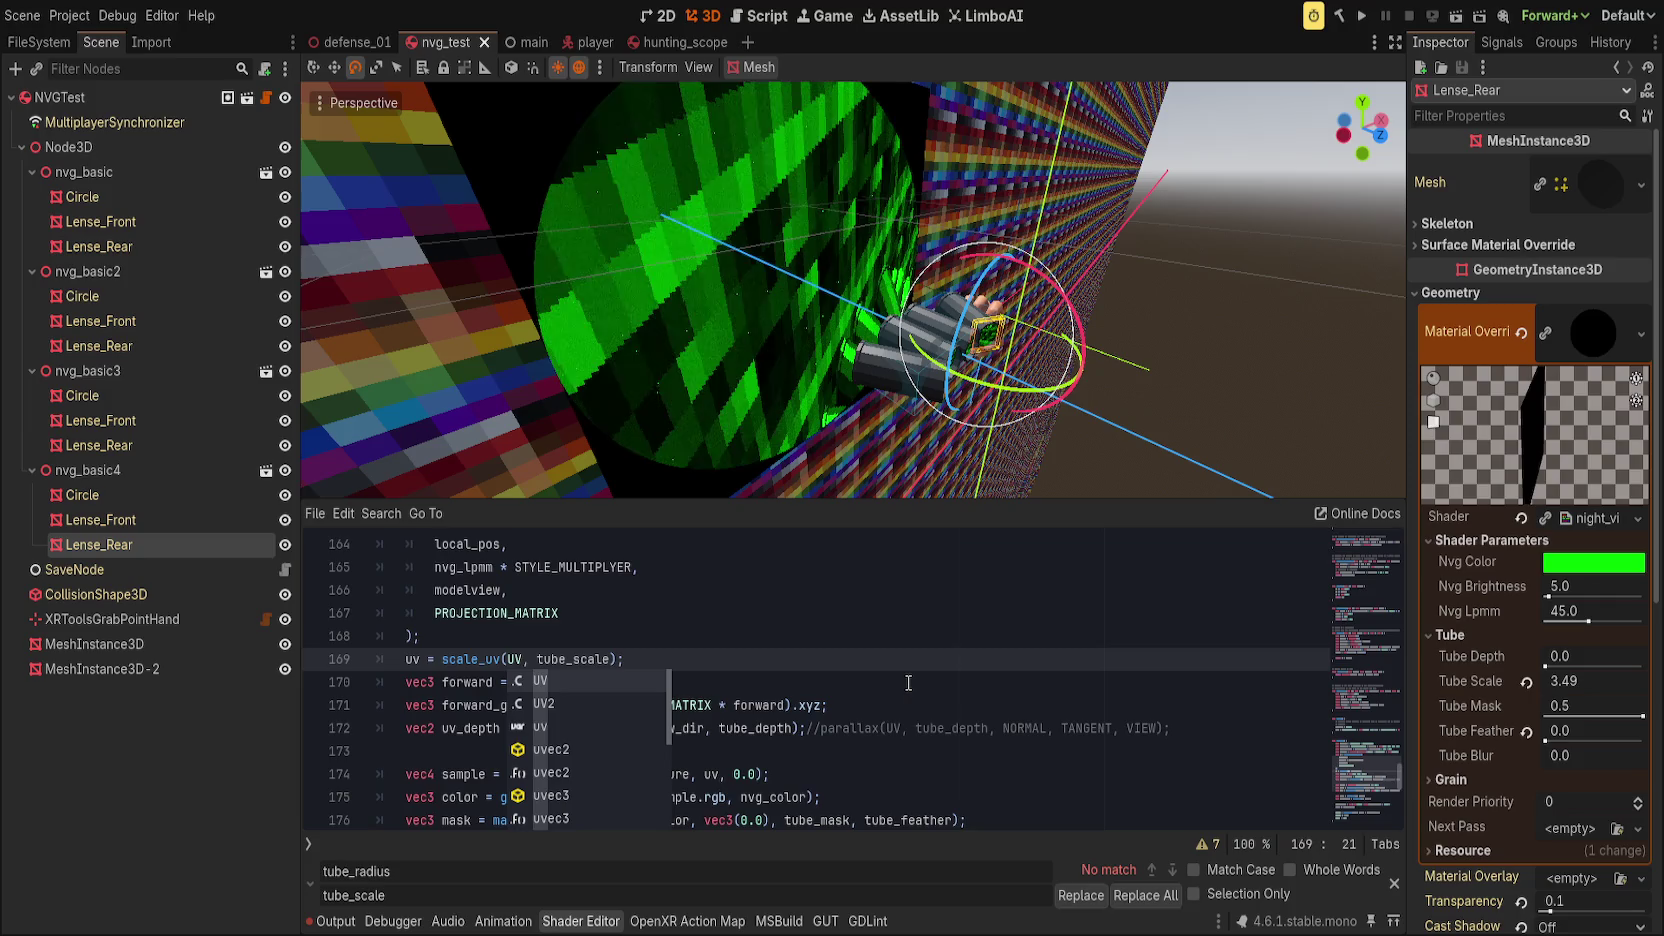
key("ctrl+z")
key("ctrl+z")
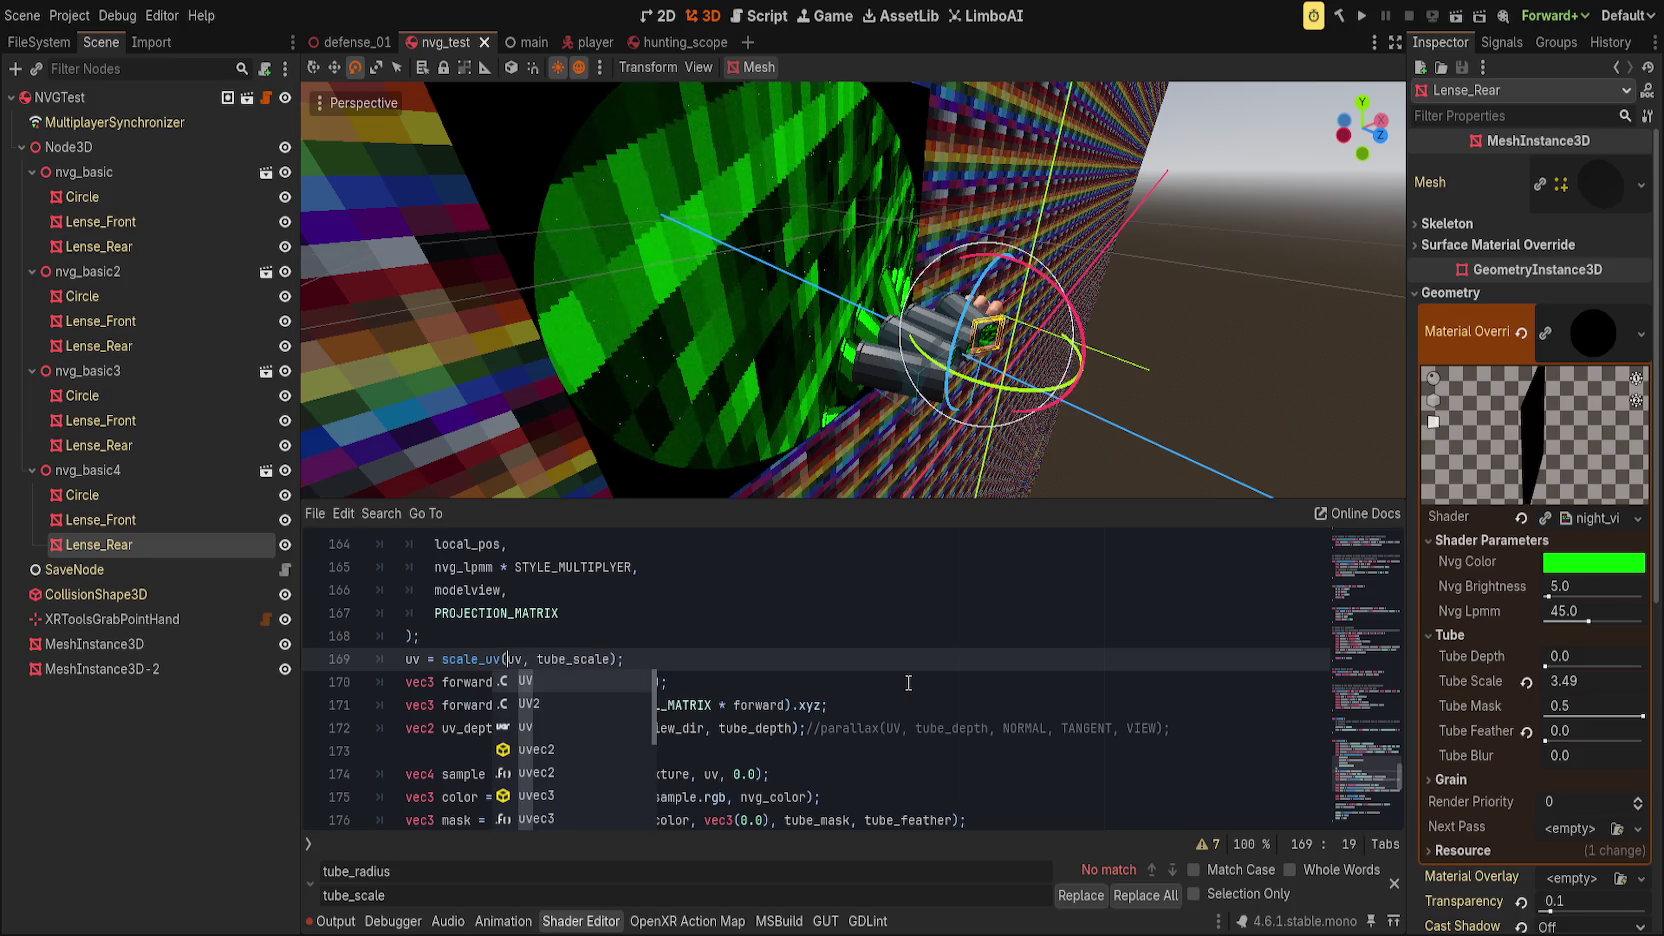
key("ctrl+Left")
key("End")
key("BackSpace")
key("BackSpace")
key("BackSpace")
Step: Pass scale_uv(UV, tube_scale) into get_depth_uv on line 171 and save
key("Down")
key("Down")
key("Down")
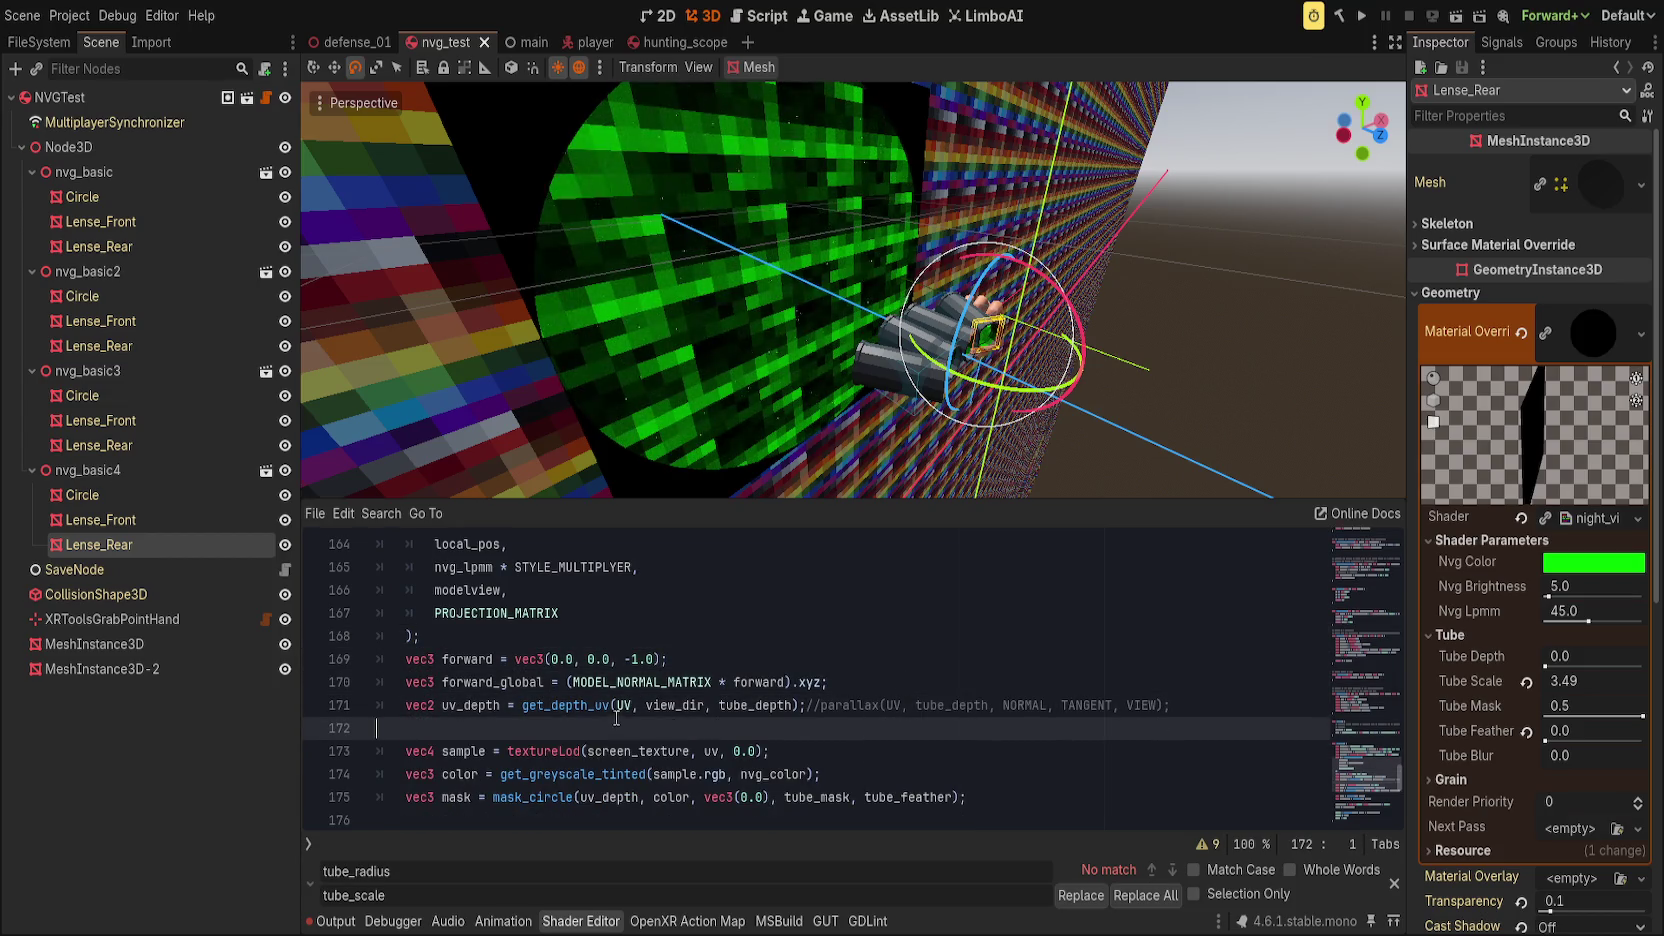
left_click(619, 706)
type("scale_uv(")
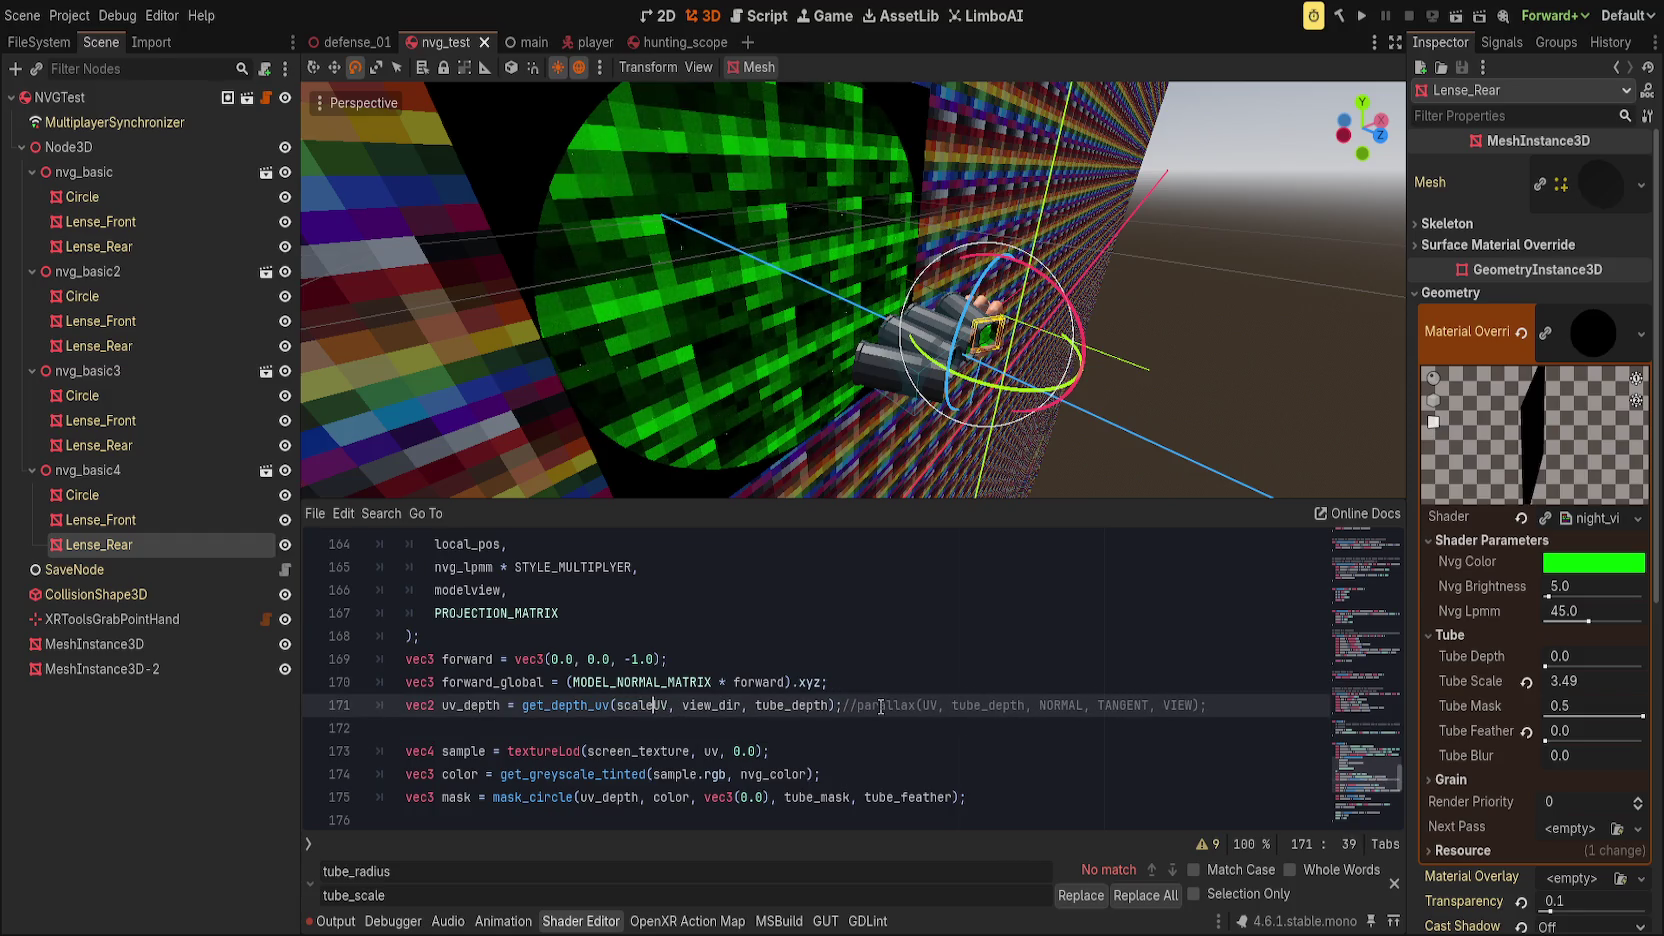
key("Right")
key("Right")
type(", nvg_")
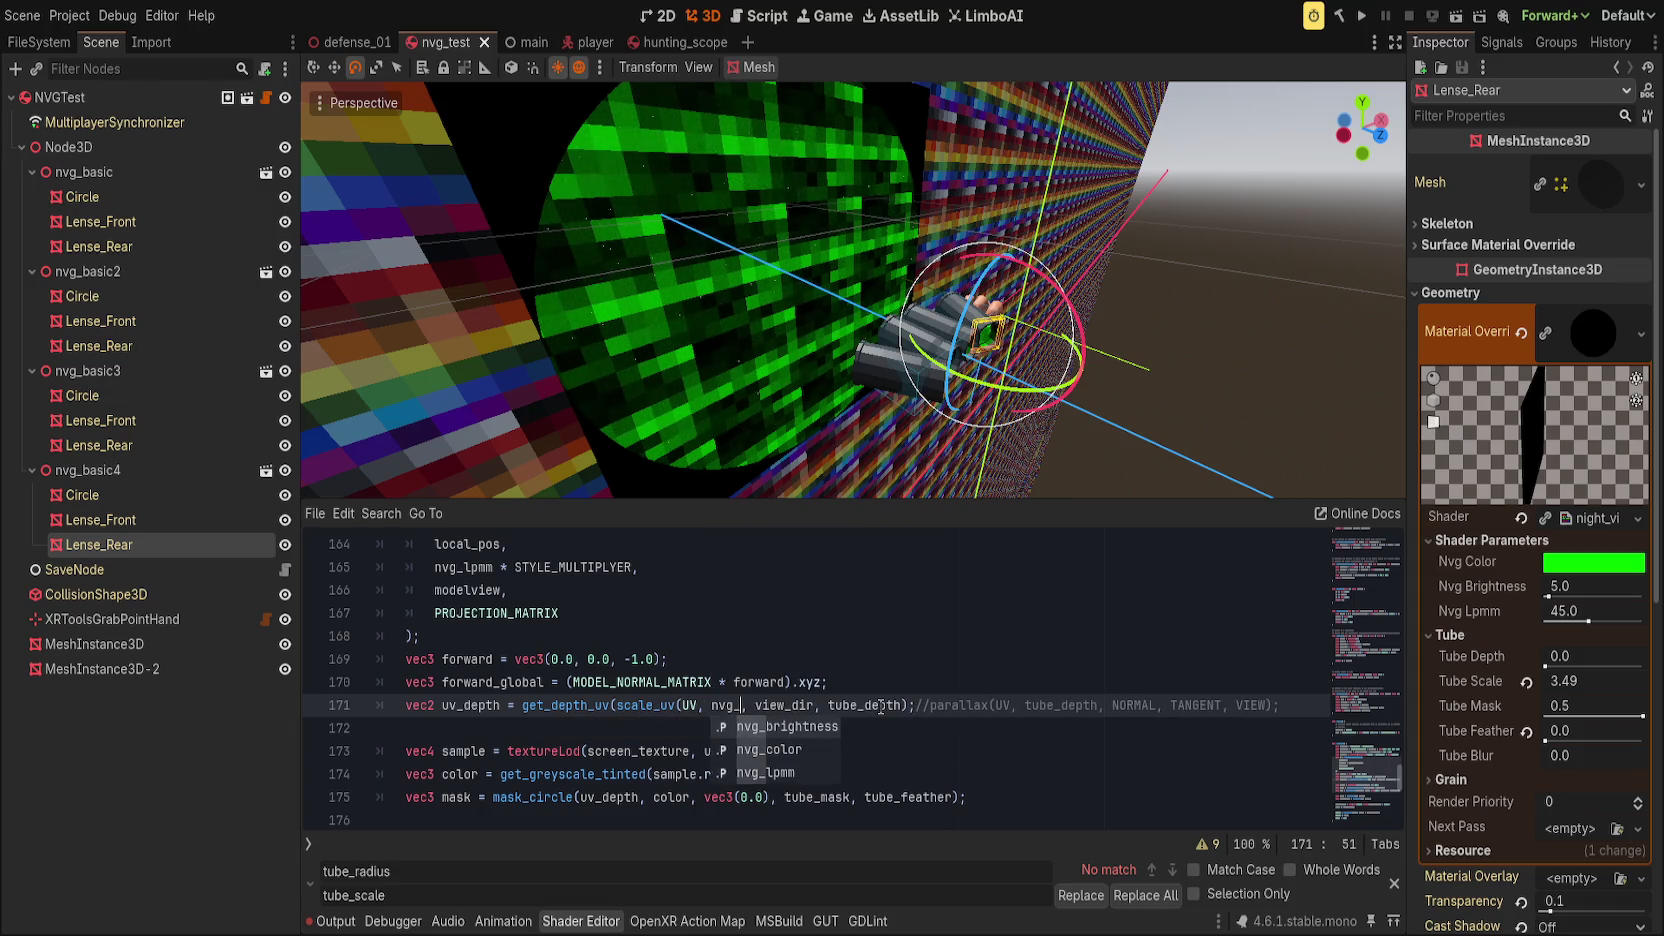
key("BackSpace")
key("BackSpace")
key("BackSpace")
type("tube_scale")
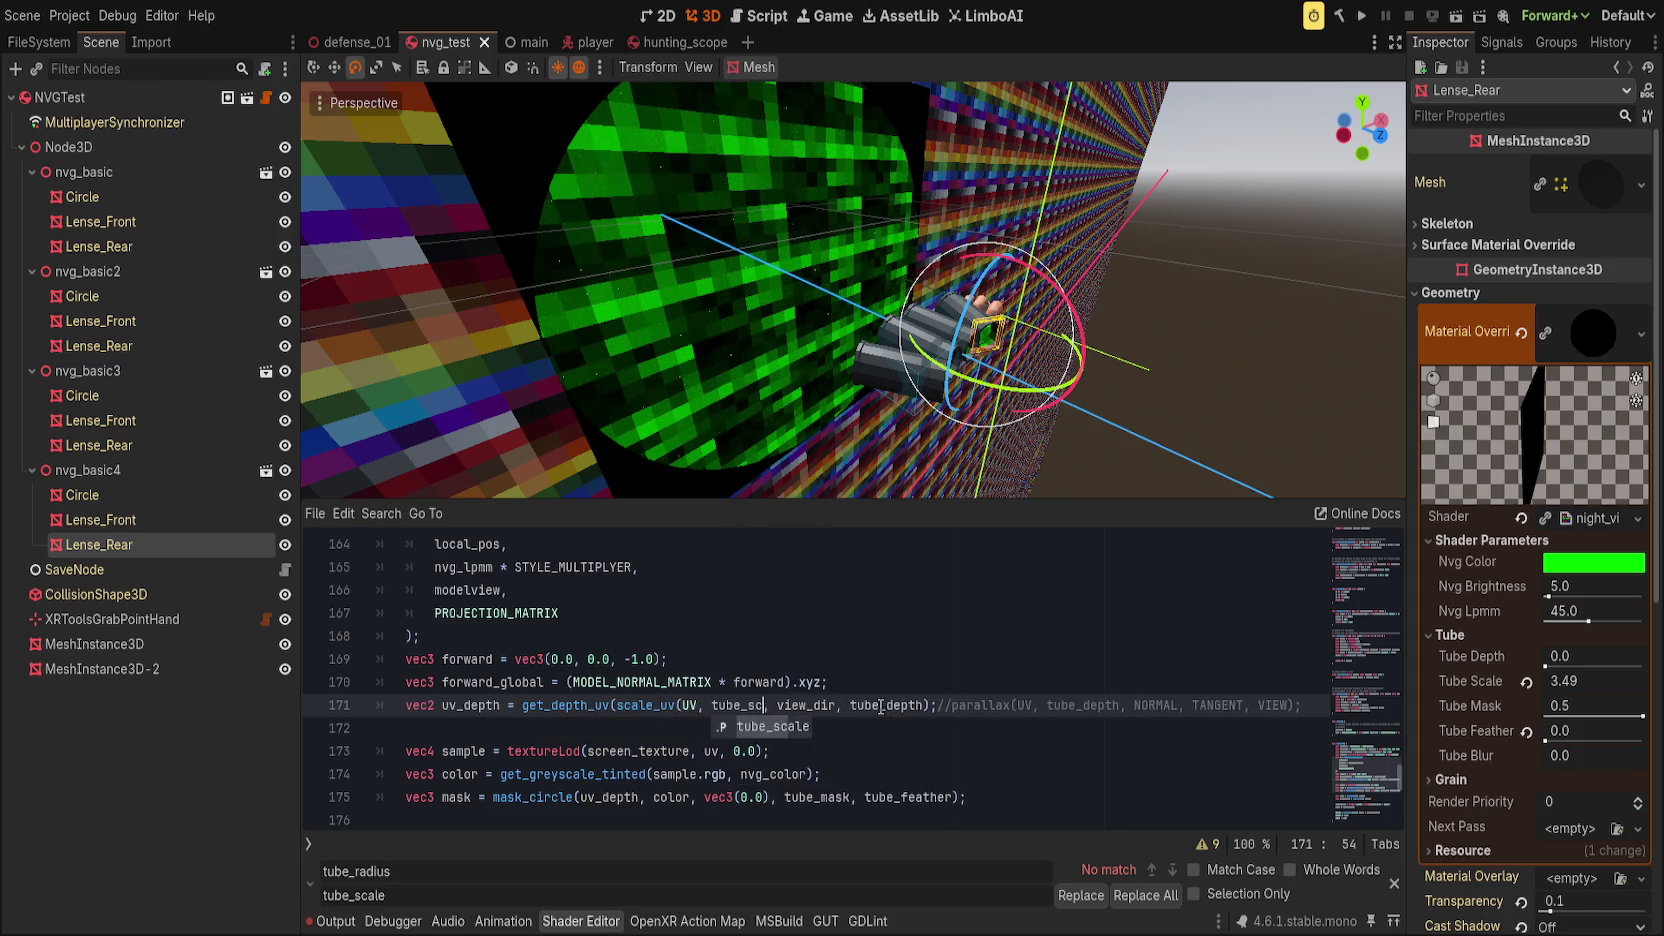
type(")")
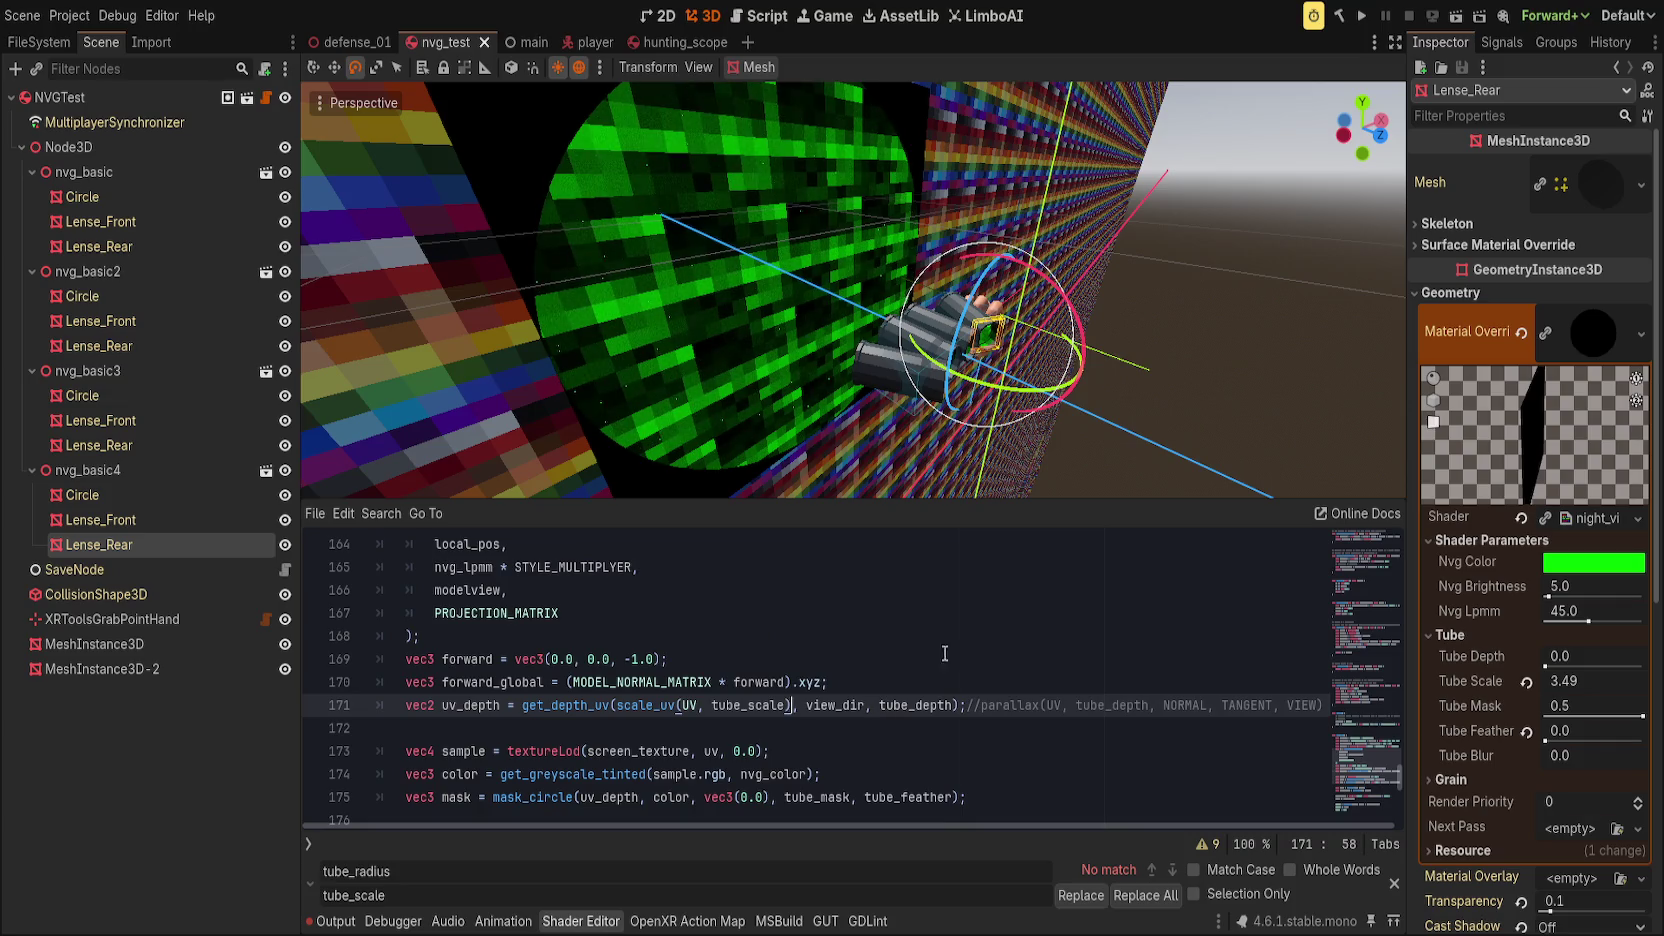
key("ctrl+s")
left_click_drag(760, 340, 659, 347)
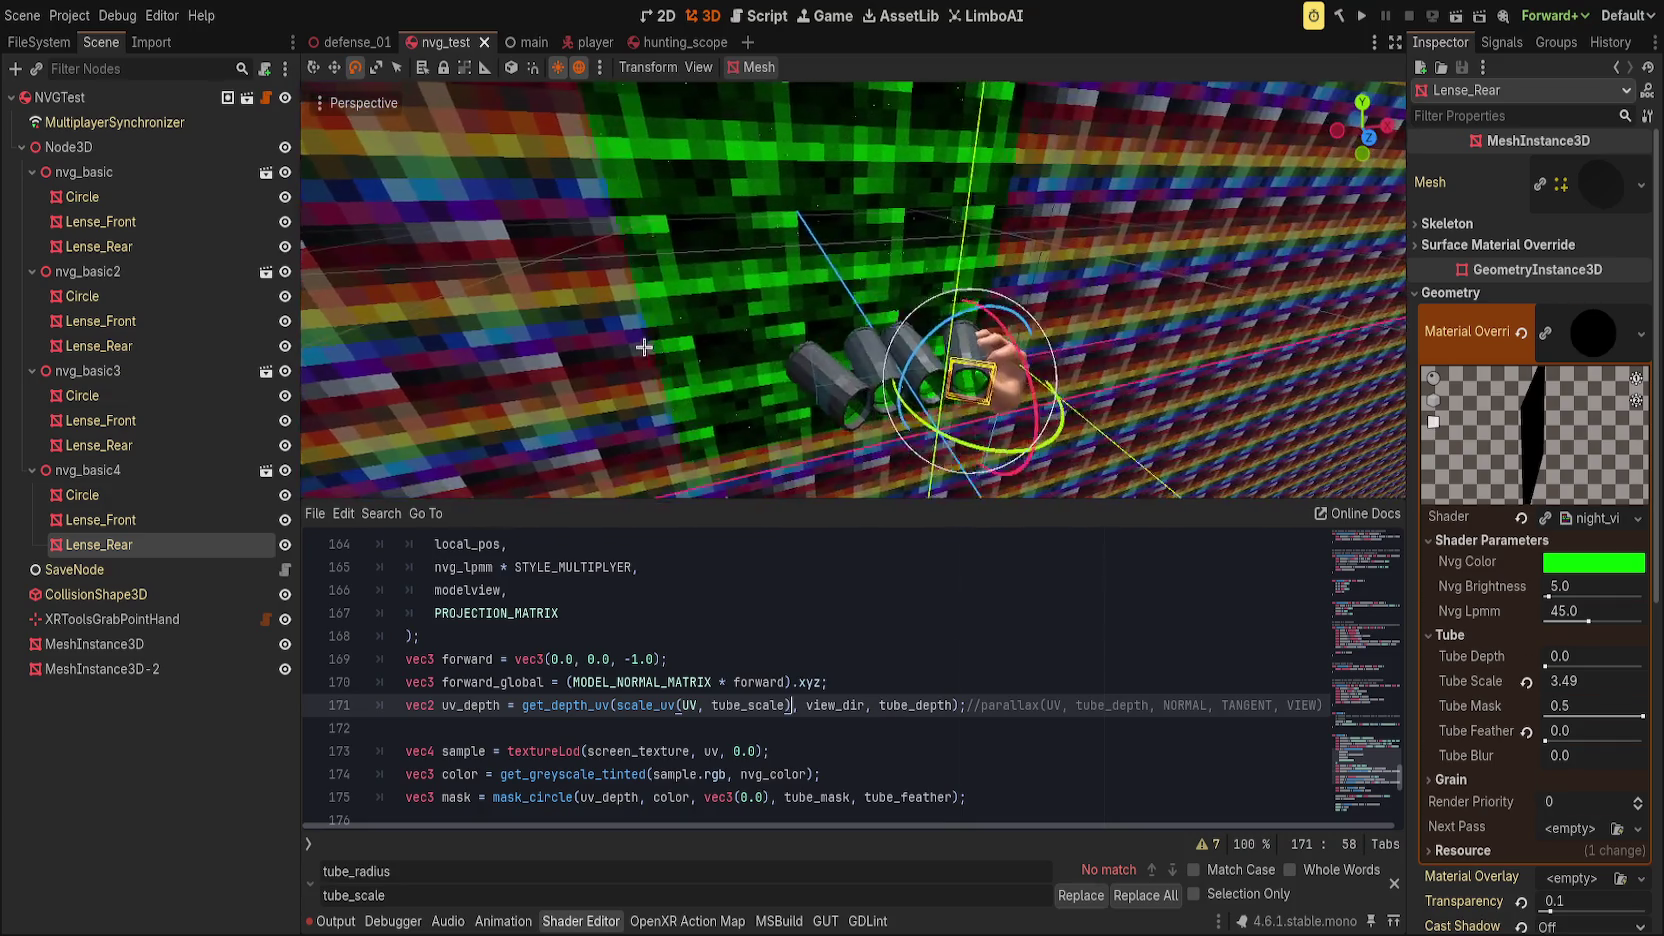
Step: Reset Tube Scale, then try values such as 0.57 while orbiting around the lens tubes
left_click(1526, 681)
mouse_move(1562, 682)
left_mouse_down()
mouse_move(1520, 682)
mouse_move(1600, 682)
mouse_move(1455, 682)
mouse_move(1610, 655)
mouse_move(1575, 681)
mouse_move(1620, 681)
left_mouse_up()
scroll(1400, 491, "up", 3)
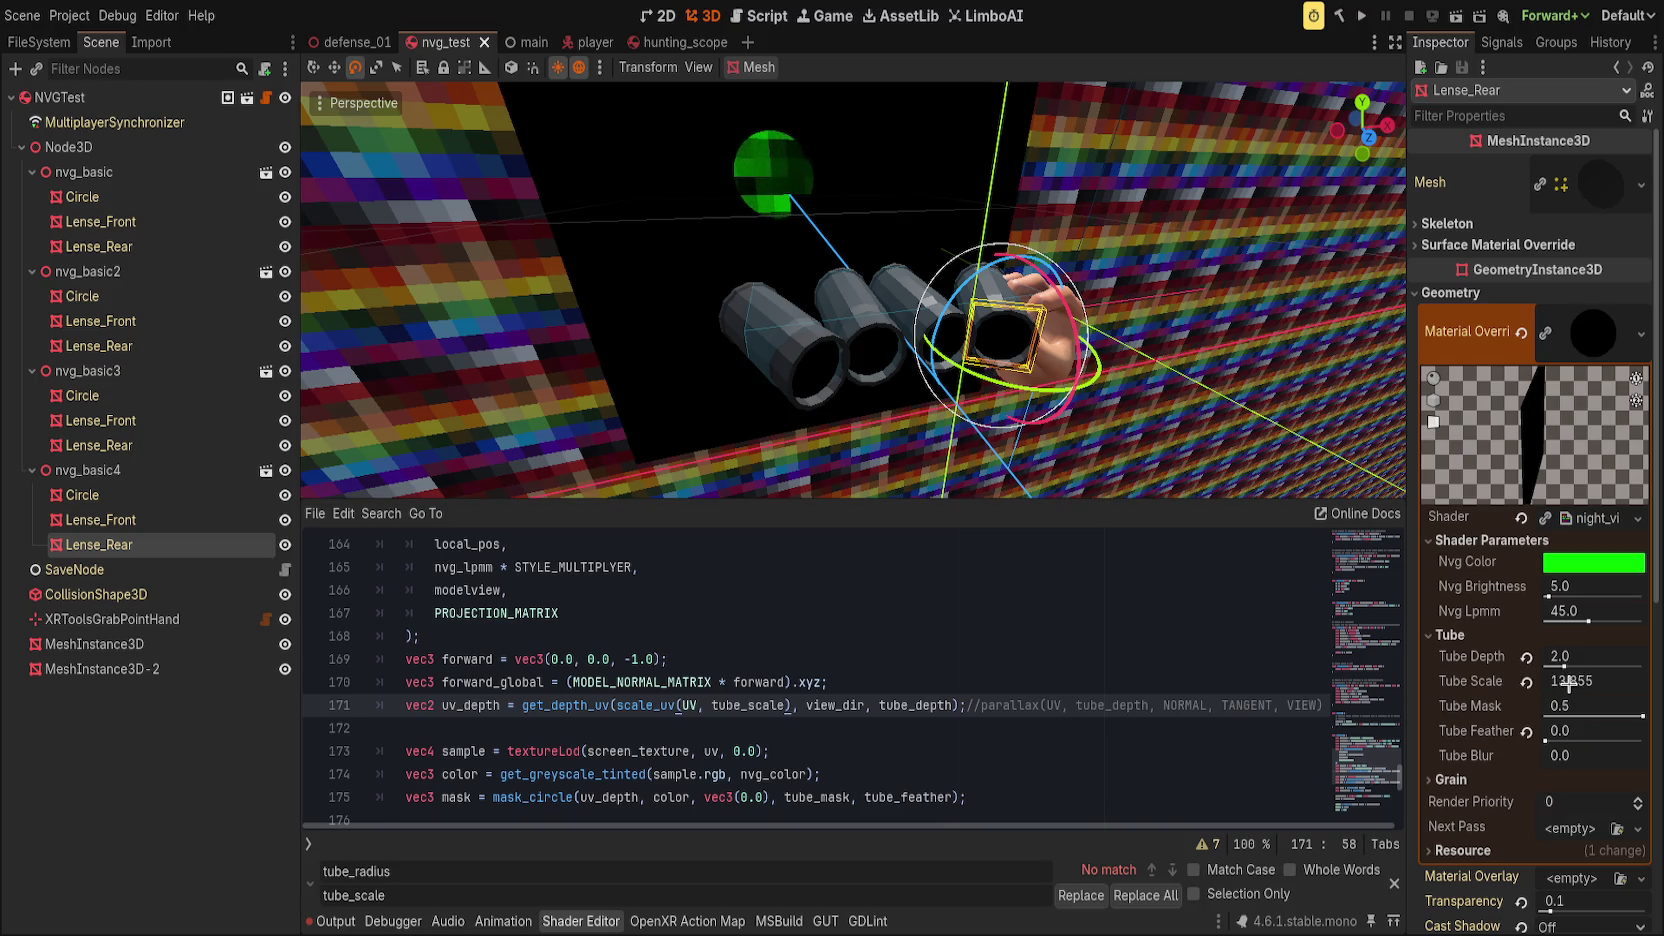
scroll(1000, 208, "down", 2)
scroll(1000, 208, "up", 5)
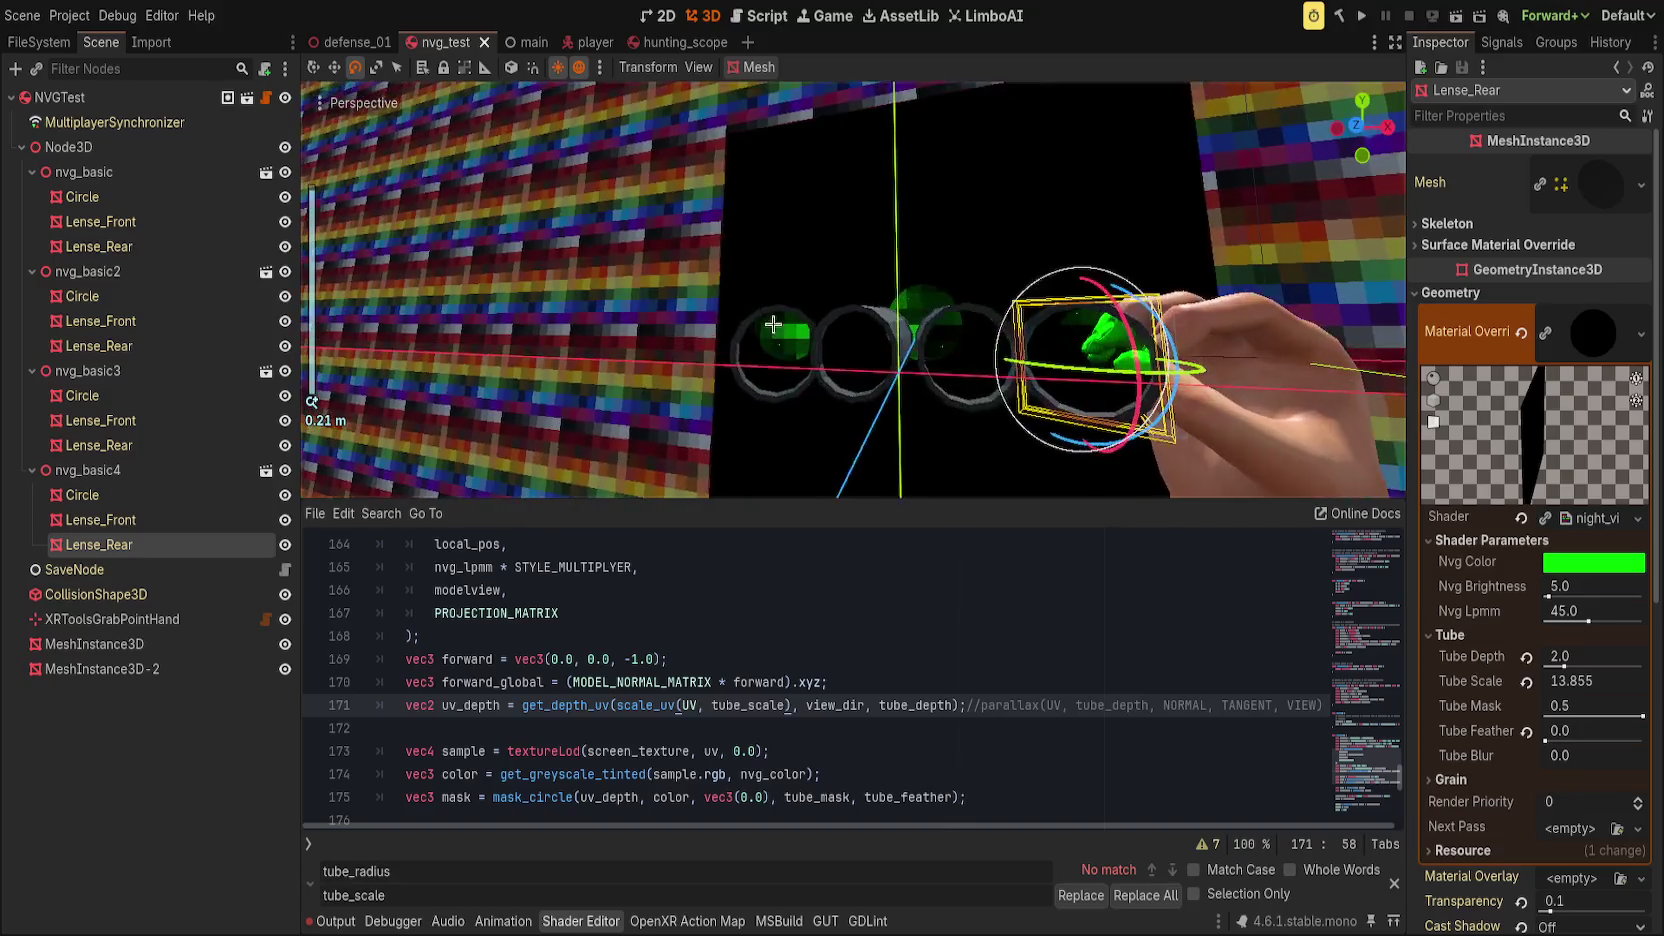
mouse_move(893, 318)
left_mouse_down()
mouse_move(1025, 252)
mouse_move(851, 260)
mouse_move(958, 260)
left_mouse_up()
scroll(958, 260, "down", 1)
mouse_move(881, 376)
left_mouse_down()
mouse_move(1010, 401)
mouse_move(990, 400)
mouse_move(1033, 441)
left_mouse_up()
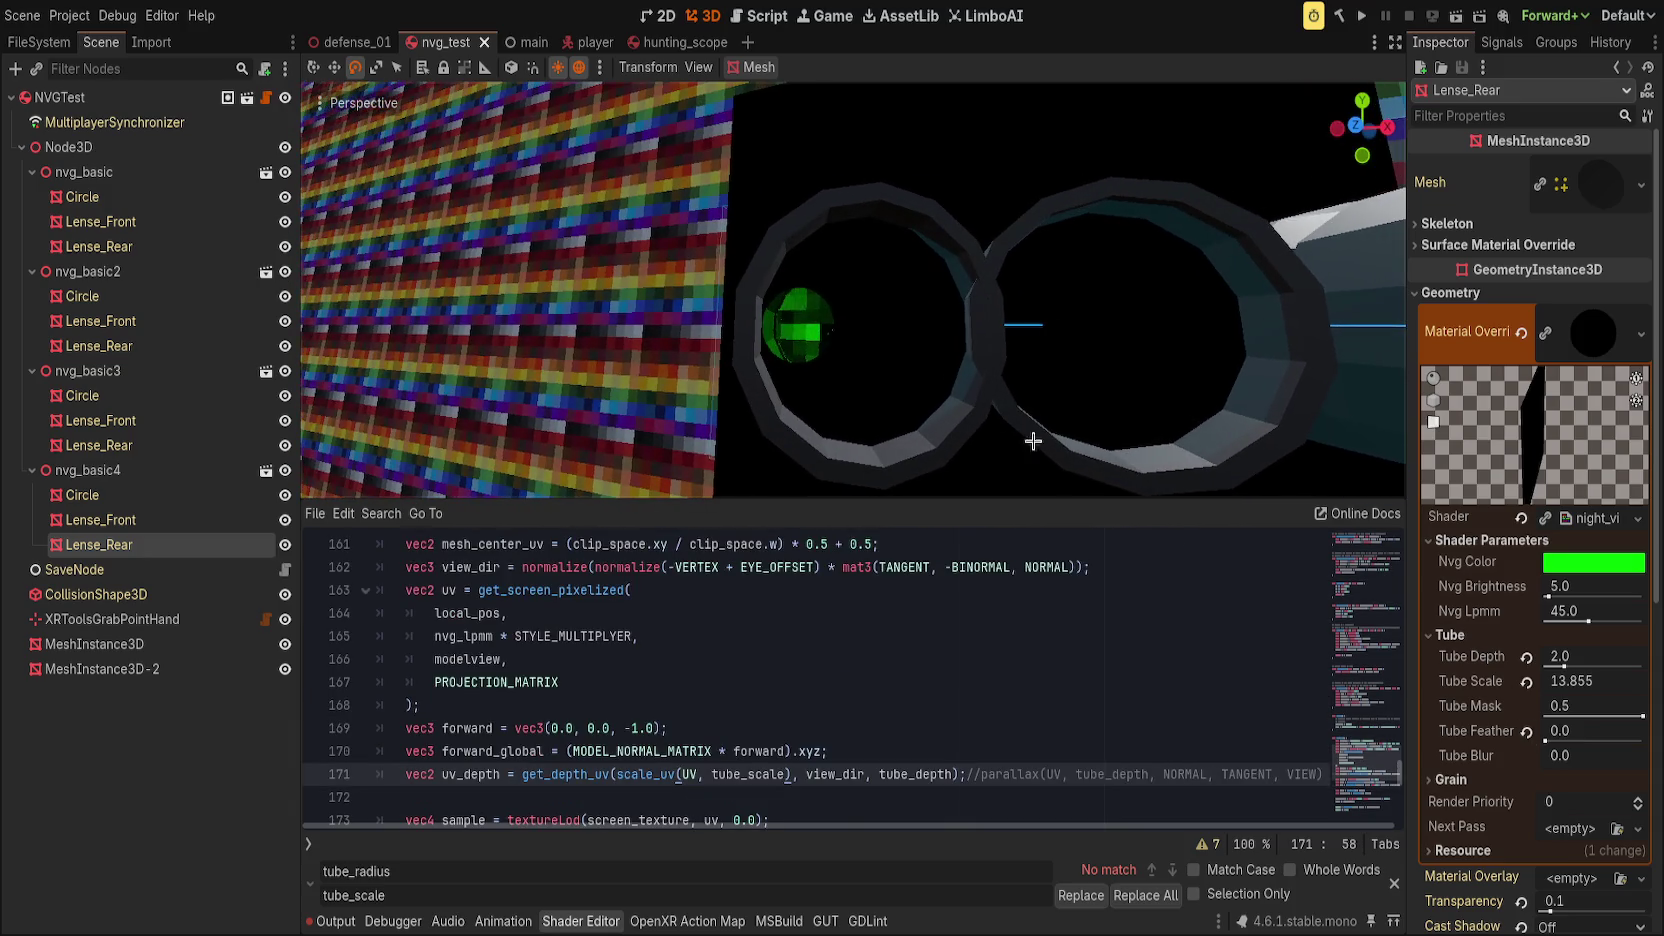
Step: Reset Tube Scale from 13.855, sweep it down to -0.29, then return it to 1.0
left_click(1525, 681)
mouse_move(1387, 604)
left_mouse_down()
mouse_move(1051, 438)
mouse_move(1021, 457)
mouse_move(1132, 497)
left_mouse_up()
mouse_move(1598, 679)
left_mouse_down()
mouse_move(1617, 679)
mouse_move(1469, 679)
left_mouse_up()
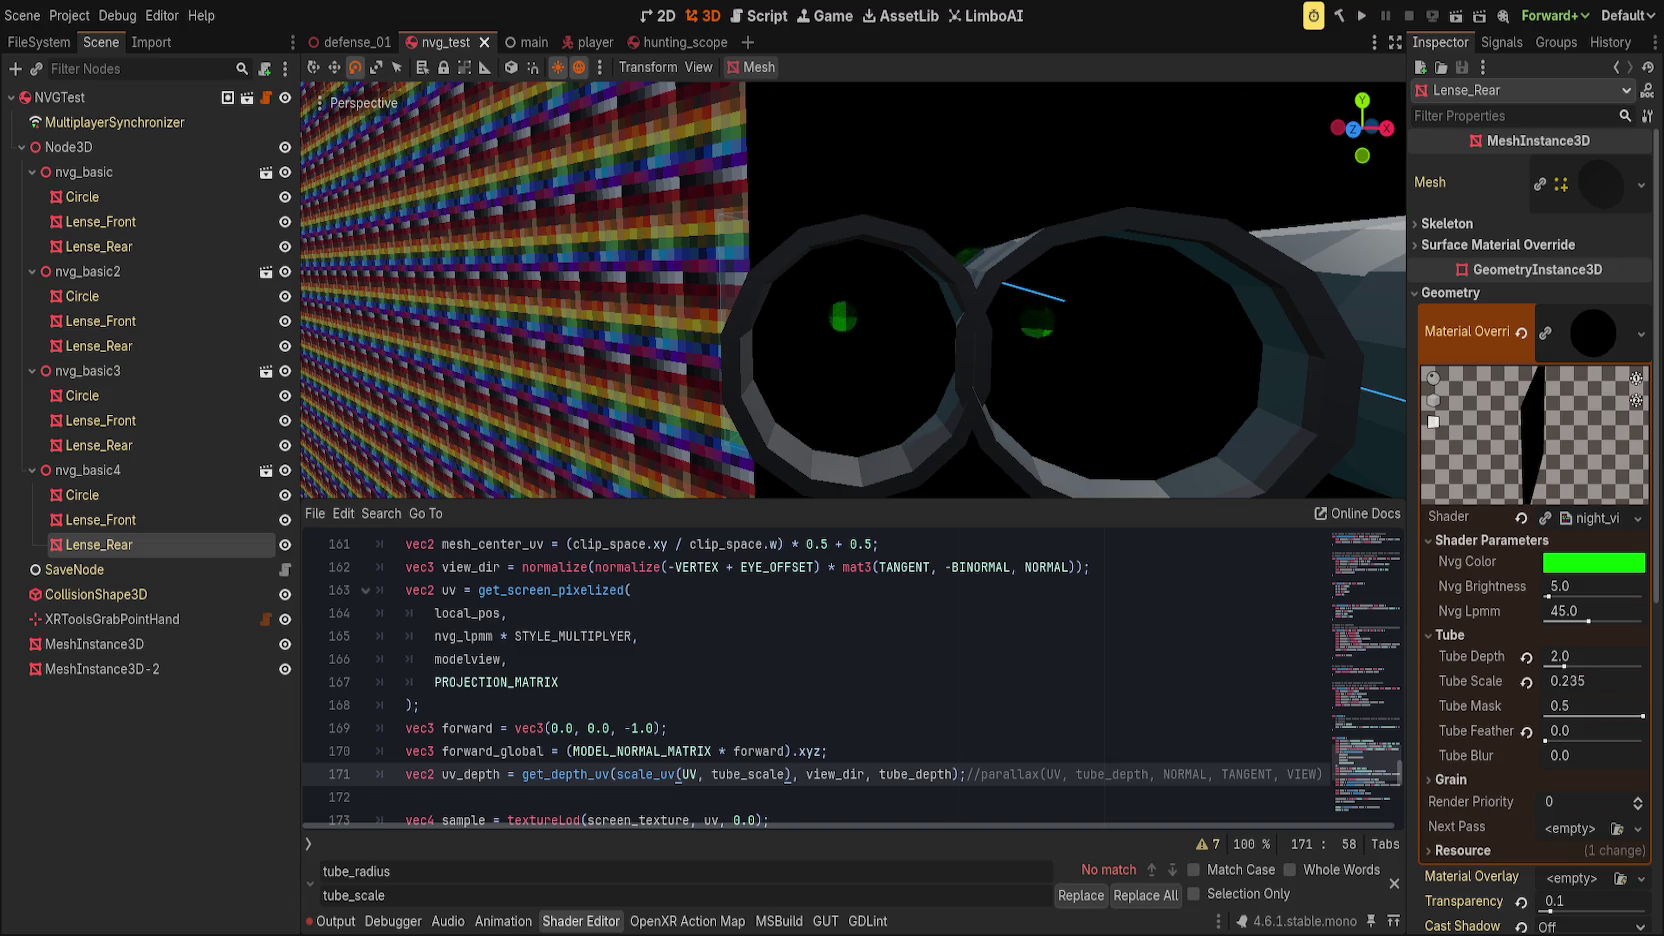
left_click(1525, 681)
scroll(837, 671, "down", 1)
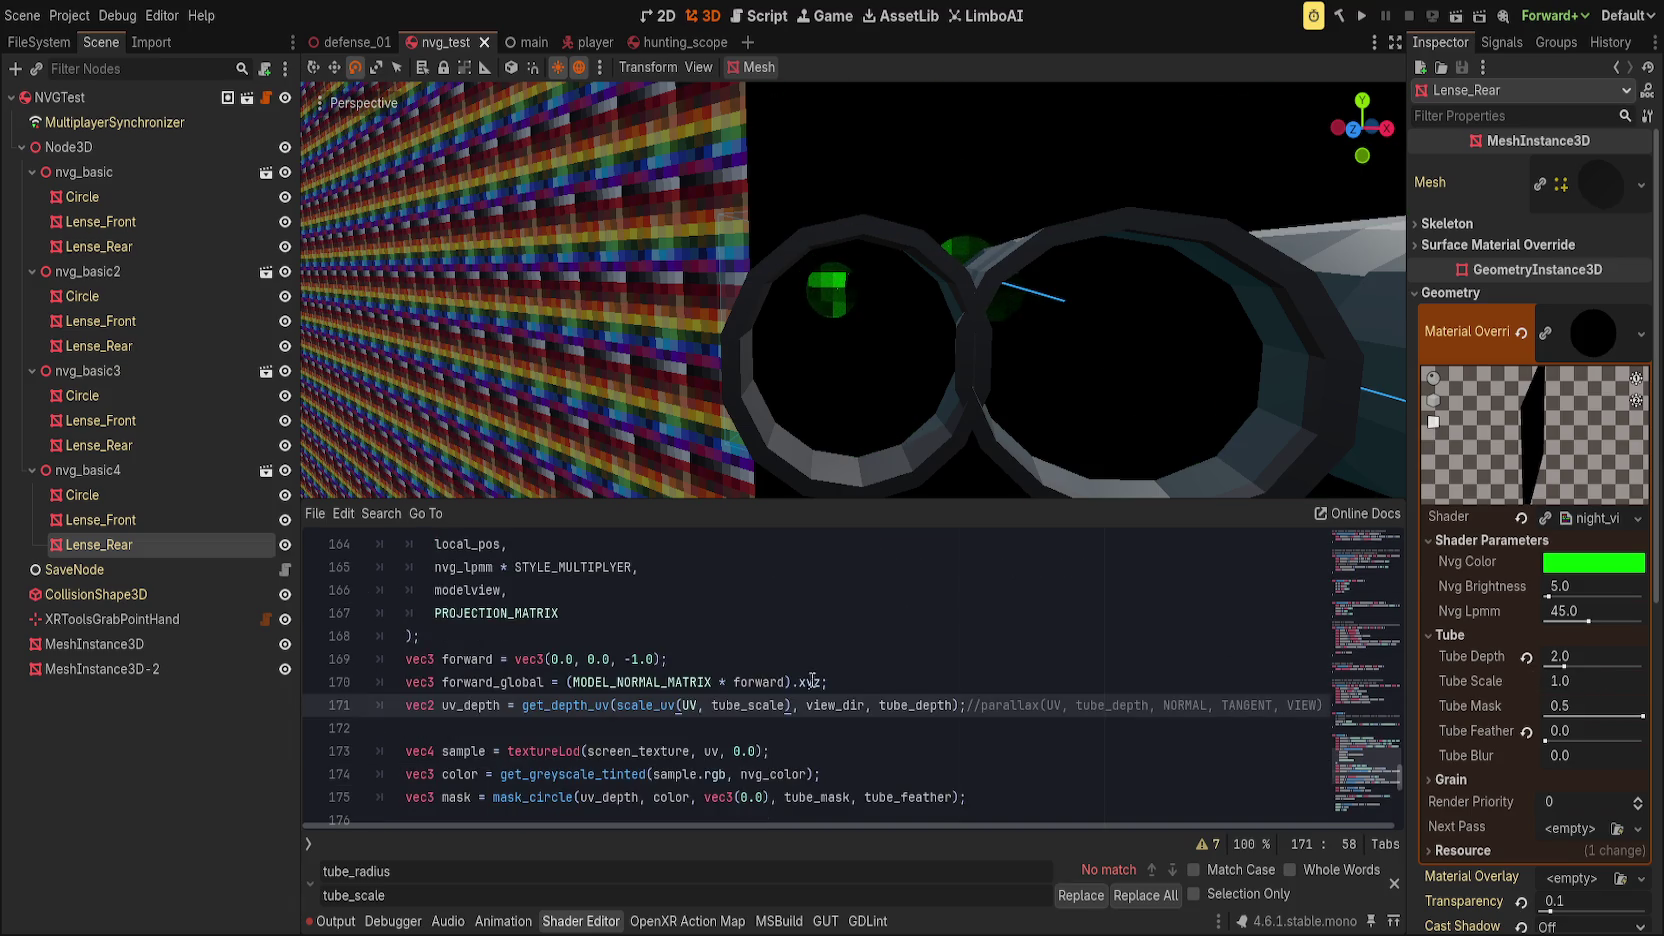
left_click(672, 704)
scroll(806, 657, "up", 6)
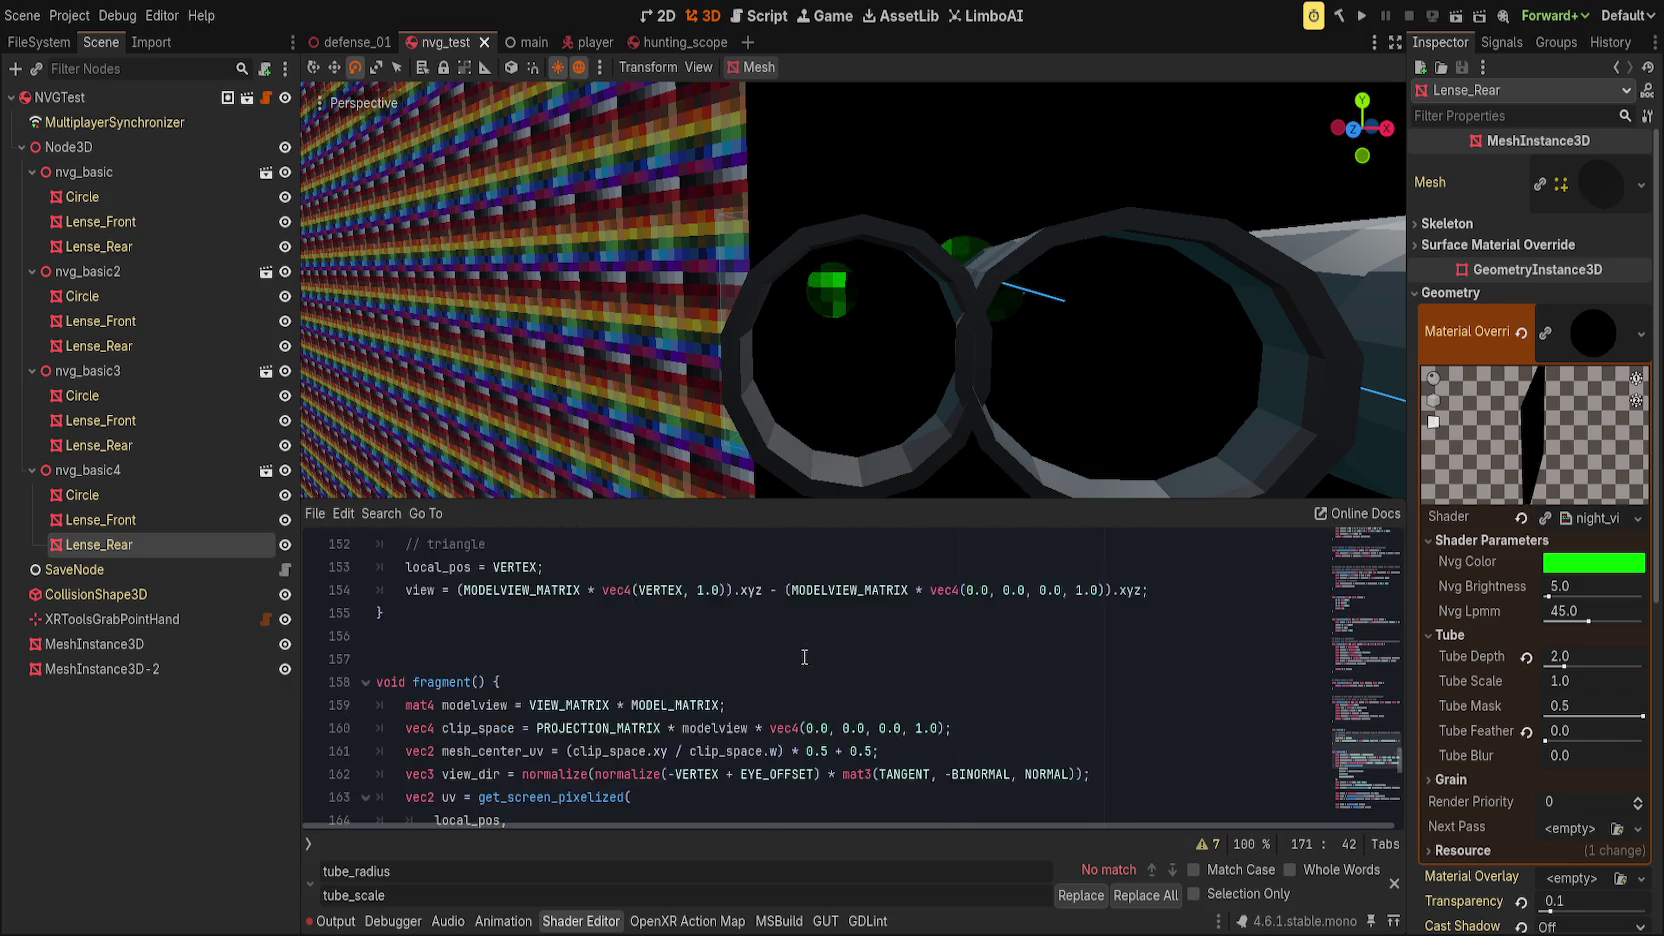
Step: Replace scale_uv(UV, tube_scale) on line 171 with plain UV and save
scroll(806, 657, "up", 4)
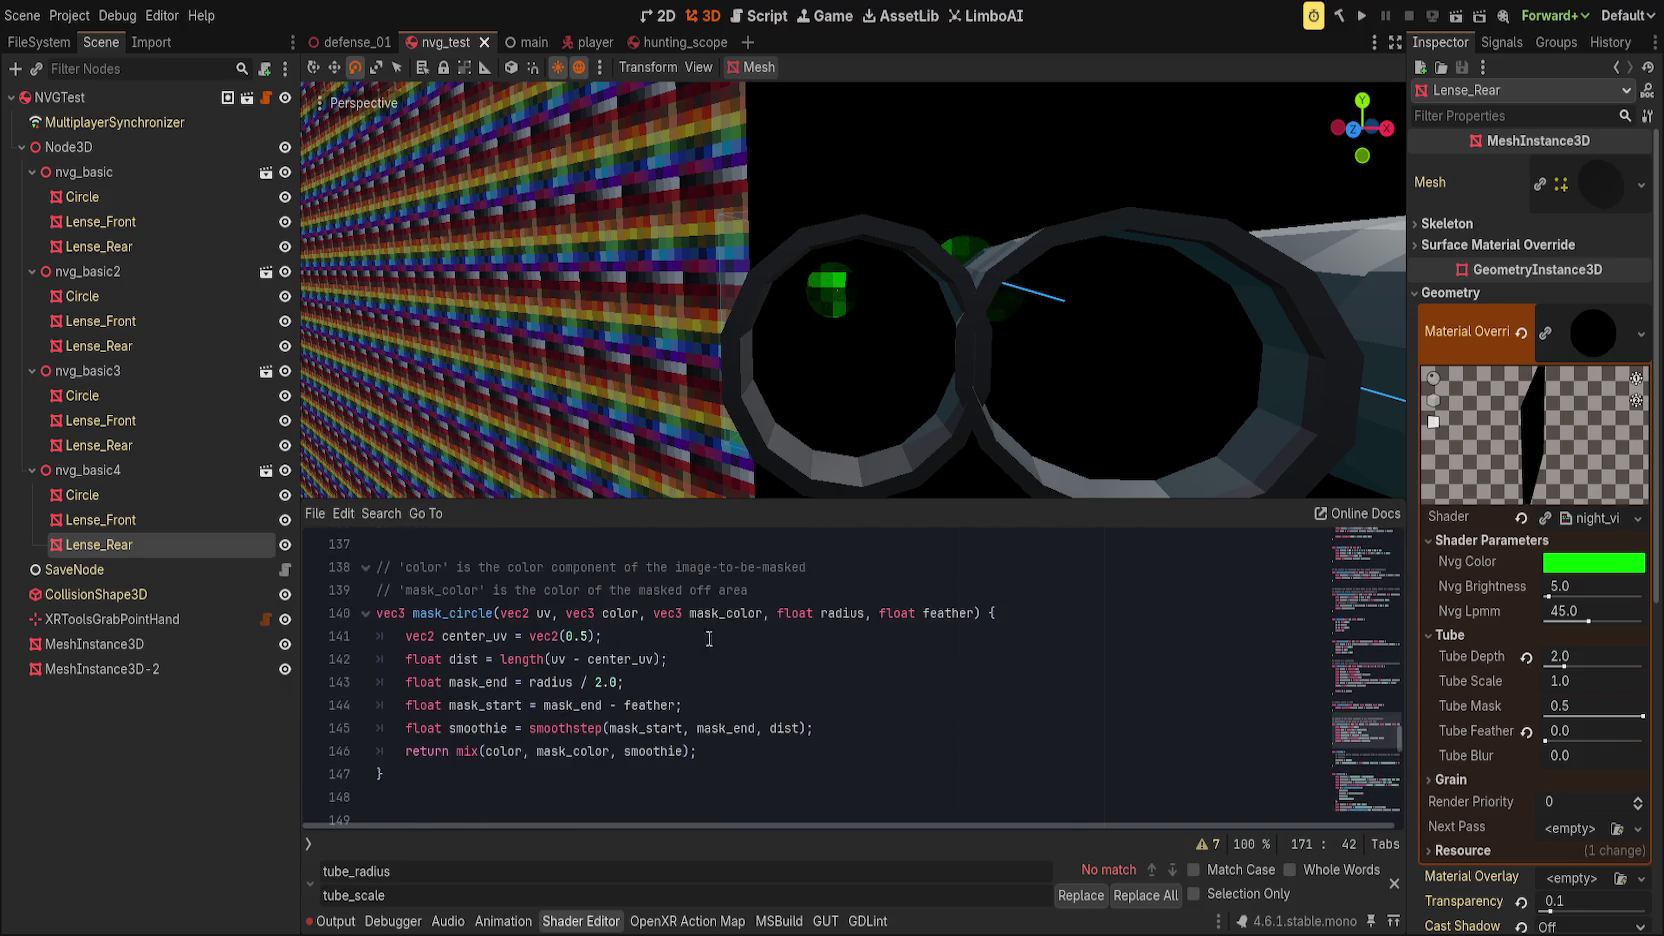
scroll(691, 632, "down", 2)
scroll(691, 632, "down", 10)
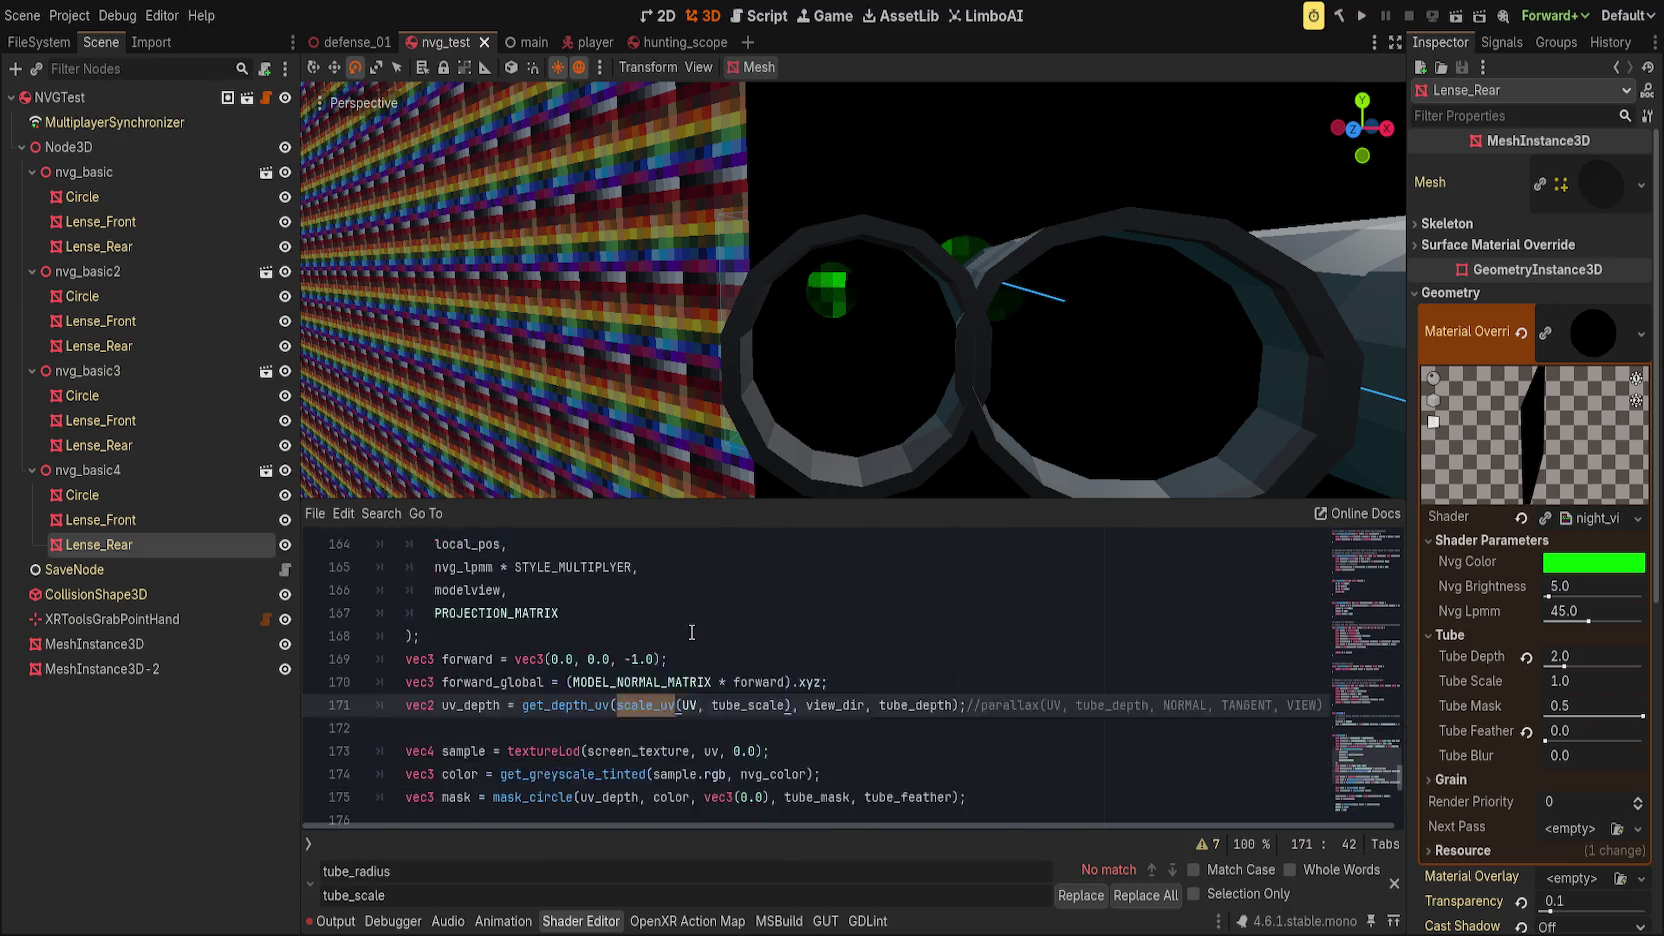
scroll(687, 634, "up", 1)
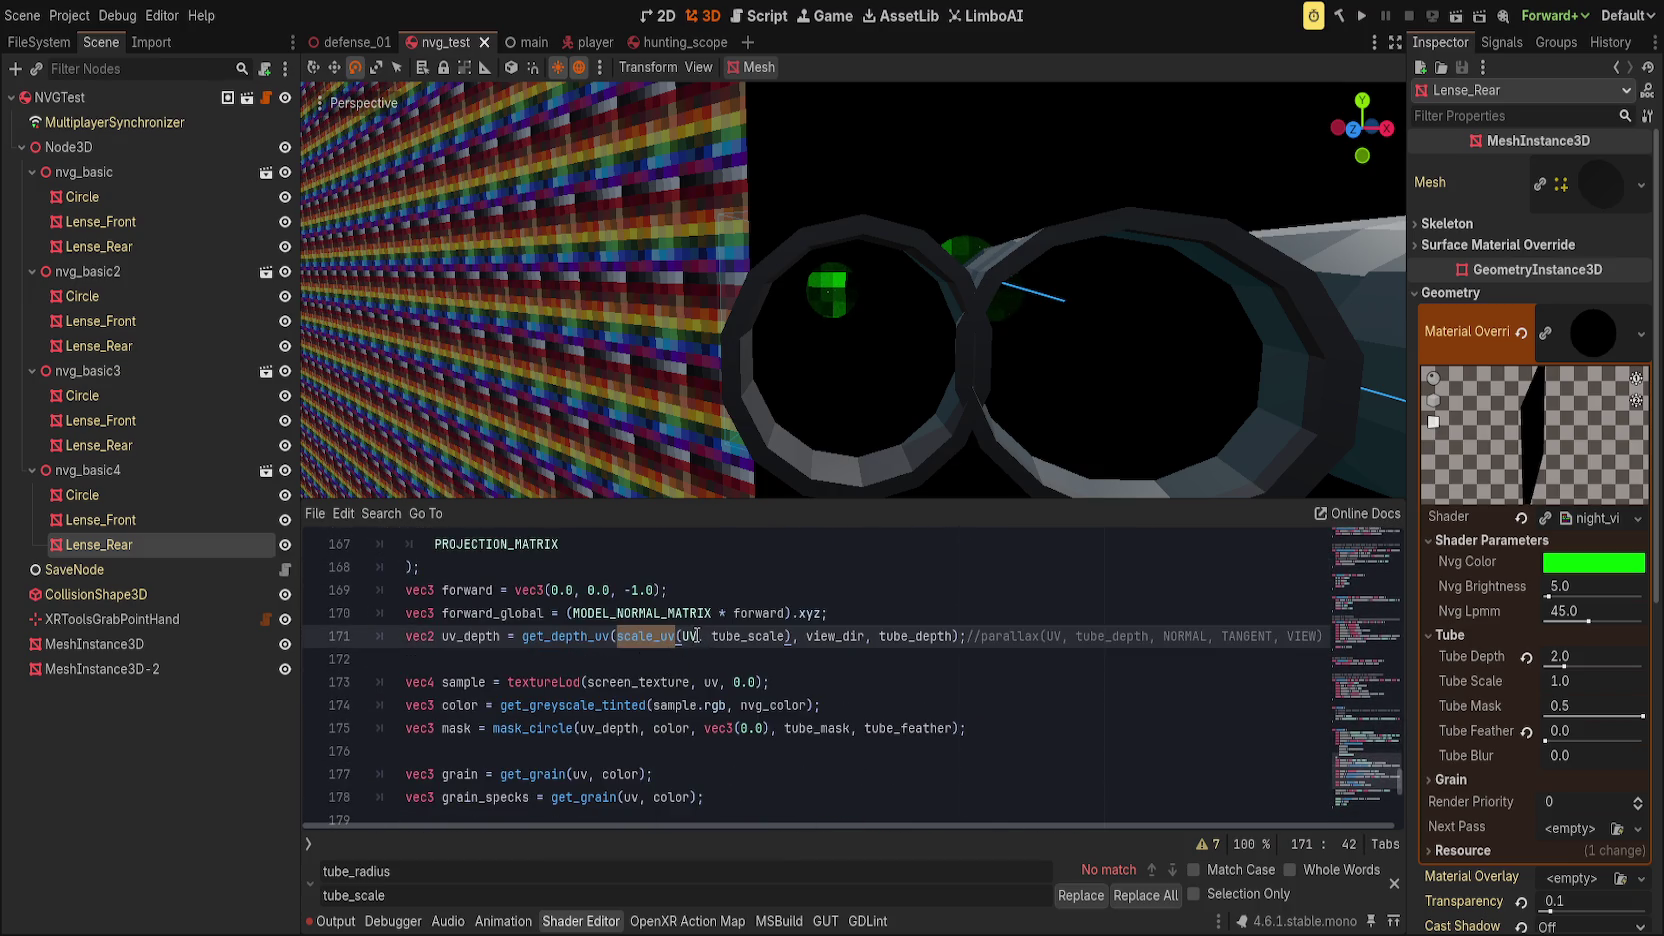
left_click_drag(791, 636, 619, 640)
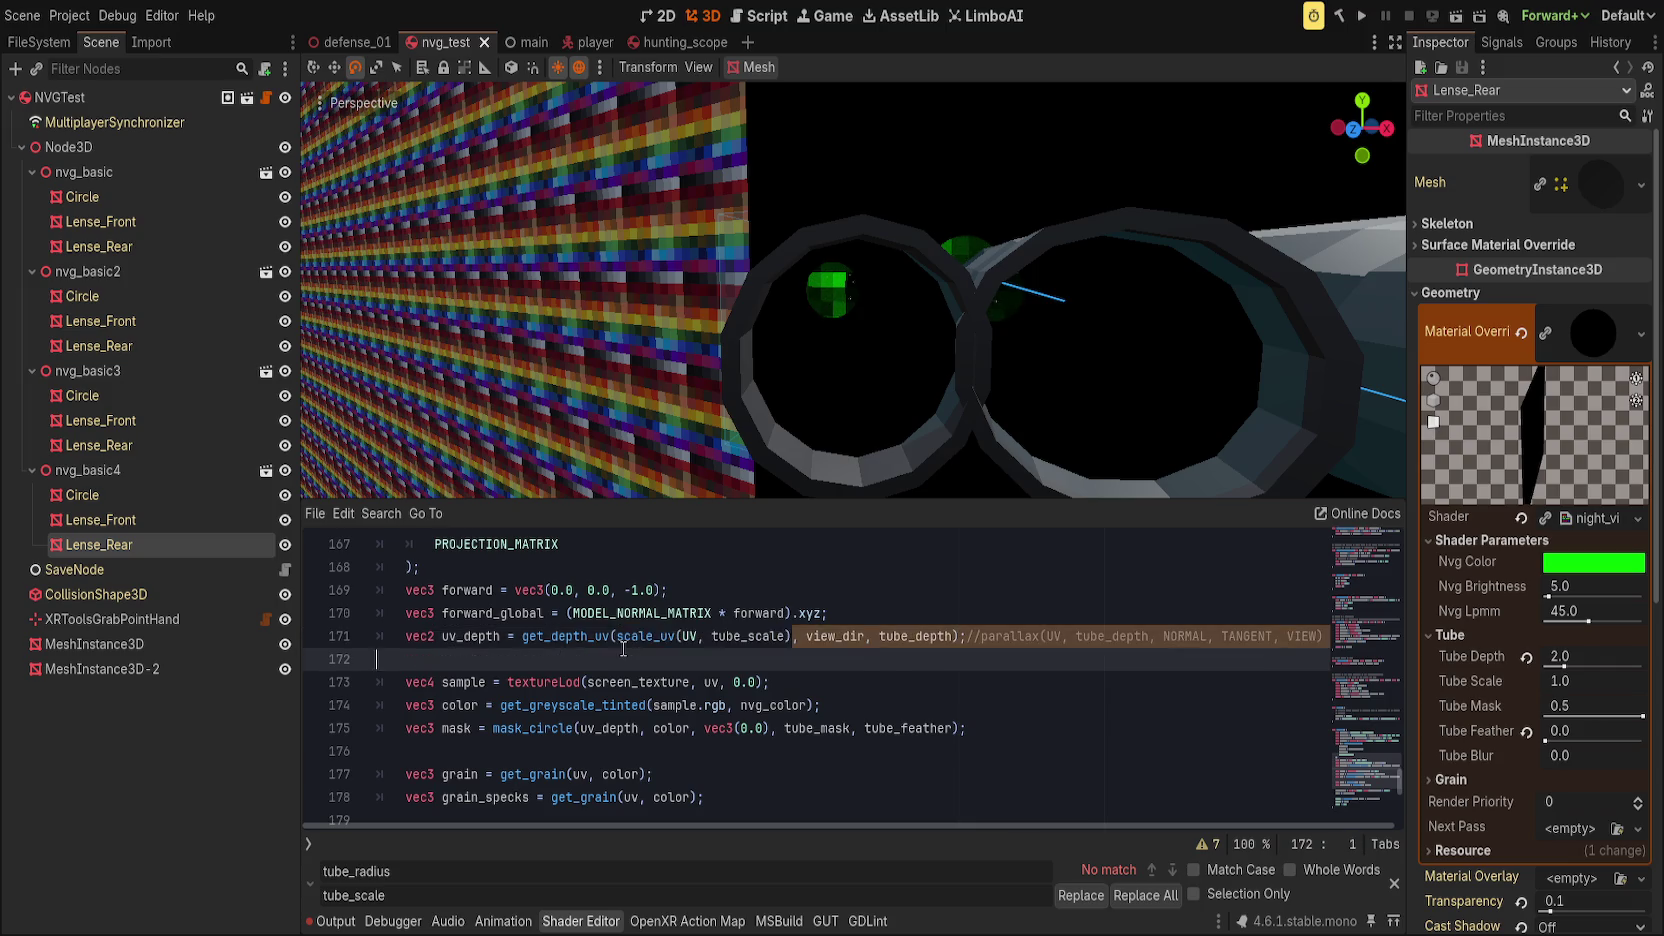
key("BackSpace")
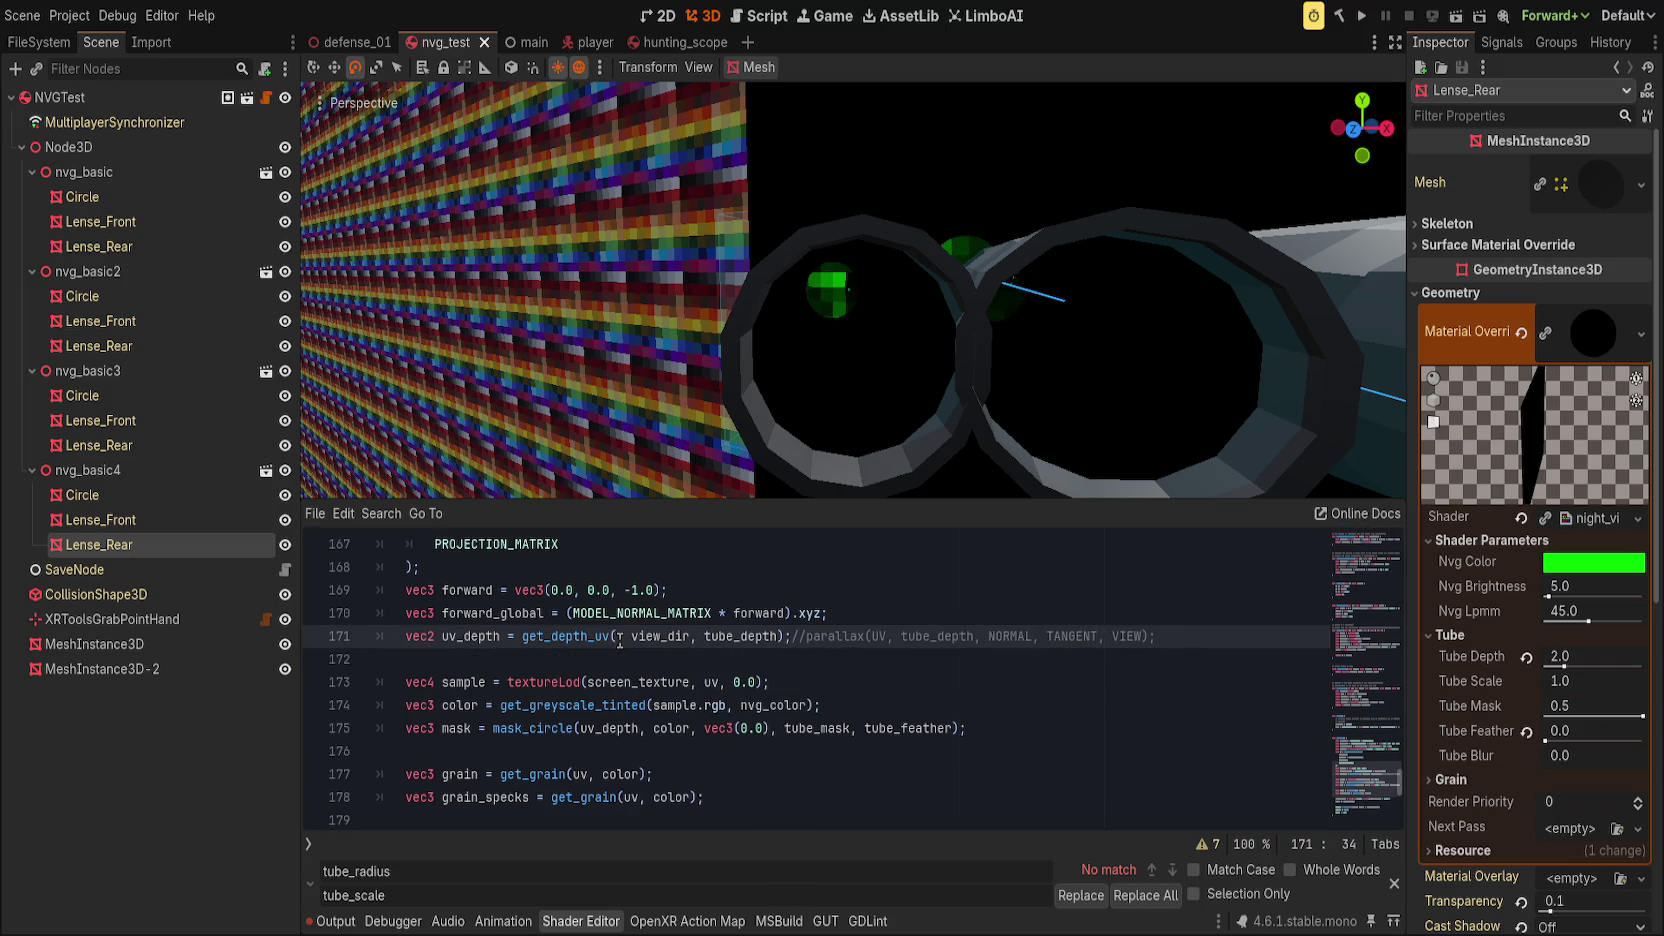
type("UV")
key("ctrl+s")
Step: Close the Find/Replace bar and scroll up to the get_depth_uv function
left_click(890, 636)
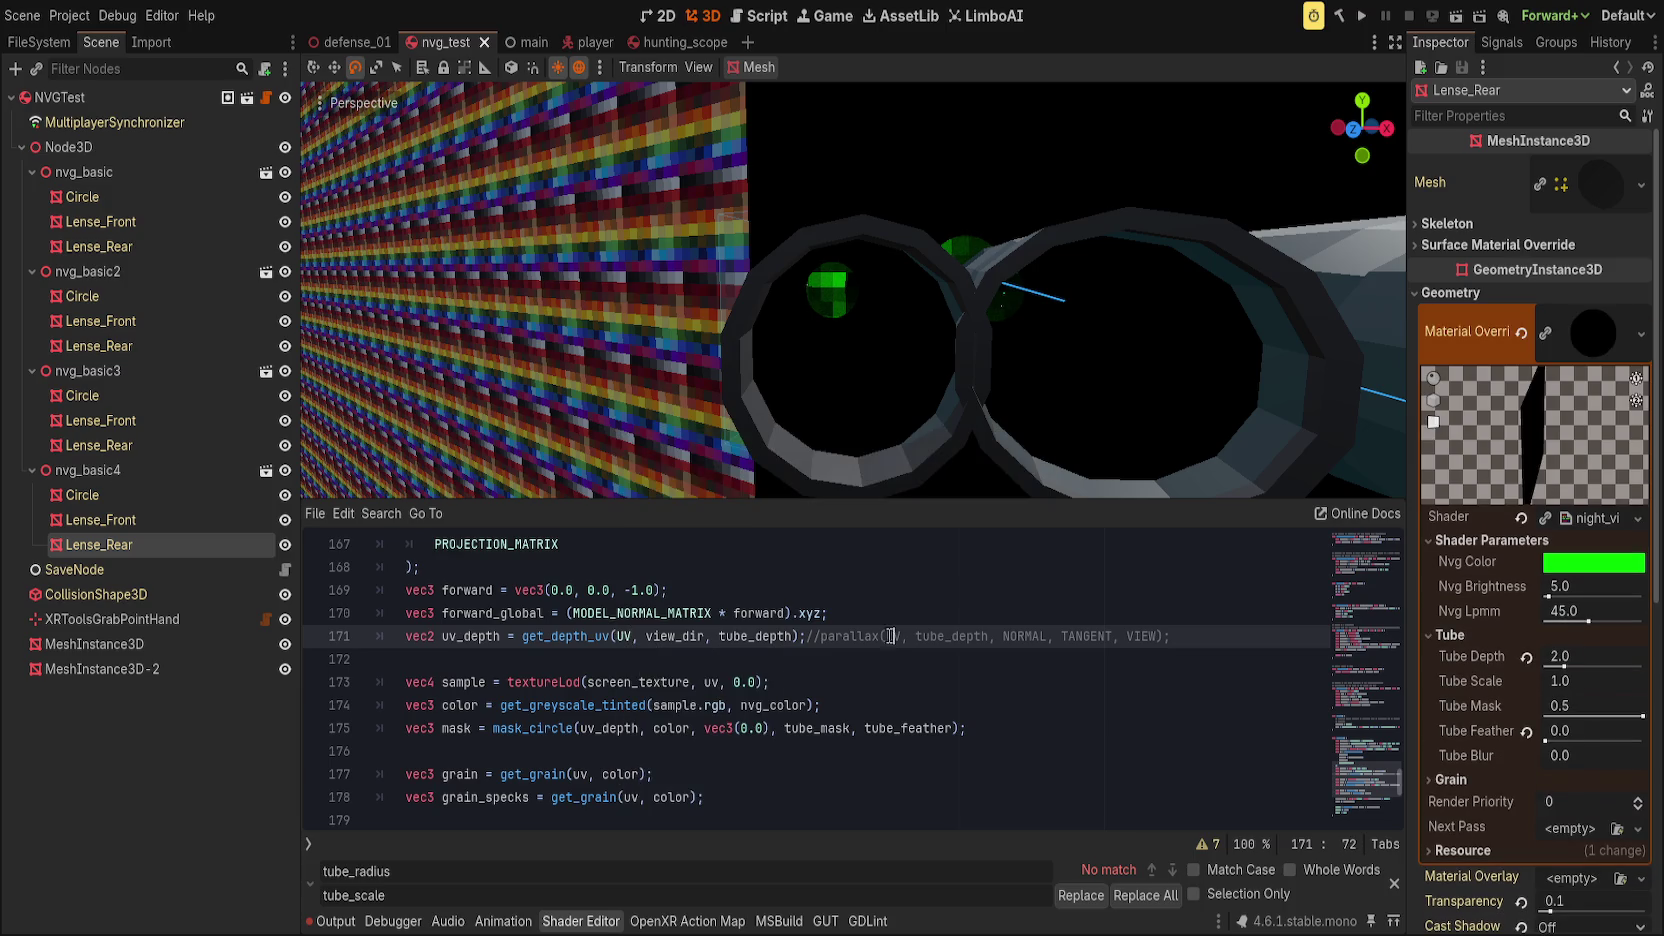
scroll(1037, 649, "up", 10)
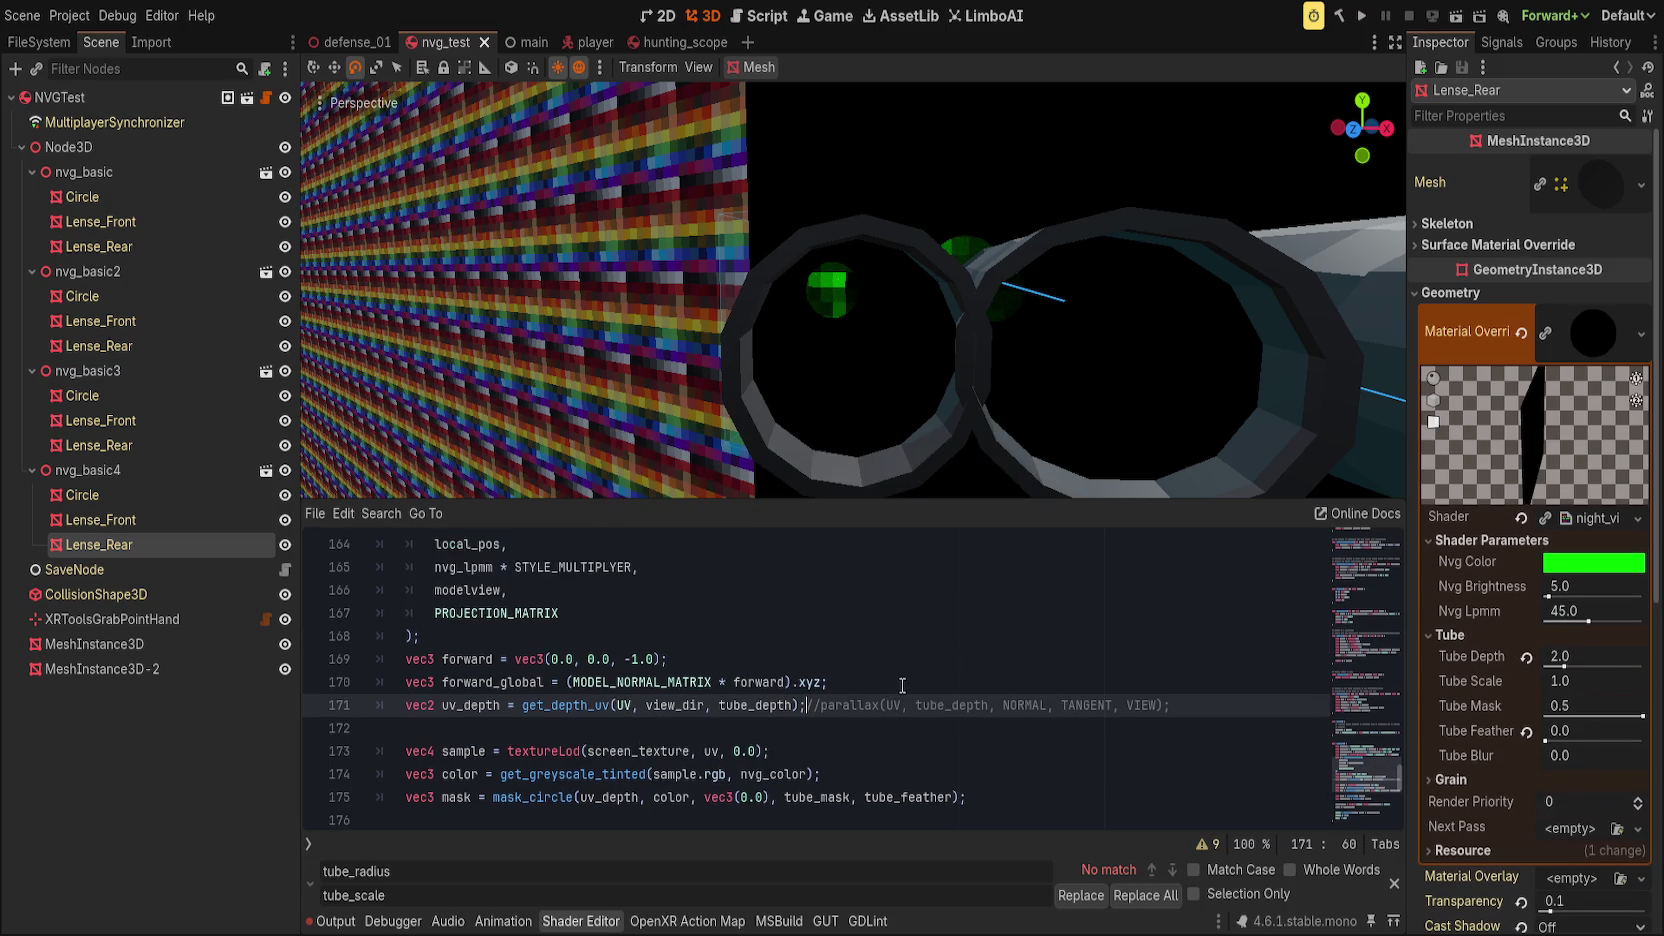
scroll(898, 686, "up", 7)
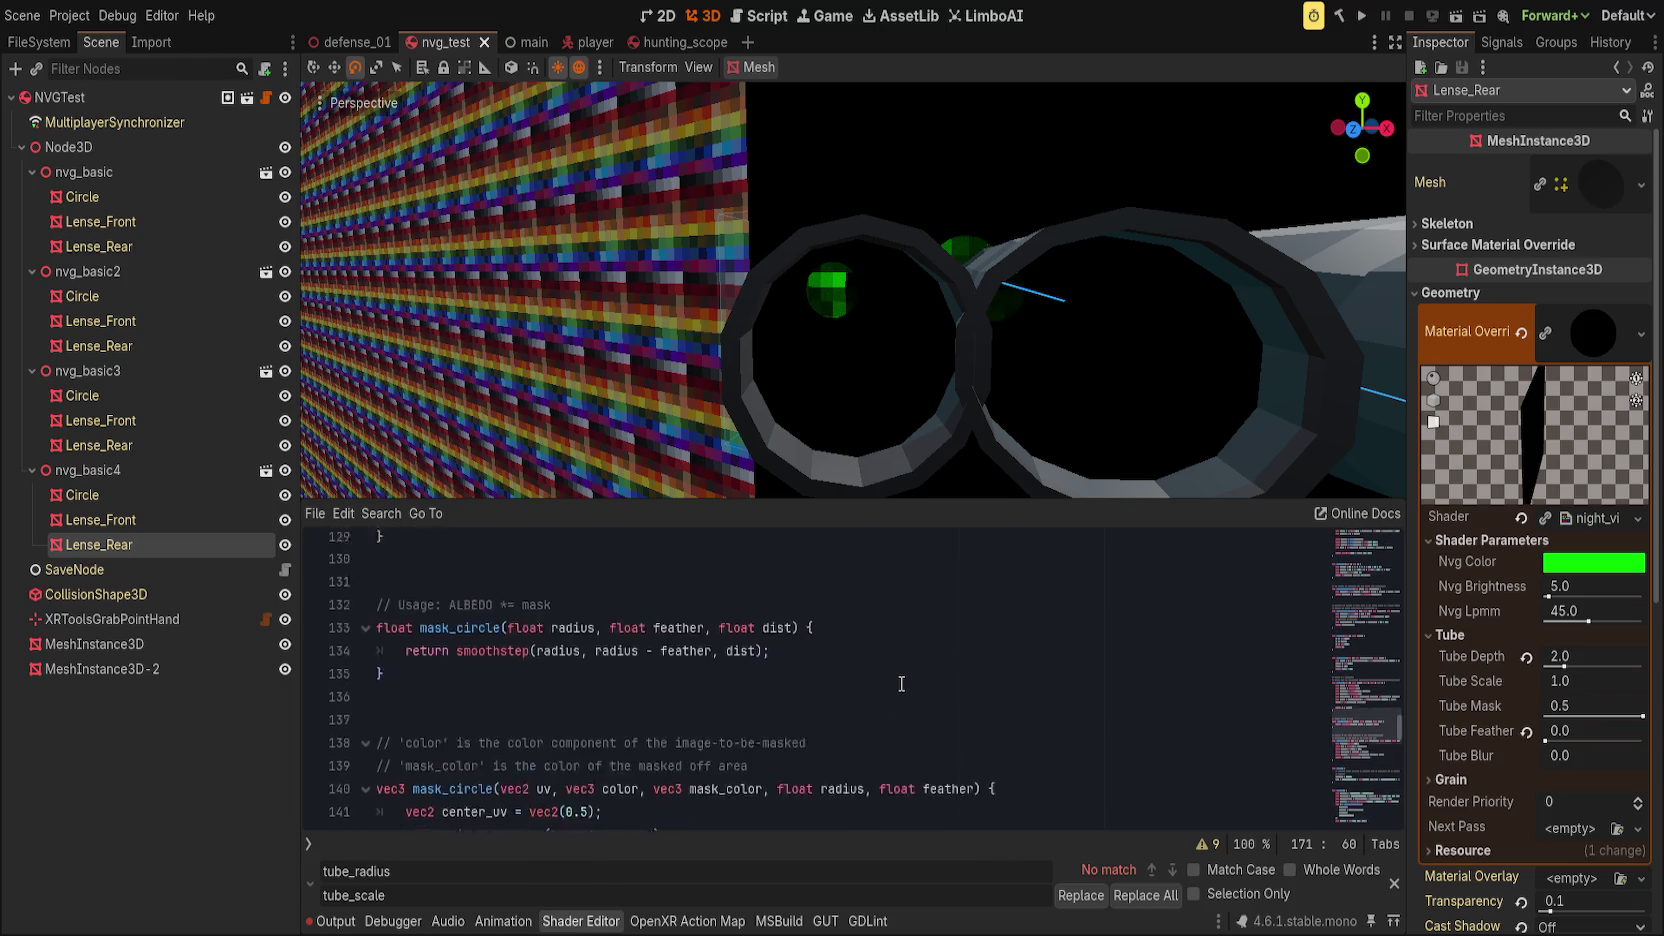
scroll(738, 705, "down", 1)
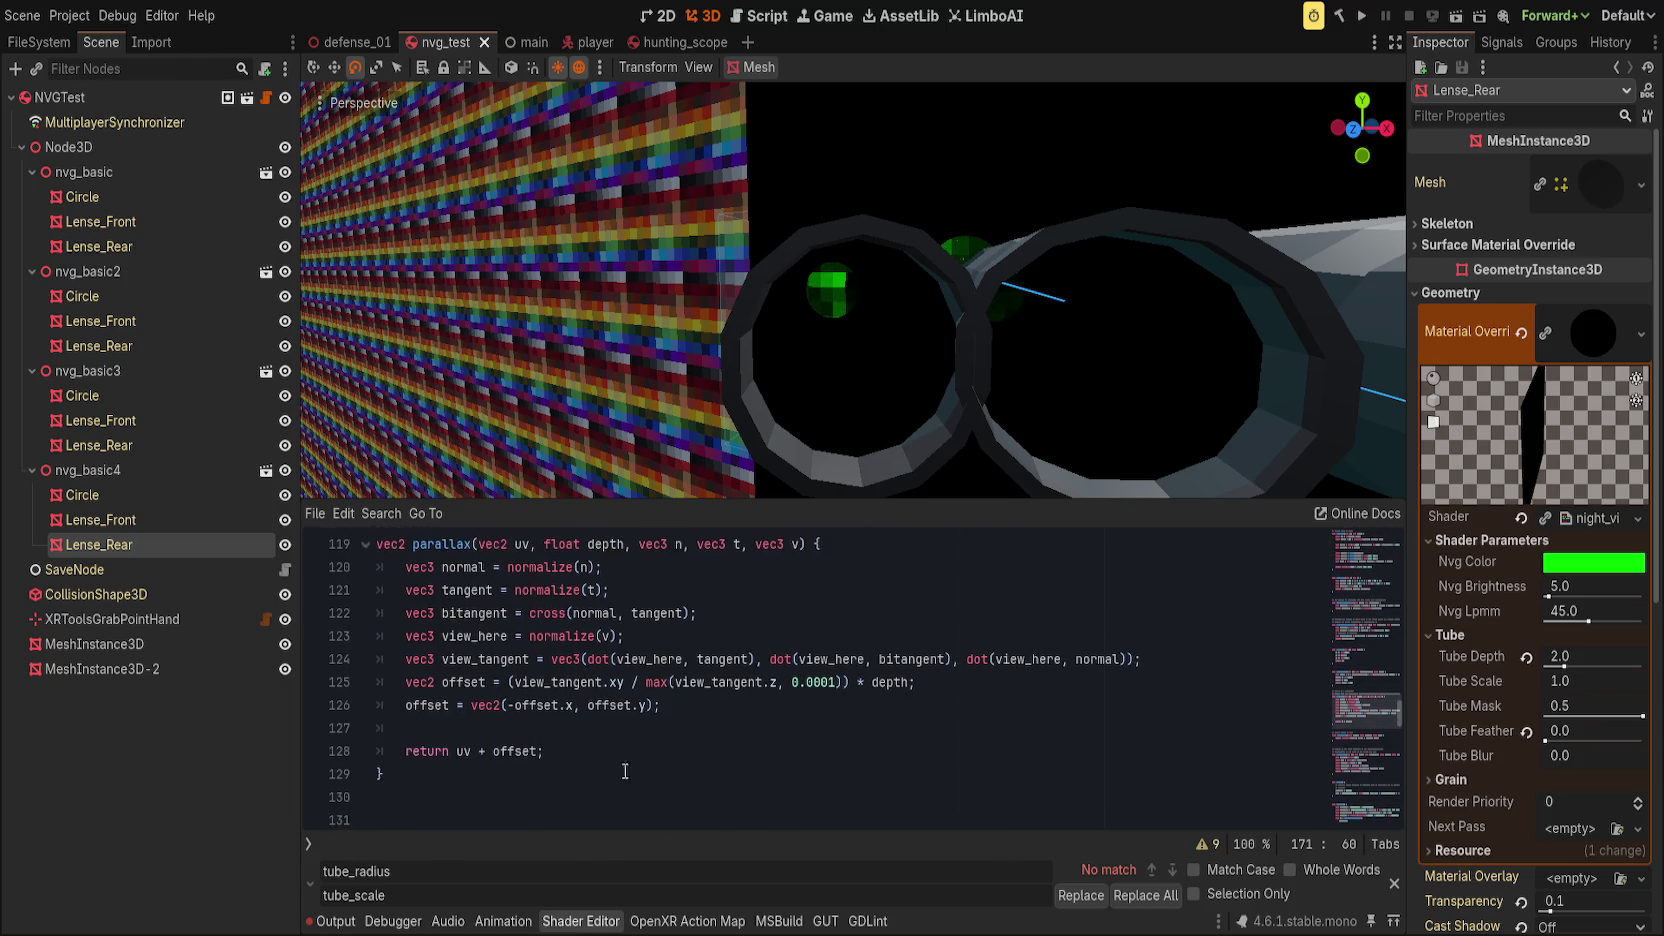
key("Escape")
left_click(778, 702)
scroll(700, 720, "up", 1)
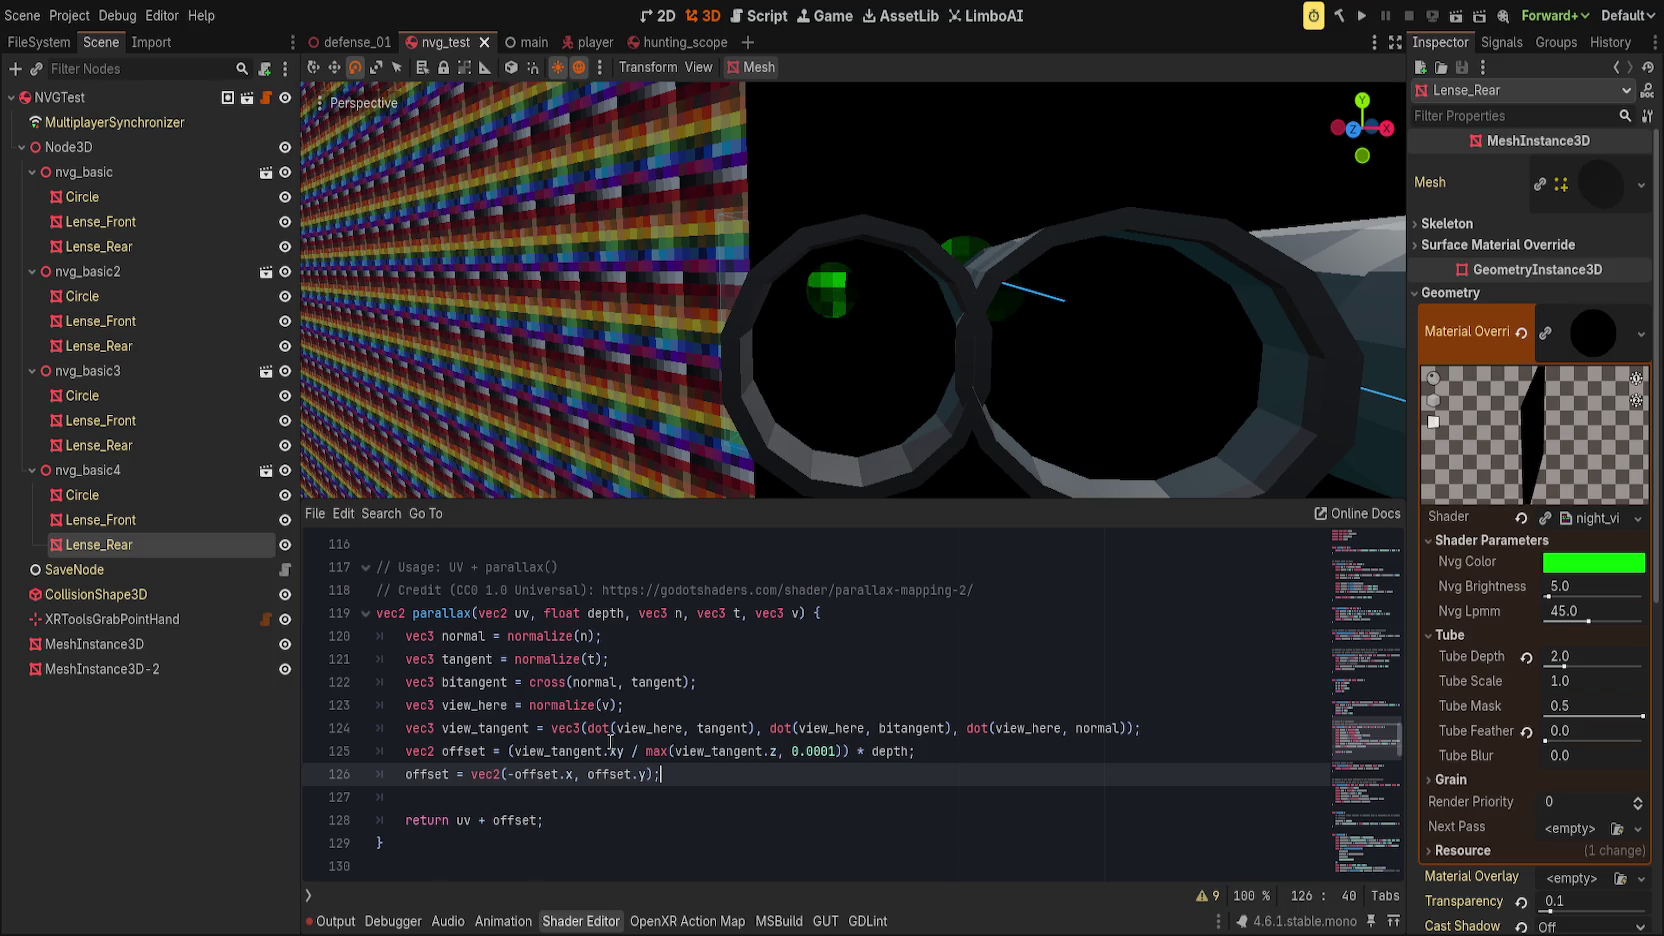
scroll(610, 740, "up", 2)
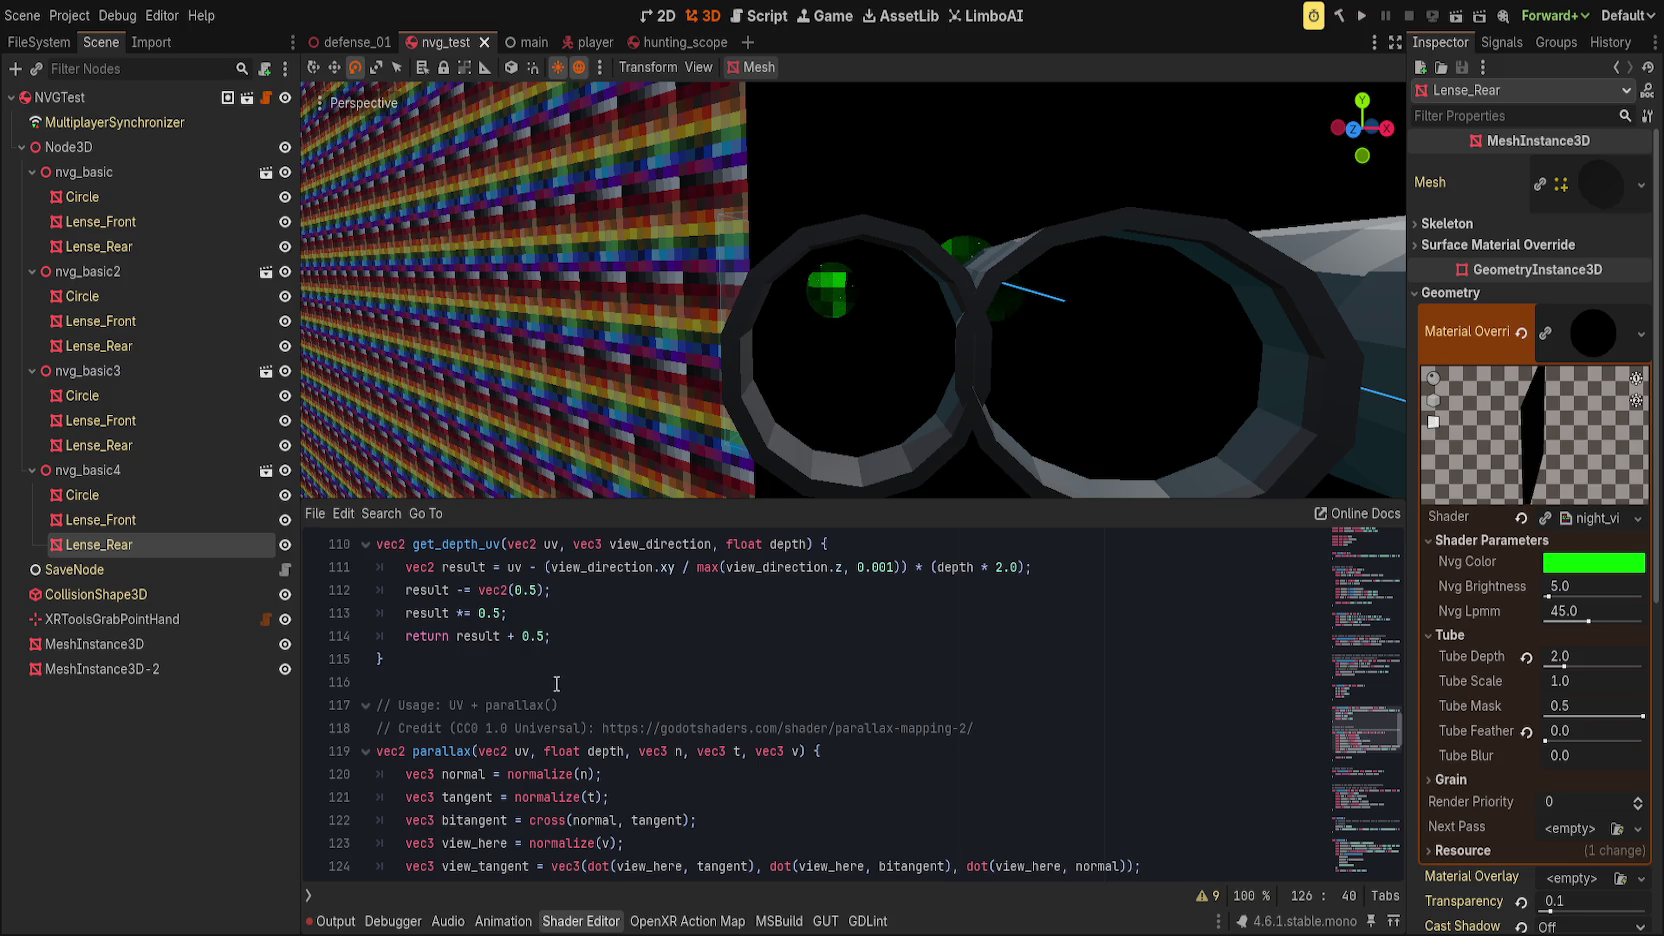
Step: Add a temporary return line after line 113 and comment out the original return
left_click(618, 597)
left_click(651, 621)
key("Return")
type("return result")
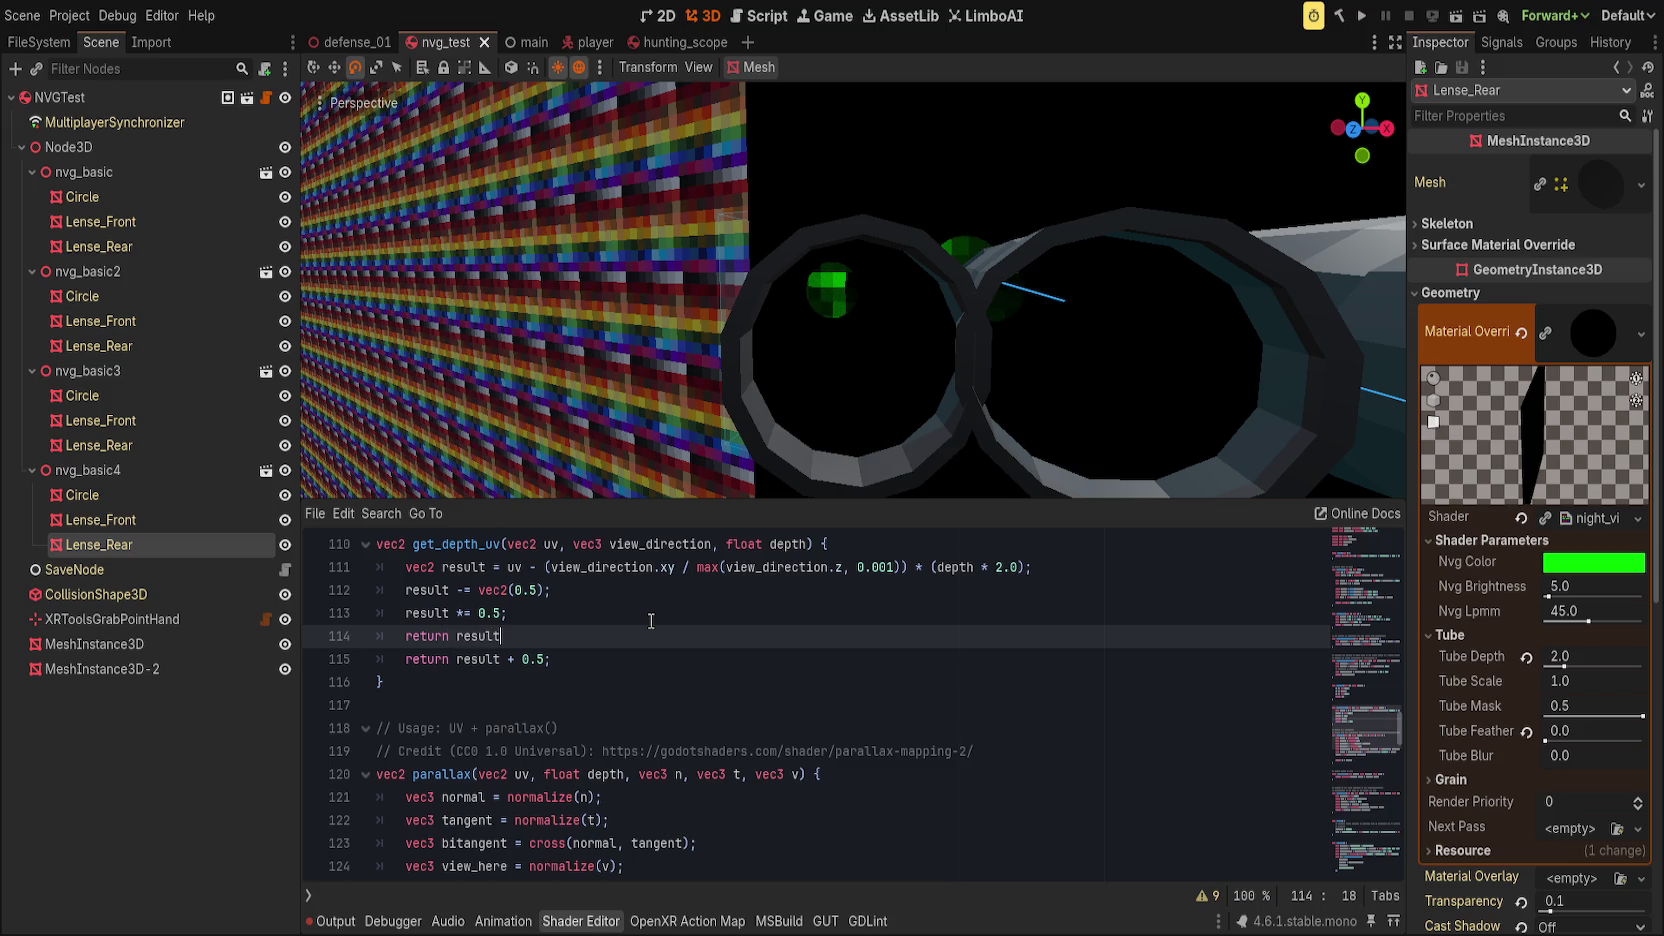
key("Down")
key("Home")
type("//")
key("End")
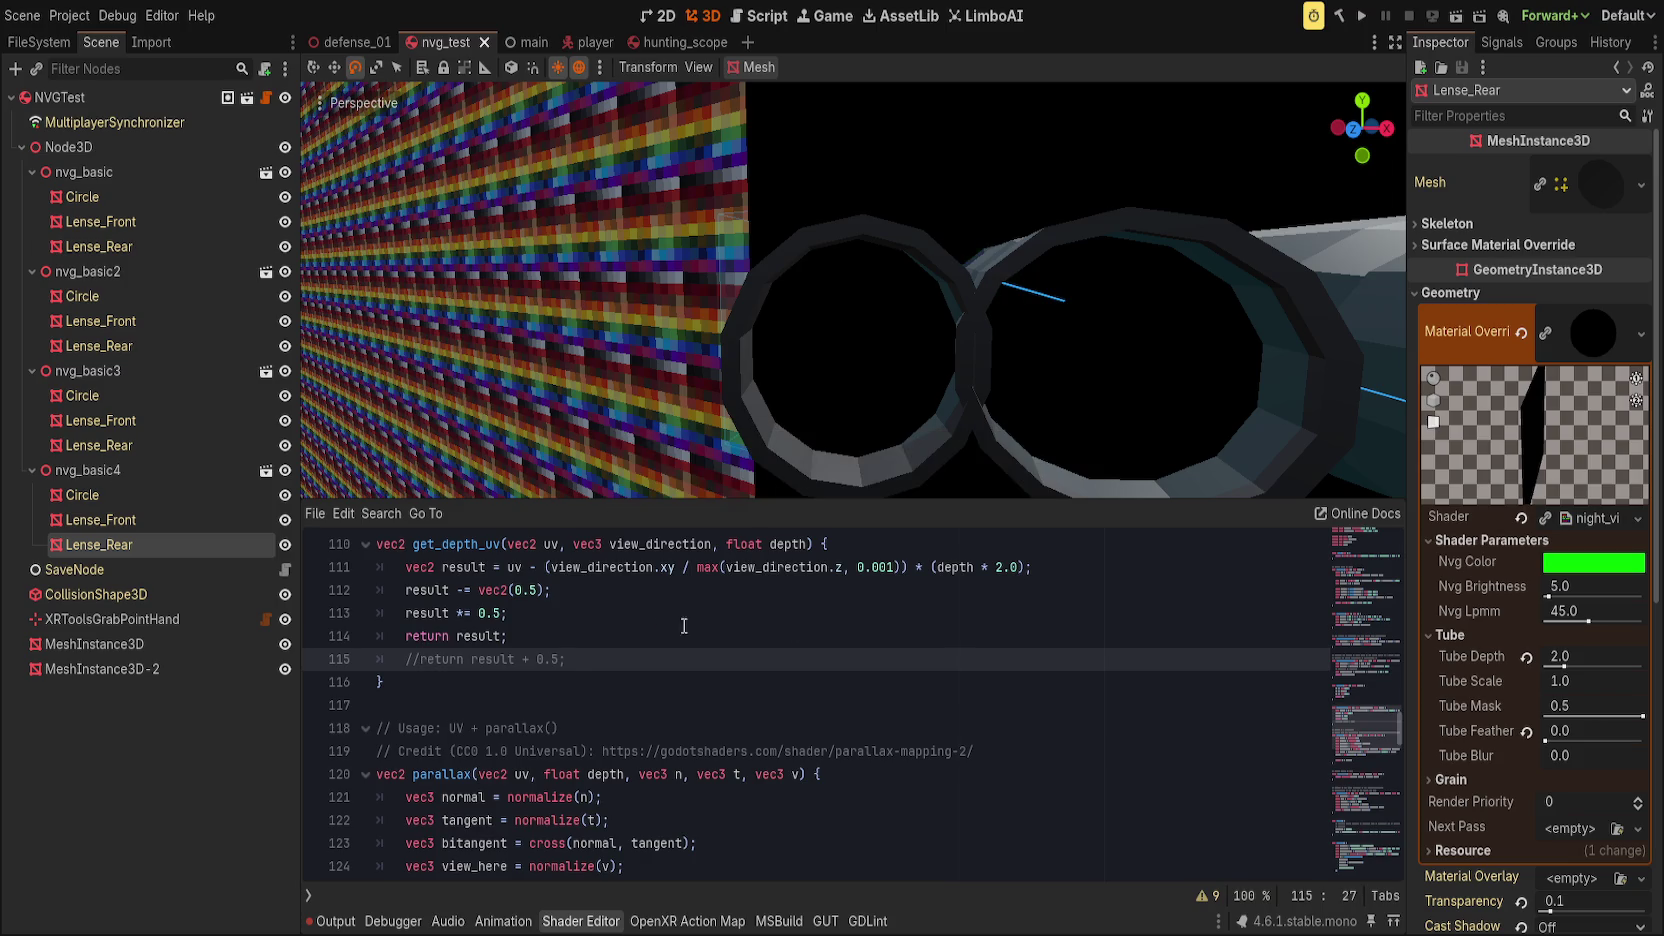
Step: Restore 'return result + 0.5', delete the temporary line, save, and frame the goggle tubes
scroll(709, 236, "down", 5)
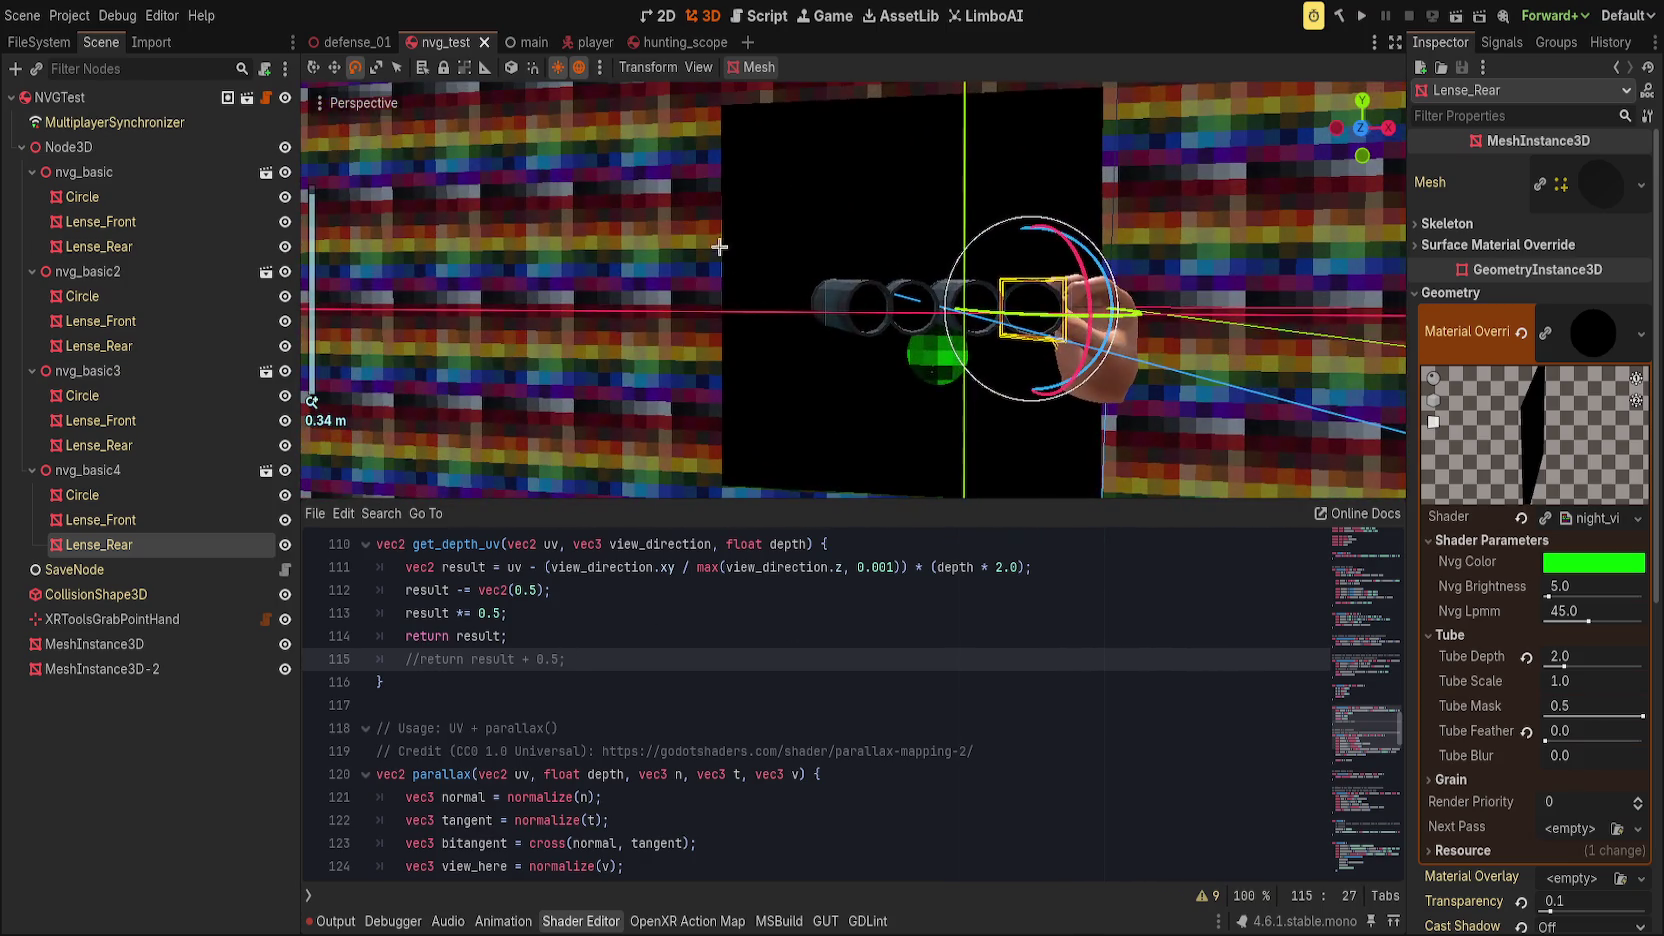
key("ctrl+z")
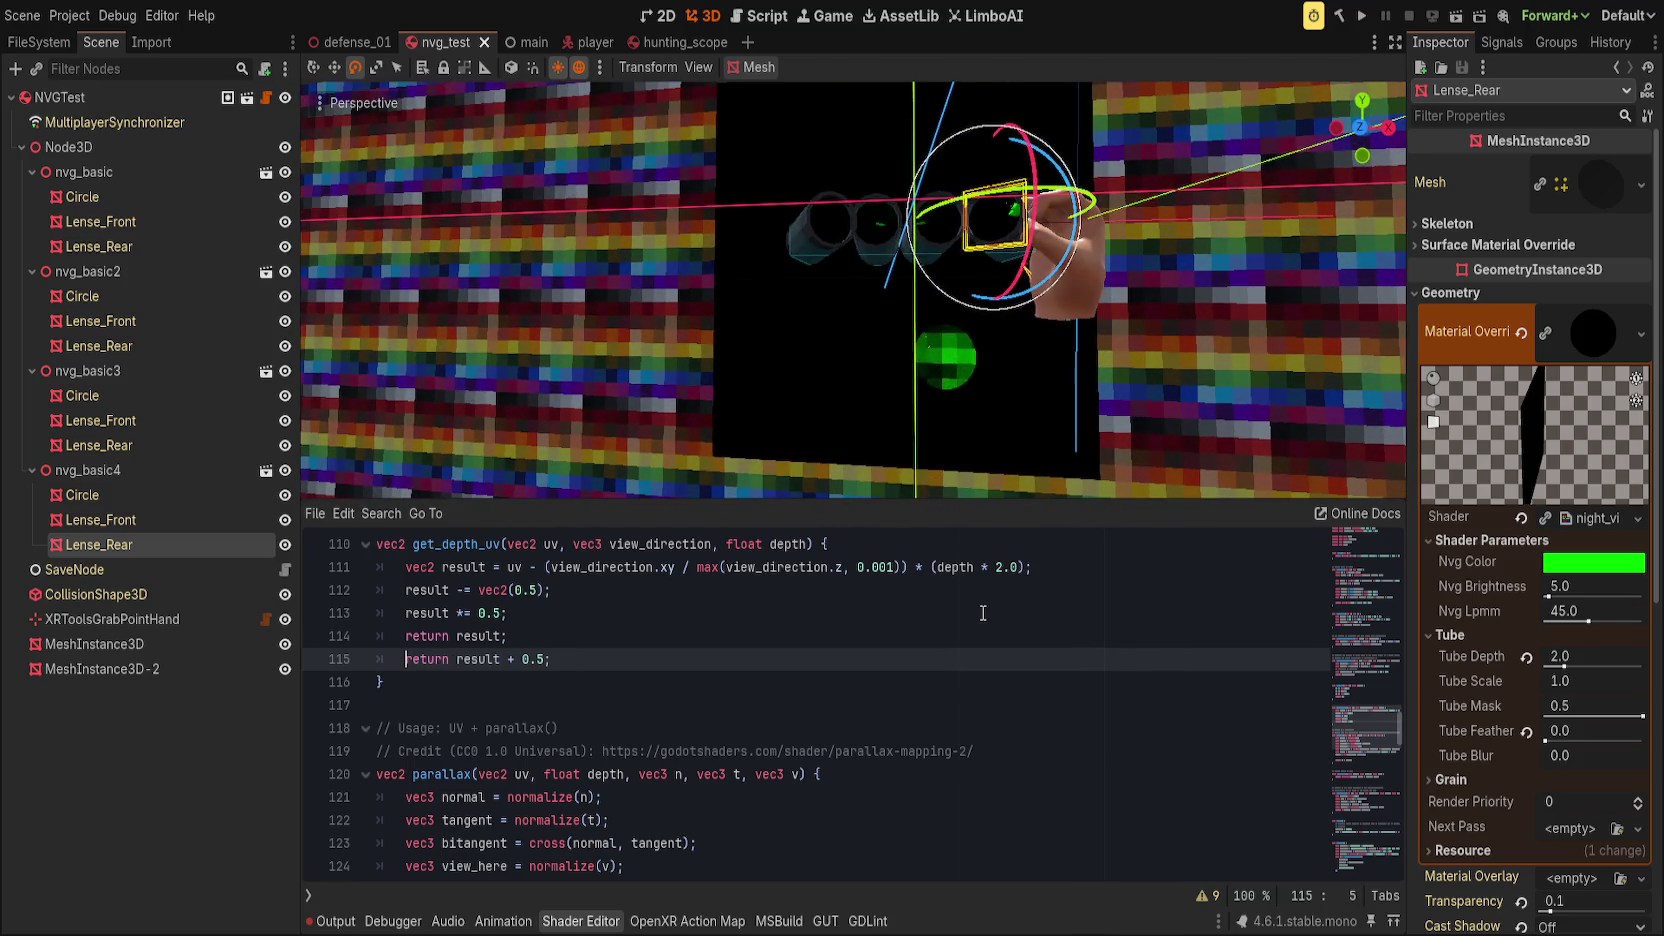
key("Up")
key("End")
key("ctrl+shift+k")
key("ctrl+s")
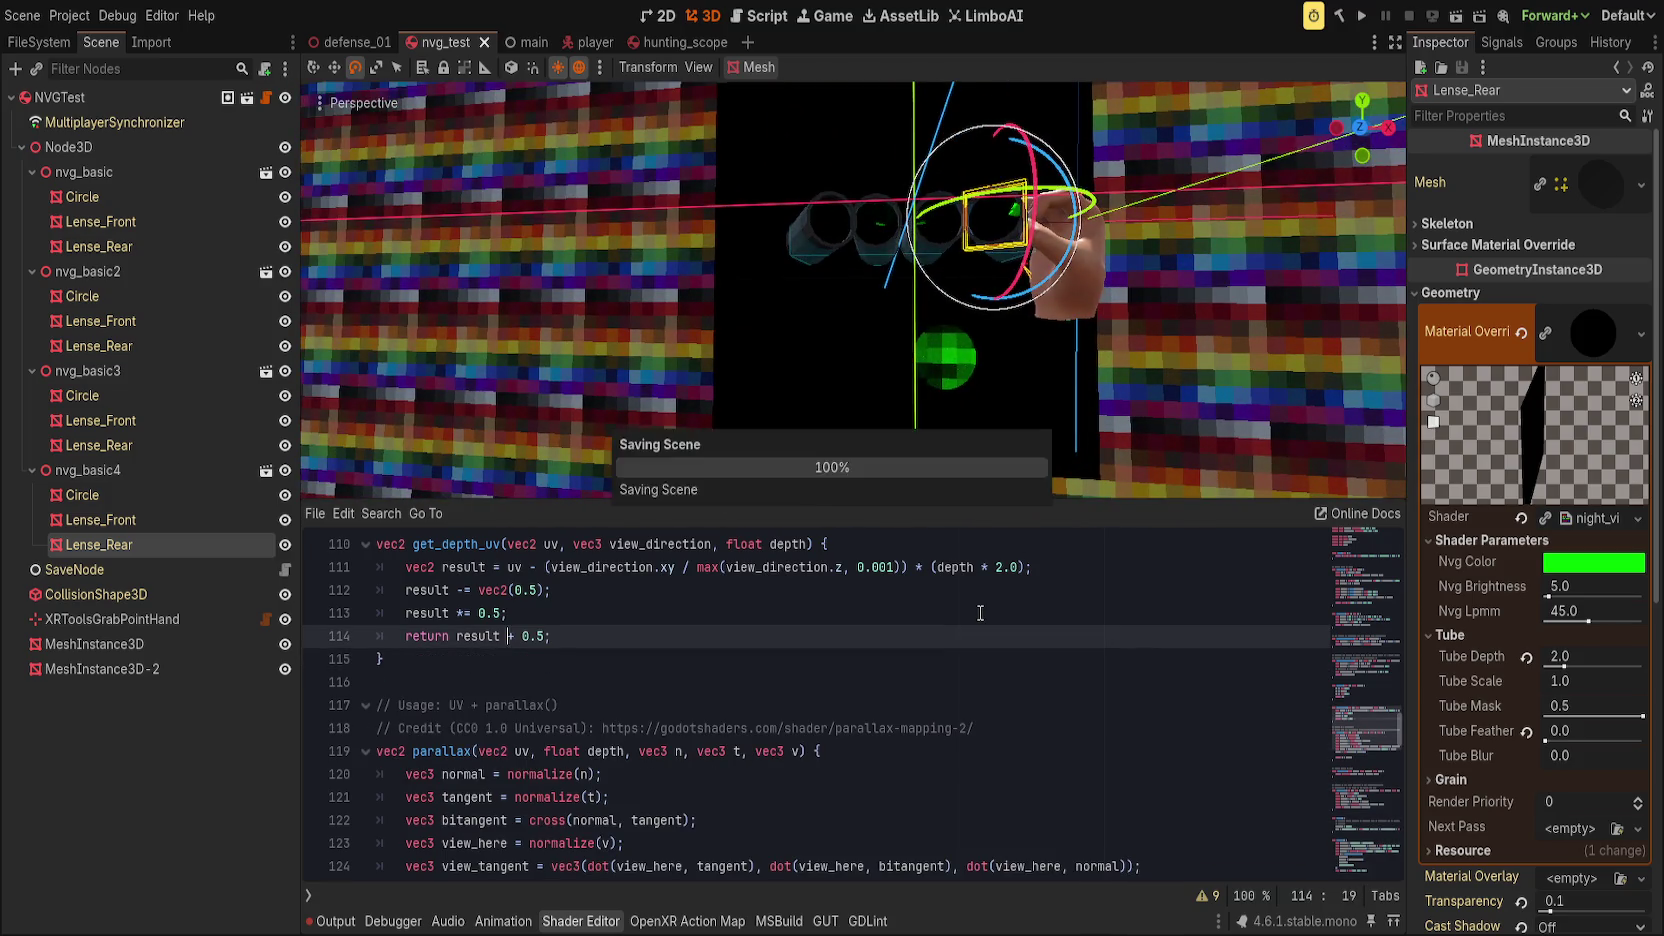
scroll(887, 442, "up", 3)
mouse_move(773, 426)
left_mouse_down()
mouse_move(1110, 397)
mouse_move(921, 416)
mouse_move(811, 450)
left_mouse_up()
scroll(811, 450, "down", 2)
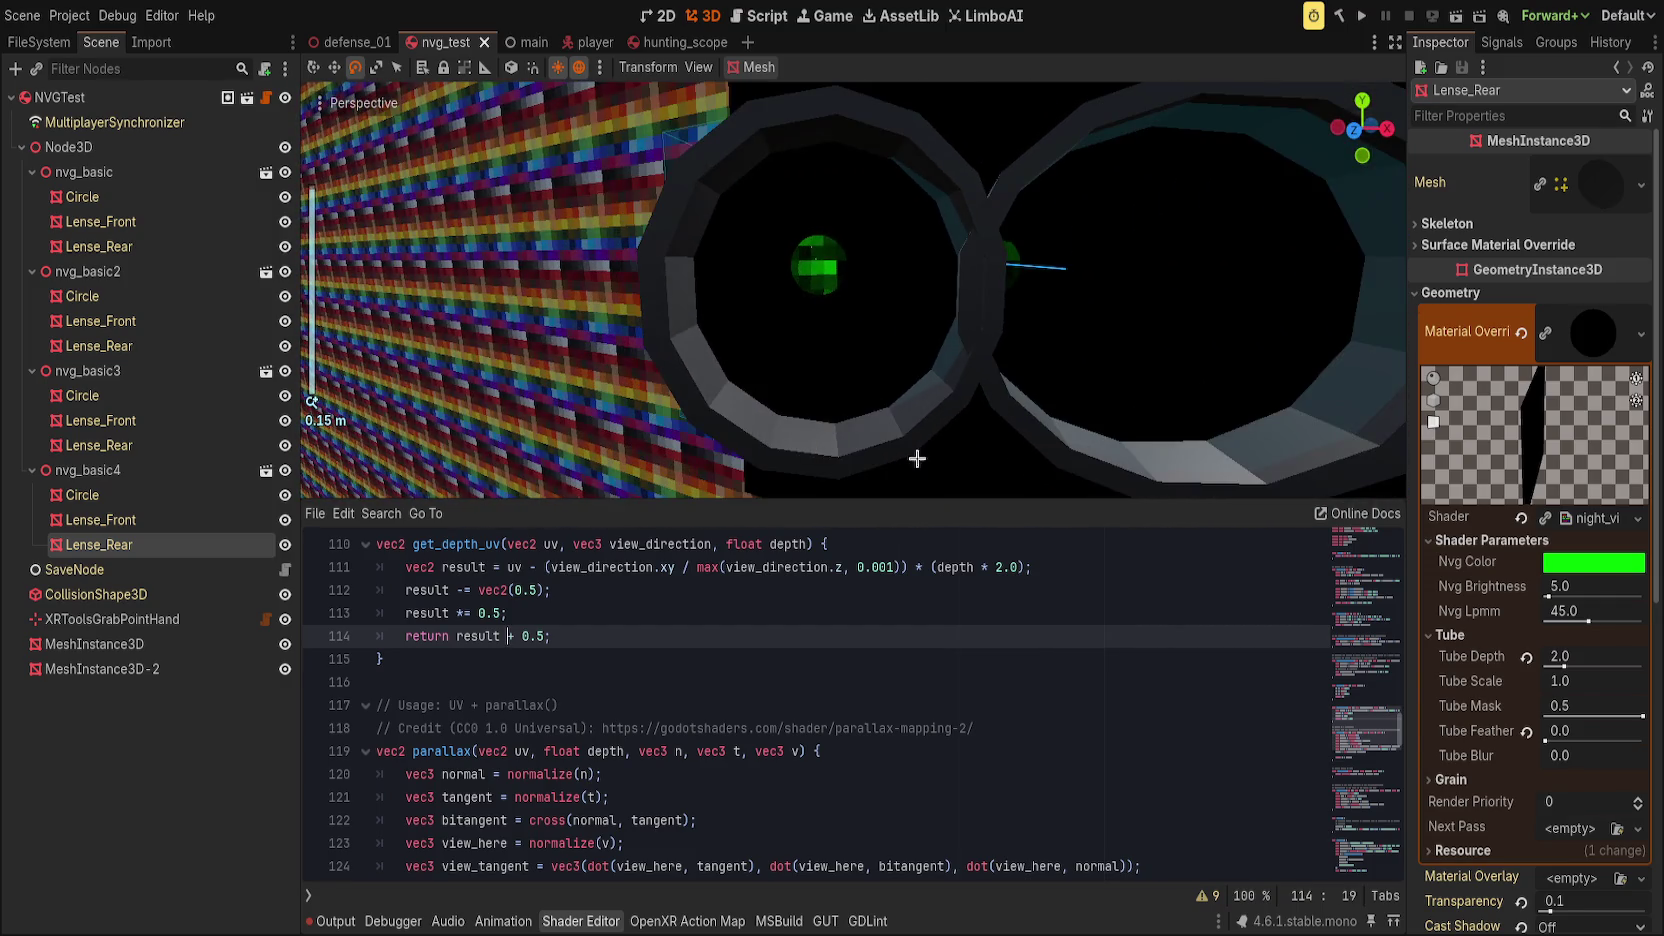
Step: Sweep Tube Depth to 0.0 and lower Tube Mask, then reset both to defaults
left_click(1597, 667)
mouse_move(1597, 667)
left_mouse_down()
mouse_move(1640, 665)
mouse_move(1535, 660)
mouse_move(1555, 664)
left_mouse_up()
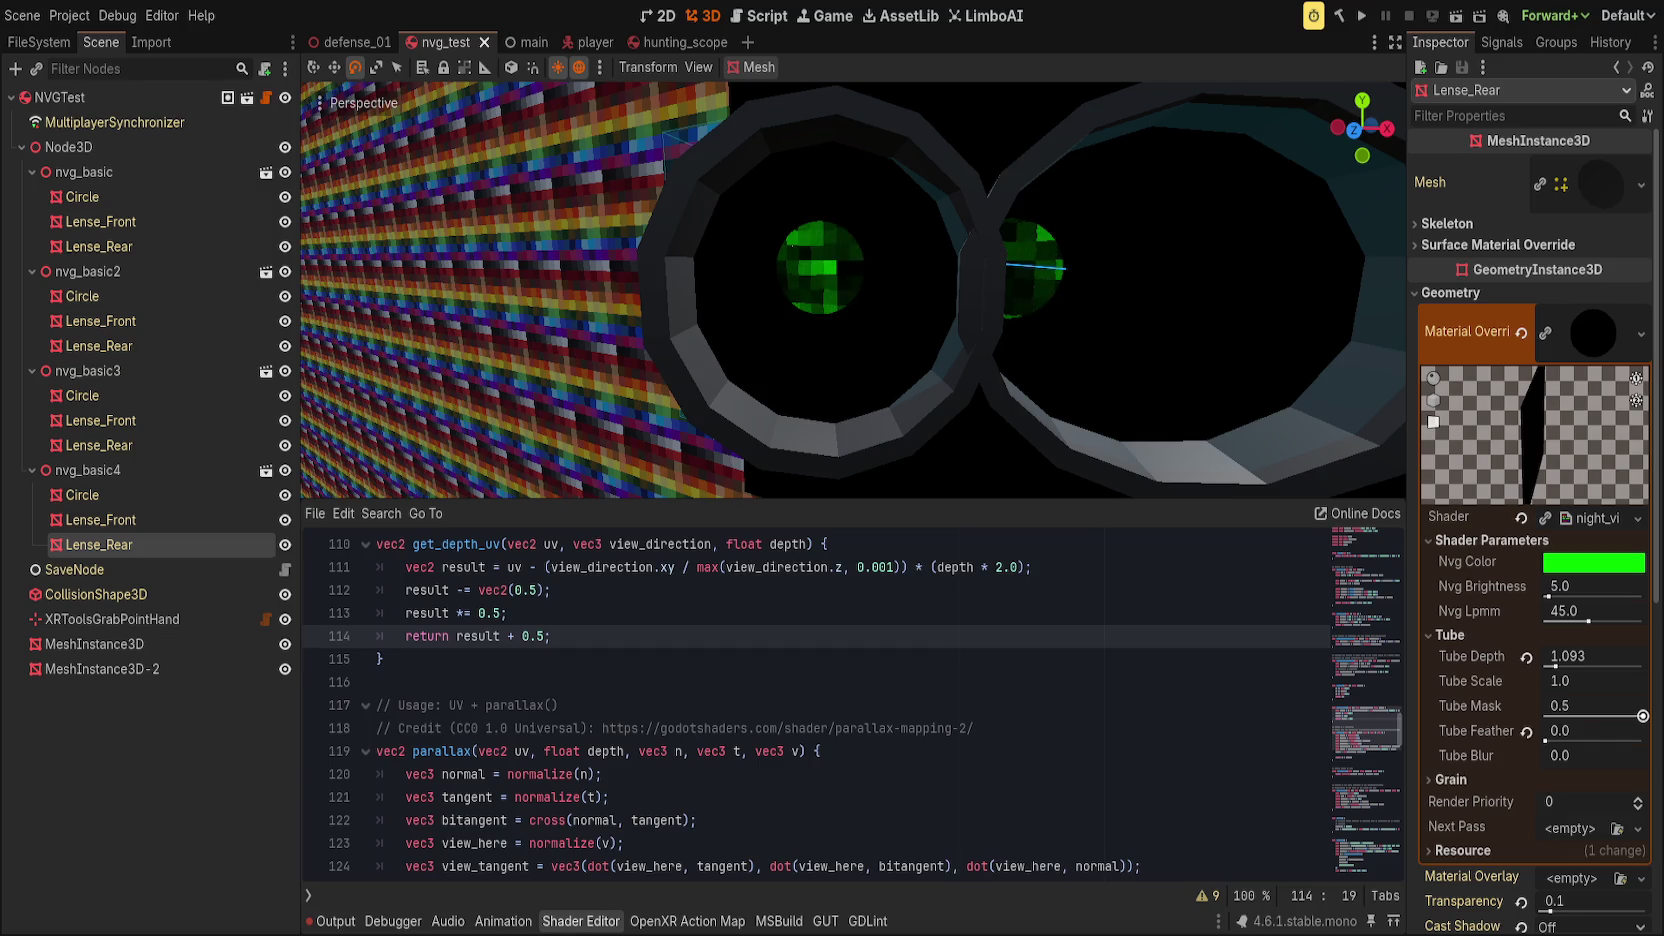
left_click_drag(1642, 716, 1564, 716)
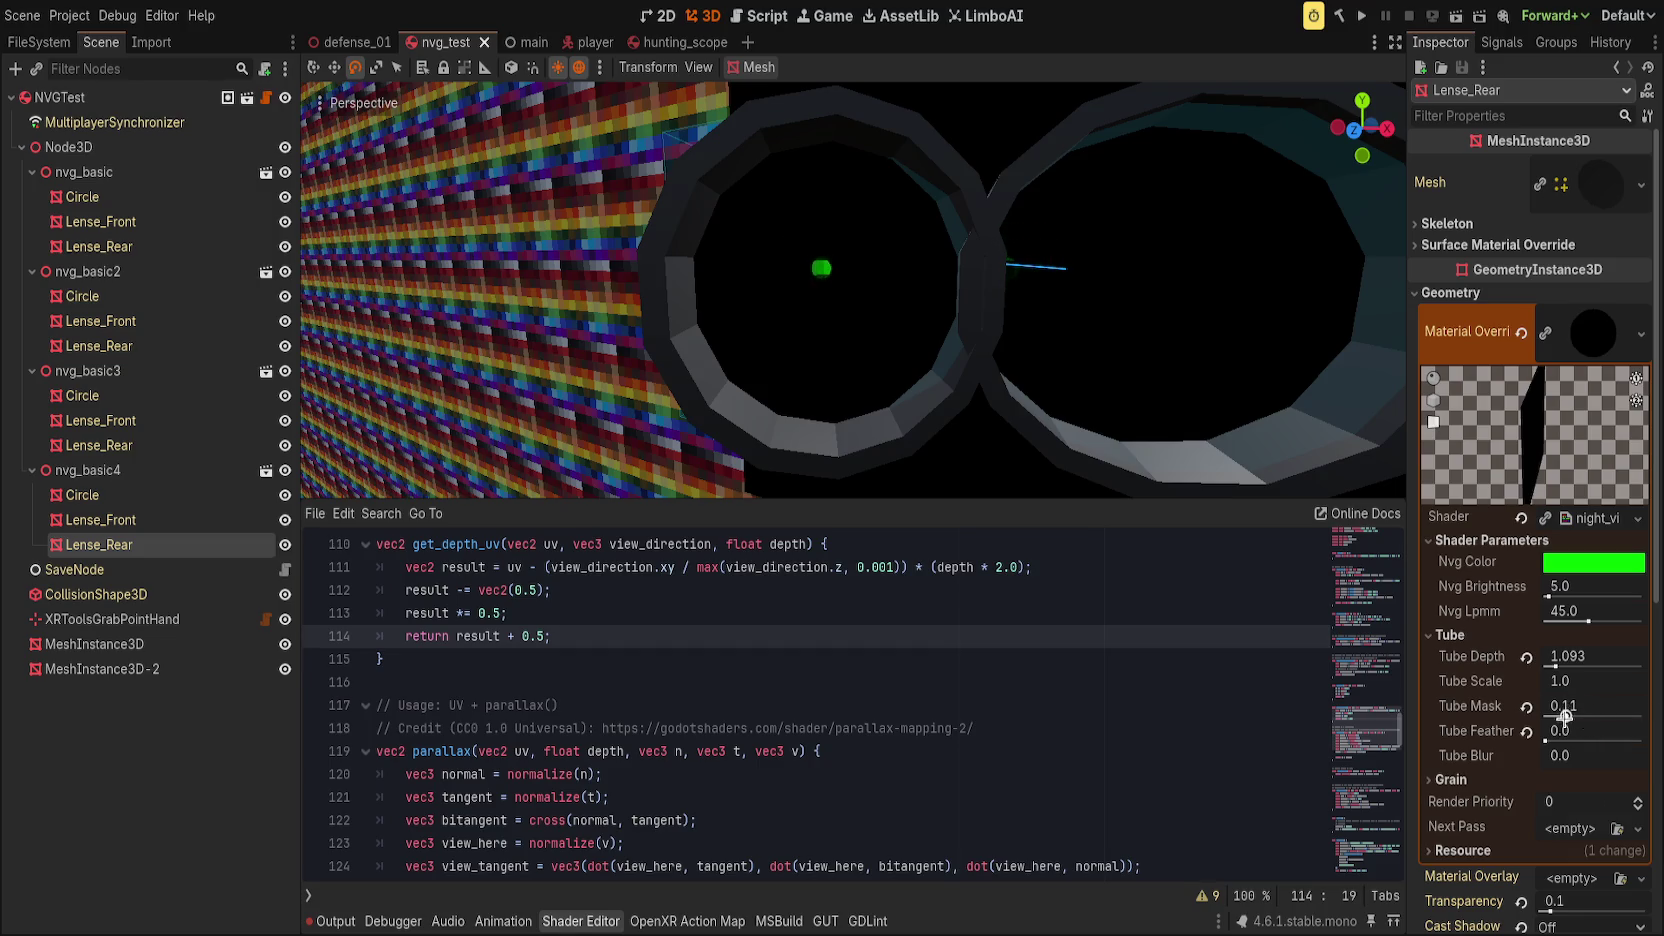
left_click(1526, 707)
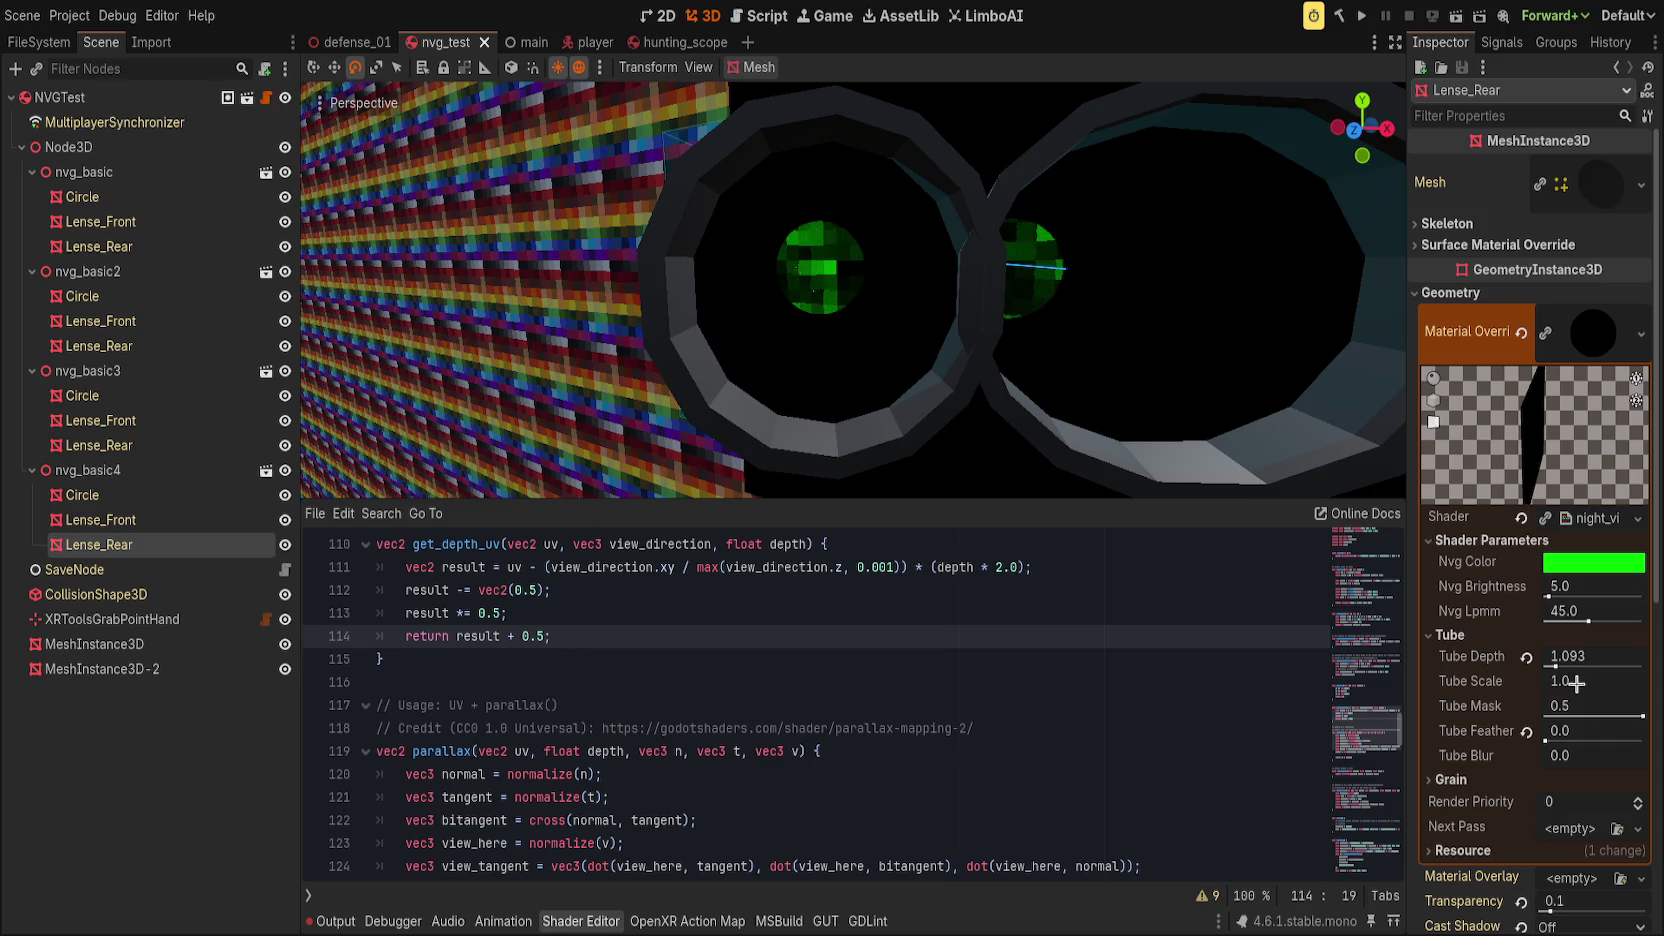
left_click(1527, 658)
Step: Raise Tube Depth to 0.332 and try Tube Mask near 0.149 before returning it to 0.5
left_click_drag(1546, 666, 1548, 667)
left_click_drag(1631, 716, 1573, 717)
mouse_move(906, 352)
left_mouse_down()
mouse_move(858, 431)
mouse_move(1144, 364)
mouse_move(1088, 327)
mouse_move(1140, 380)
left_mouse_up()
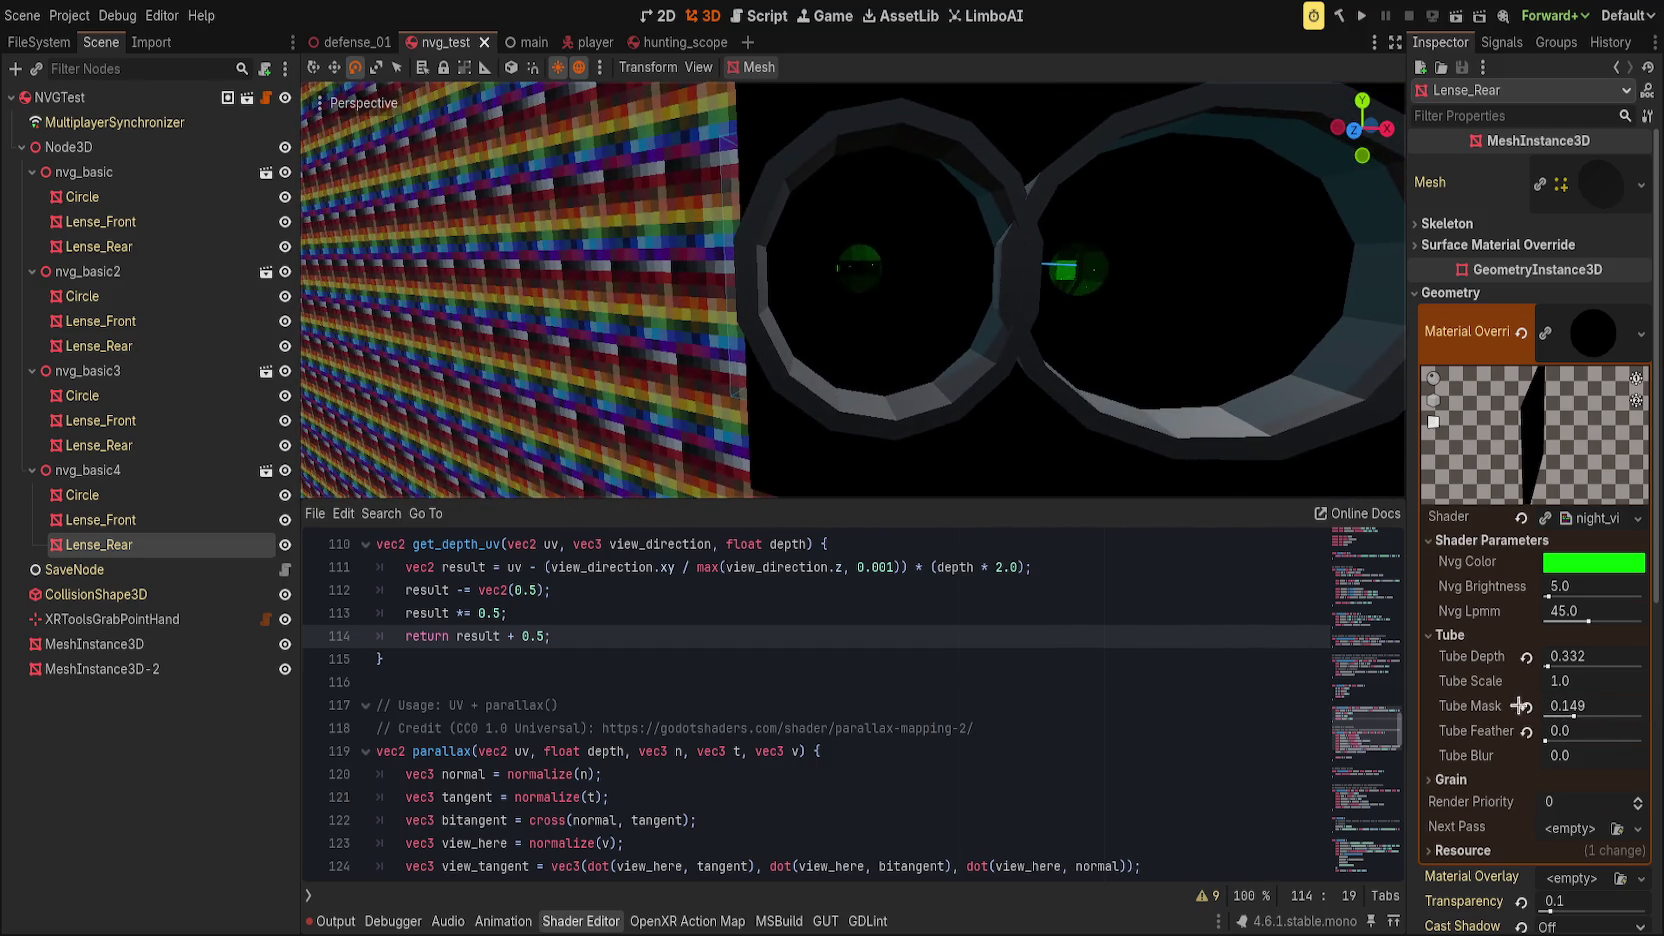
left_click_drag(1573, 713, 1657, 722)
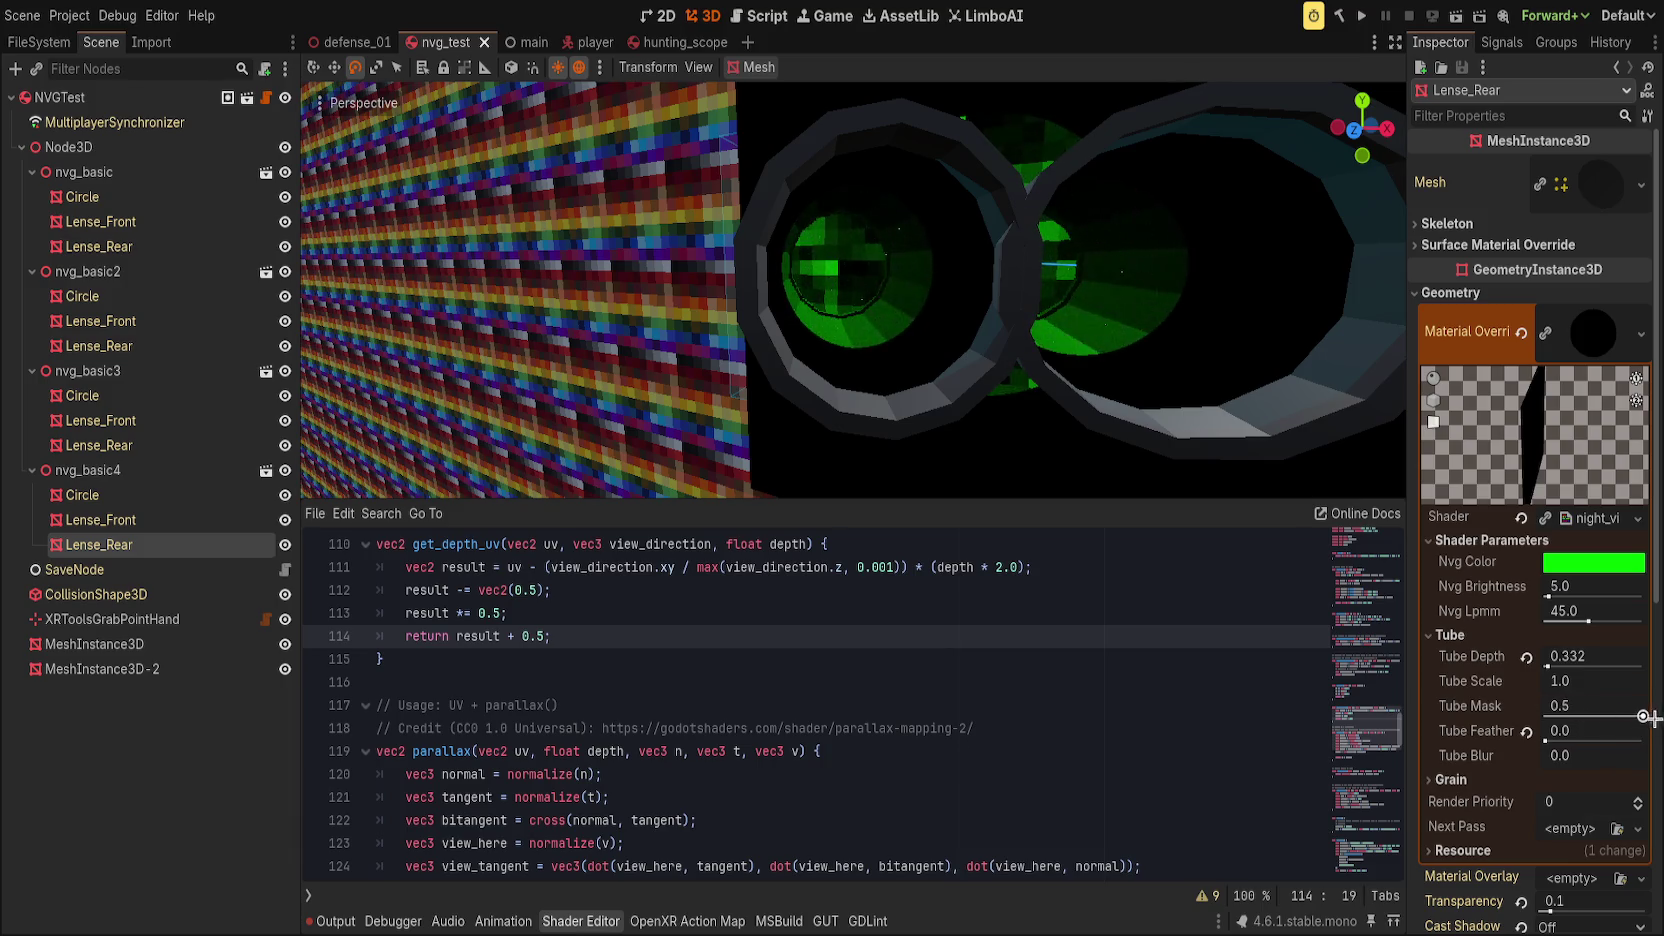
Step: Adjust Tube Feather, then set Tube Depth to 1.018 and Tube Mask to 0.074
mouse_move(1547, 741)
left_mouse_down()
mouse_move(1643, 741)
mouse_move(1544, 741)
left_mouse_up()
left_click_drag(1548, 665, 1556, 666)
mouse_move(1641, 716)
left_mouse_down()
mouse_move(1579, 712)
mouse_move(1659, 713)
mouse_move(1553, 715)
left_mouse_up()
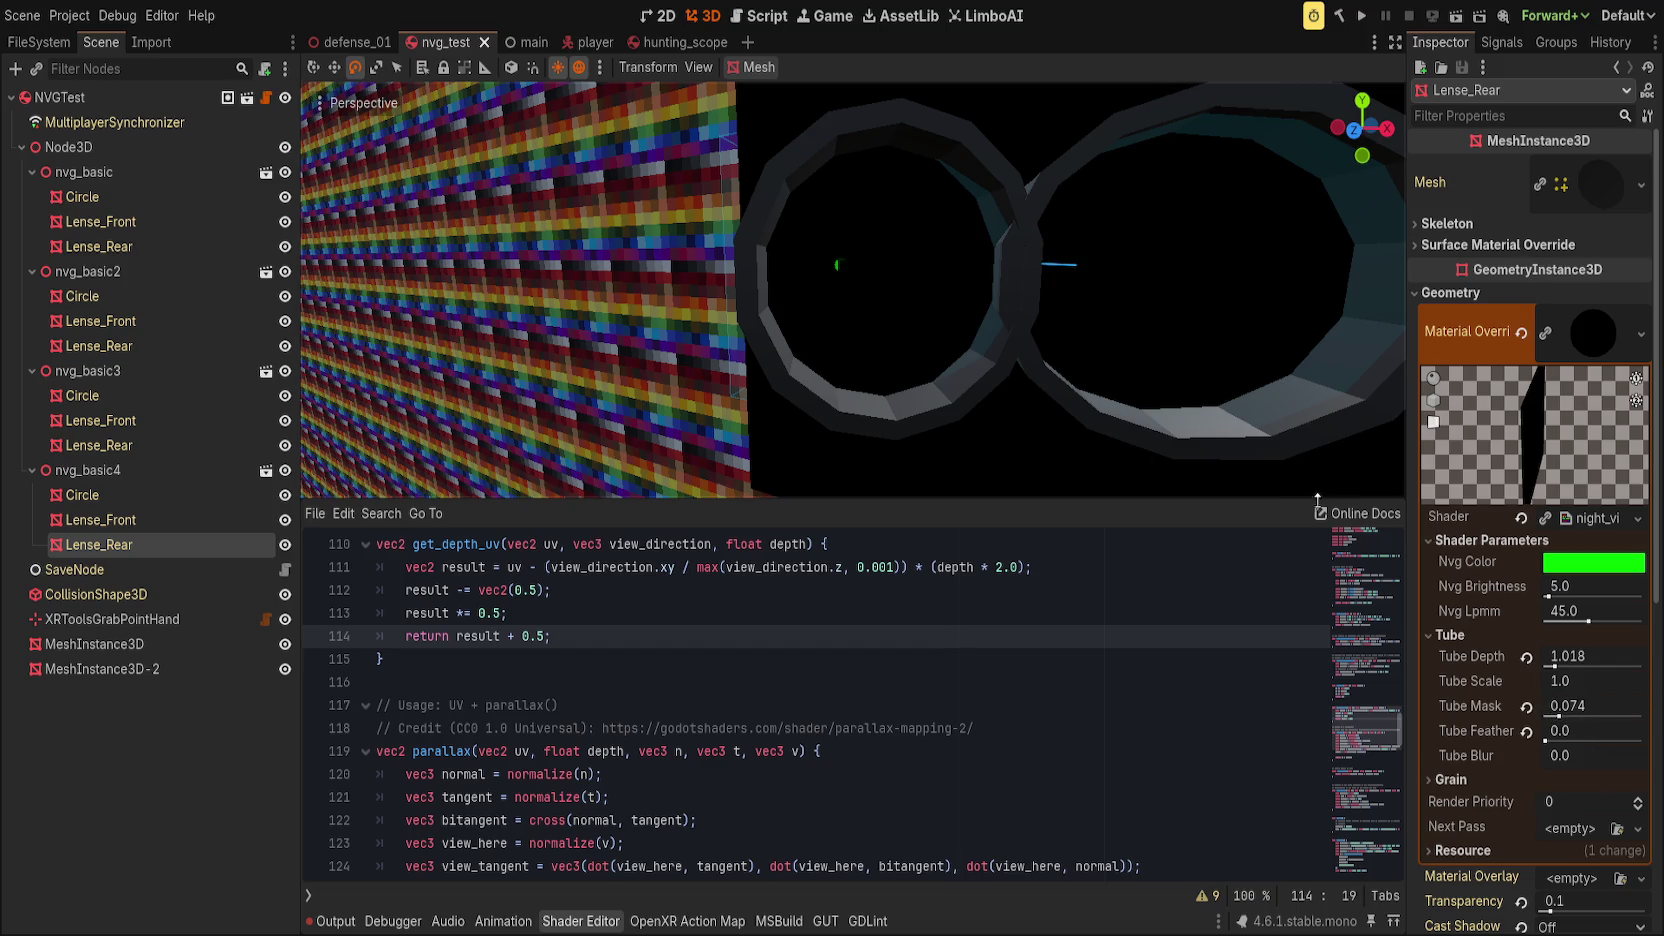
mouse_move(1165, 381)
left_mouse_down()
mouse_move(1010, 383)
mouse_move(1175, 406)
mouse_move(1181, 383)
left_mouse_up()
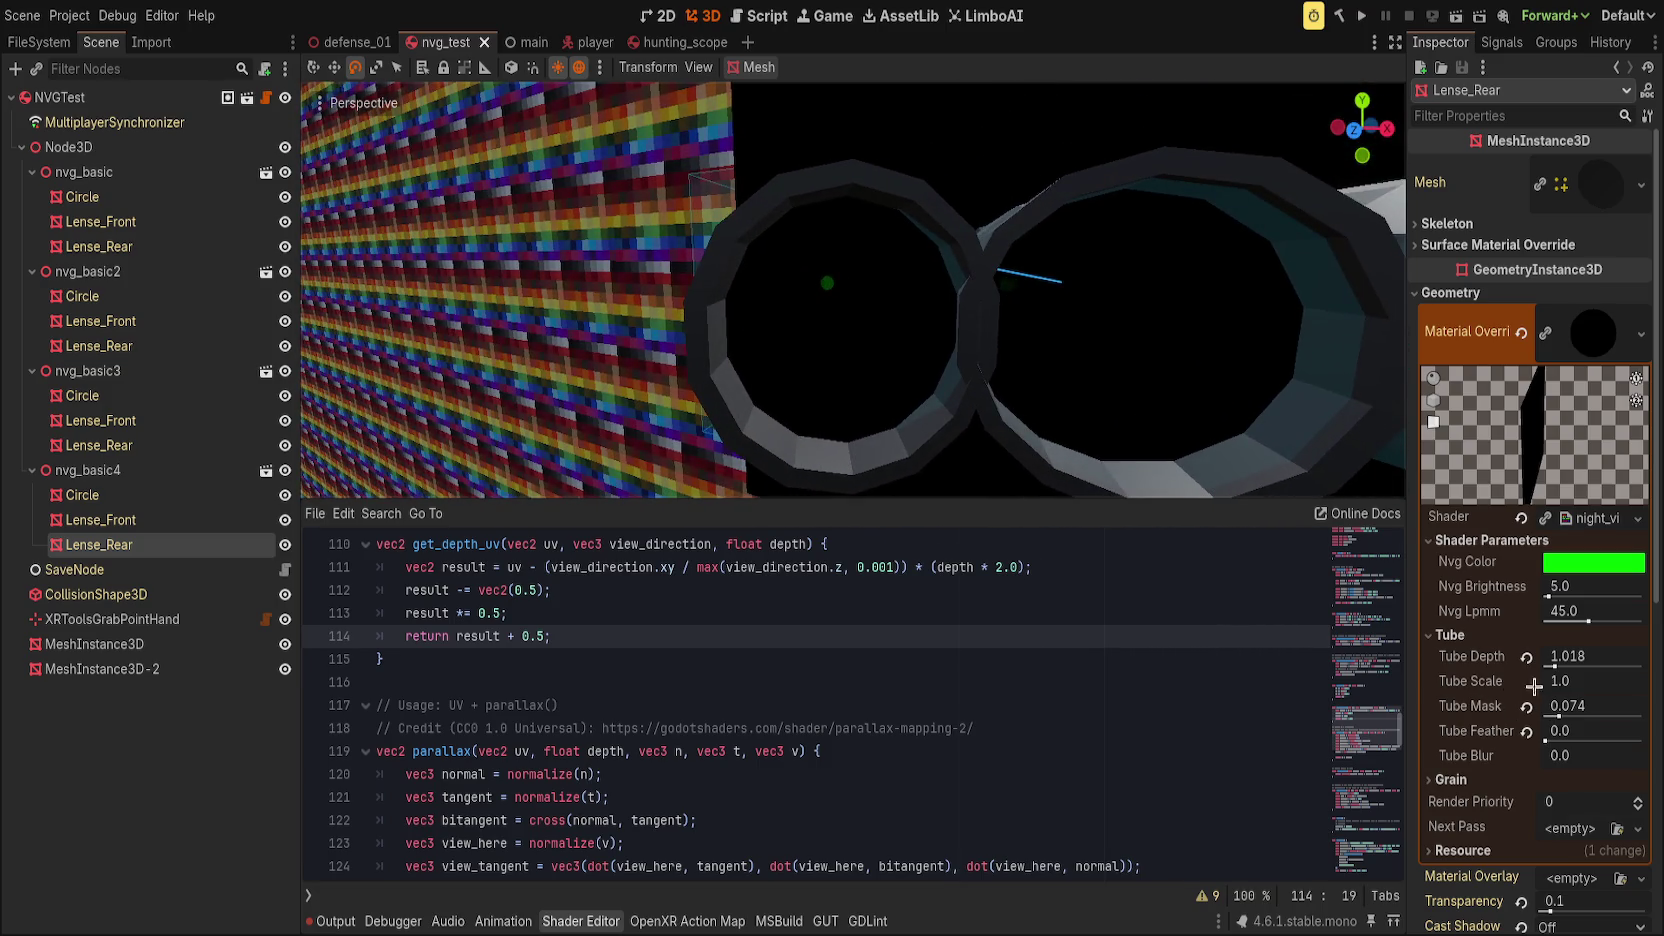
Step: Reset Tube Mask to 0.5, find tube_mask, and replace it with 0.5 in line 175's mask_circle call
left_click(1524, 707)
scroll(958, 697, "down", 6)
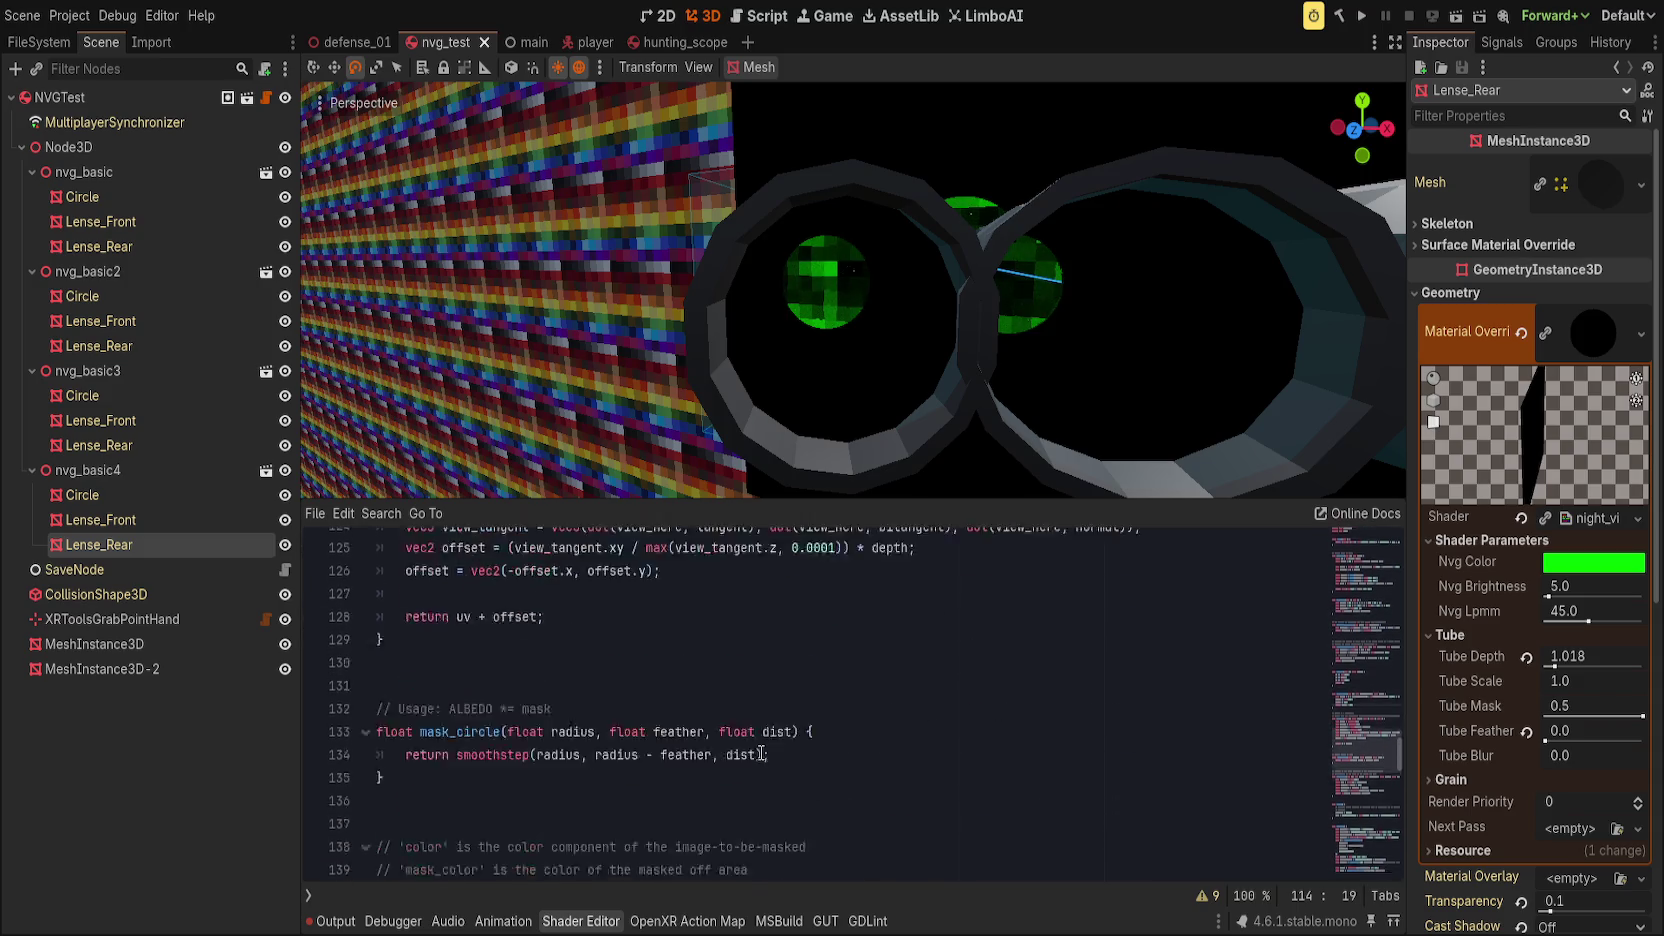
left_click(760, 752)
key("ctrl+f")
type("tube_mask")
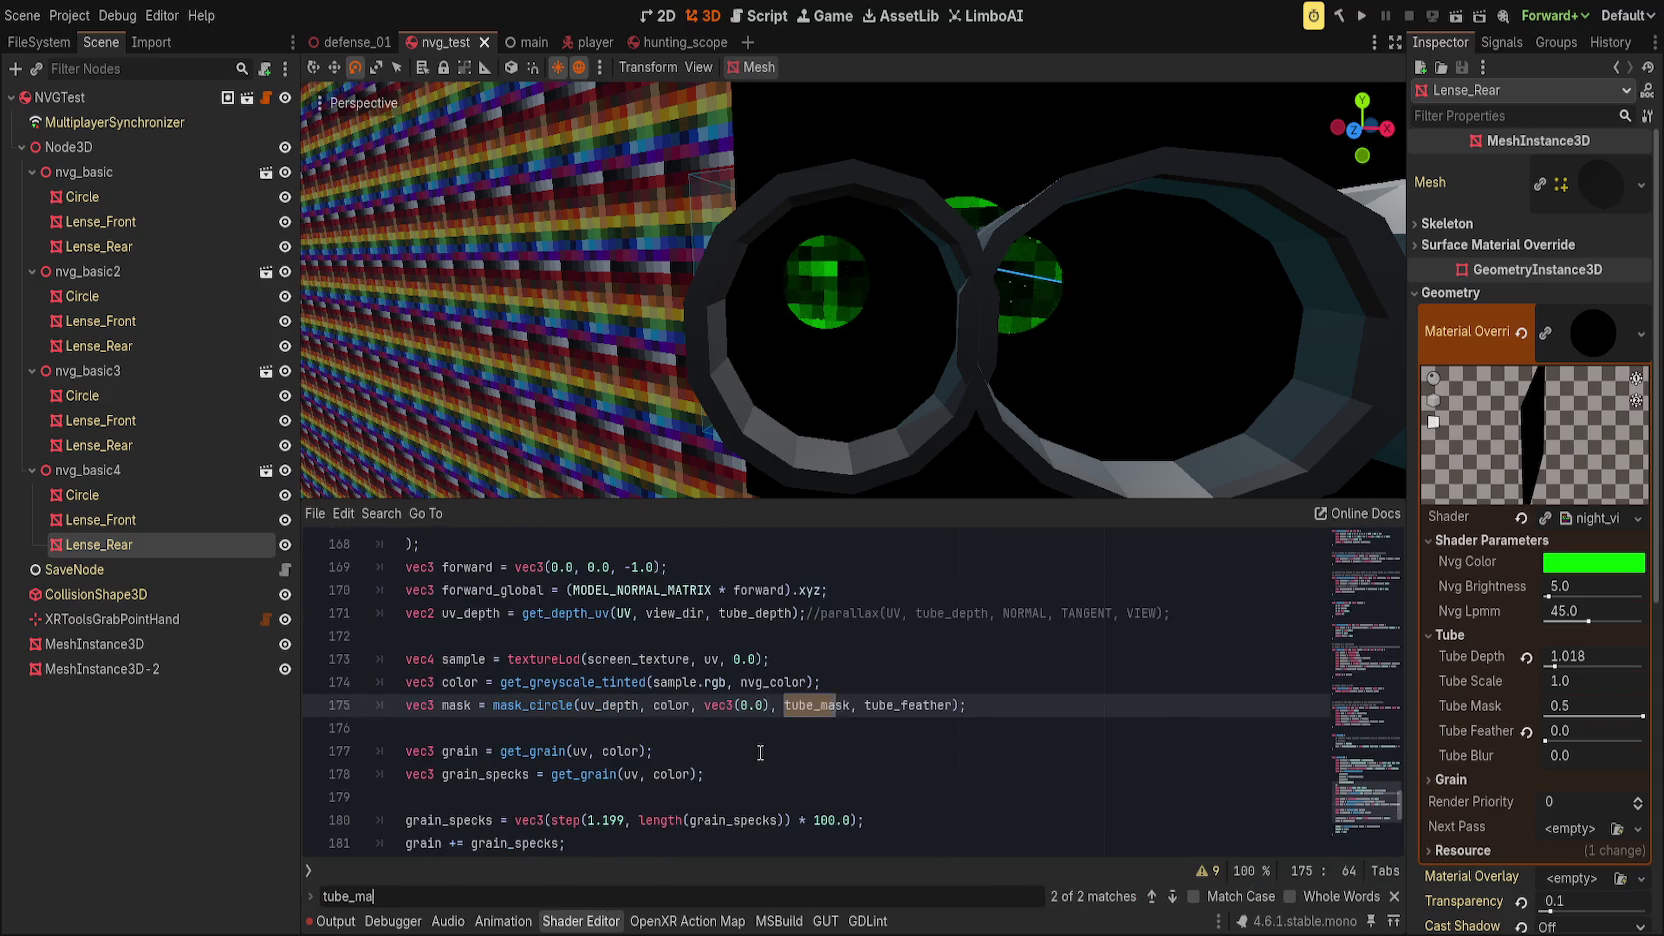
left_click(742, 741)
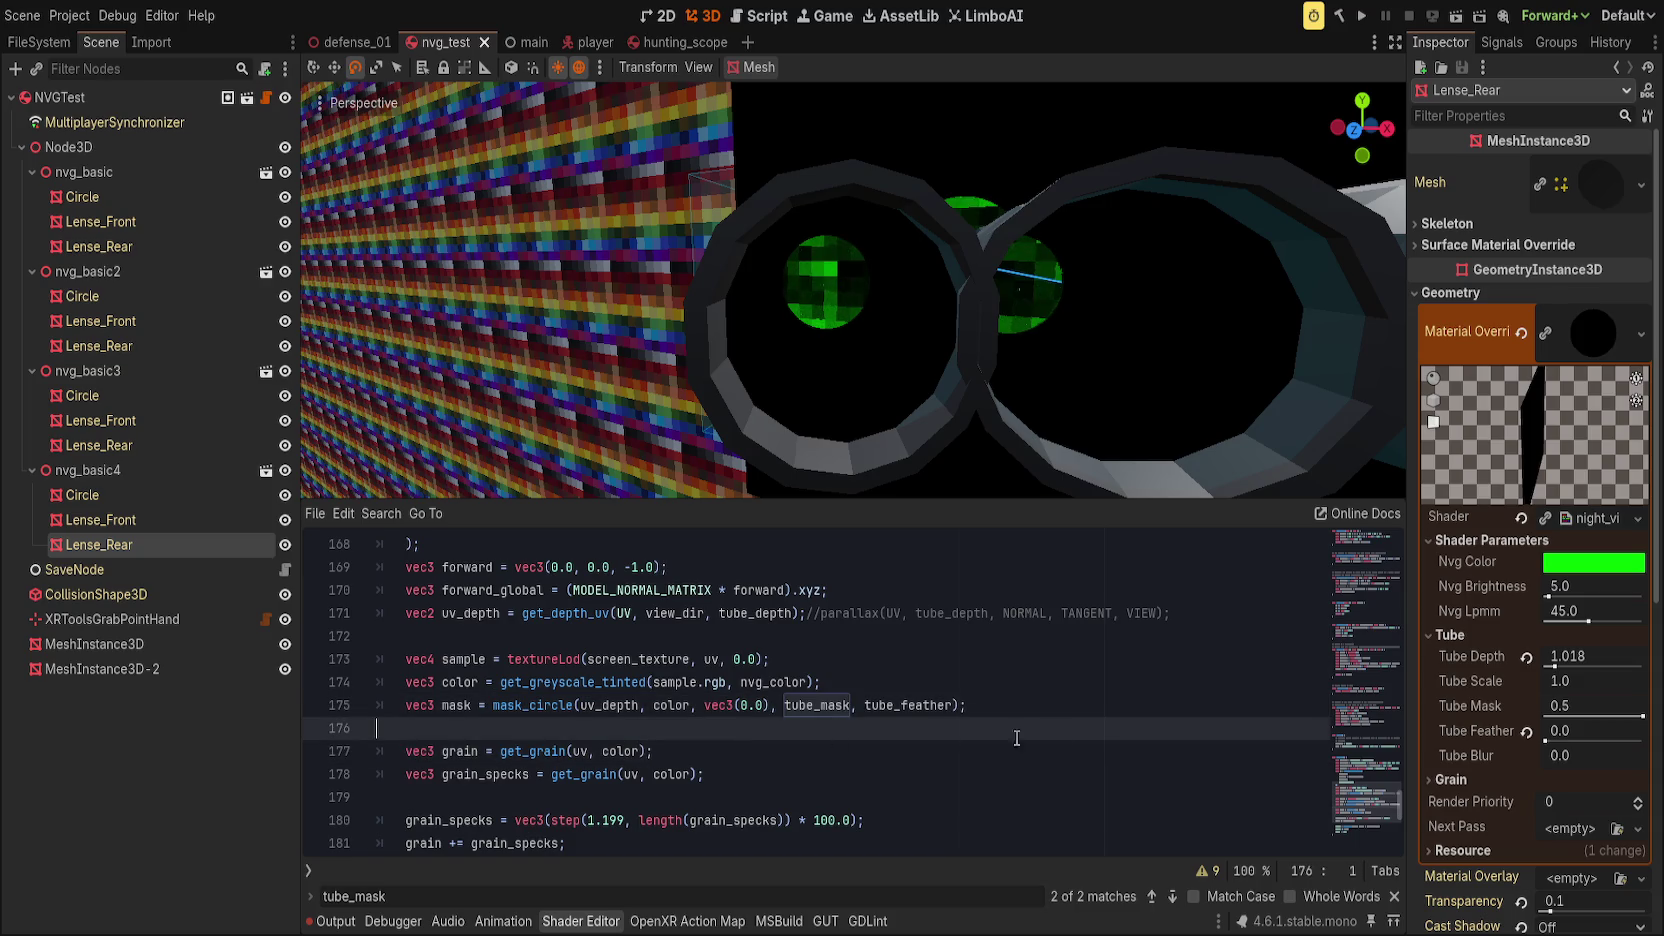
left_click(1050, 701)
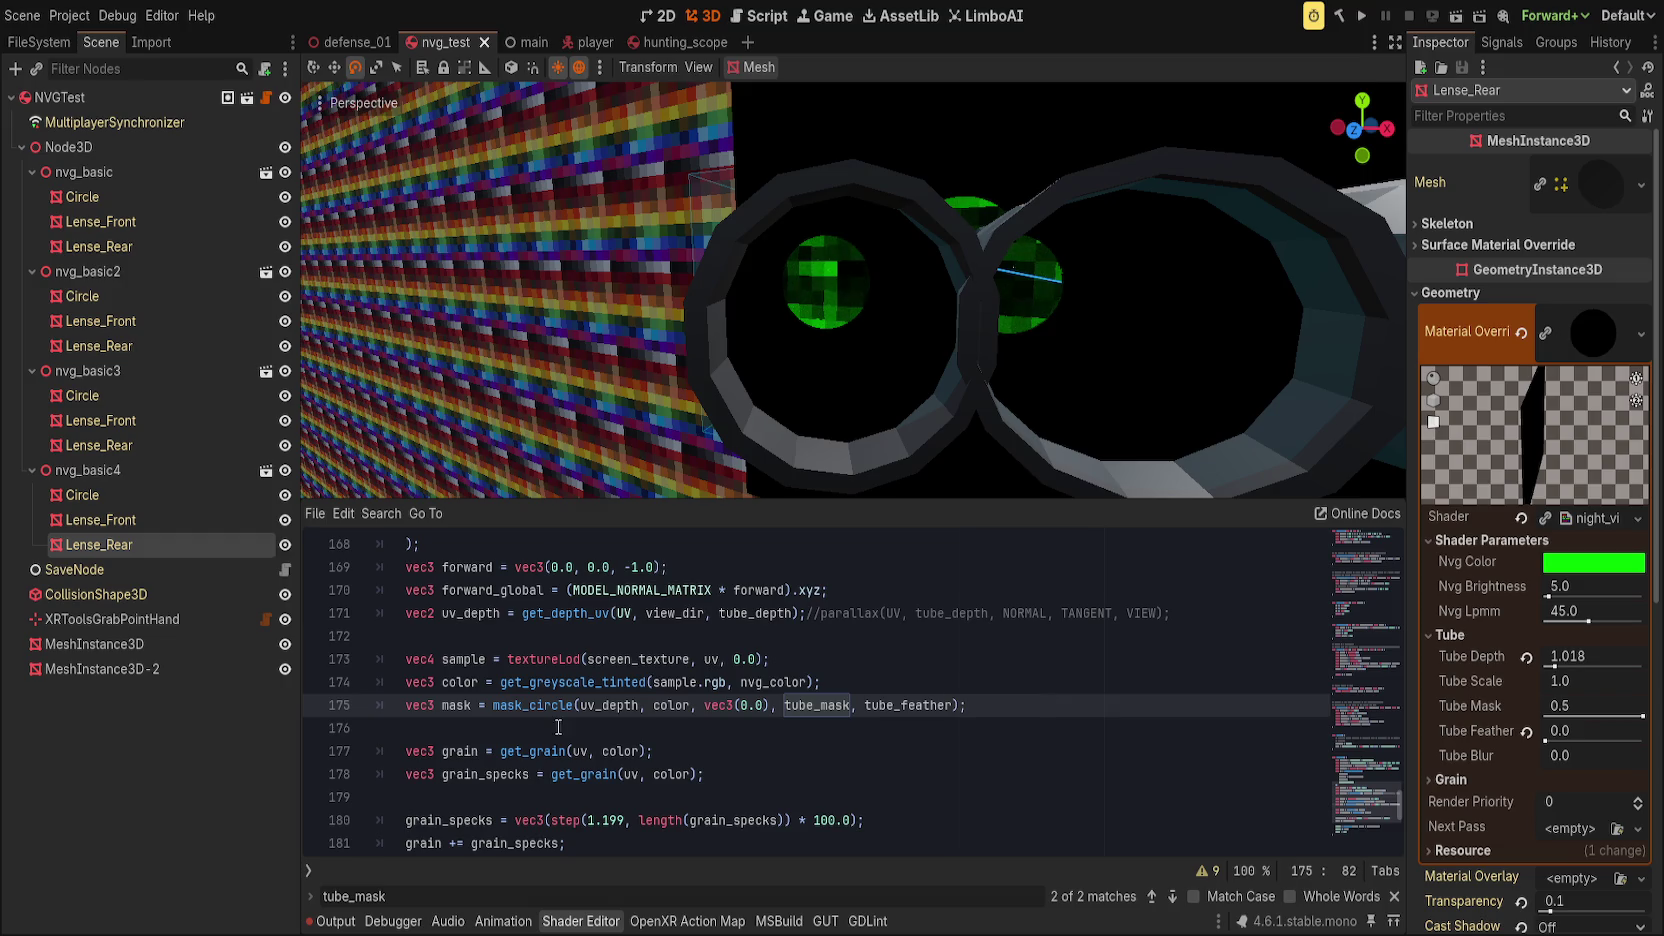
double_click(803, 708)
type("0.5")
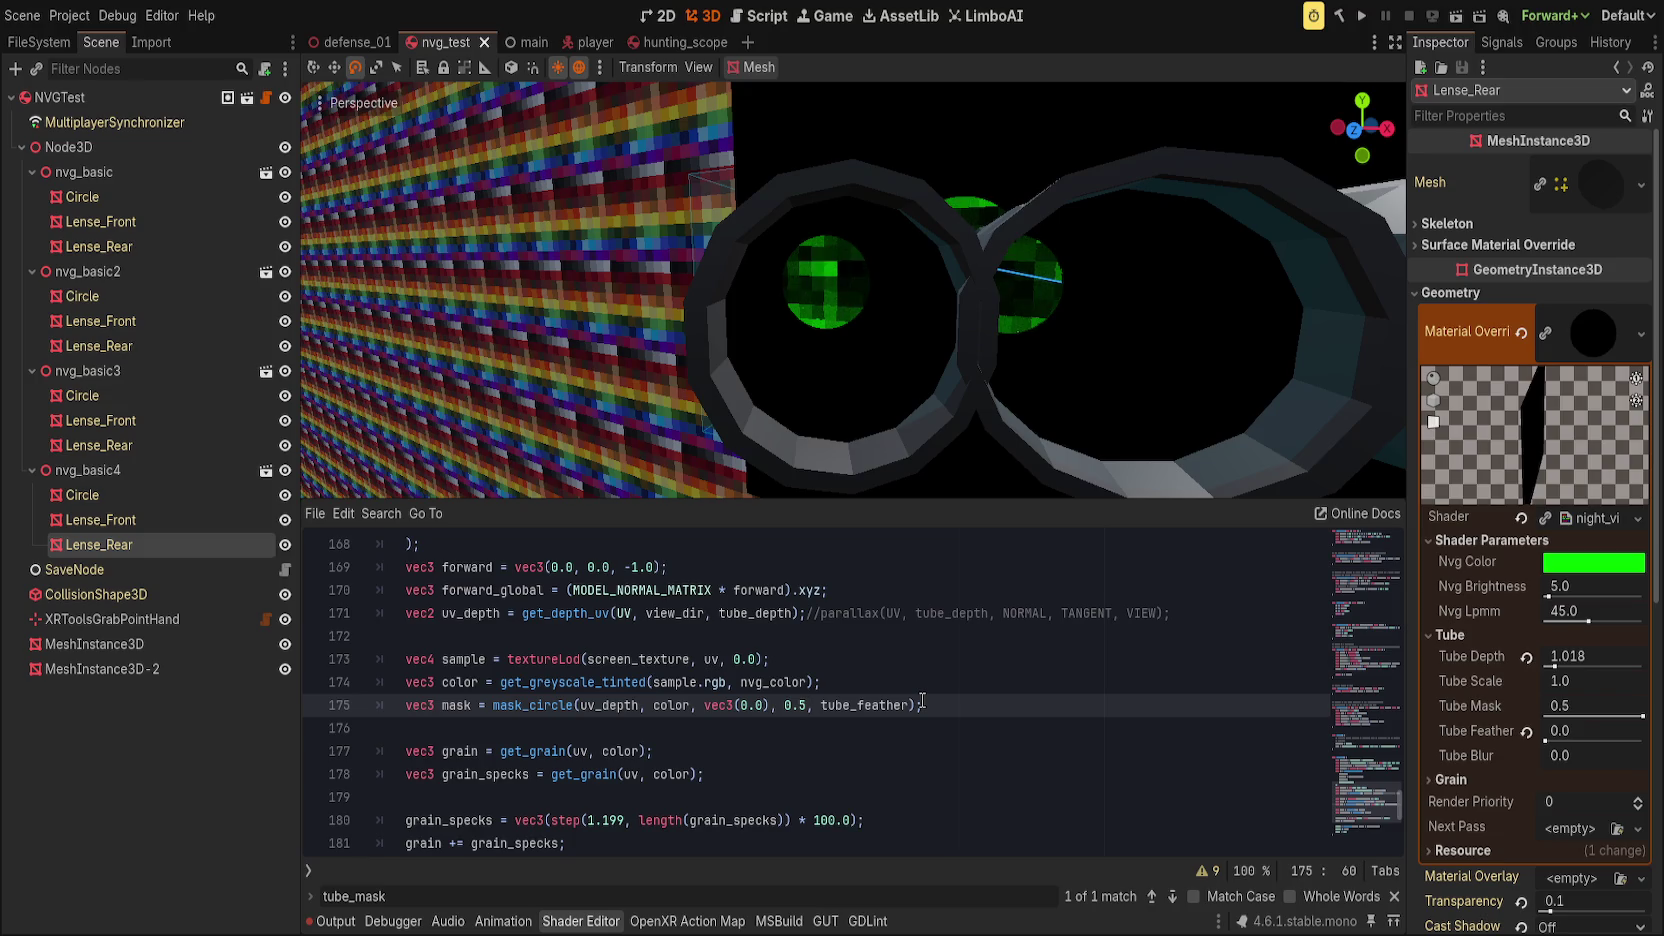
left_click(922, 703)
Step: Delete the tube_mask uniform declaration on line 36
mouse_move(1340, 789)
left_mouse_down()
mouse_move(1340, 545)
mouse_move(1340, 585)
left_mouse_up()
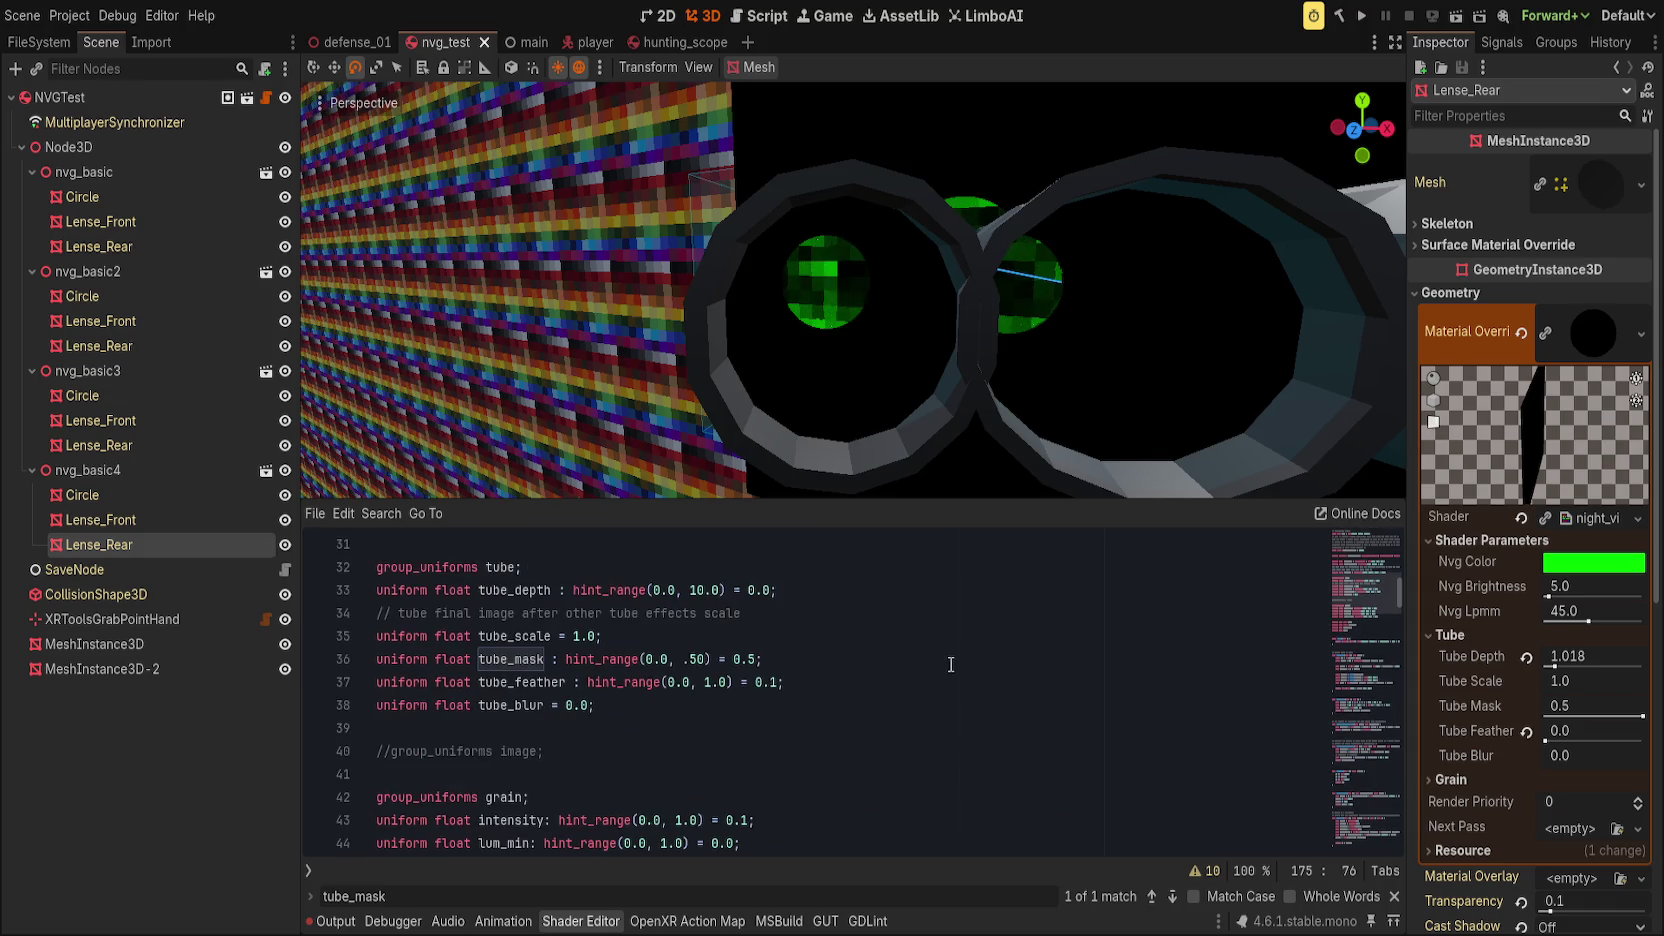
left_click(795, 660)
key("ctrl+shift+k")
left_click(909, 668)
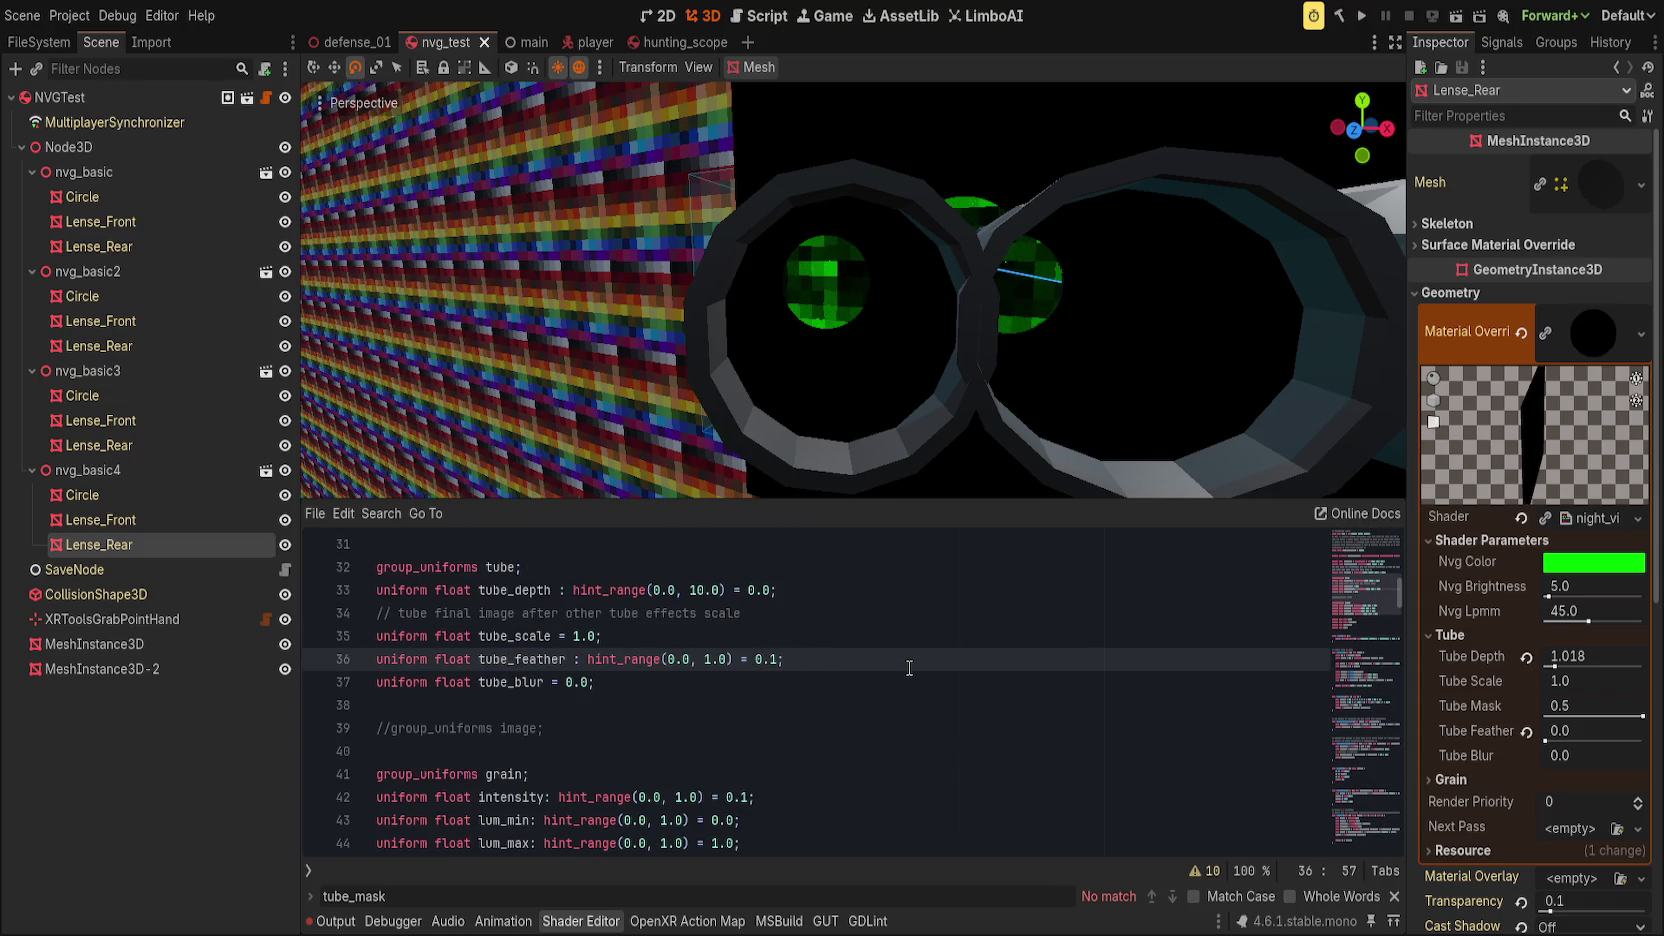
mouse_move(977, 423)
left_mouse_down()
mouse_move(977, 449)
mouse_move(976, 380)
left_mouse_up()
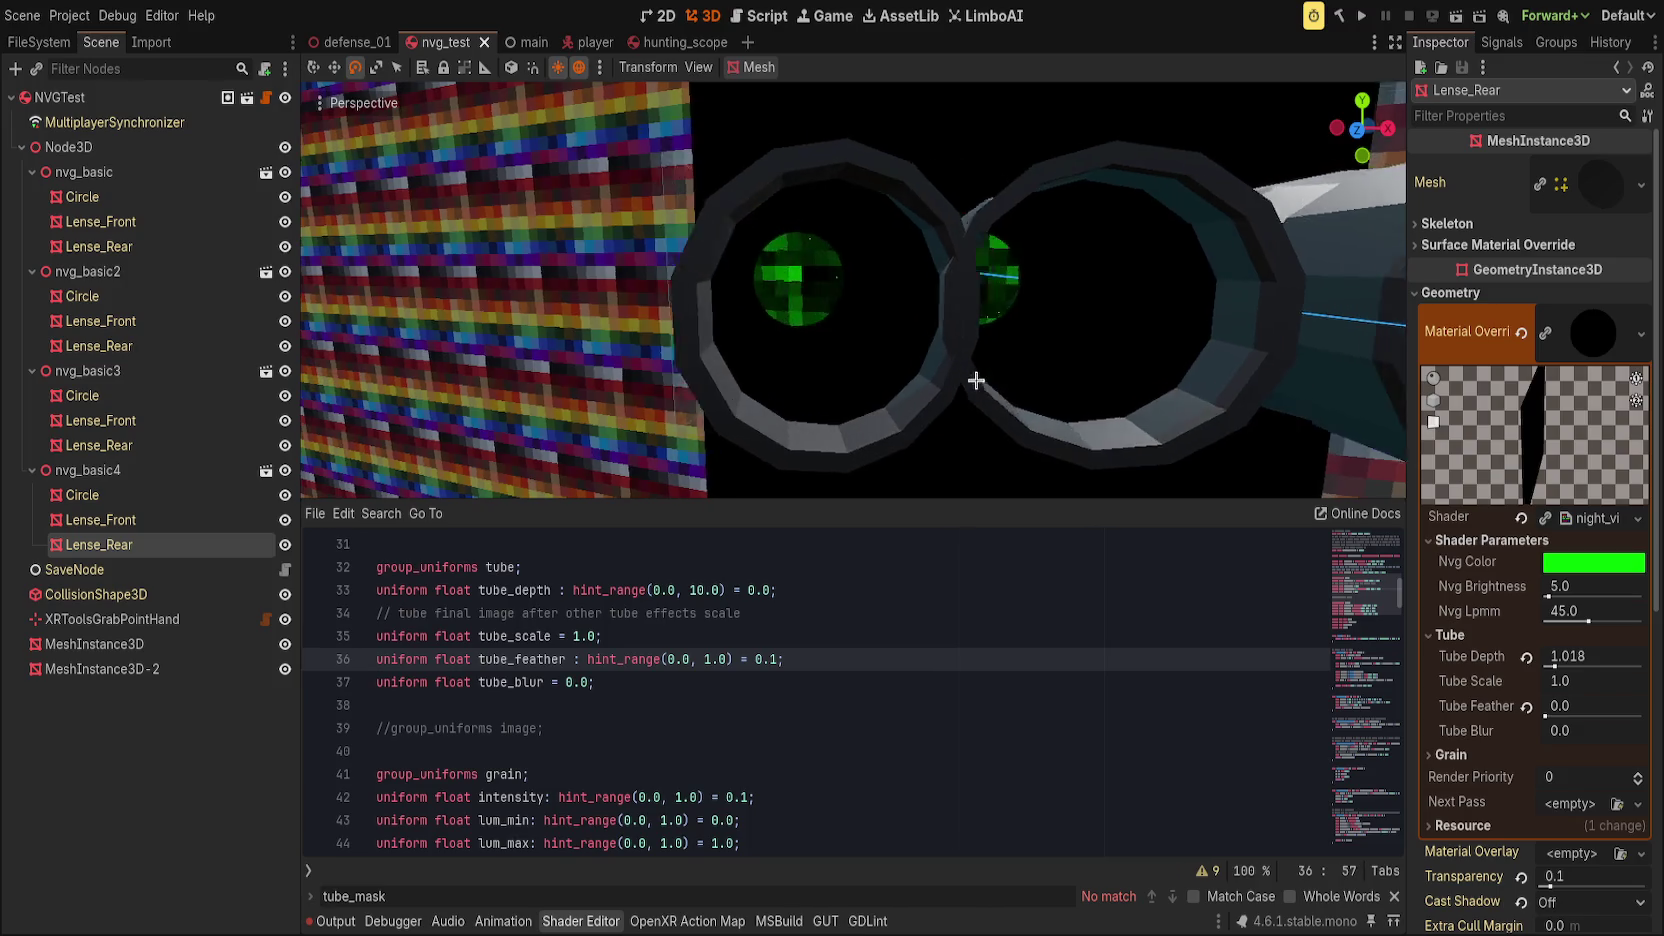
scroll(976, 380, "up", 3)
left_click(514, 659)
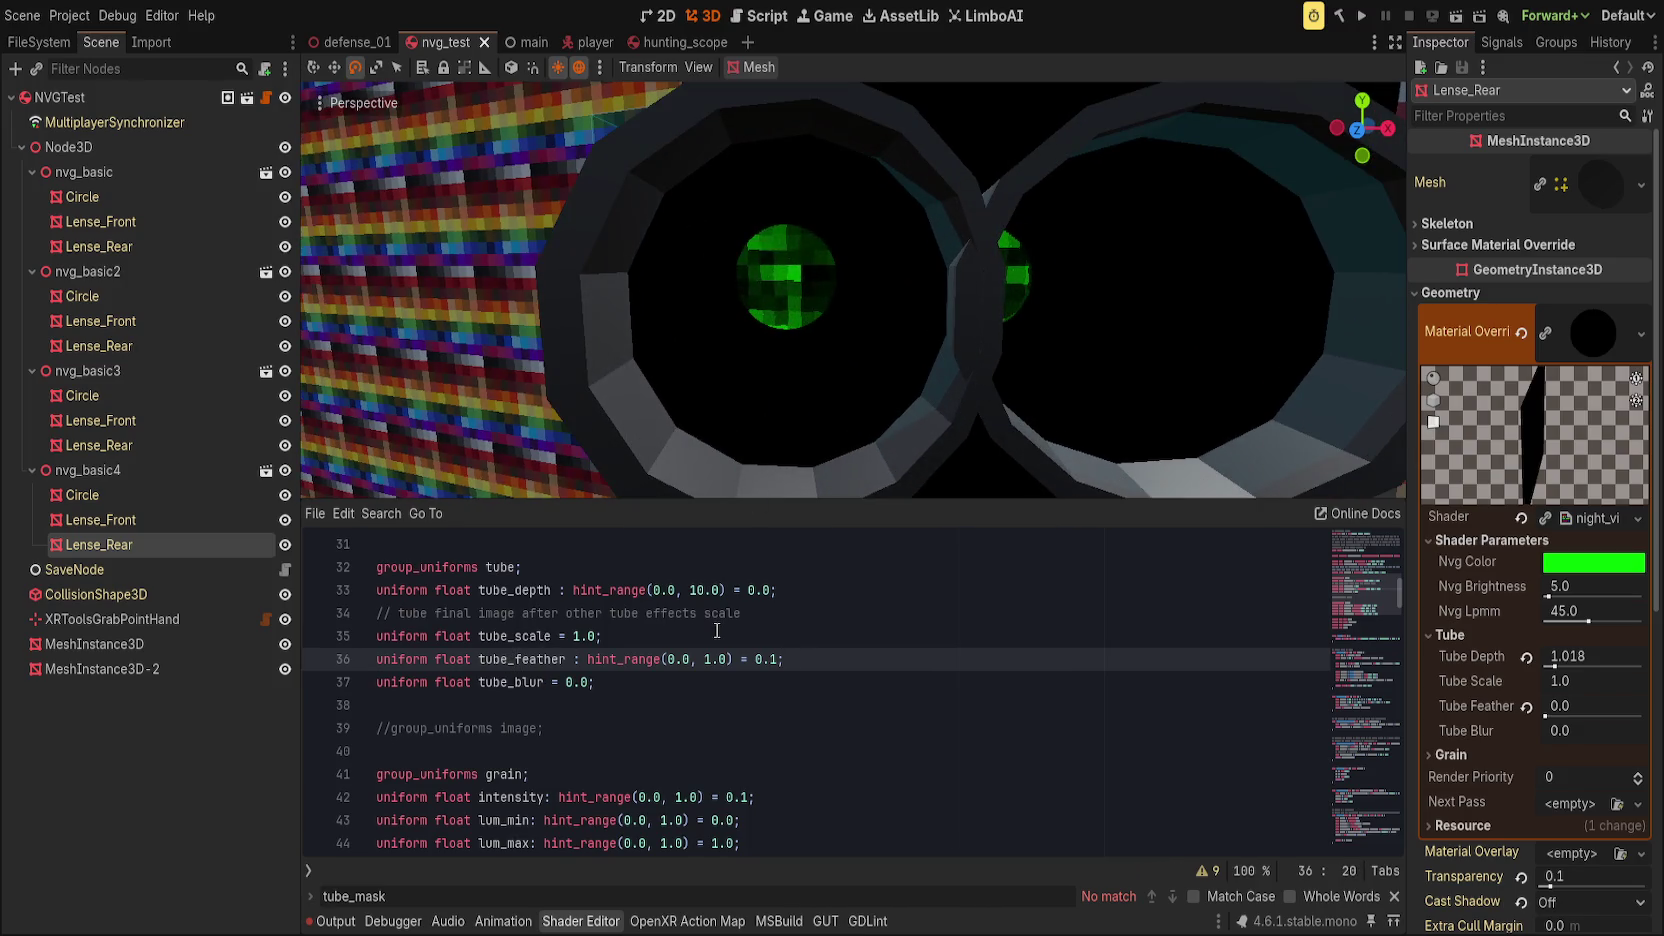
Step: Replace tube_feather with tube_feather_edge throughout the shader, save, and drag Tube Feather Edge to 0.0
type("edge_")
key("BackSpace")
key("BackSpace")
key("BackSpace")
double_click(521, 659)
key("ctrl+r")
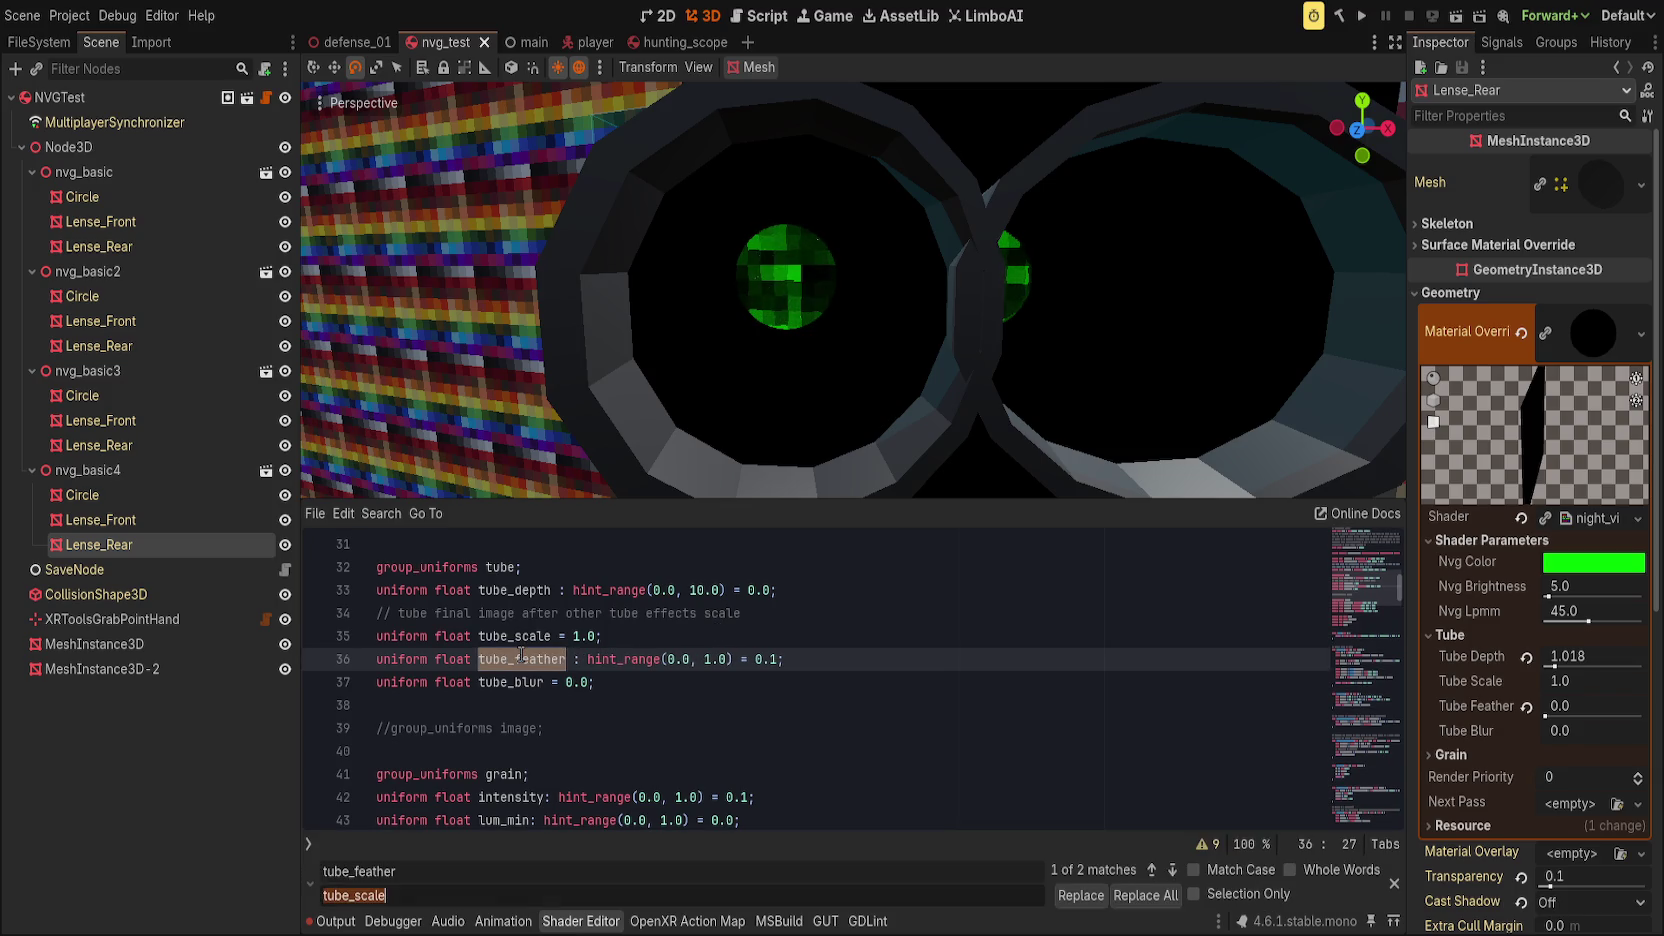
type("tube_feather_")
type("edge")
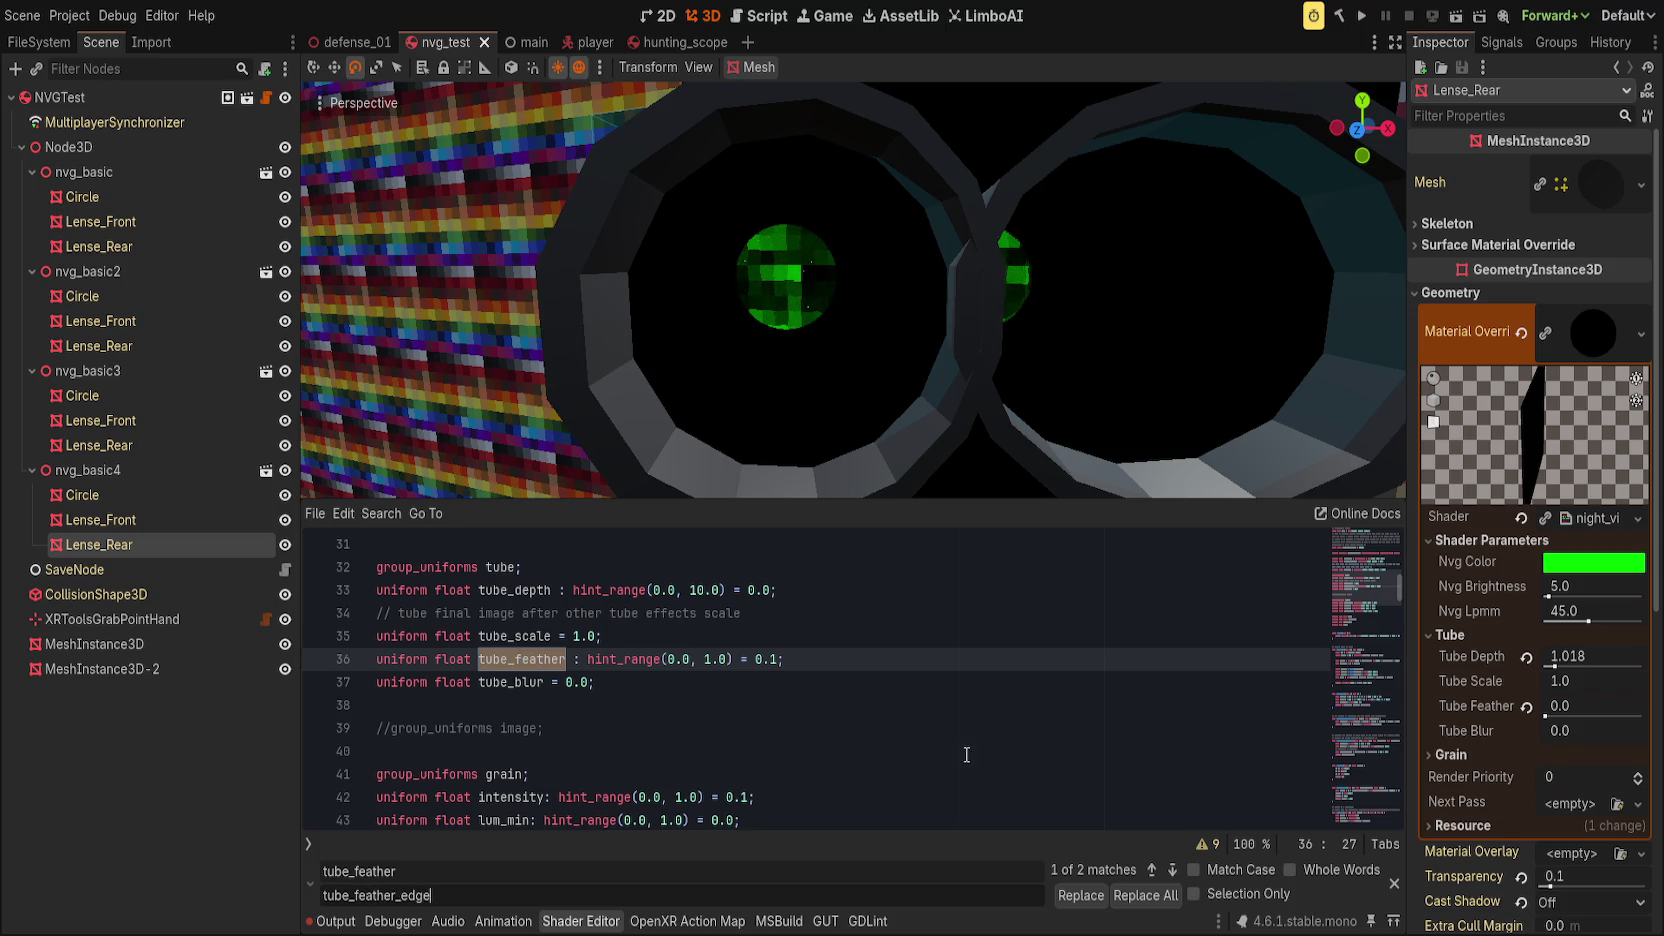
left_click(1146, 895)
left_click(815, 671)
key("ctrl+s")
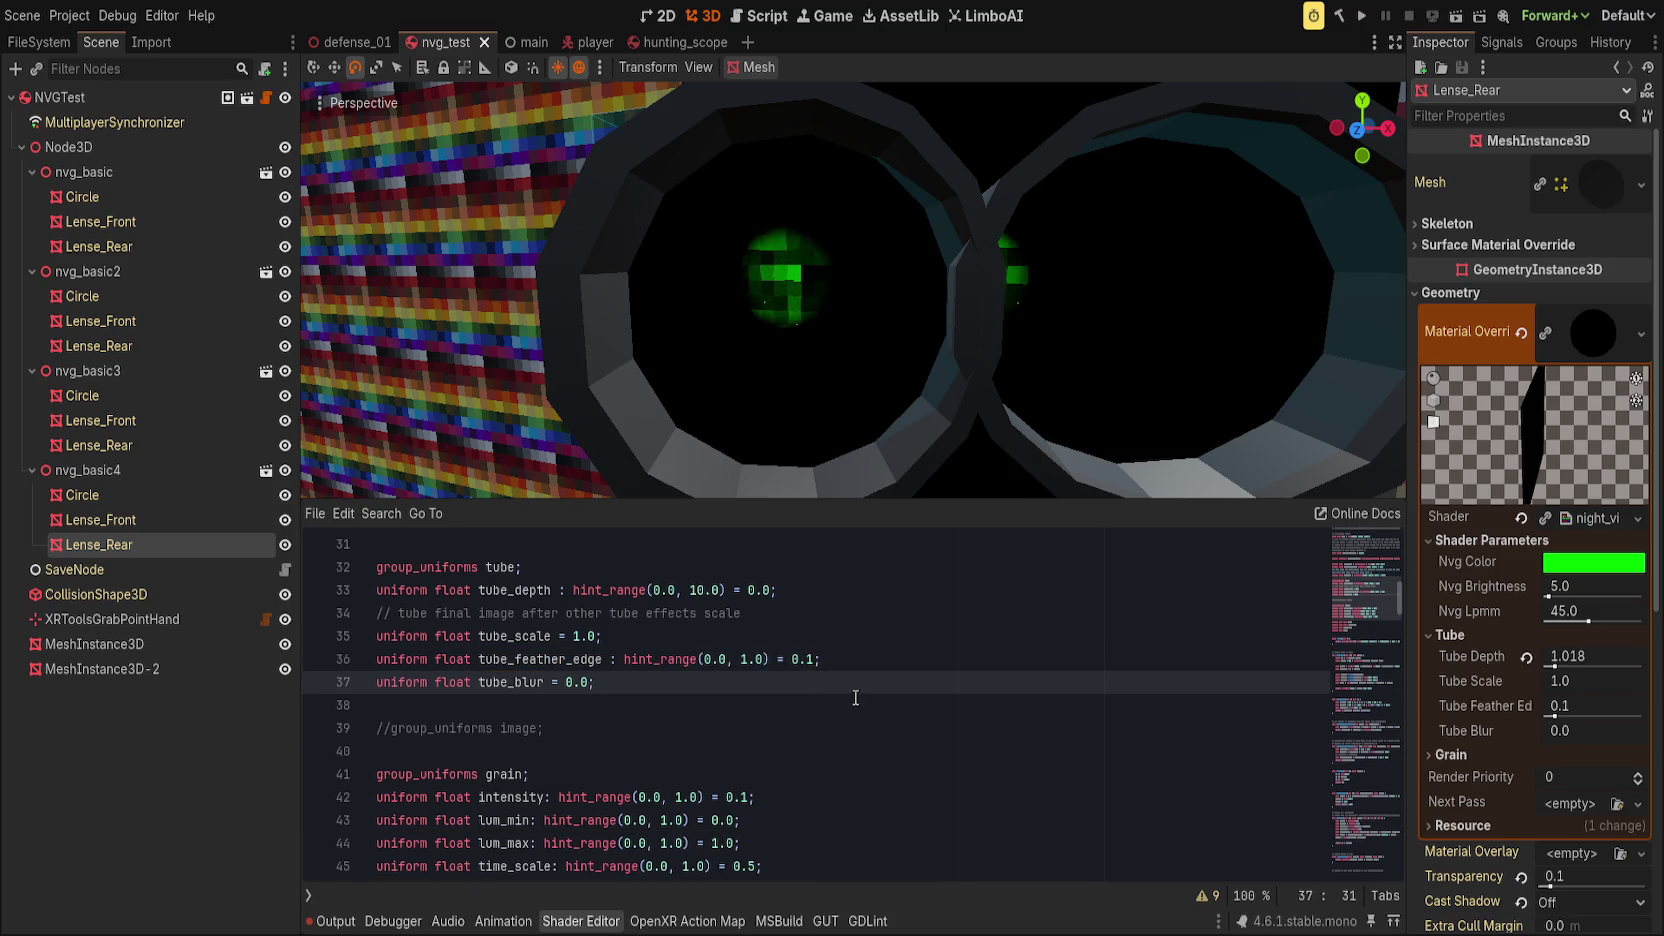
left_click_drag(1556, 716, 1545, 716)
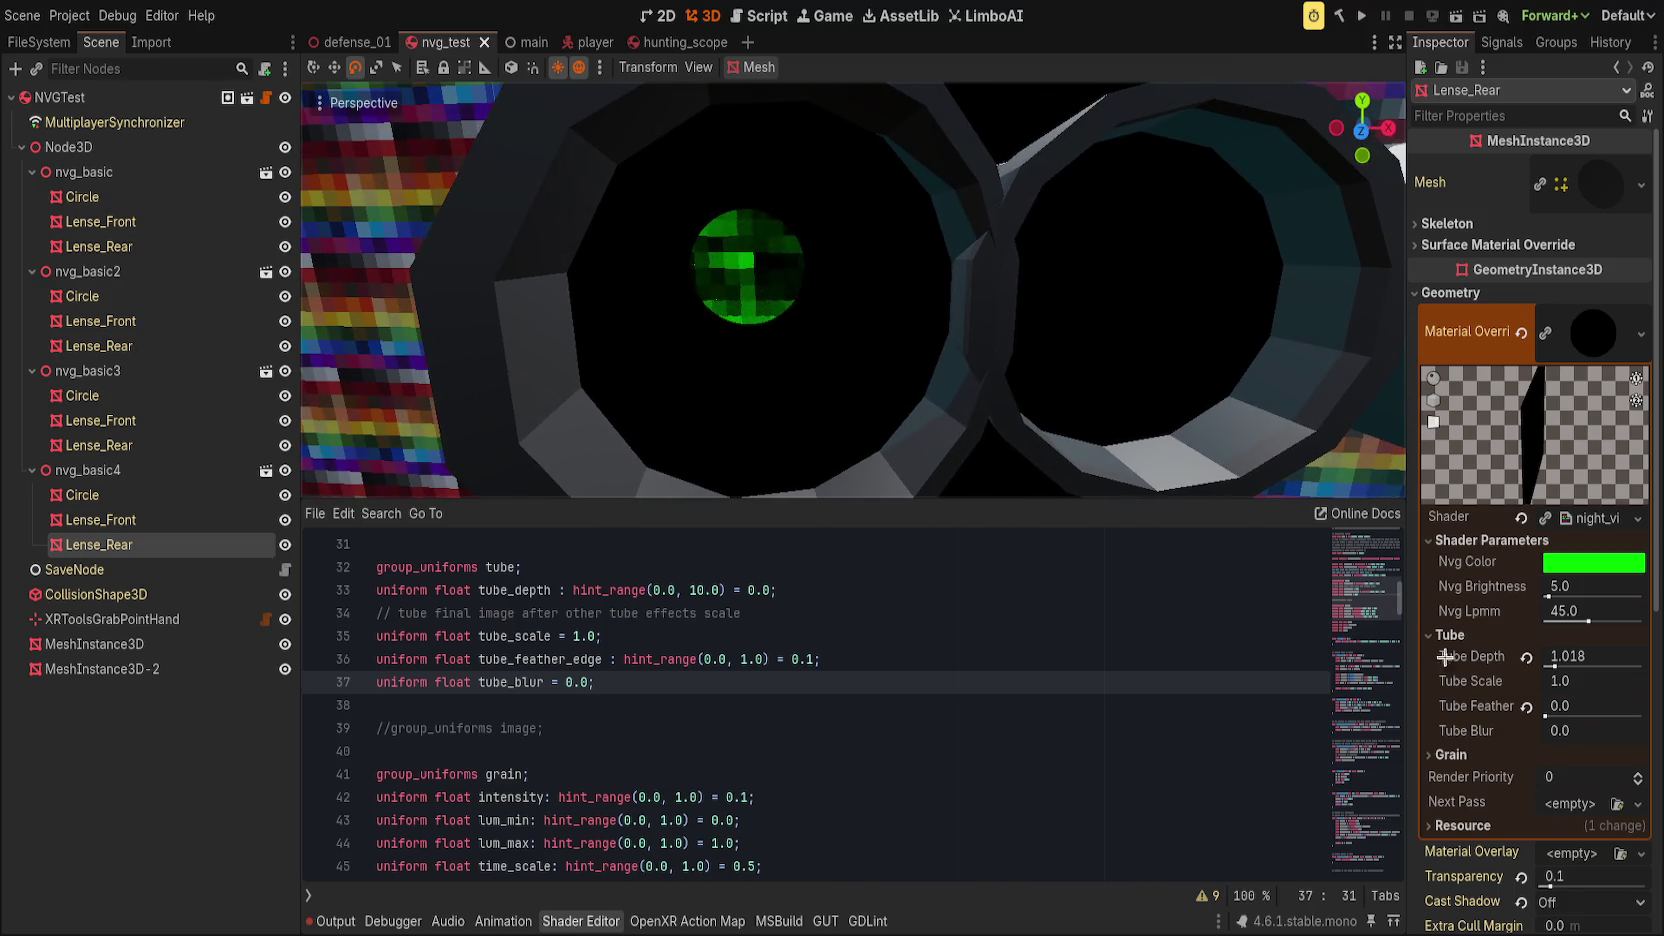
Step: Drag Tube Depth to about 0.686, then enter exactly 0.5 and save the scene
left_click(1550, 666)
left_click_drag(1550, 666, 1552, 666)
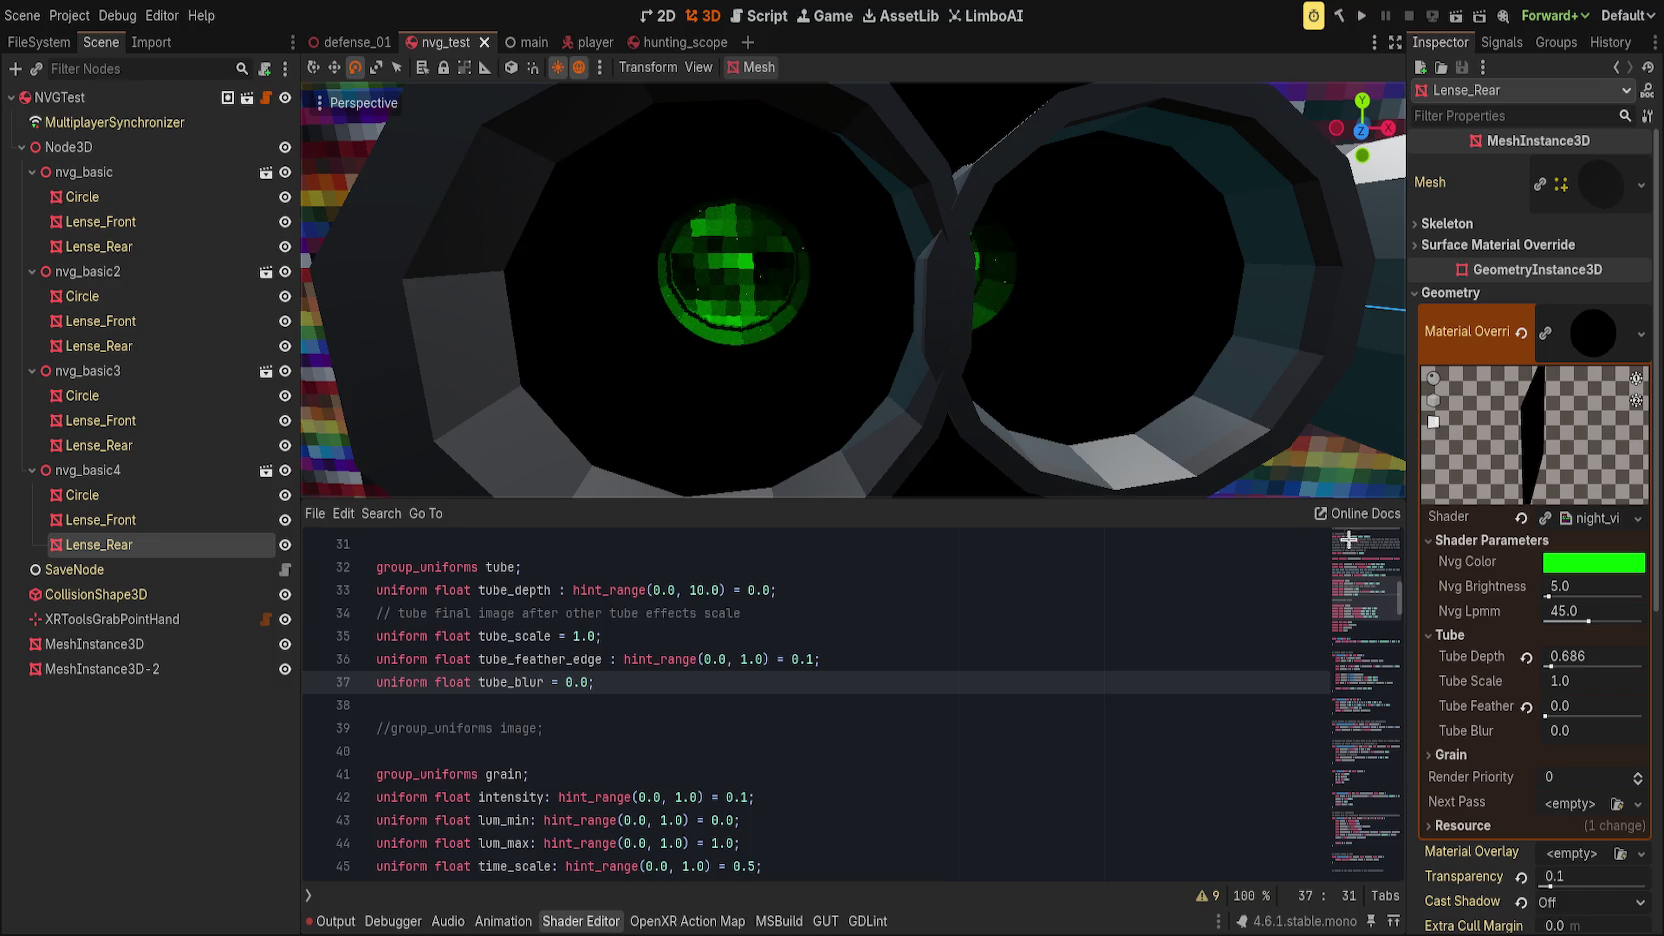
left_click(1570, 656)
key("BackSpace")
type("0.5")
key("Return")
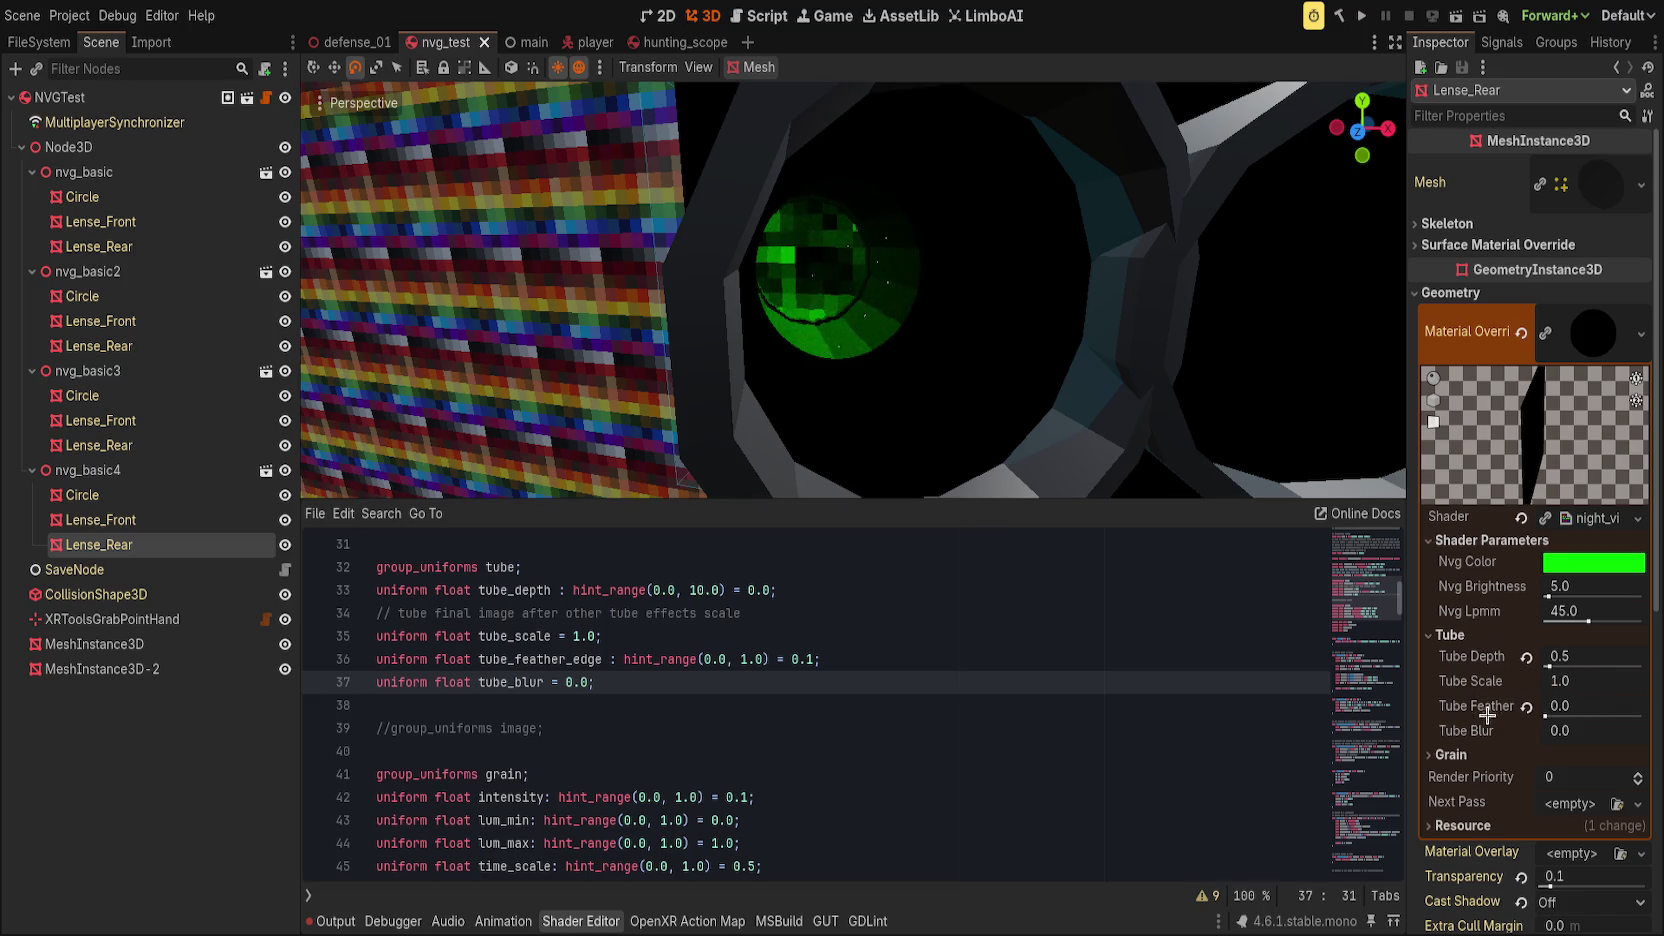
key("ctrl+s")
left_click_drag(1550, 731, 1585, 731)
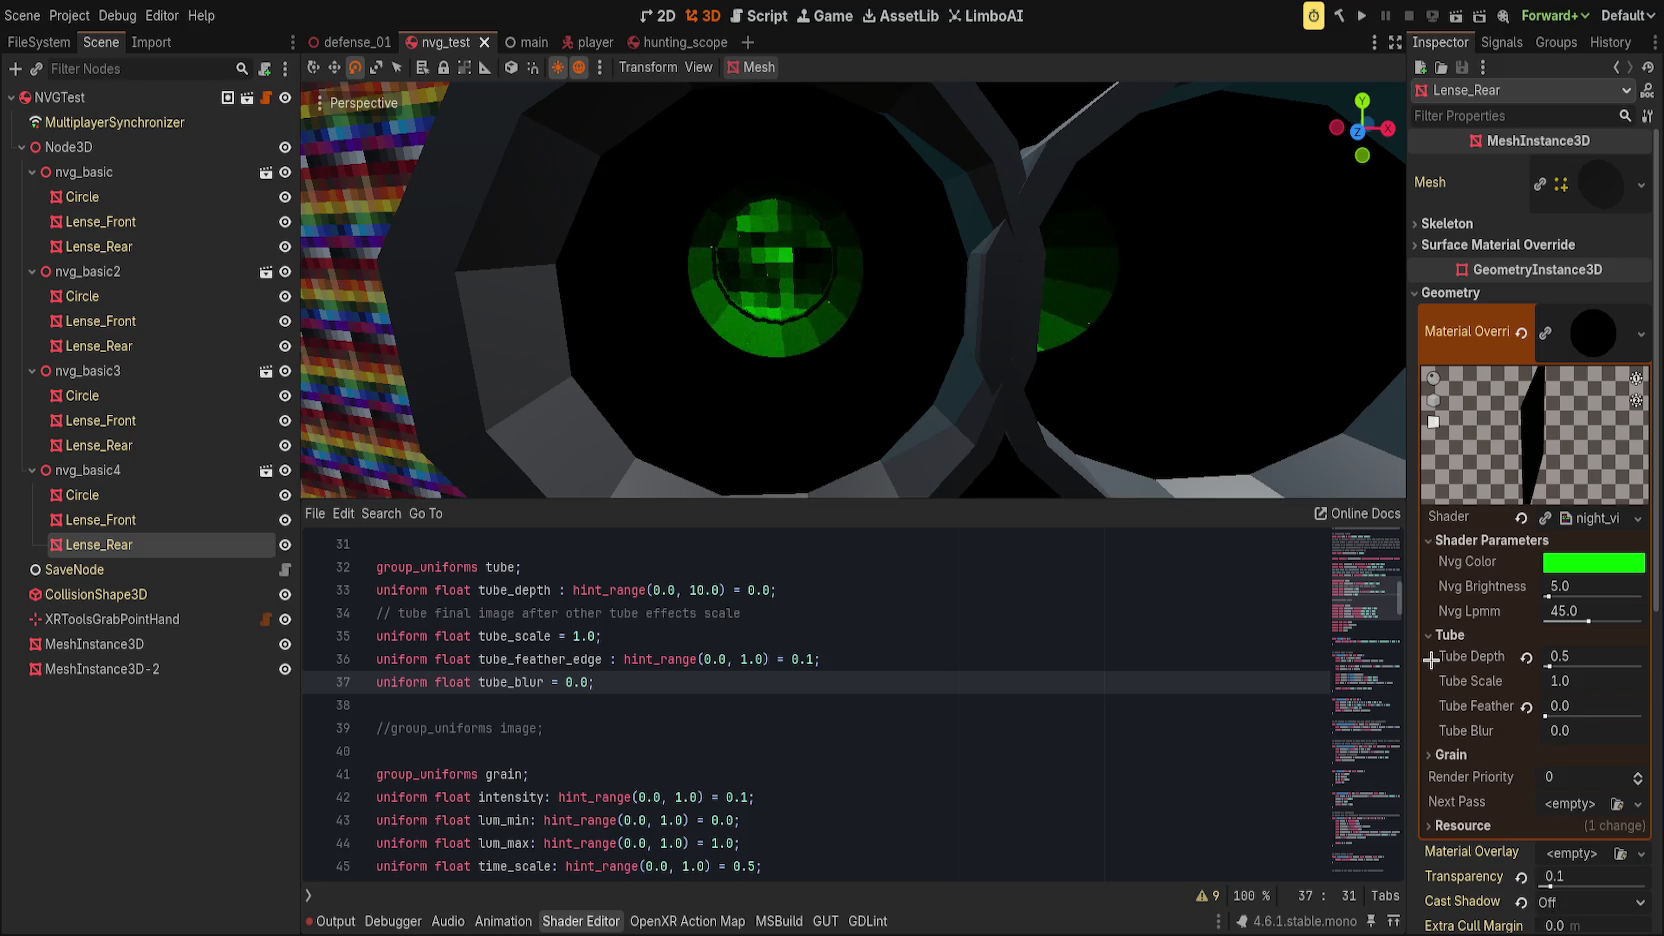
key("ctrl+s")
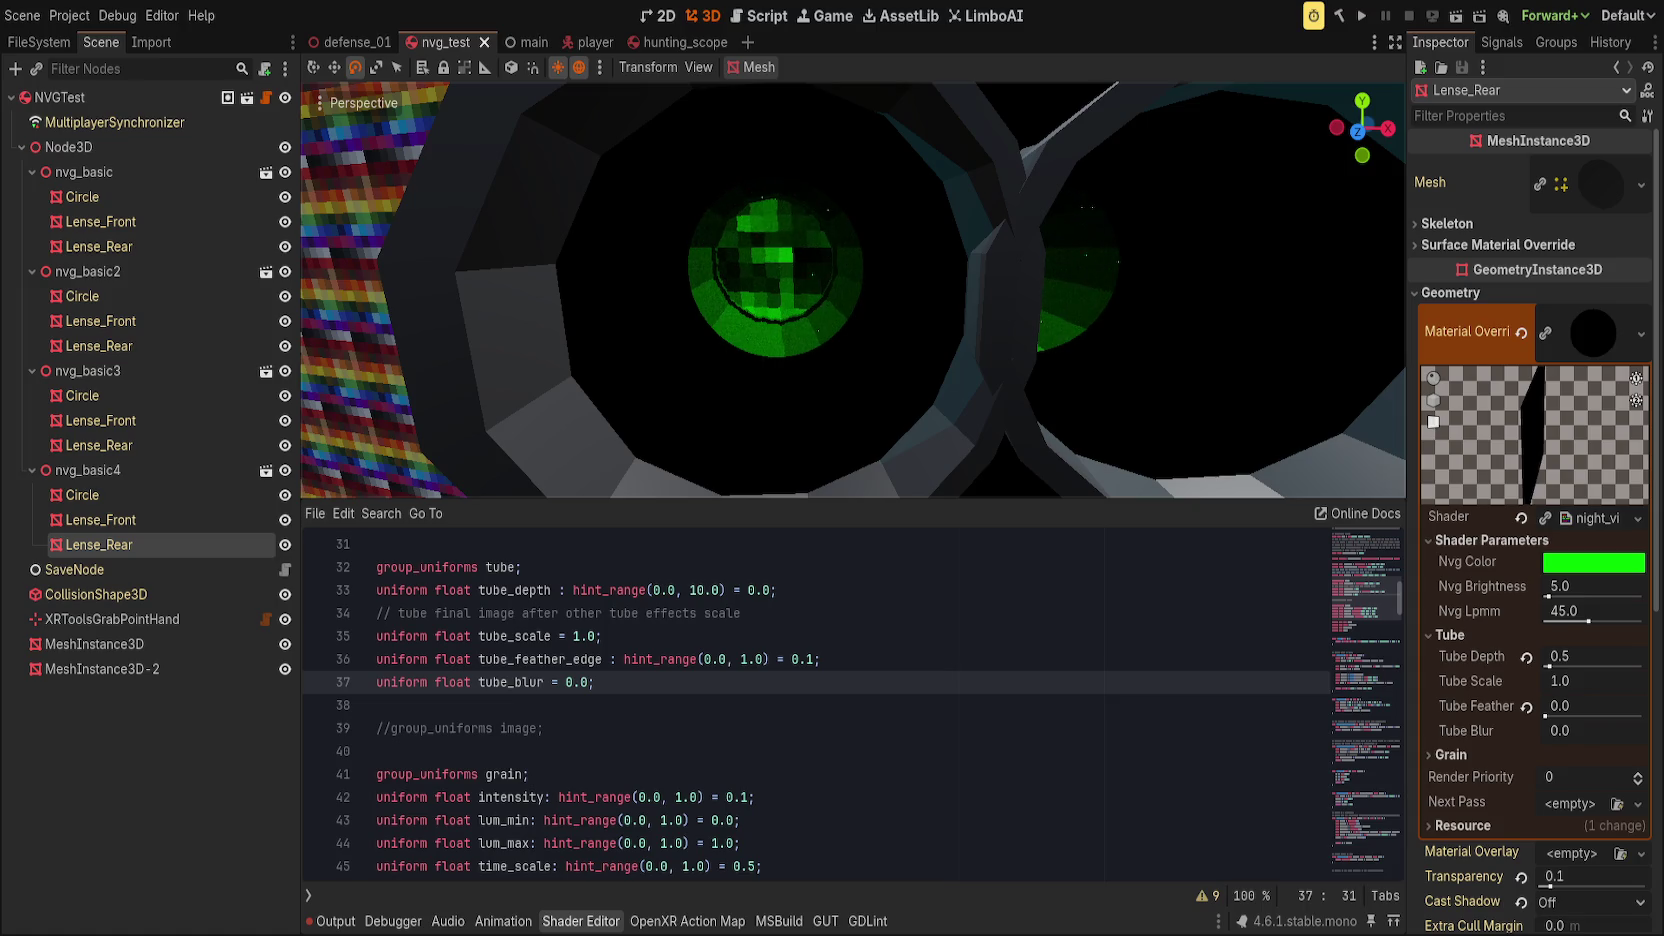
Step: Insert 'vec2 scale2(vec2 uv, float x, float y){' at line 148 with a mat2 body scaling about 0.5
left_click(801, 720)
scroll(801, 718, "down", 20)
scroll(801, 718, "up", 15)
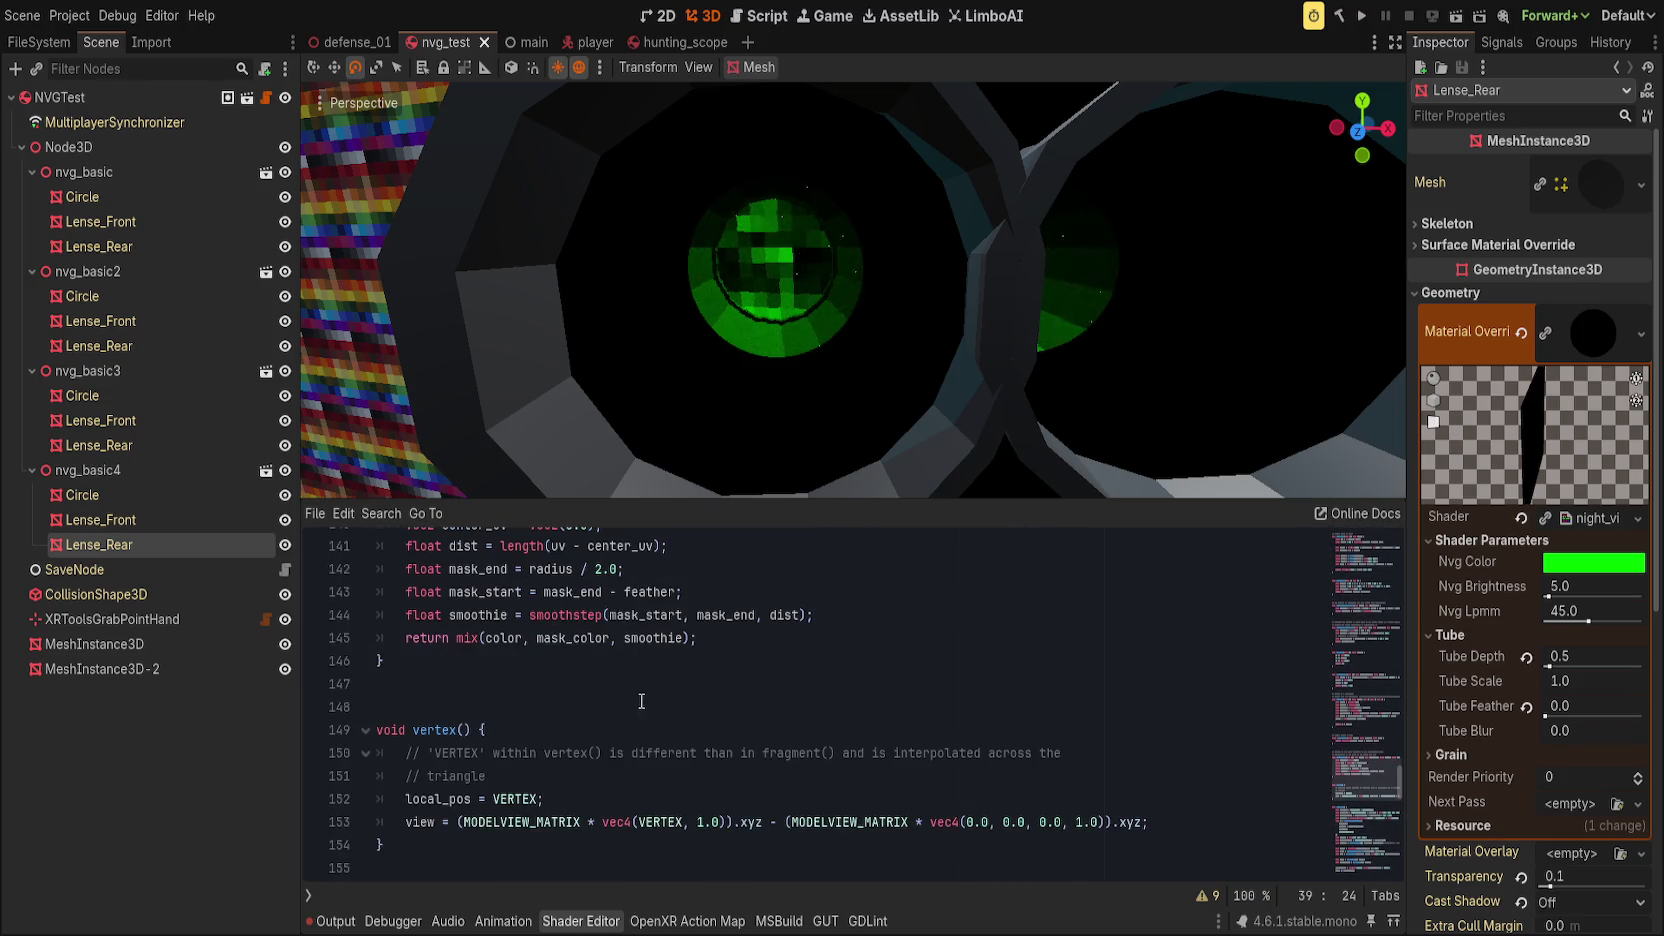
left_click(641, 702)
key("Return")
key("Up")
type("vec2 scale ")
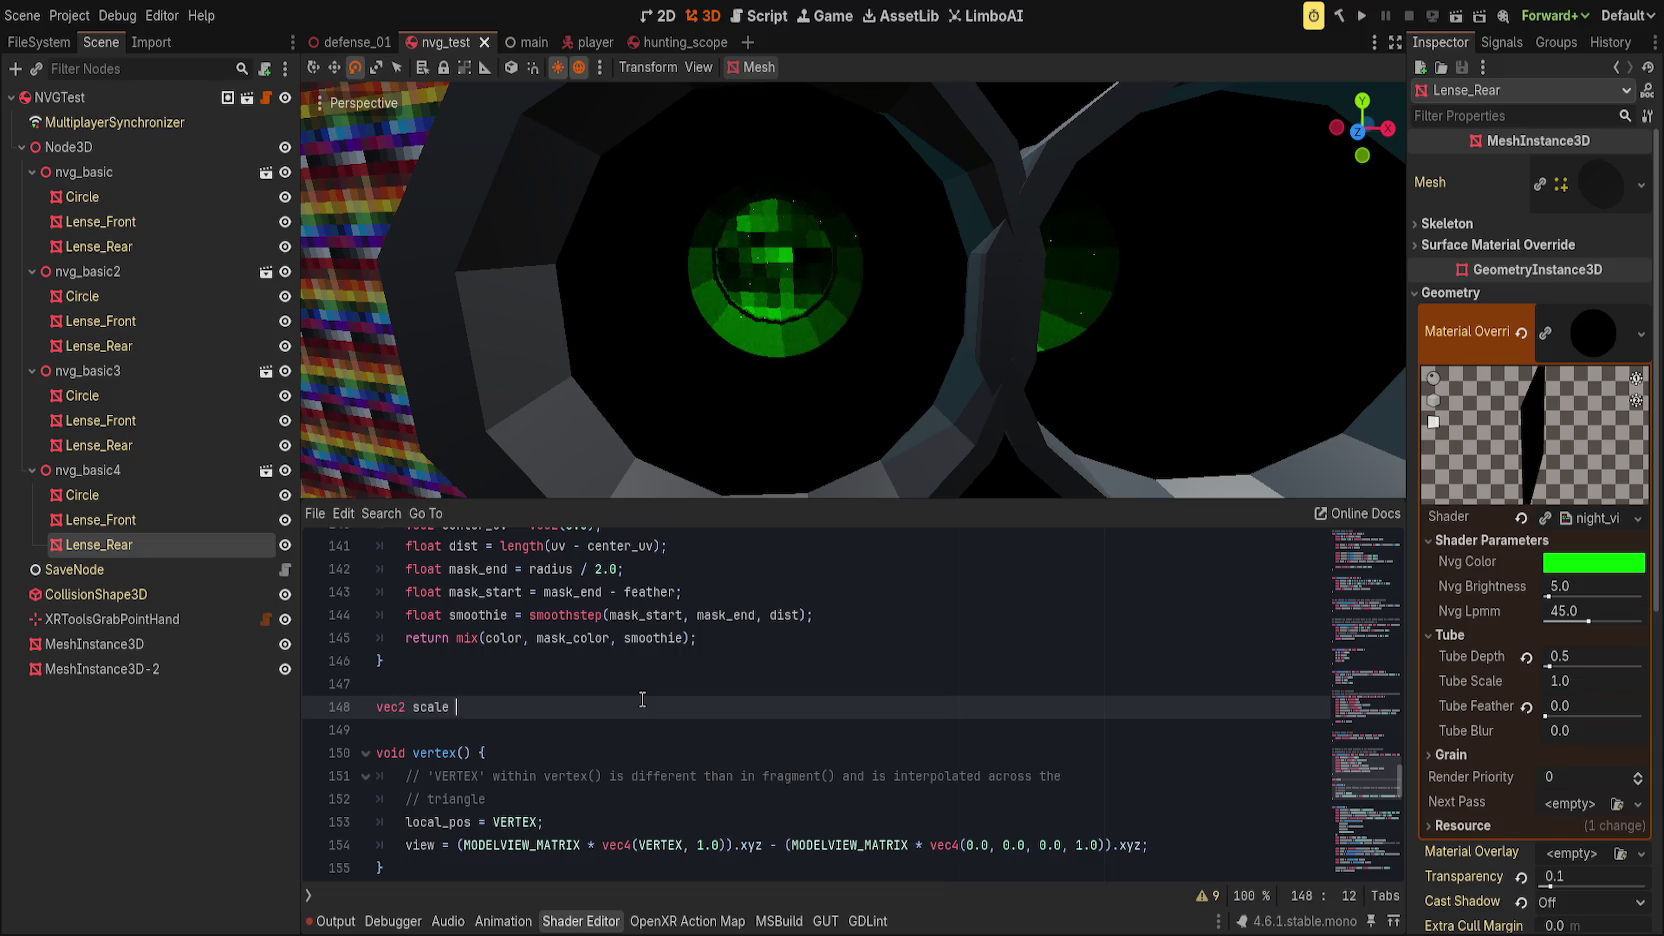
type("(vec2 ")
type("uv, ")
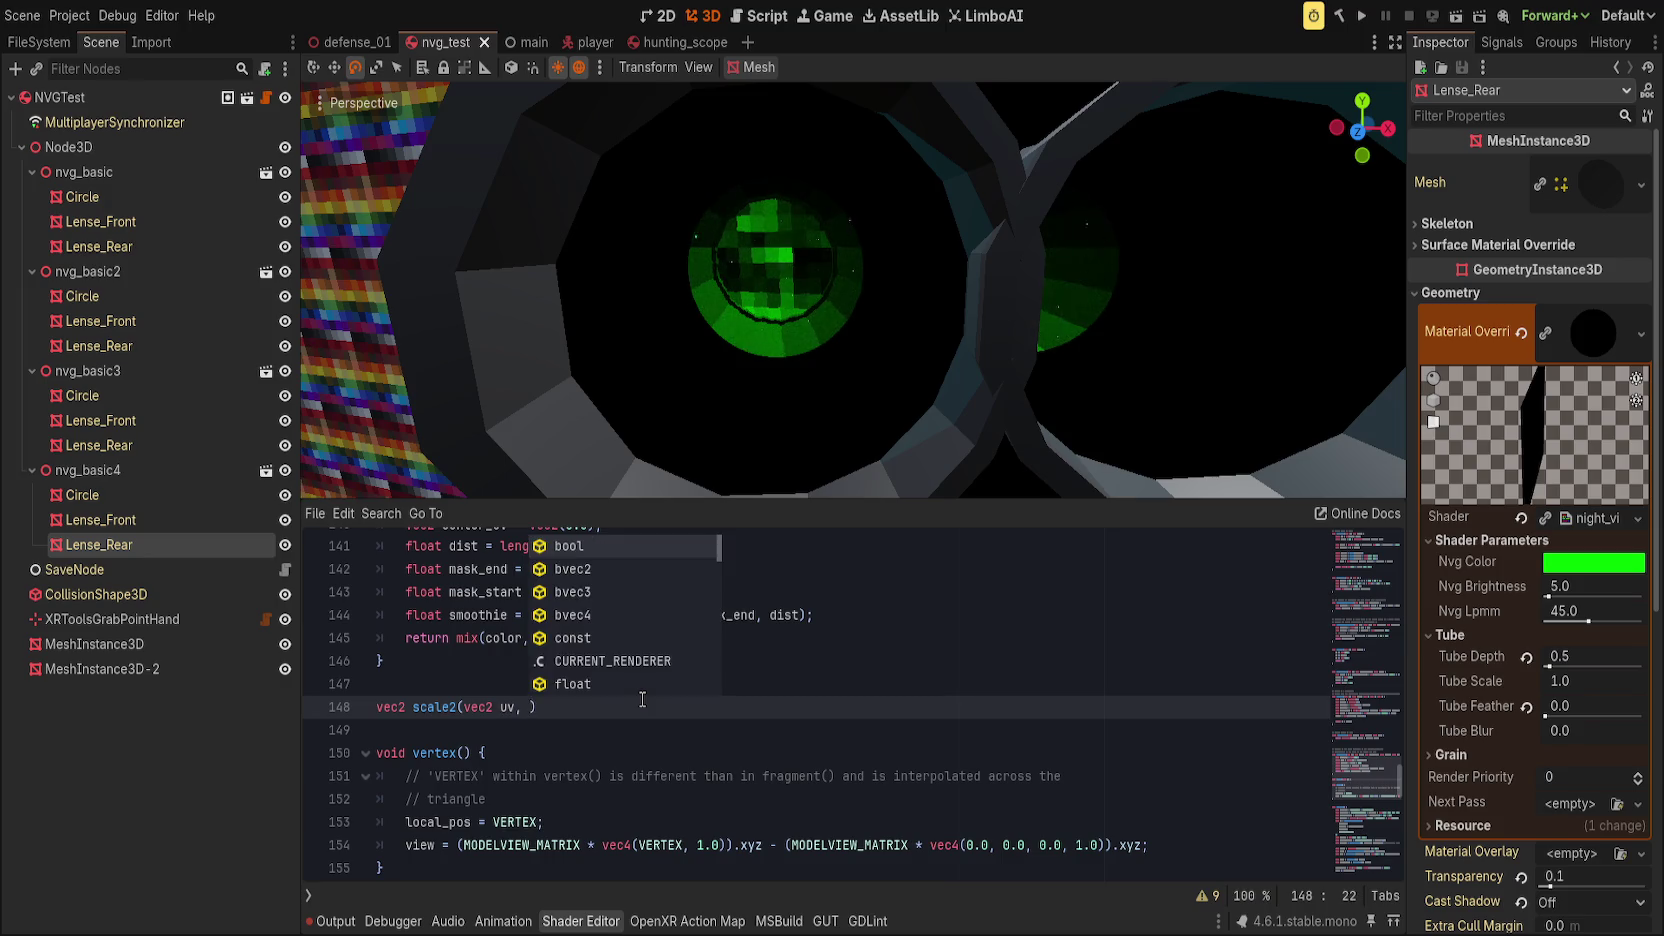
type("float x, float y){")
key("Return")
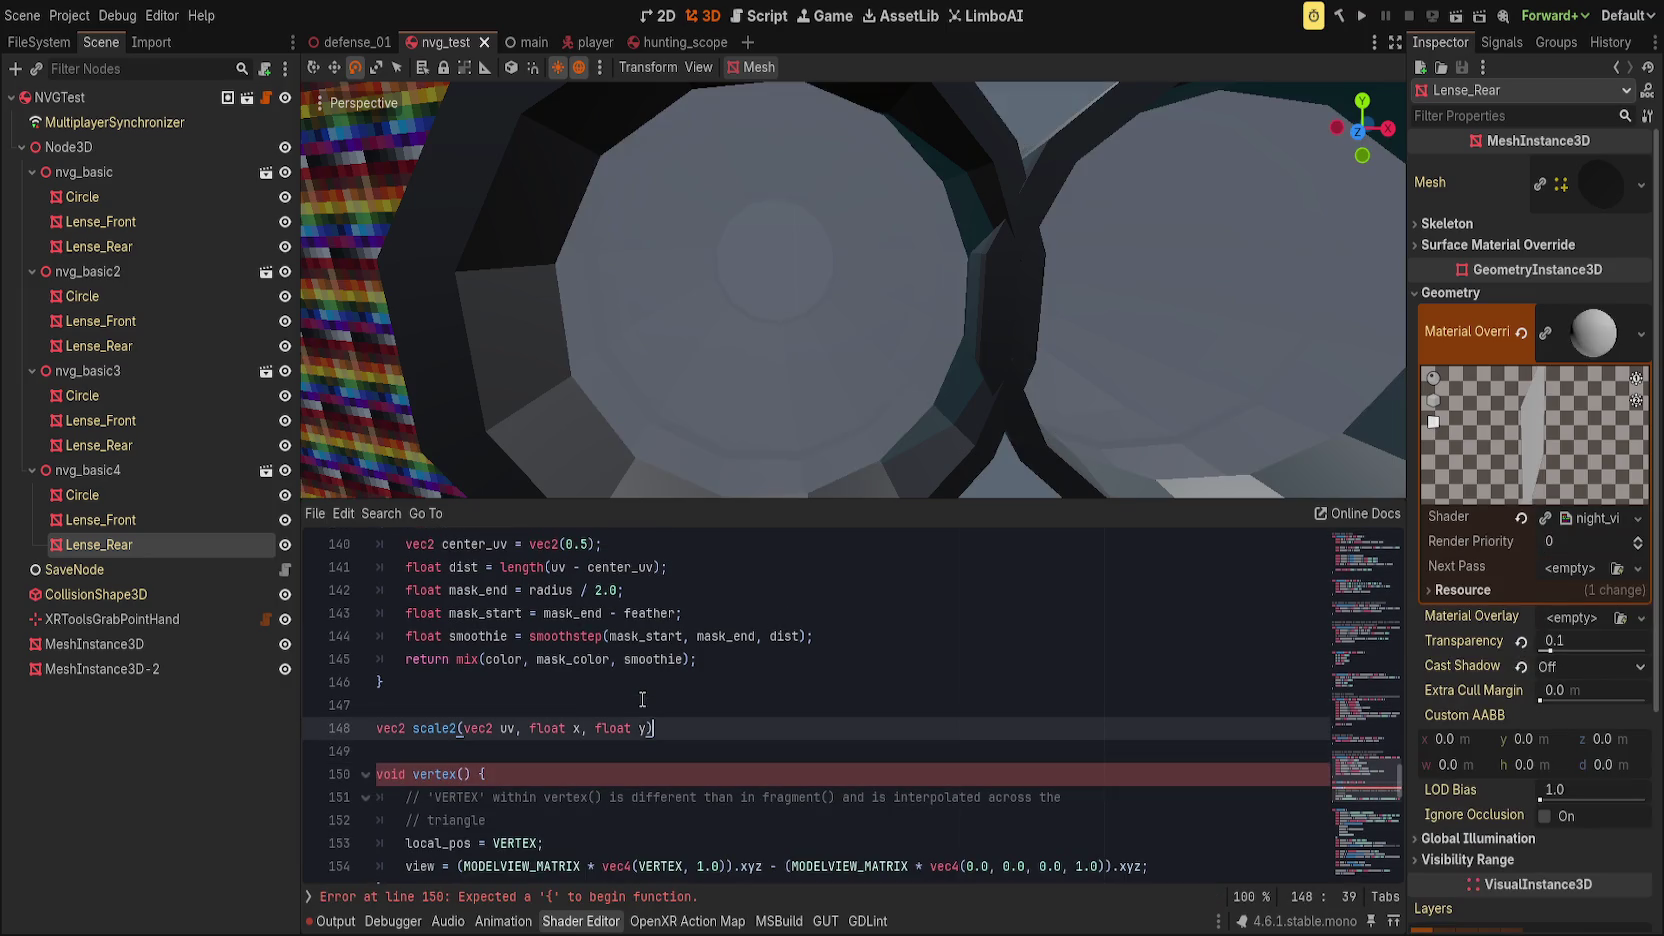
type("mat2")
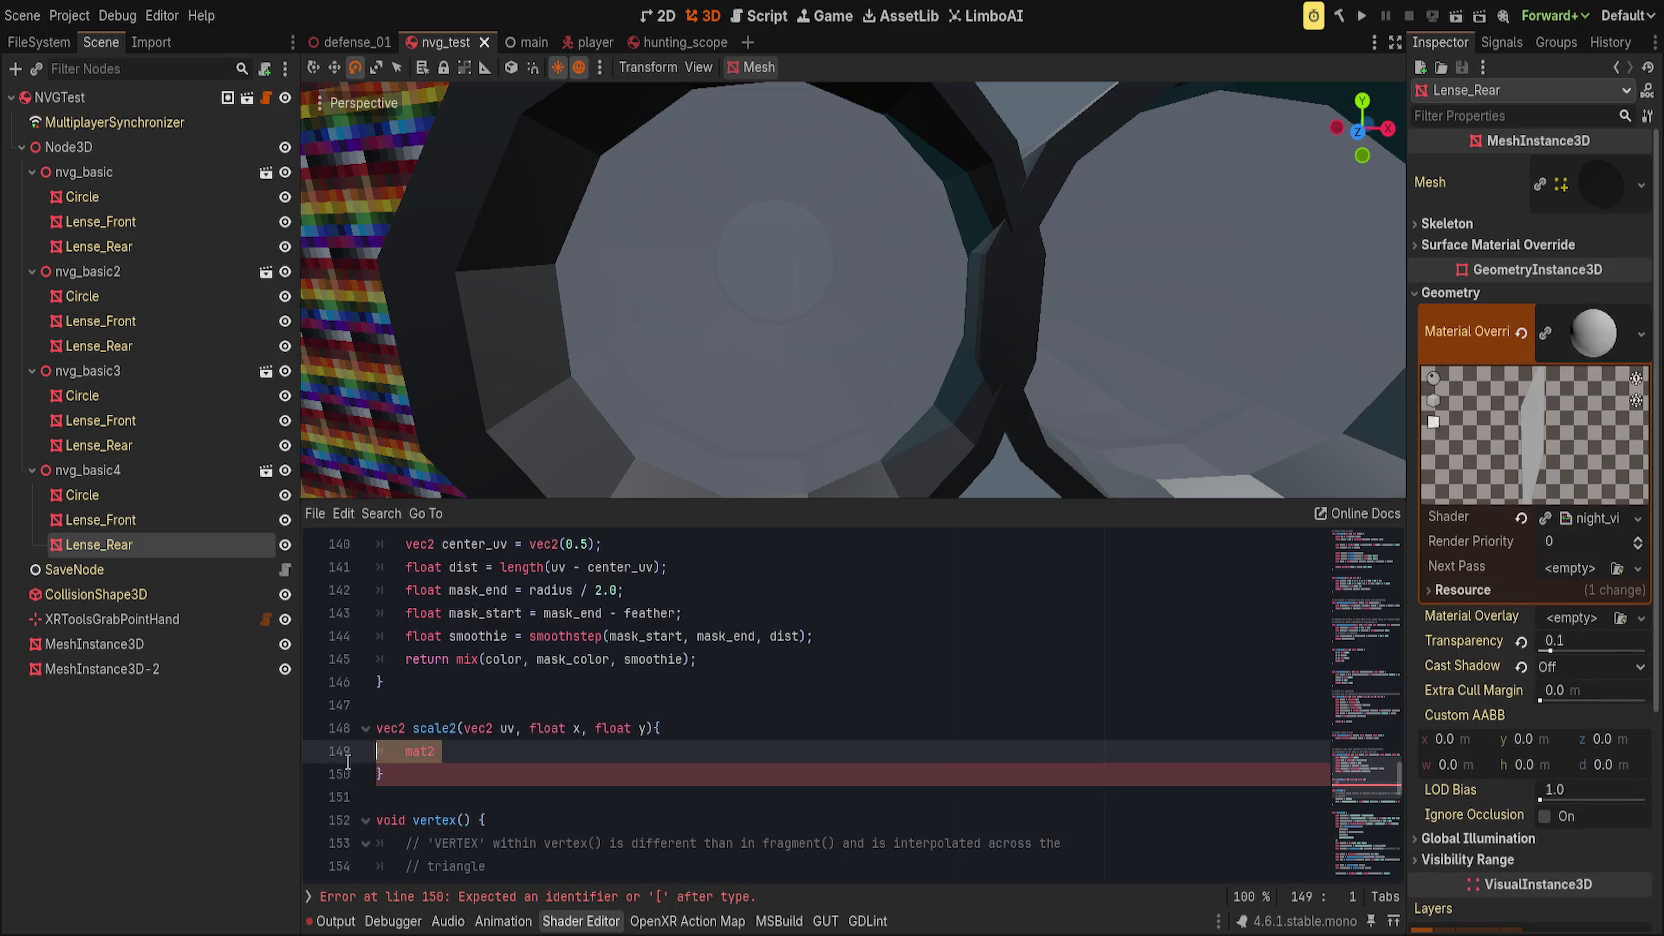
type("mat2 scale = mat2(vec2(x, 0.0), vec2(0.0, y)); \t \tuv -= 0.5; \tuv = uv * scale; \tuv += 0.5; \treturn uv;")
left_click(530, 811)
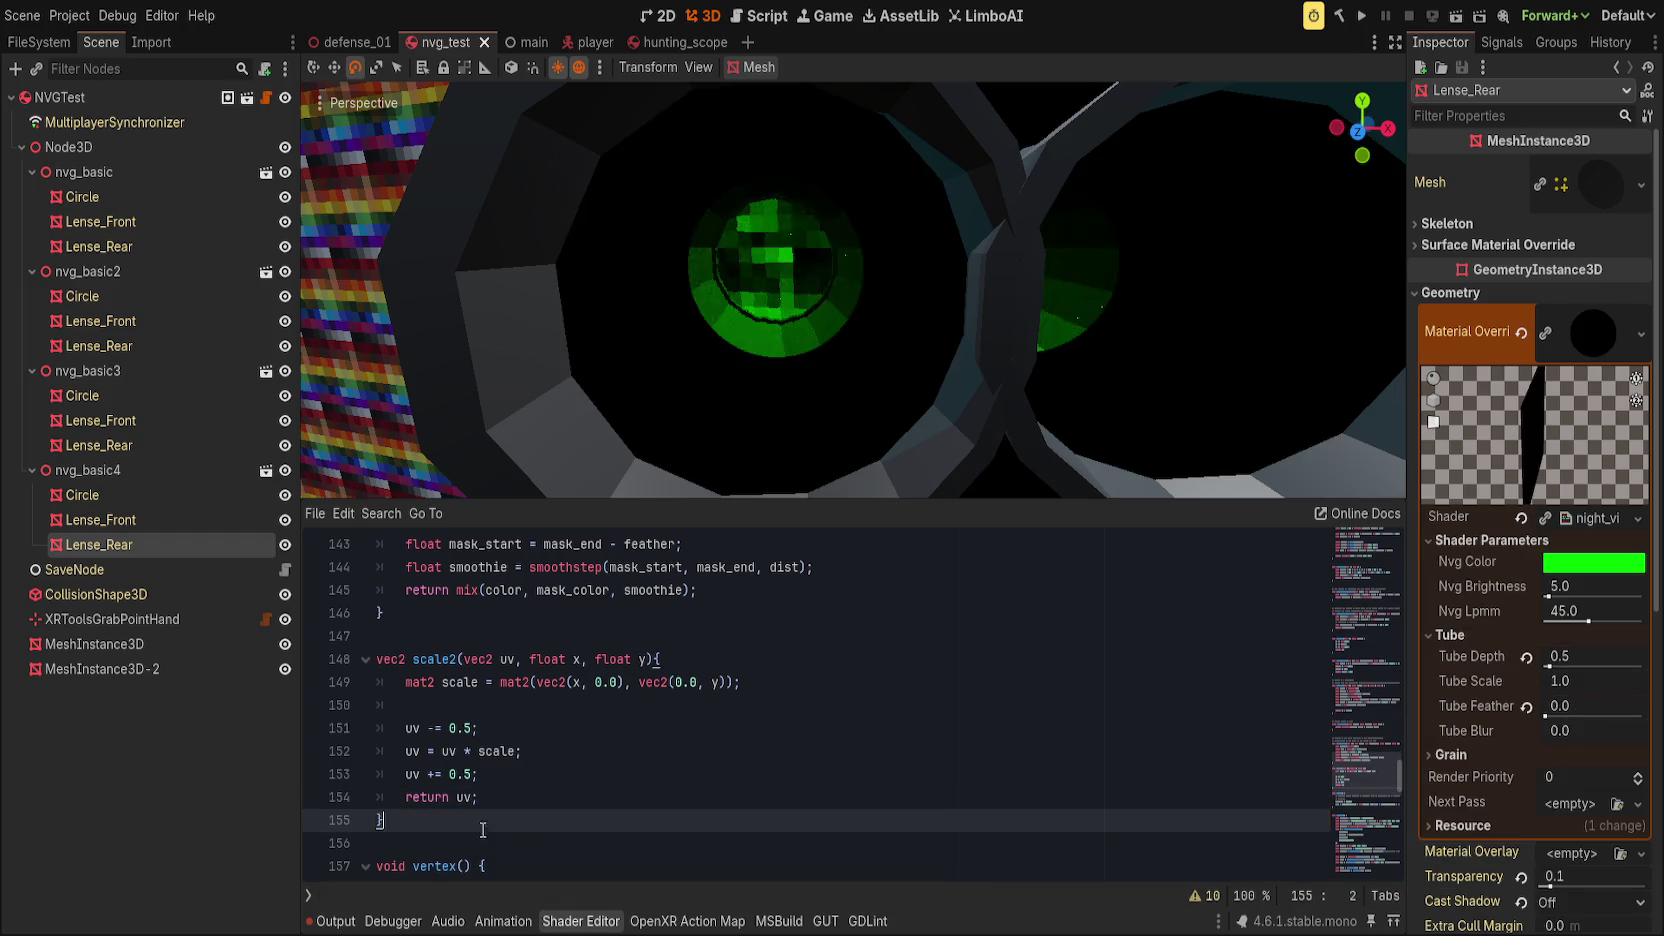
Step: Add 'uv_depth = scale2(uv_depth, tube_scale, tube_scale);' at line 179 and adjust the Tube Scale slider
scroll(899, 726, "down", 9)
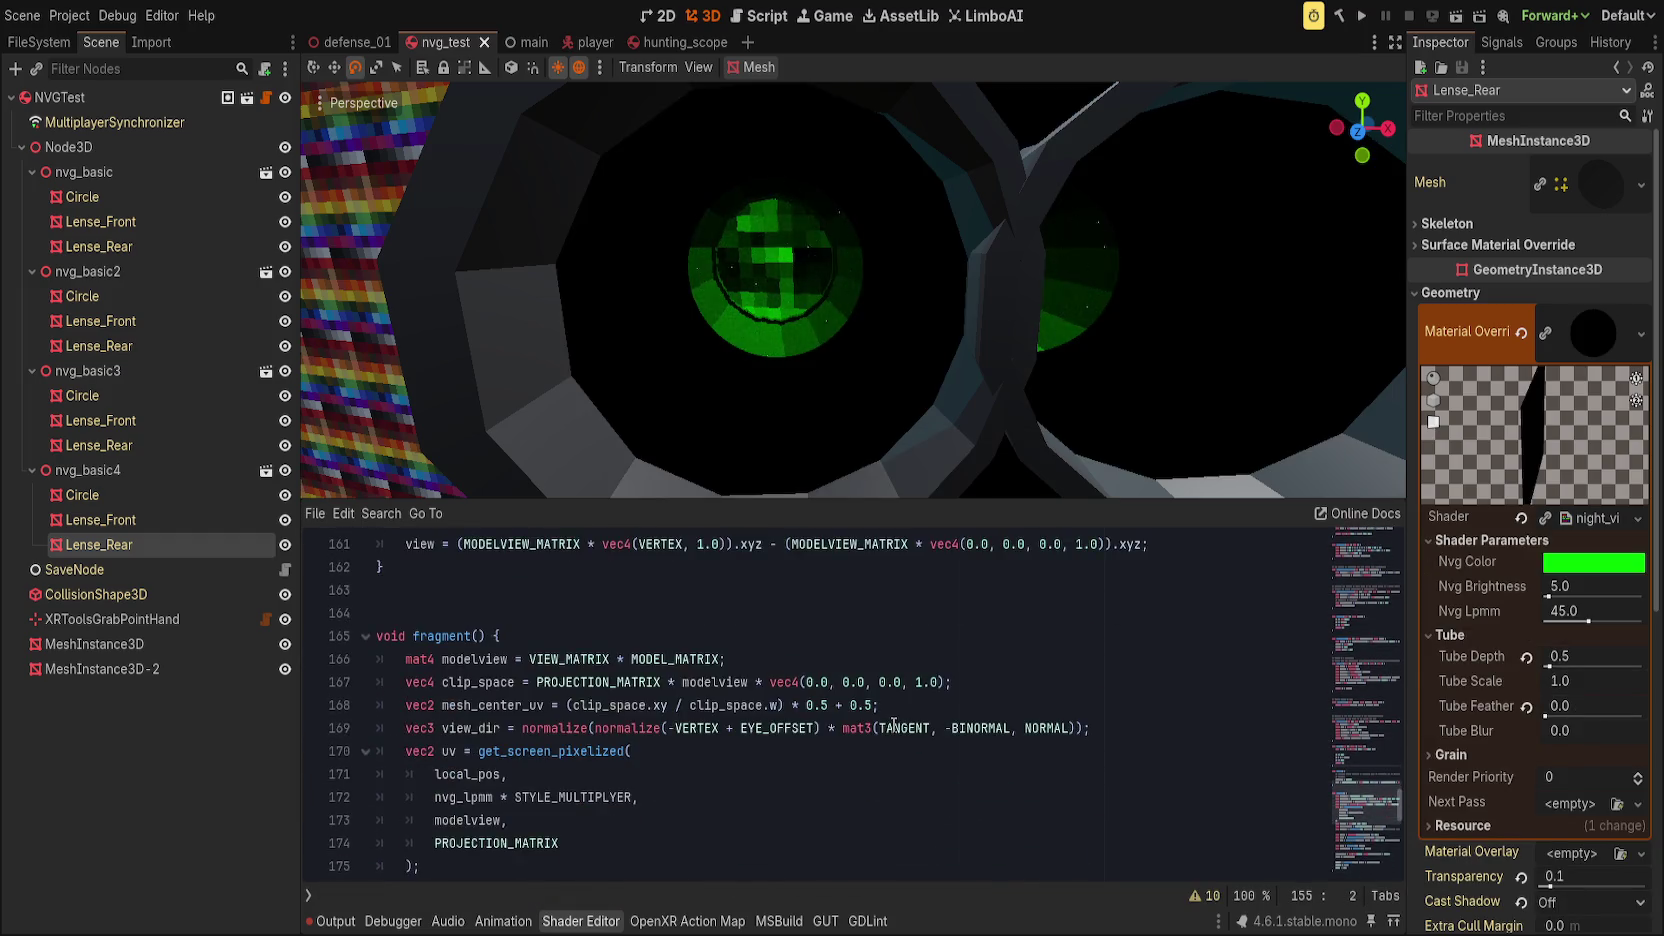
left_click(572, 757)
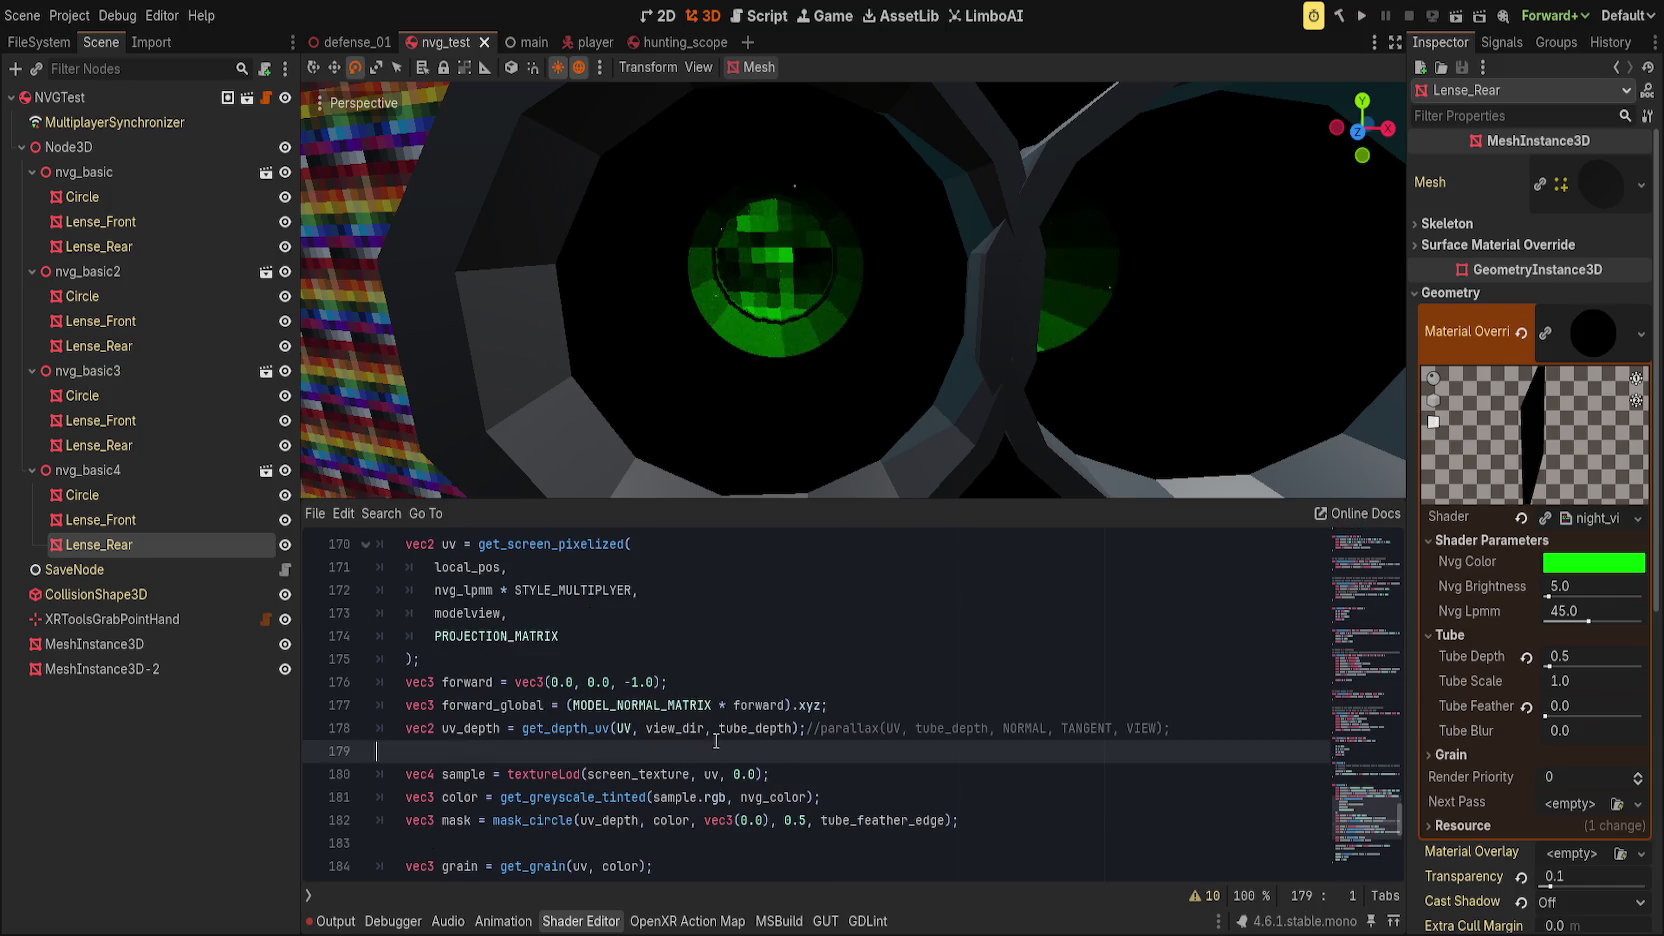
key("Return")
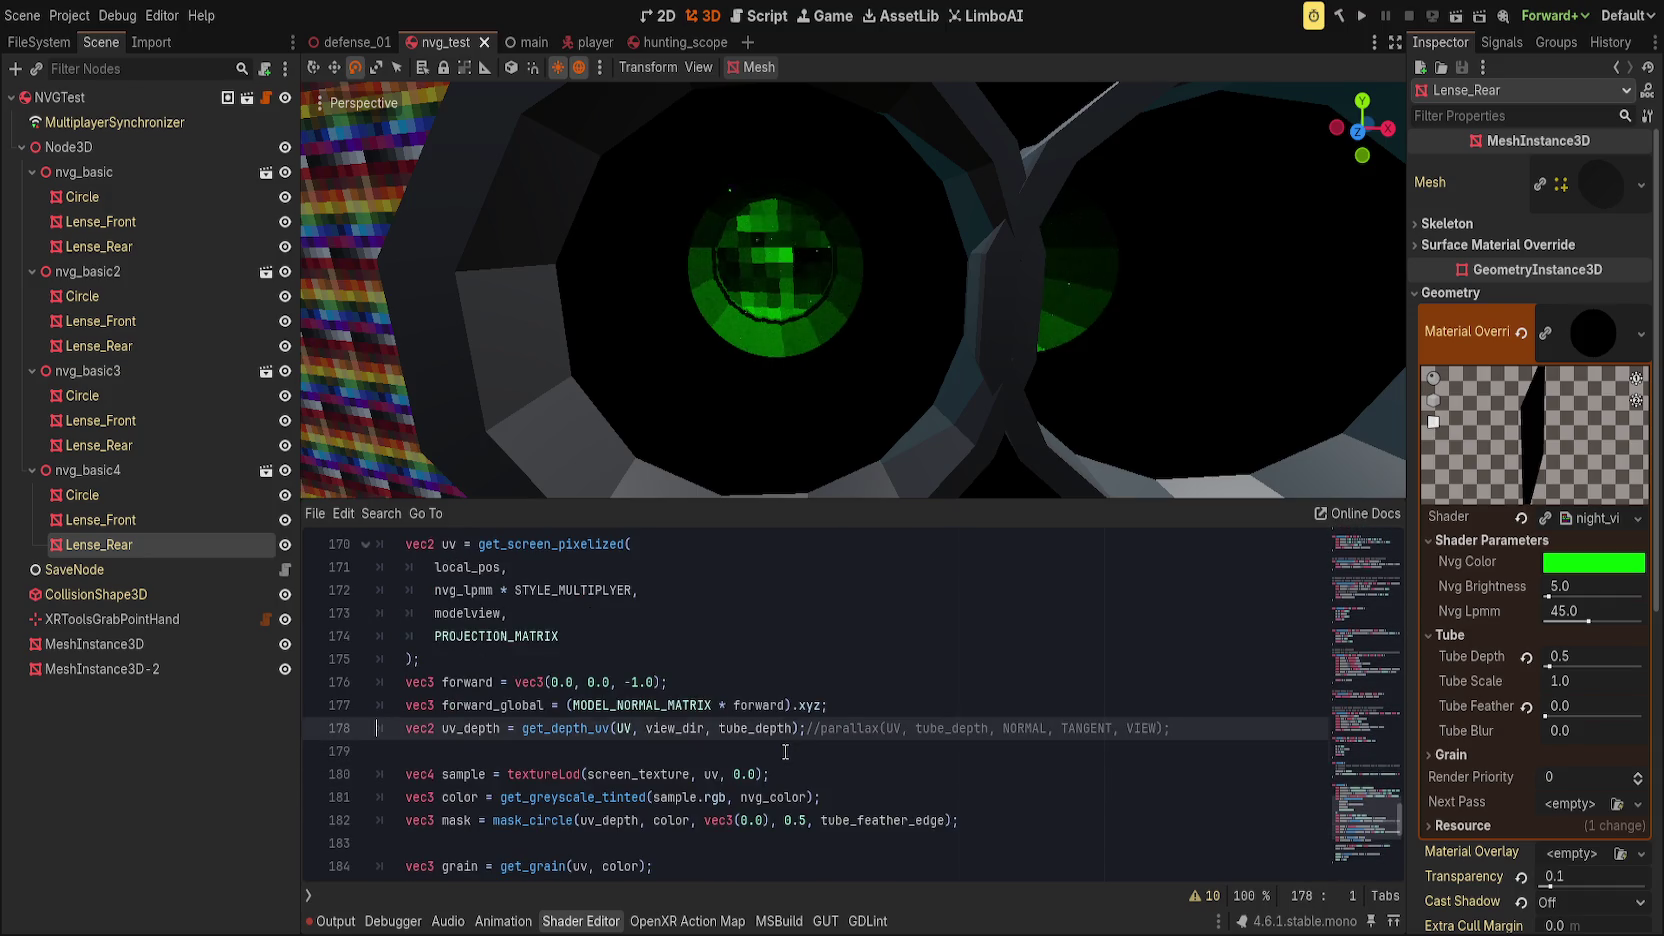
key("Up")
key("Tab")
type("uv")
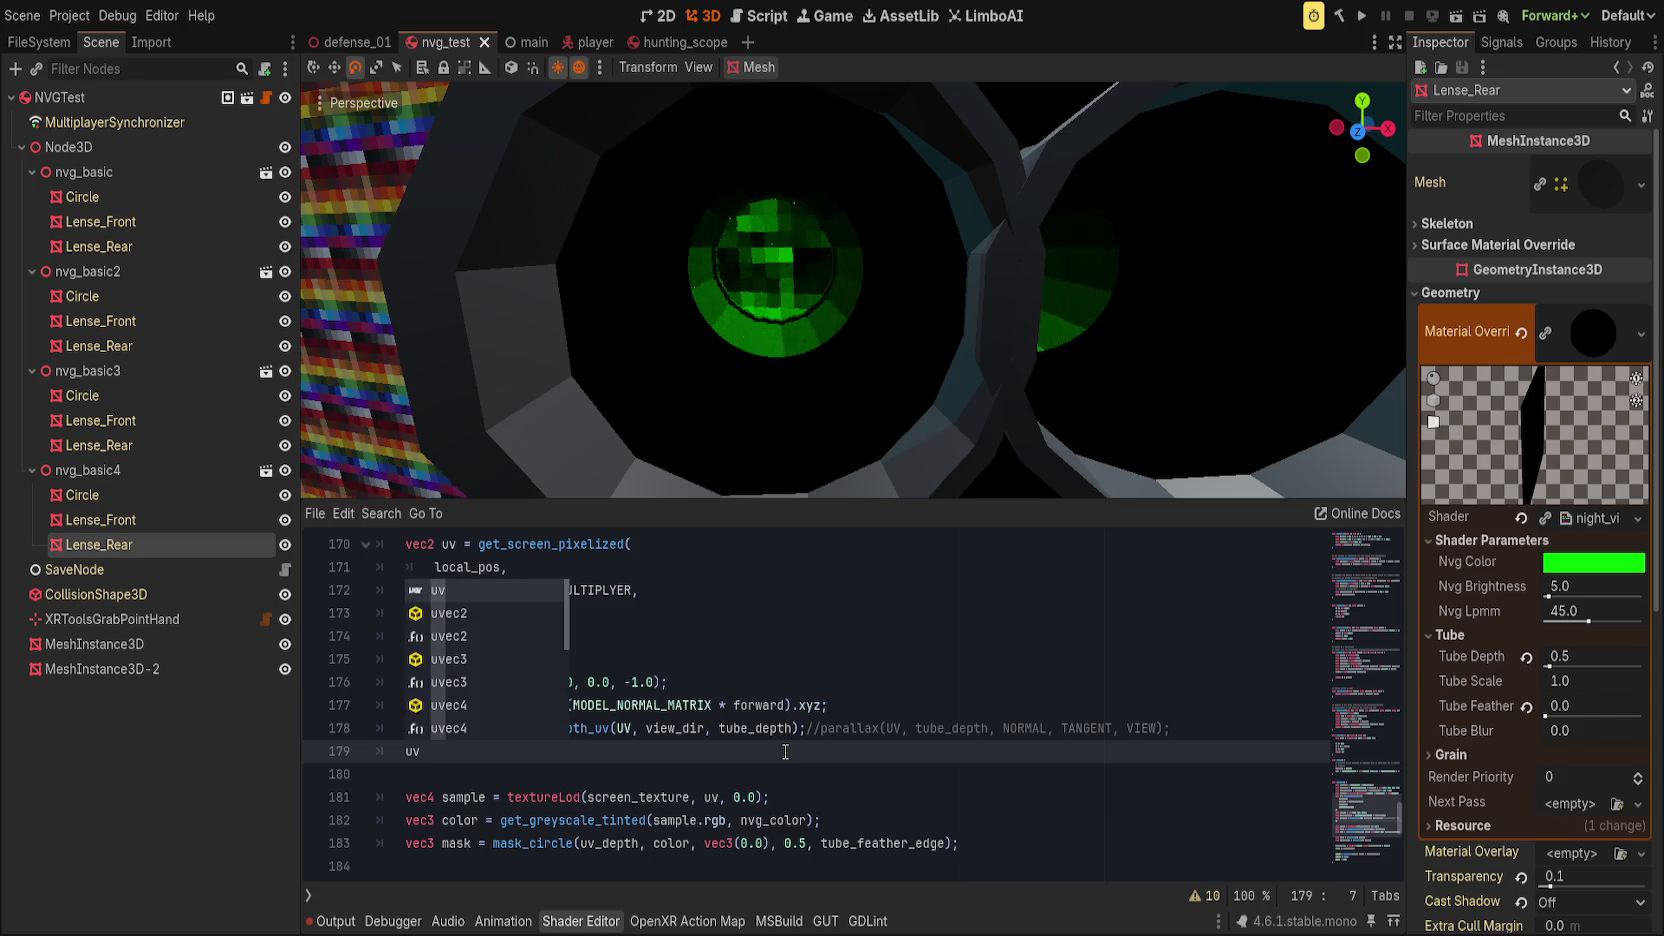
type("_depth = scla")
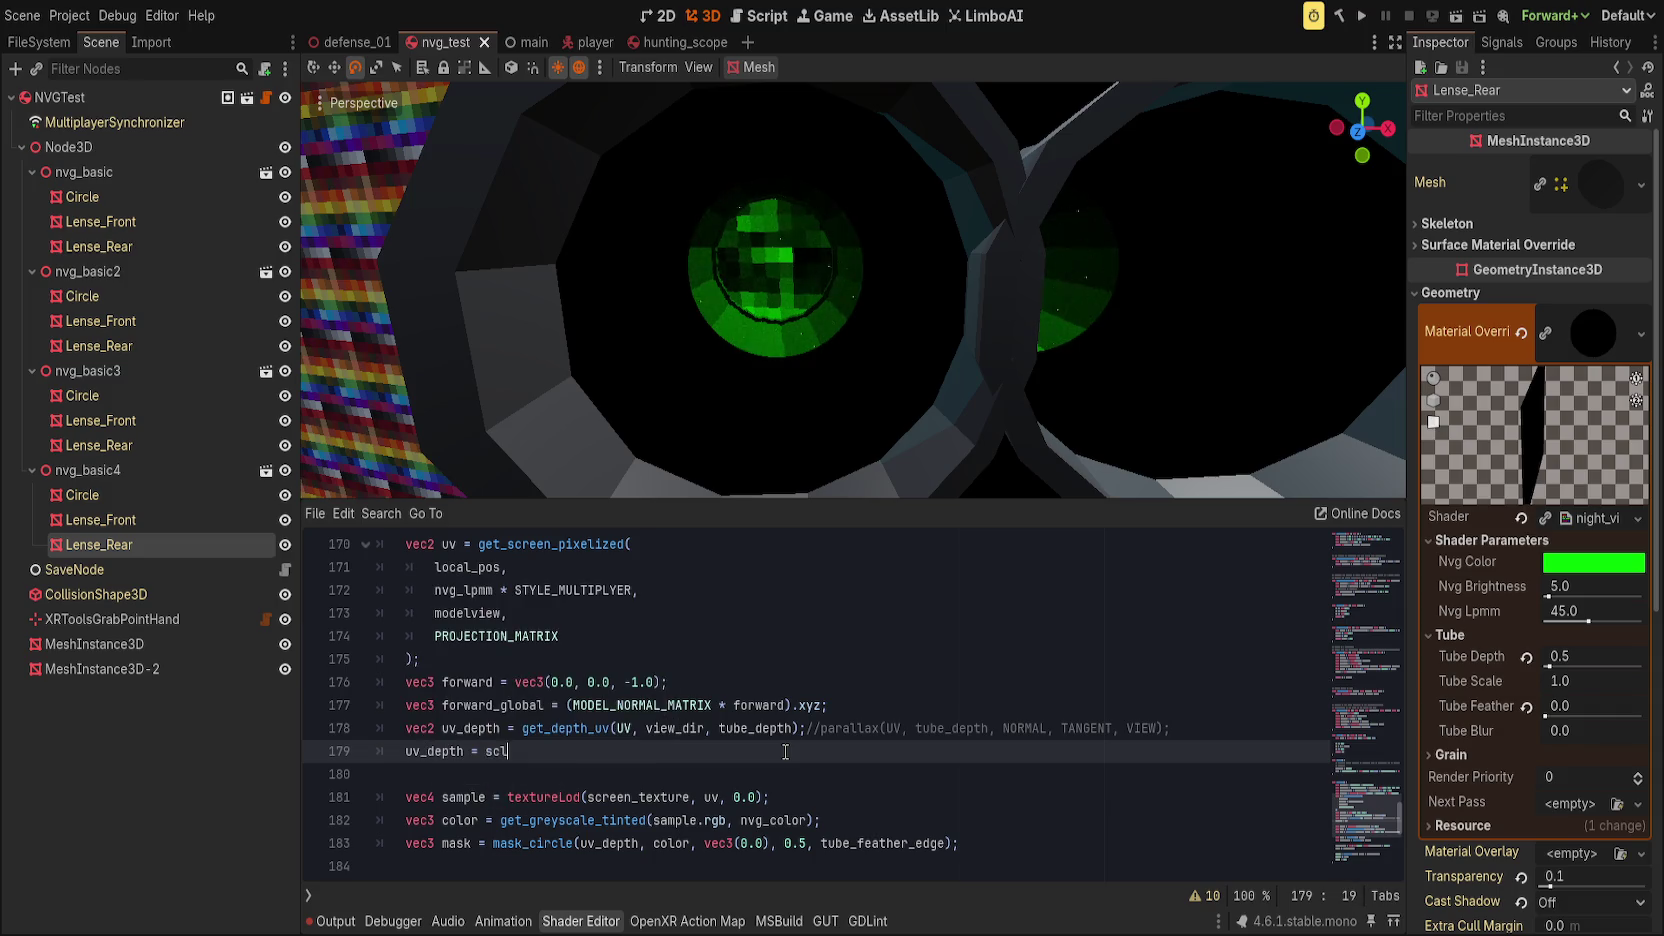
key("BackSpace")
key("BackSpace")
type("ale2(")
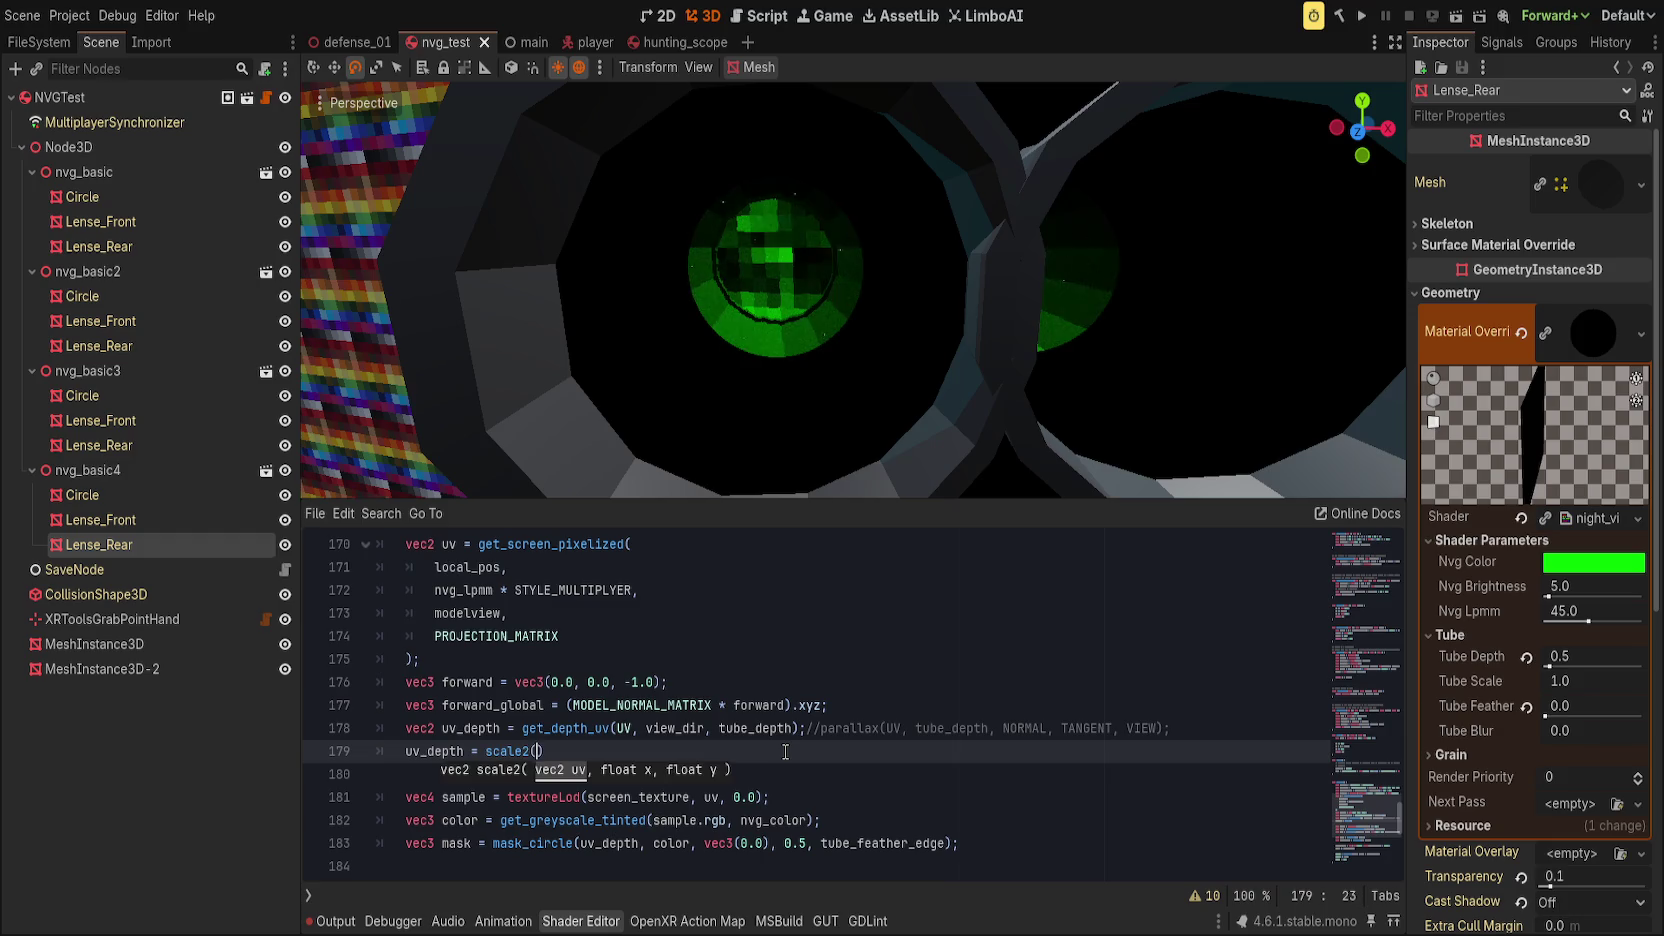
type("uv_depth, ")
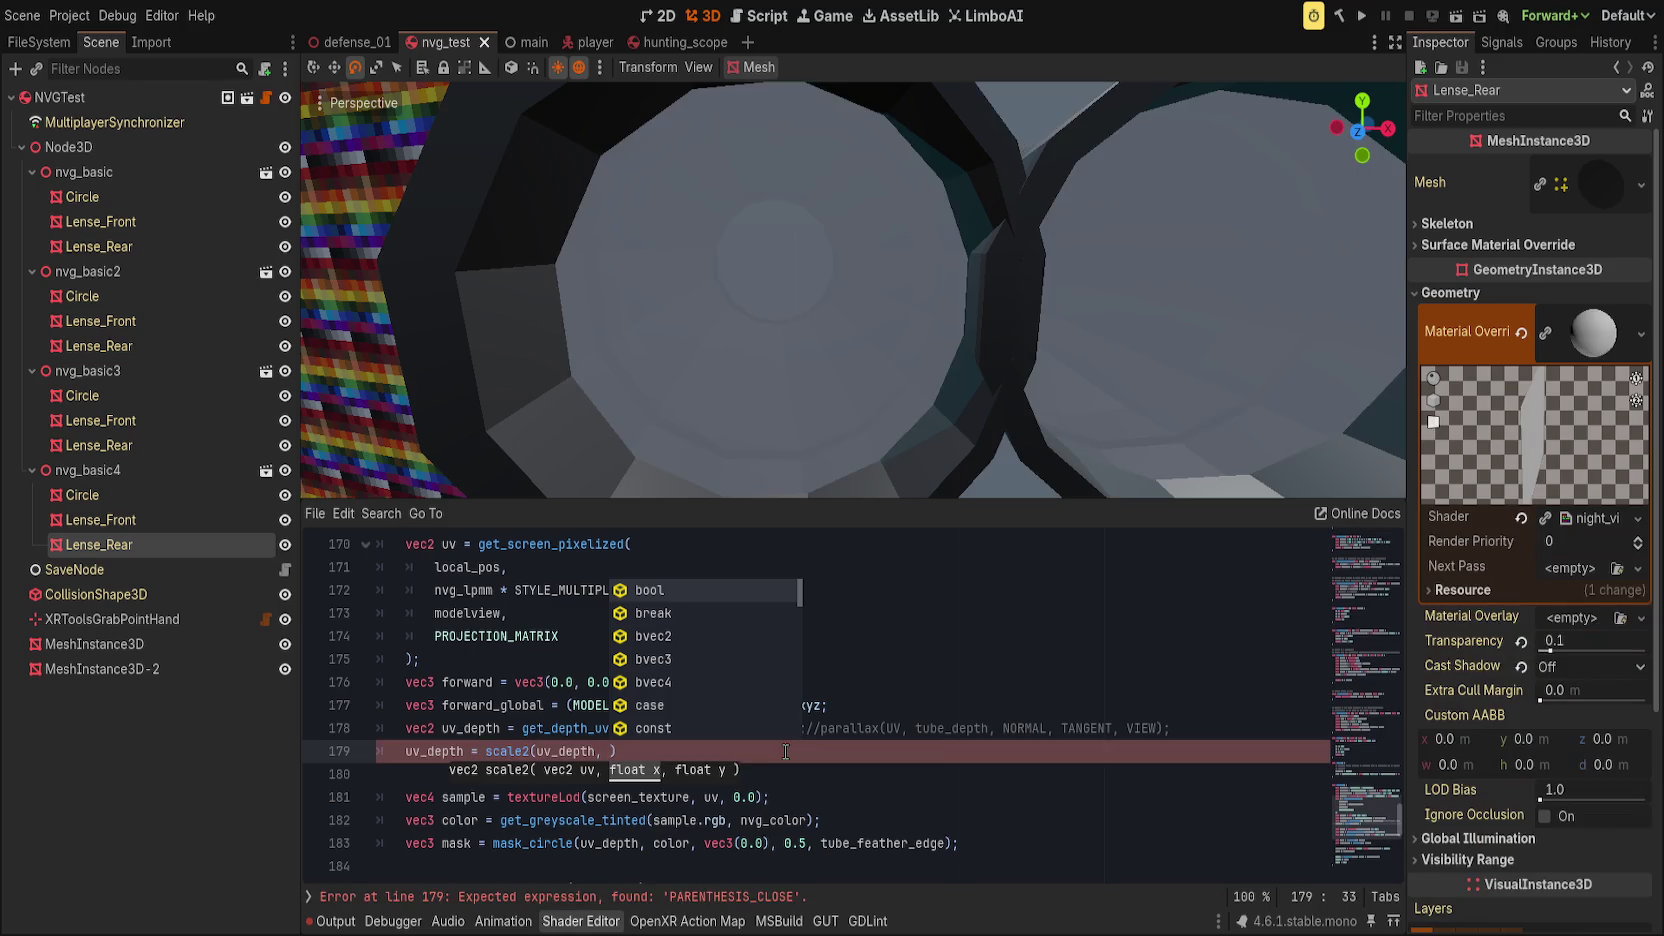
type("2.0,")
key("BackSpace")
key("BackSpace")
key("BackSpace")
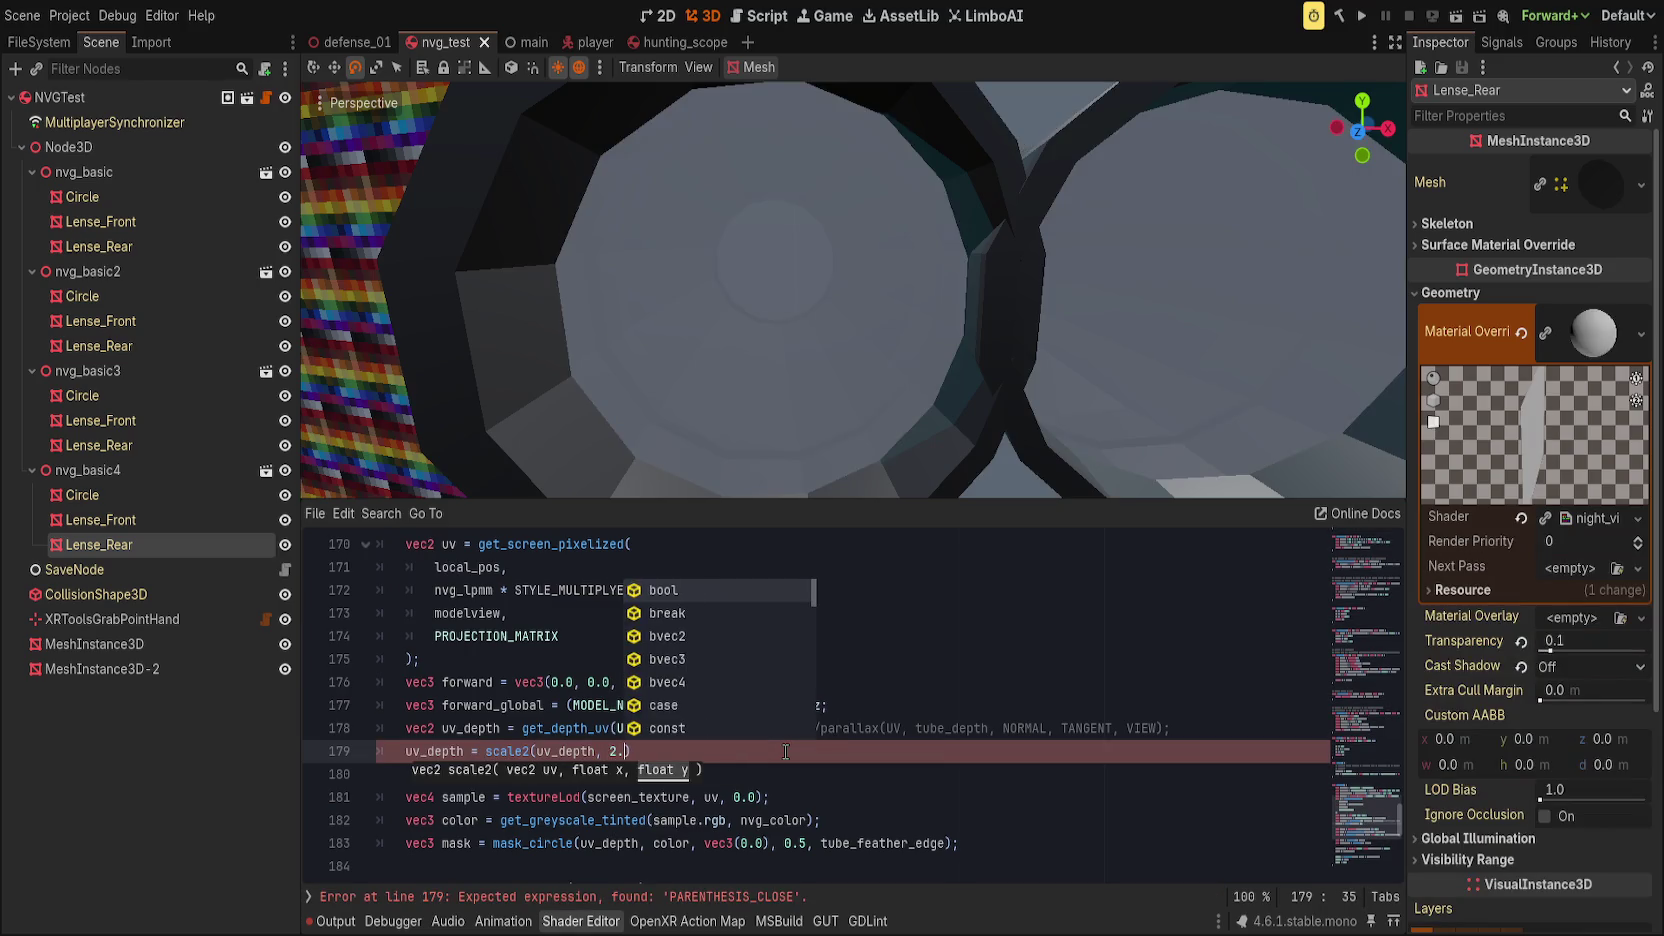
type("tube_s")
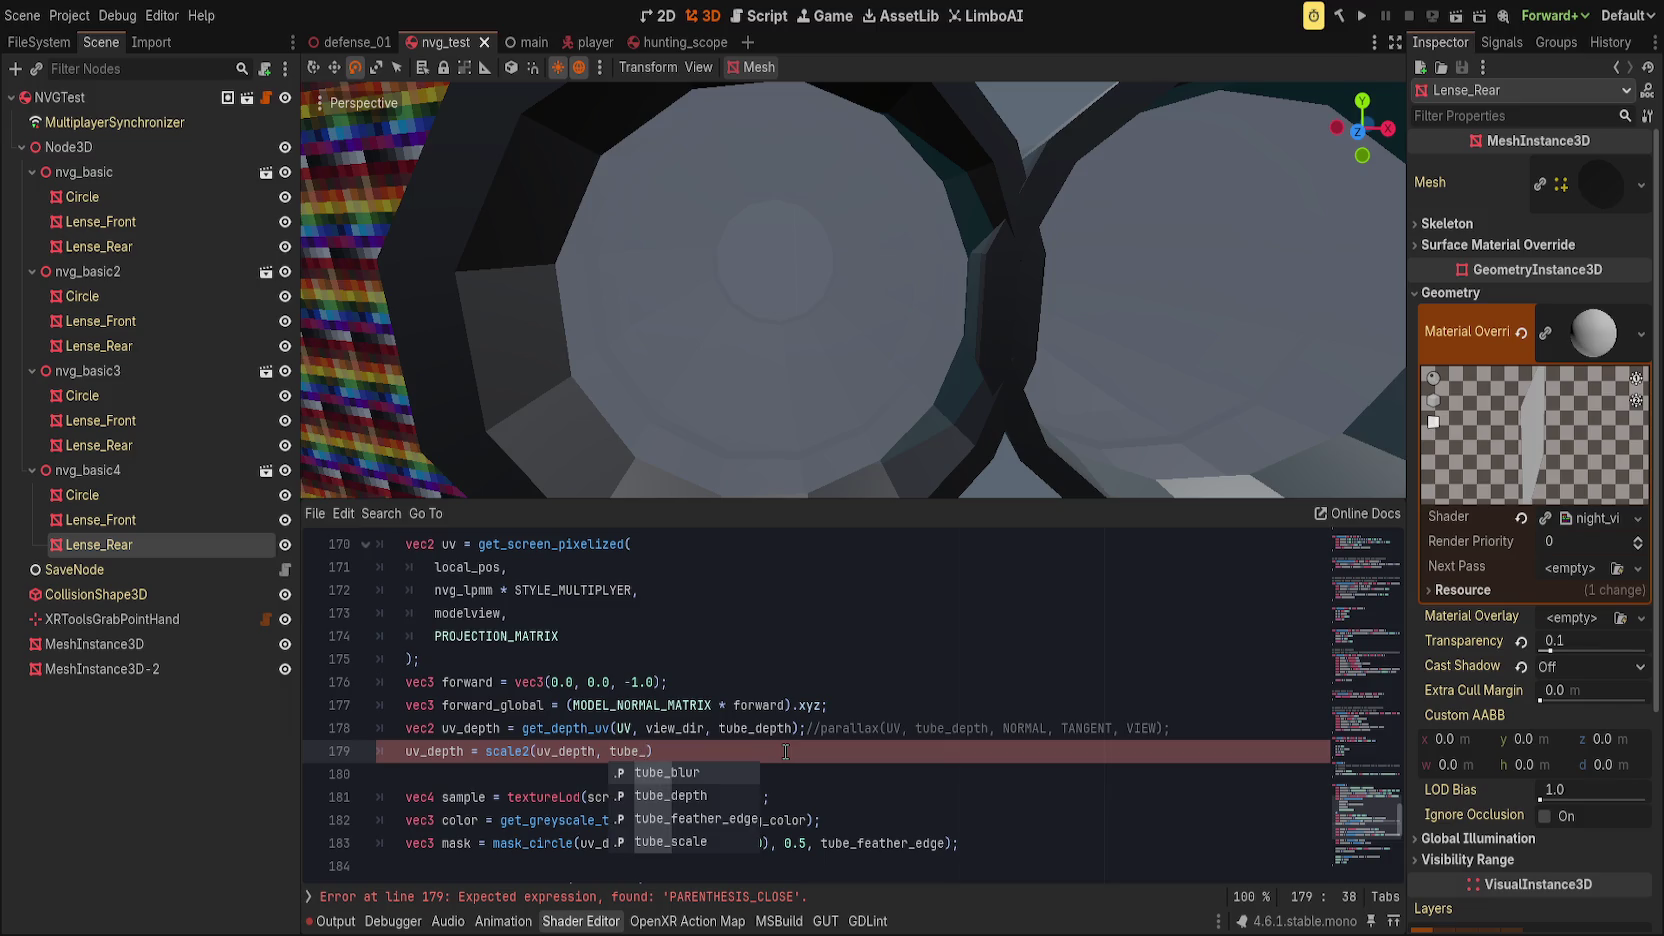
type("cale, tube_sc")
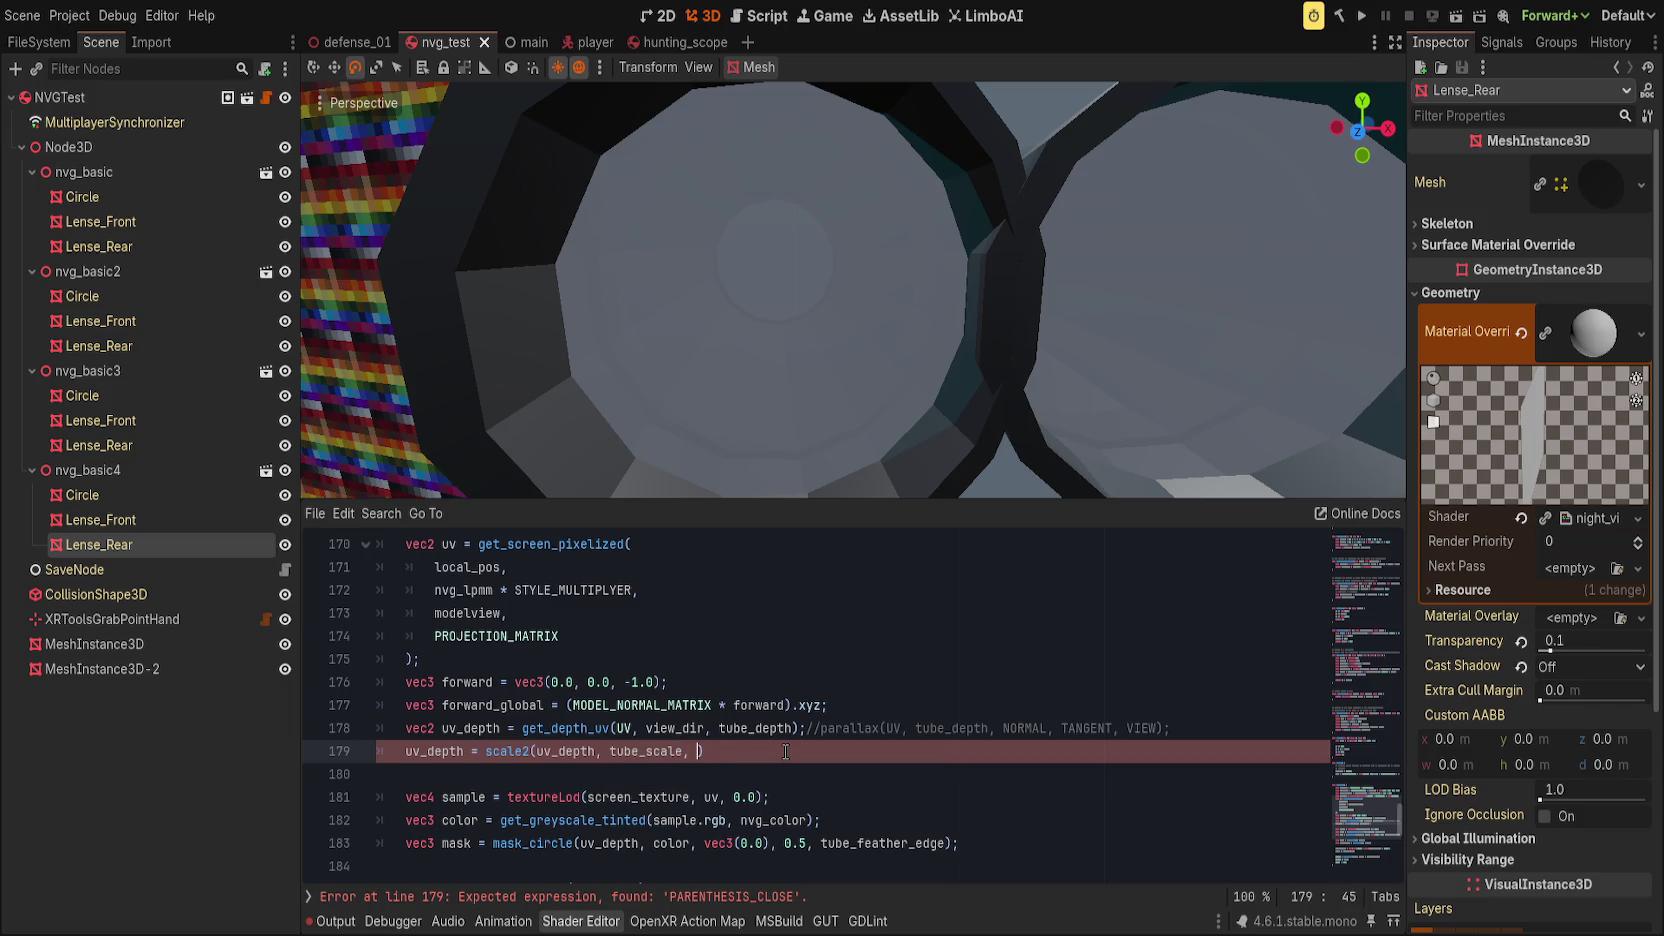
type("ale);")
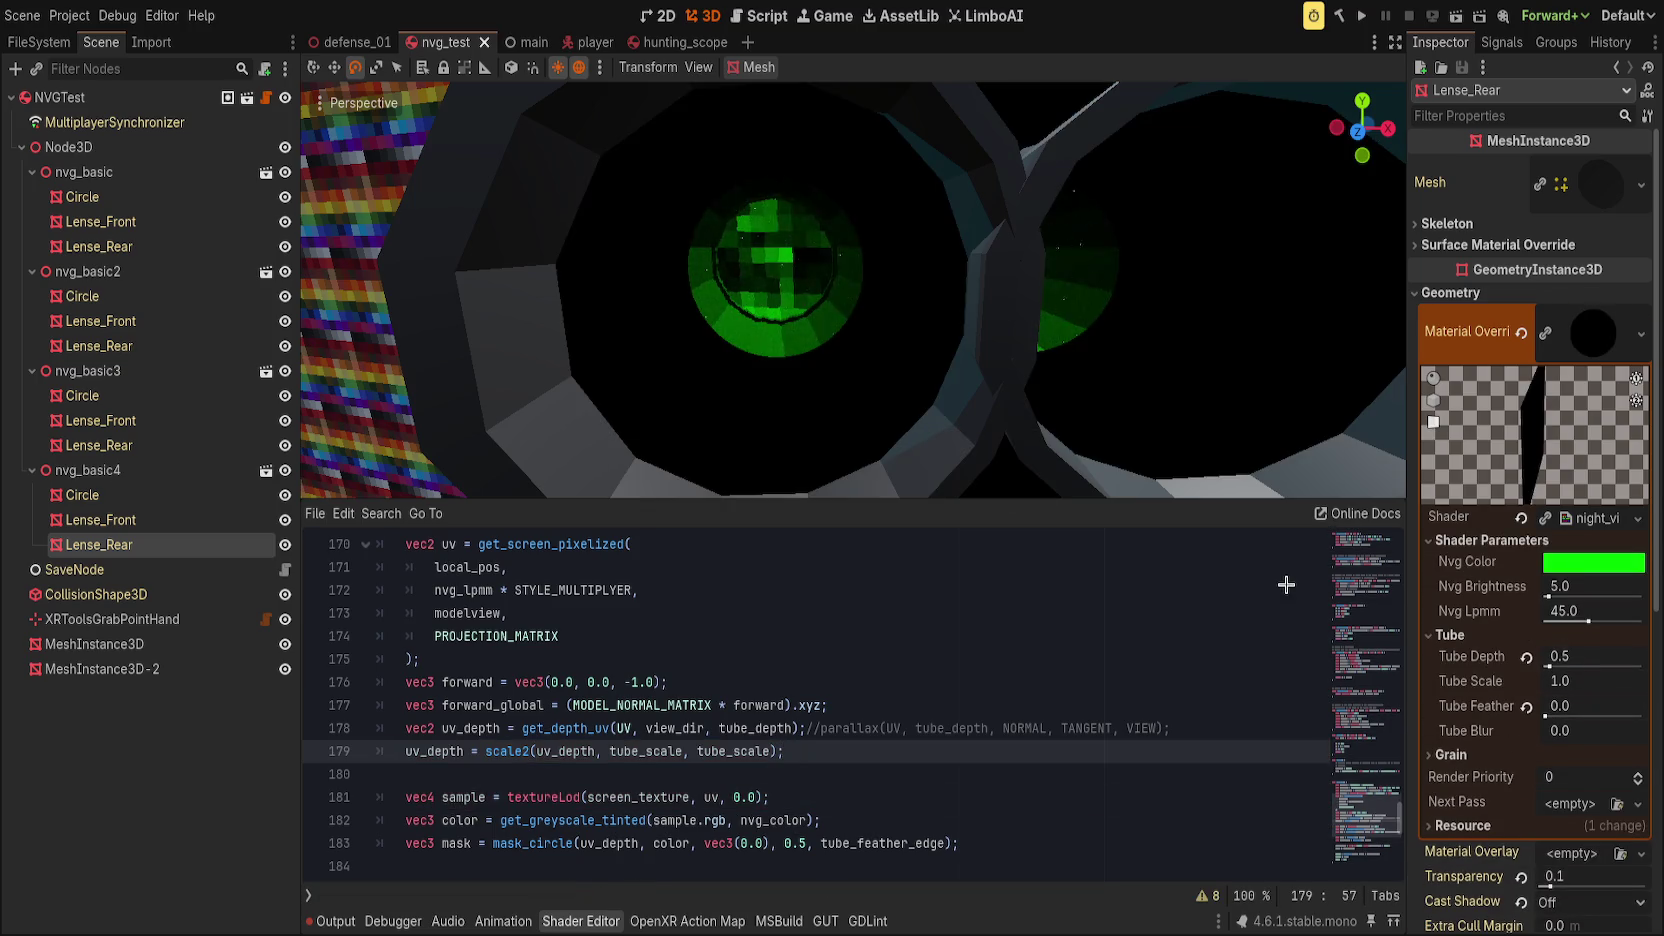
mouse_move(1545, 680)
left_mouse_down()
mouse_move(1590, 680)
mouse_move(1530, 680)
mouse_move(1580, 680)
mouse_move(1545, 680)
mouse_move(1560, 680)
left_mouse_up()
left_click(787, 792)
Step: Replace scale2's separate 'float x, float y' parameters with a single 'float amount'
left_click(810, 760)
key("Home")
left_click(752, 665)
scroll(700, 740, "up", 4)
scroll(695, 760, "up", 5)
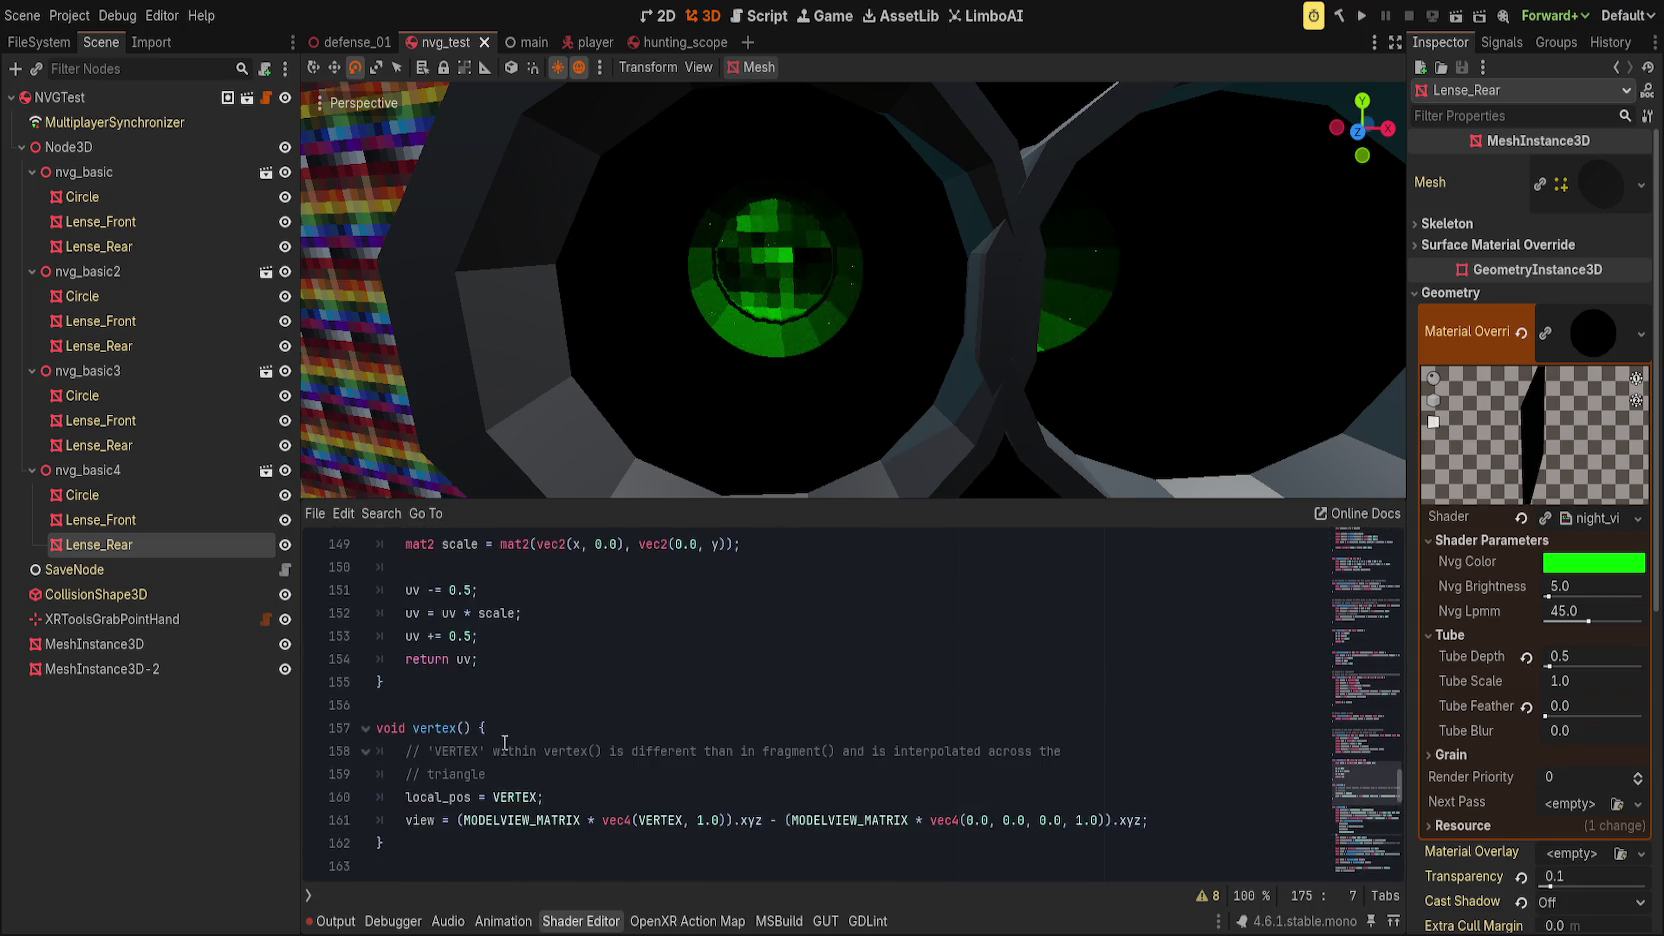
left_click_drag(573, 660, 645, 660)
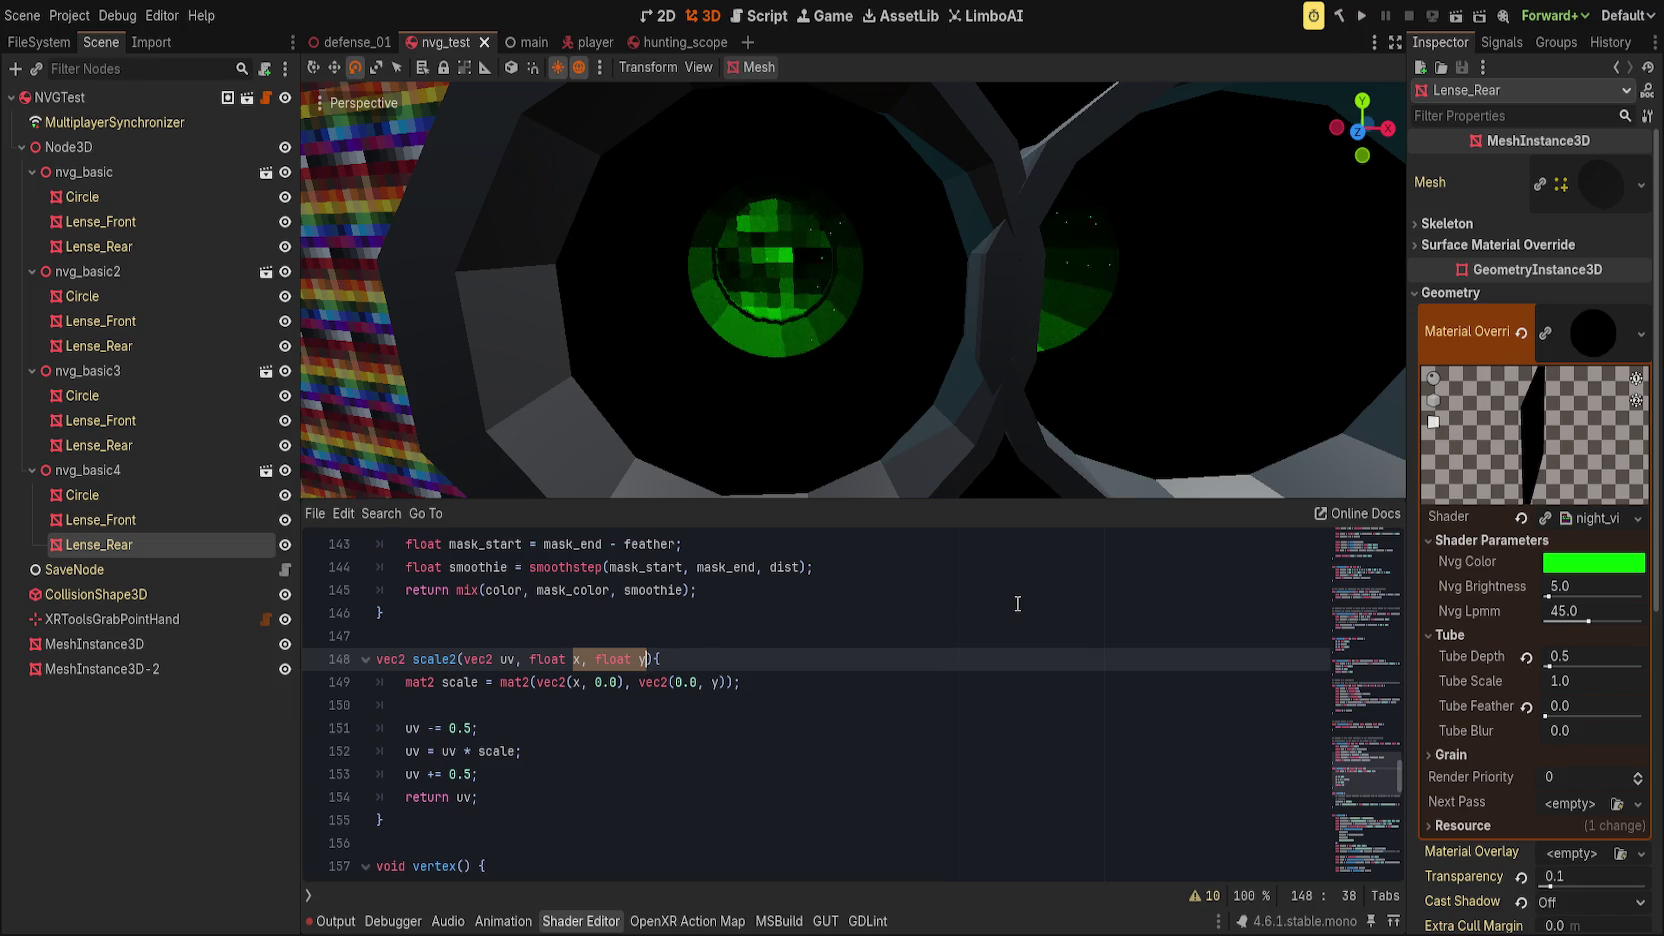
type("amount")
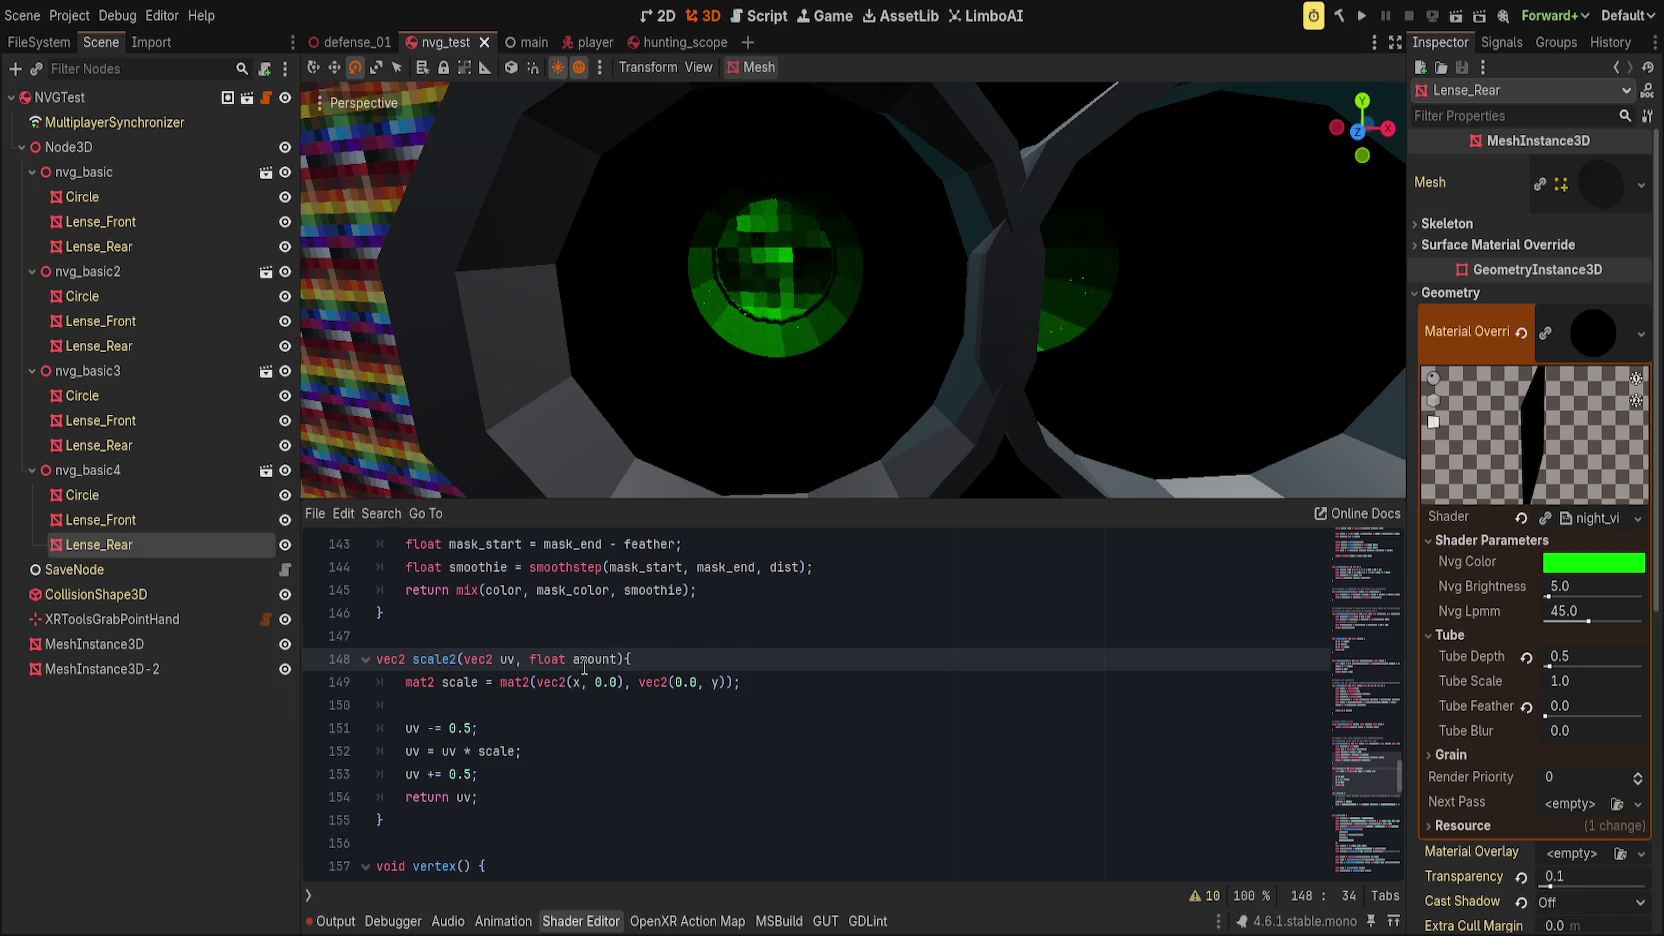
Step: Use amount in both mat2 columns, then test a larger Tube Scale and reset it to 1.0
double_click(575, 682)
type("amount")
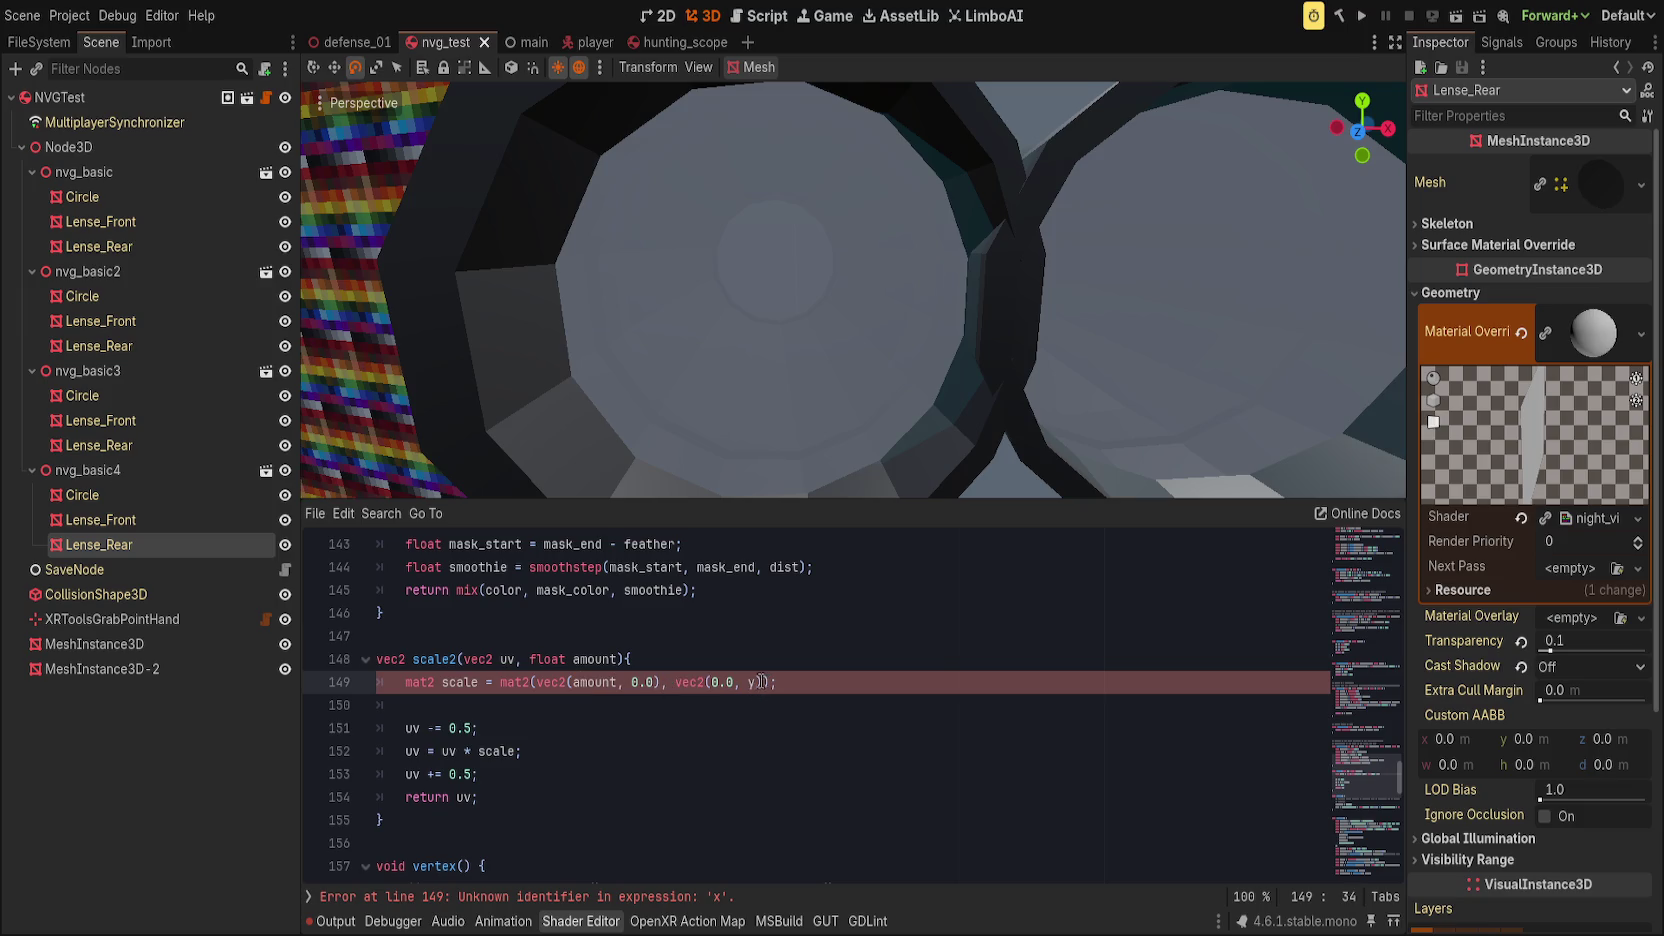
double_click(750, 684)
type("amount")
left_click(608, 757)
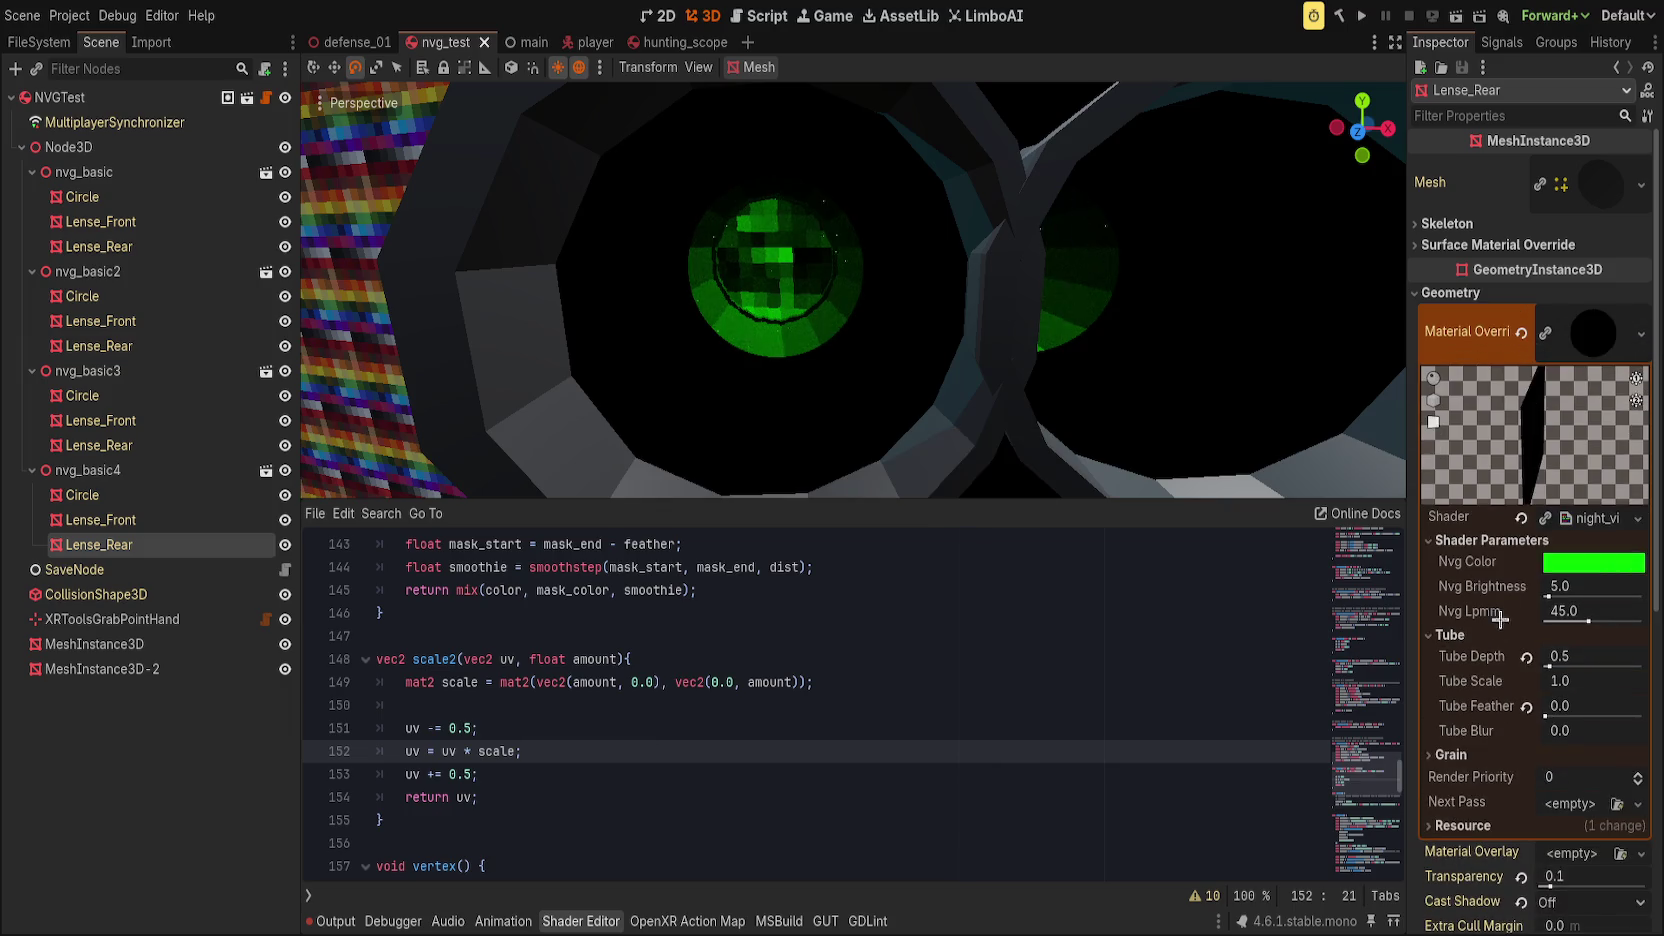
left_click_drag(1552, 680, 1590, 680)
left_click(1526, 681)
Step: Search the shader for every call to mask_circle
scroll(519, 745, "up", 4)
scroll(535, 728, "up", 5)
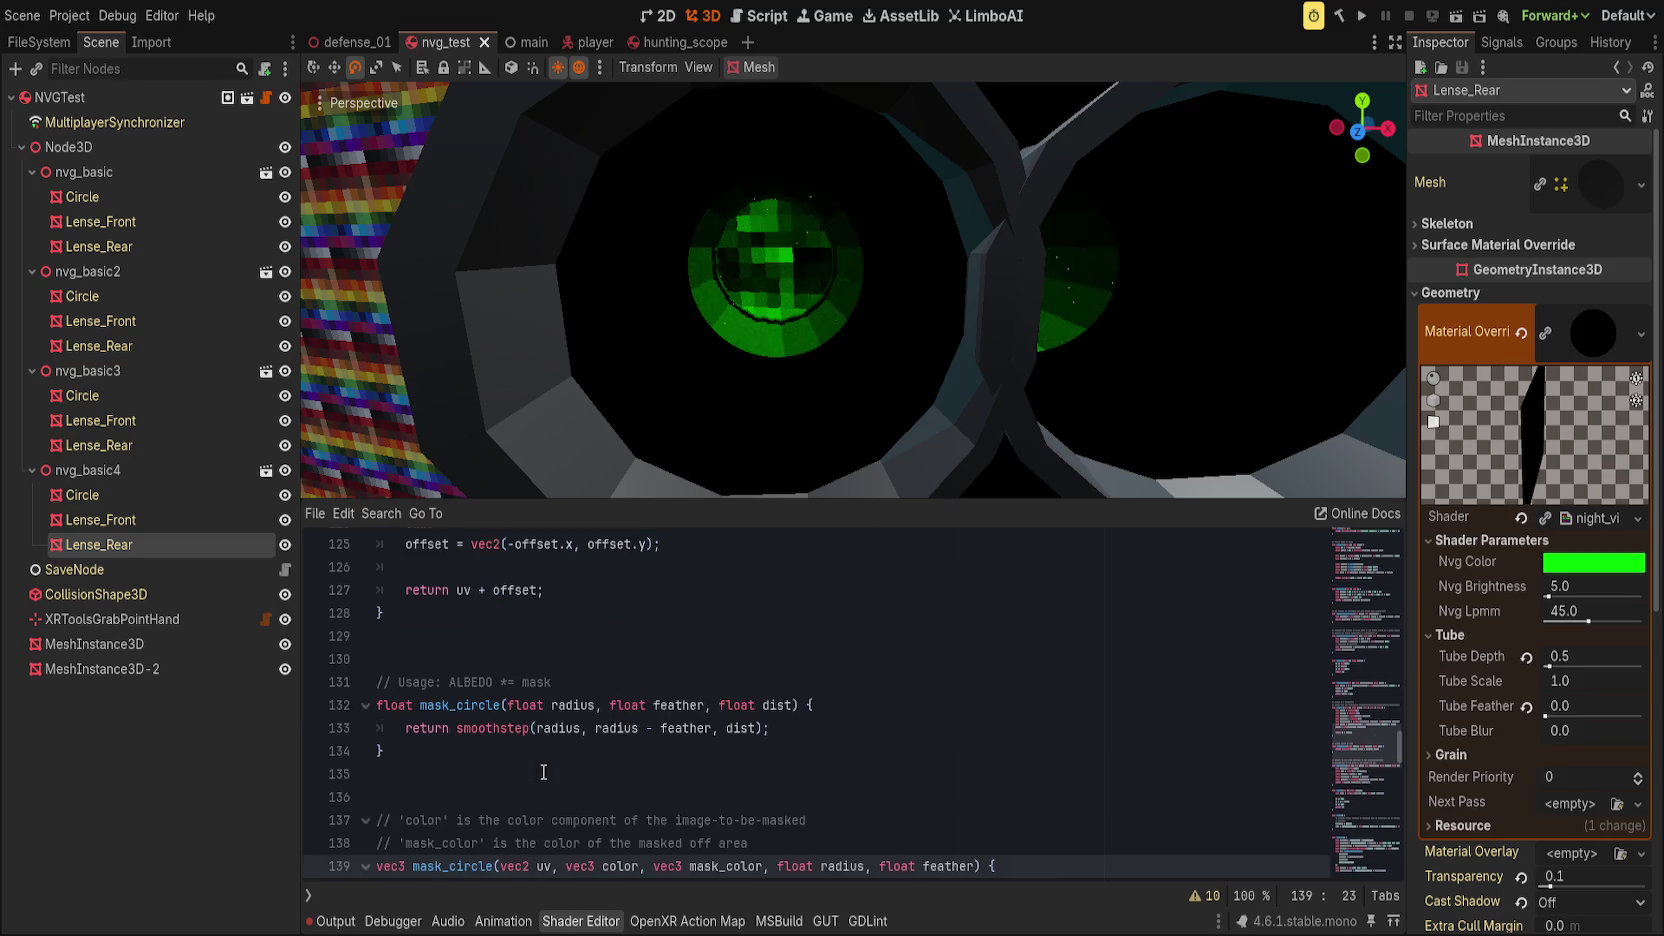
scroll(550, 760, "down", 4)
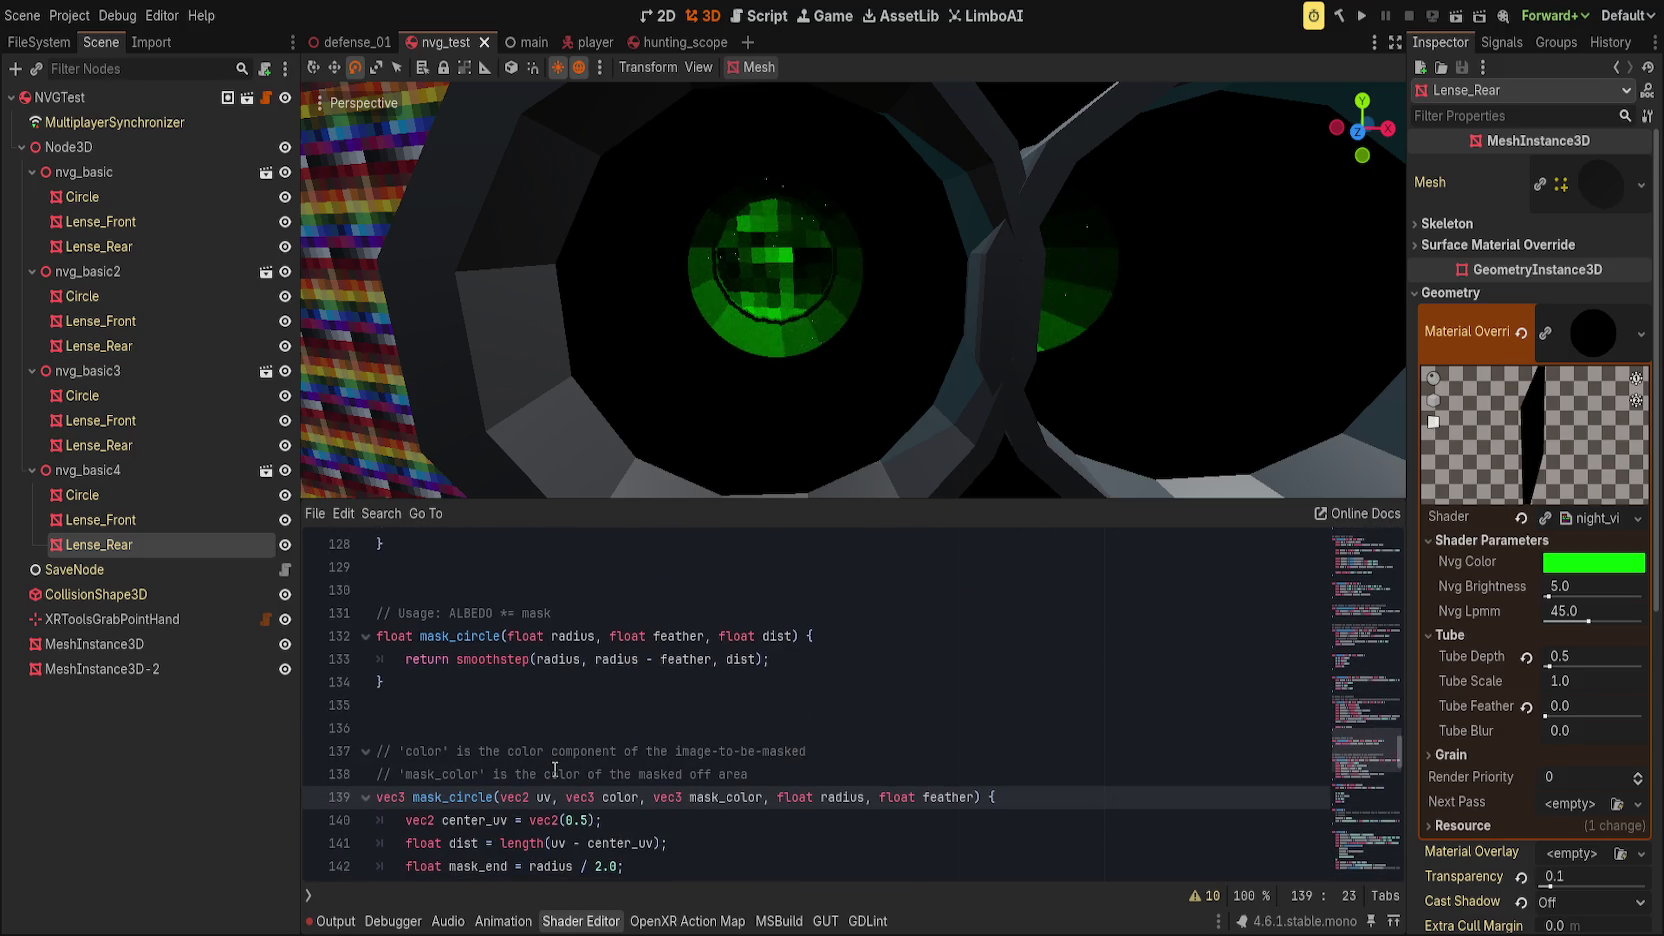
scroll(578, 773, "down", 1)
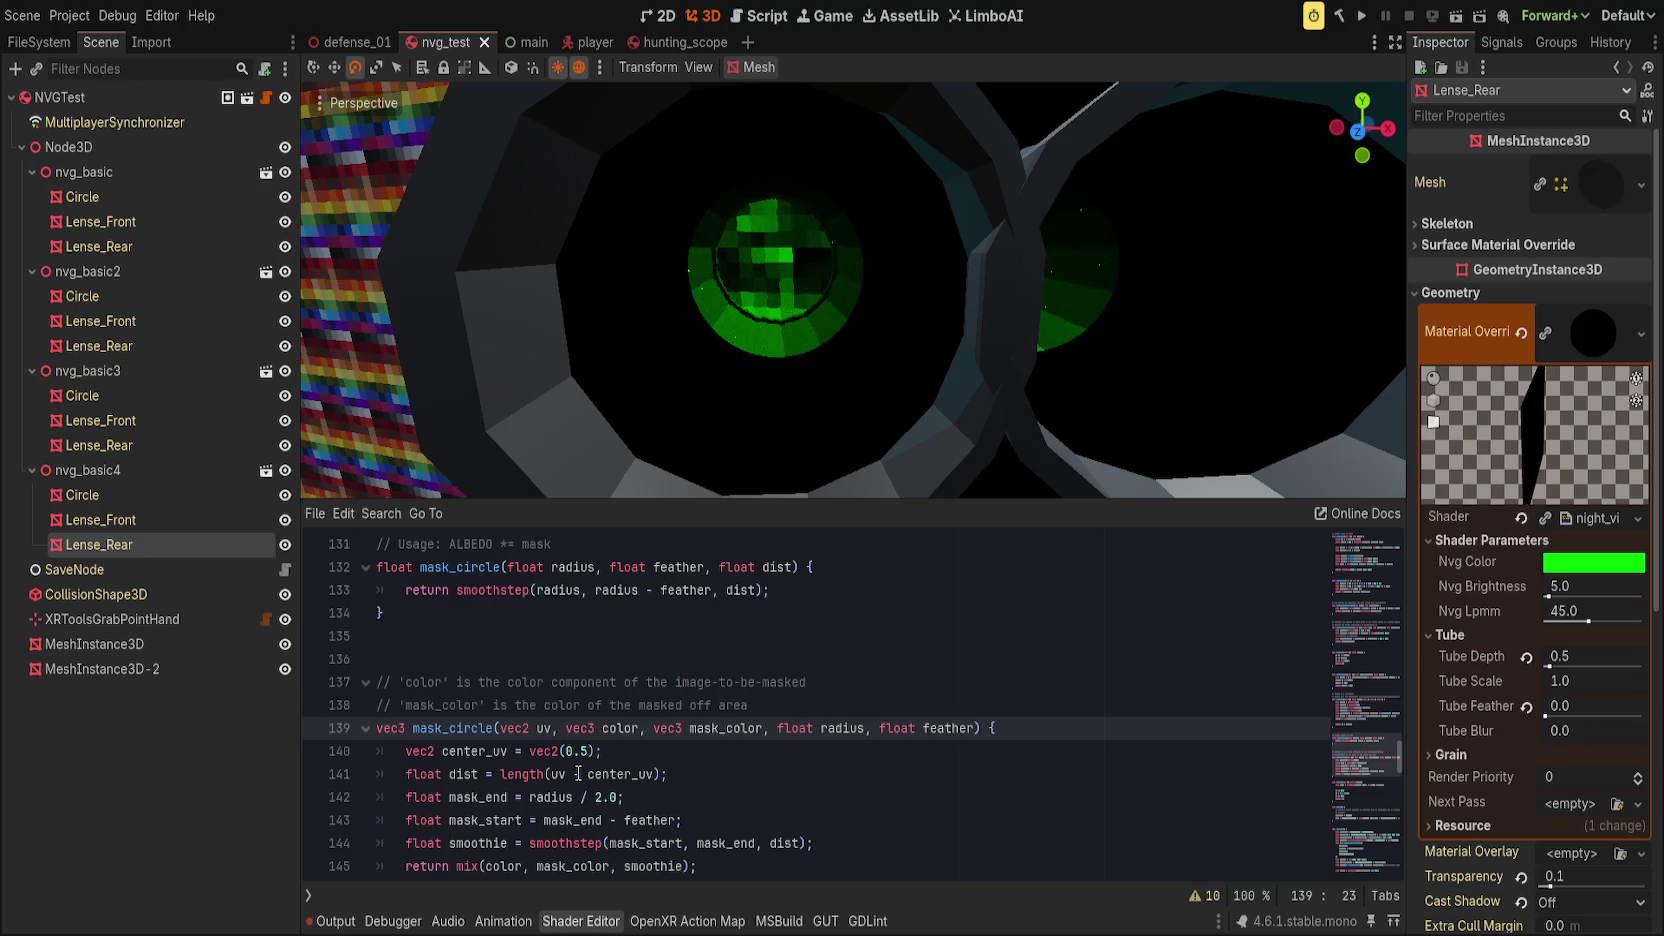
double_click(460, 567)
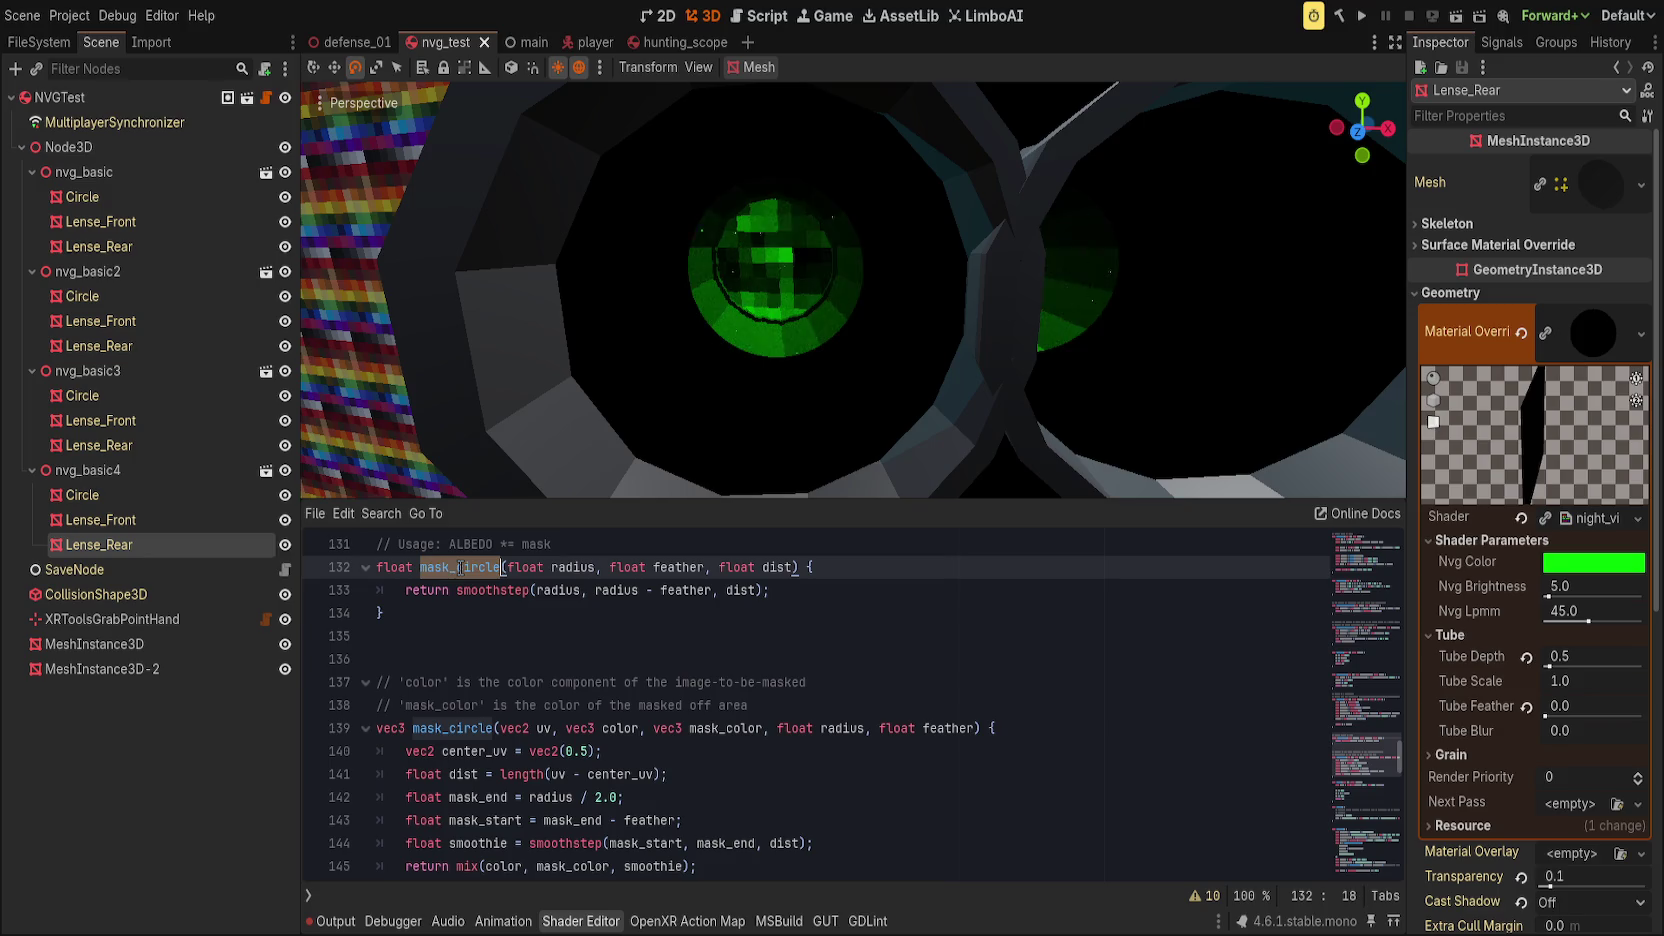
key("ctrl+f")
scroll(659, 699, "down", 6)
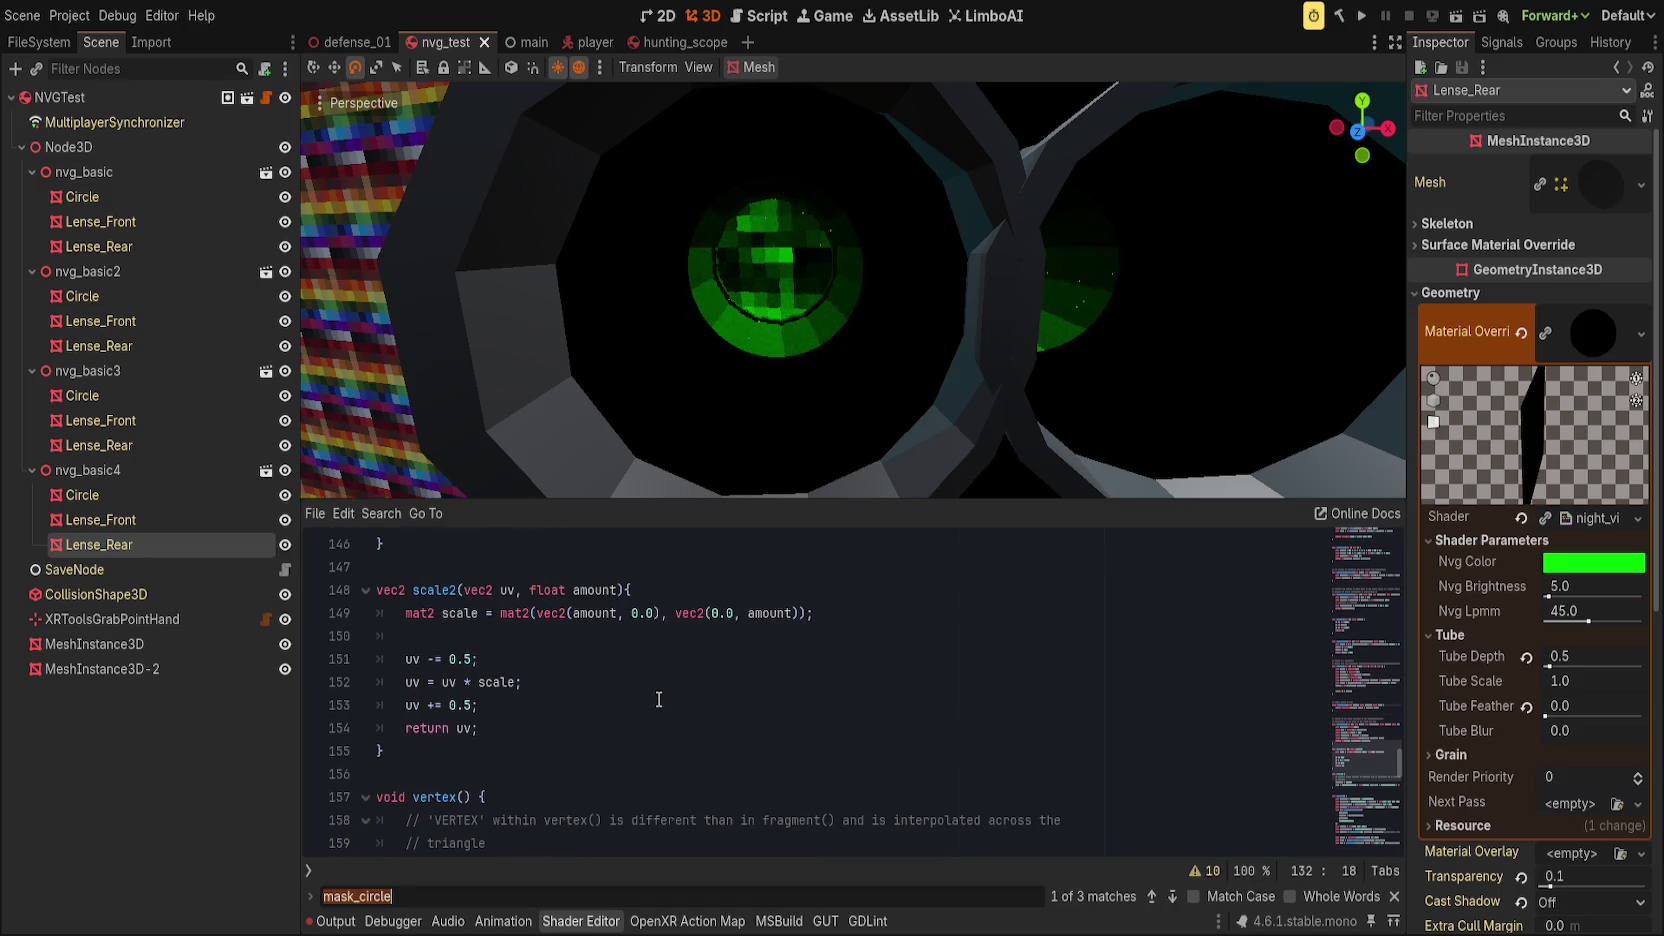
scroll(659, 699, "down", 10)
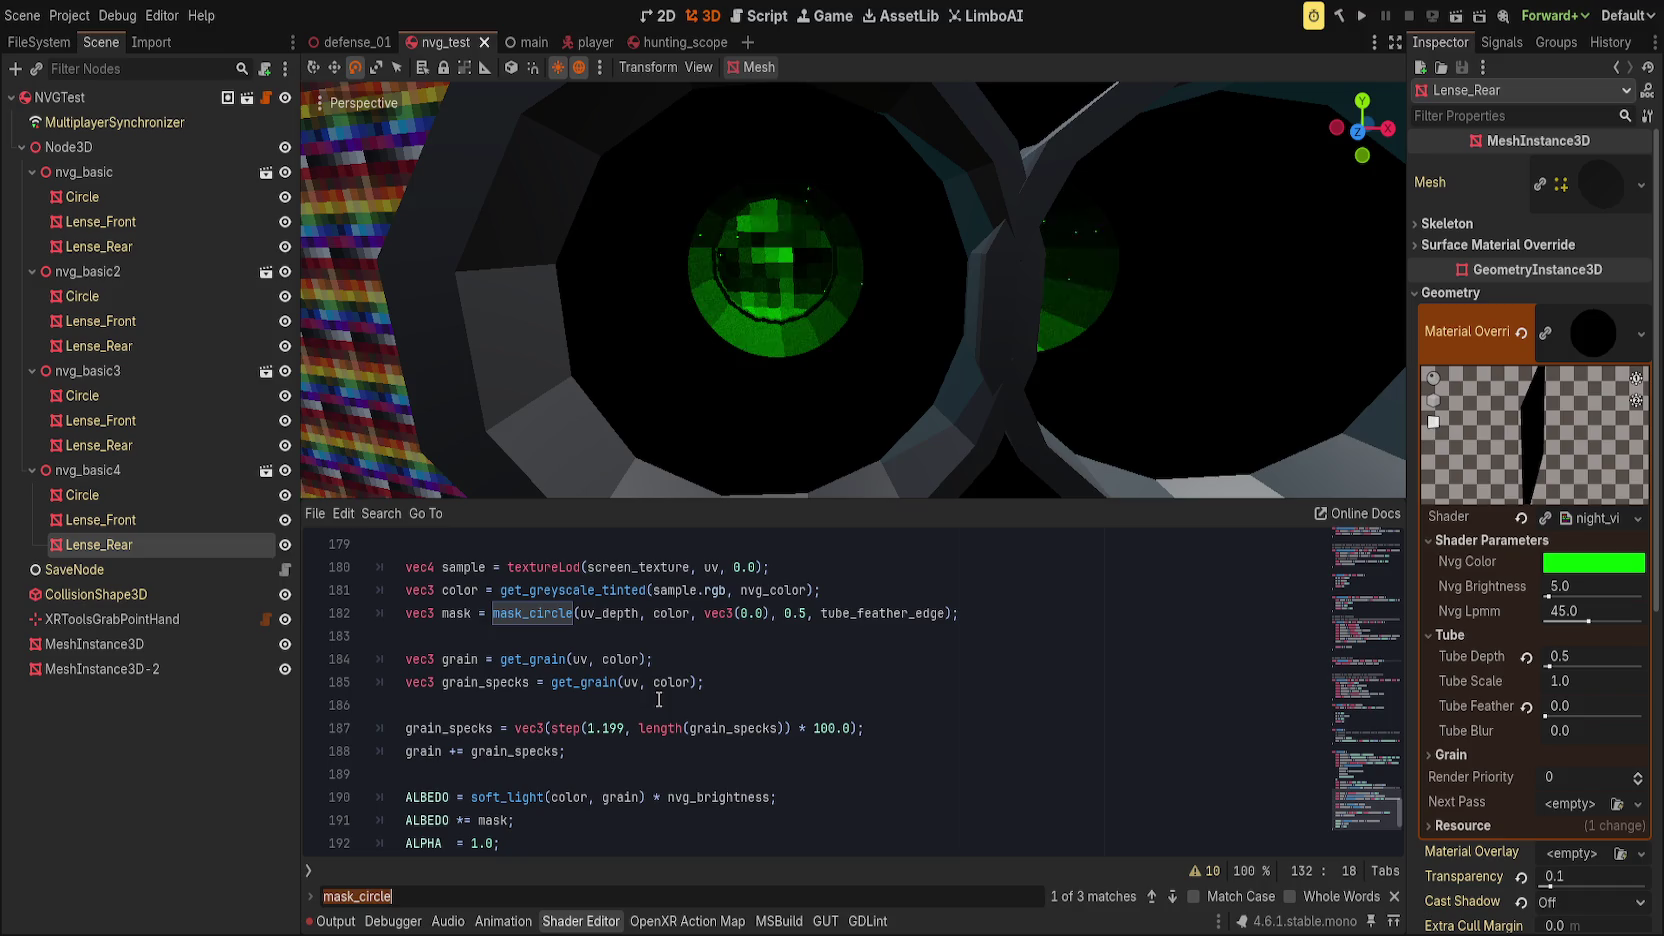
scroll(658, 699, "up", 14)
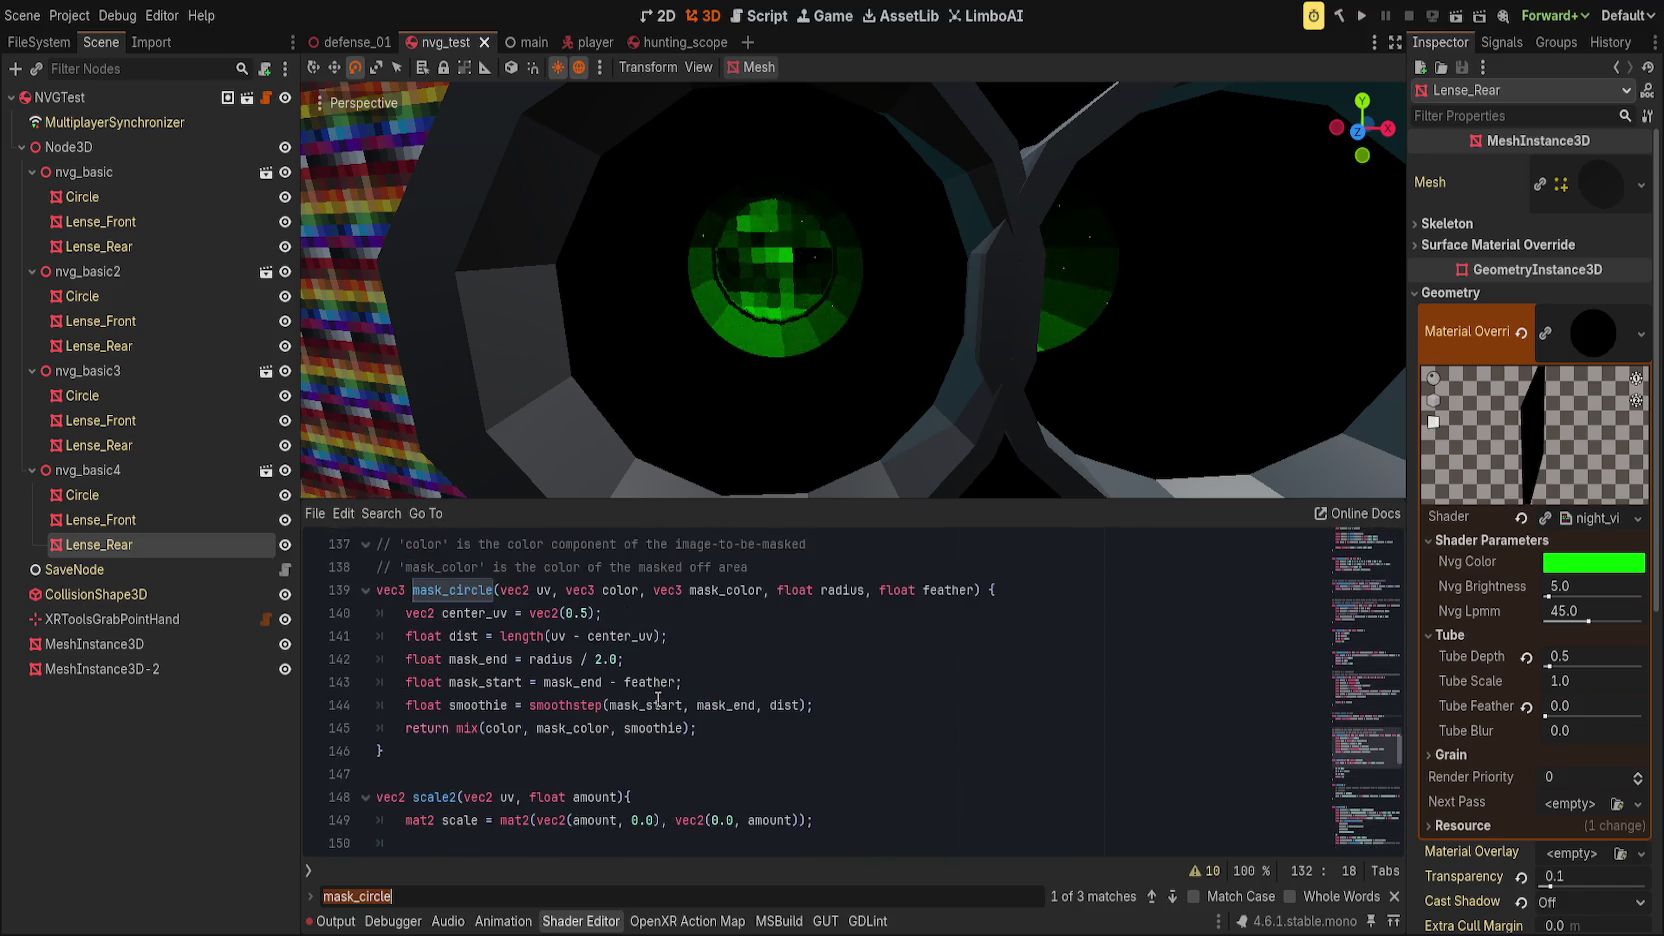
key("Escape")
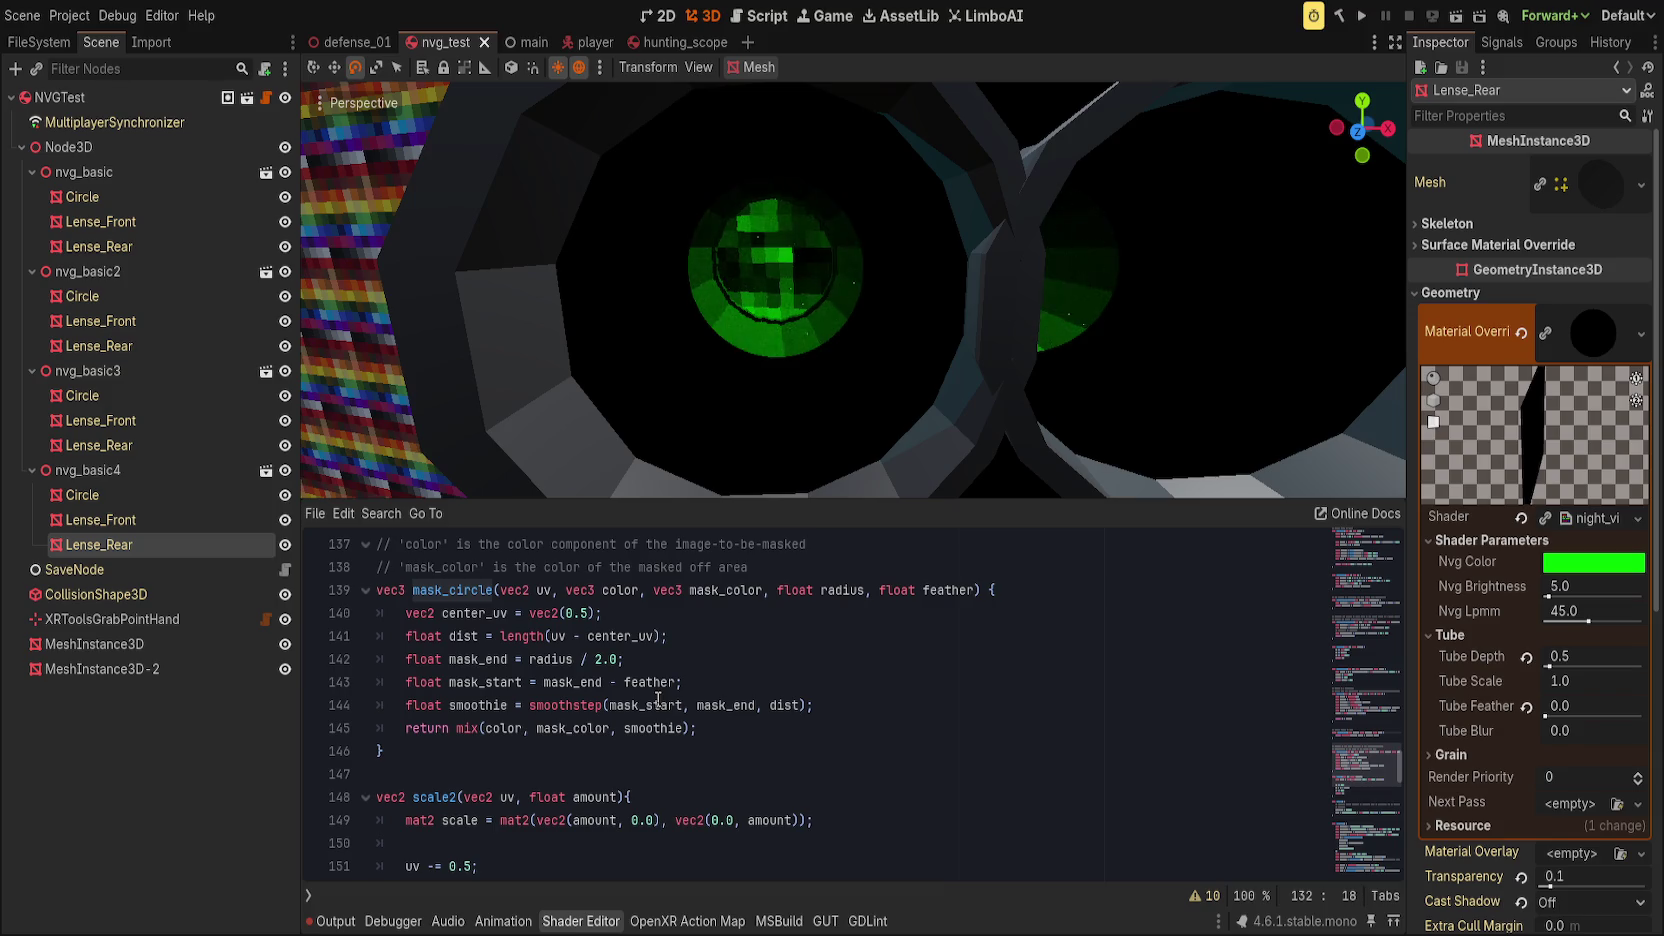
Step: Inspect mask_circle's mask_start, mask_end and radius variables
scroll(658, 698, "up", 2)
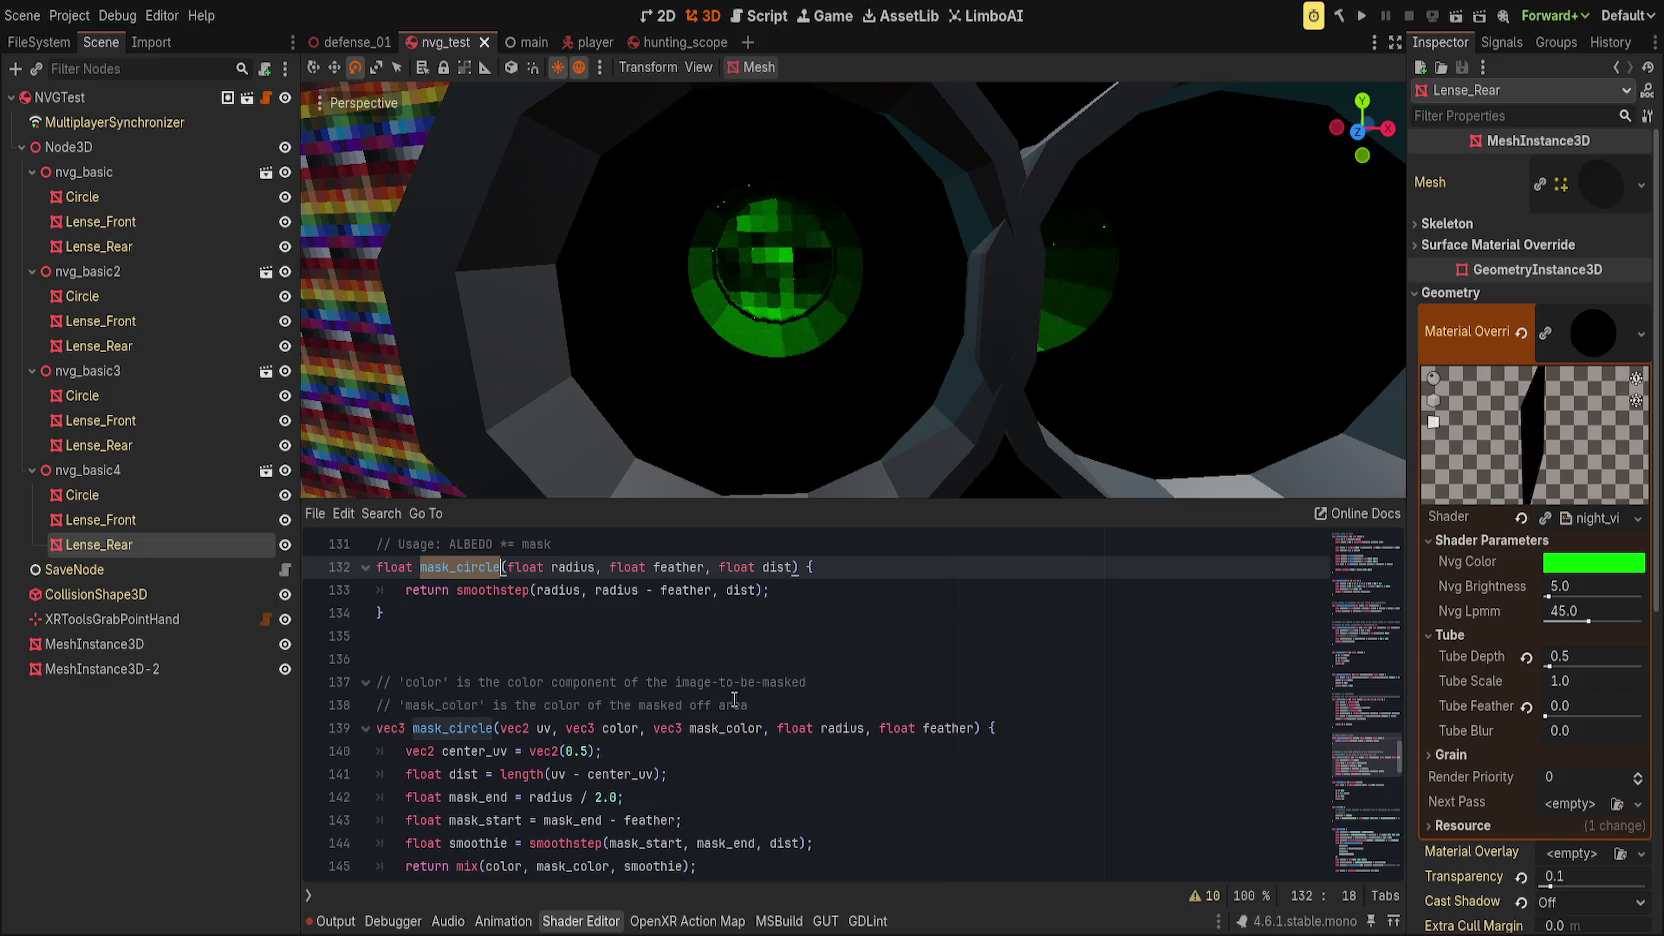
double_click(667, 846)
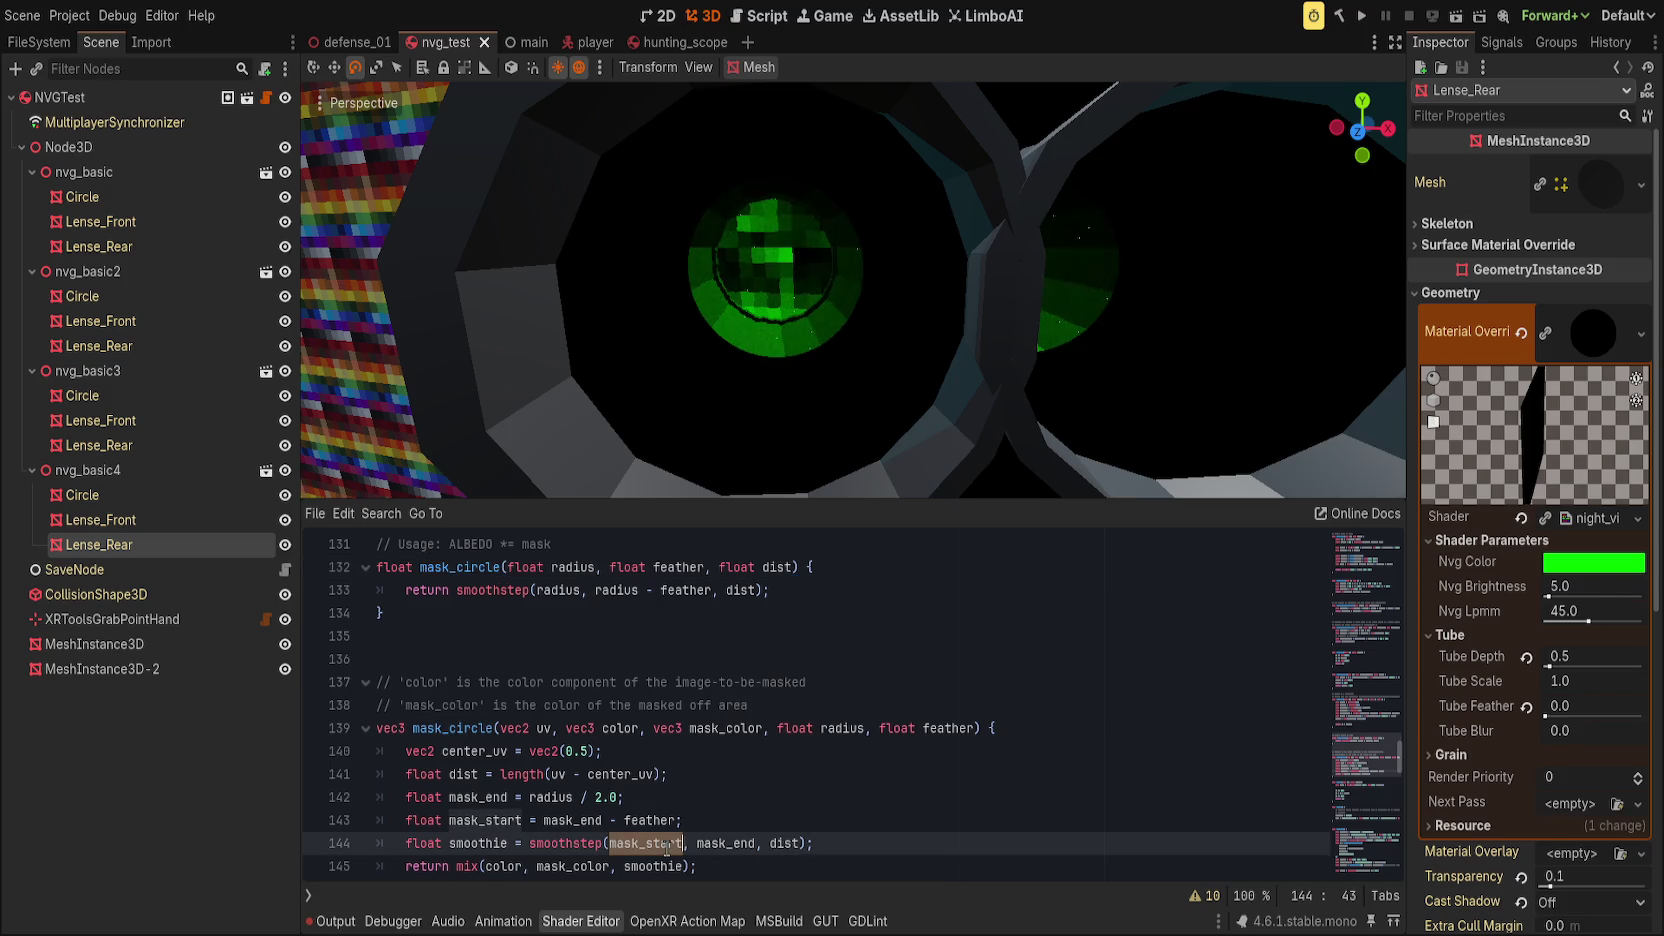
double_click(742, 845)
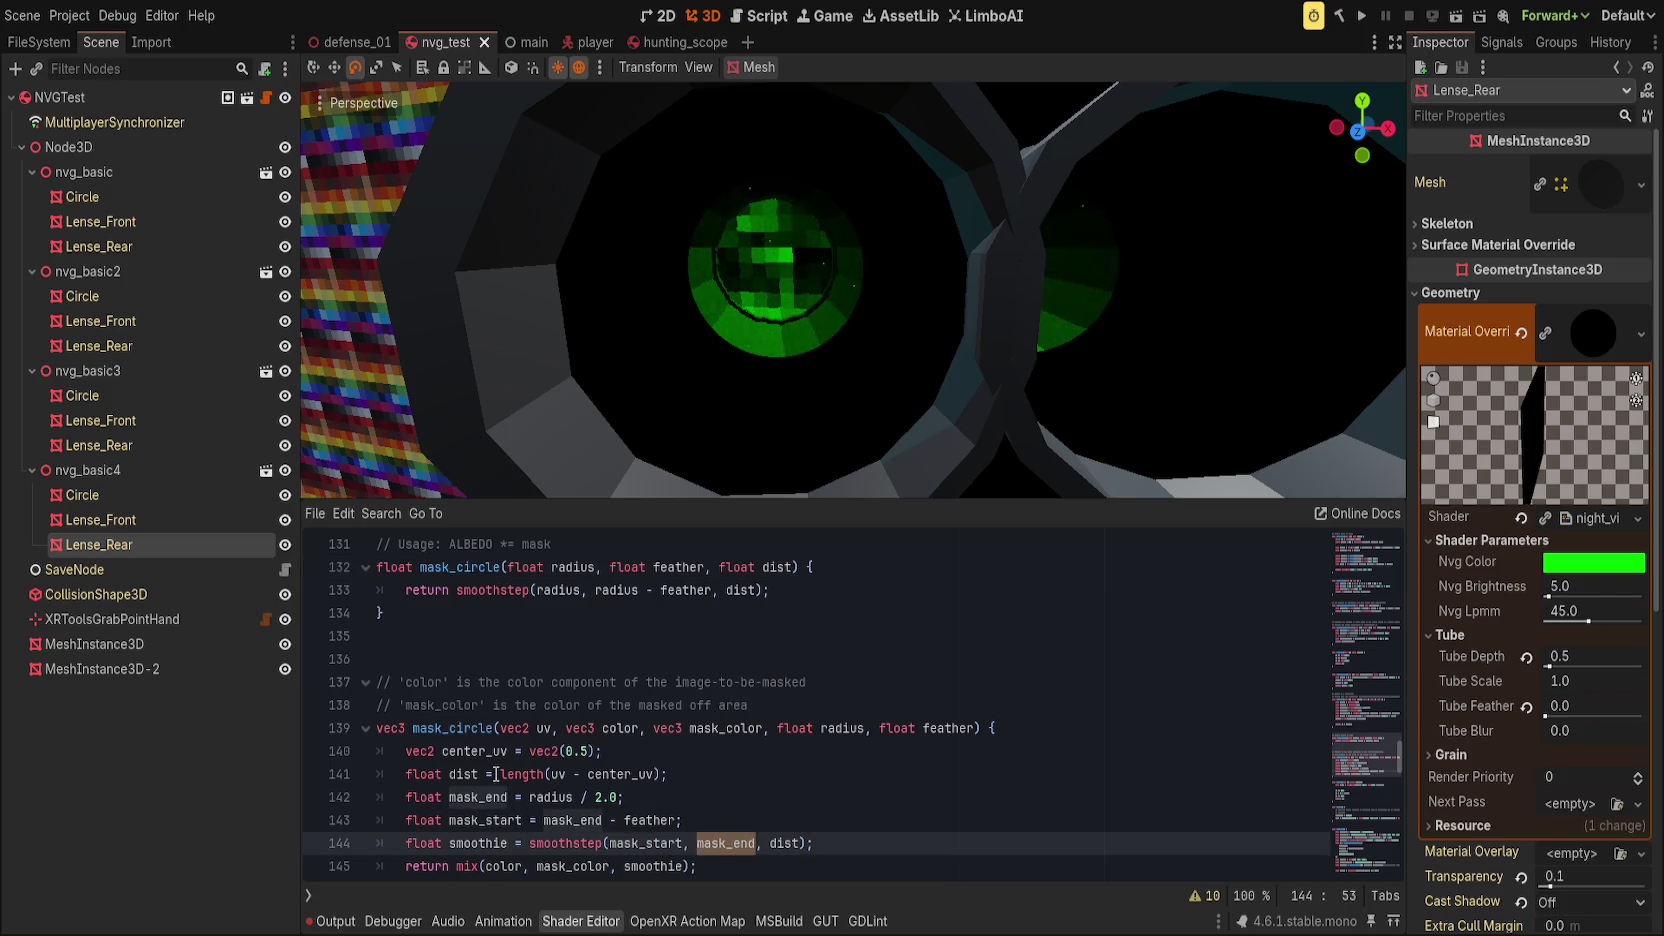
double_click(548, 797)
scroll(548, 801, "down", 15)
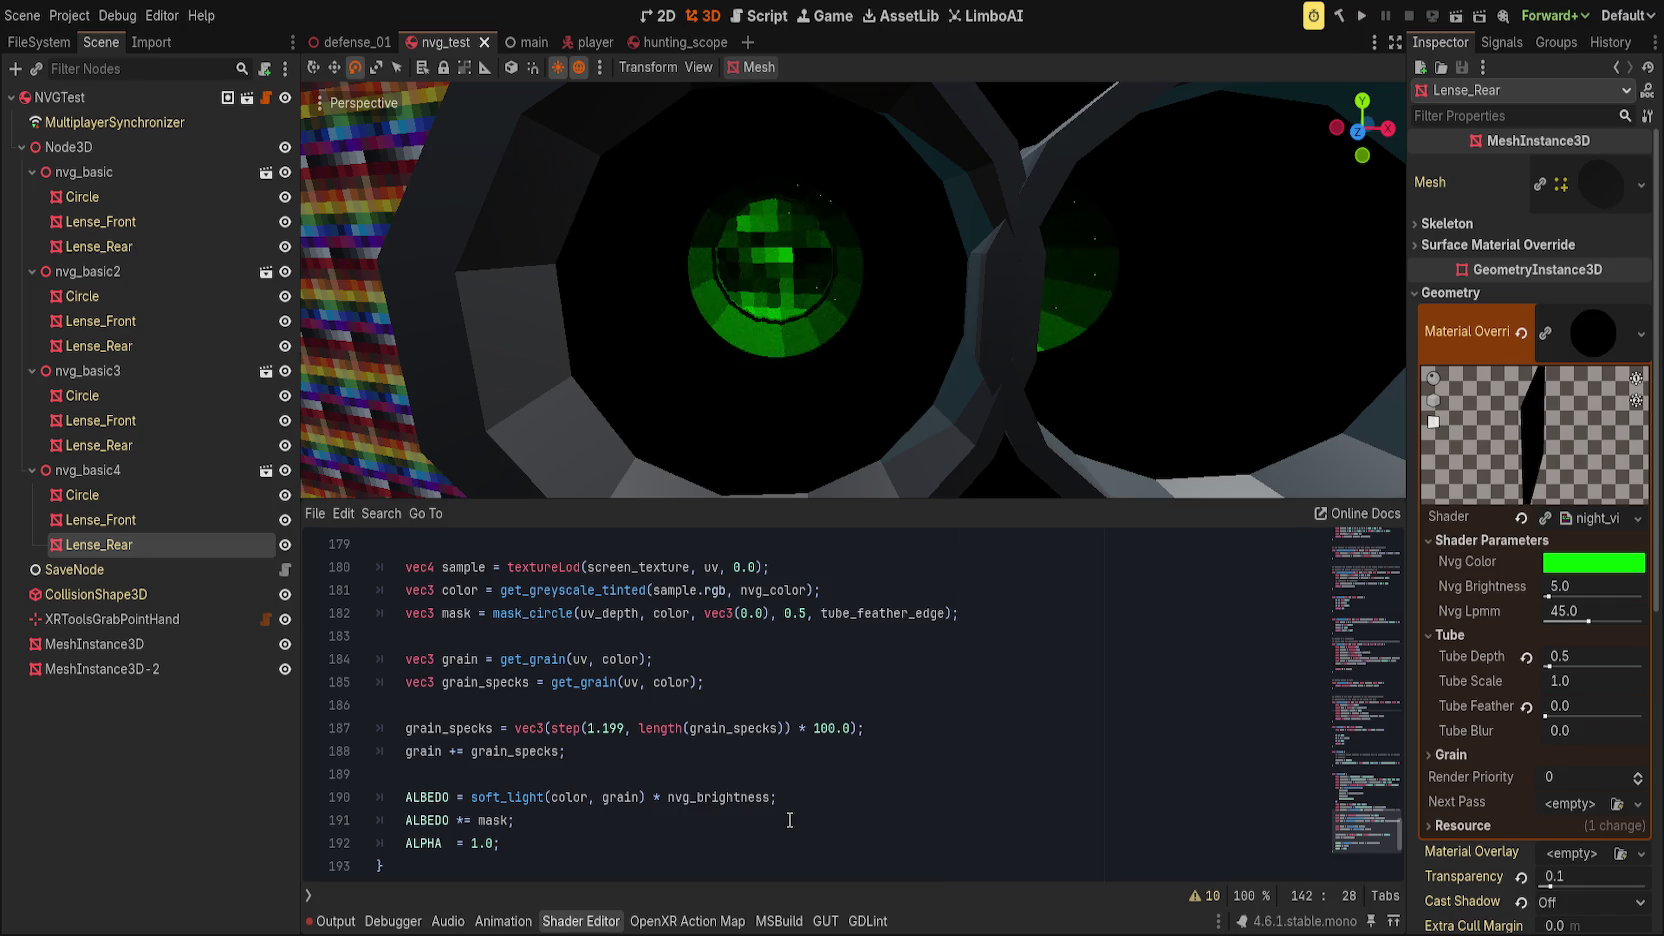
scroll(789, 820, "up", 1)
scroll(789, 820, "up", 1)
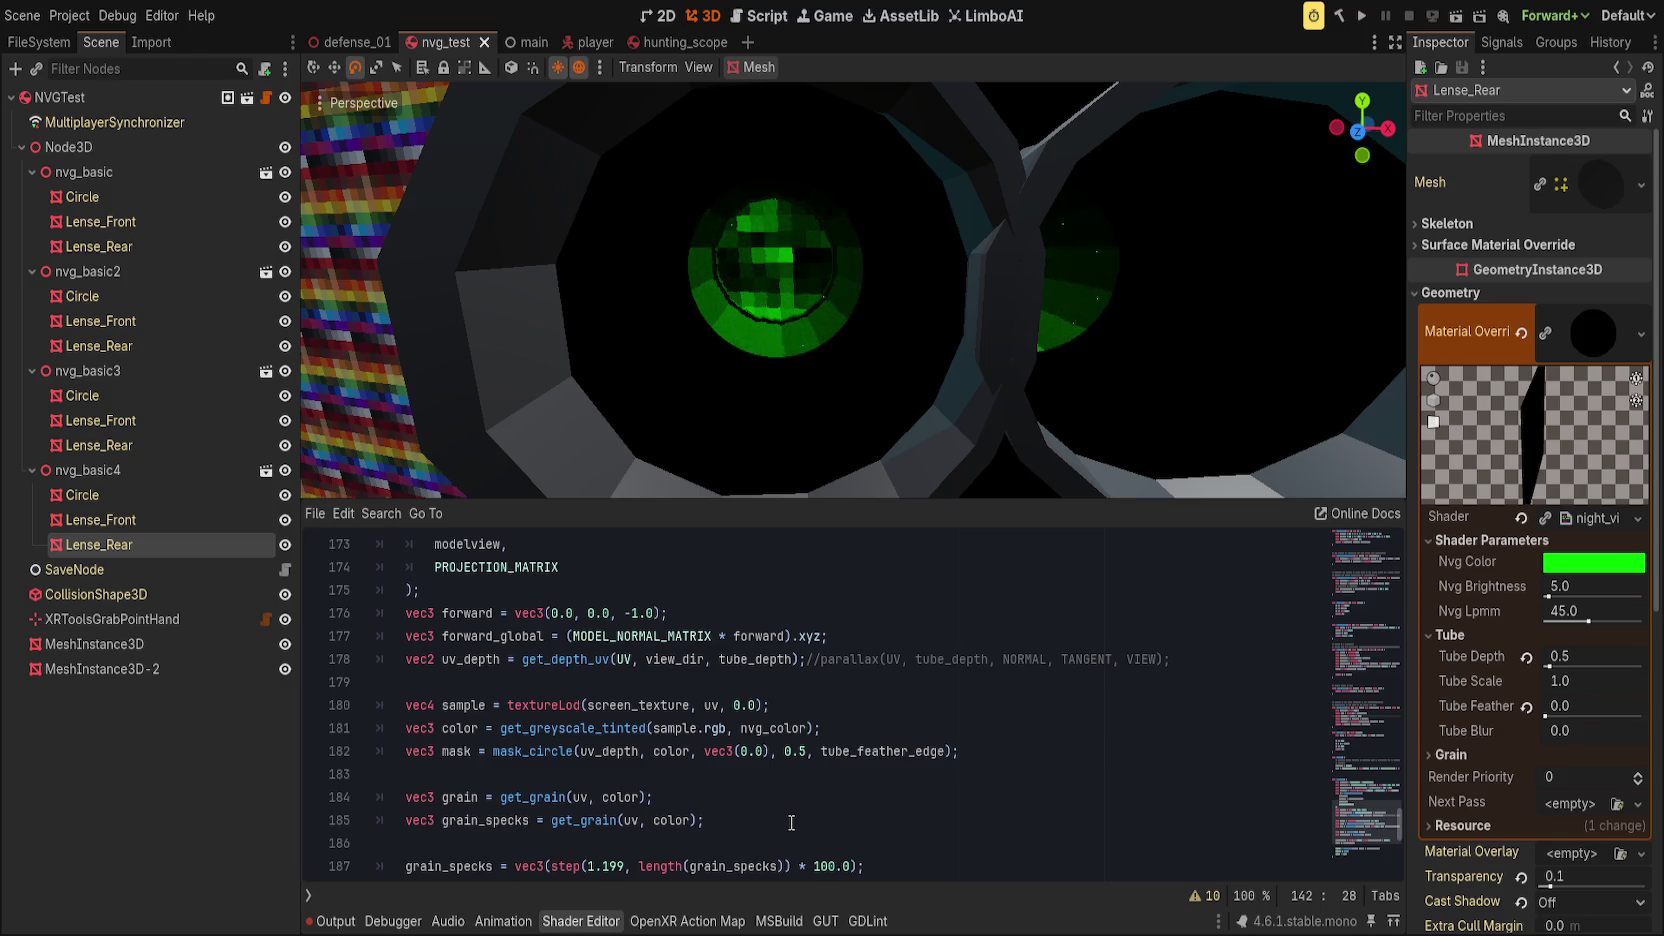
scroll(792, 823, "up", 12)
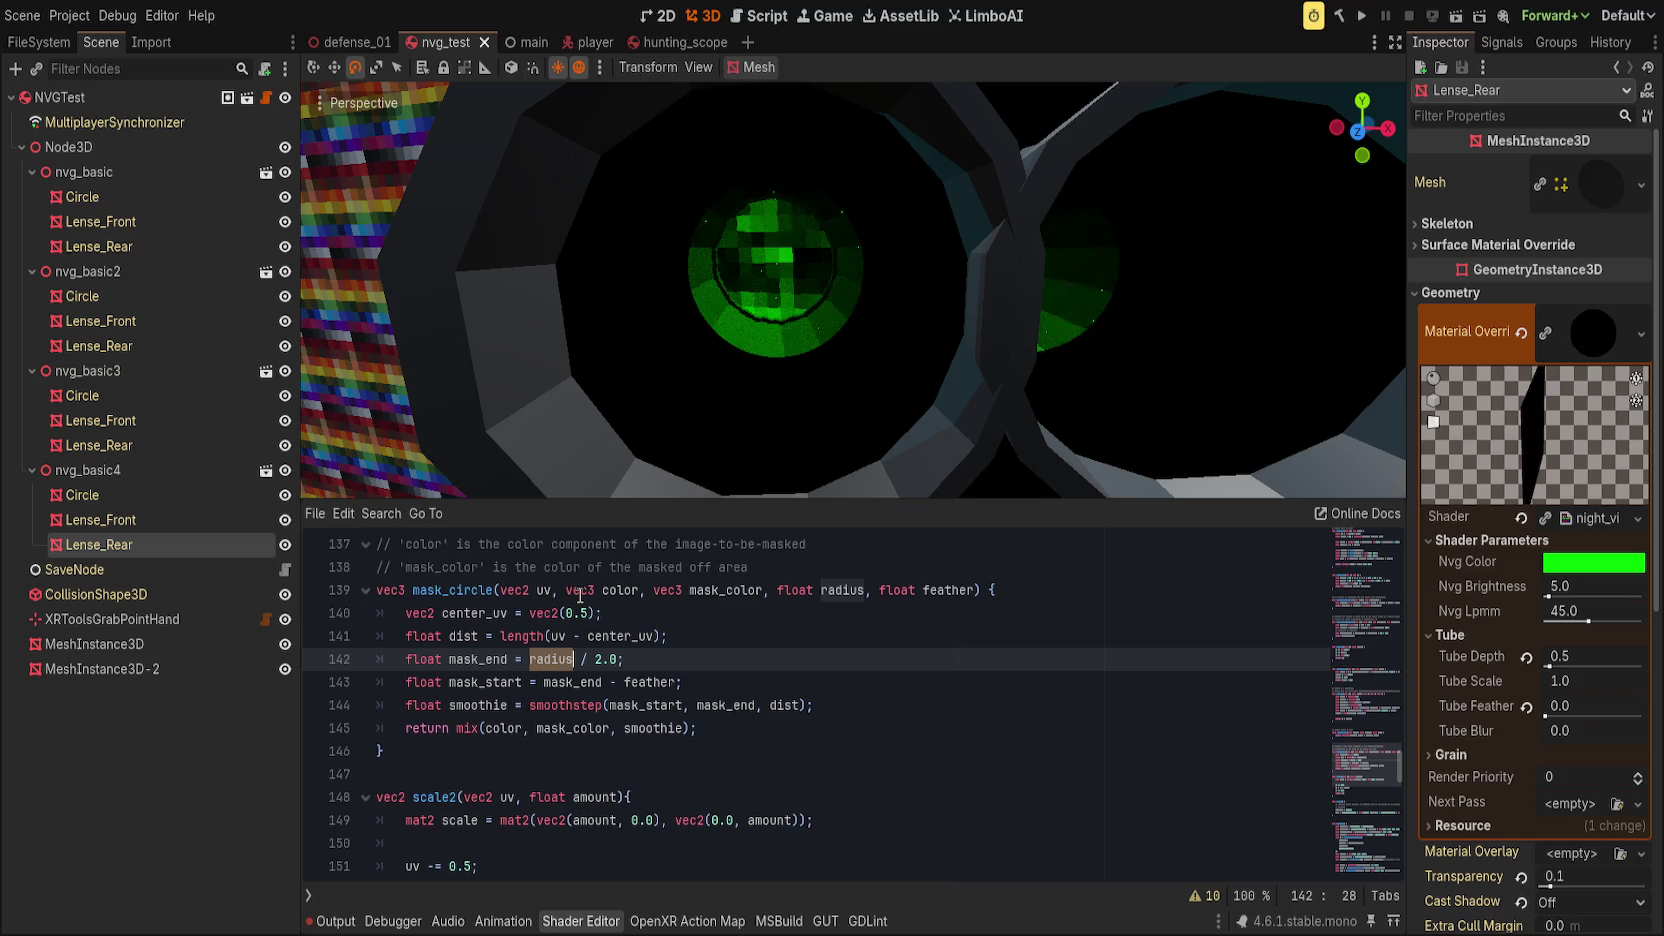
left_click(858, 743)
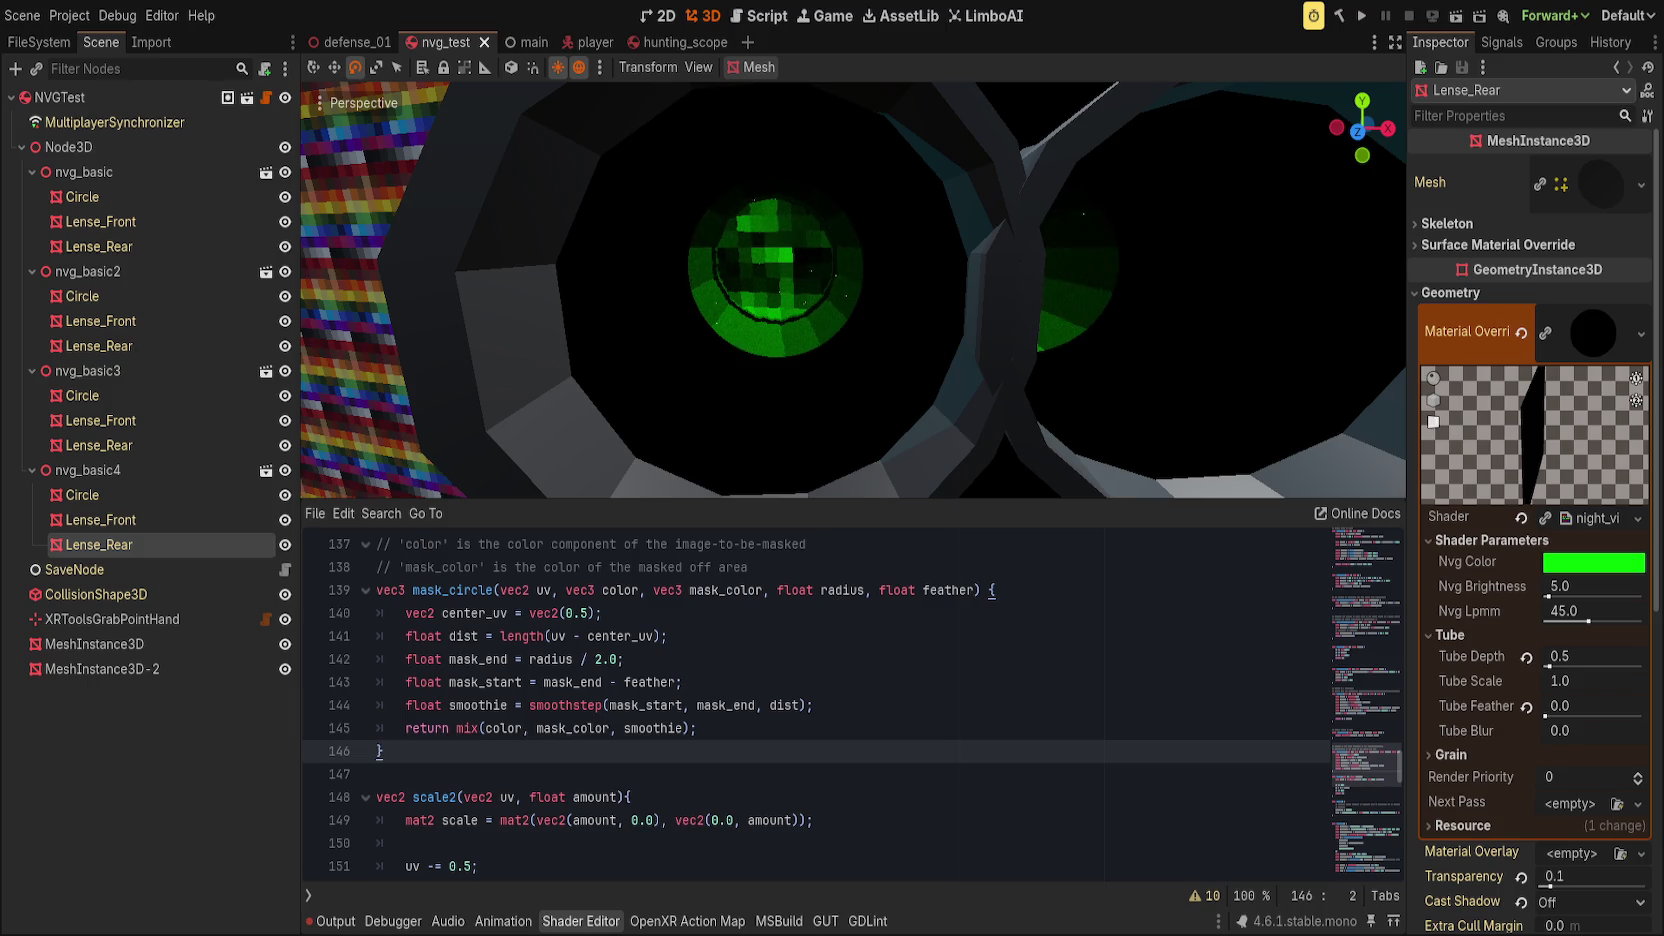
scroll(801, 765, "up", 10)
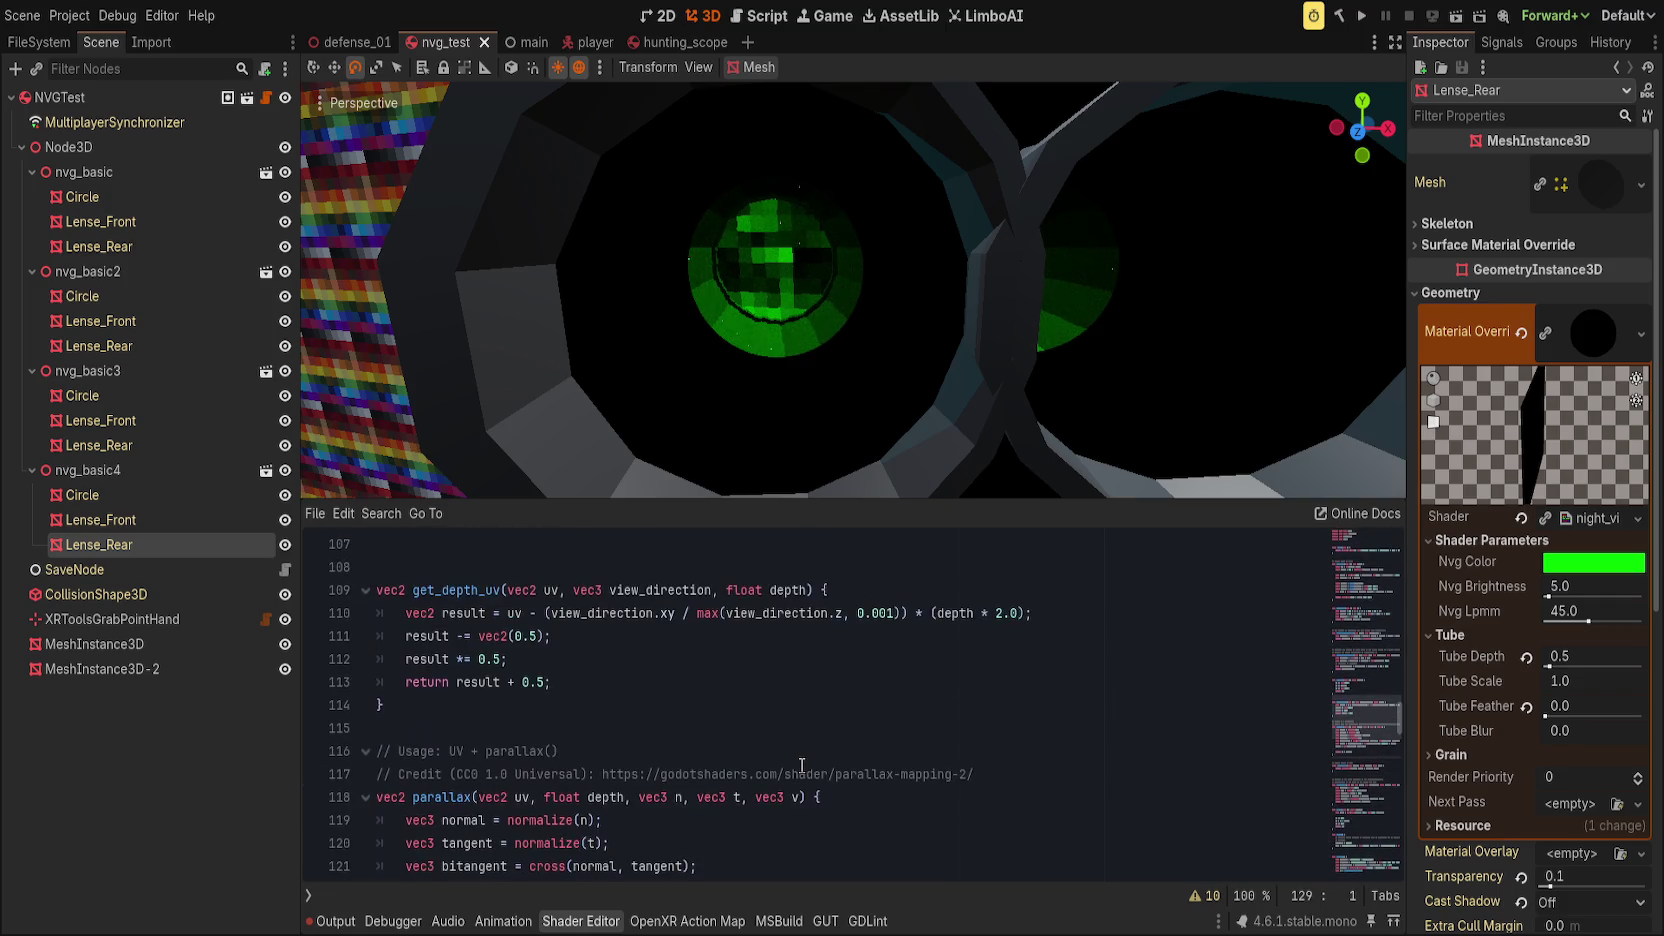
scroll(801, 765, "down", 7)
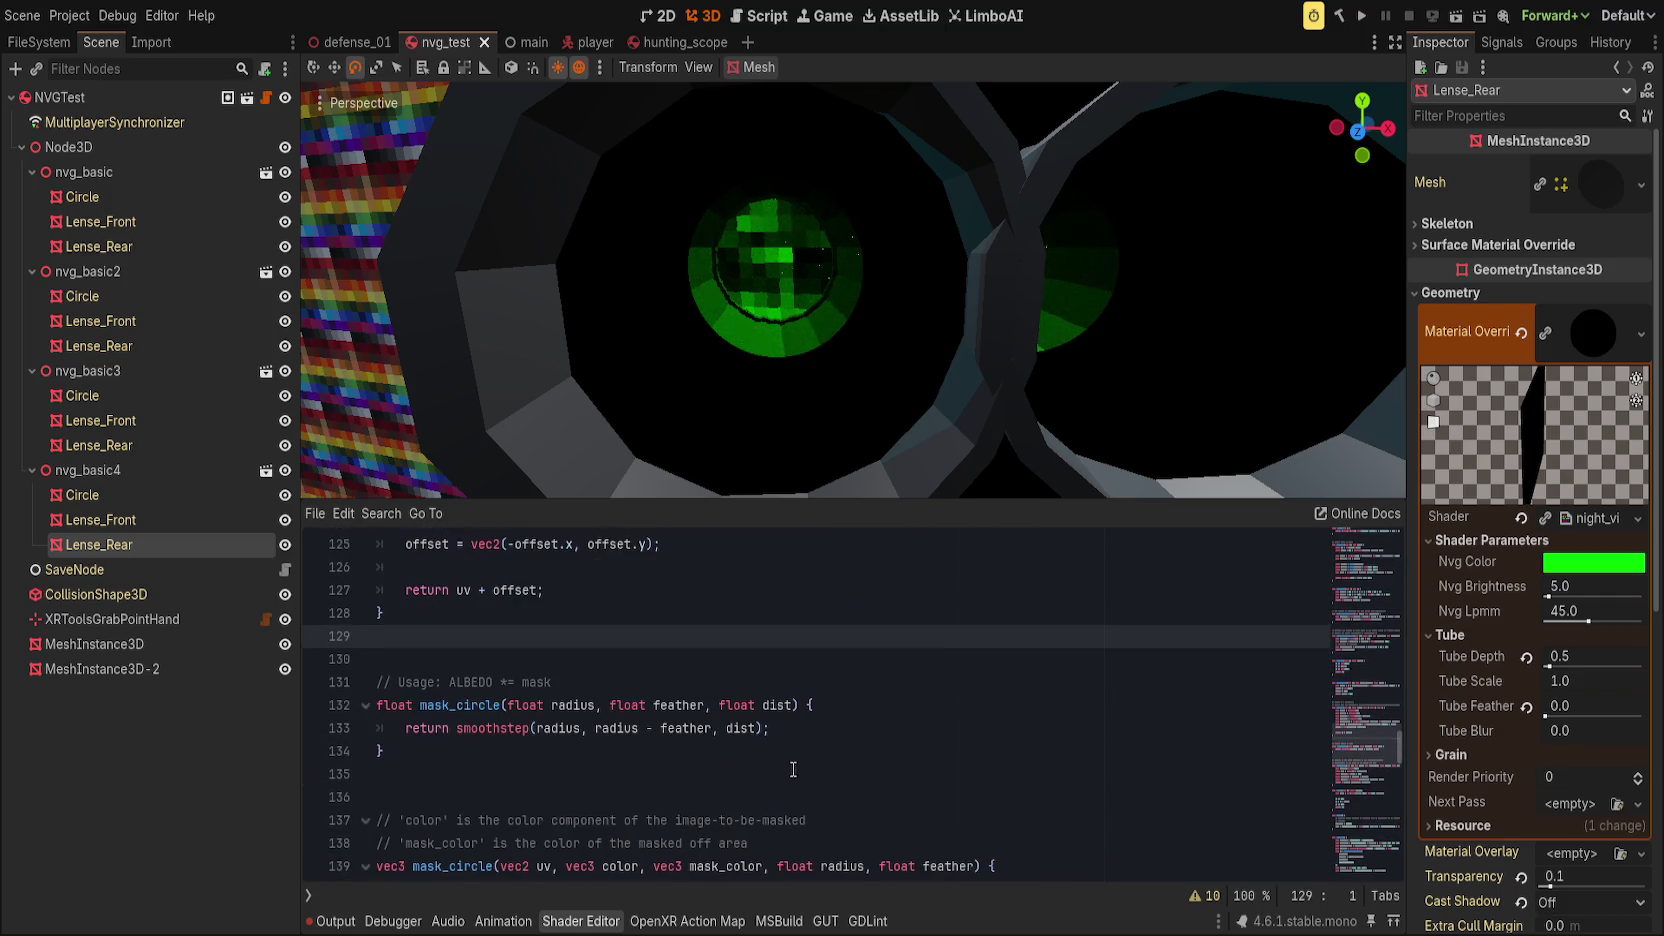
scroll(793, 769, "down", 15)
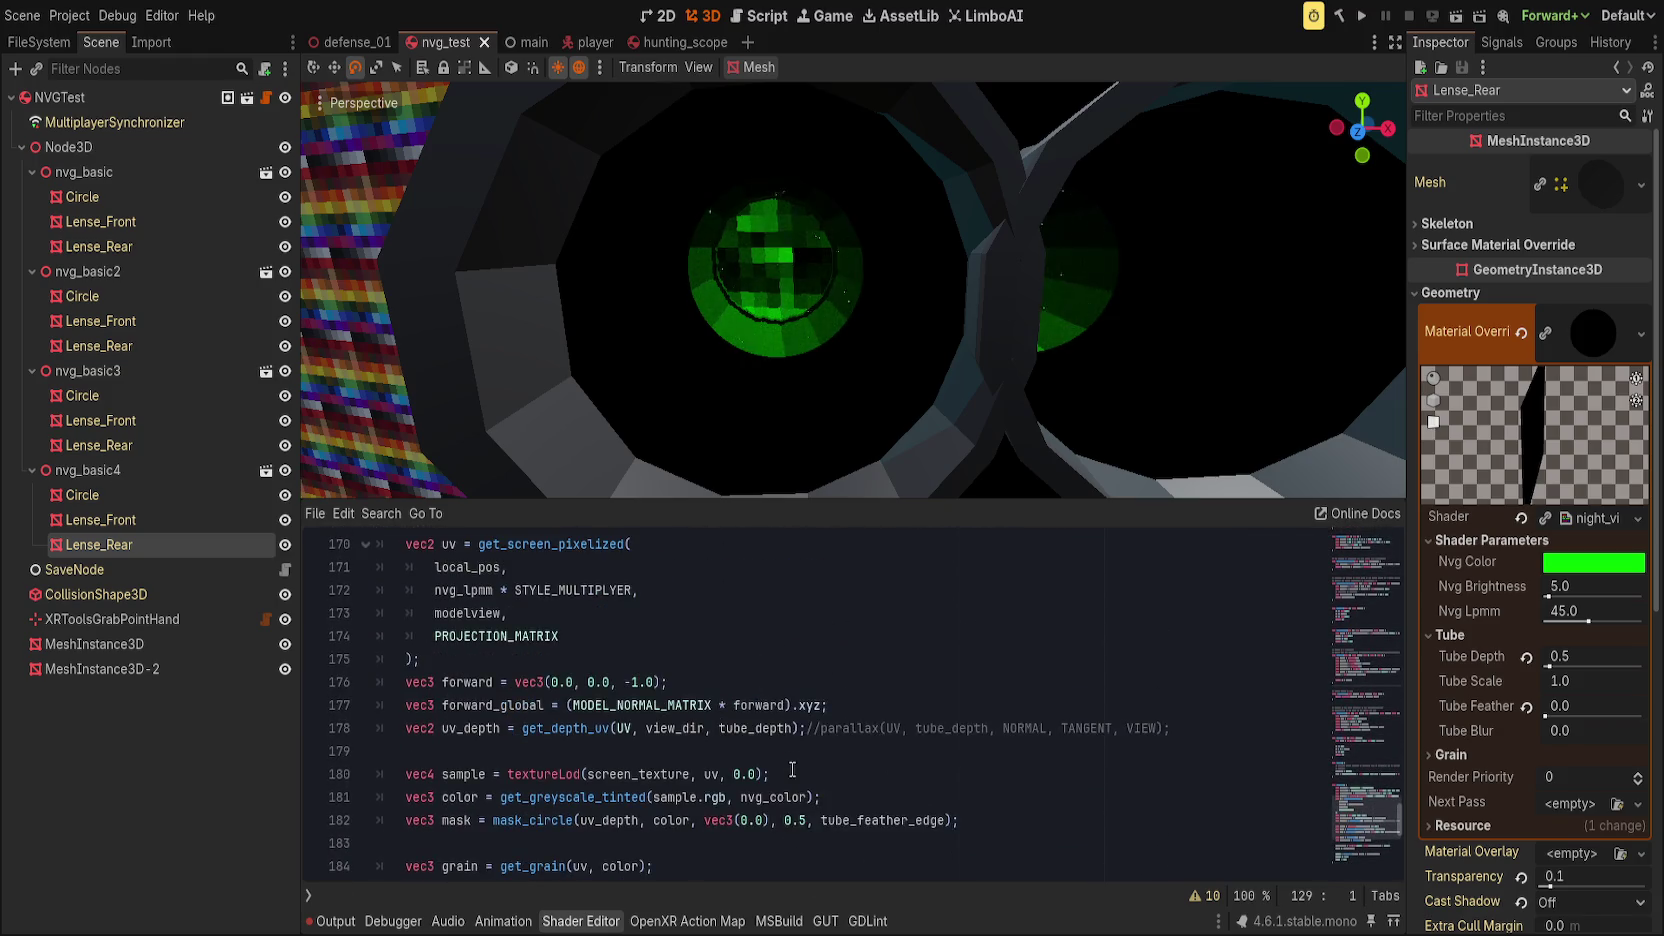
scroll(792, 769, "up", 1)
scroll(792, 769, "up", 20)
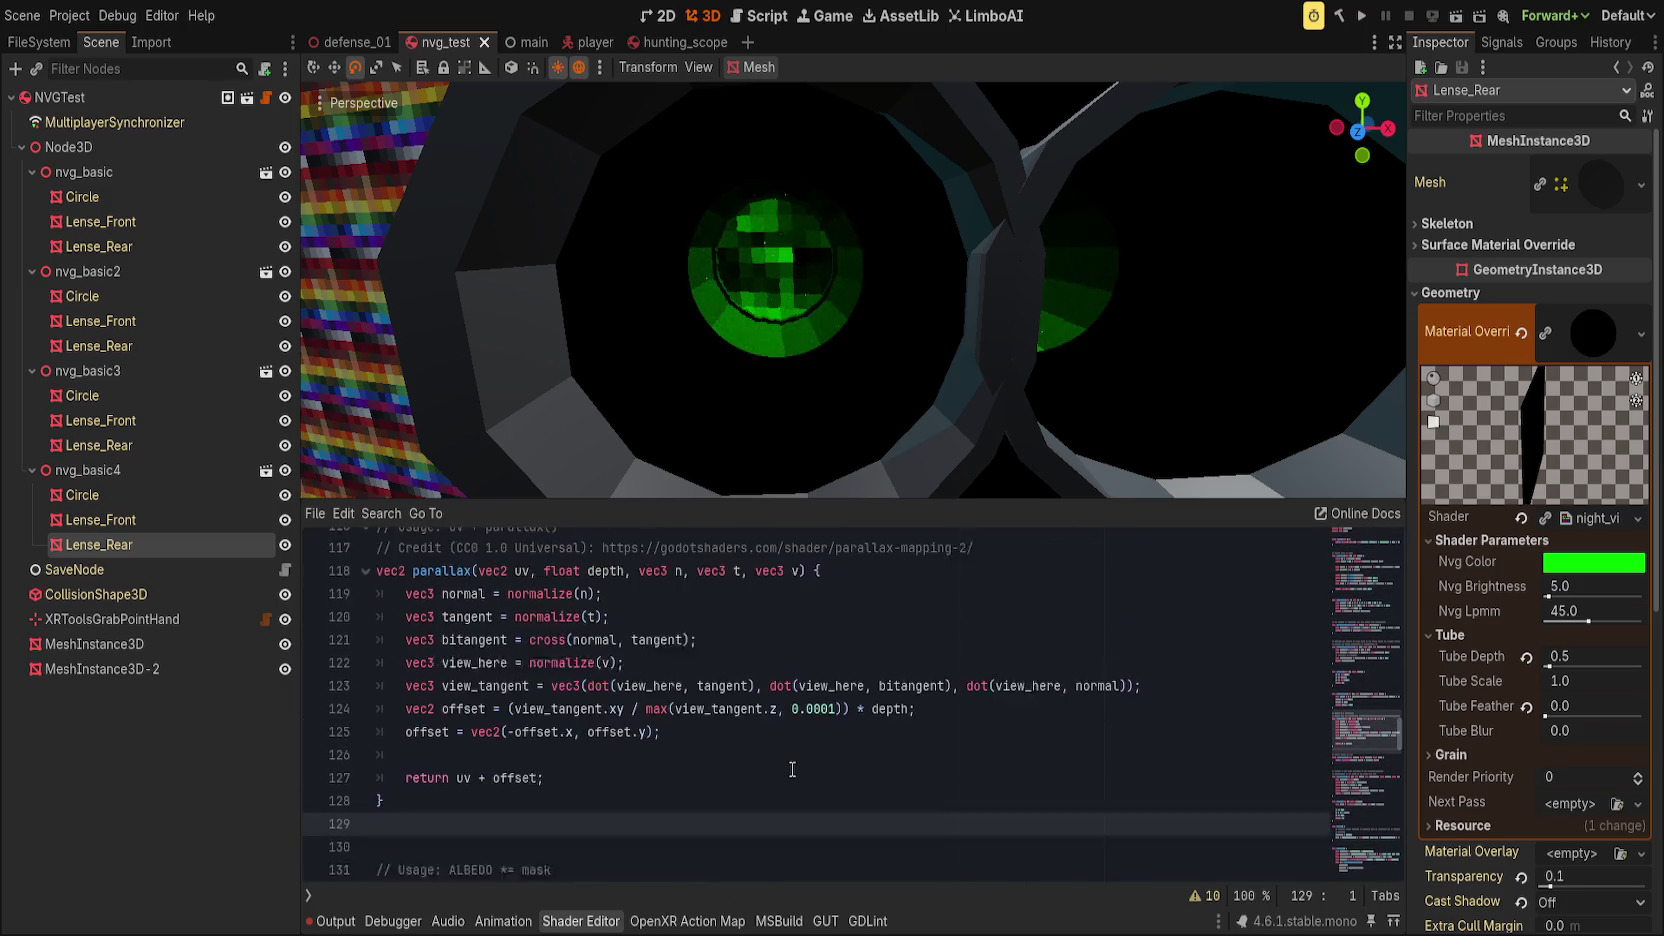
scroll(792, 769, "down", 2)
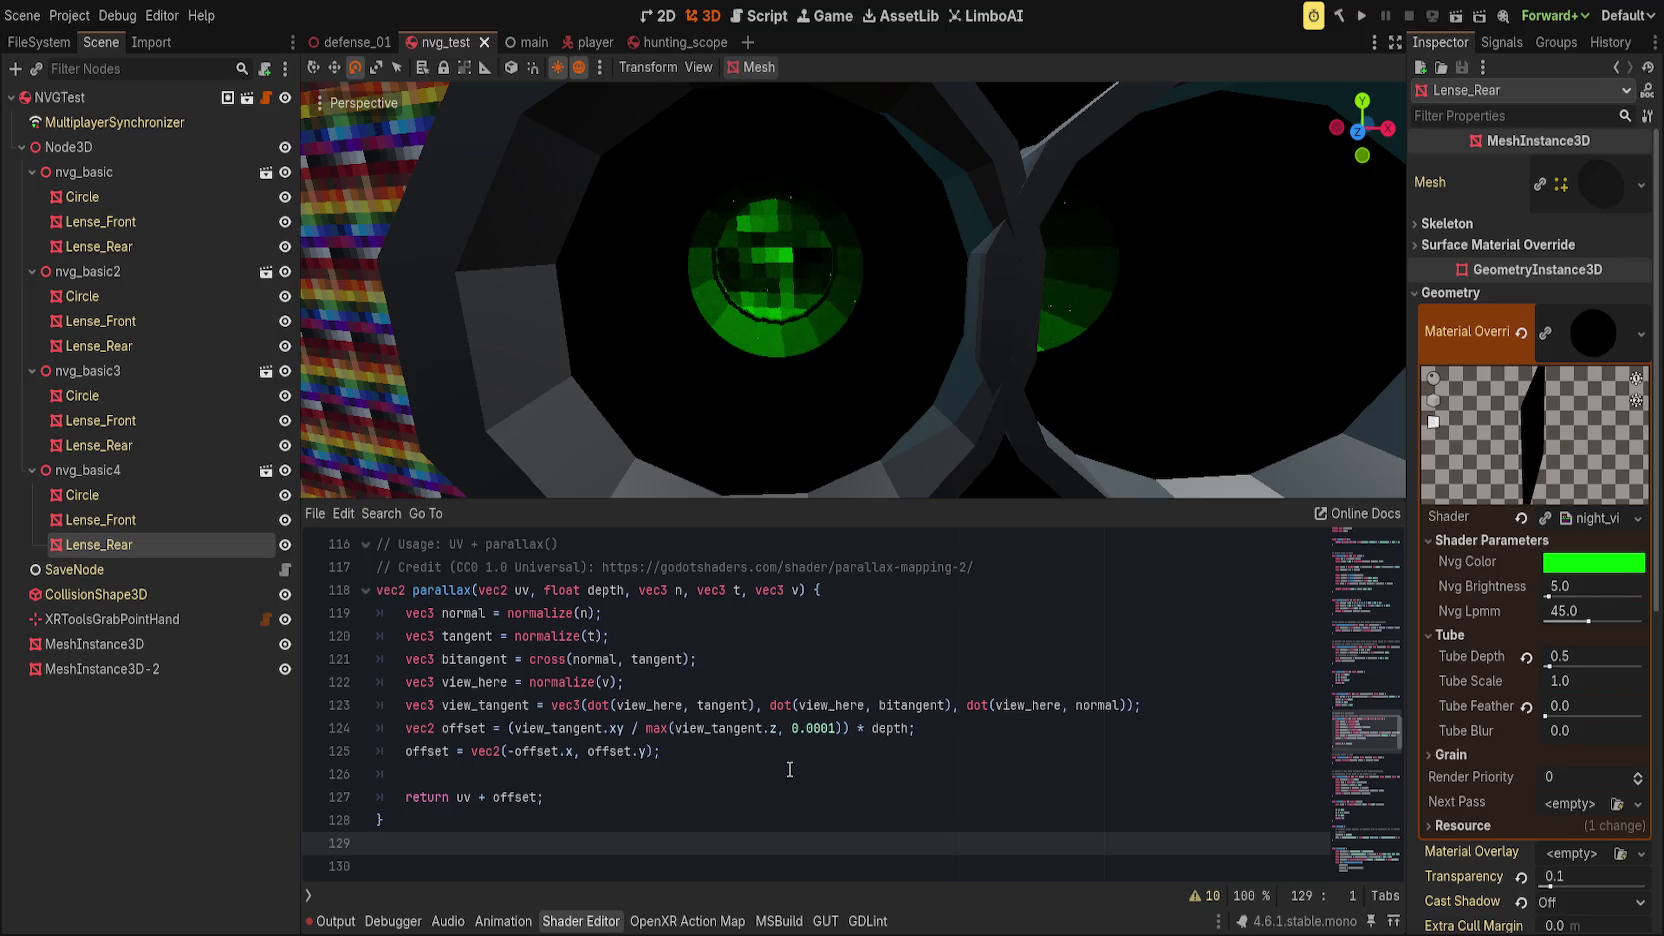
scroll(790, 769, "up", 4)
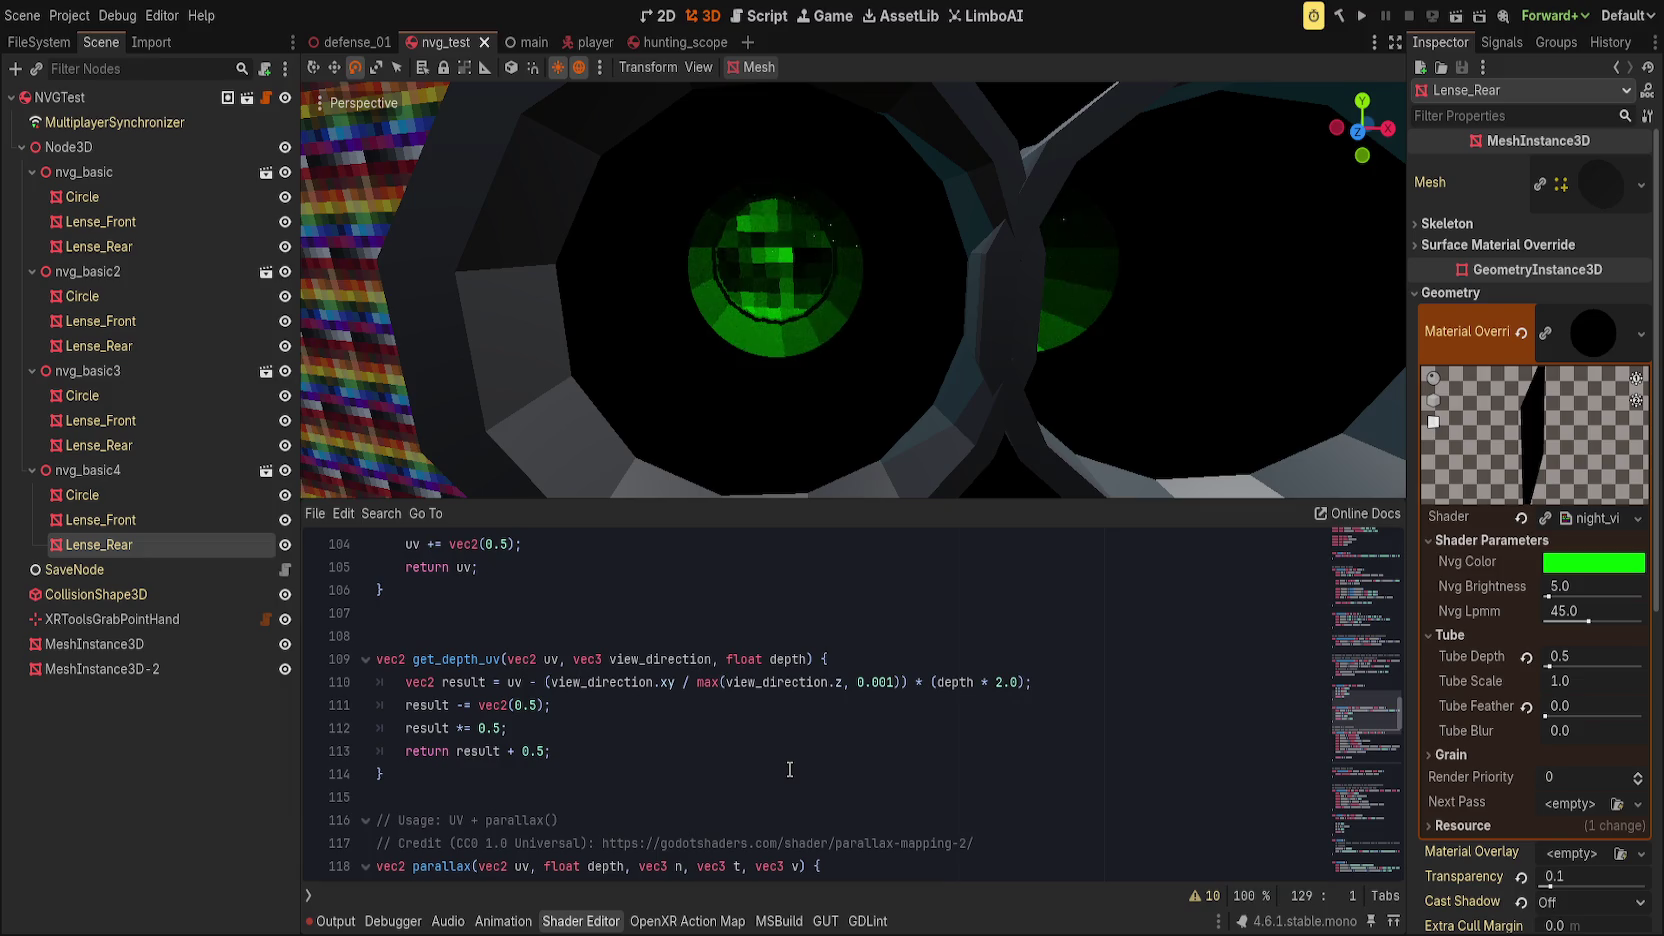
scroll(790, 769, "up", 1)
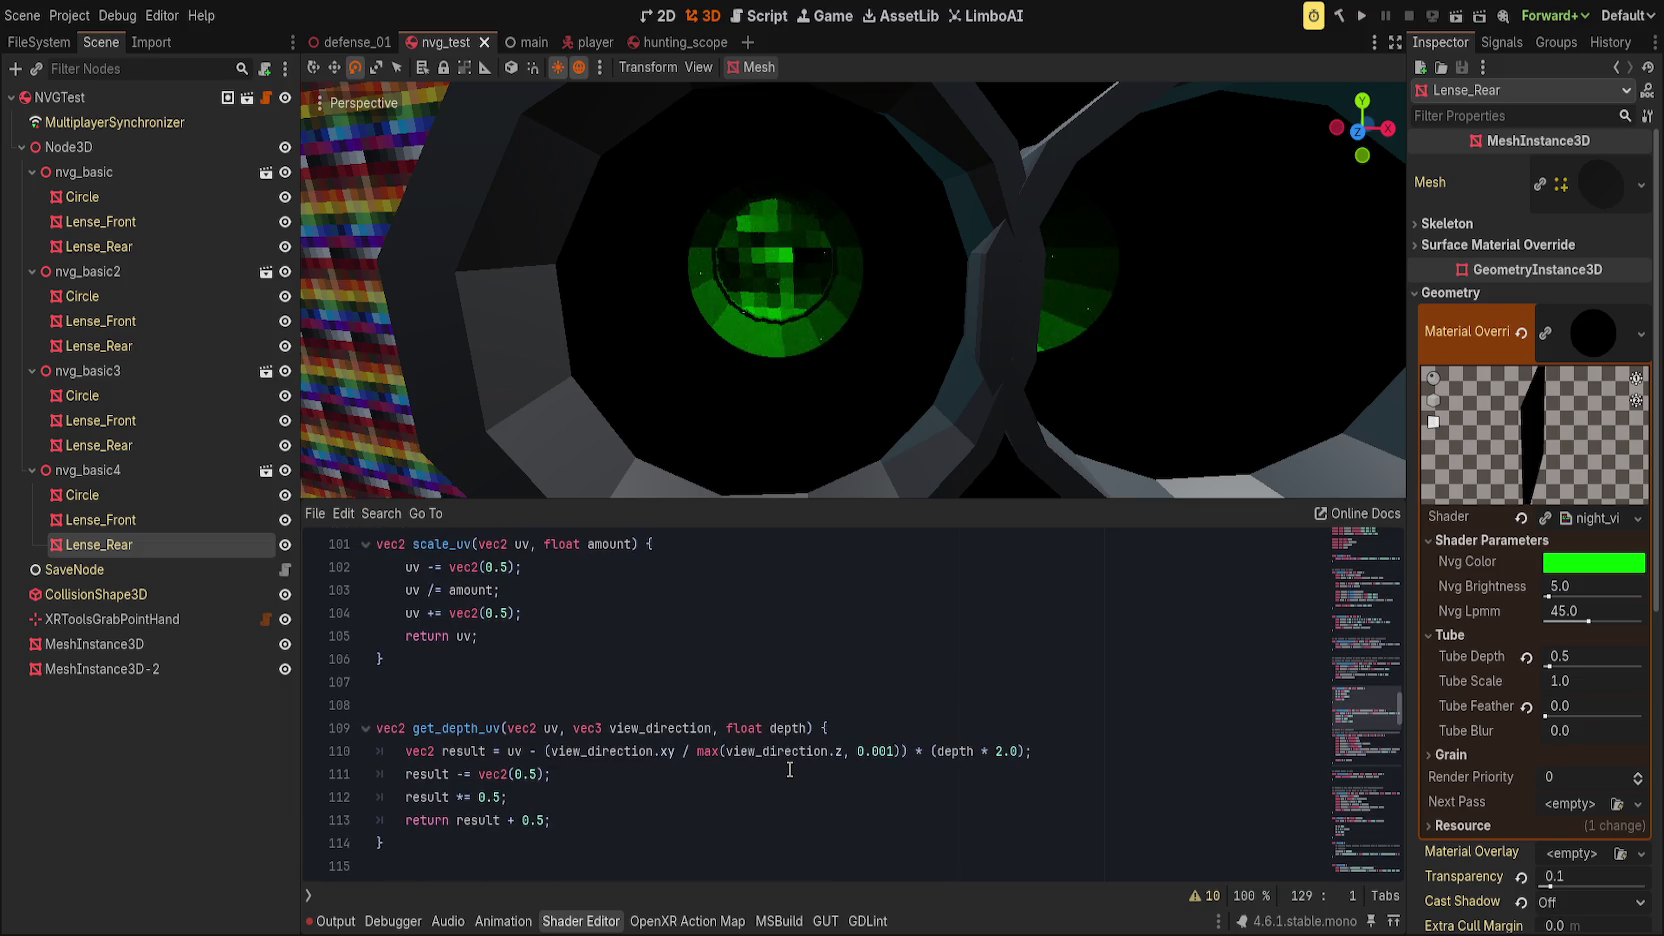
double_click(672, 729)
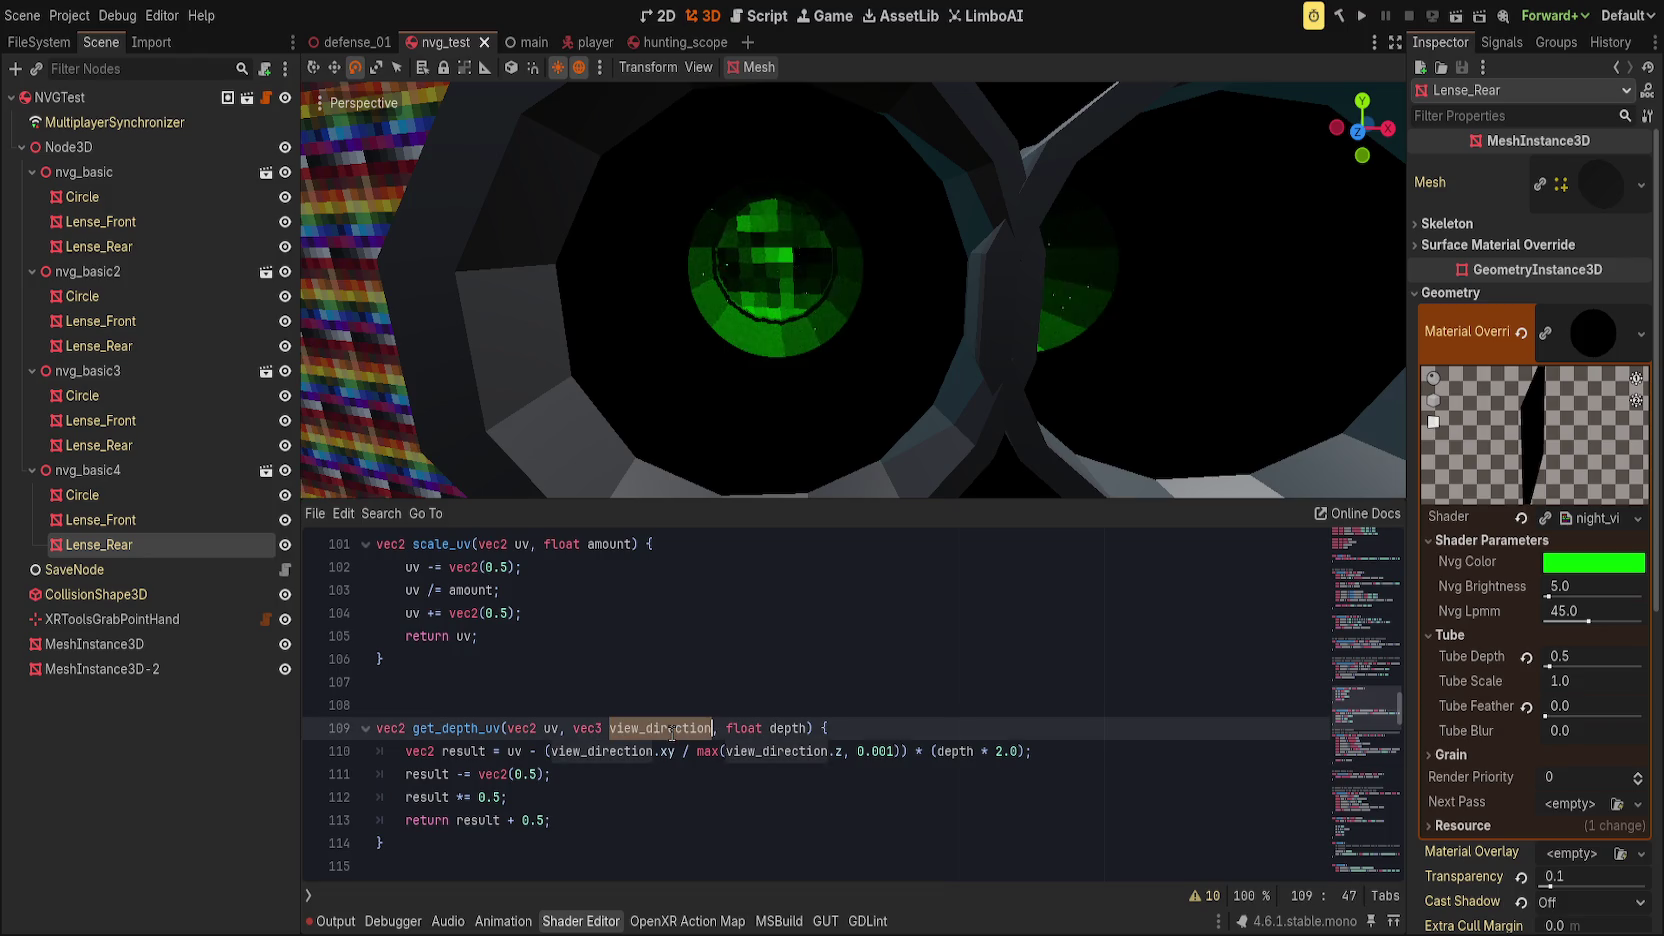
left_click(899, 706)
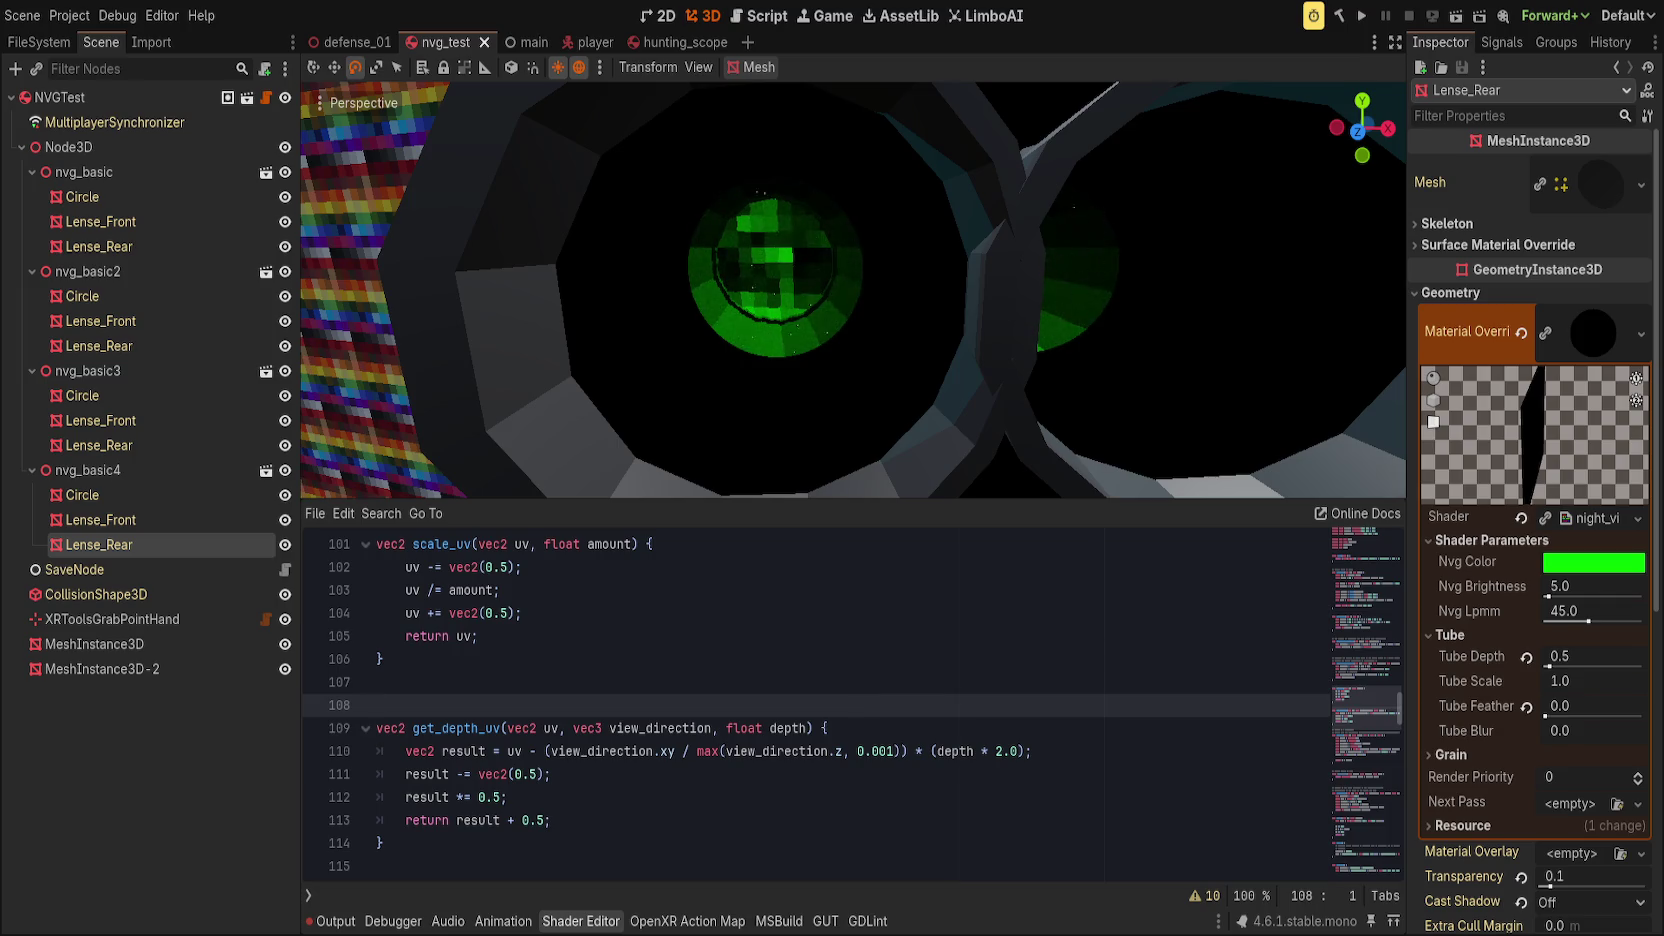
Step: Review the get_screen_pixelized function definition
left_click(790, 820)
scroll(790, 782, "up", 3)
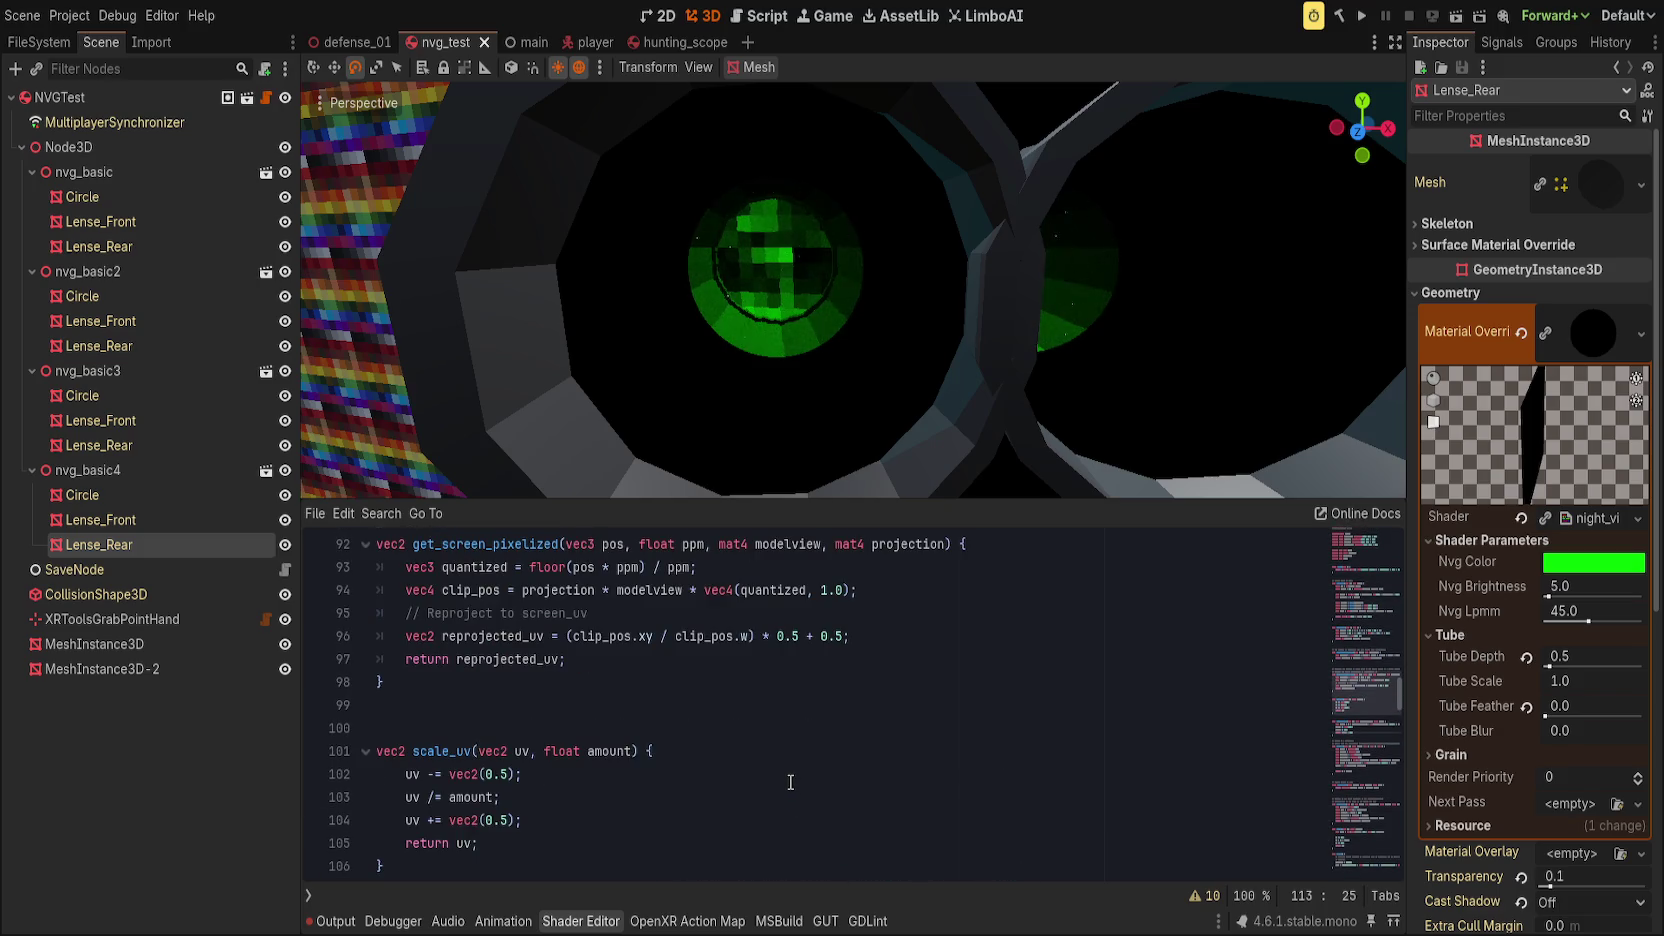
scroll(790, 782, "down", 5)
scroll(680, 783, "up", 6)
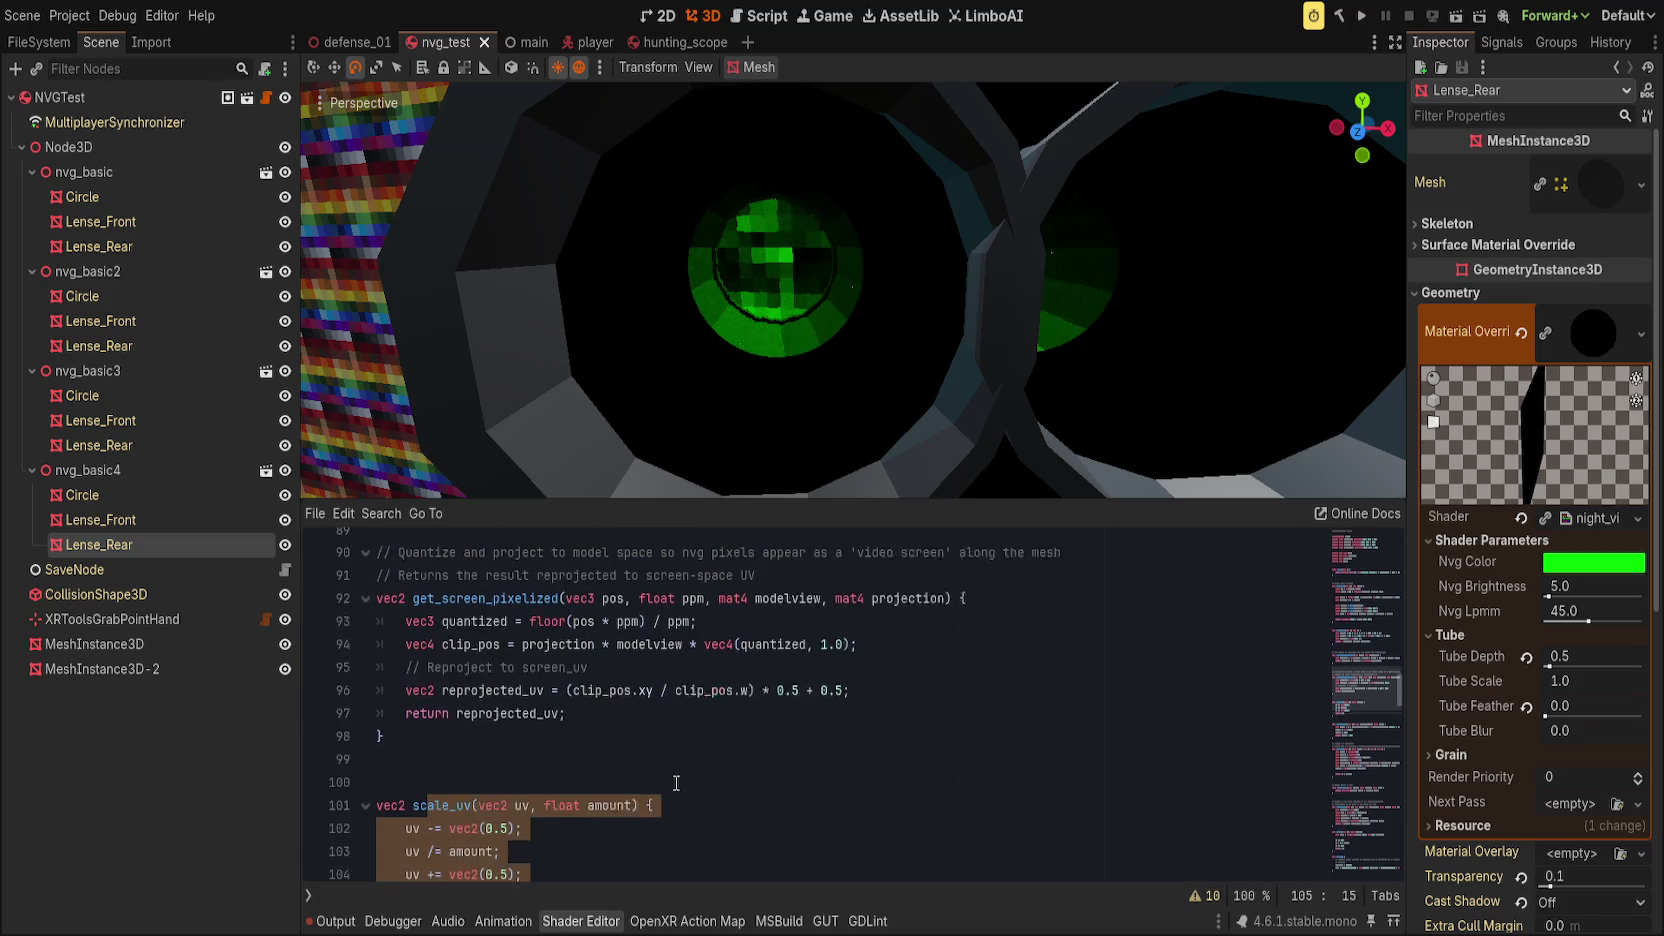
left_click(685, 783)
scroll(685, 783, "up", 2)
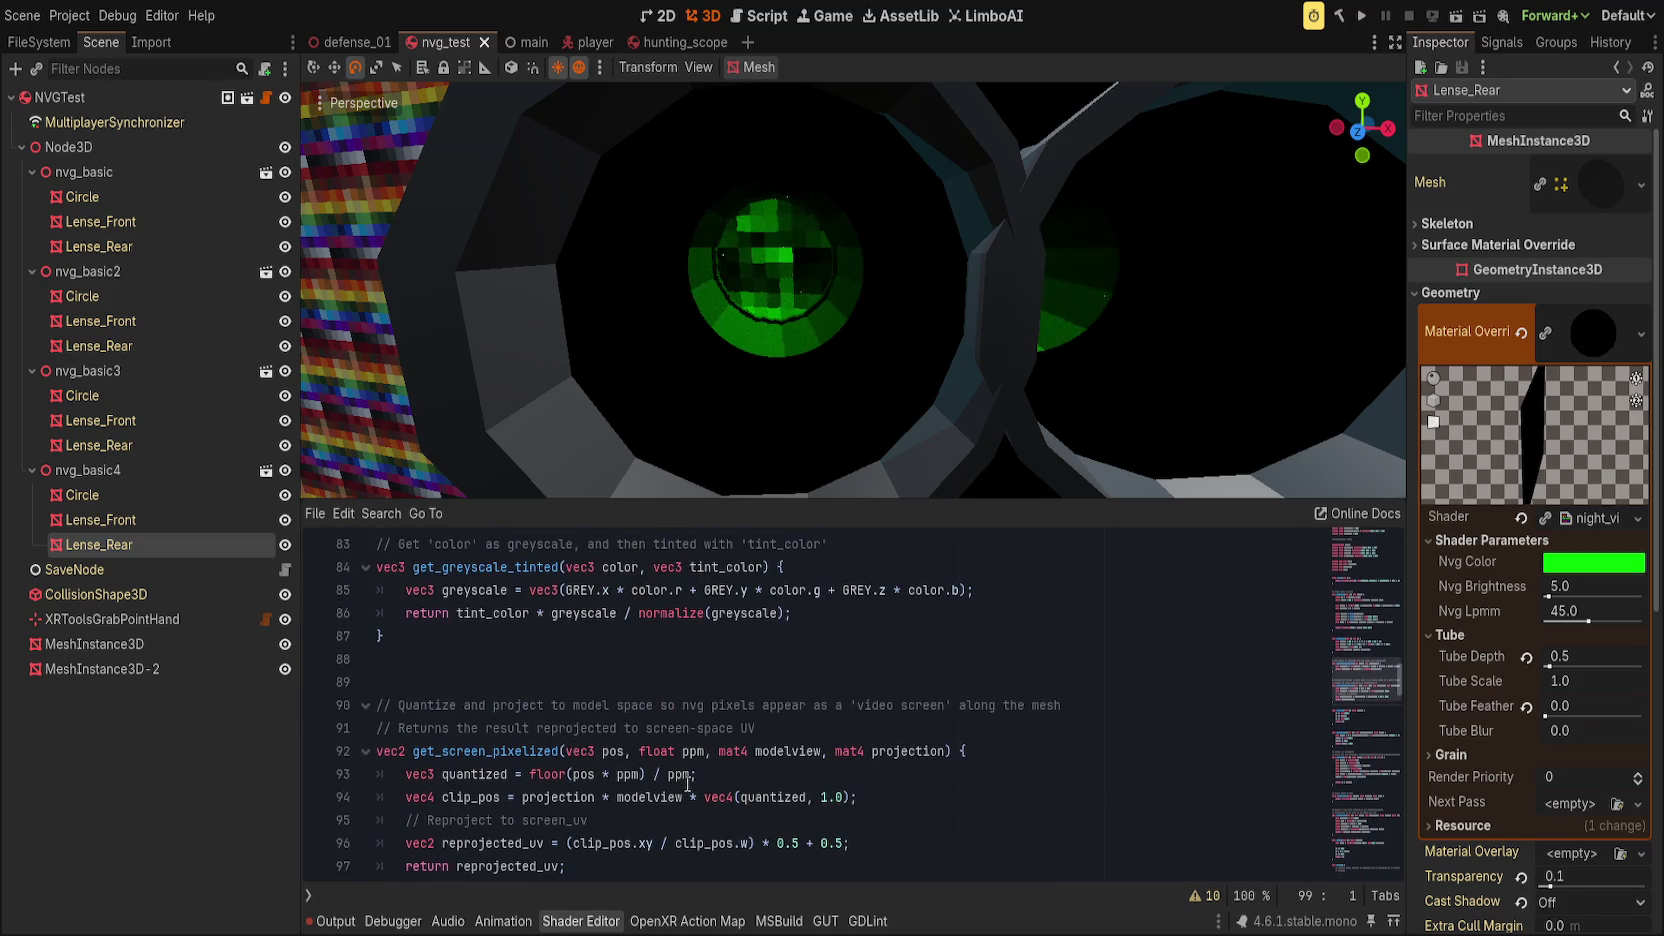
double_click(532, 751)
left_click(783, 767)
scroll(783, 767, "down", 1)
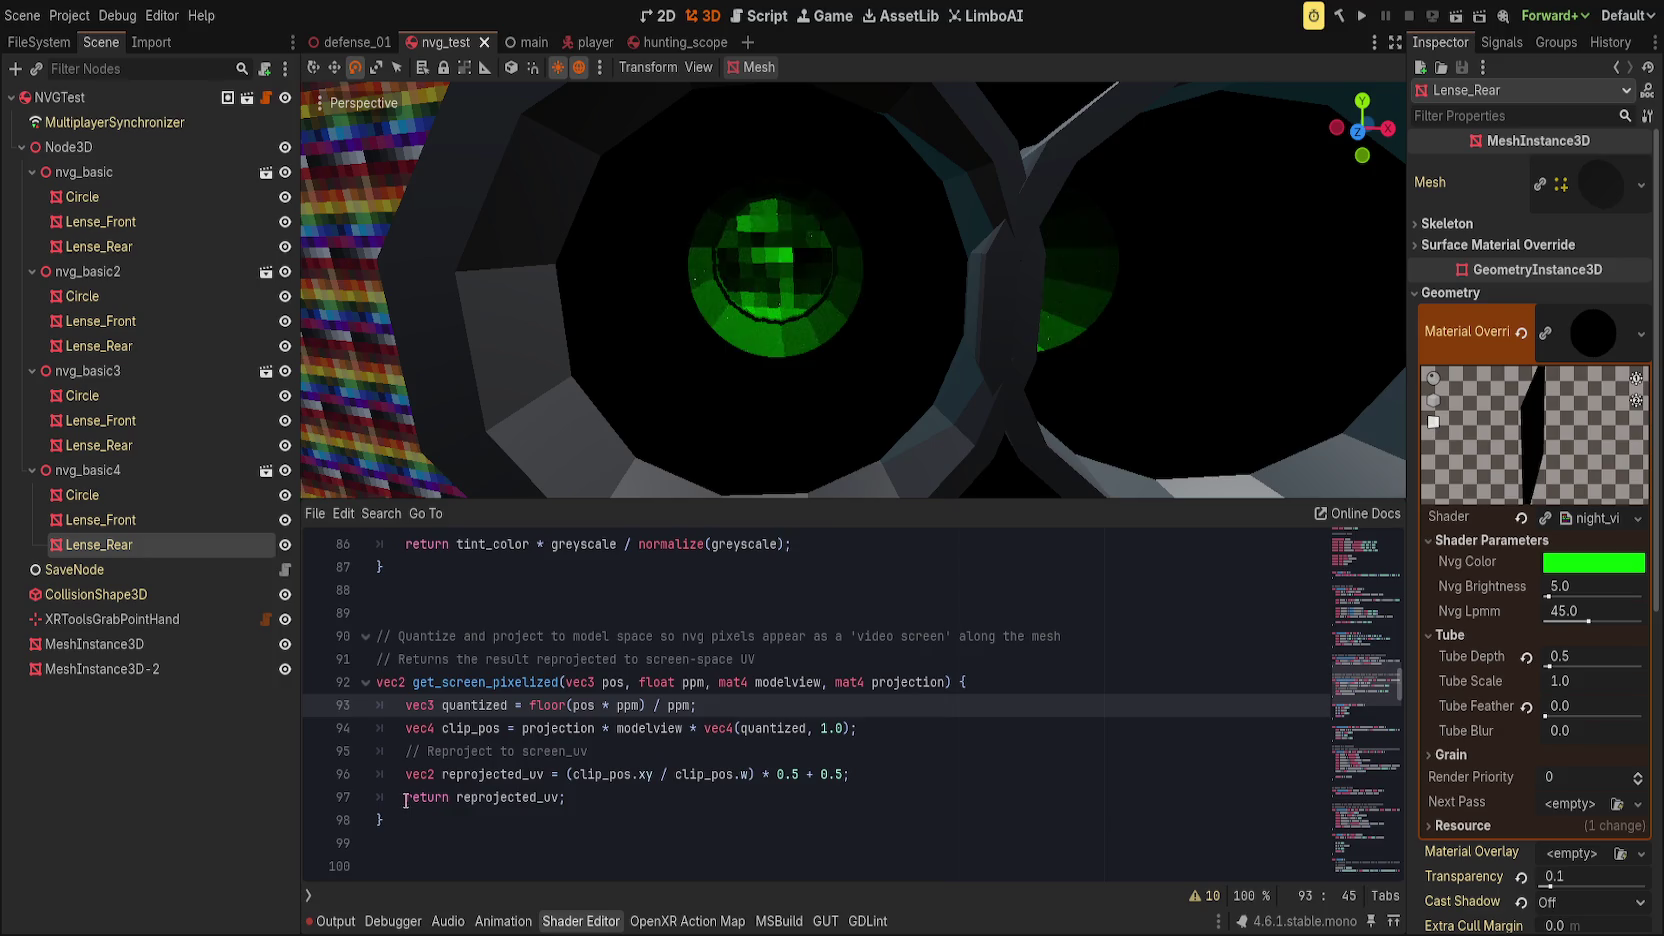
Step: Trace how reprojected_uv is used inside get_screen_pixelized
double_click(510, 797)
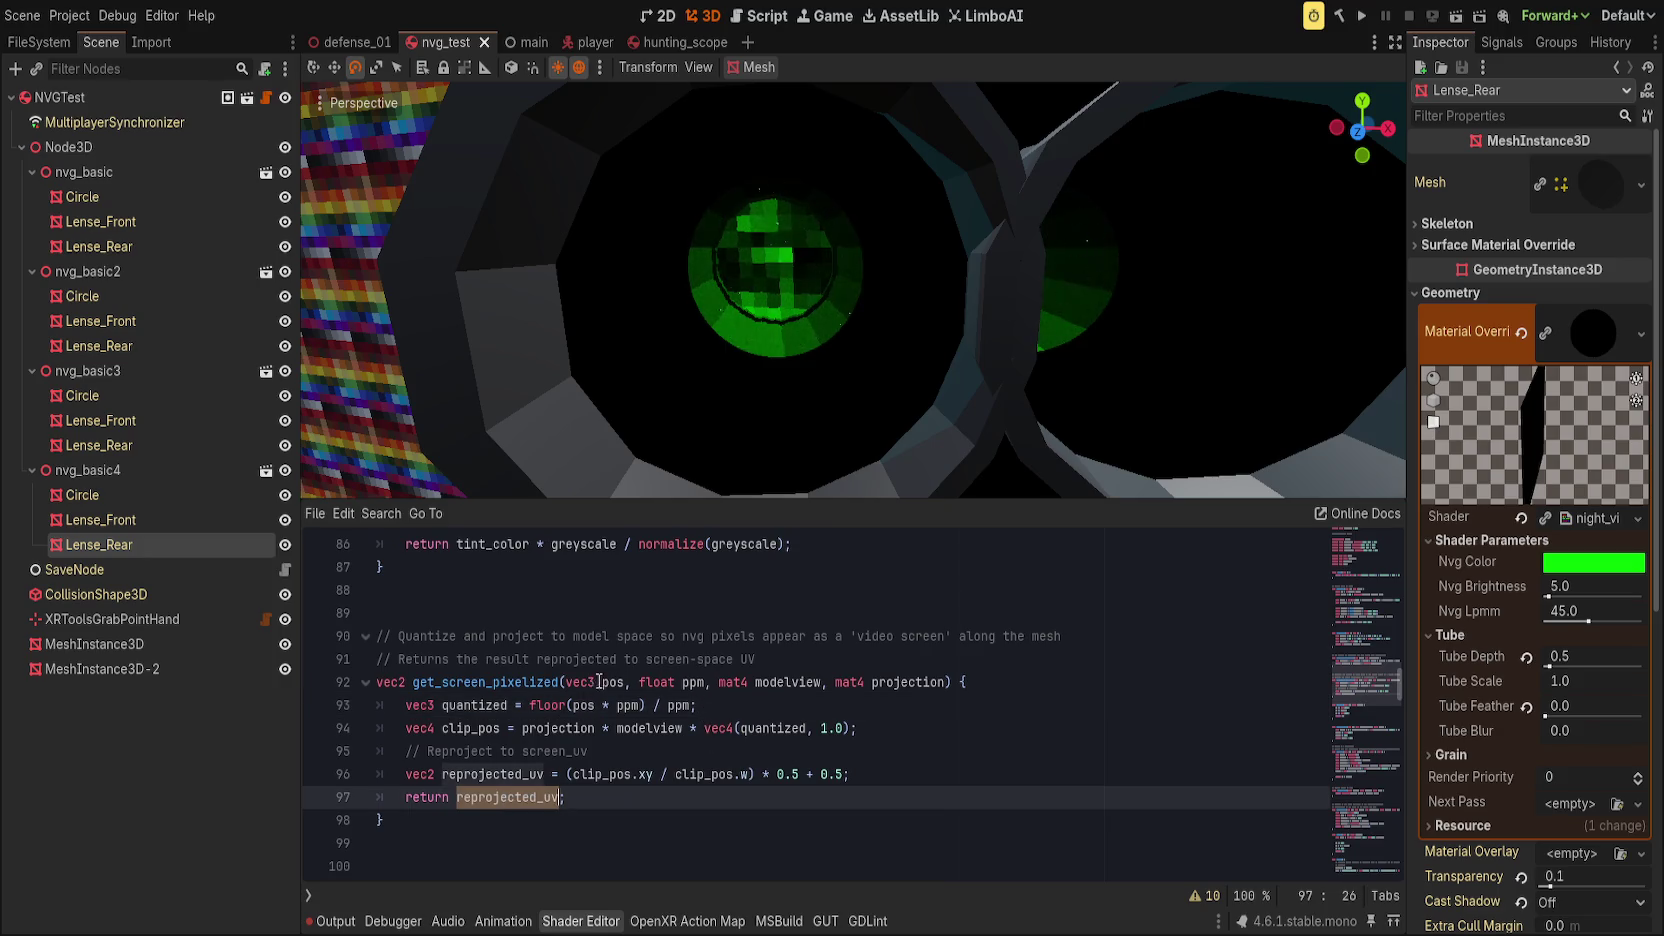
left_click(762, 682)
left_click(765, 751)
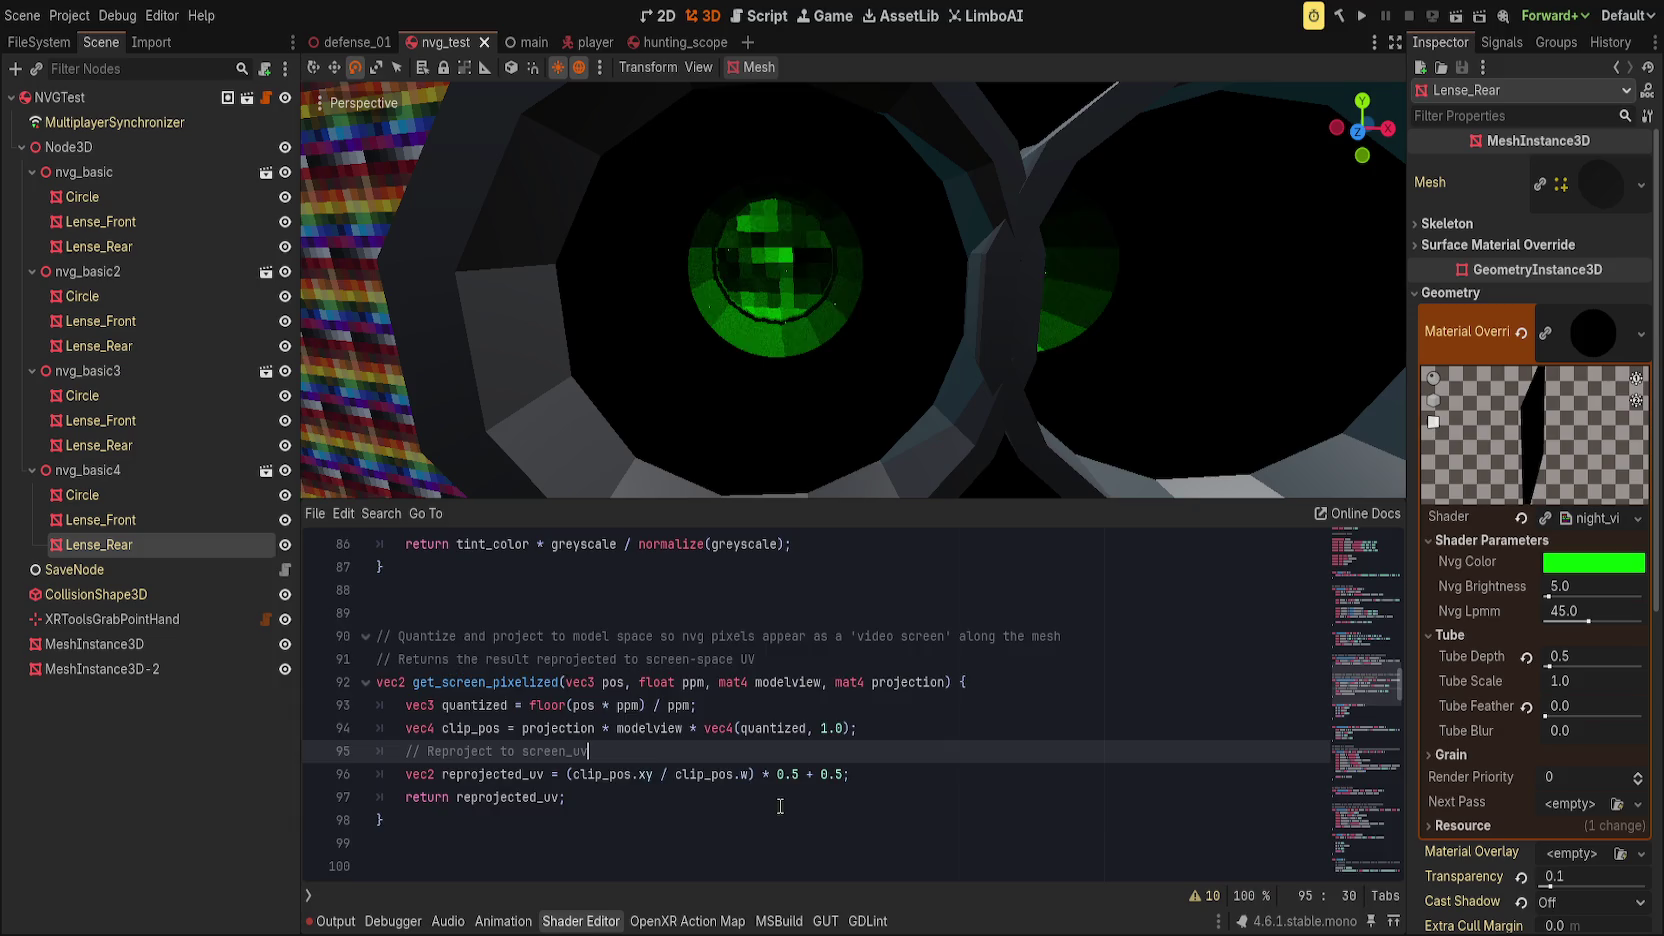
scroll(765, 815, "up", 1)
scroll(765, 815, "down", 18)
scroll(752, 815, "down", 8)
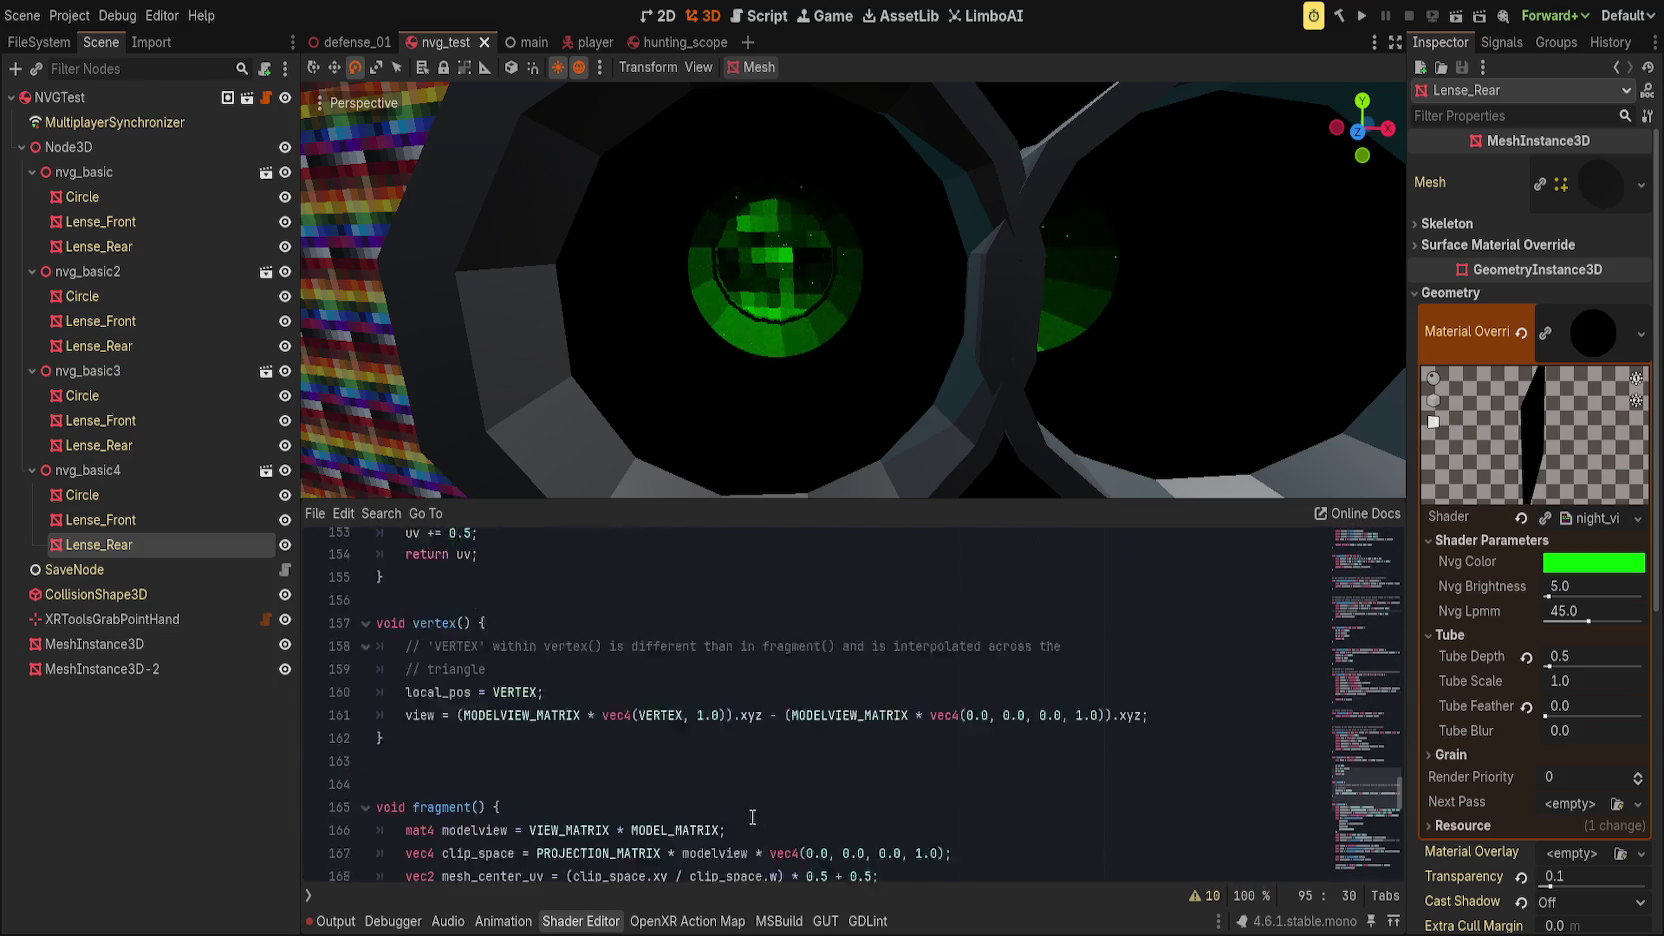
scroll(554, 722, "down", 1)
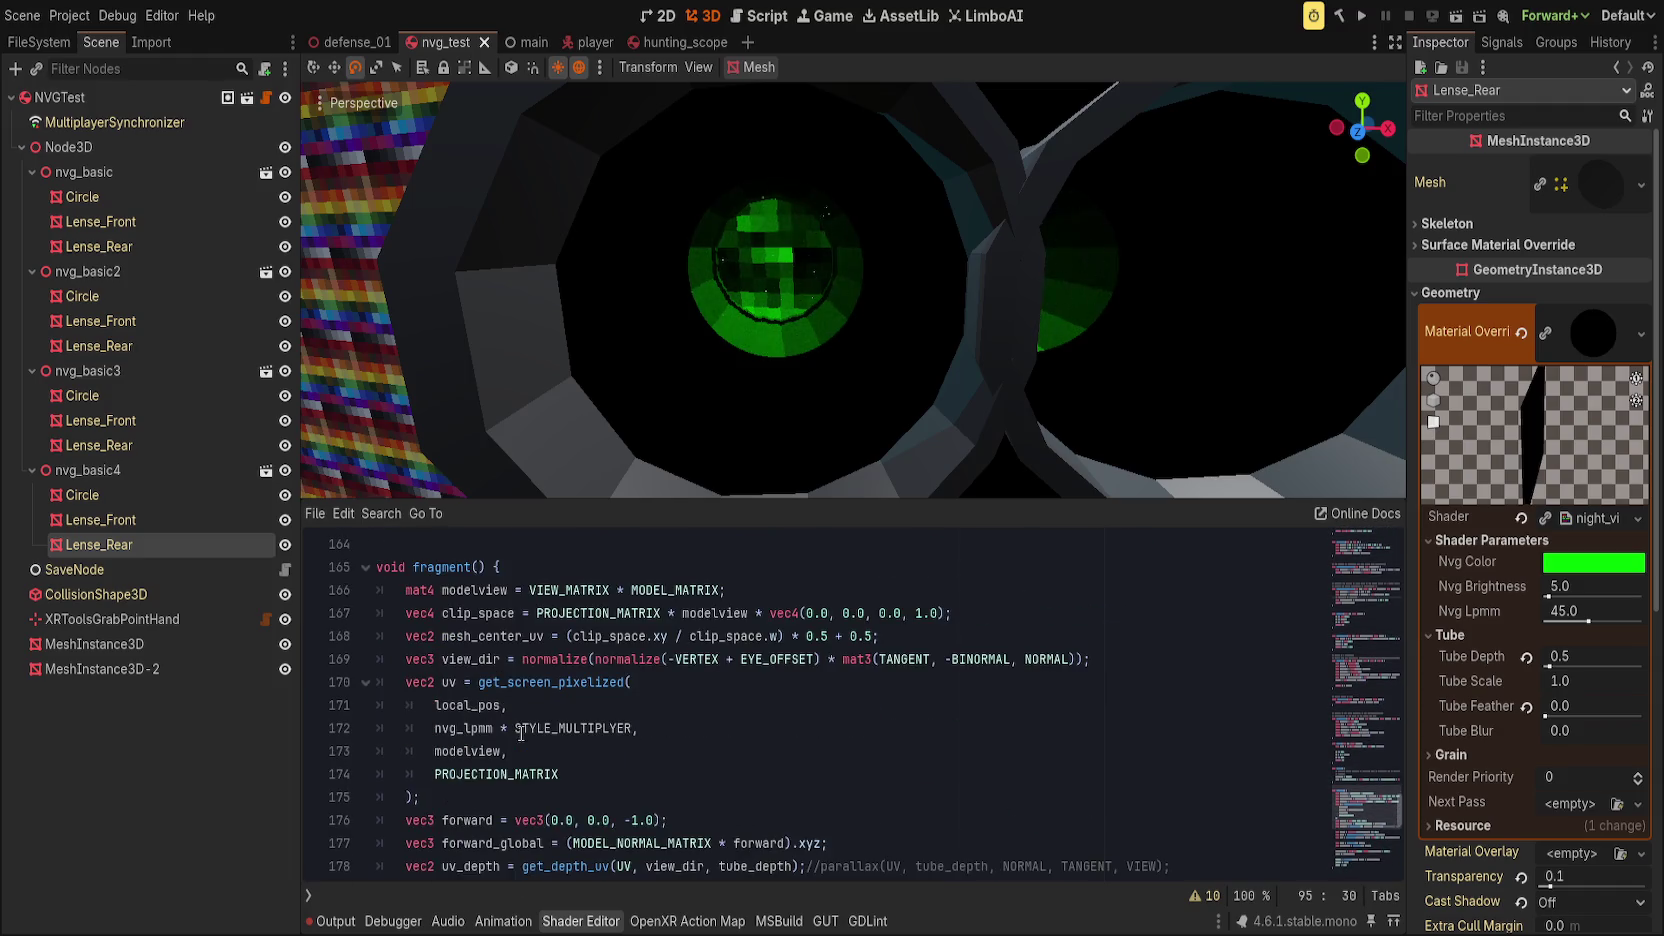
Step: Insert a blank line after the get_screen_pixelized call on line 175 in fragment()
left_click(529, 686)
double_click(529, 686)
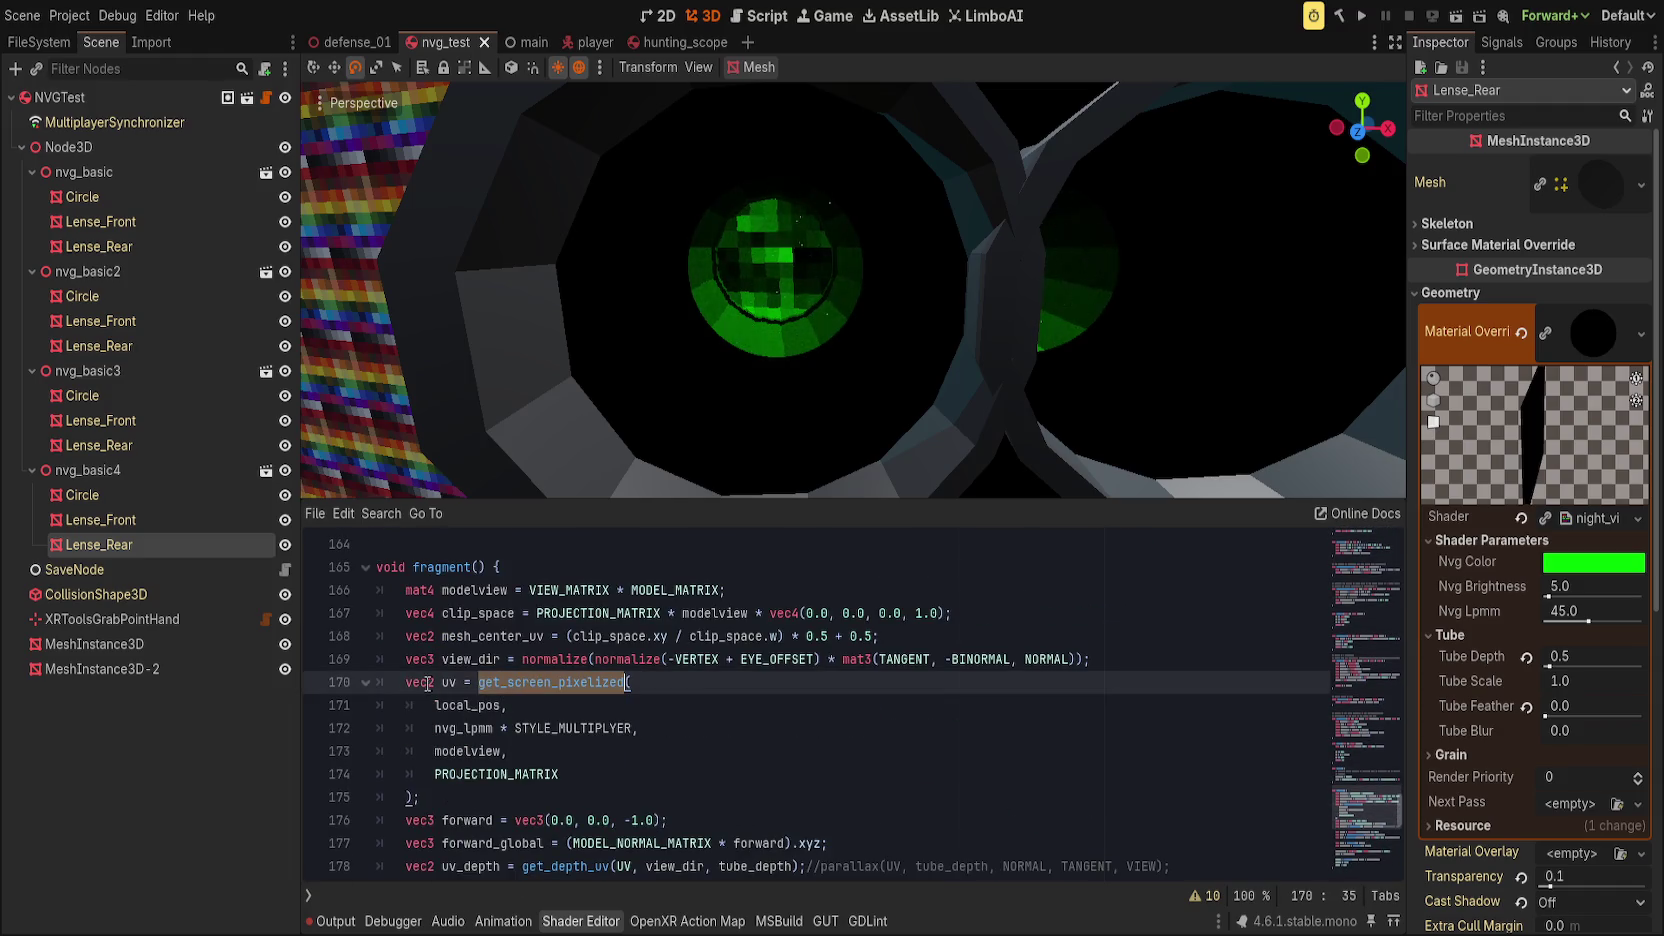
left_click(664, 795)
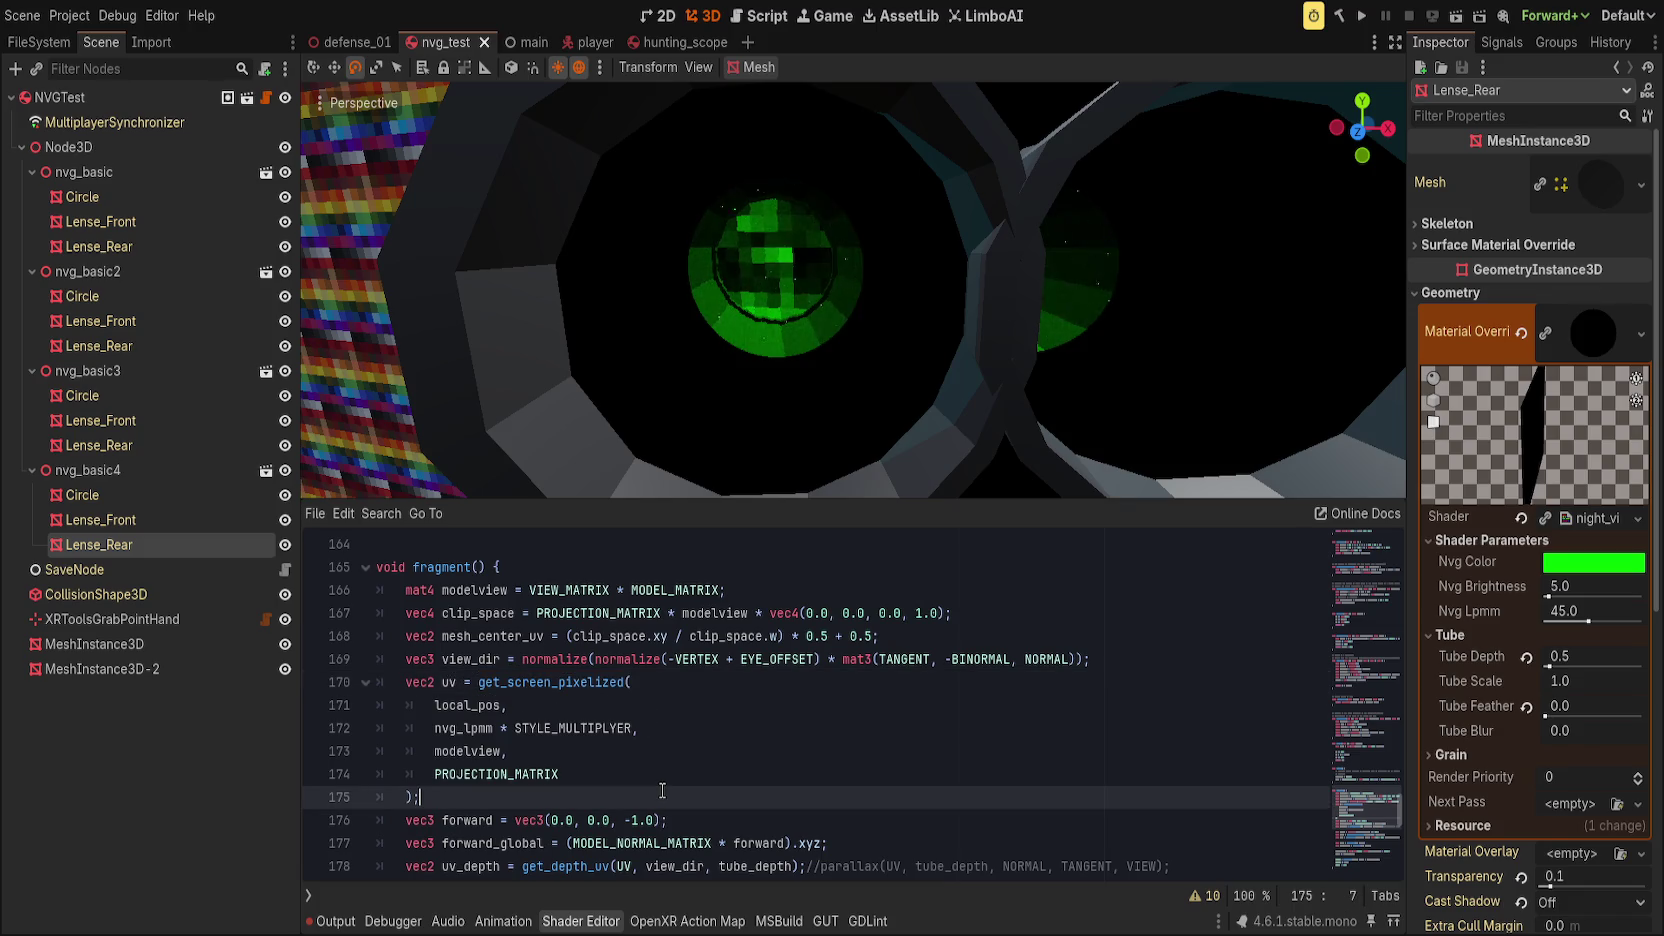
scroll(665, 792, "down", 1)
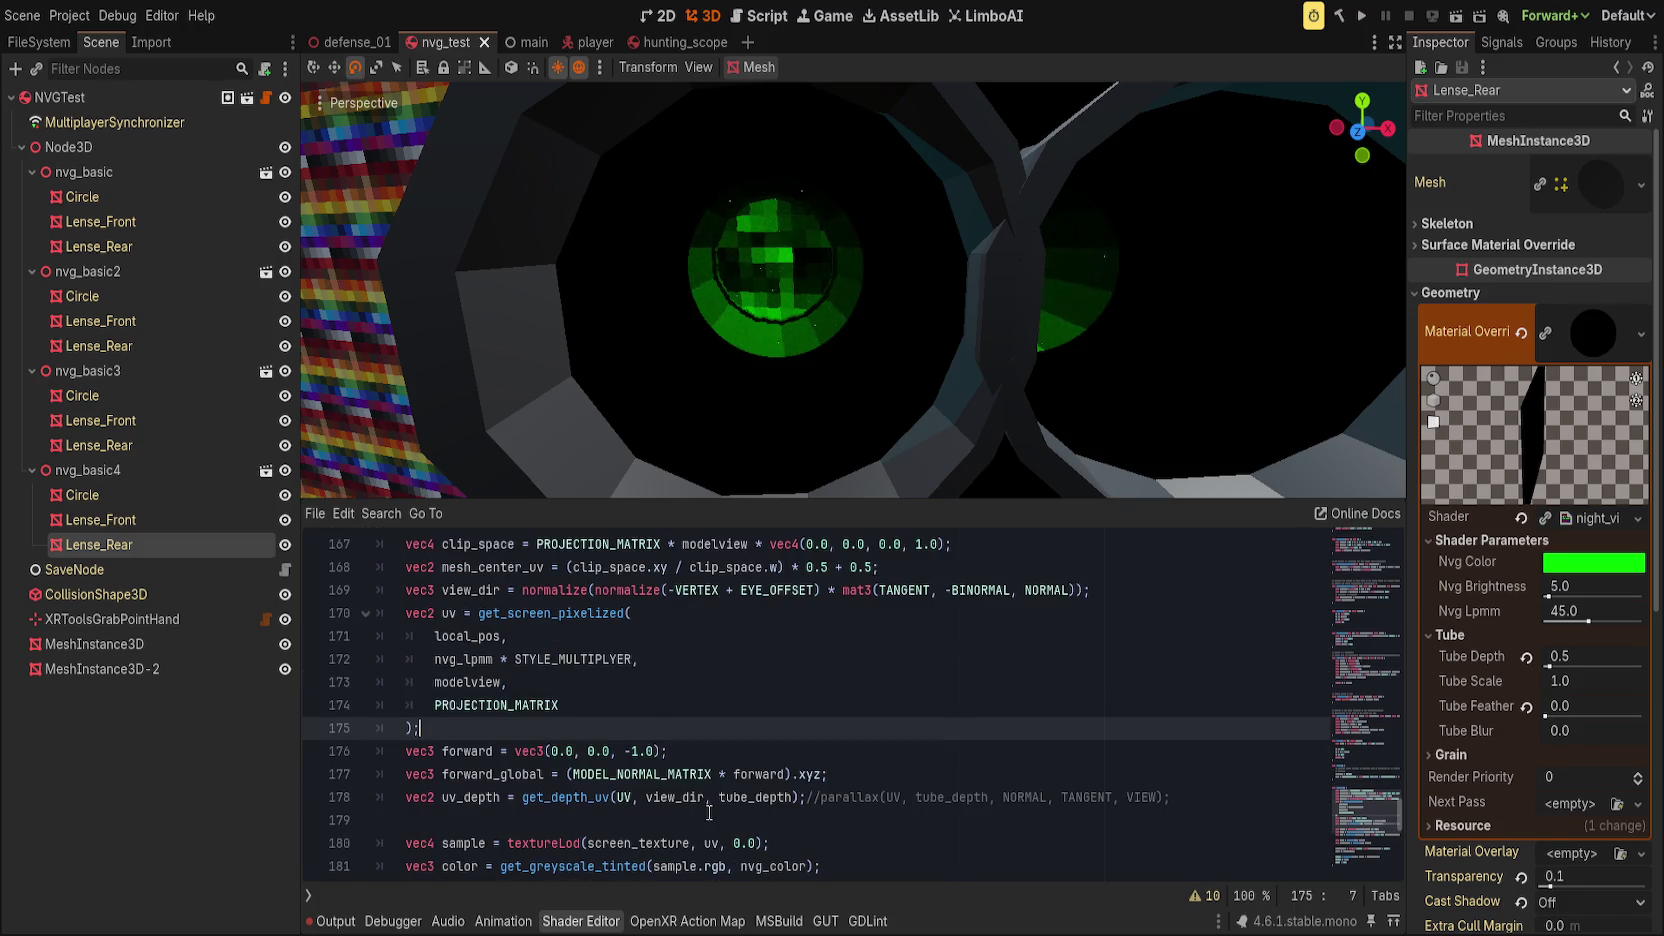
key("Return")
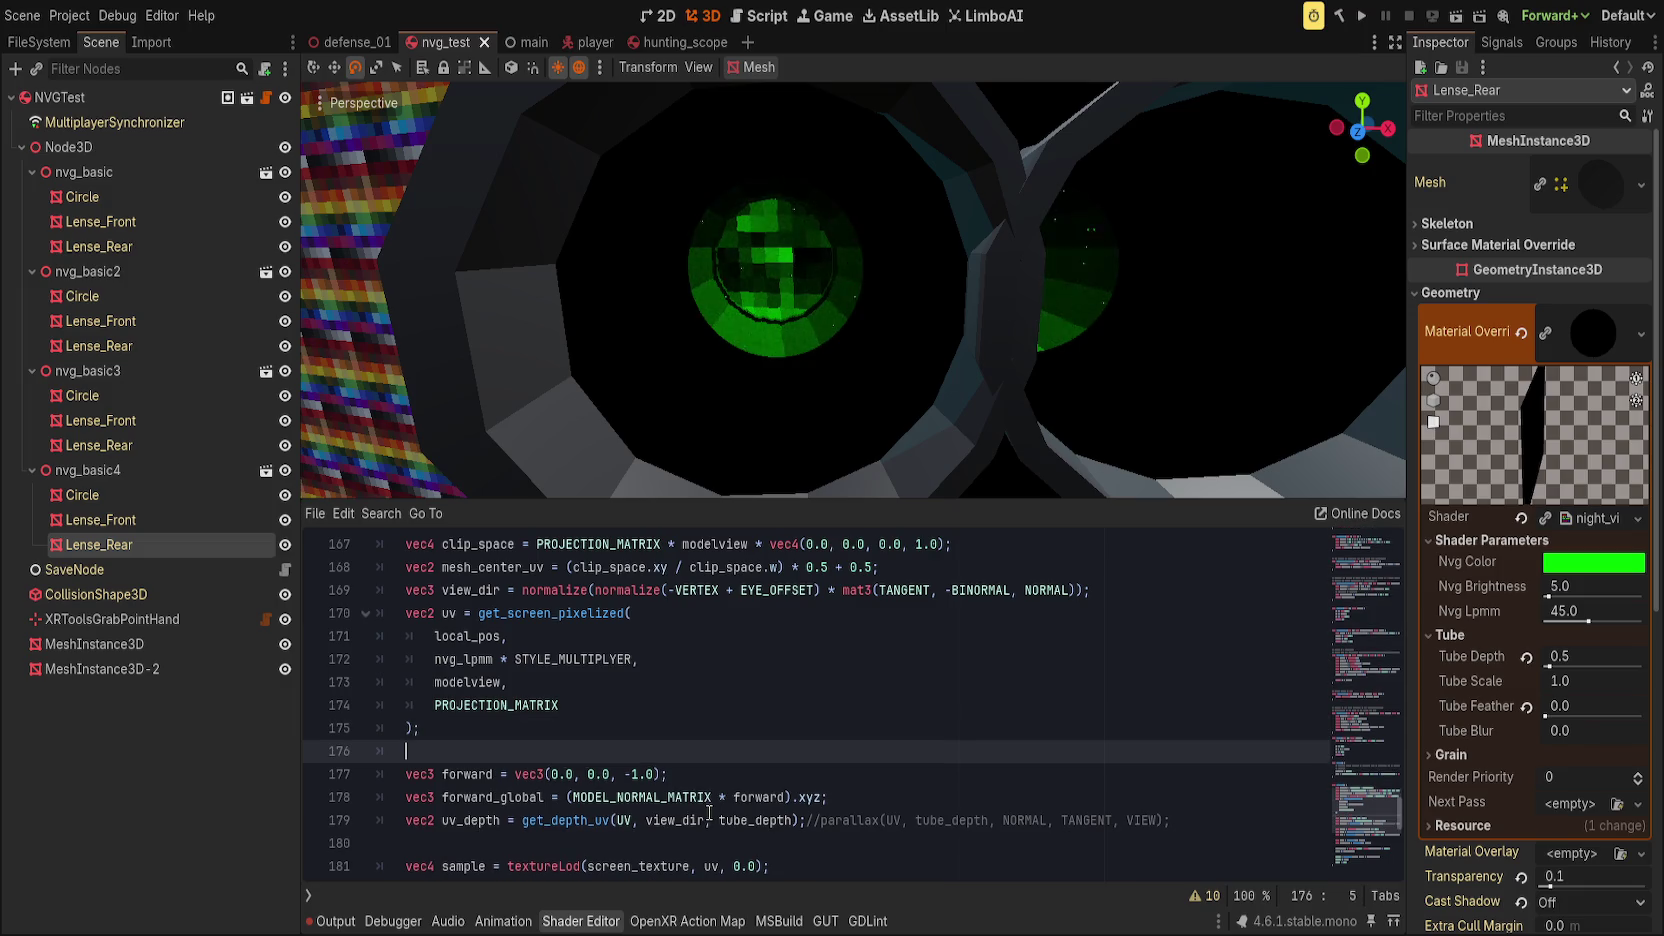
Step: Add 'uv = scale2(uv, tube_scale);' on line 176, save, and raise Tube Scale to test
type("uv = scale2(")
type("uv, ")
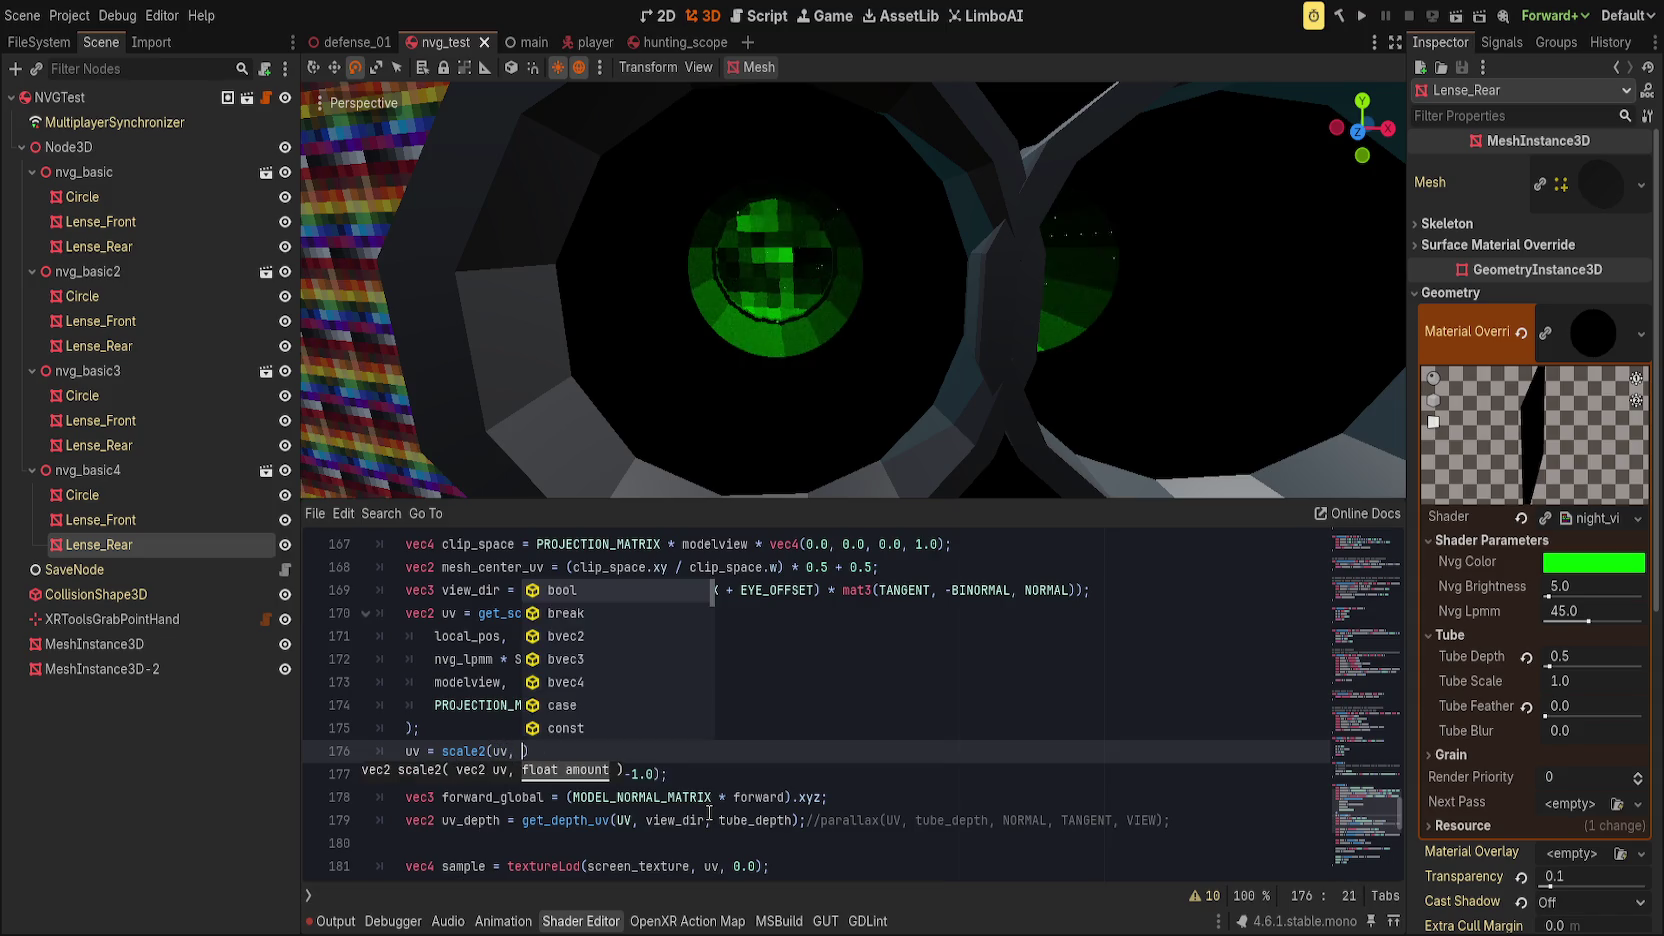
type("tube_scale);")
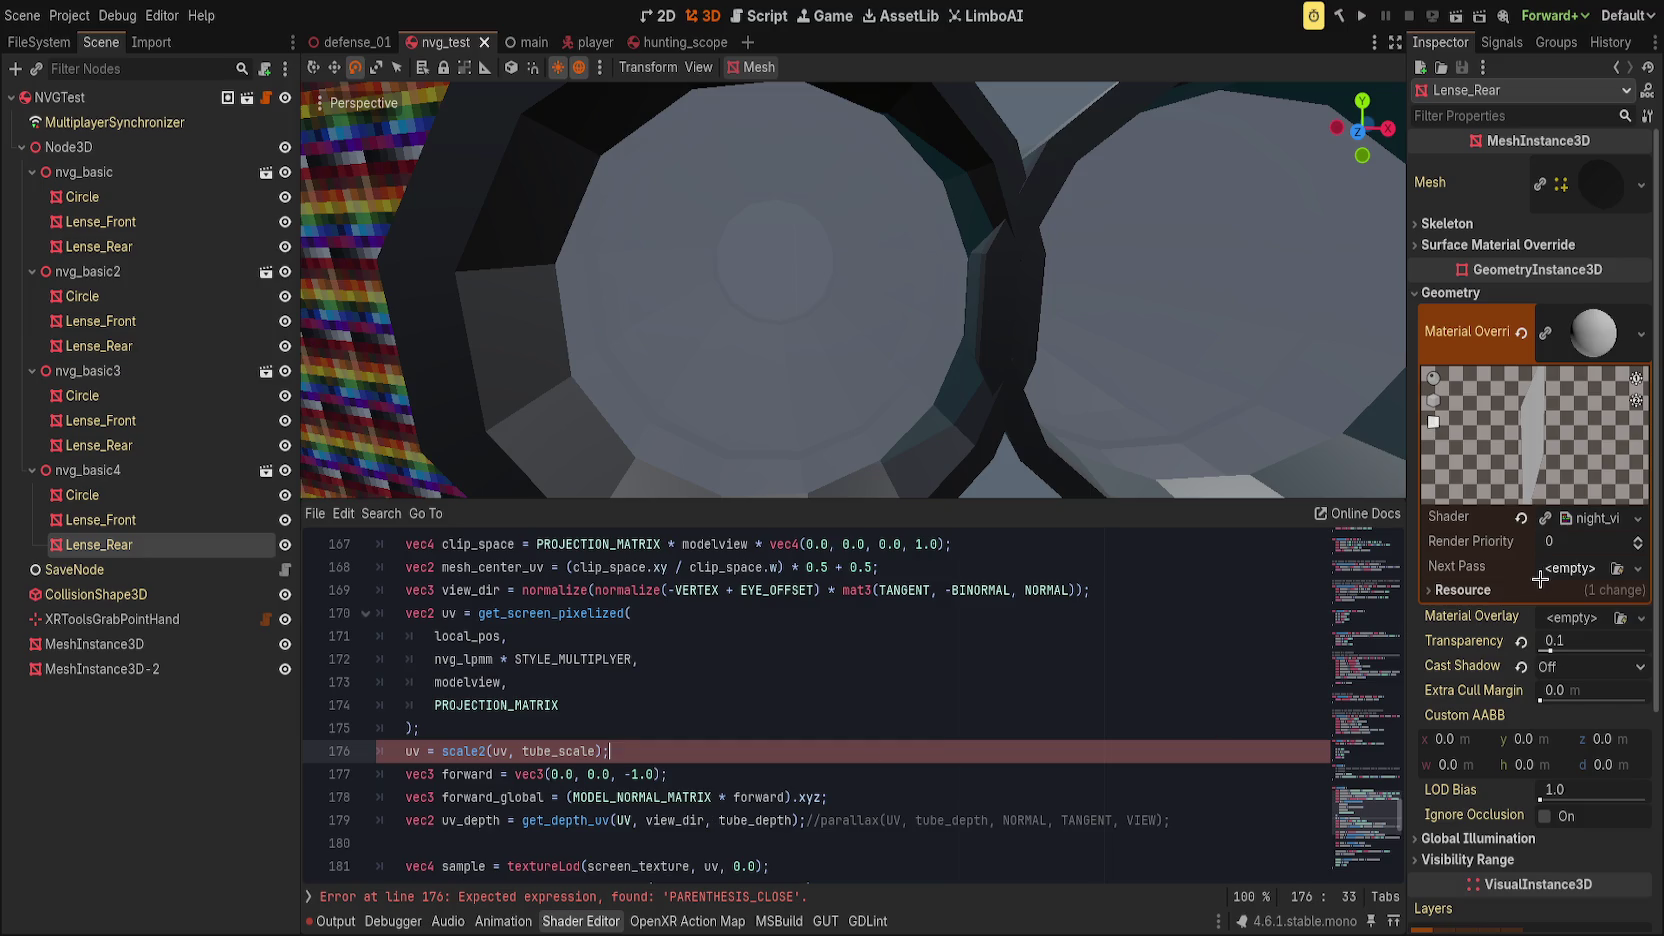
key("ctrl+s")
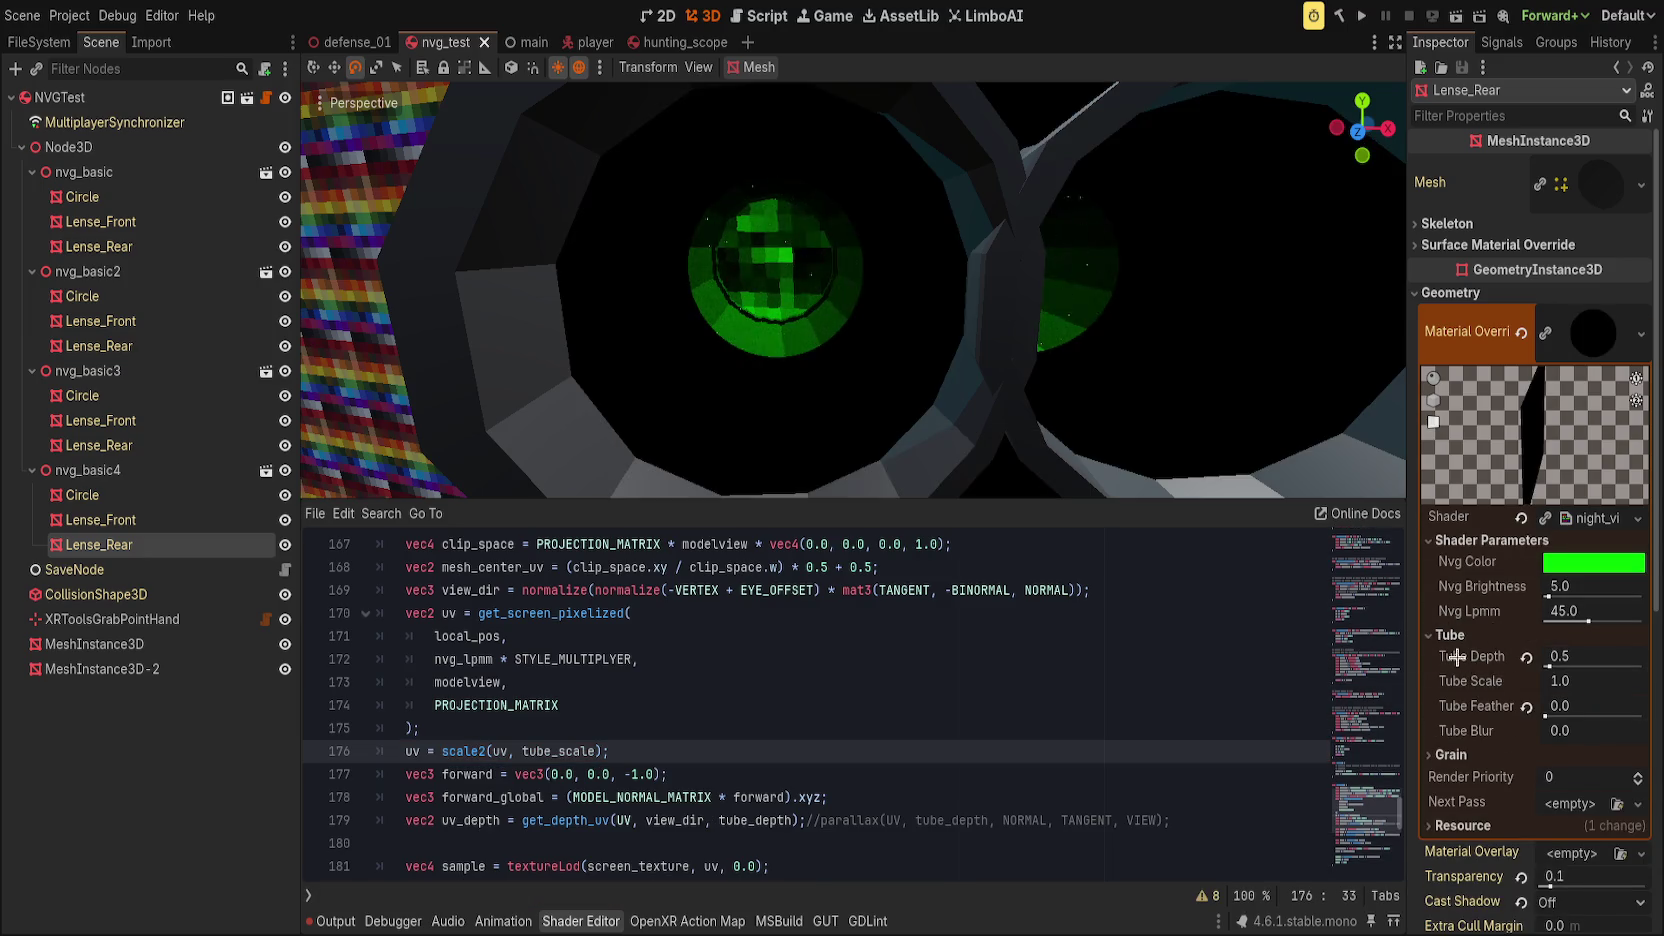
mouse_move(1564, 684)
left_mouse_down()
mouse_move(1660, 684)
mouse_move(1602, 684)
left_mouse_up()
Step: Rename the scale2 call to scale_uv and lower Tube Scale again
left_click(480, 751)
key("Delete")
type("_uv")
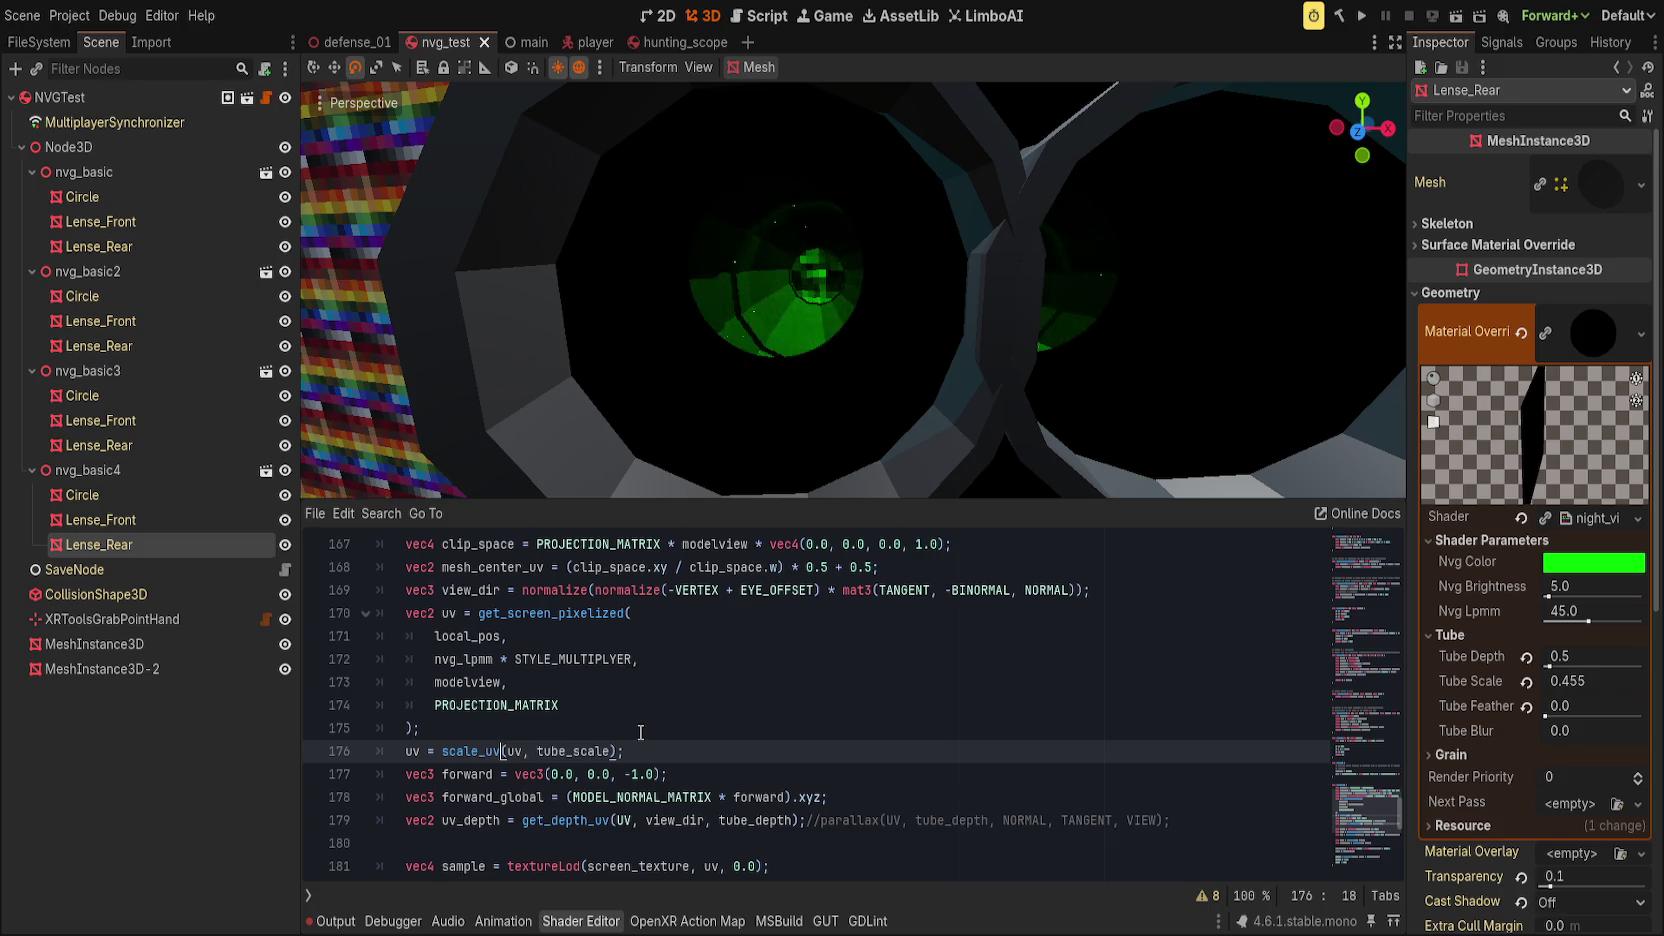
mouse_move(1590, 681)
left_mouse_down()
mouse_move(1650, 681)
mouse_move(1515, 681)
mouse_move(1610, 681)
left_mouse_up()
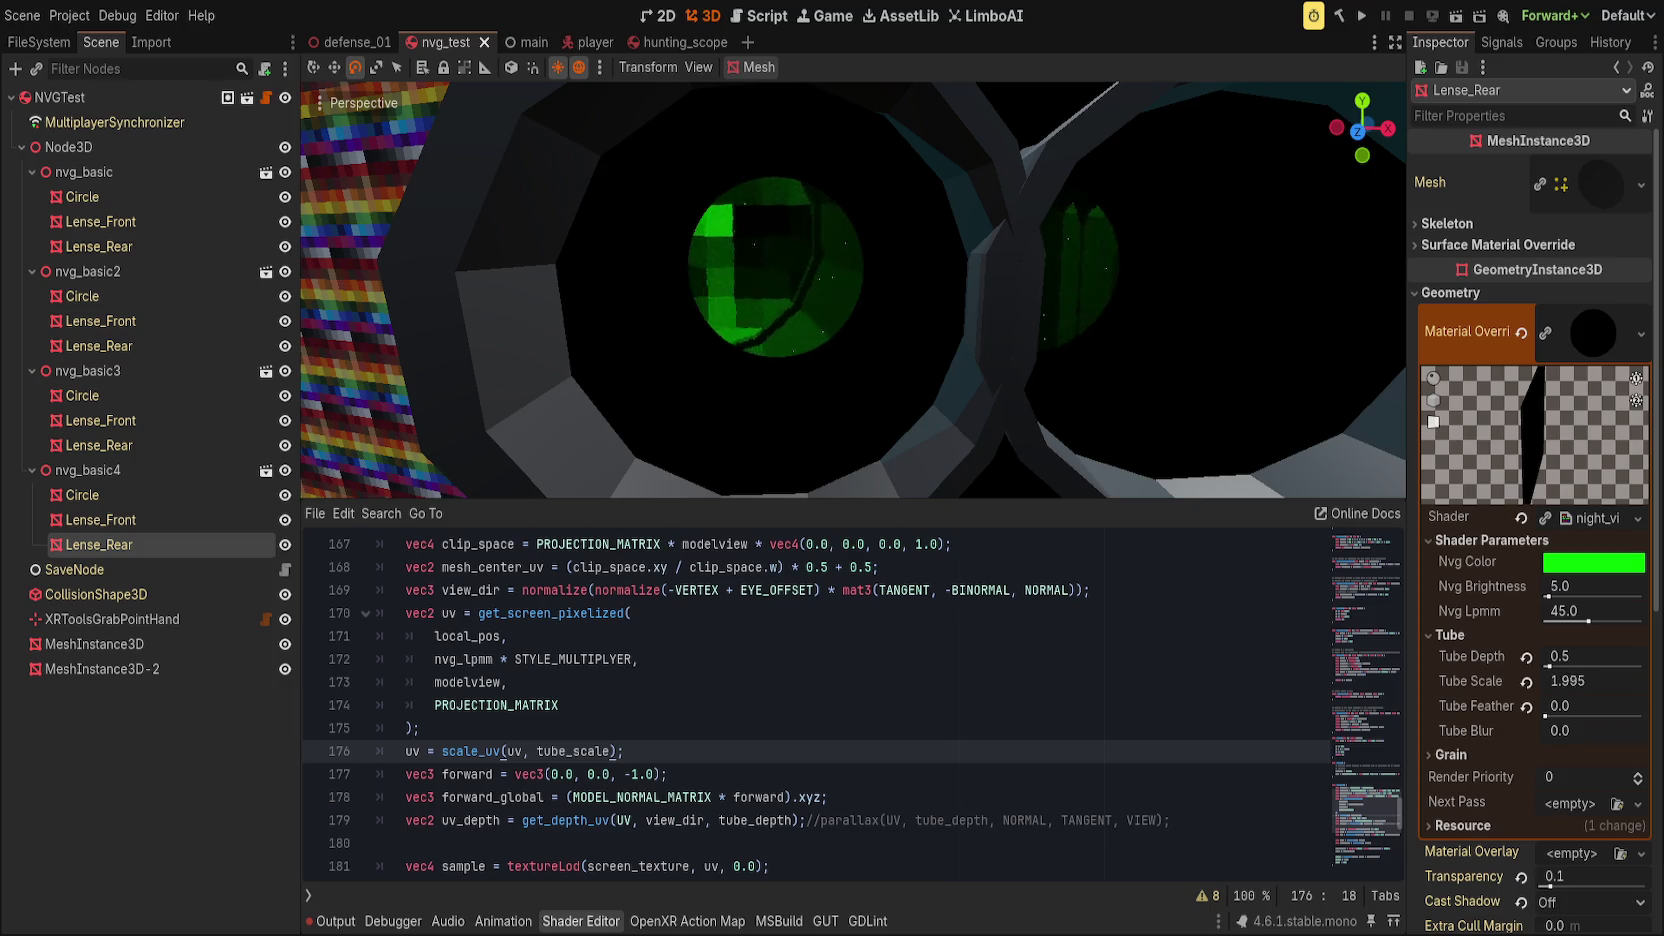
Step: Reset Tube Scale to 1.0, set Tube Depth to 0.0, then lower Tube Scale to 0.155
left_click(1526, 681)
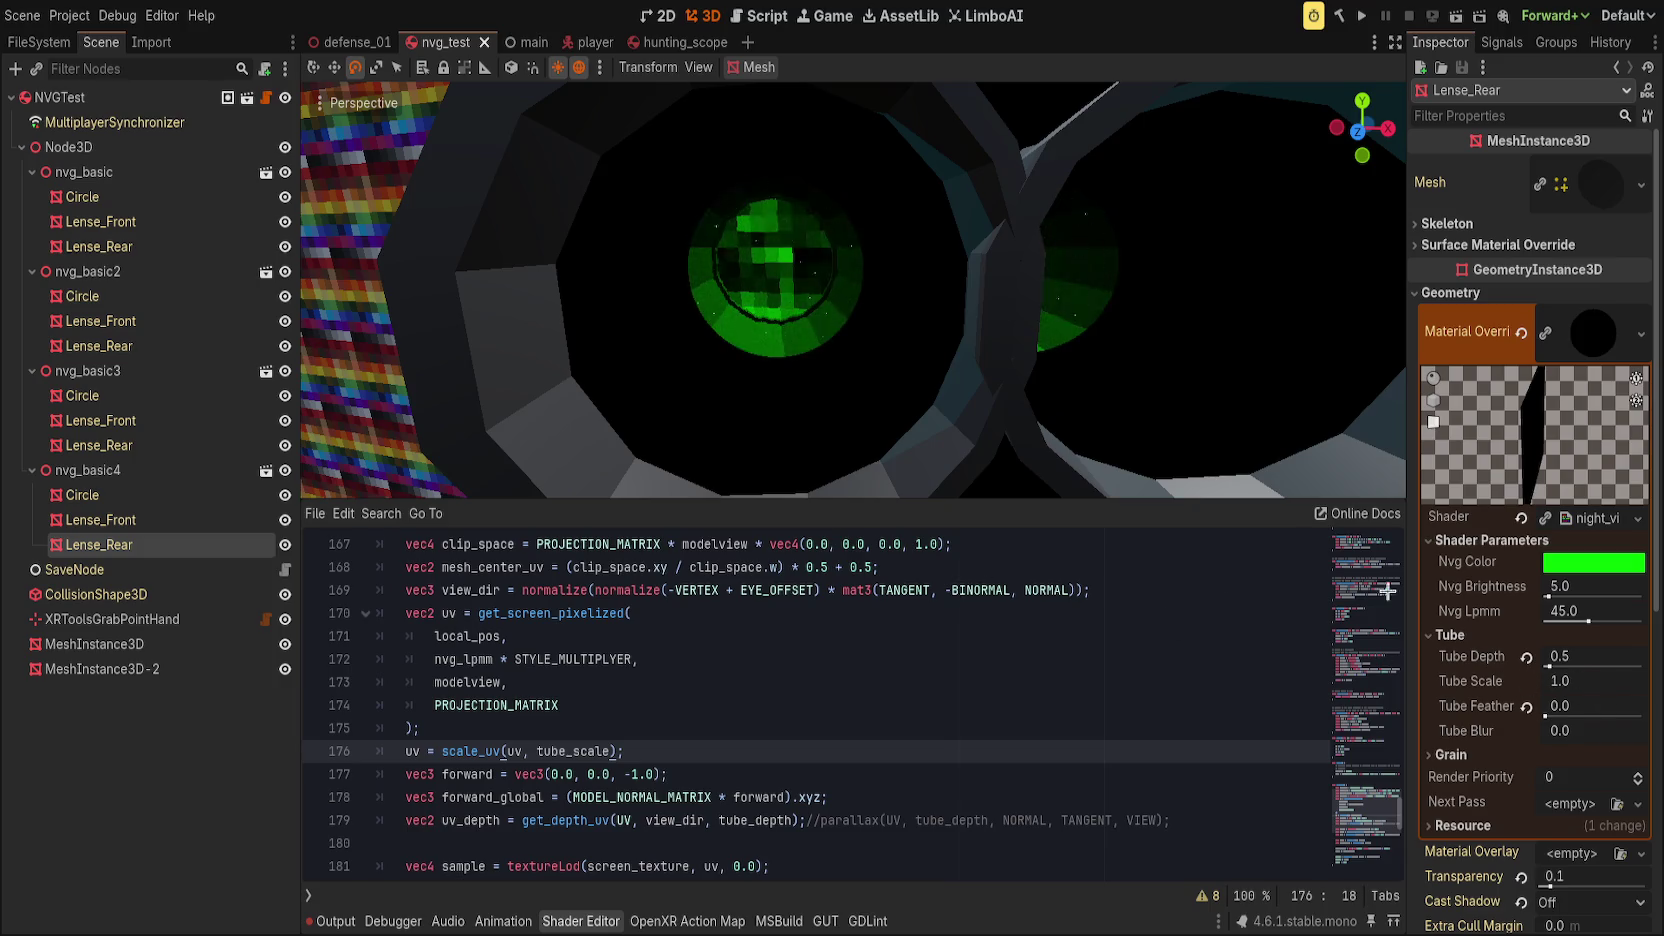
left_click_drag(1557, 666, 1460, 672)
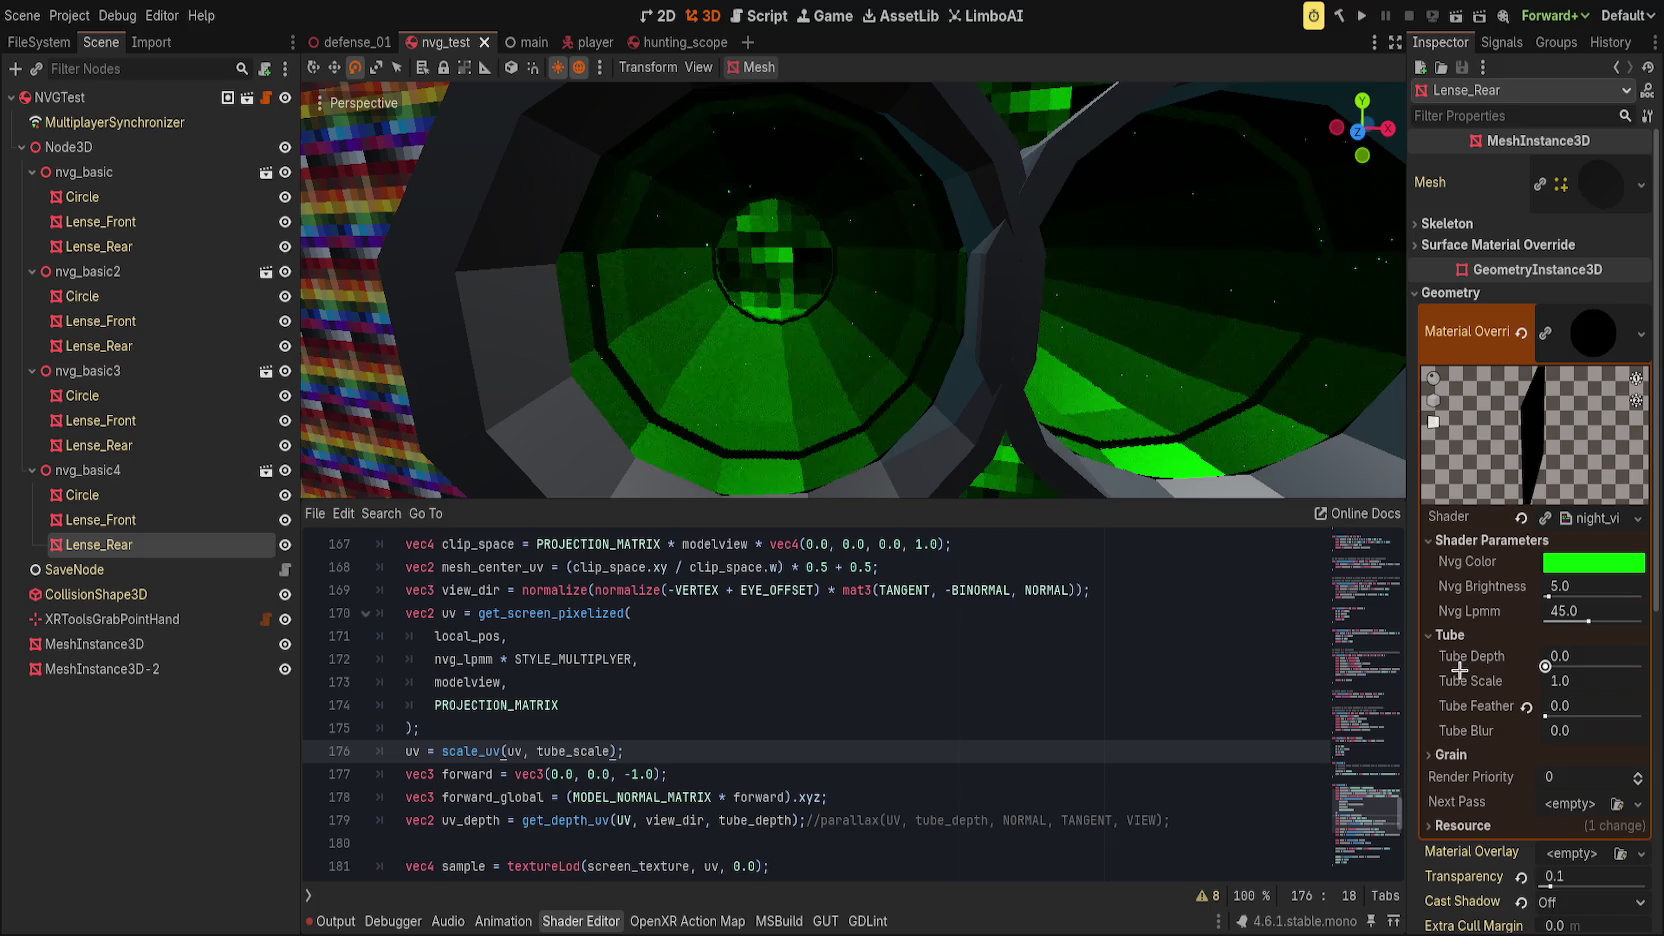
mouse_move(1578, 681)
left_mouse_down()
mouse_move(1628, 681)
mouse_move(1516, 681)
left_mouse_up()
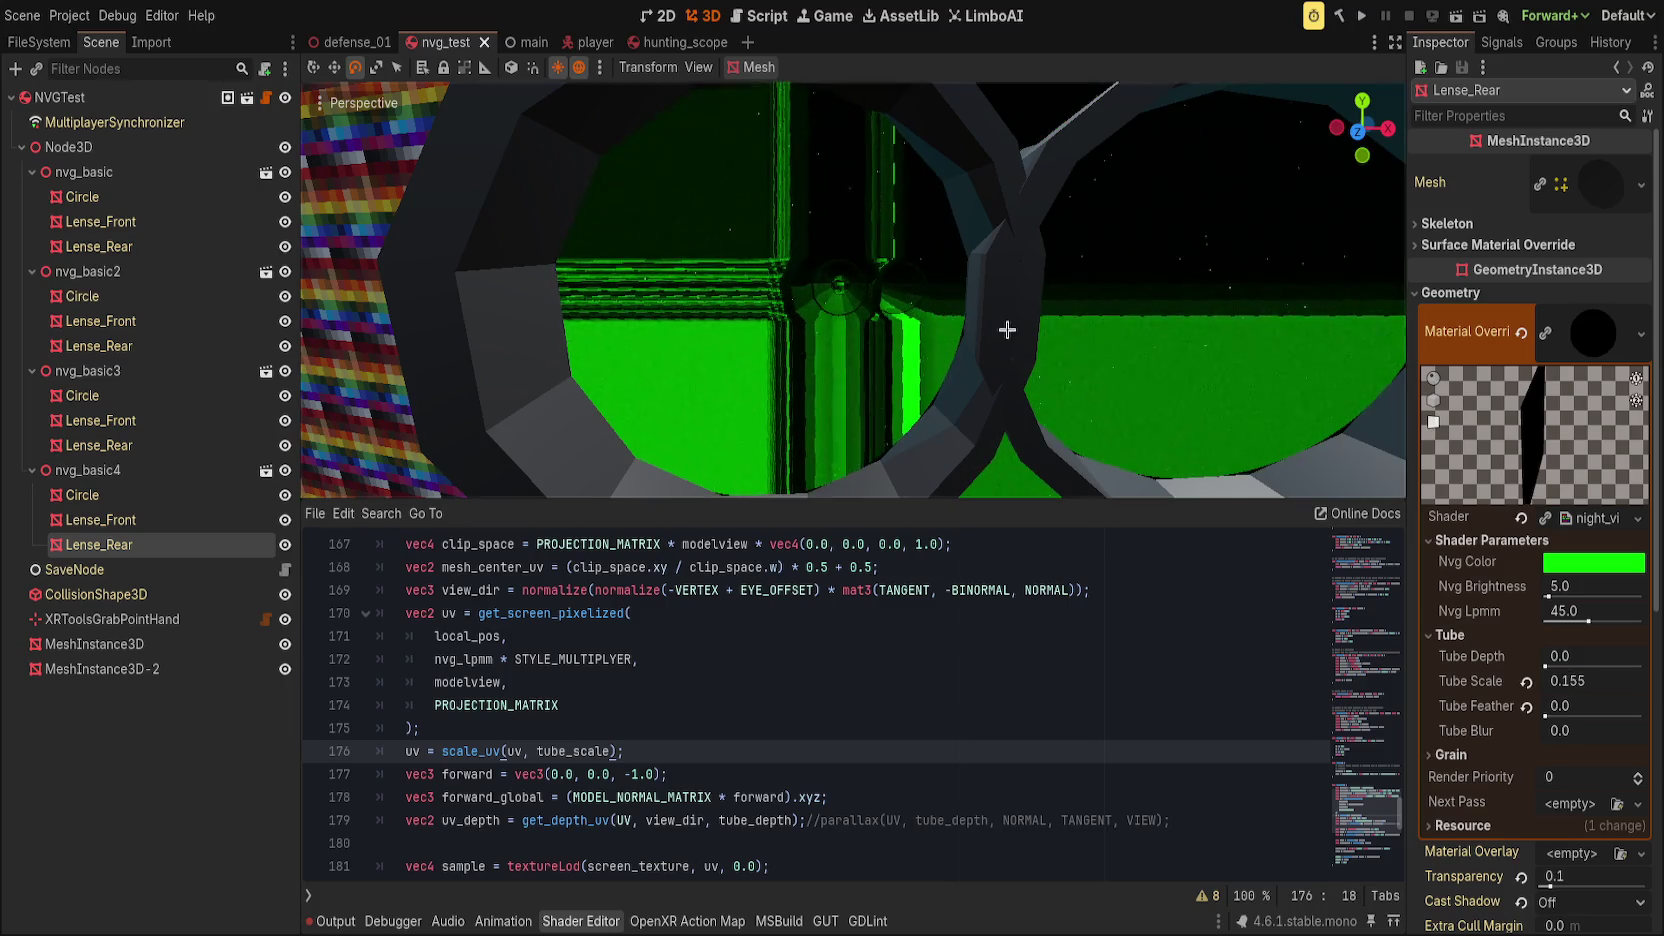
Step: Revert the lens material's Tube Scale shader parameter to 1.0, leaving Tube Depth at 0.0
scroll(973, 342, "down", 6)
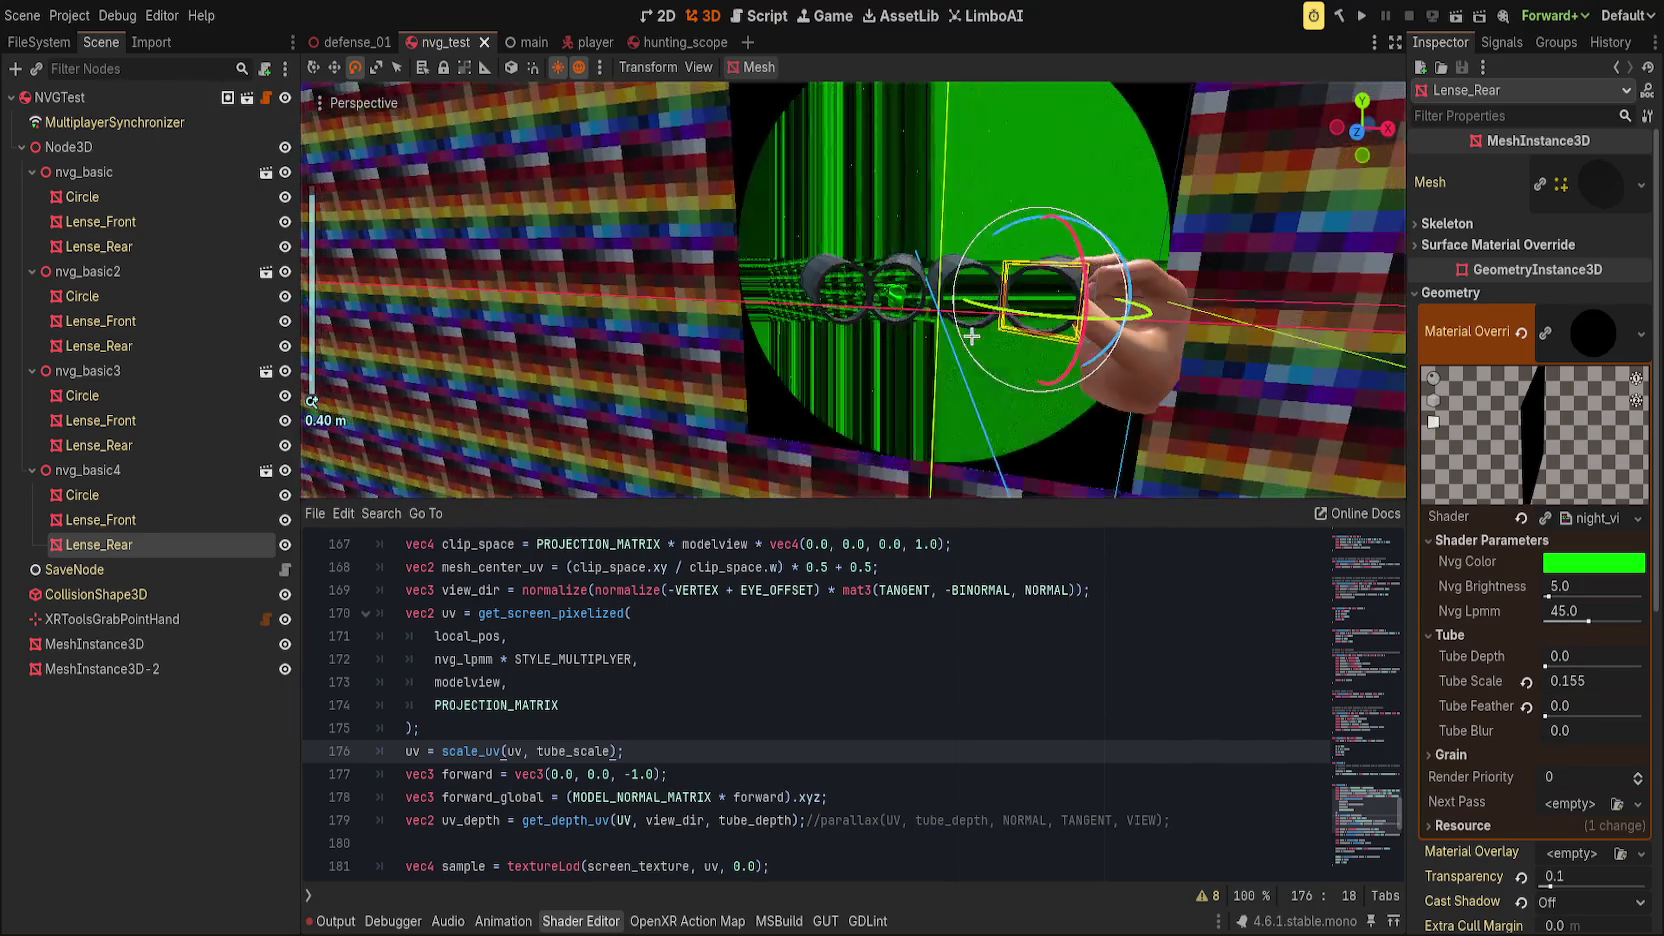
scroll(971, 335, "up", 10)
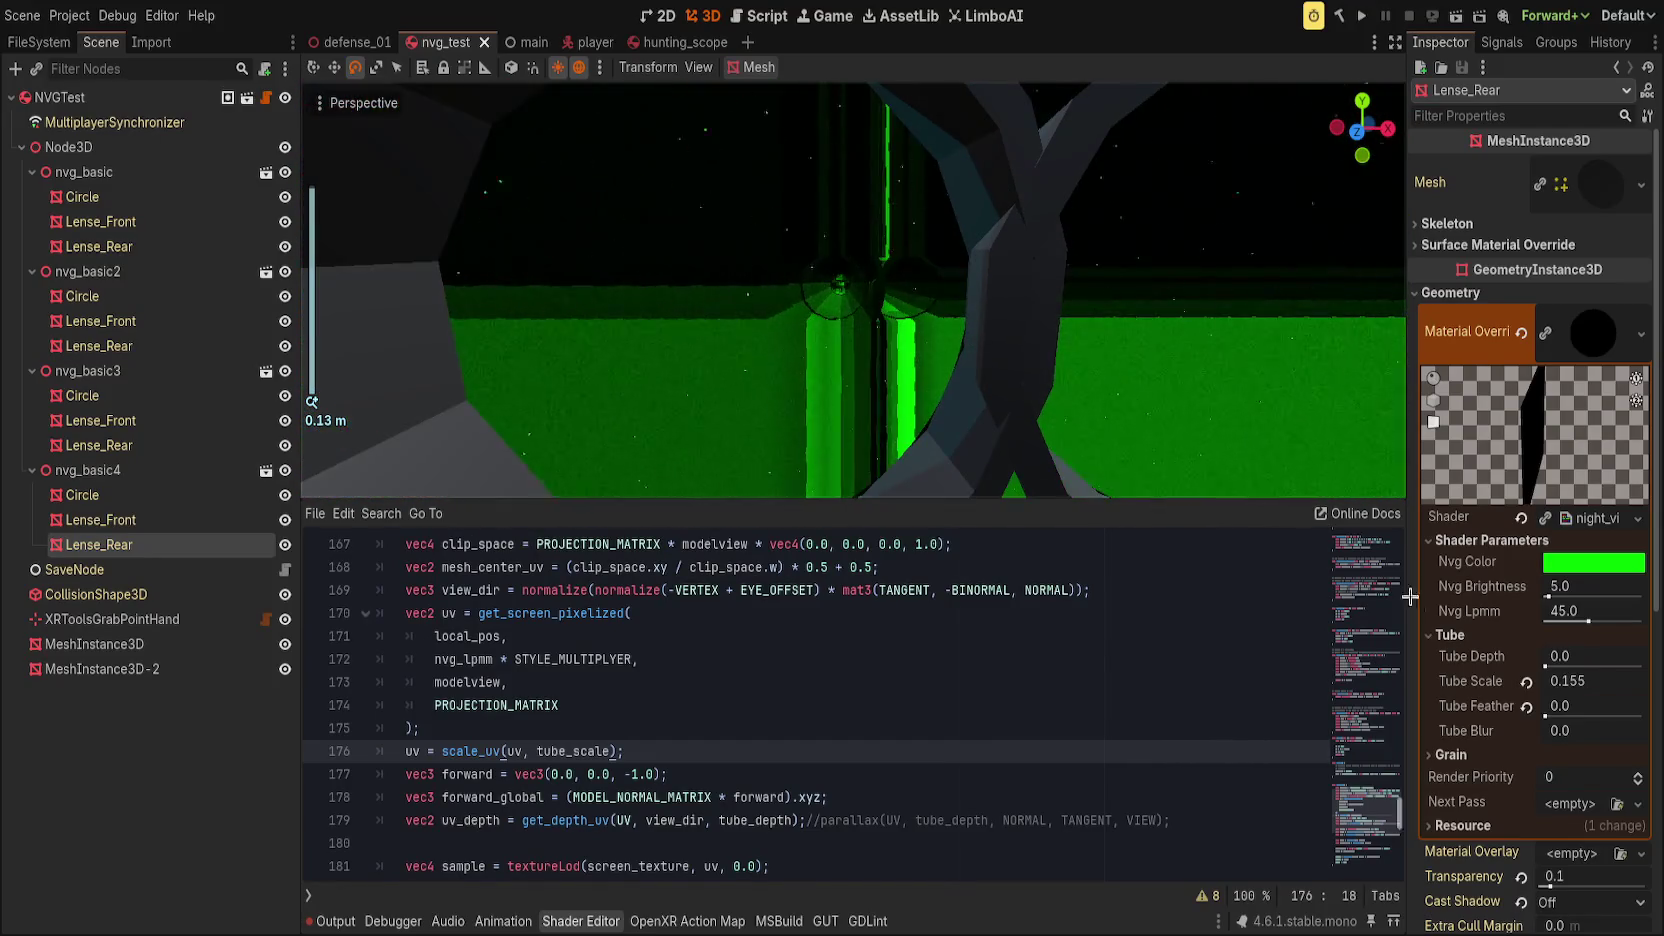
left_click(1526, 681)
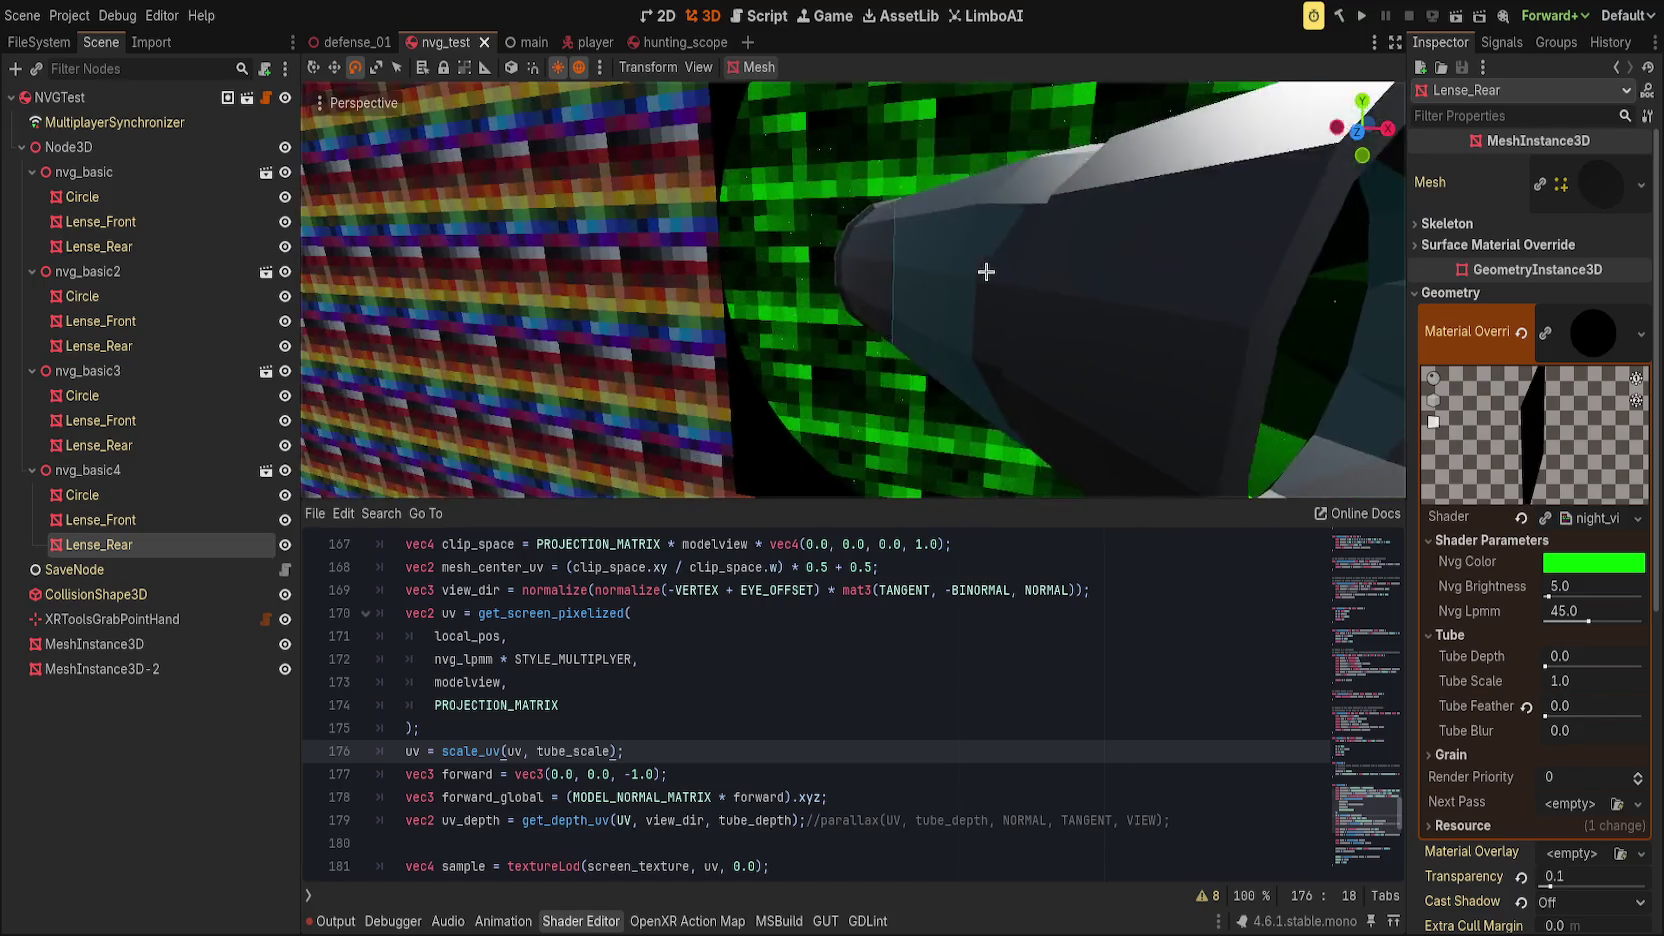
scroll(994, 274, "down", 4)
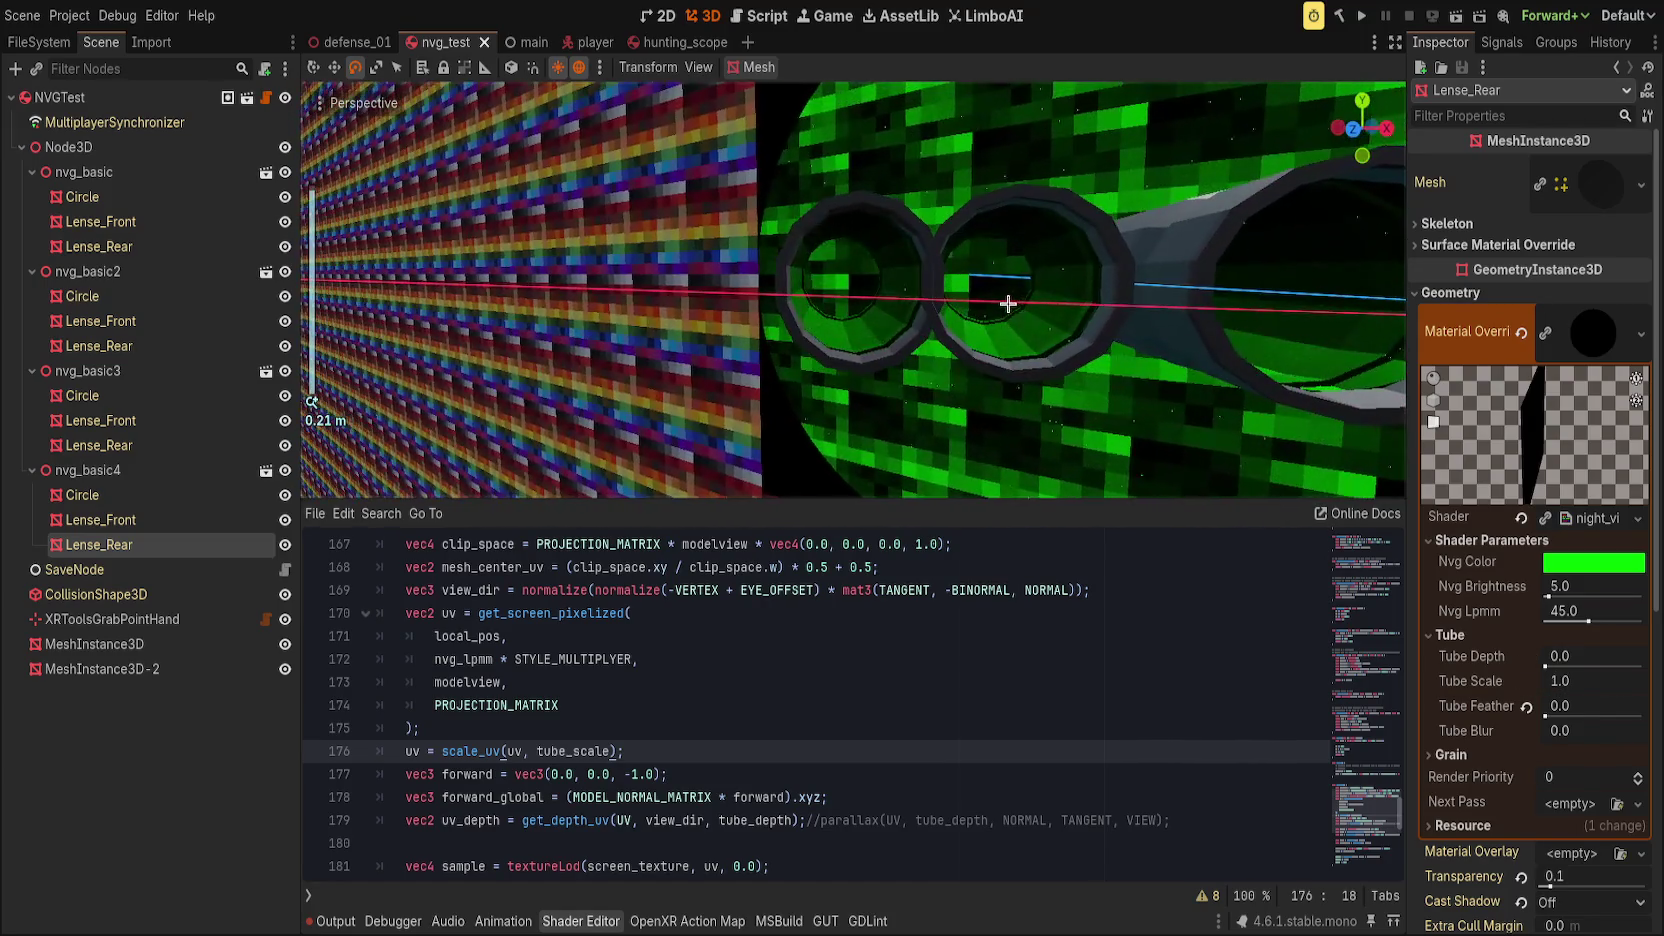
Step: Try a few Tube Scale values, then reset it to 1.0
mouse_move(1569, 681)
left_mouse_down()
mouse_move(1645, 681)
mouse_move(1570, 681)
left_mouse_up()
left_click(1524, 681)
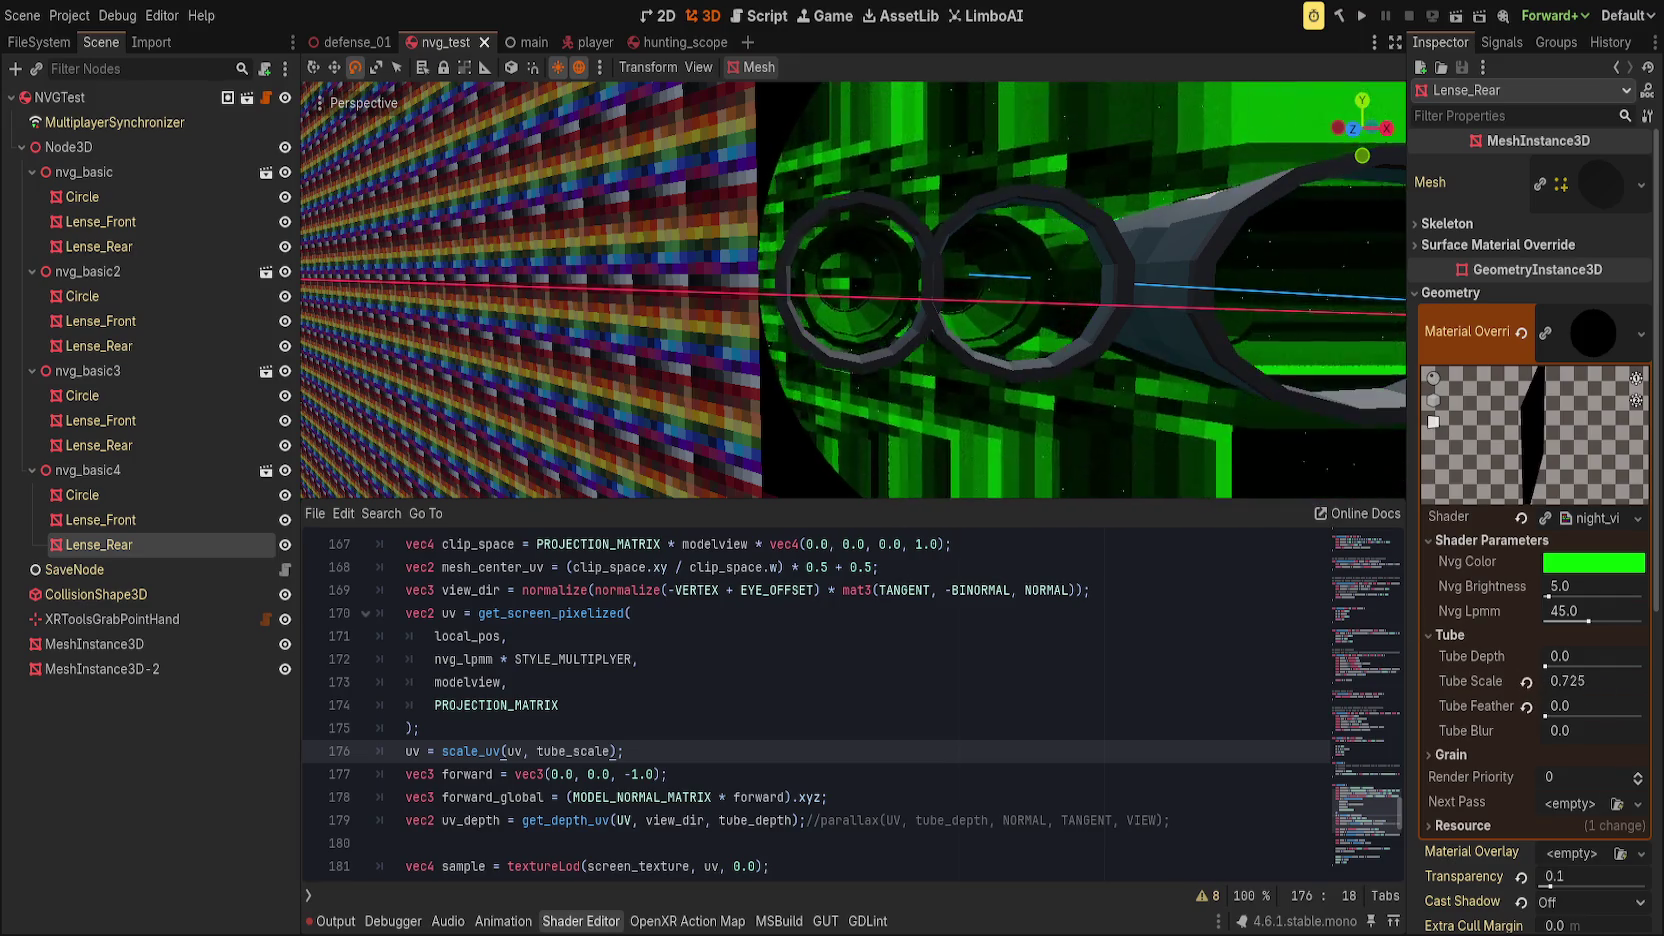
left_click(1526, 681)
Step: Add the comment '// need to scale uv on center-axis of mesh?' above the scale_uv line
left_click(987, 745)
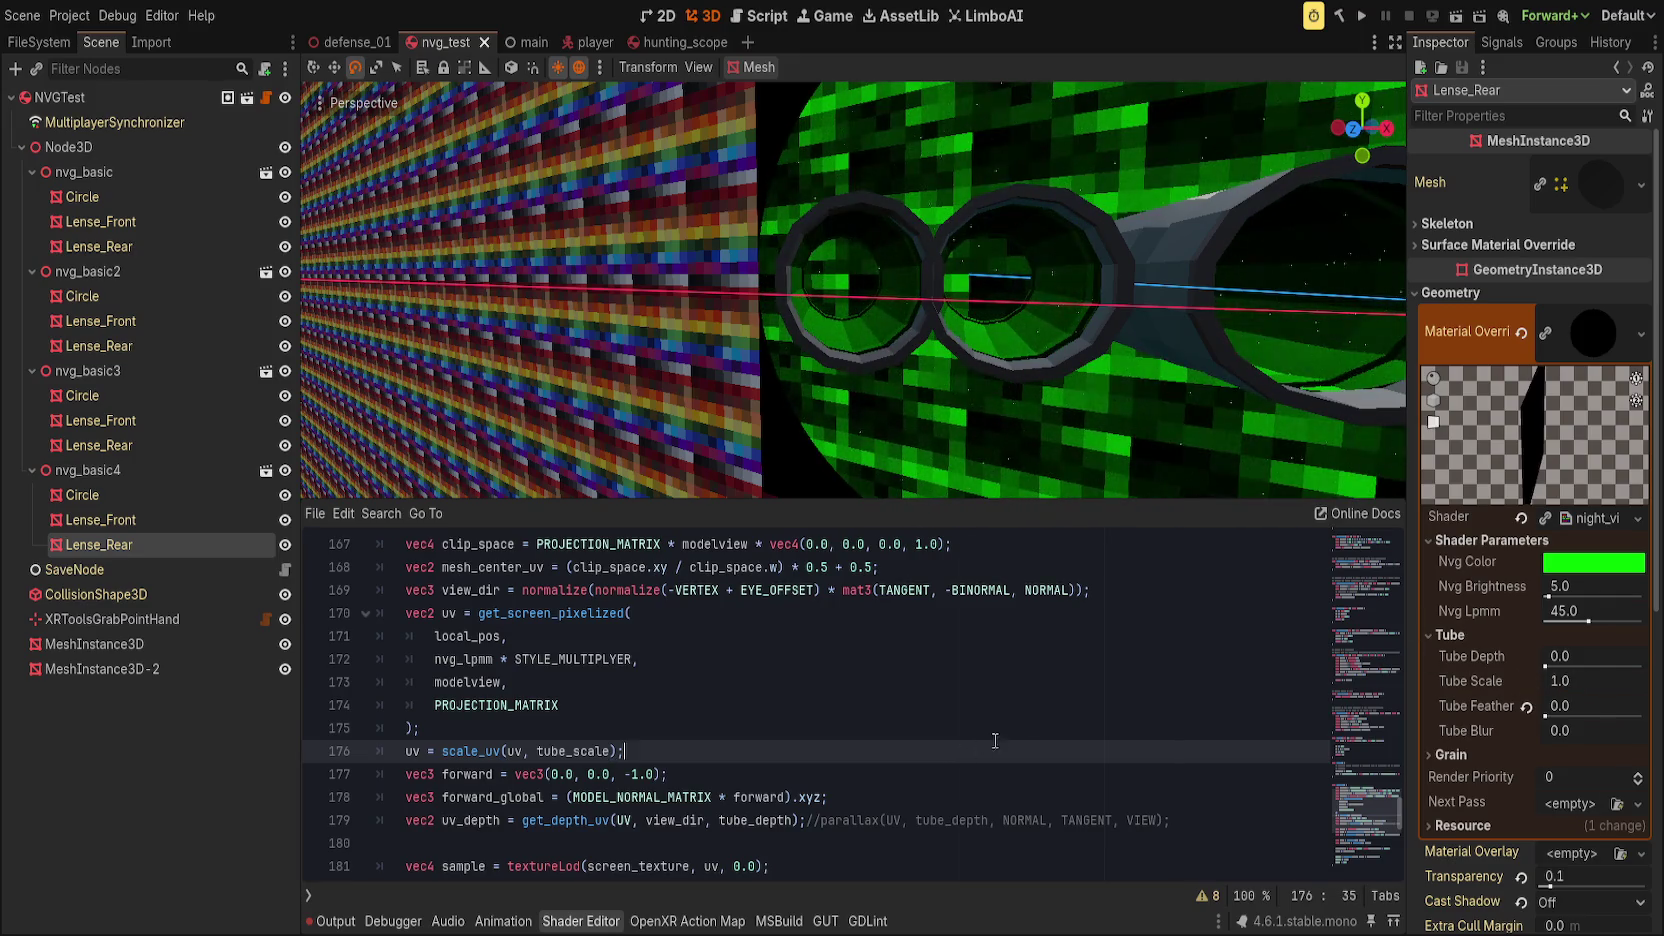
key("ctrl+shift+Return")
type("// need to scale uv")
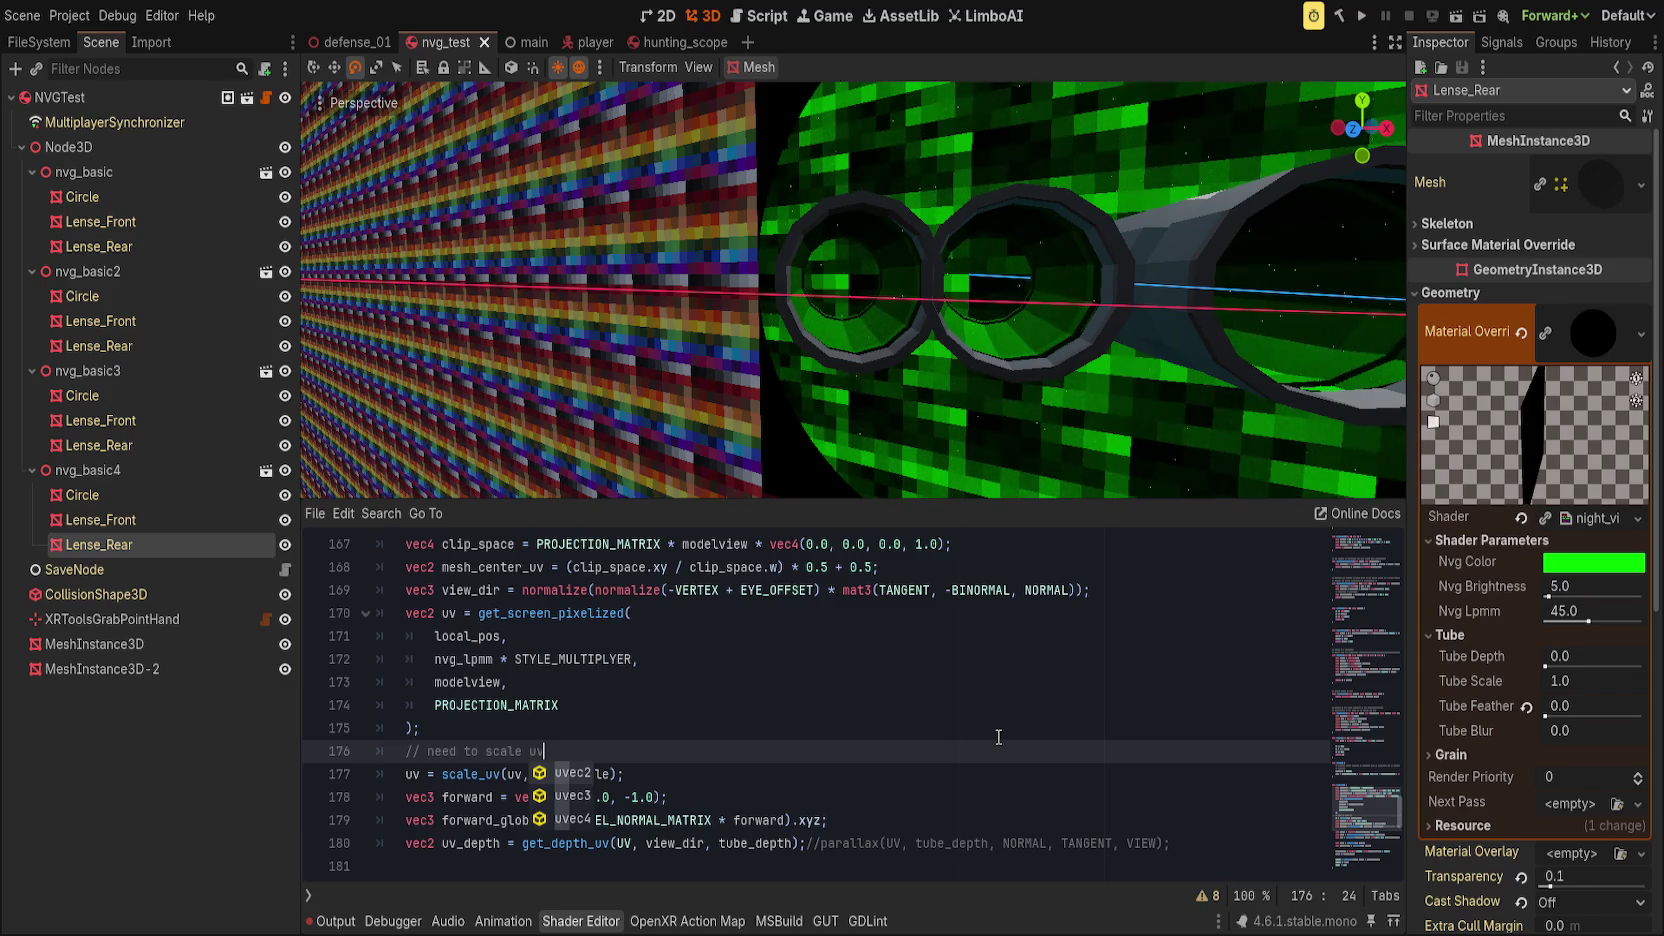
type(" screen s")
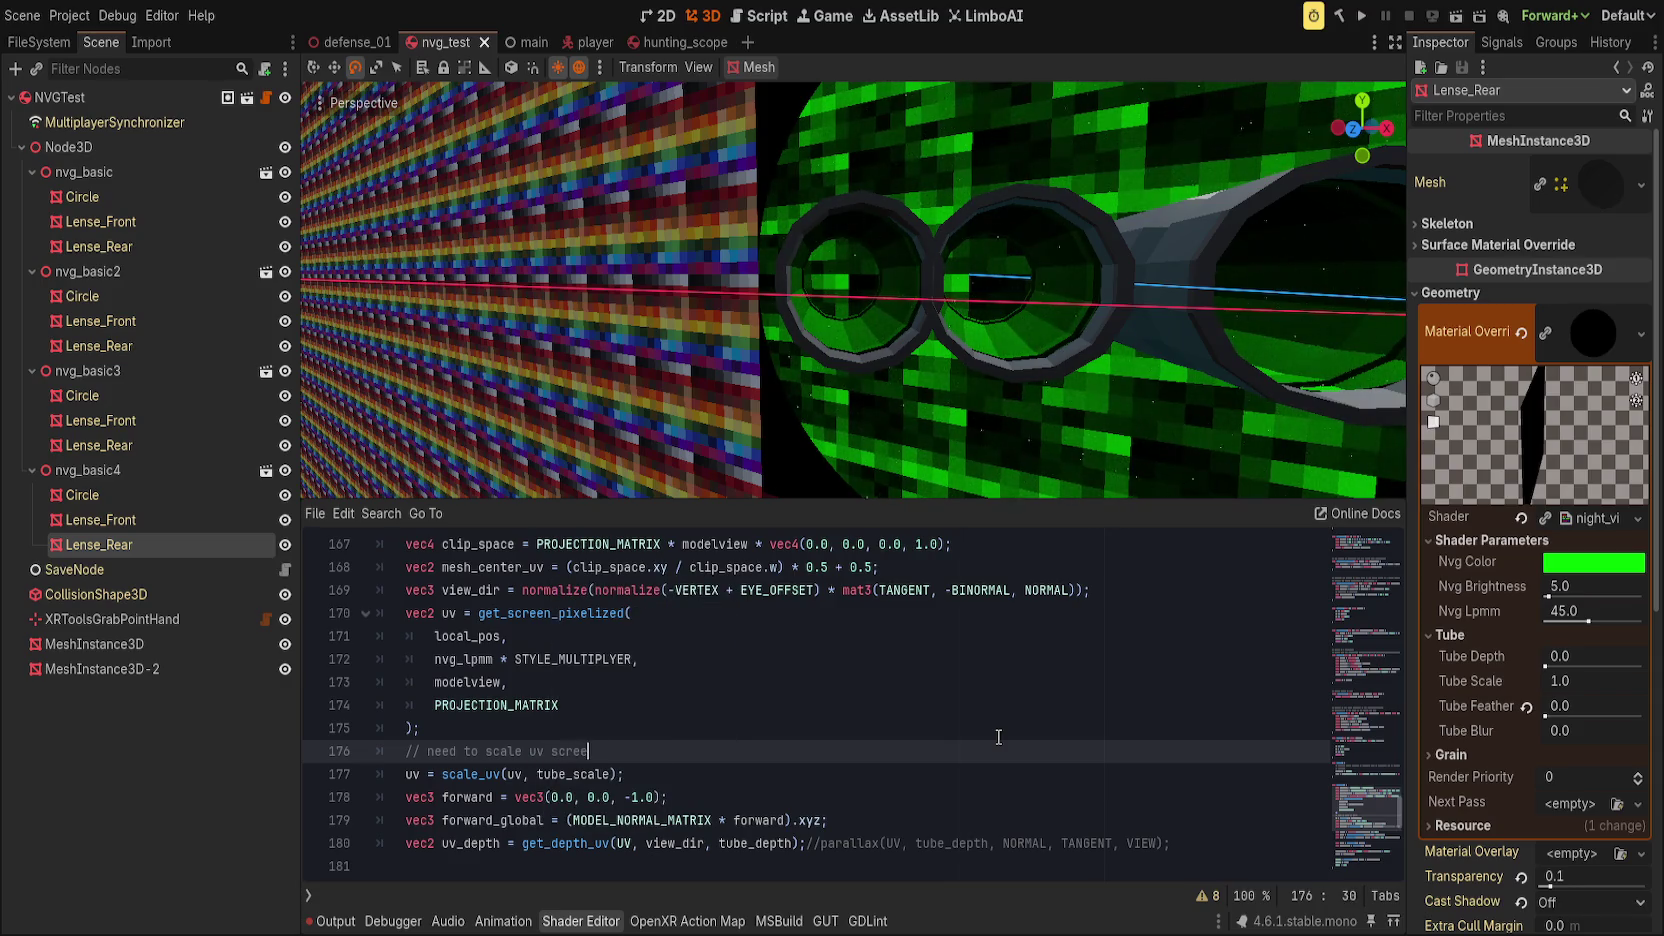
key("BackSpace")
key("BackSpace")
key("BackSpace")
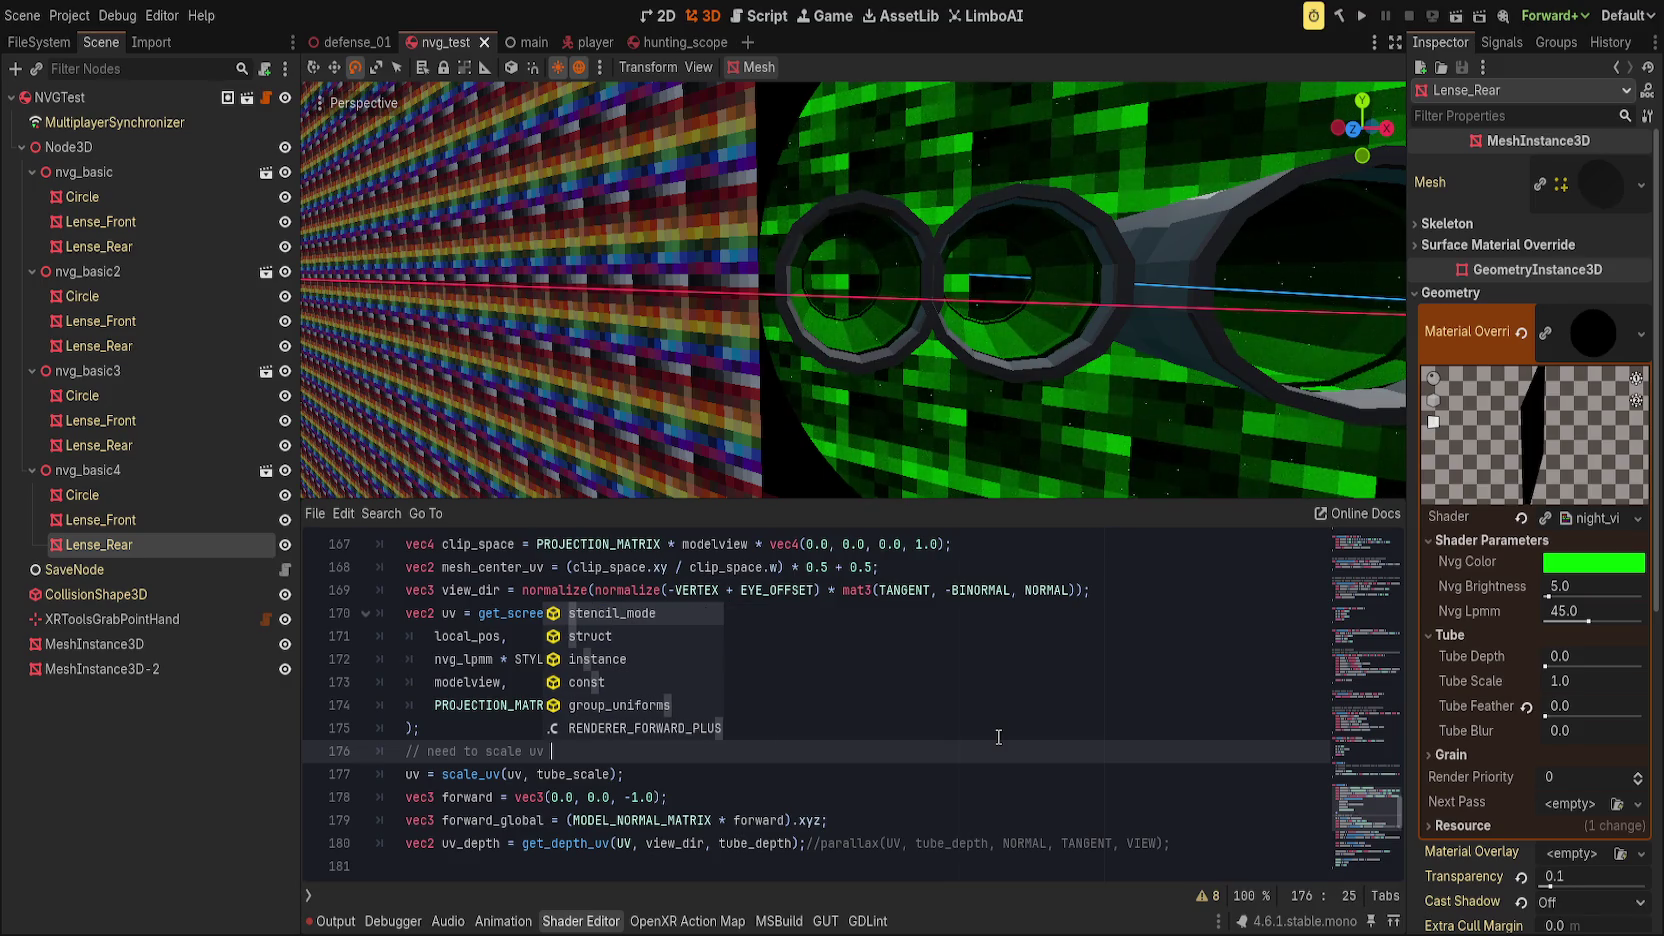
type("on ")
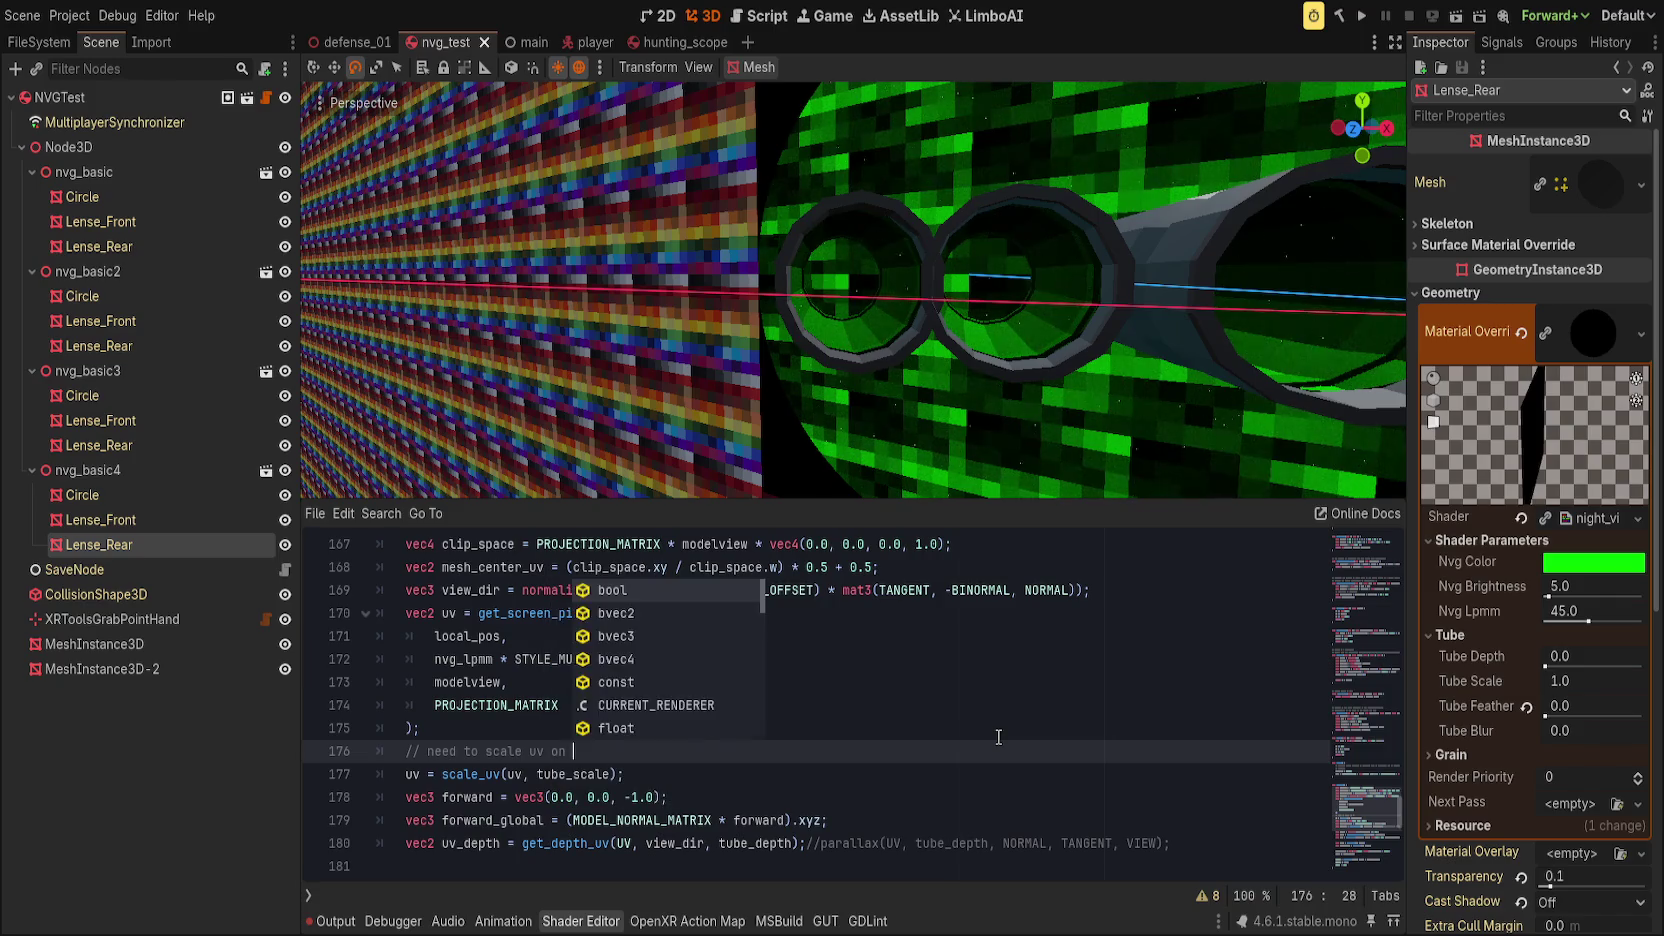
type("center-axi")
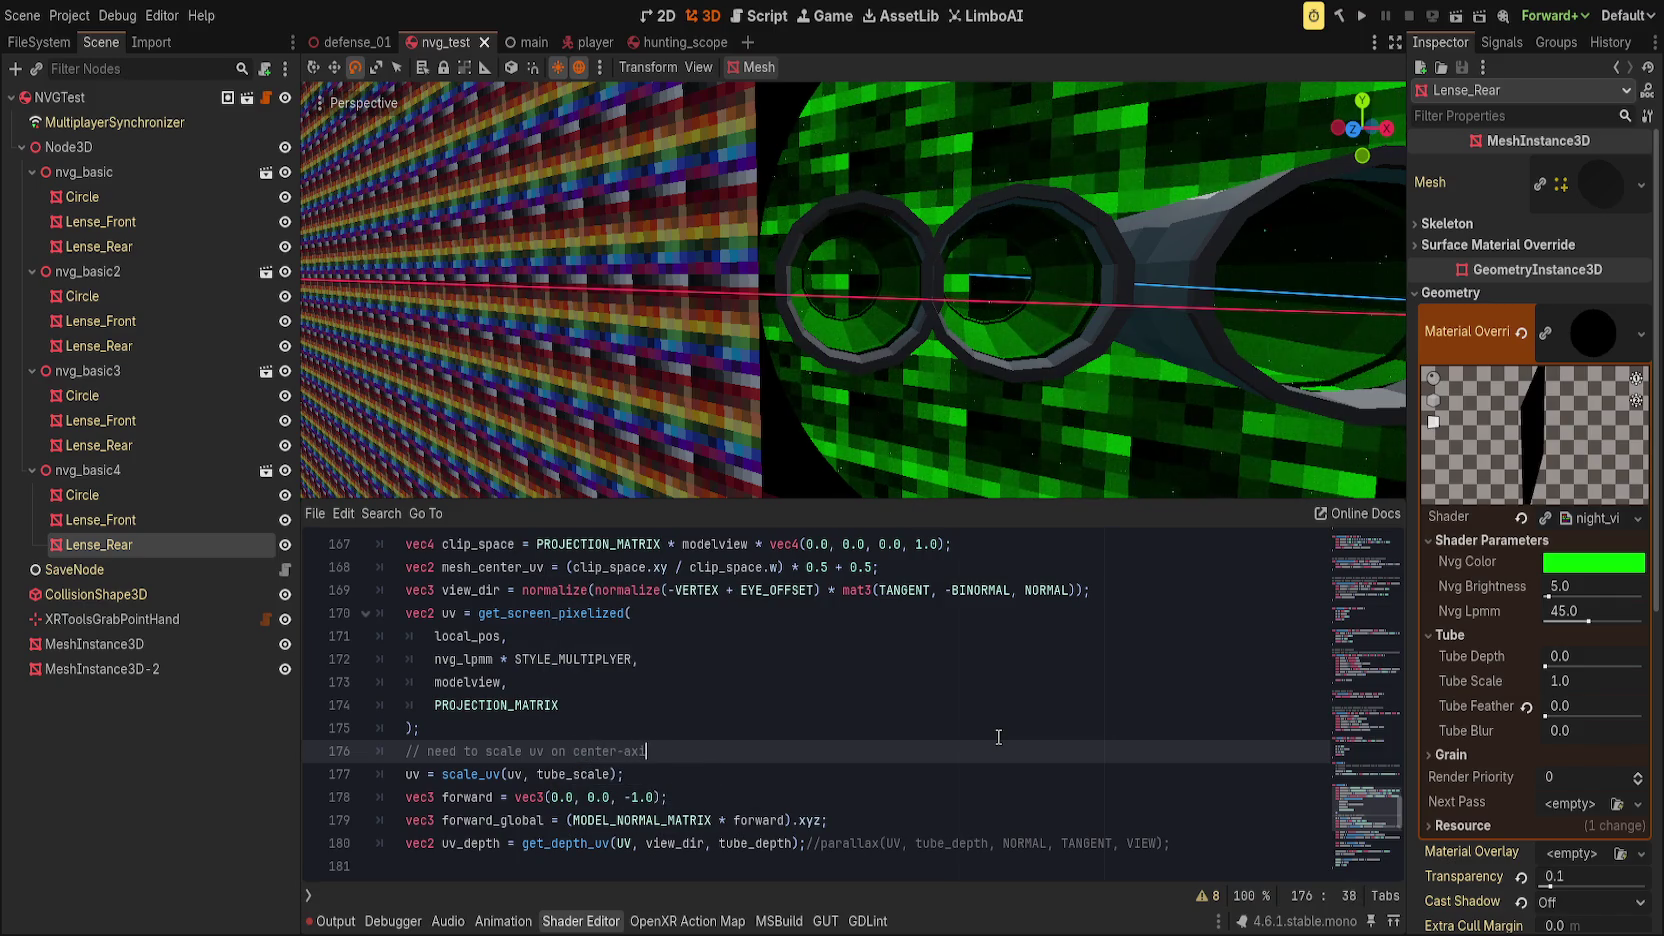
type("s of mesh?")
left_click(628, 774)
mouse_move(621, 774)
left_mouse_down()
mouse_move(360, 640)
mouse_move(356, 621)
left_mouse_up()
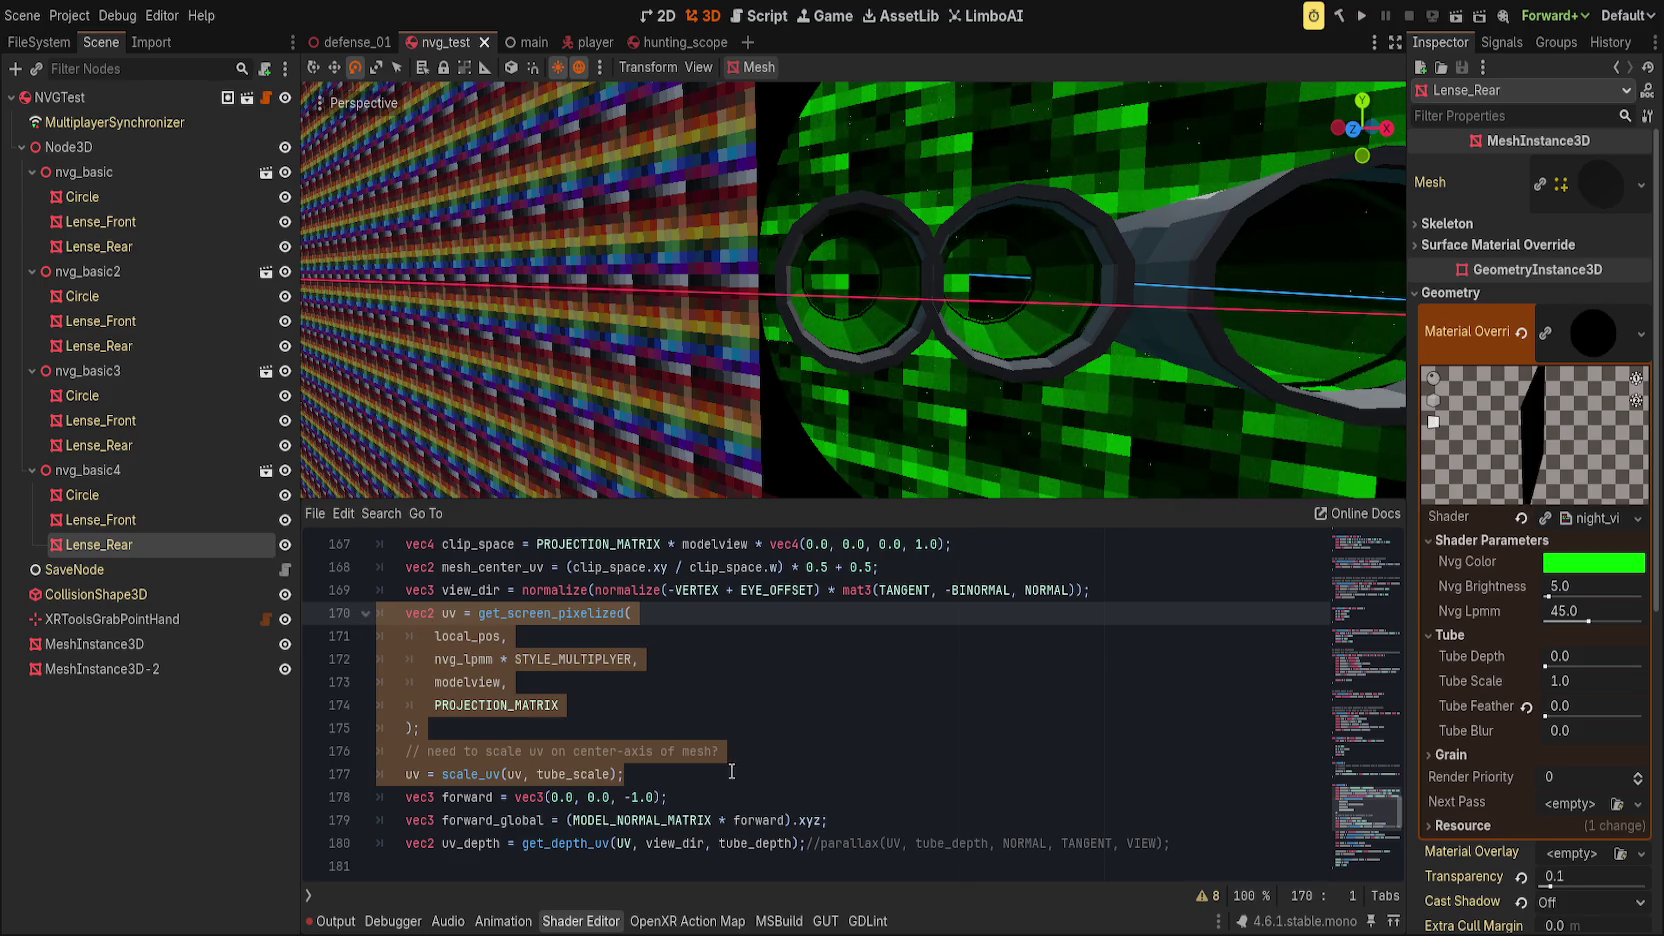
left_click(496, 774)
left_click(735, 774)
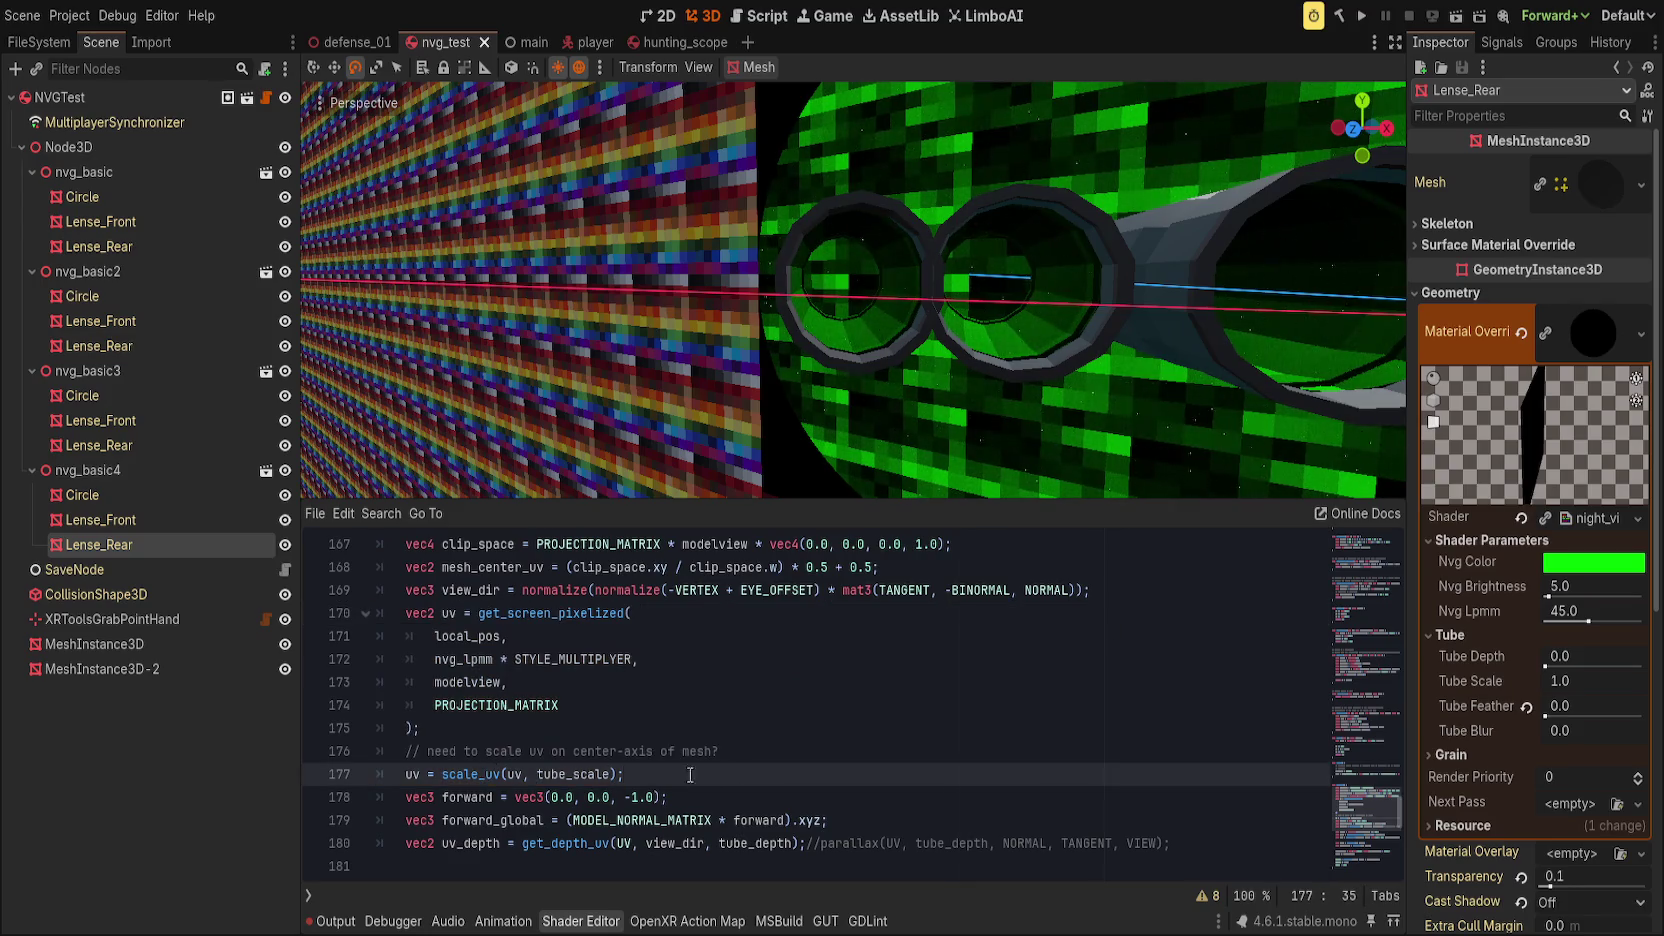
left_click(752, 754)
left_click_drag(722, 774, 342, 616)
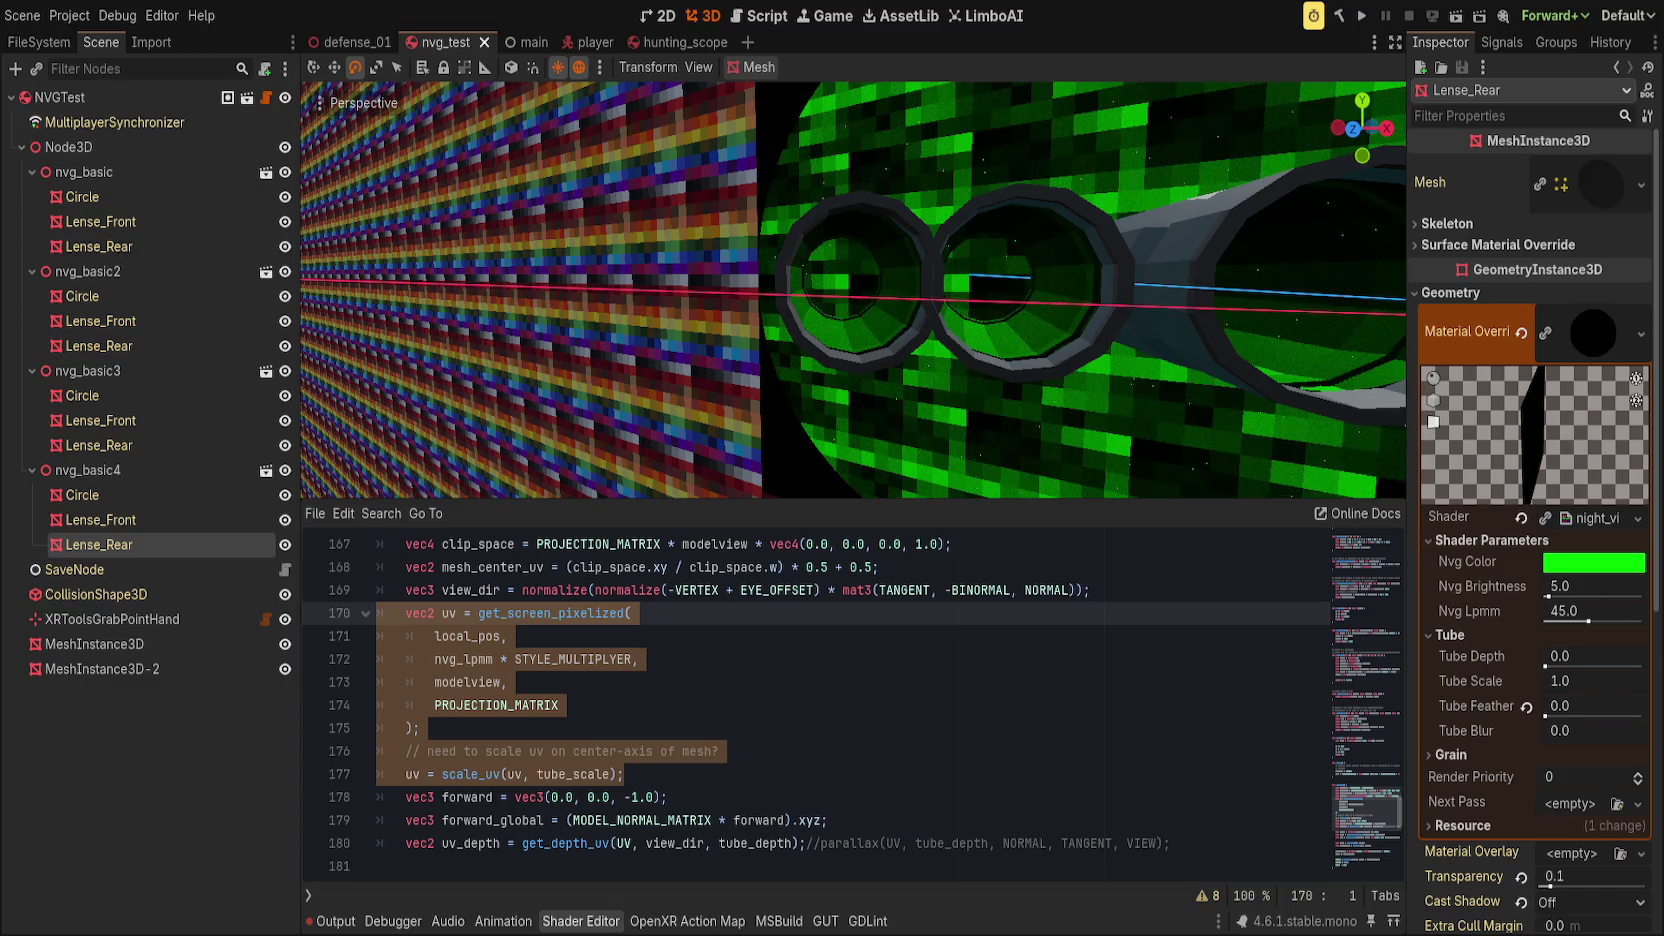
left_click(834, 748)
Step: Replace the uv argument of the scale_uv call with mesh_center_uv
key("Return")
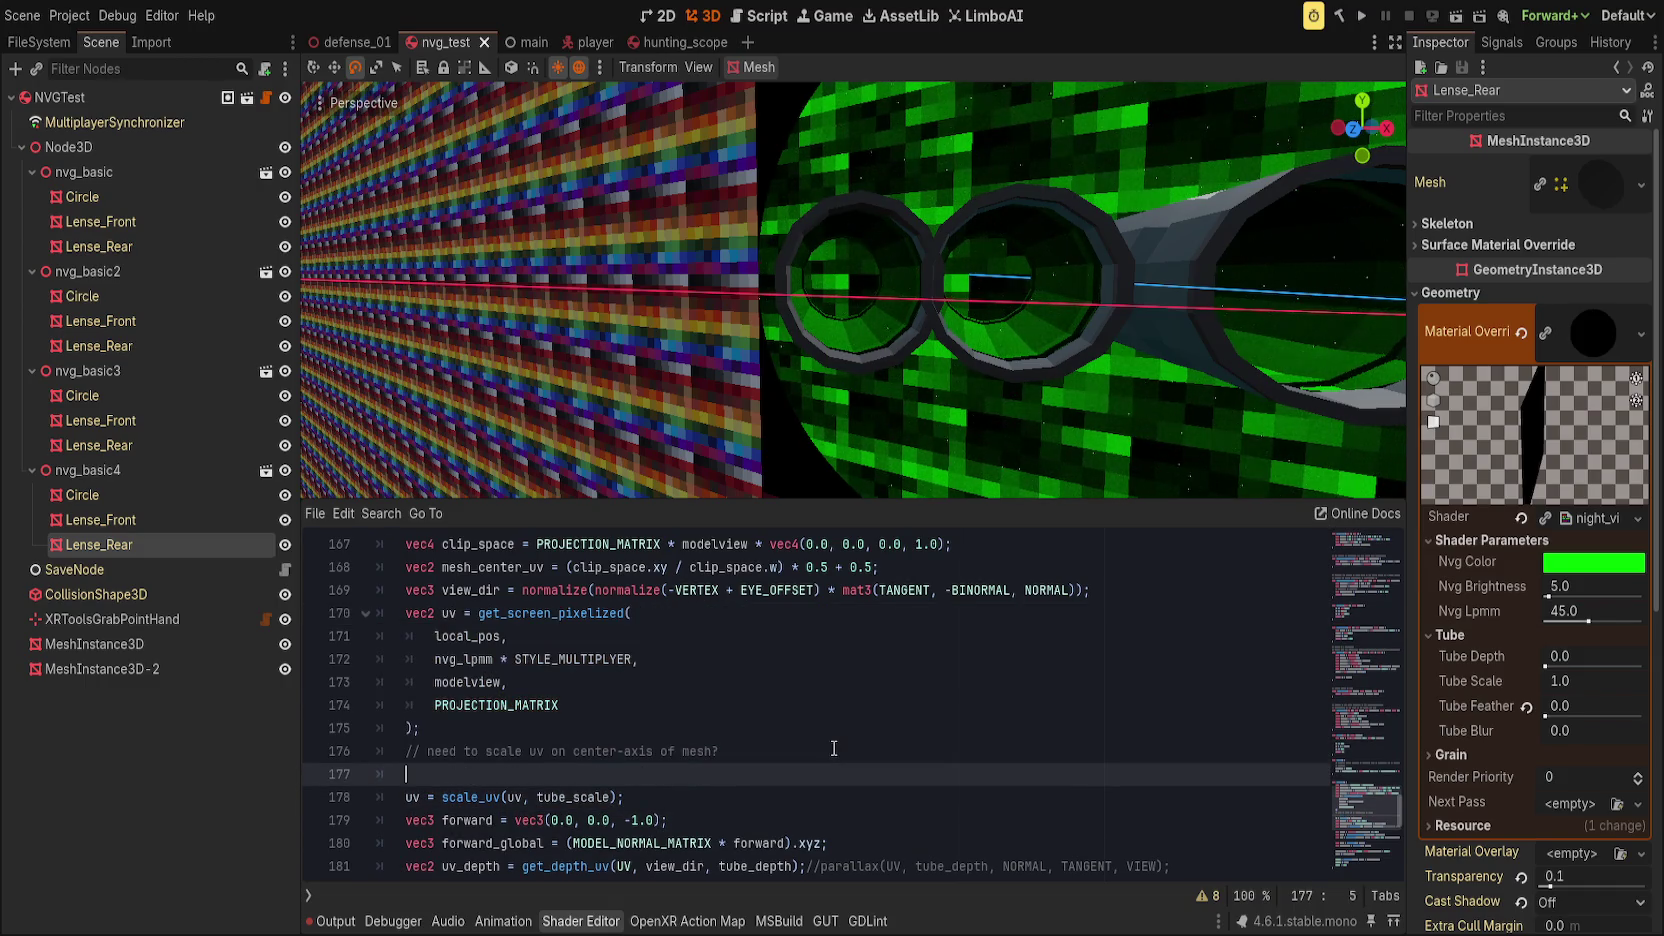
type("mesh_v")
key("Return")
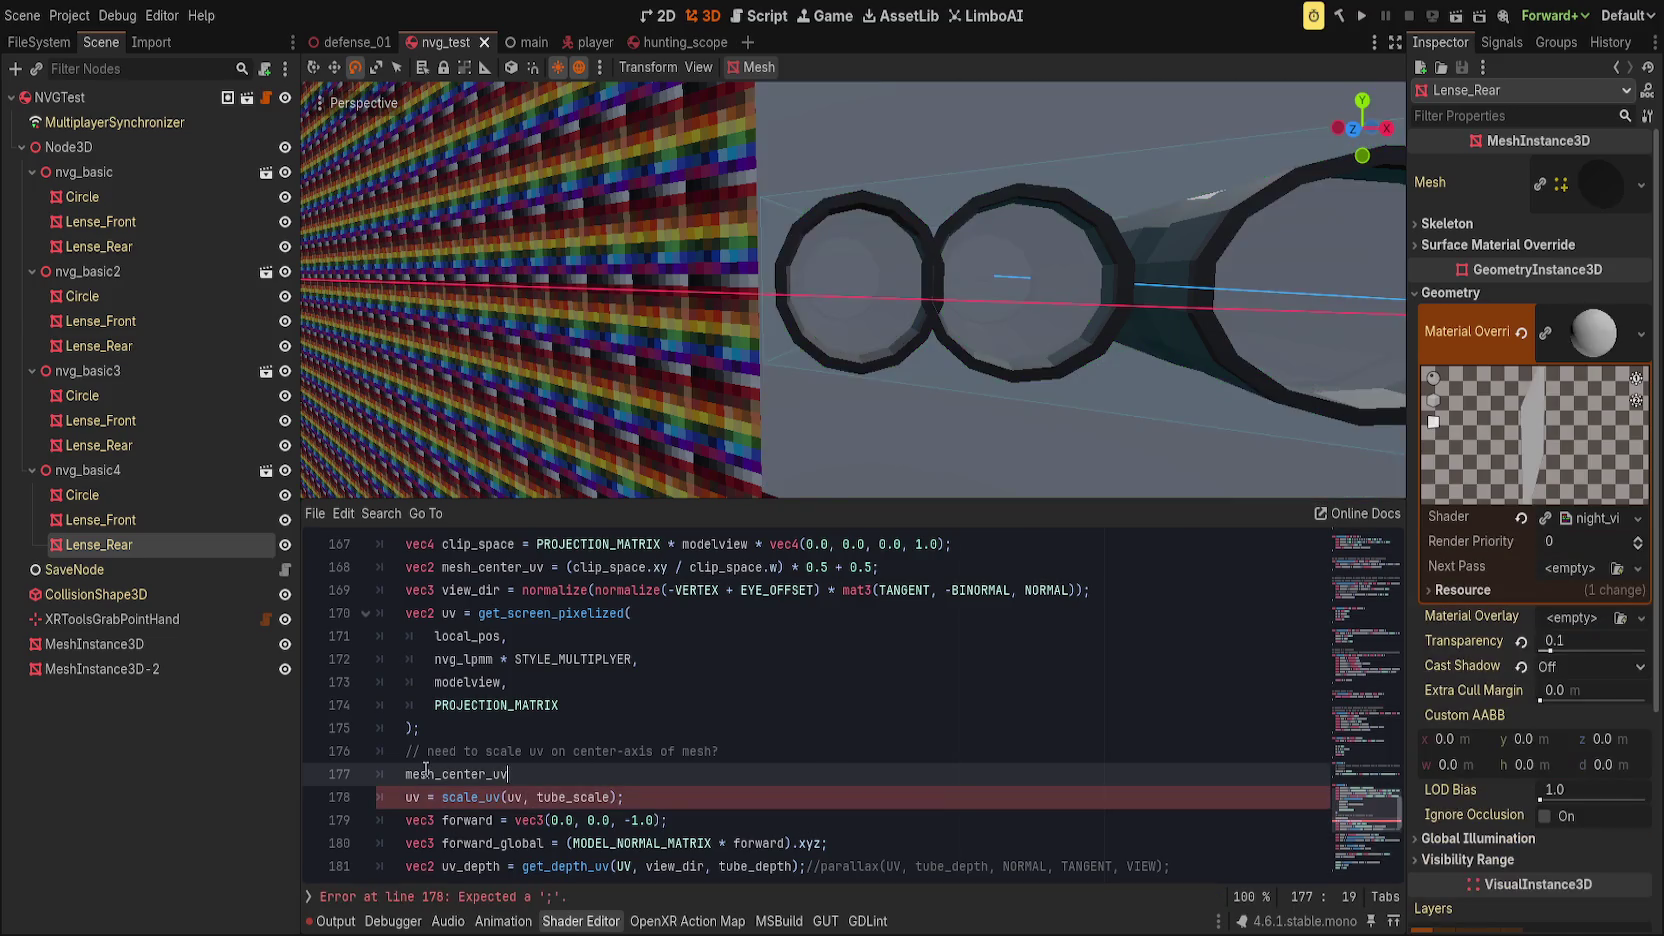
left_click(513, 797)
double_click(513, 797)
type("mesh_center_uv")
key("Up")
key("ctrl+shift+k")
left_click(780, 788)
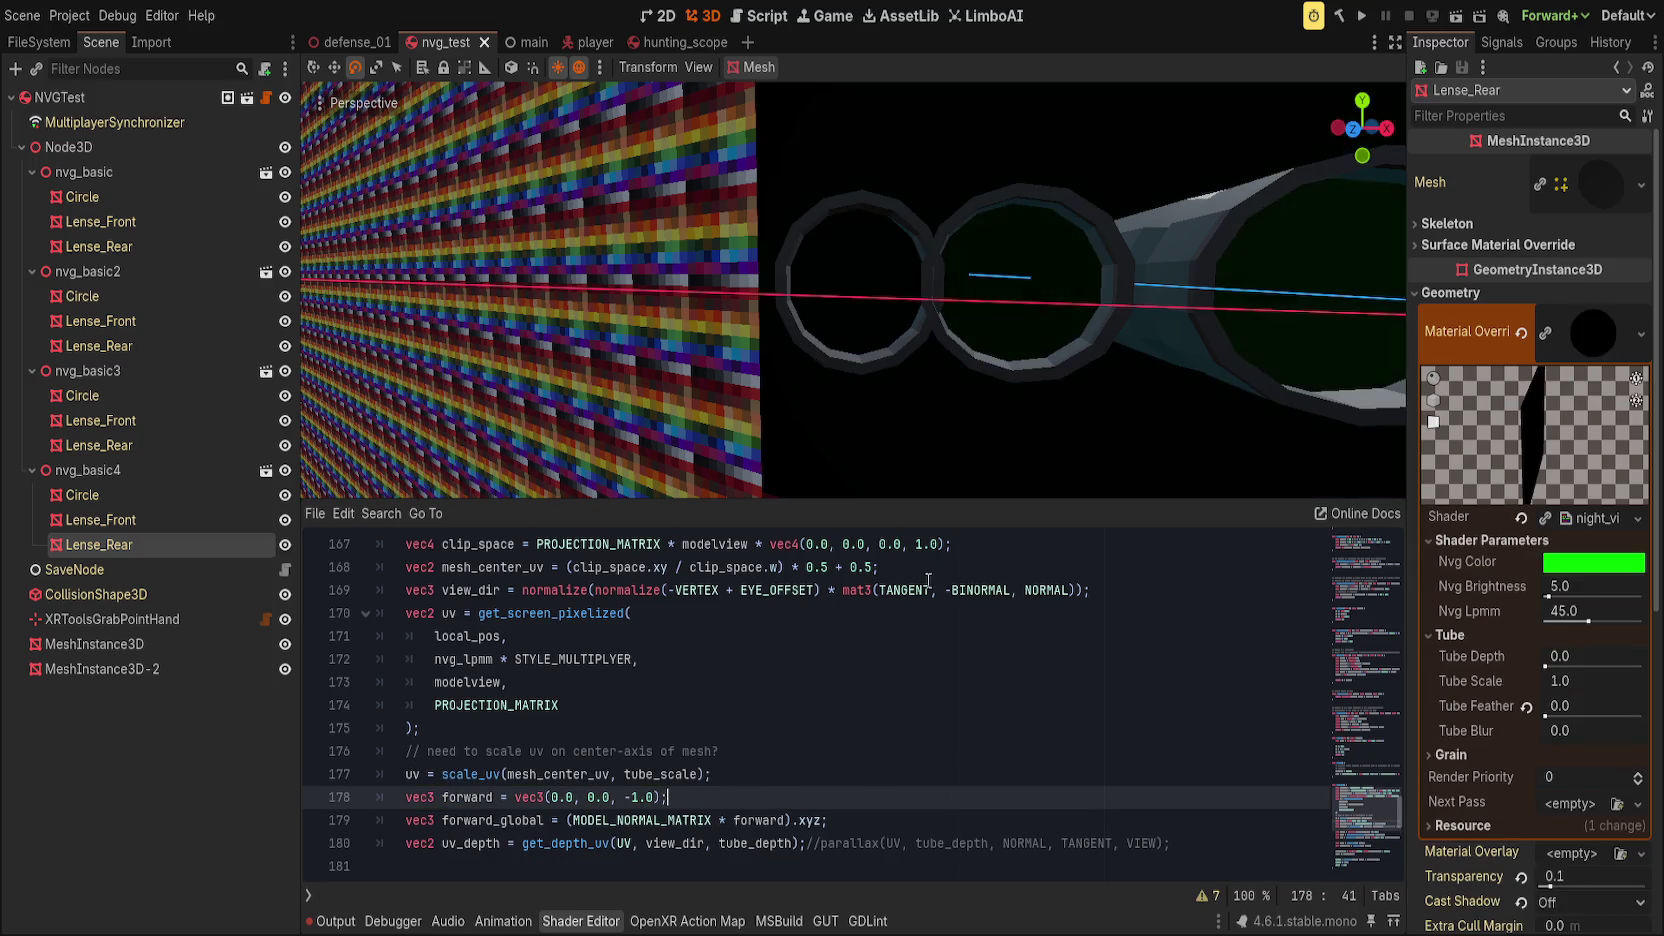
Step: Test a negative Tube Scale value, then reset it to 1.0
mouse_move(1109, 308)
left_mouse_down()
mouse_move(1103, 273)
mouse_move(1260, 345)
left_mouse_up()
left_click_drag(1548, 681, 1495, 681)
left_click(1526, 682)
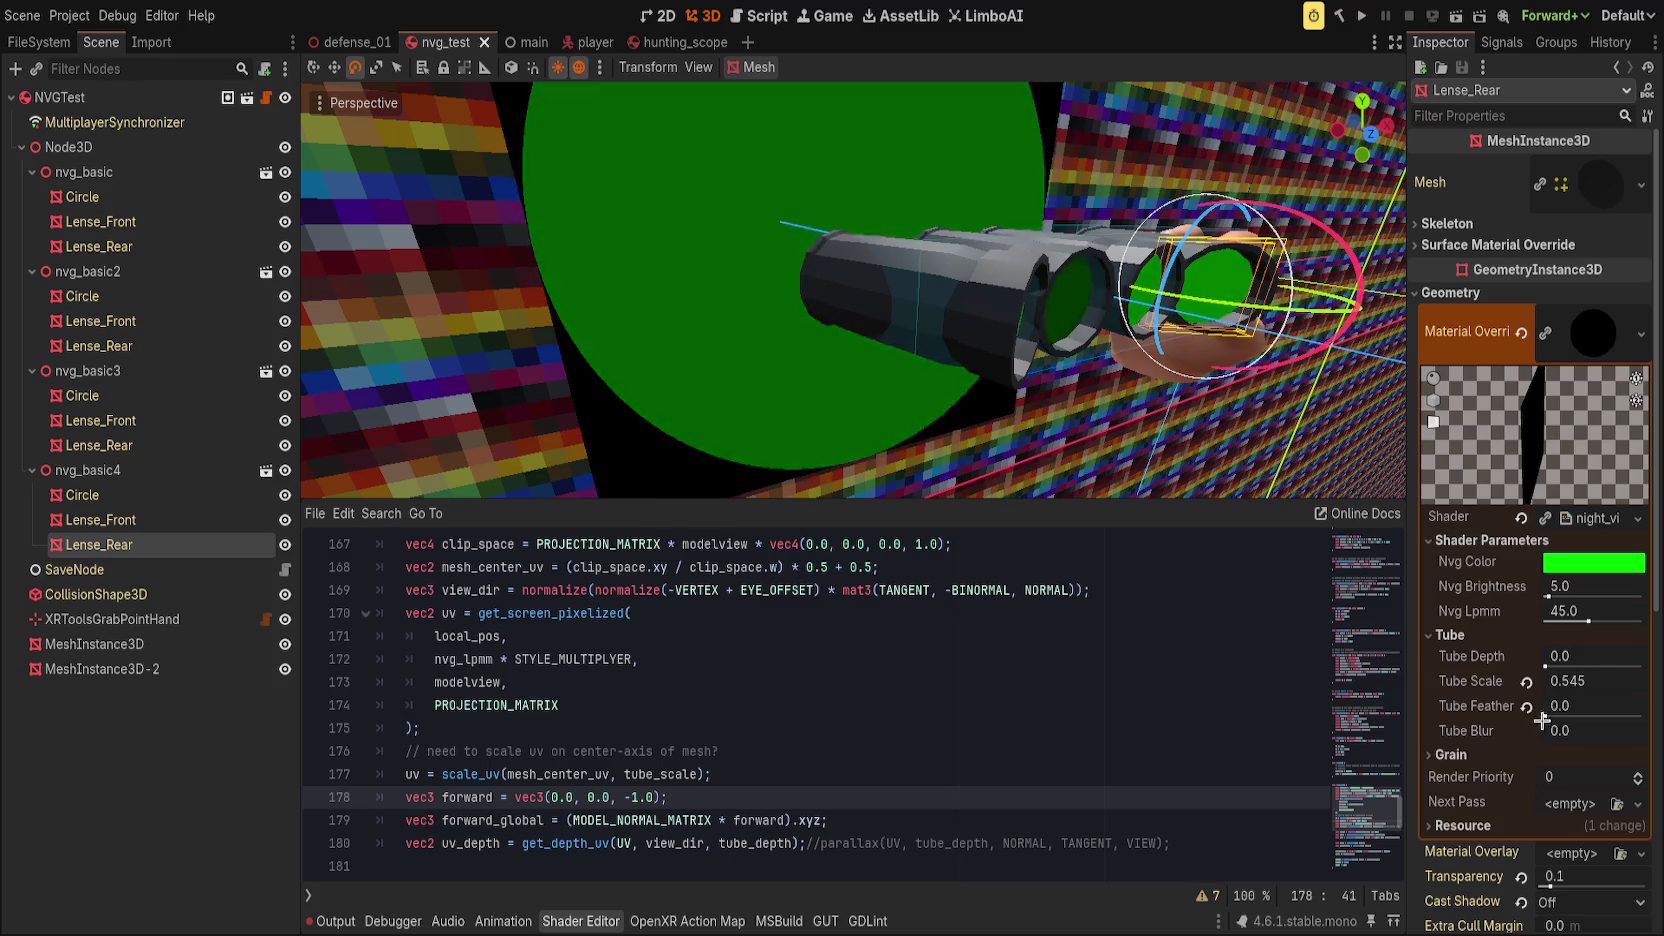
Step: Comment out scale_uv and add 'uv = (uv - mesh_center_uv) * tube_scale + mesh_center_uv;', then test Tube Scale
left_click(827, 774)
key("Return")
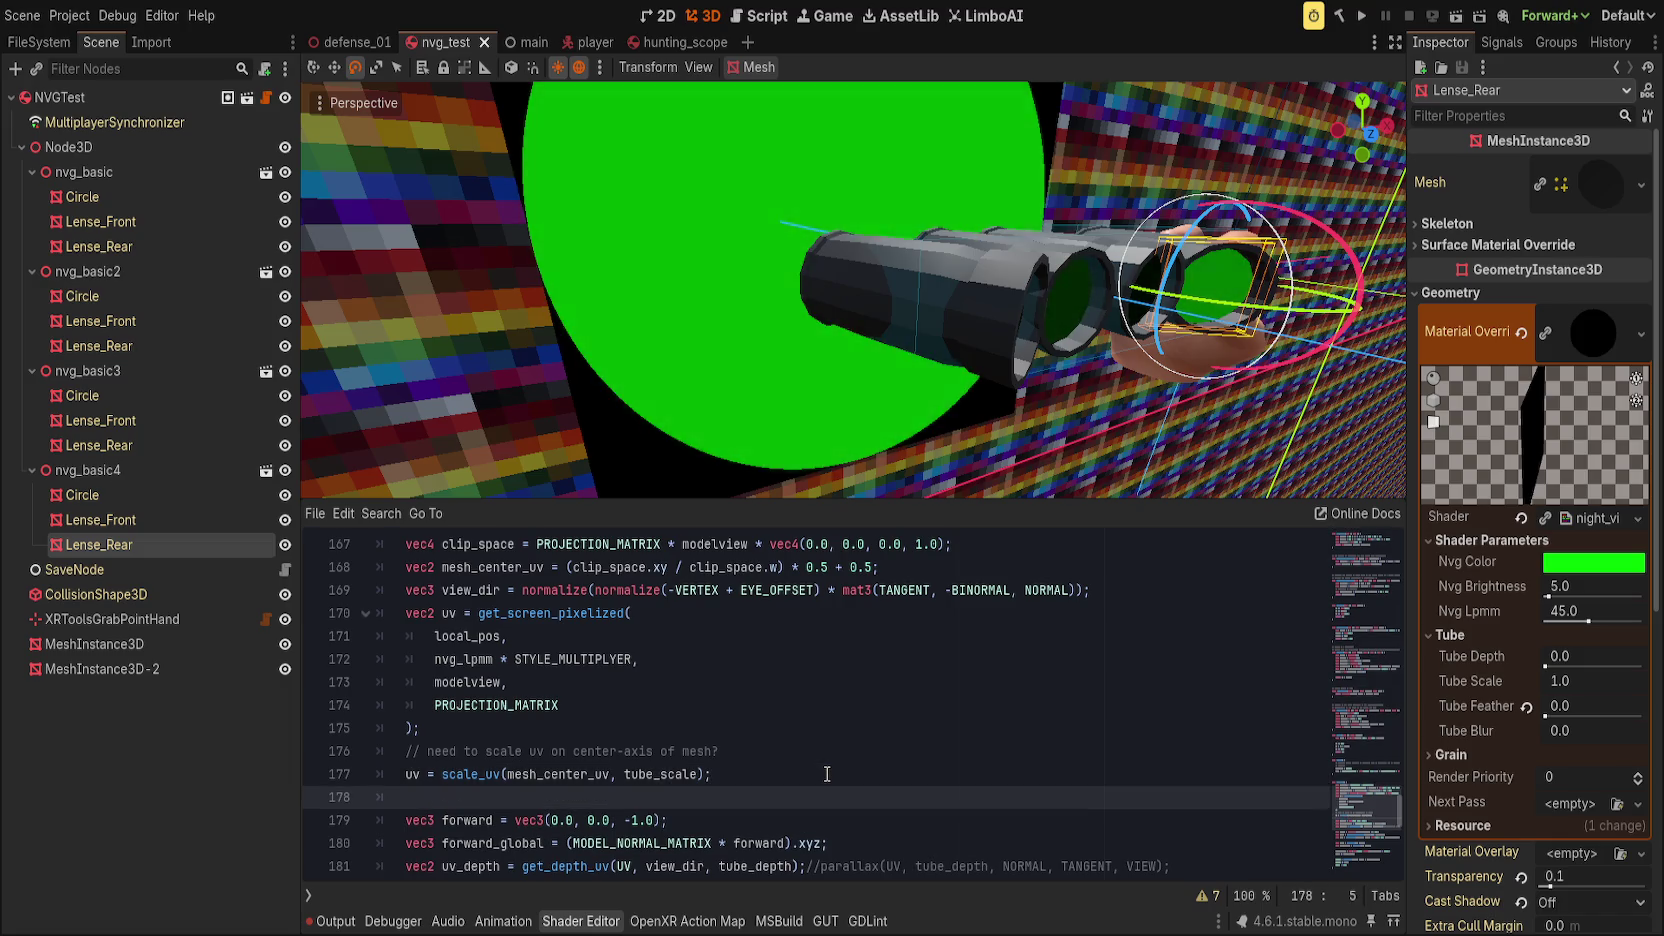
type("uv")
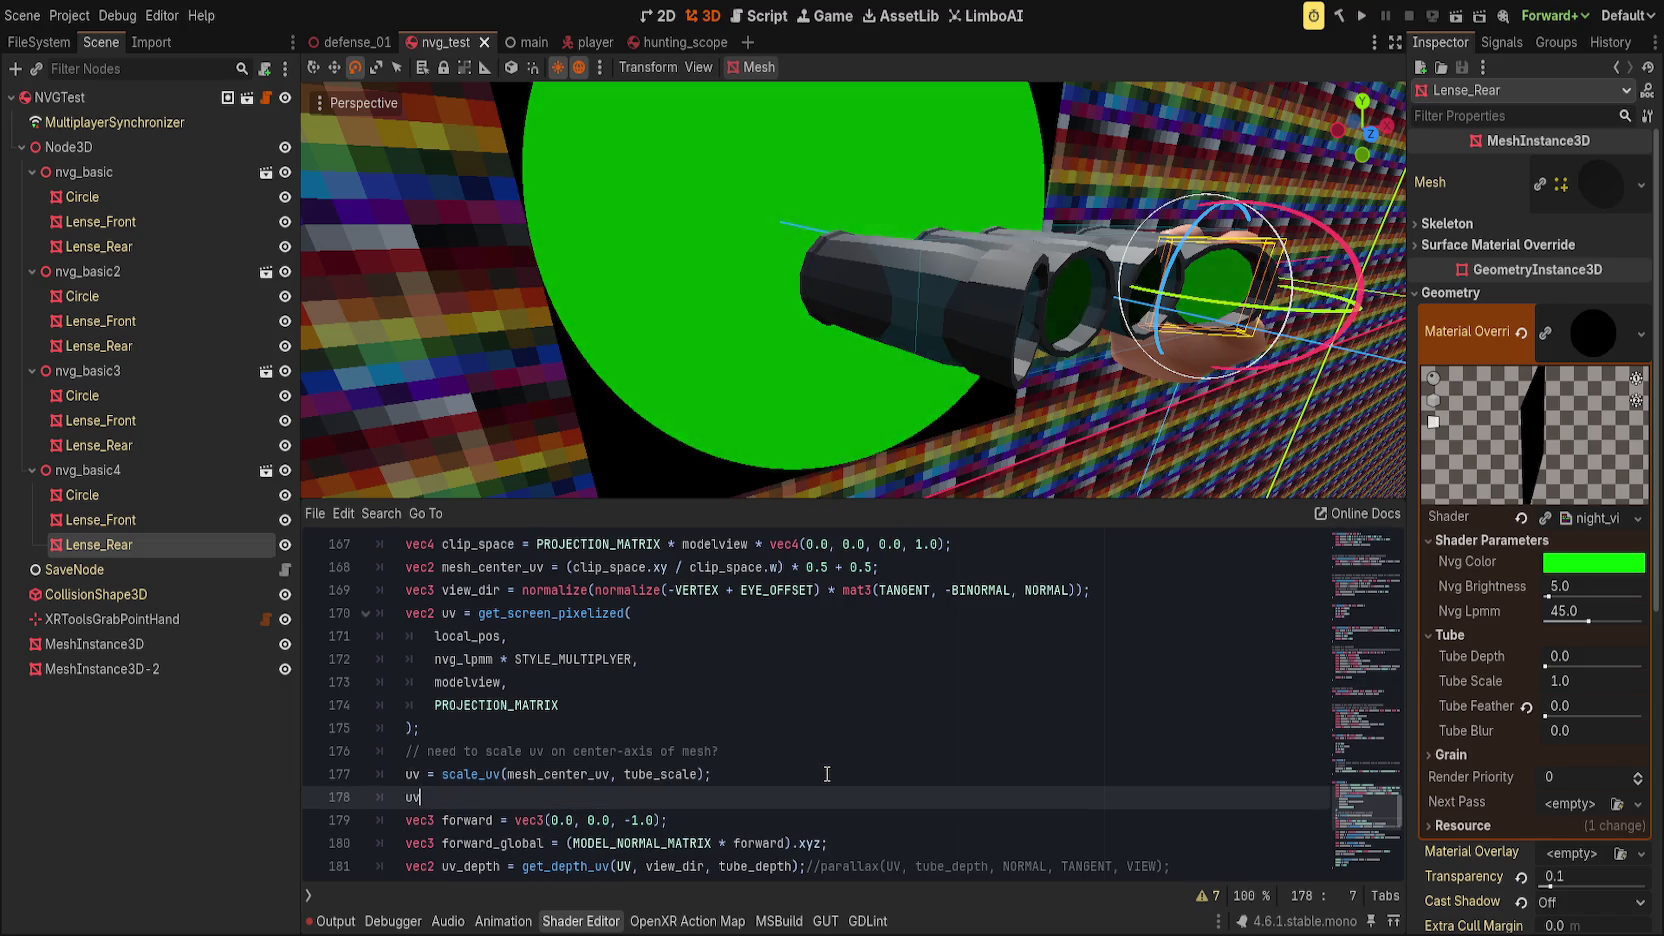
key("Escape")
key("Up")
type("//")
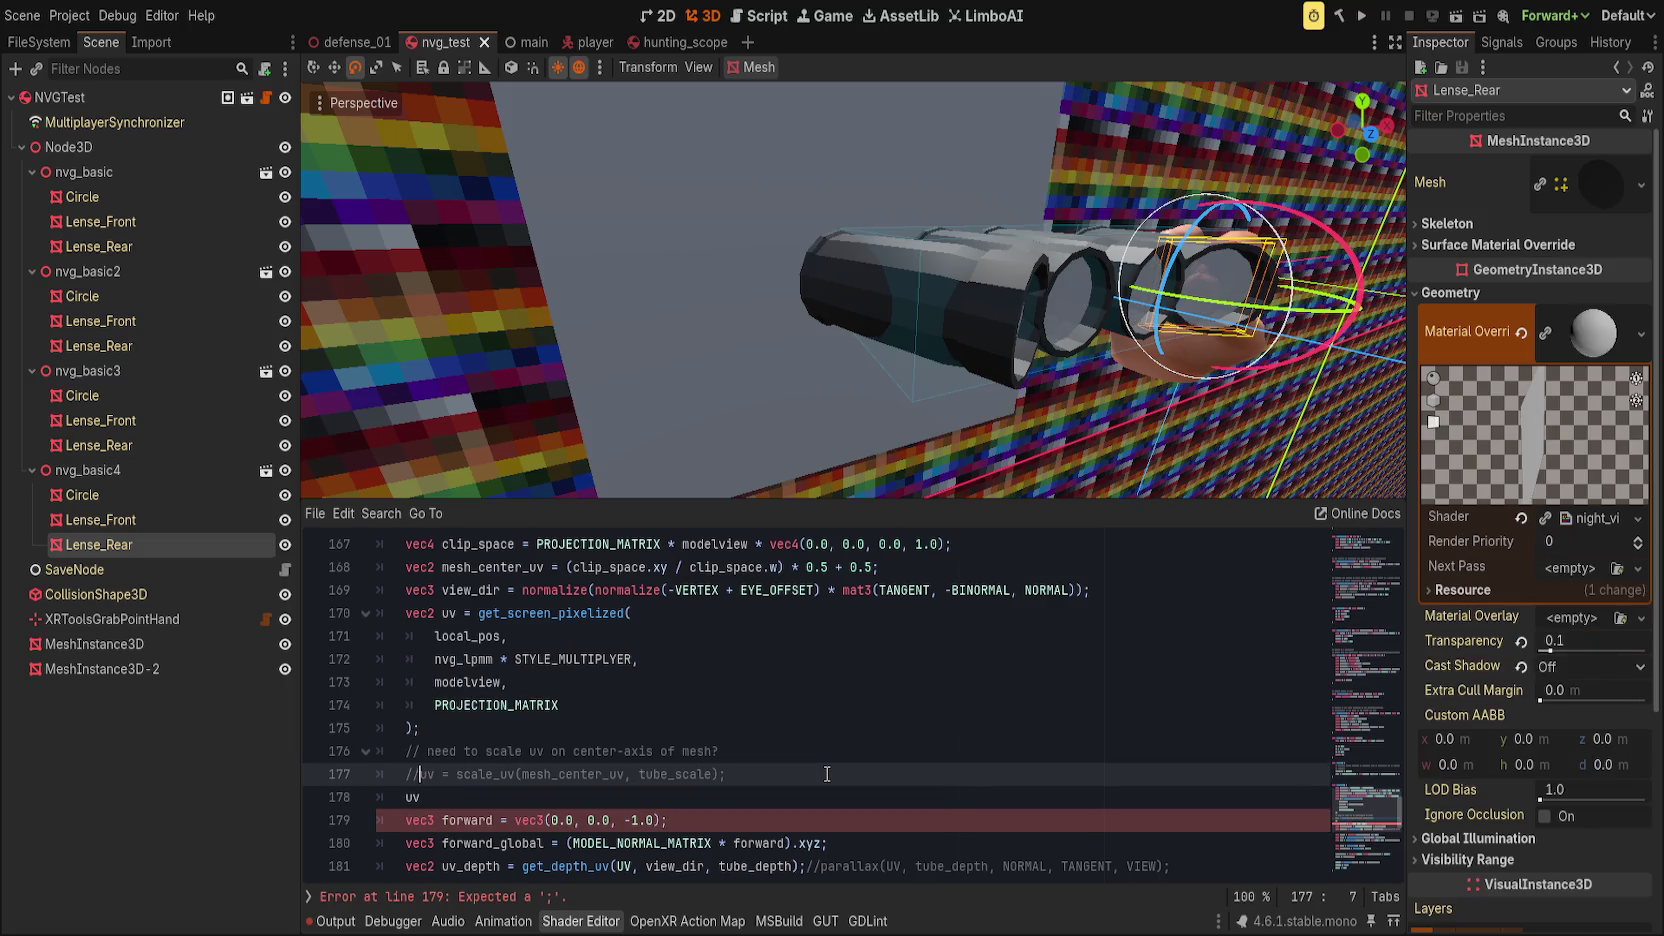
key("Down")
type("= ")
type("(uv ")
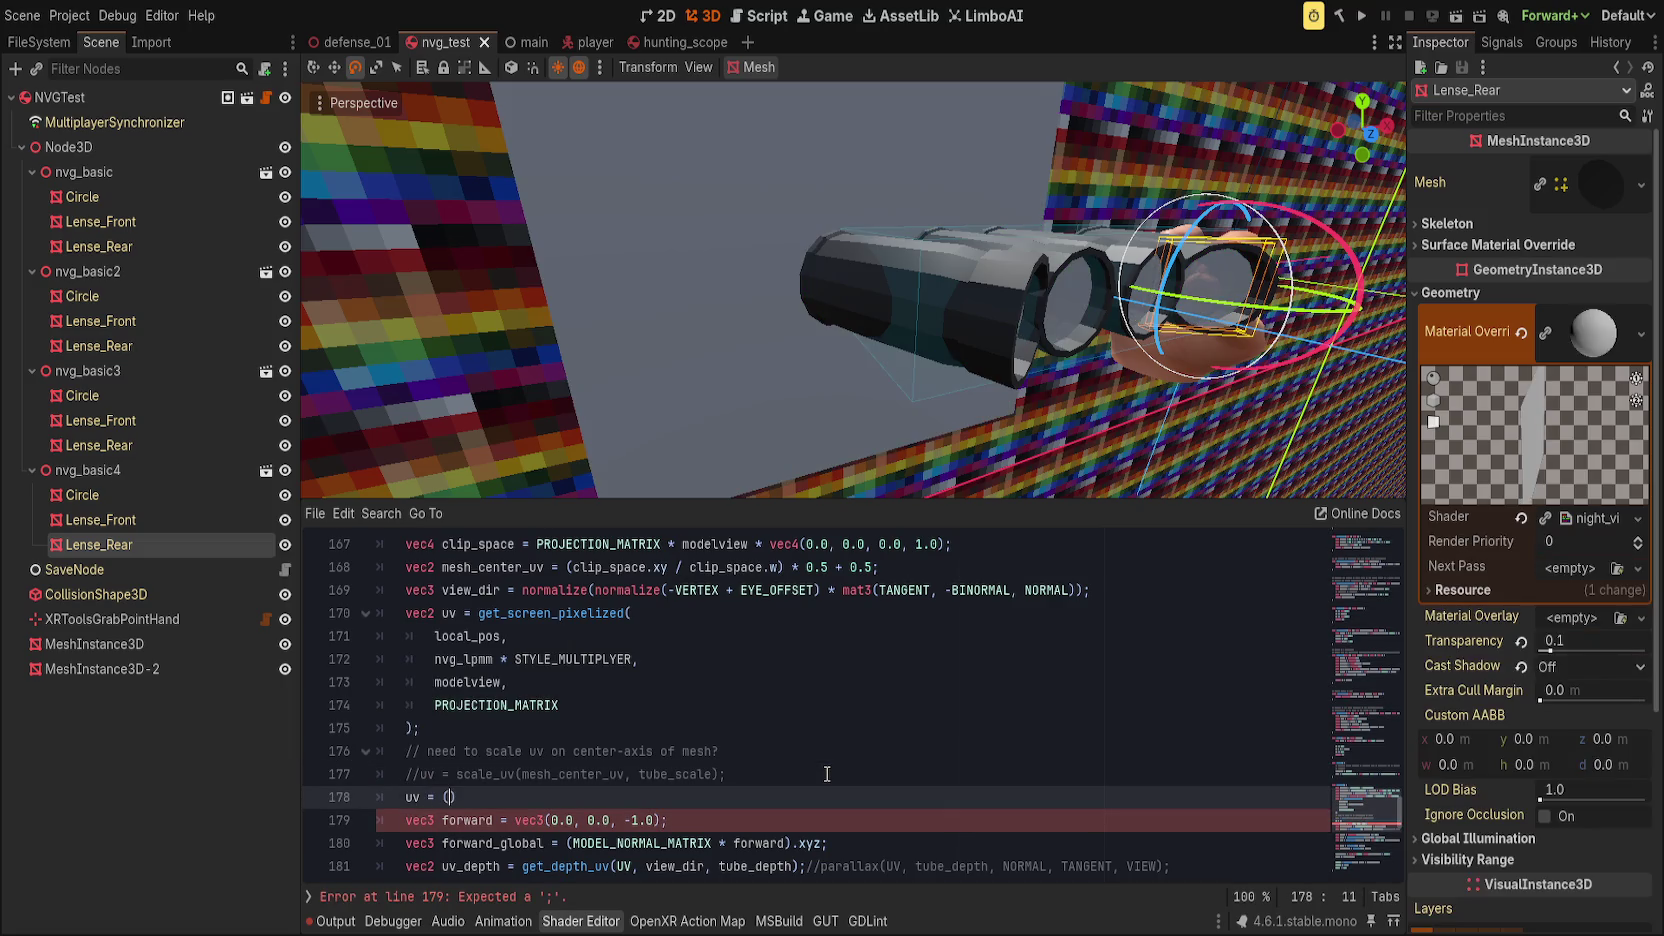
type("- mesh_center_uv")
type(") * tube_scale")
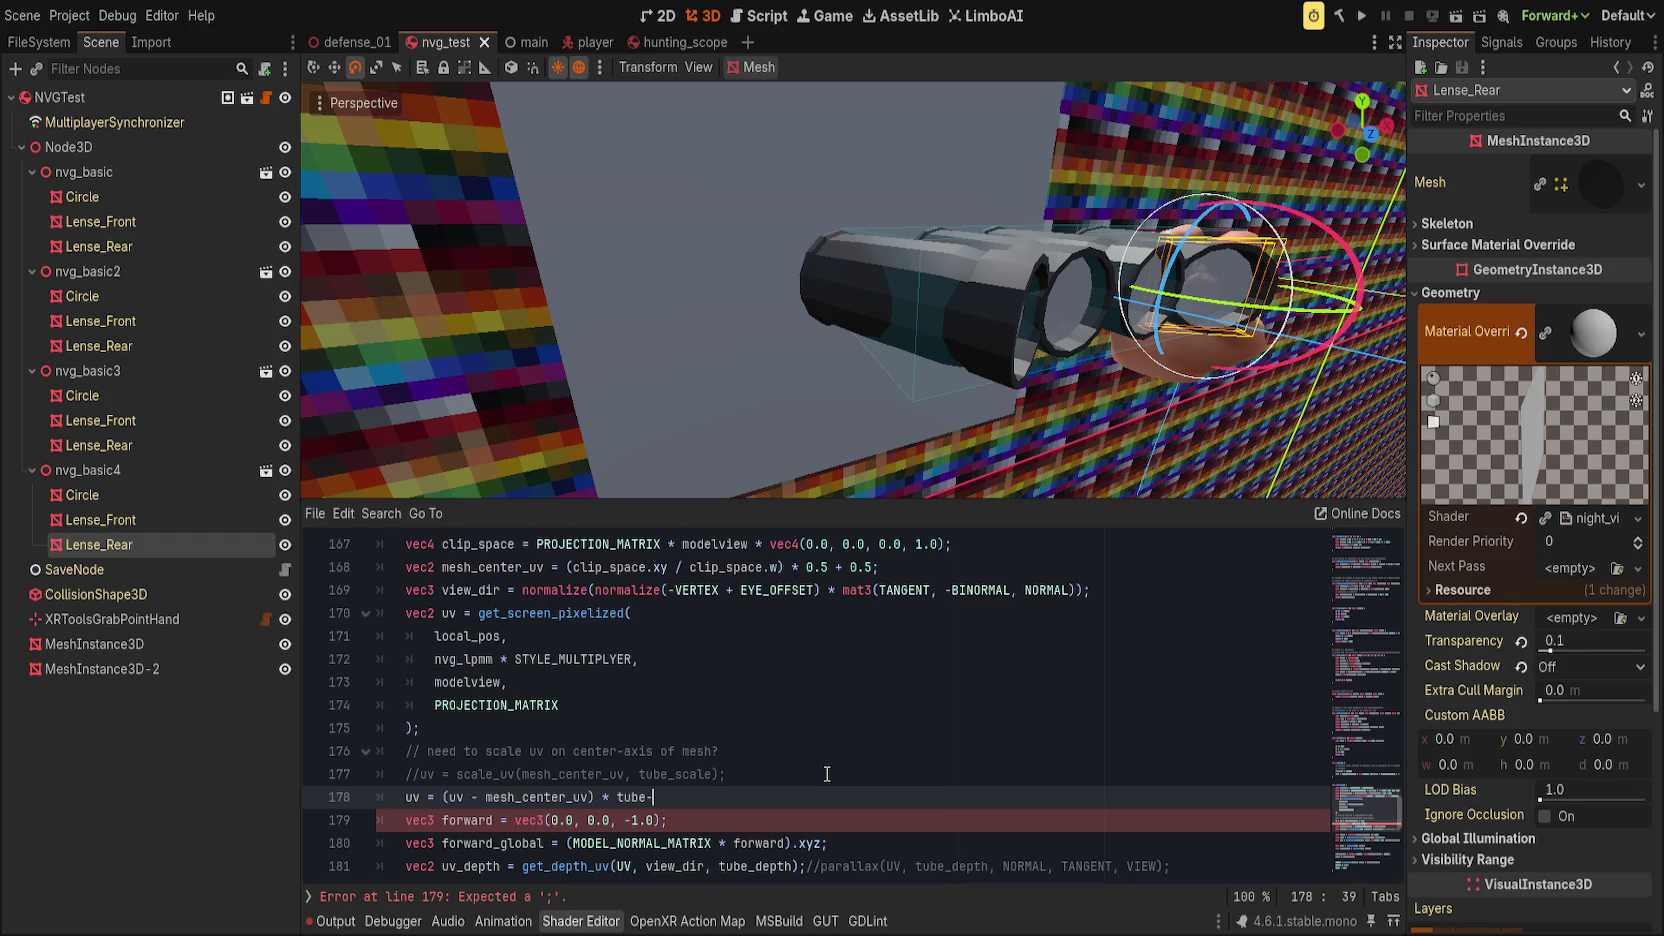
type(" * mesh")
key("BackSpace")
key("BackSpace")
key("BackSpace")
type("+ mesh")
key("Return")
type(";")
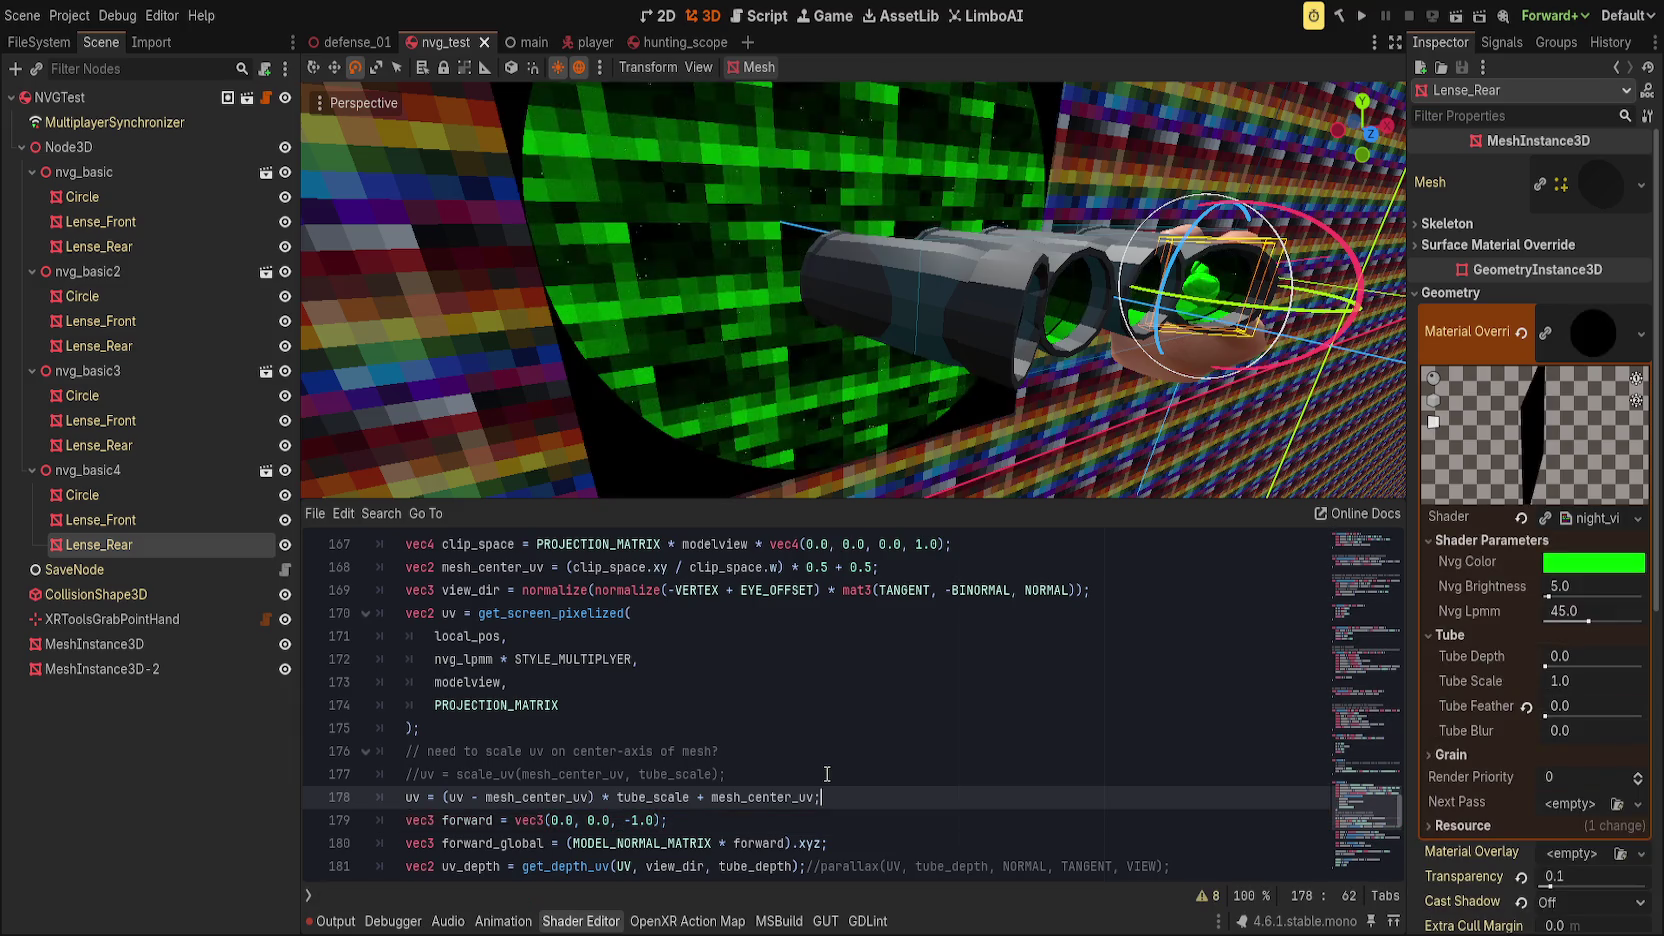
mouse_move(1559, 697)
left_mouse_down()
mouse_move(1620, 697)
mouse_move(1550, 697)
left_mouse_up()
scroll(978, 356, "up", 5)
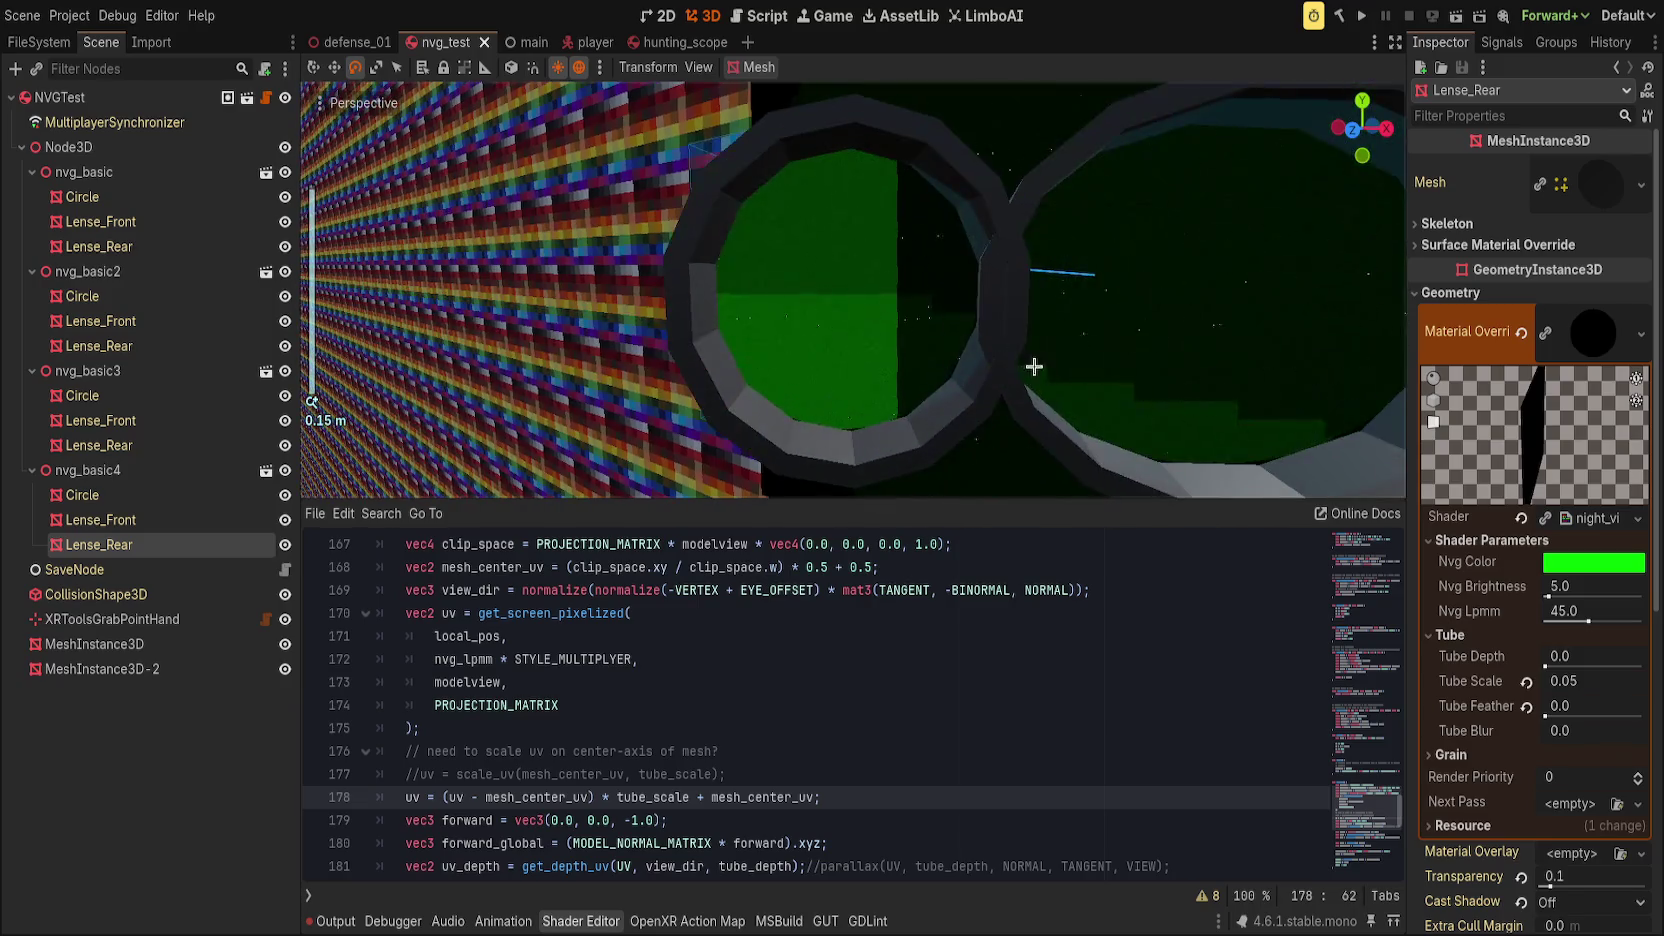
Step: Raise Tube Scale, hide MeshInstance3D-2, and view the lens tubes closer, then reset Tube Scale
mouse_move(1565, 681)
left_mouse_down()
mouse_move(1615, 681)
mouse_move(1565, 681)
left_mouse_up()
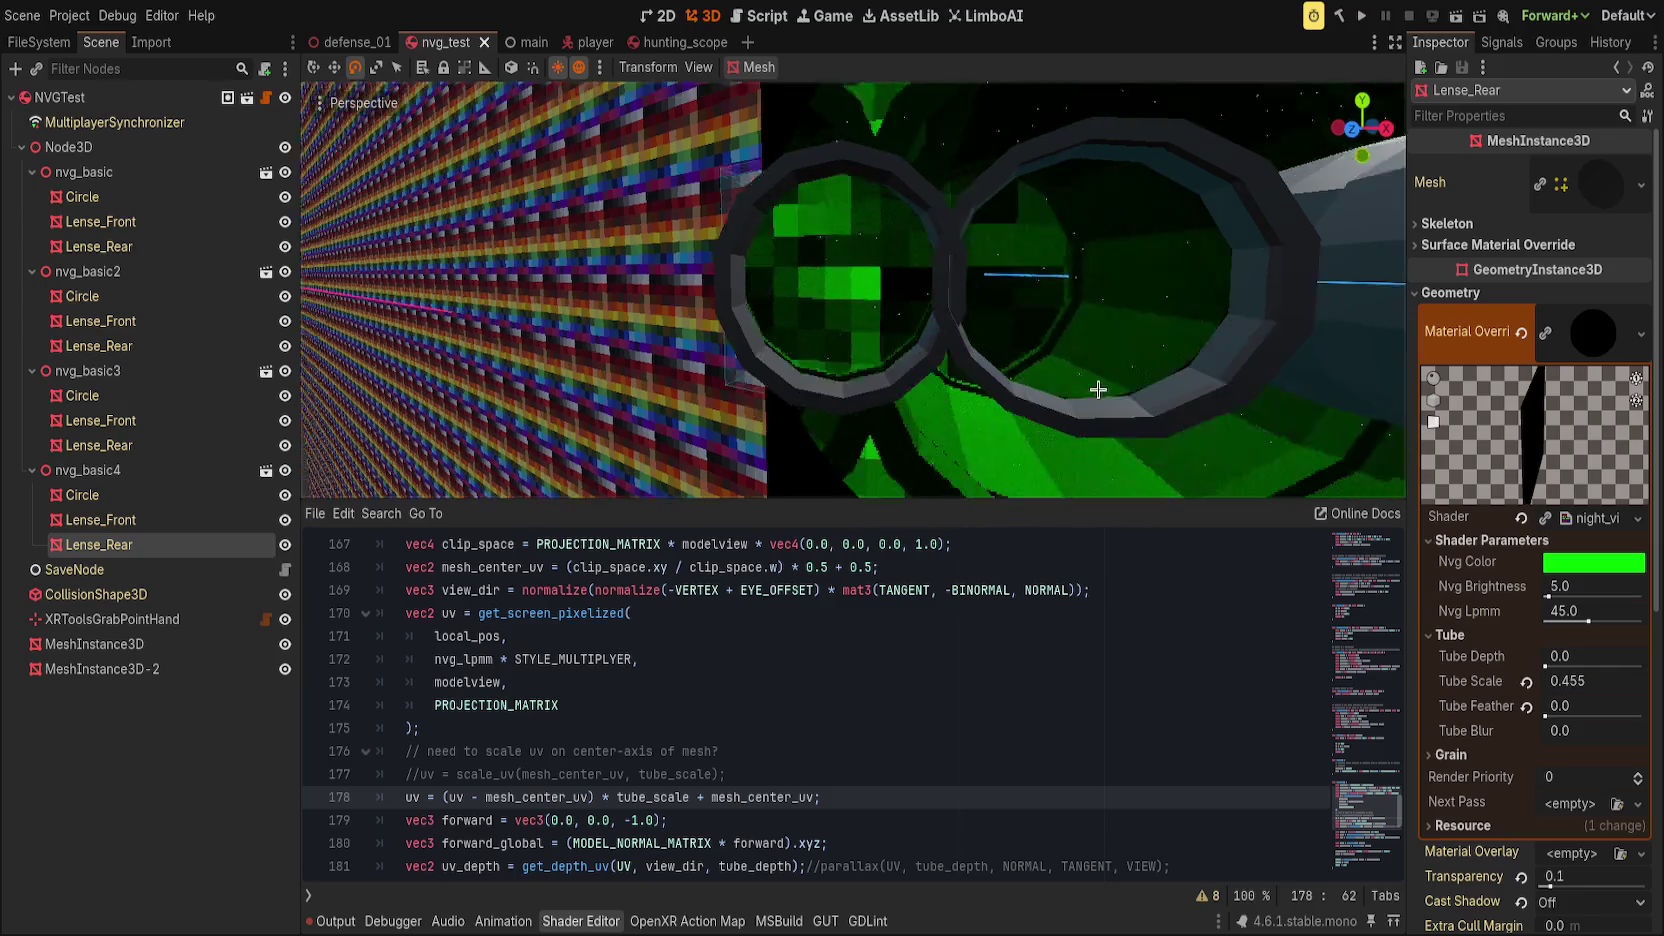
mouse_move(1099, 386)
left_mouse_down()
mouse_move(1066, 386)
mouse_move(1099, 408)
mouse_move(1078, 375)
mouse_move(1115, 384)
mouse_move(1050, 420)
mouse_move(924, 380)
mouse_move(965, 350)
mouse_move(860, 263)
mouse_move(960, 330)
left_mouse_up()
scroll(960, 395, "down", 5)
scroll(984, 420, "up", 10)
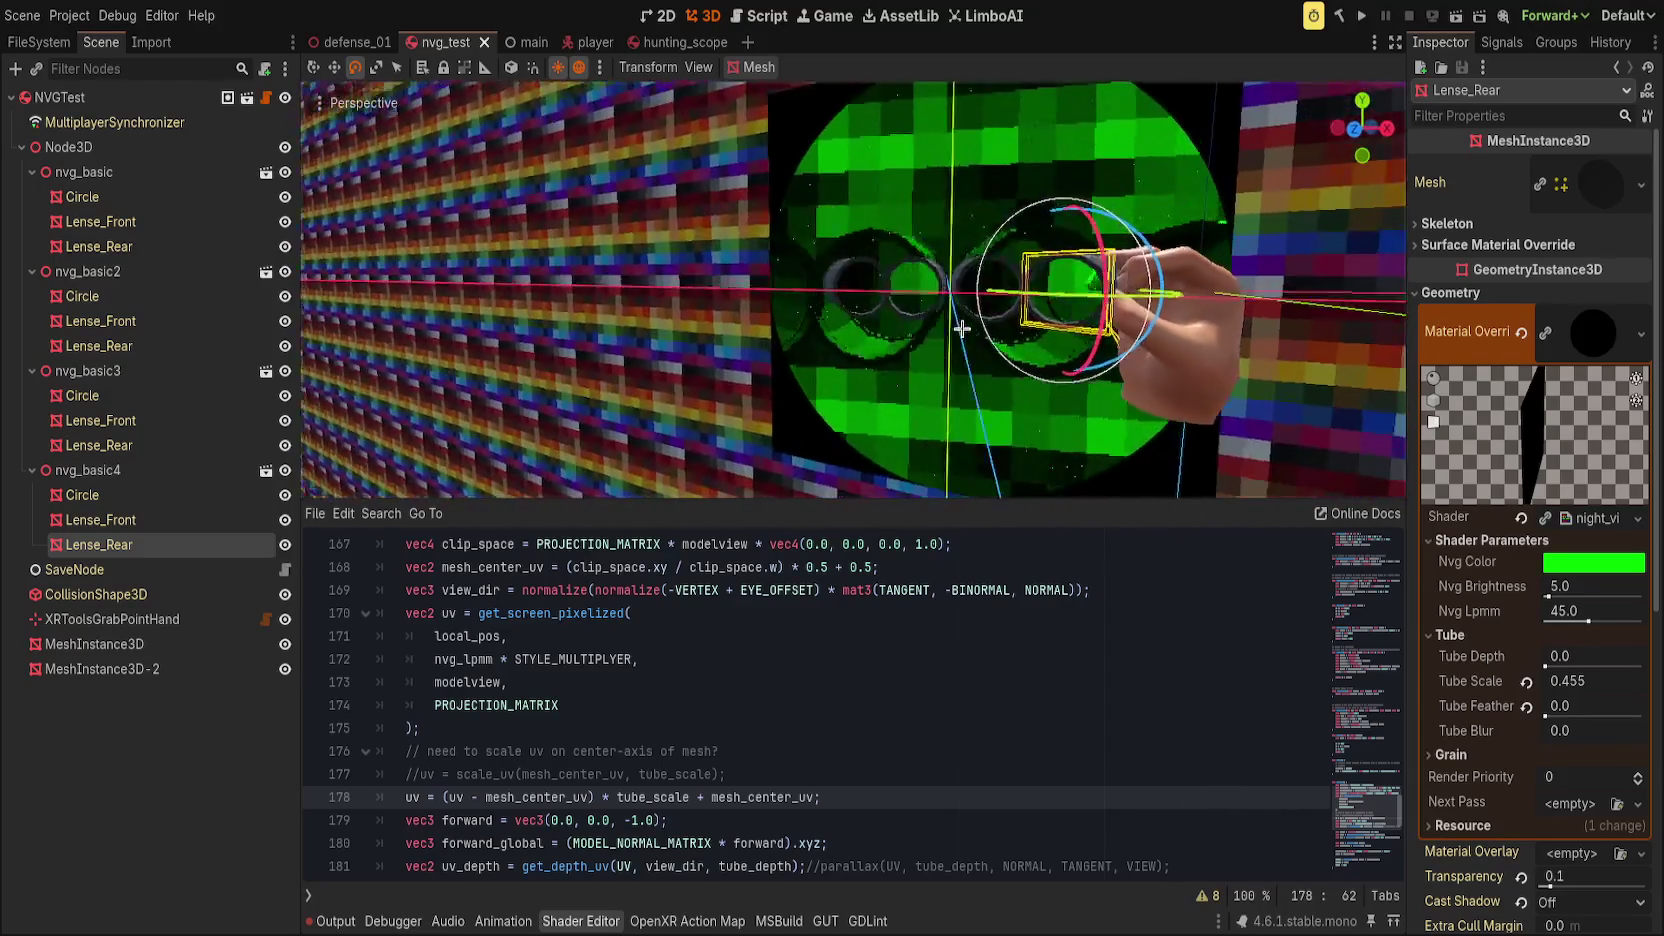
scroll(960, 330, "up", 3)
left_click(285, 669)
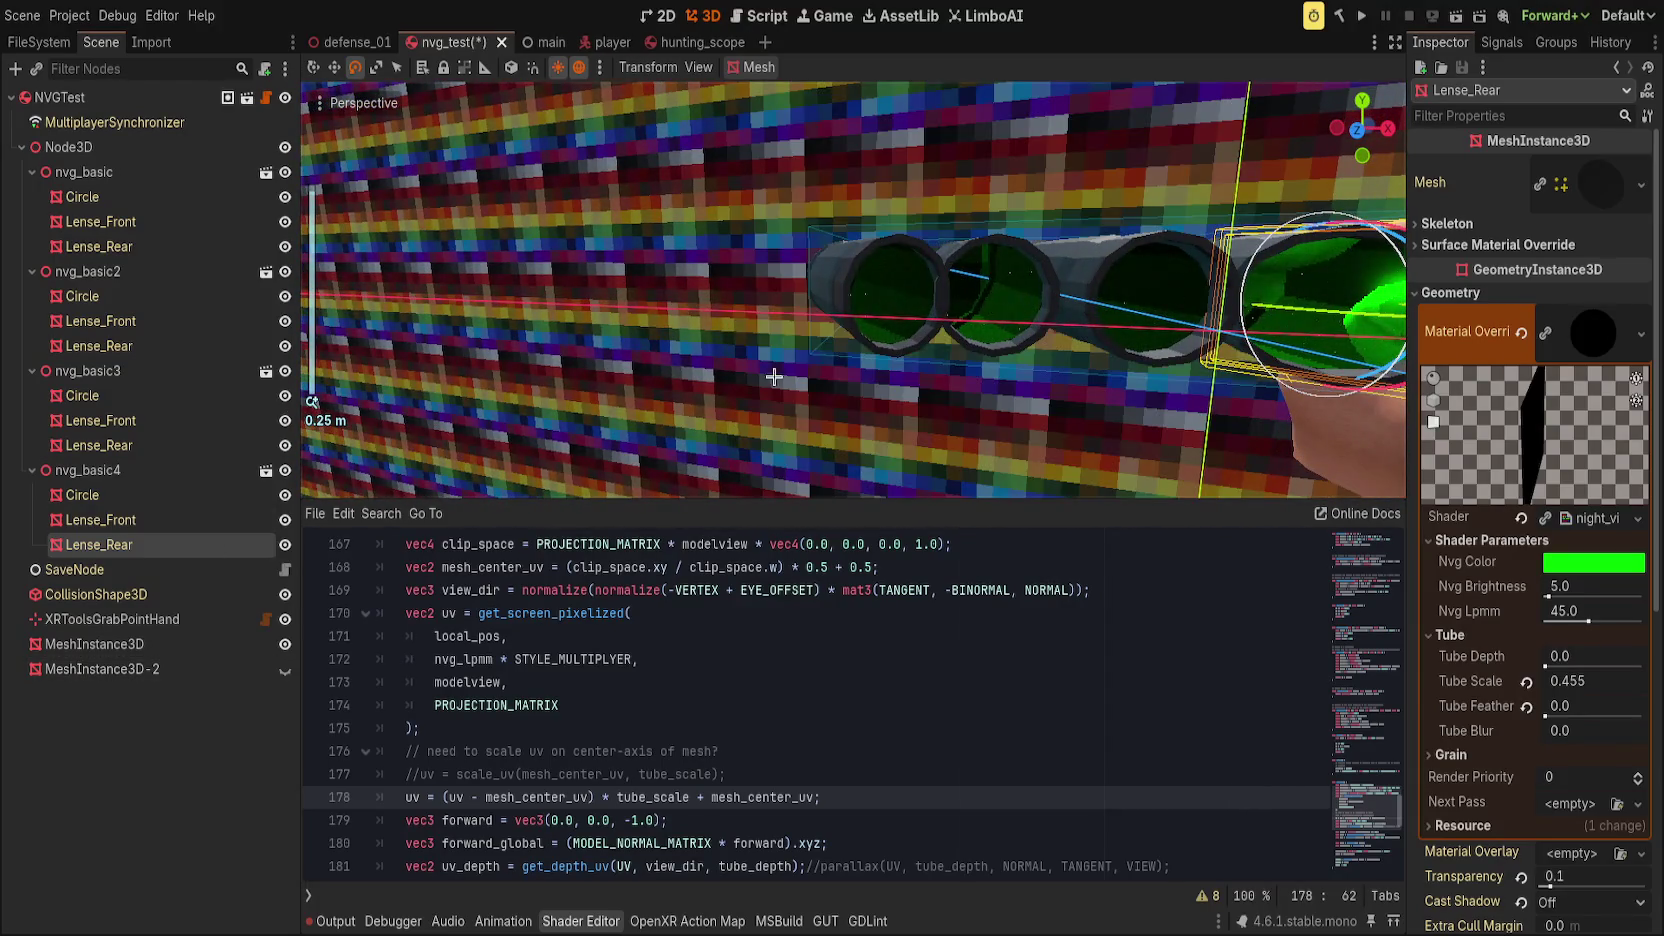
scroll(921, 286, "up", 3)
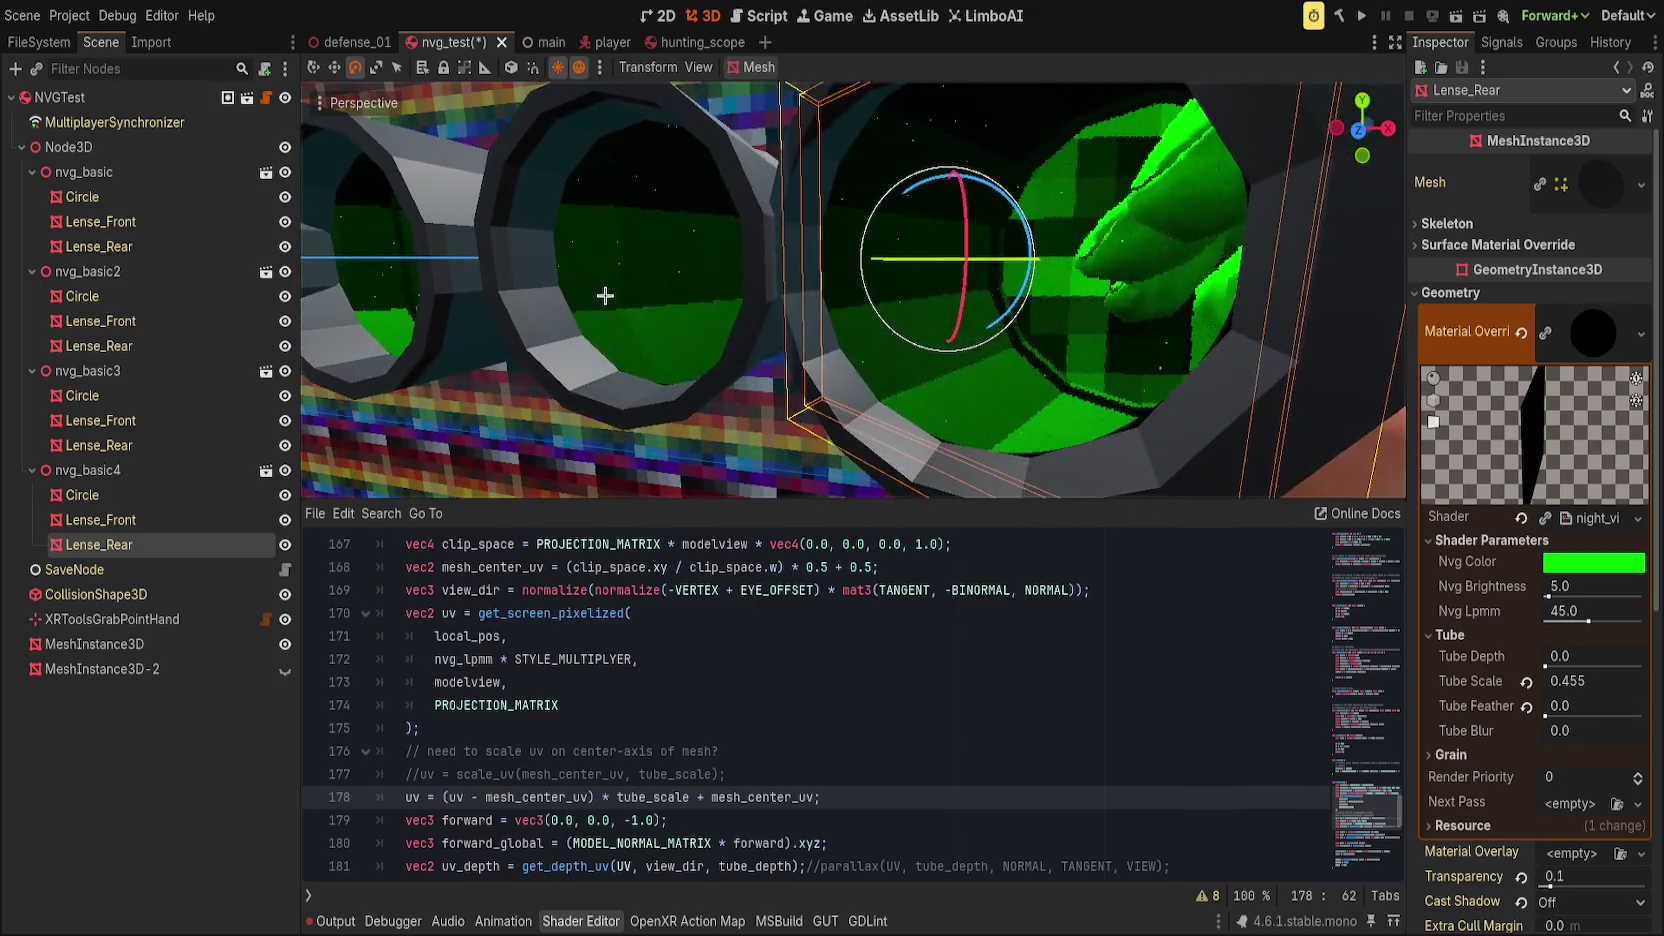
mouse_move(567, 312)
left_mouse_down()
mouse_move(513, 316)
mouse_move(1200, 316)
left_mouse_up()
left_click(1521, 682)
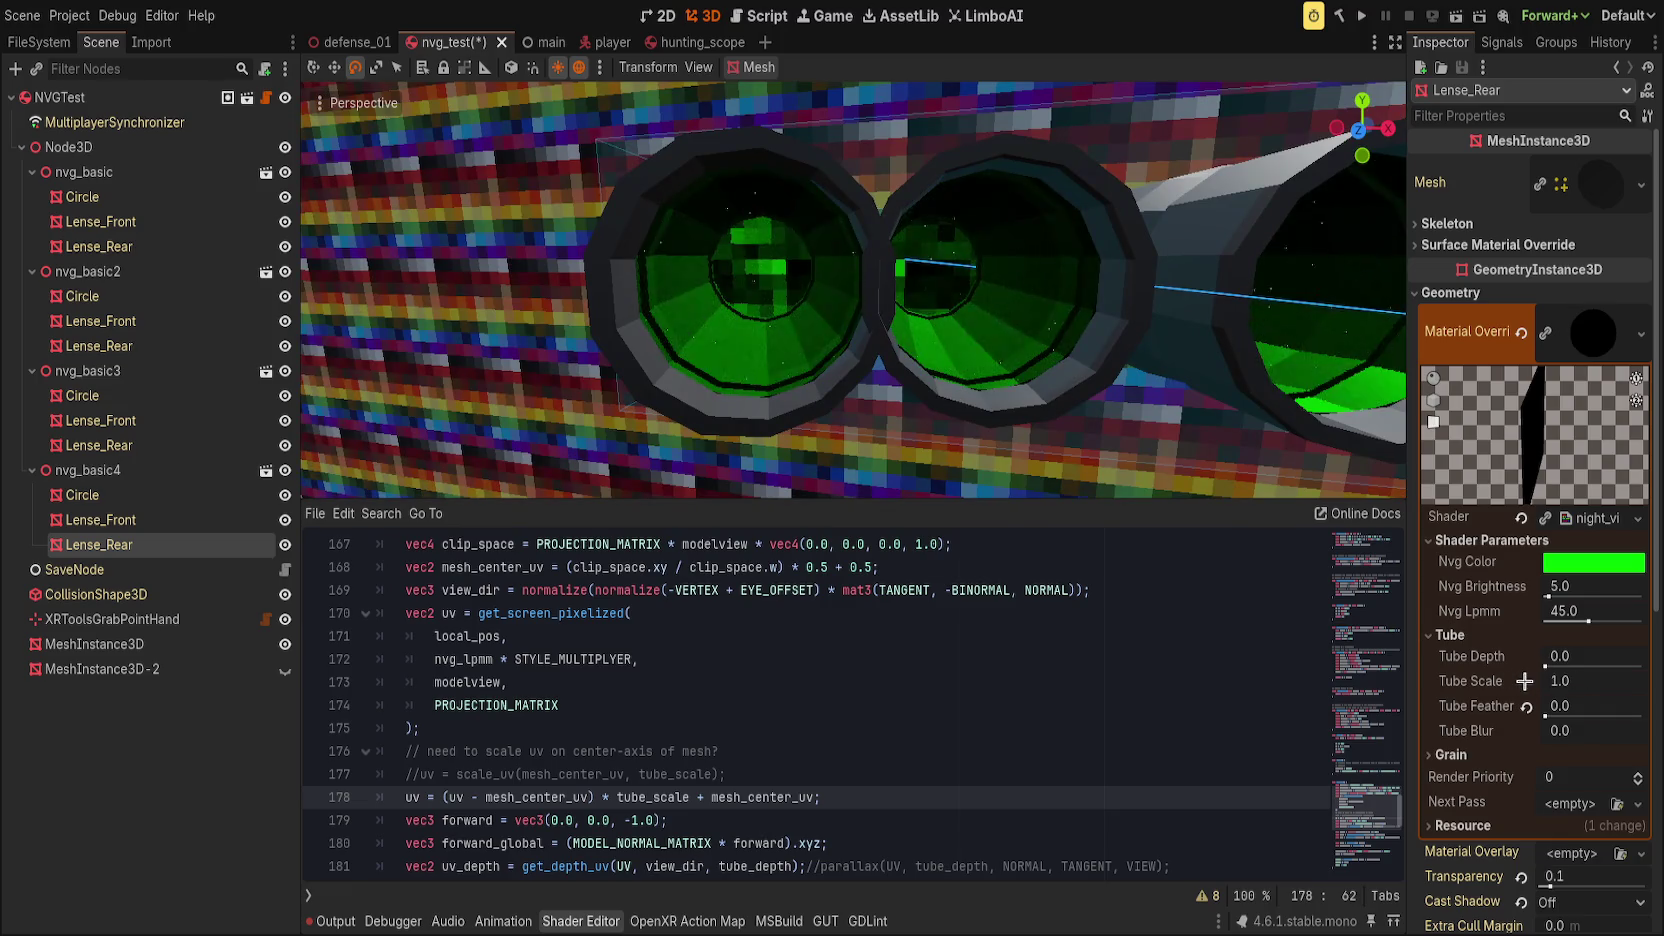
left_click_drag(880, 340, 1057, 383)
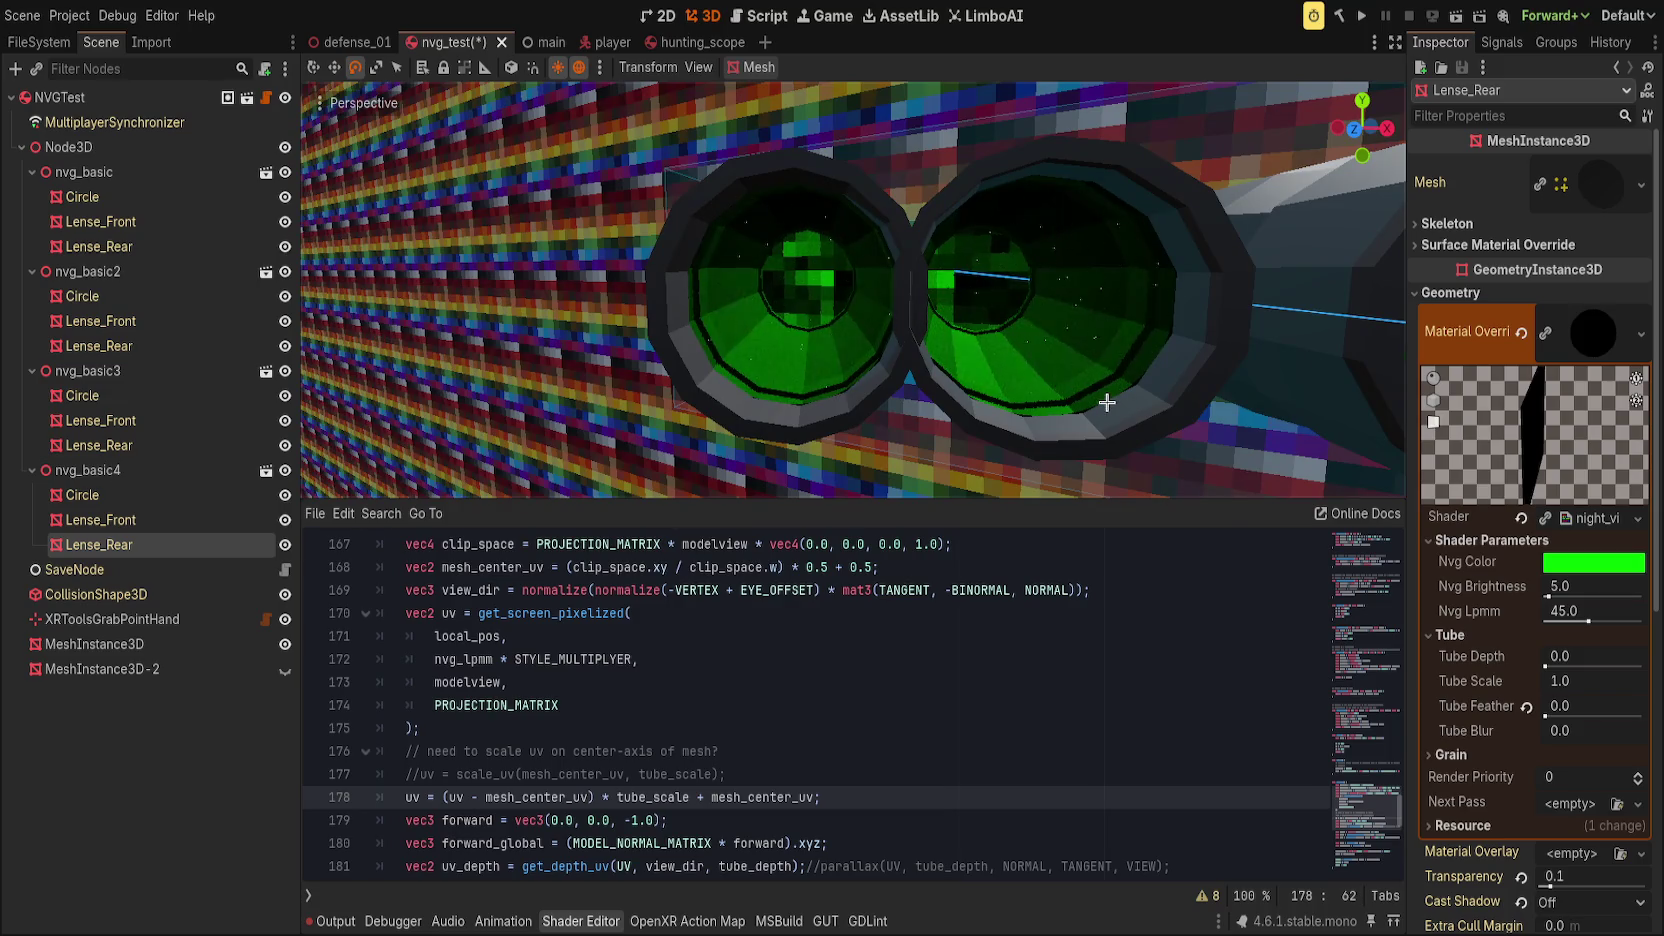
Step: Raise Tube Depth, set Tube Scale to 2.59, and scroll the shader to the tube uniforms
key("Up")
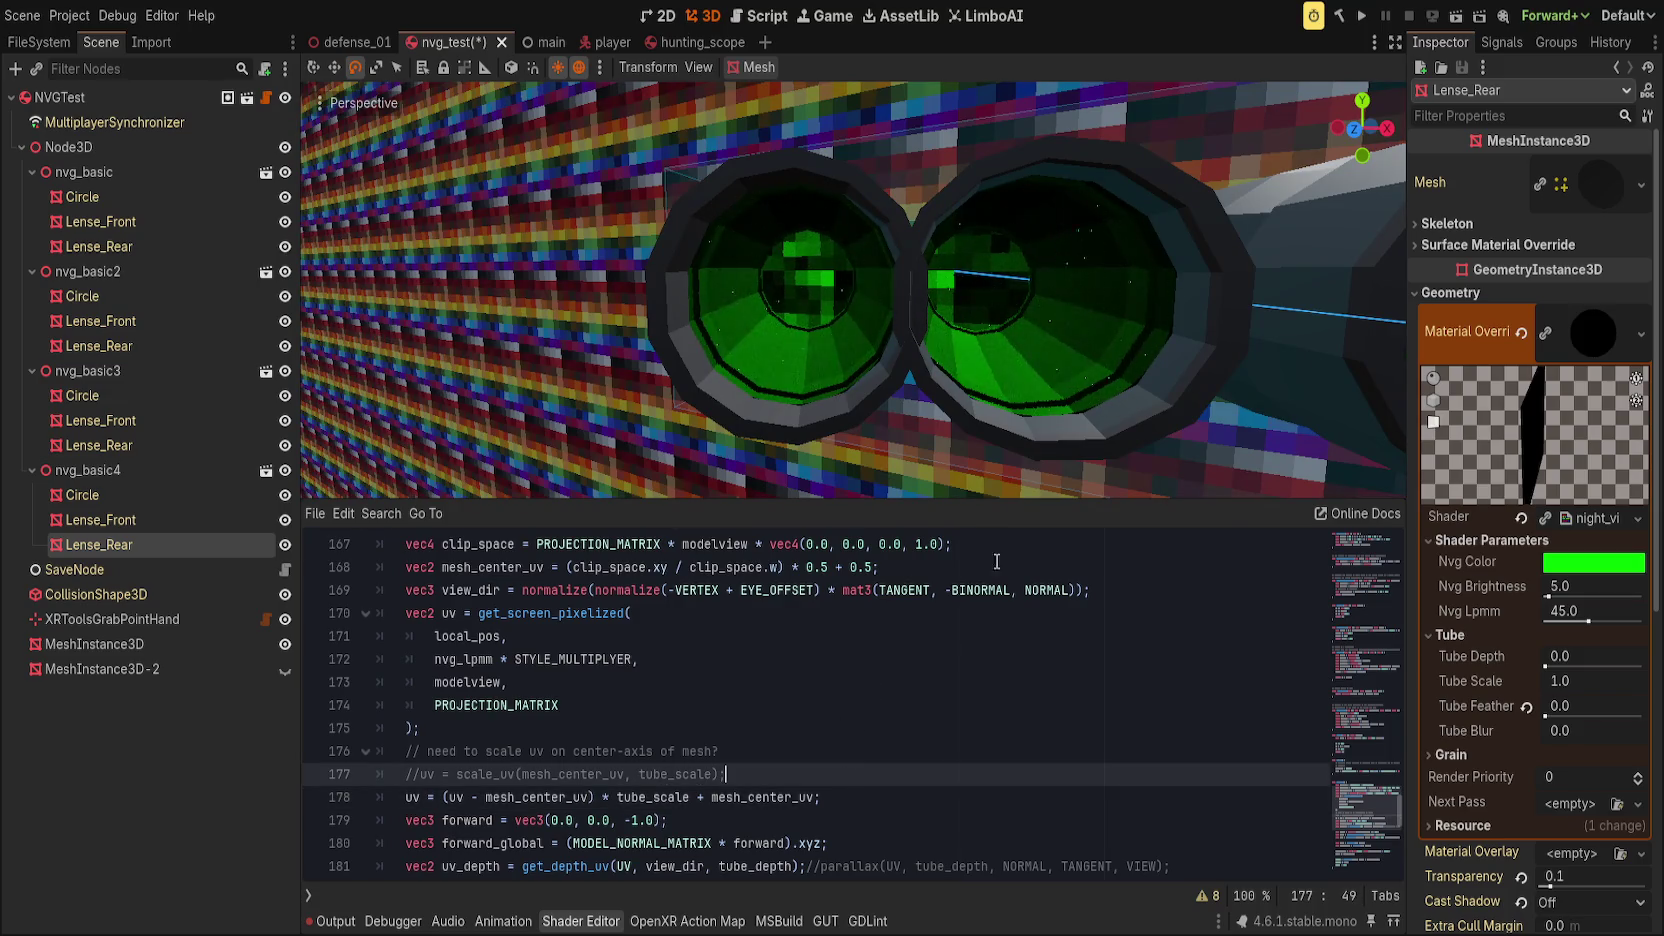
mouse_move(1546, 662)
left_mouse_down()
mouse_move(1578, 662)
mouse_move(1551, 666)
left_mouse_up()
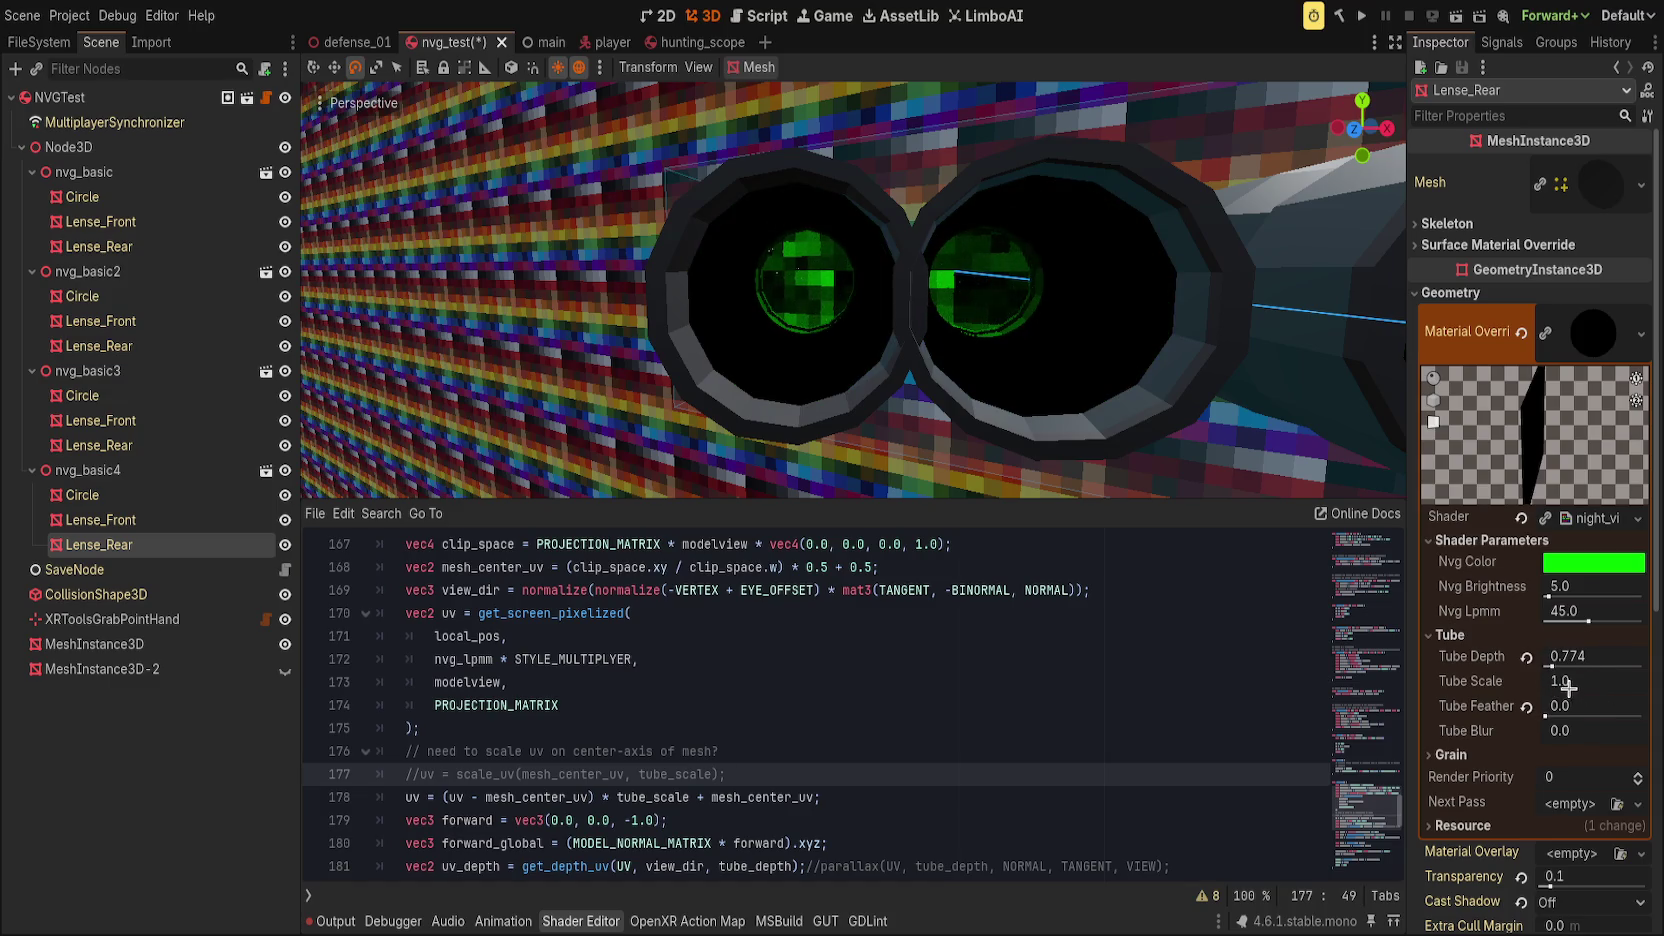
left_click_drag(1582, 683, 1645, 683)
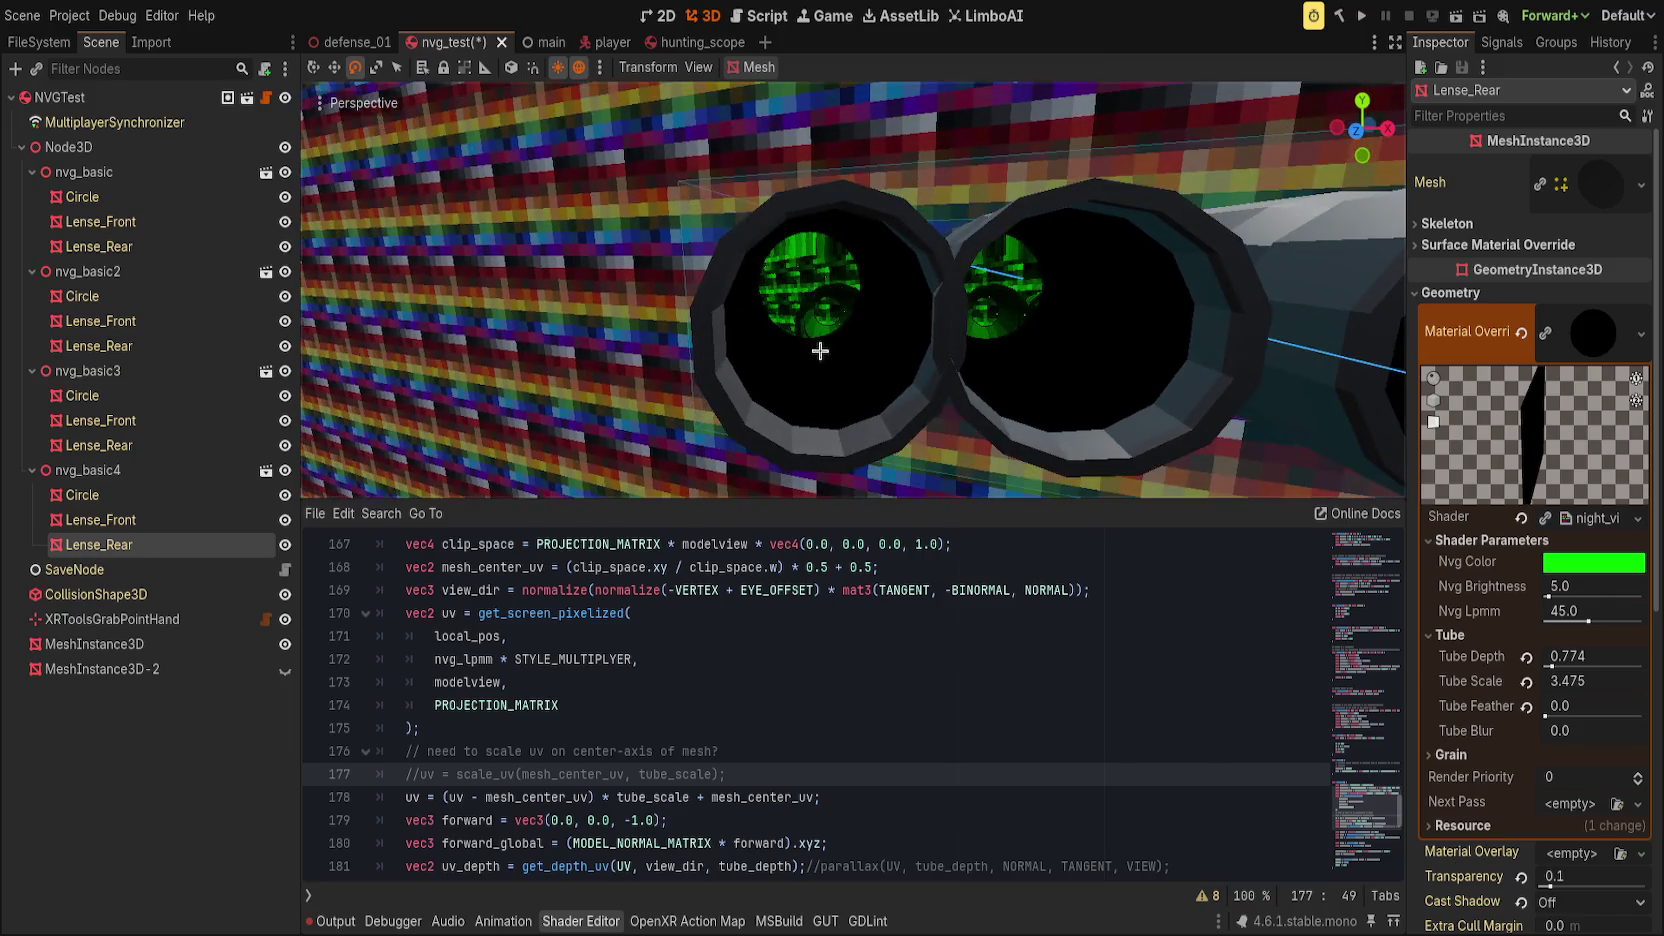
left_click(1526, 681)
left_click_drag(1560, 681, 1610, 681)
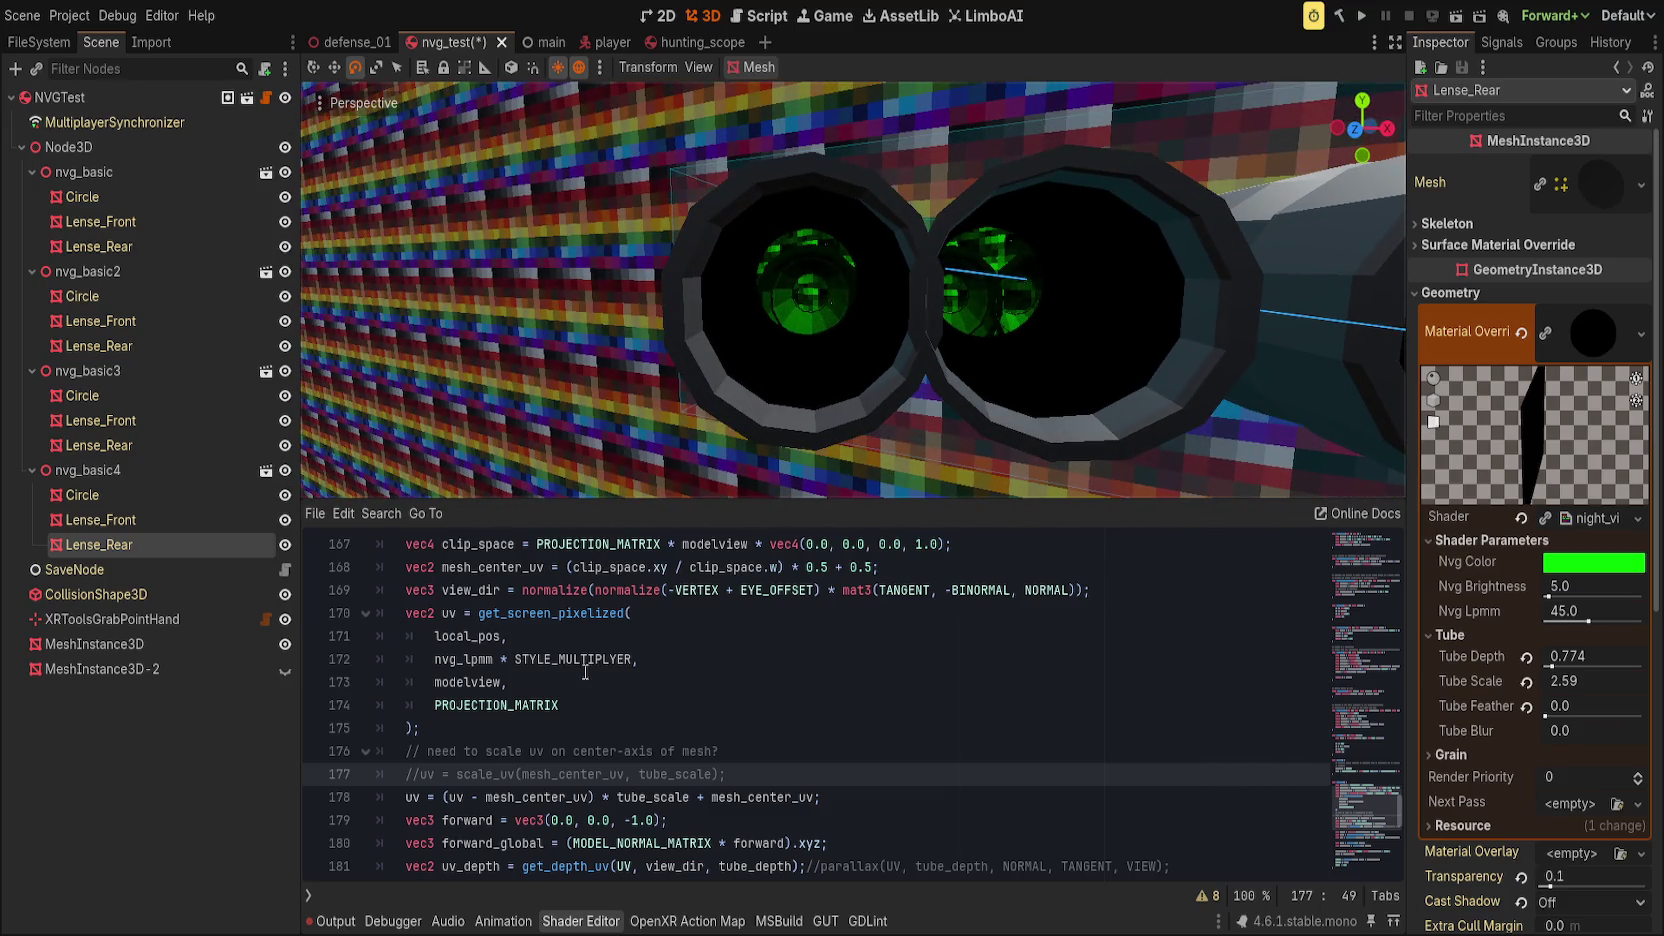
left_click(532, 682)
scroll(772, 654, "up", 20)
scroll(772, 654, "down", 5)
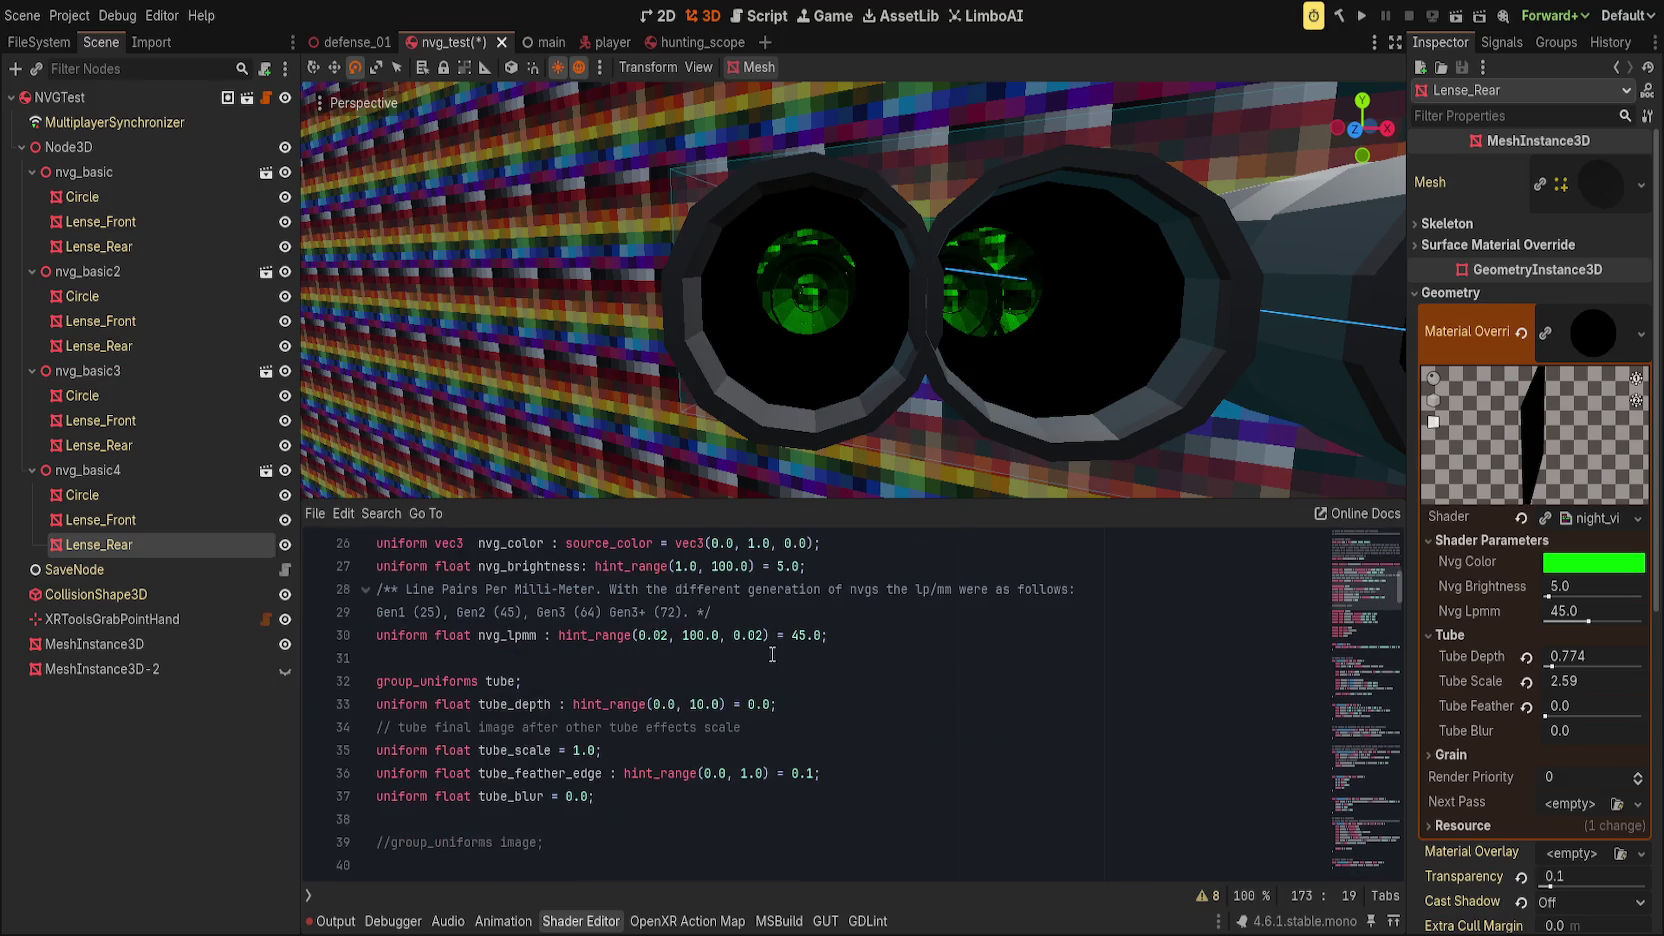
Step: Add ': hint_range(0.0, 1.0)' to the tube_scale uniform and save the scene
left_click(518, 752)
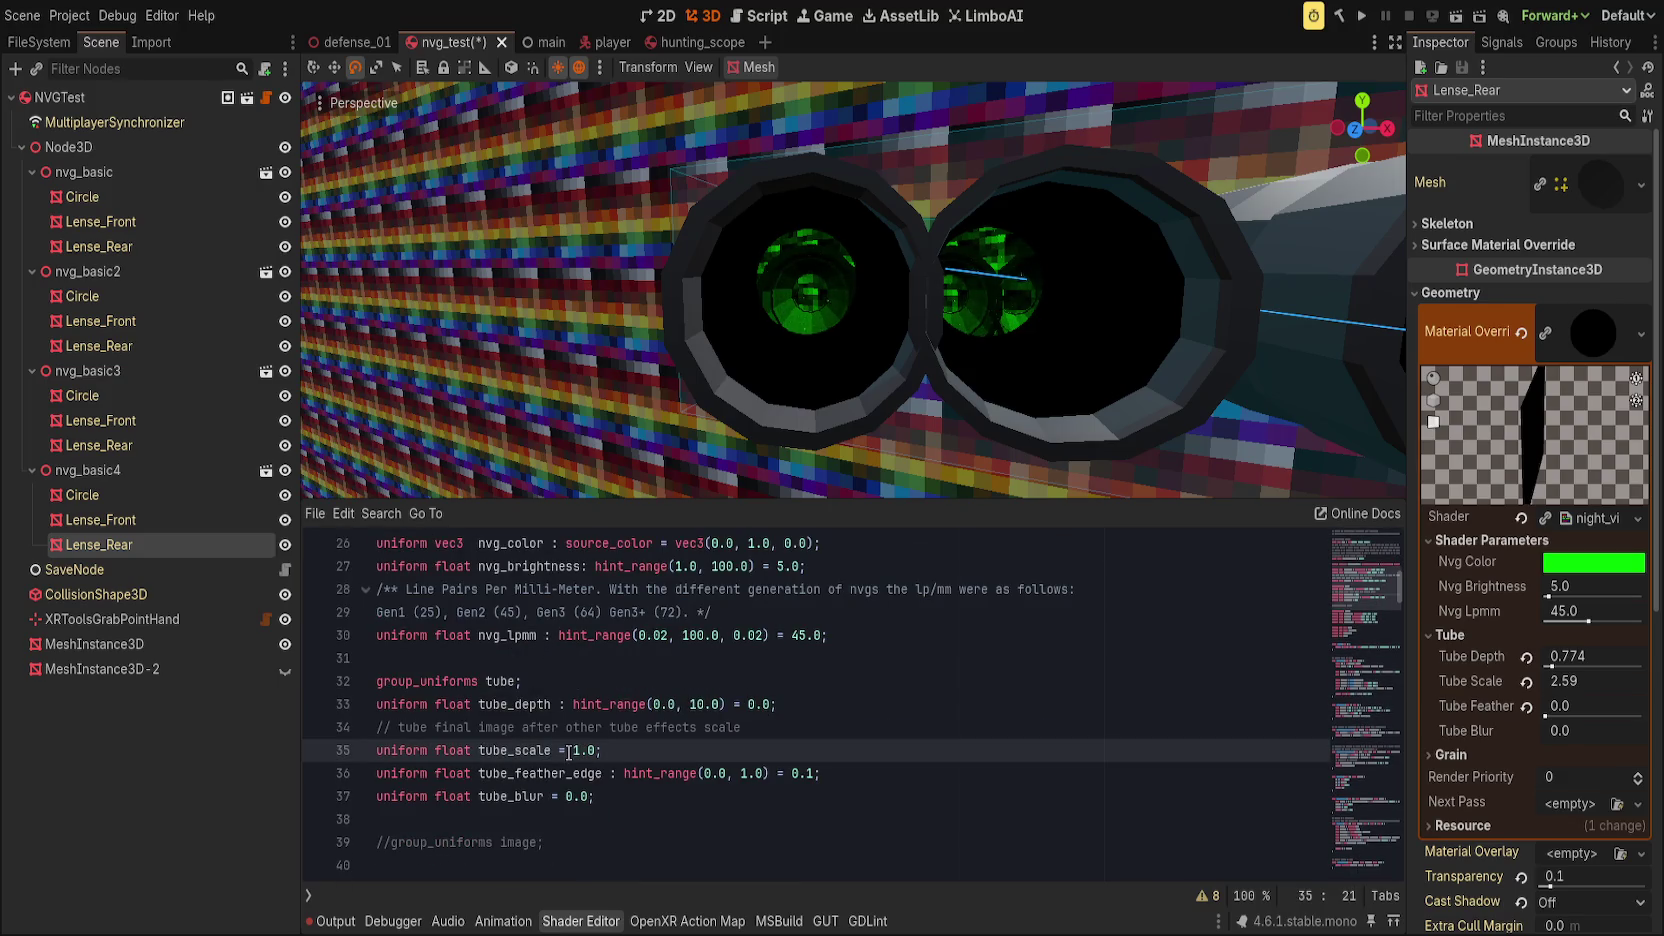
type(": hint_")
key("Return")
type("(")
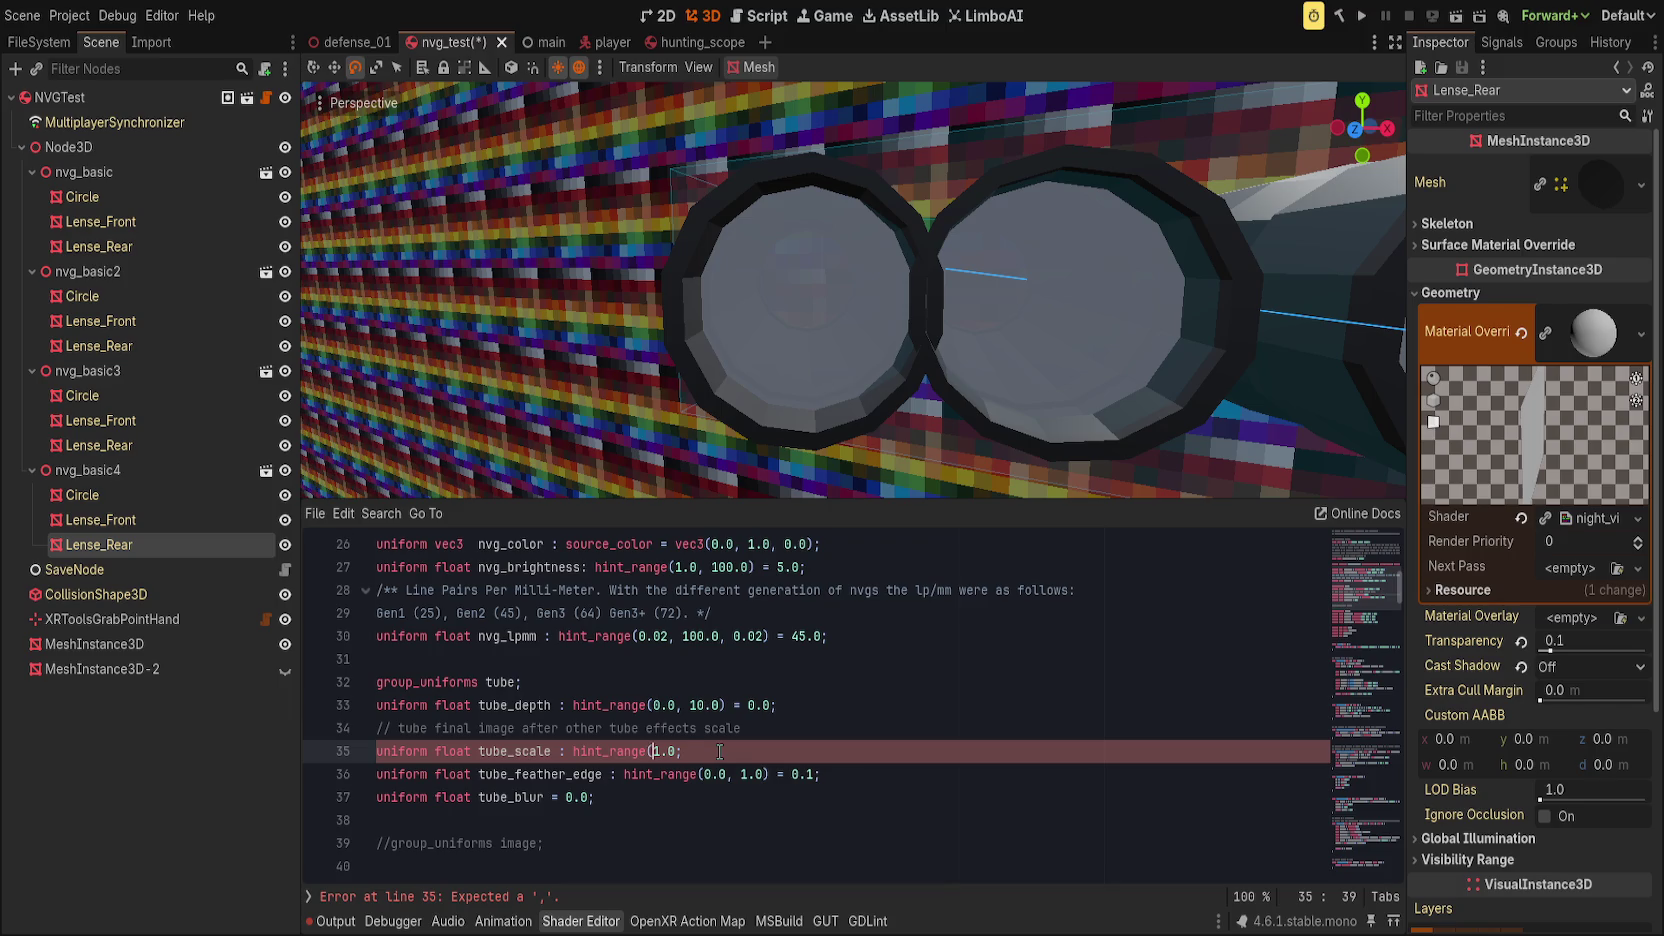
type("0.0,")
key("Right")
left_click(719, 751)
type(")")
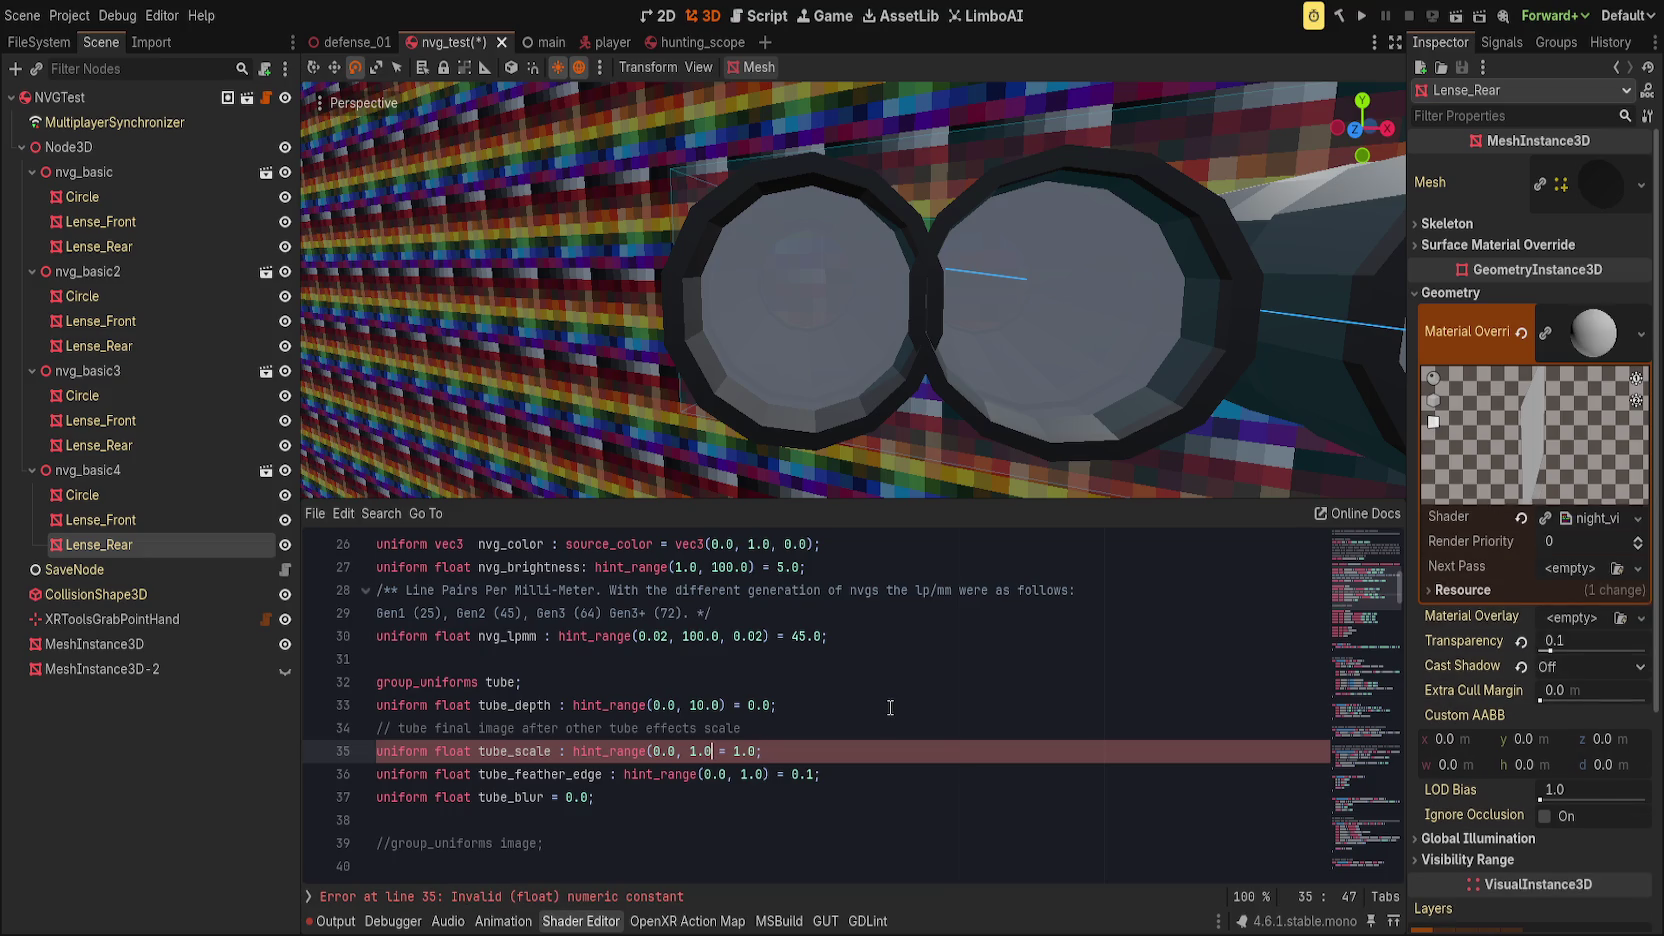
left_click(839, 750)
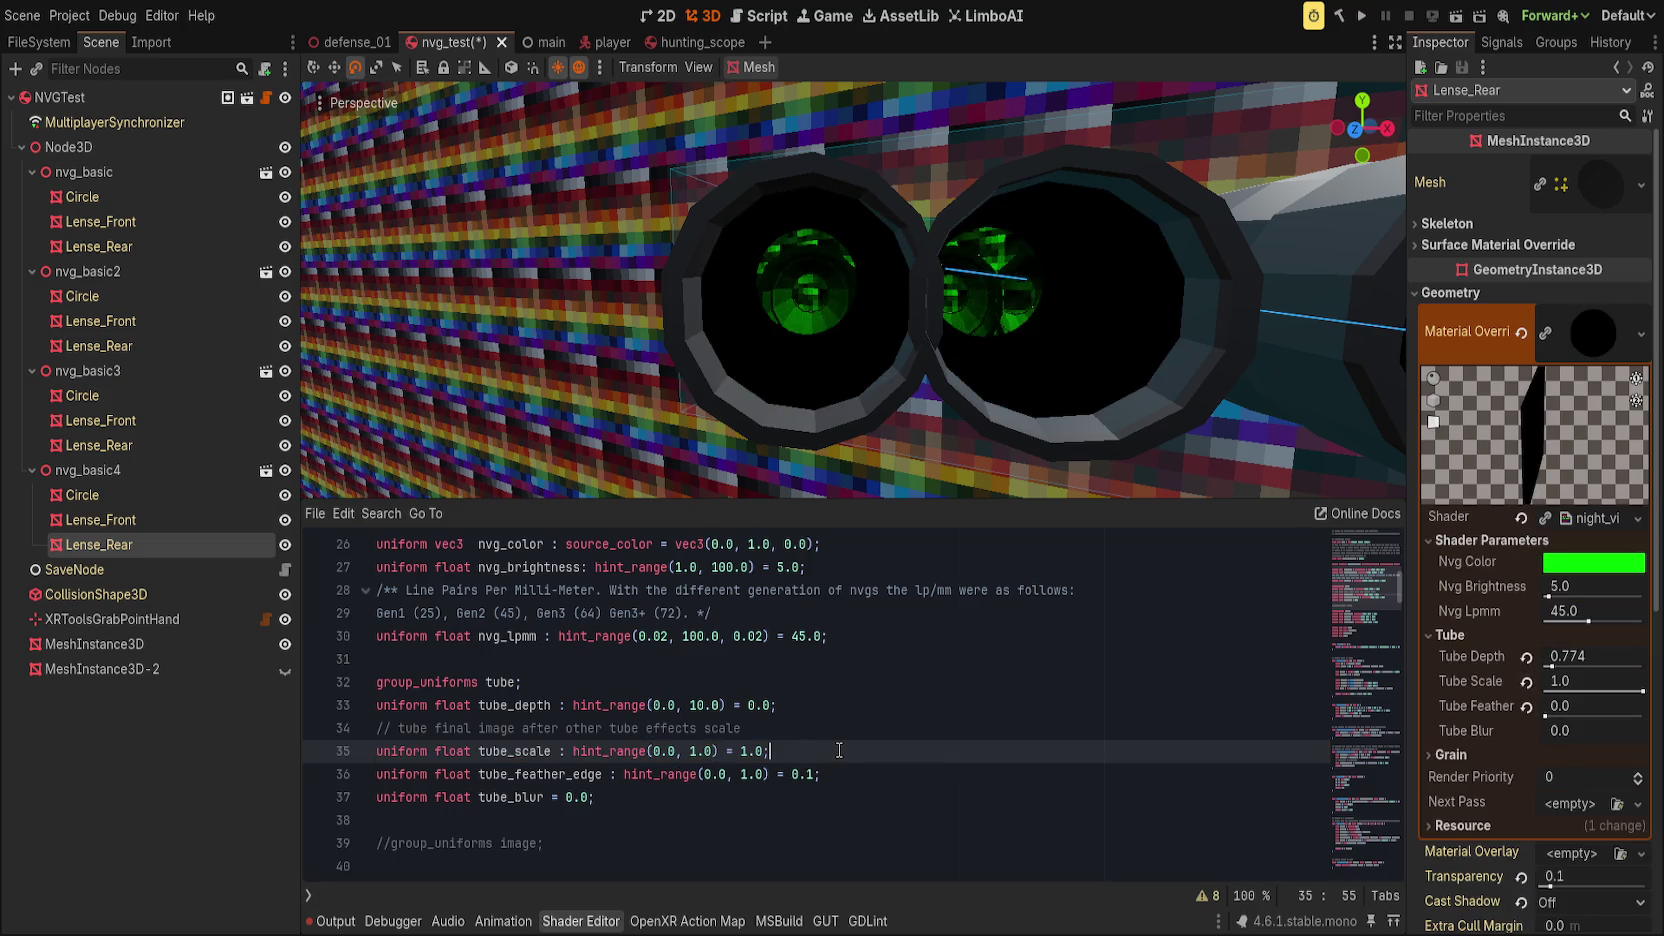
key("ctrl+s")
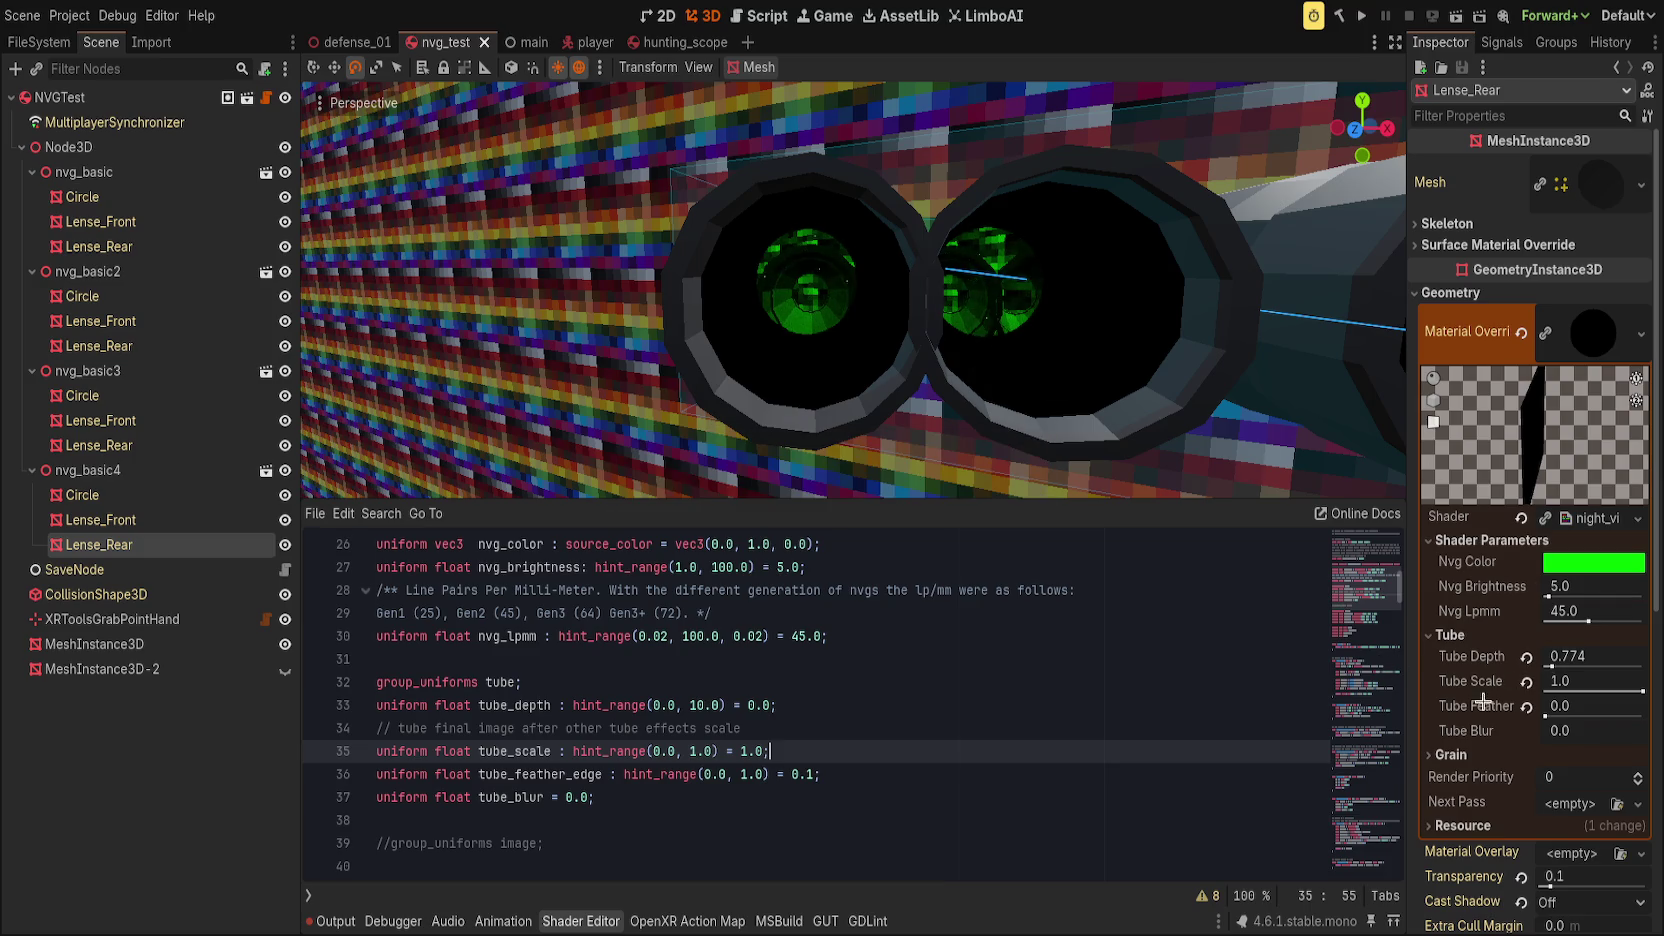
Step: Test Tube Scale at 0.538, then reset it to 1.0
left_click(1522, 684)
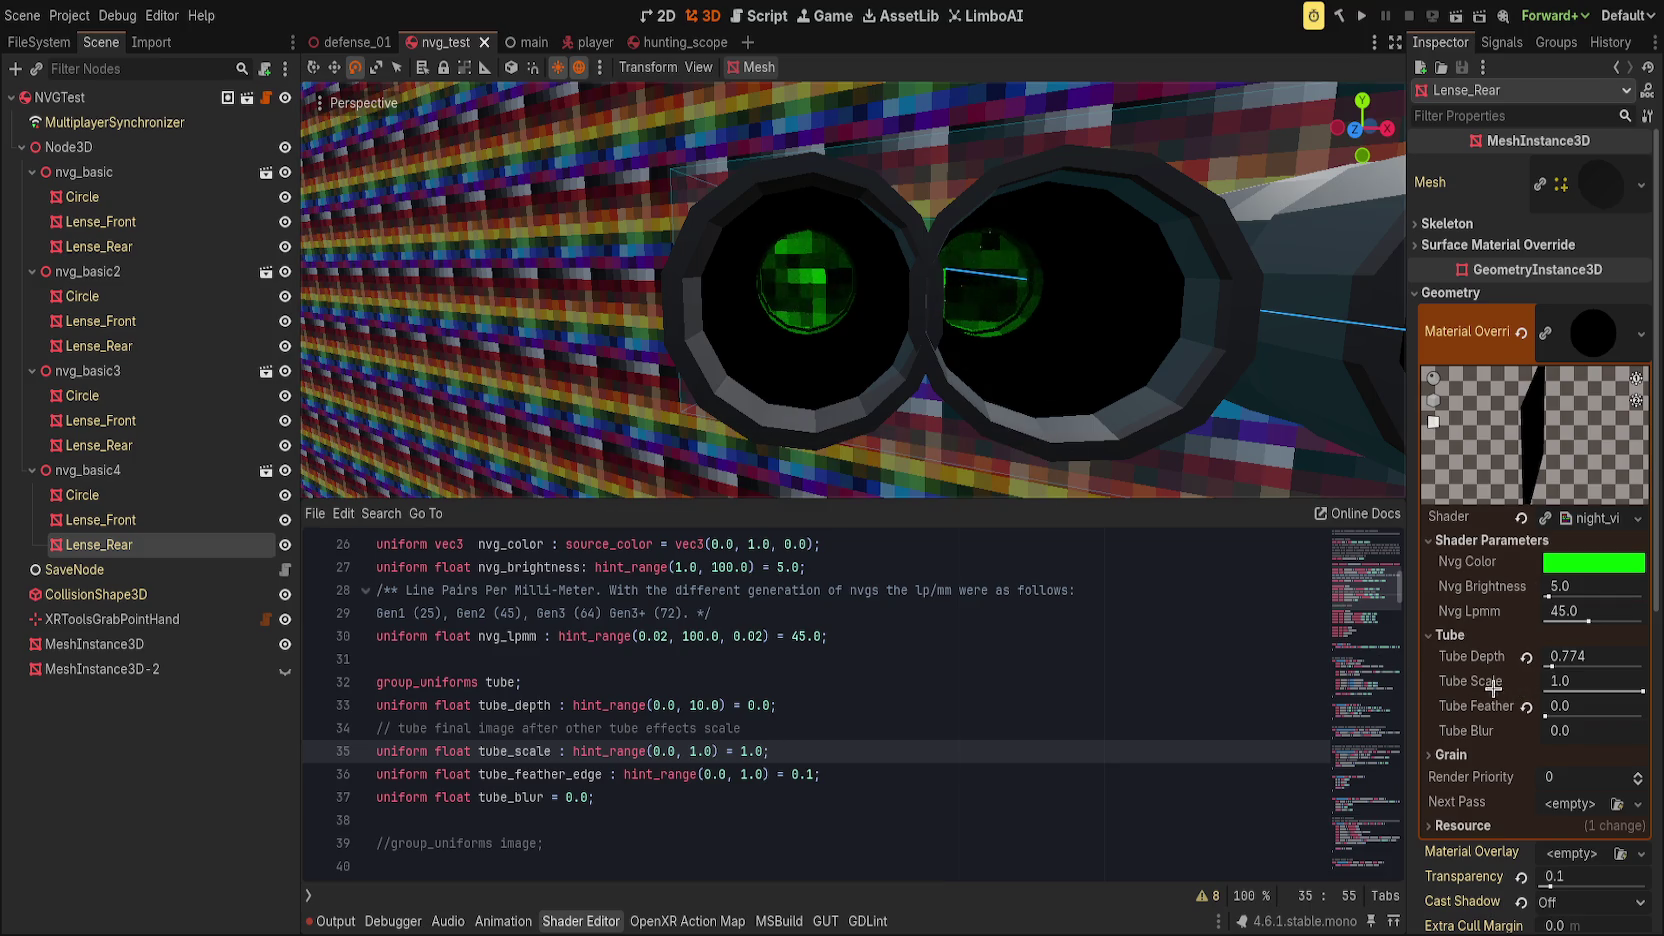
left_click_drag(1643, 696, 1597, 691)
mouse_move(1080, 420)
left_mouse_down()
mouse_move(1036, 386)
mouse_move(902, 368)
mouse_move(882, 349)
mouse_move(958, 397)
mouse_move(906, 368)
mouse_move(884, 427)
mouse_move(854, 386)
mouse_move(912, 306)
mouse_move(984, 308)
mouse_move(966, 390)
mouse_move(972, 310)
left_mouse_up()
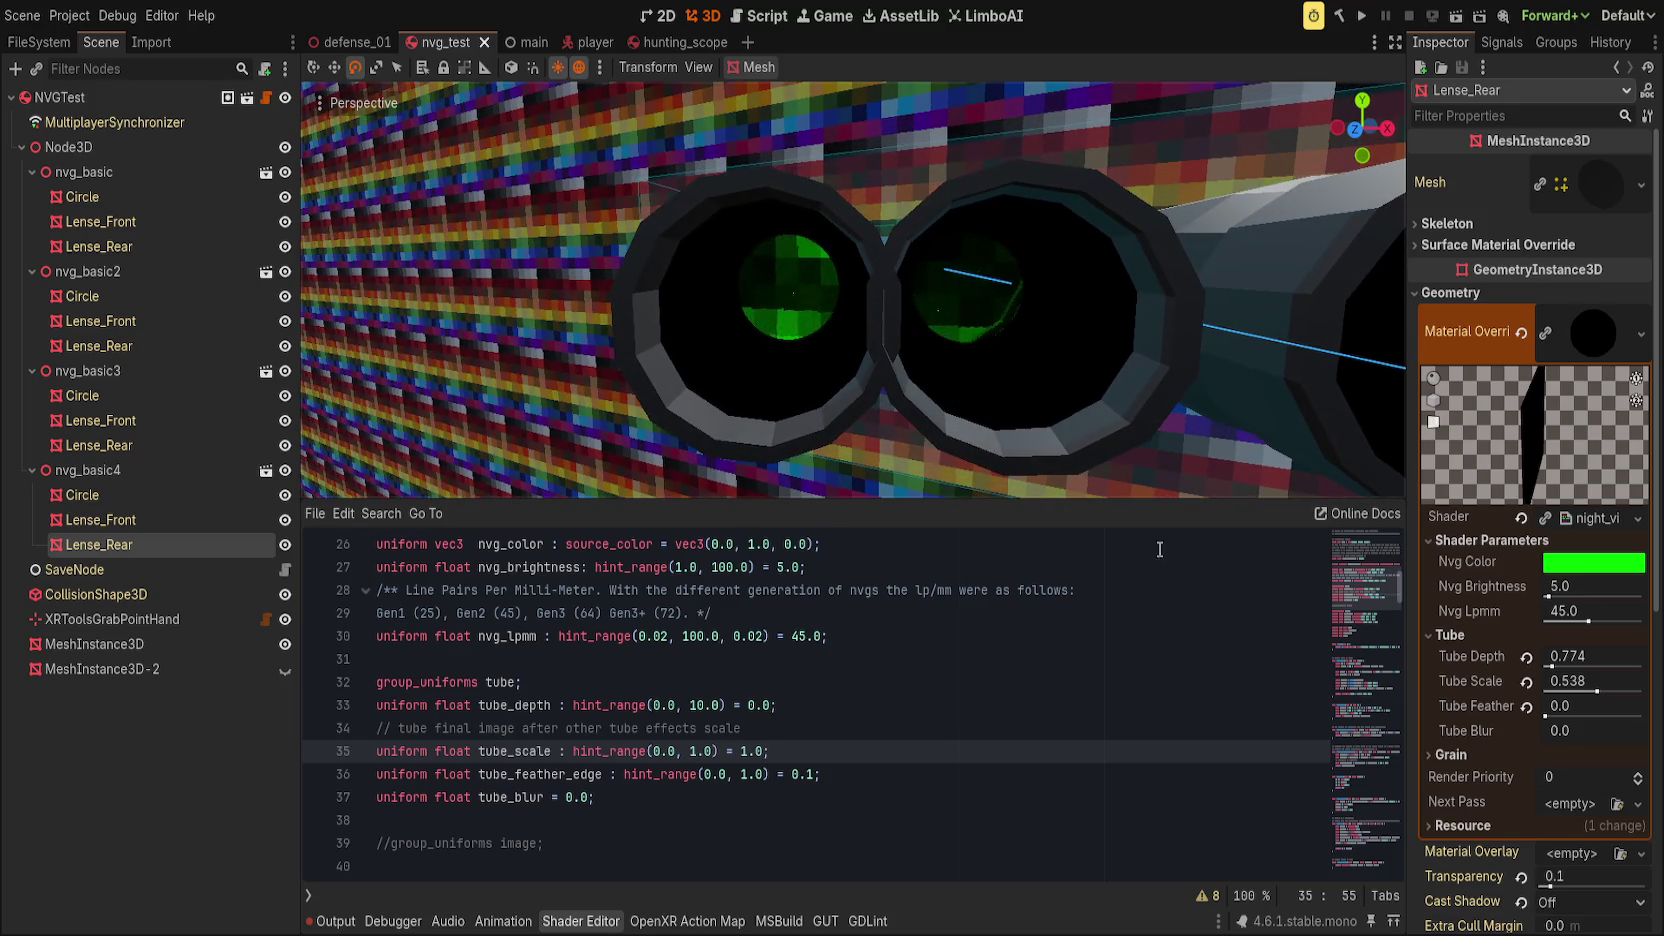
left_click(1526, 681)
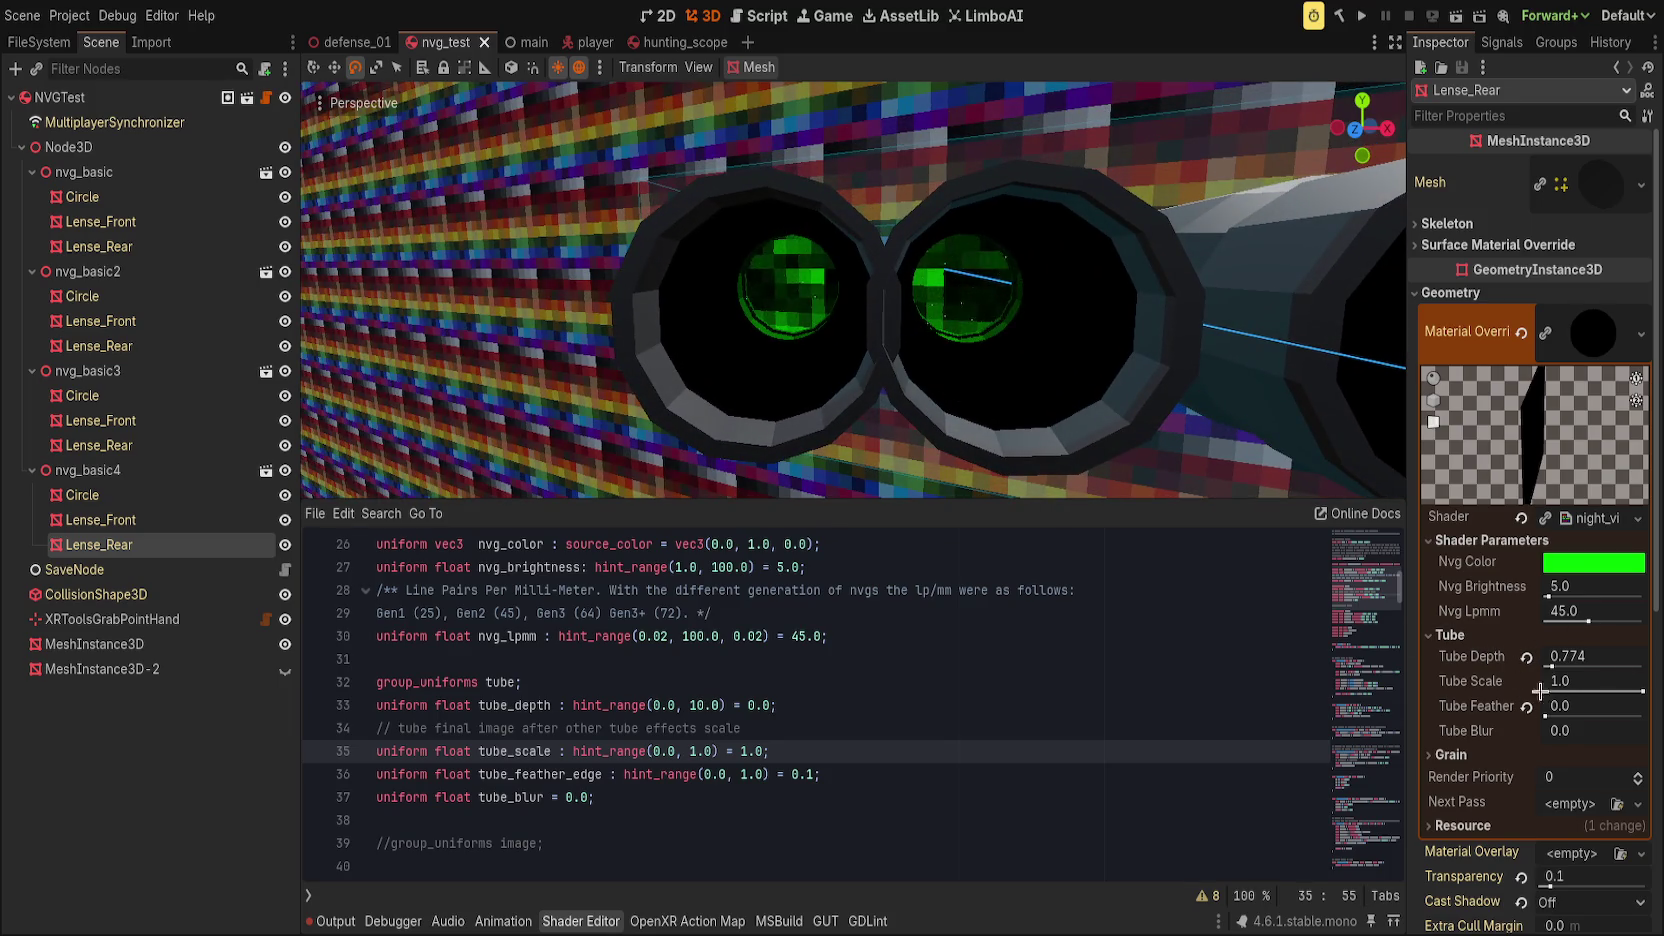
Step: Raise Tube Depth to 1.194 and view the smaller green lens image from another angle
mouse_move(1552, 665)
left_mouse_down()
mouse_move(1631, 690)
mouse_move(1543, 690)
mouse_move(1594, 690)
left_mouse_up()
mouse_move(957, 398)
left_mouse_down()
mouse_move(884, 386)
mouse_move(964, 431)
mouse_move(865, 453)
mouse_move(906, 449)
mouse_move(932, 431)
mouse_move(878, 449)
mouse_move(787, 435)
mouse_move(862, 401)
mouse_move(995, 435)
mouse_move(979, 368)
mouse_move(1066, 405)
mouse_move(943, 401)
mouse_move(799, 252)
mouse_move(903, 372)
left_mouse_up()
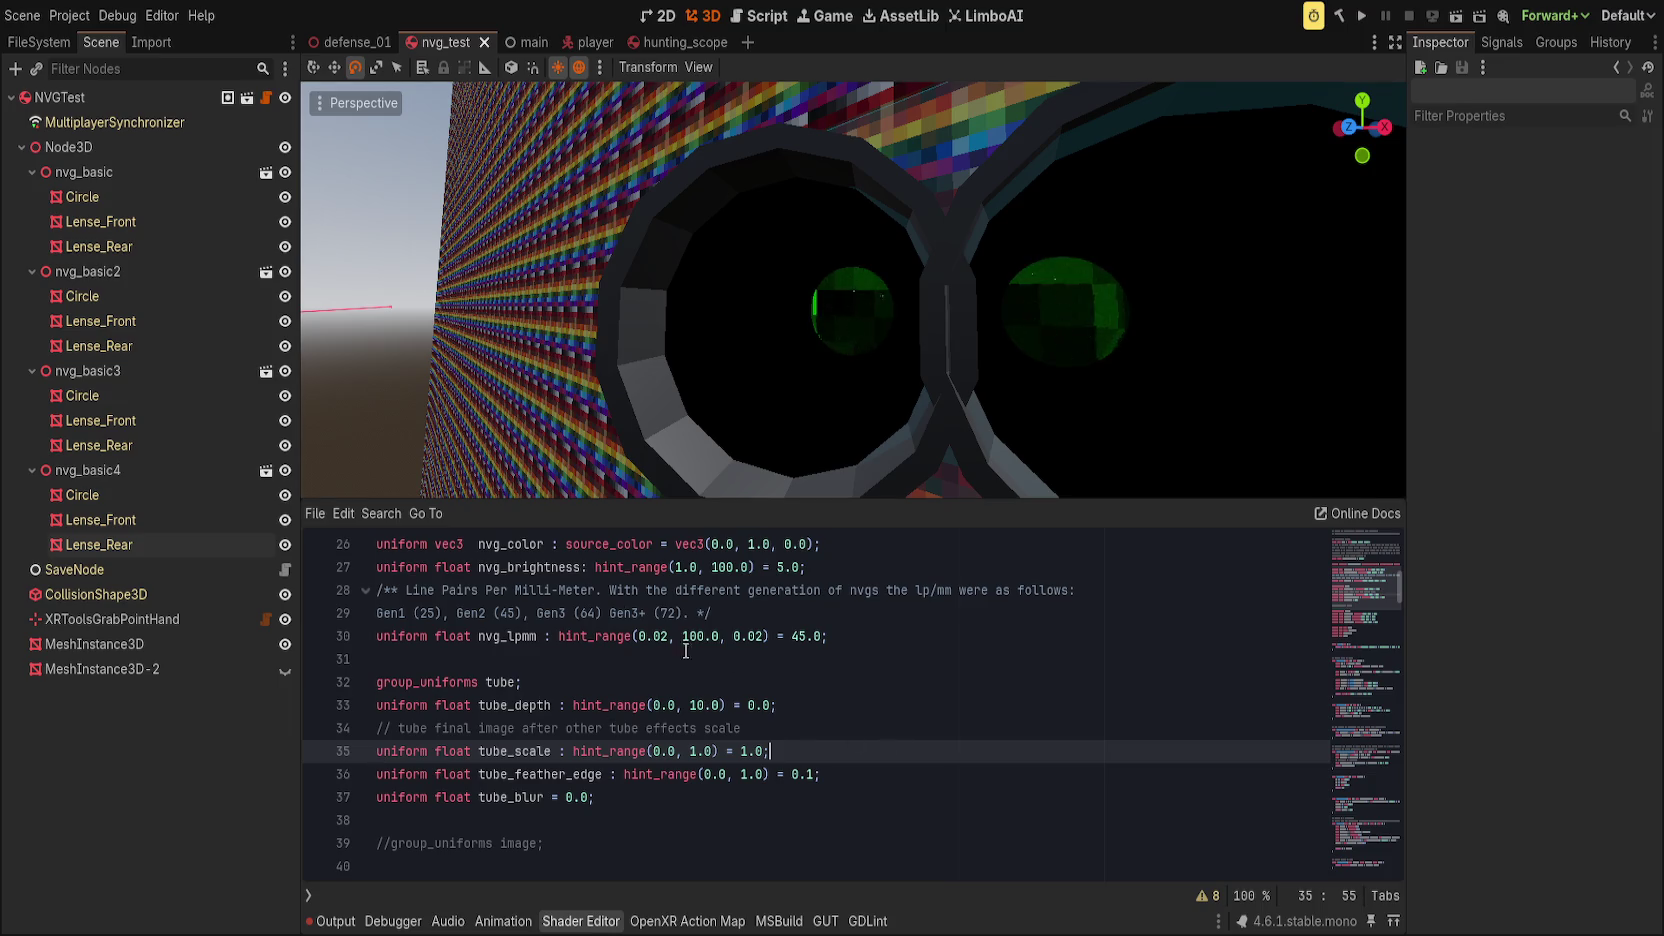
left_click(823, 777)
scroll(790, 779, "down", 8)
Step: Comment out the center-scaled UV line with //
scroll(782, 782, "down", 15)
left_click(643, 797)
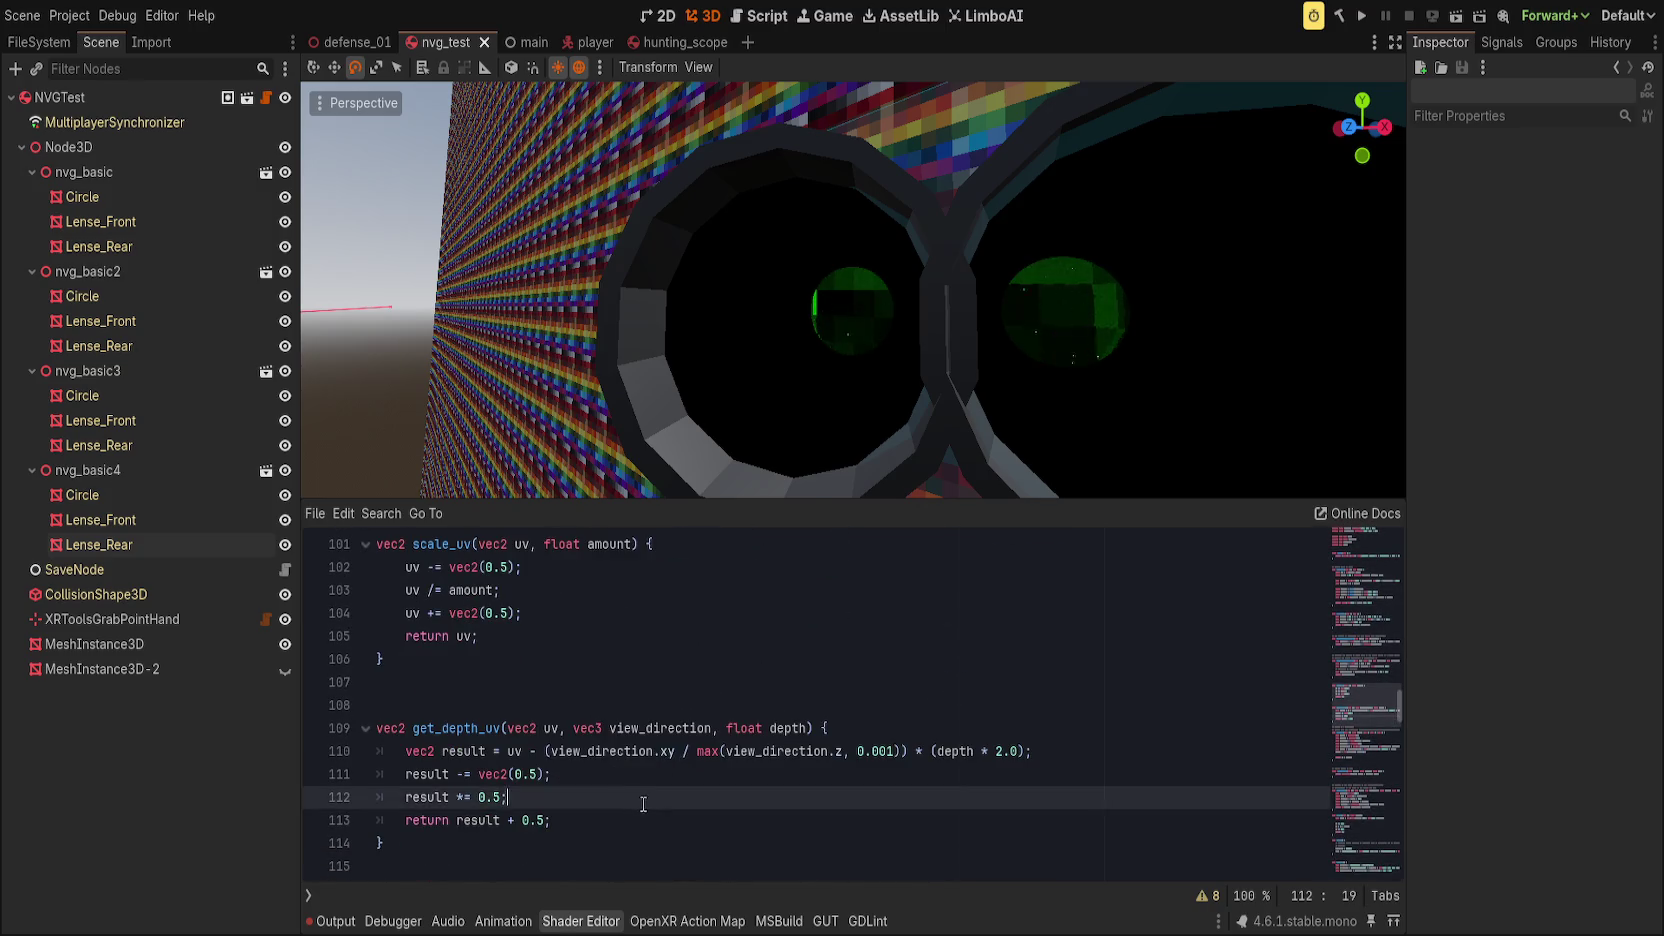
scroll(643, 804, "down", 19)
scroll(651, 801, "down", 8)
scroll(678, 773, "up", 3)
left_click(1000, 728)
left_click(969, 657)
left_click(969, 645)
left_click(969, 650)
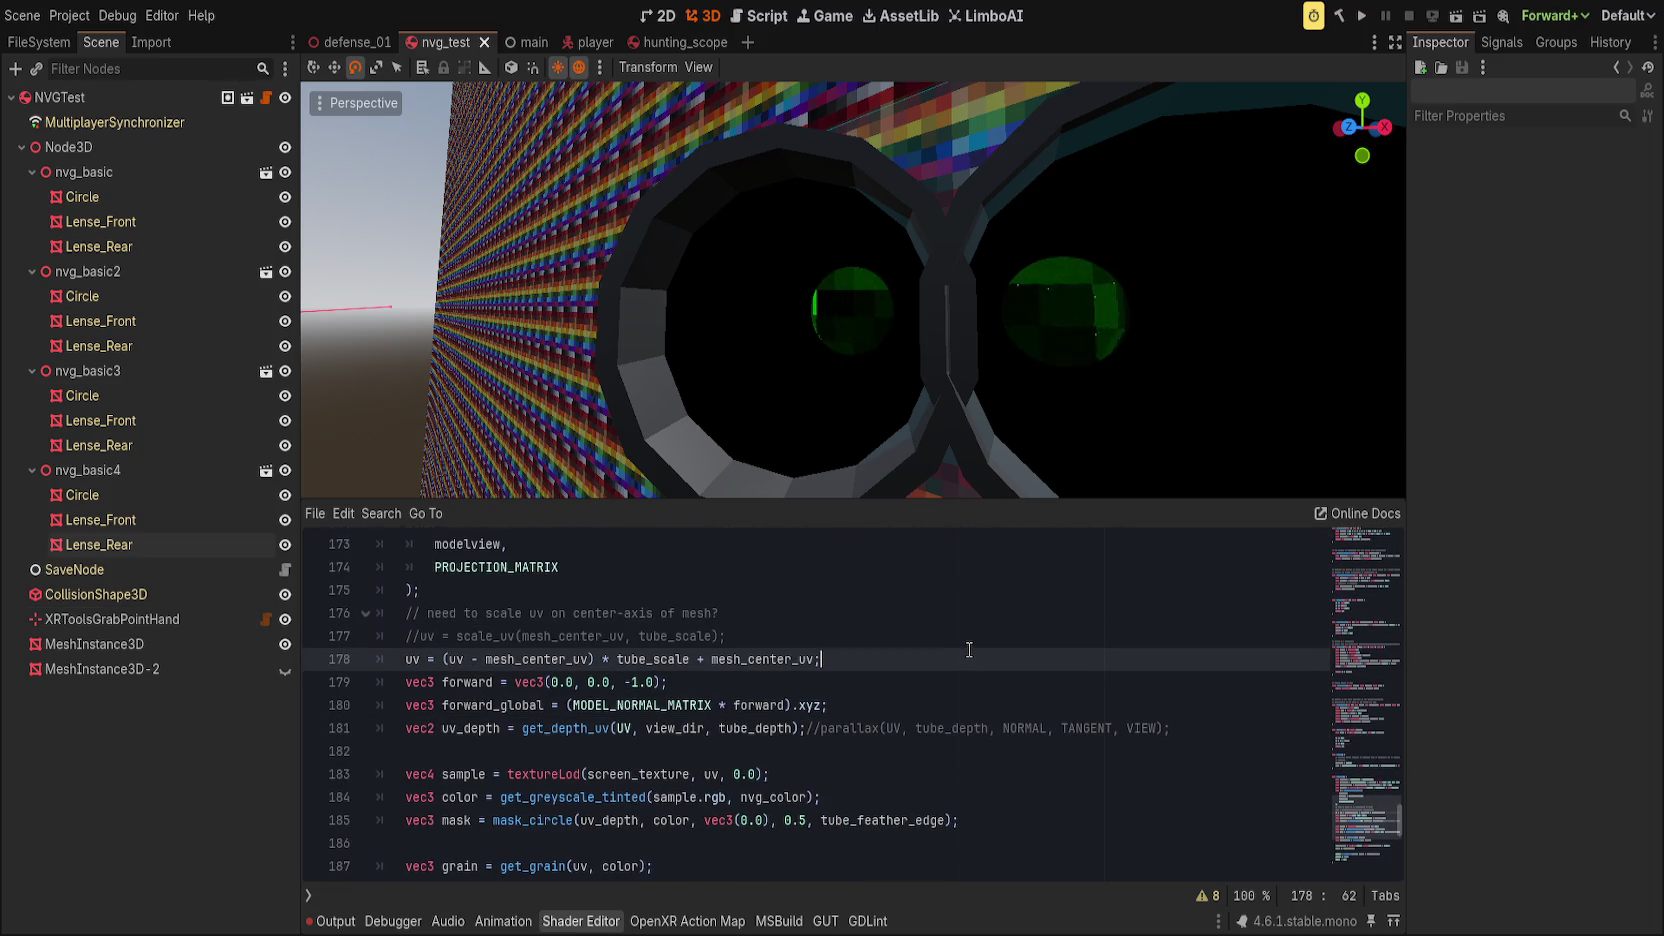
type("//")
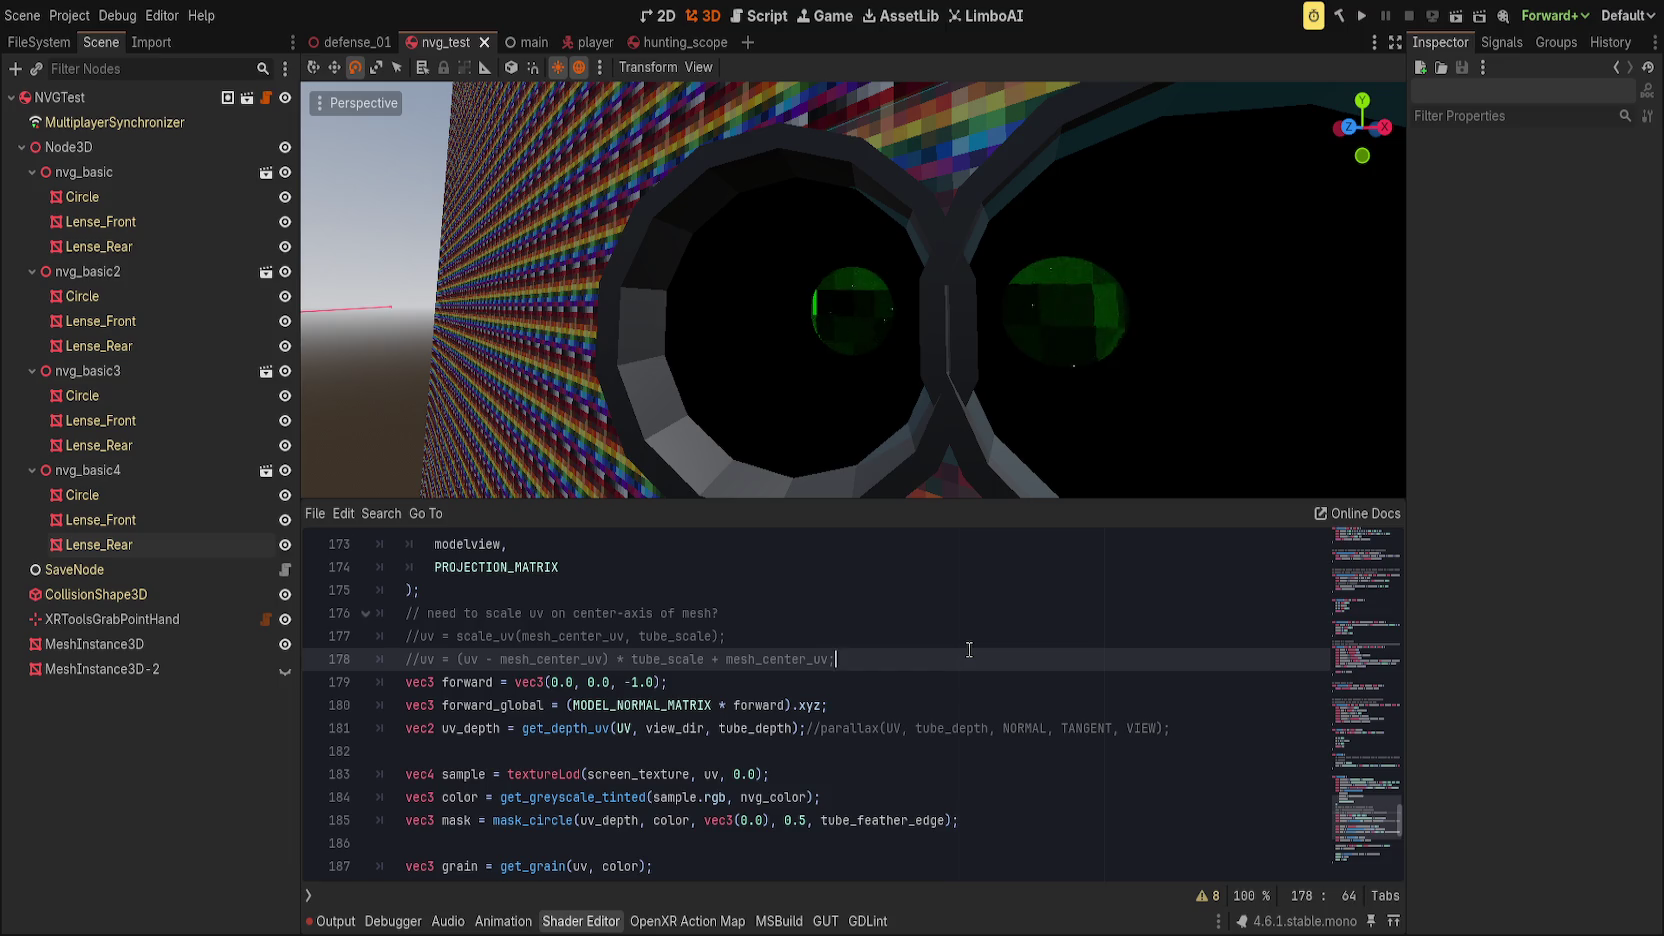
Step: Delete the old scale_uv comment and add notes that zooming on screen UV is bad
key("Up")
key("ctrl+shift+k")
key("Up")
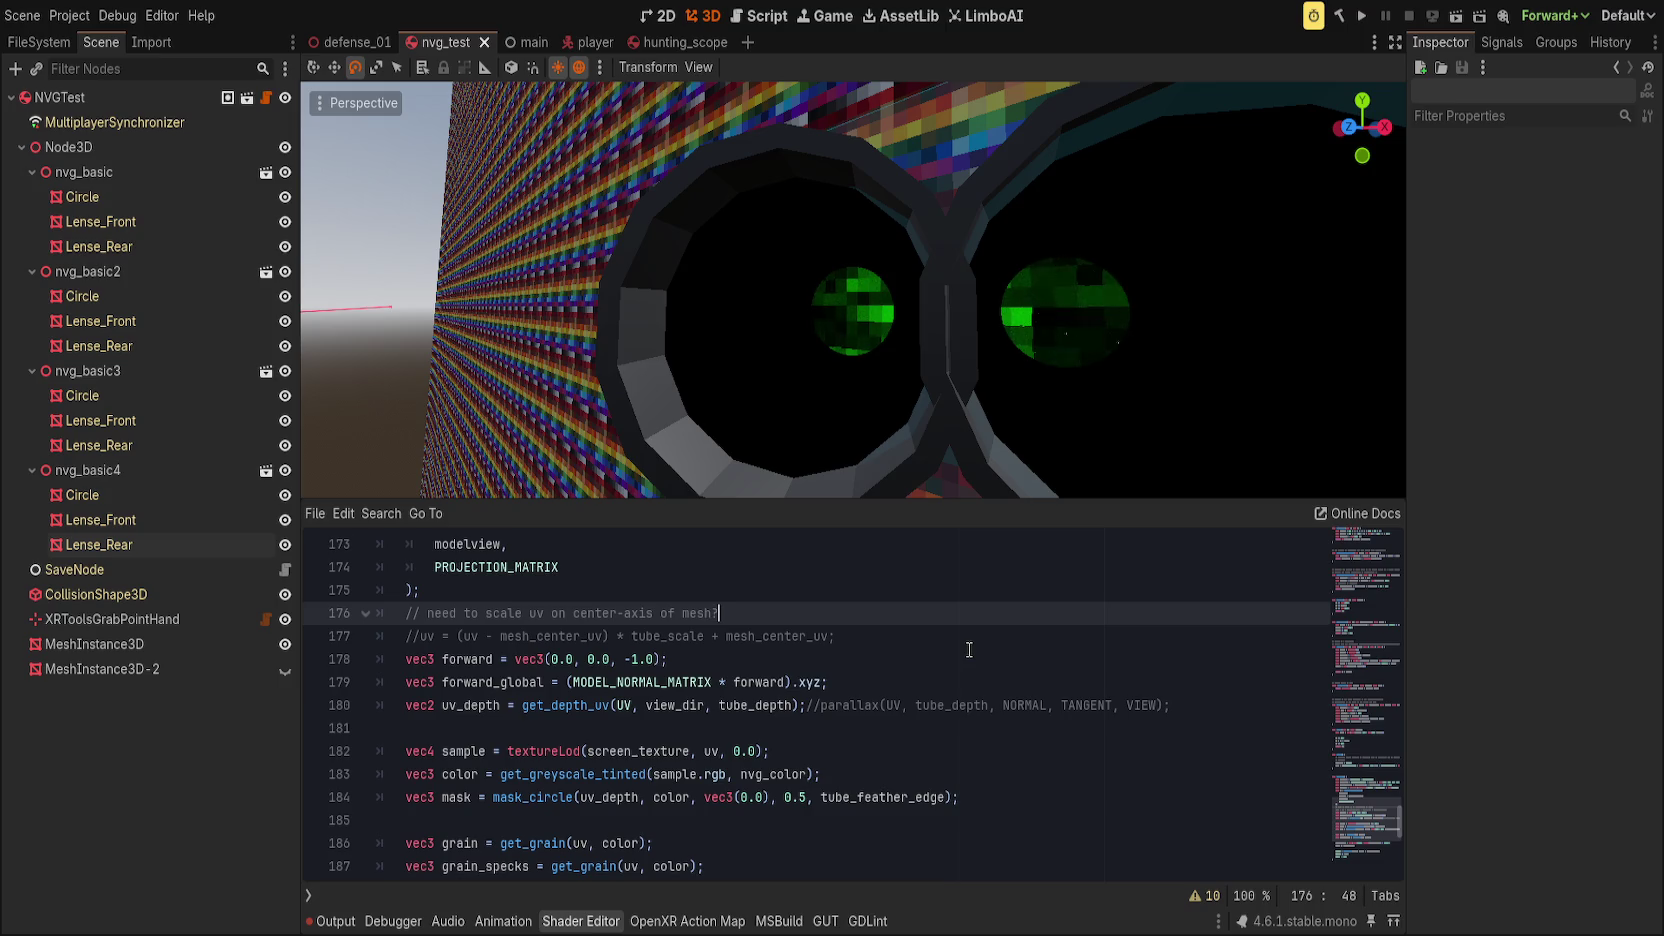
key("Return")
type("oming on scre")
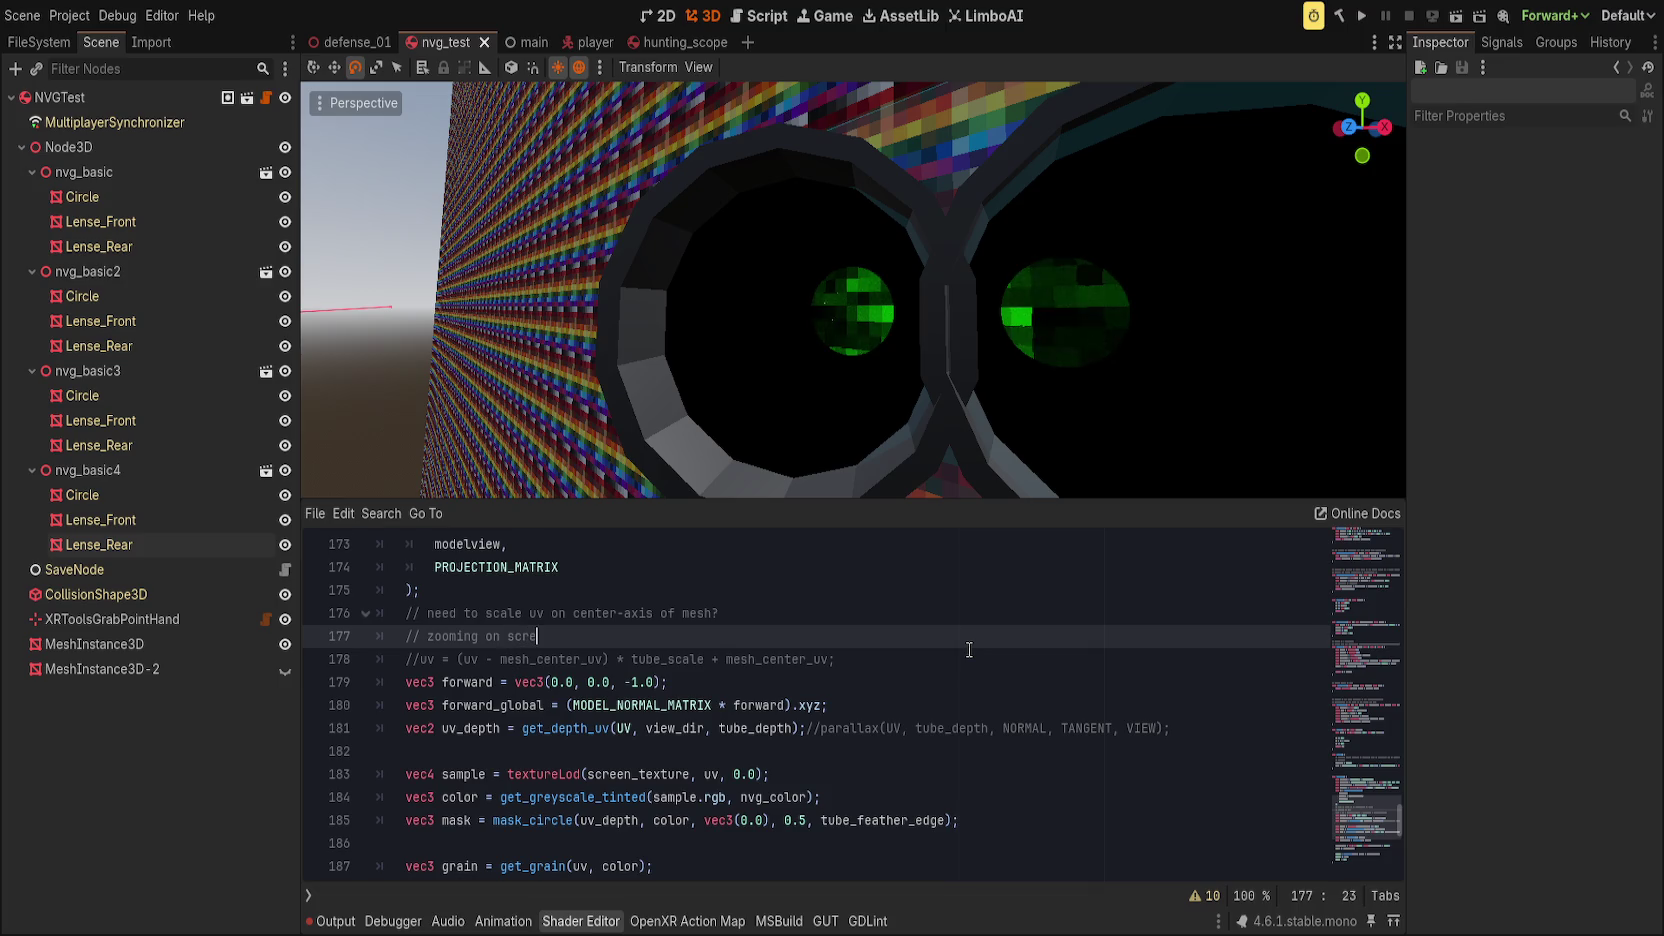
type("en uv")
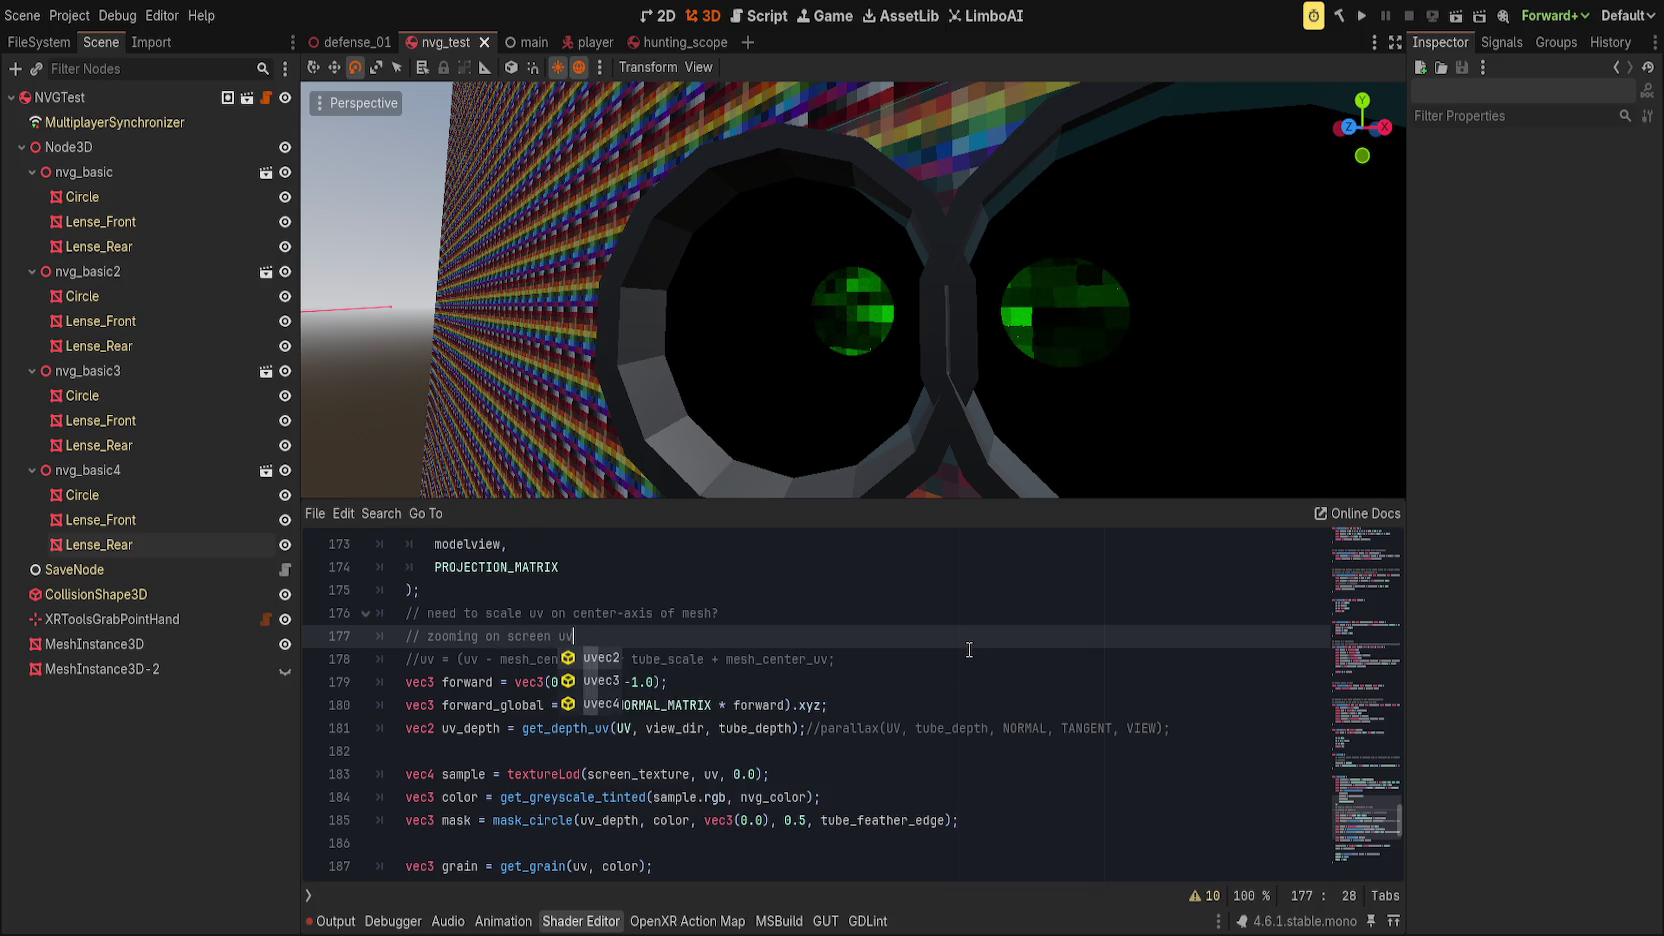
type(" is bad n weird")
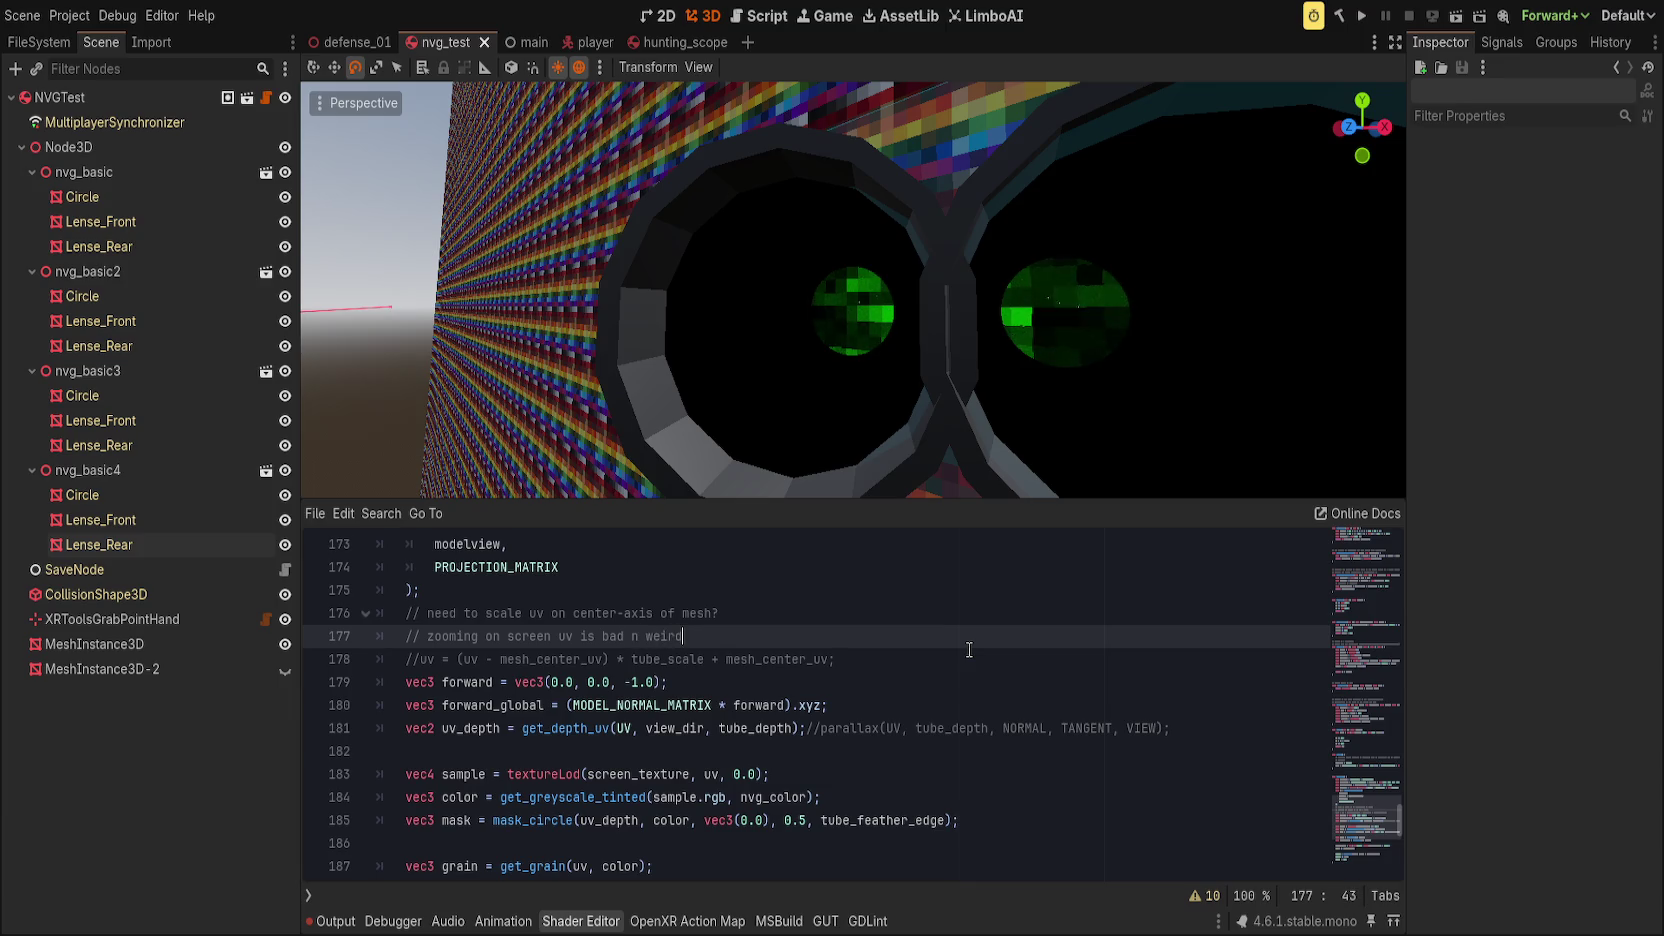
key("Return")
type("// mask then dept")
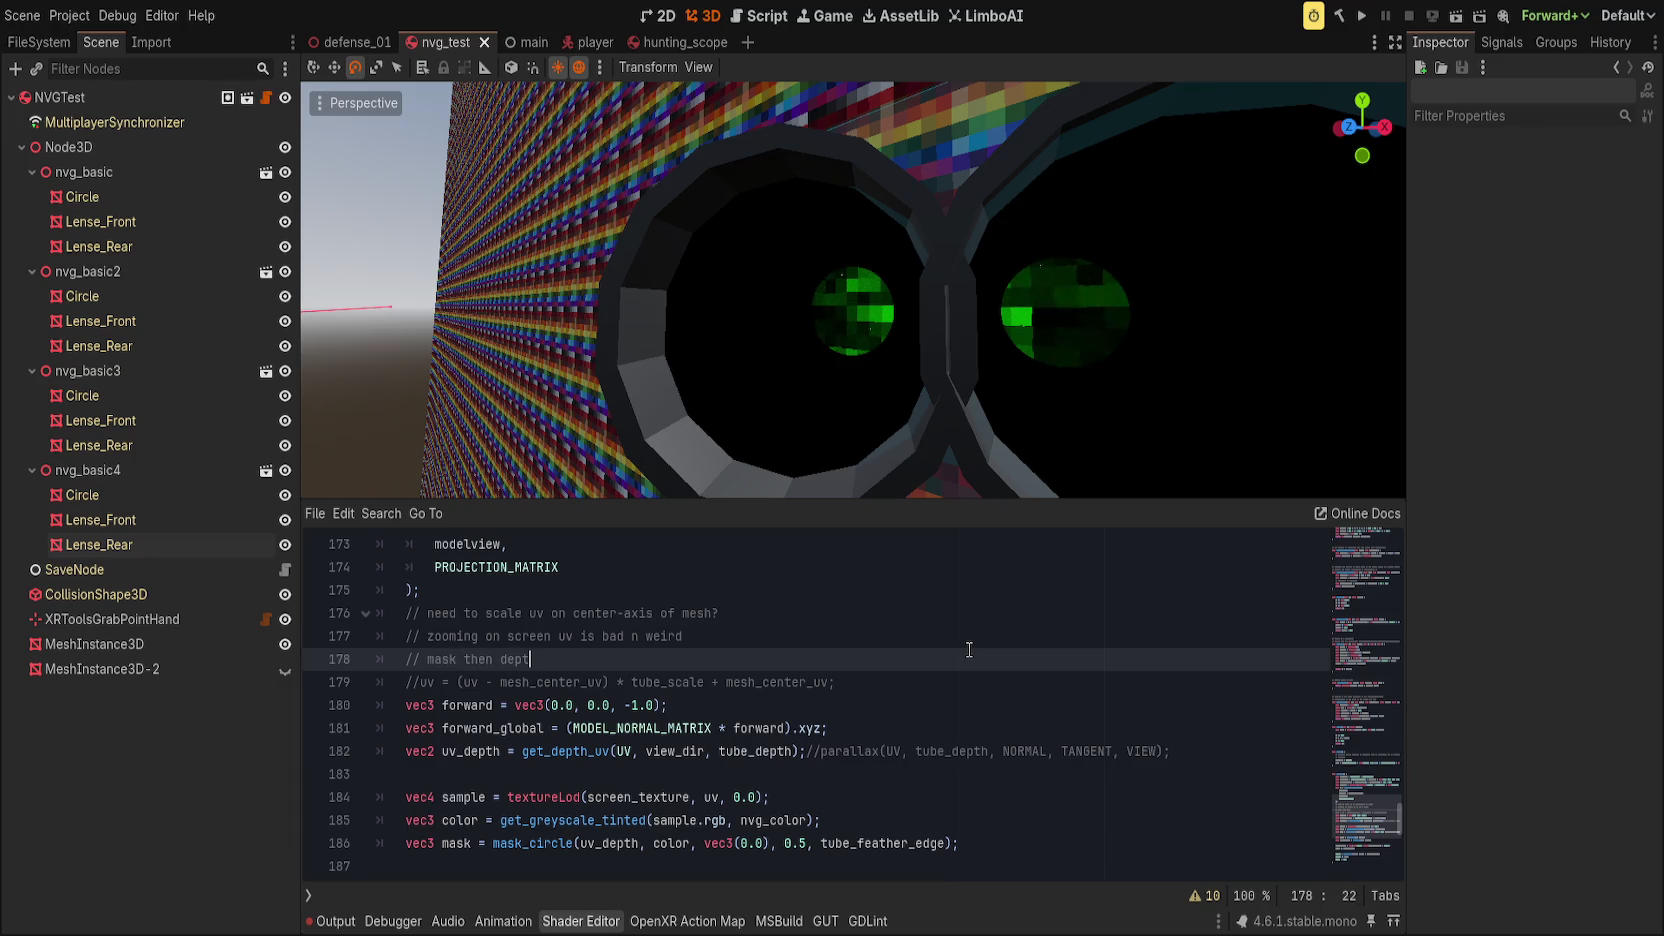
left_click_drag(1360, 818, 1356, 575)
Step: Add a 'uniform float tube_mask' declaration and move it above tube_blur
scroll(1356, 575, "down", 4)
left_click(776, 691)
key("Down")
type("nif")
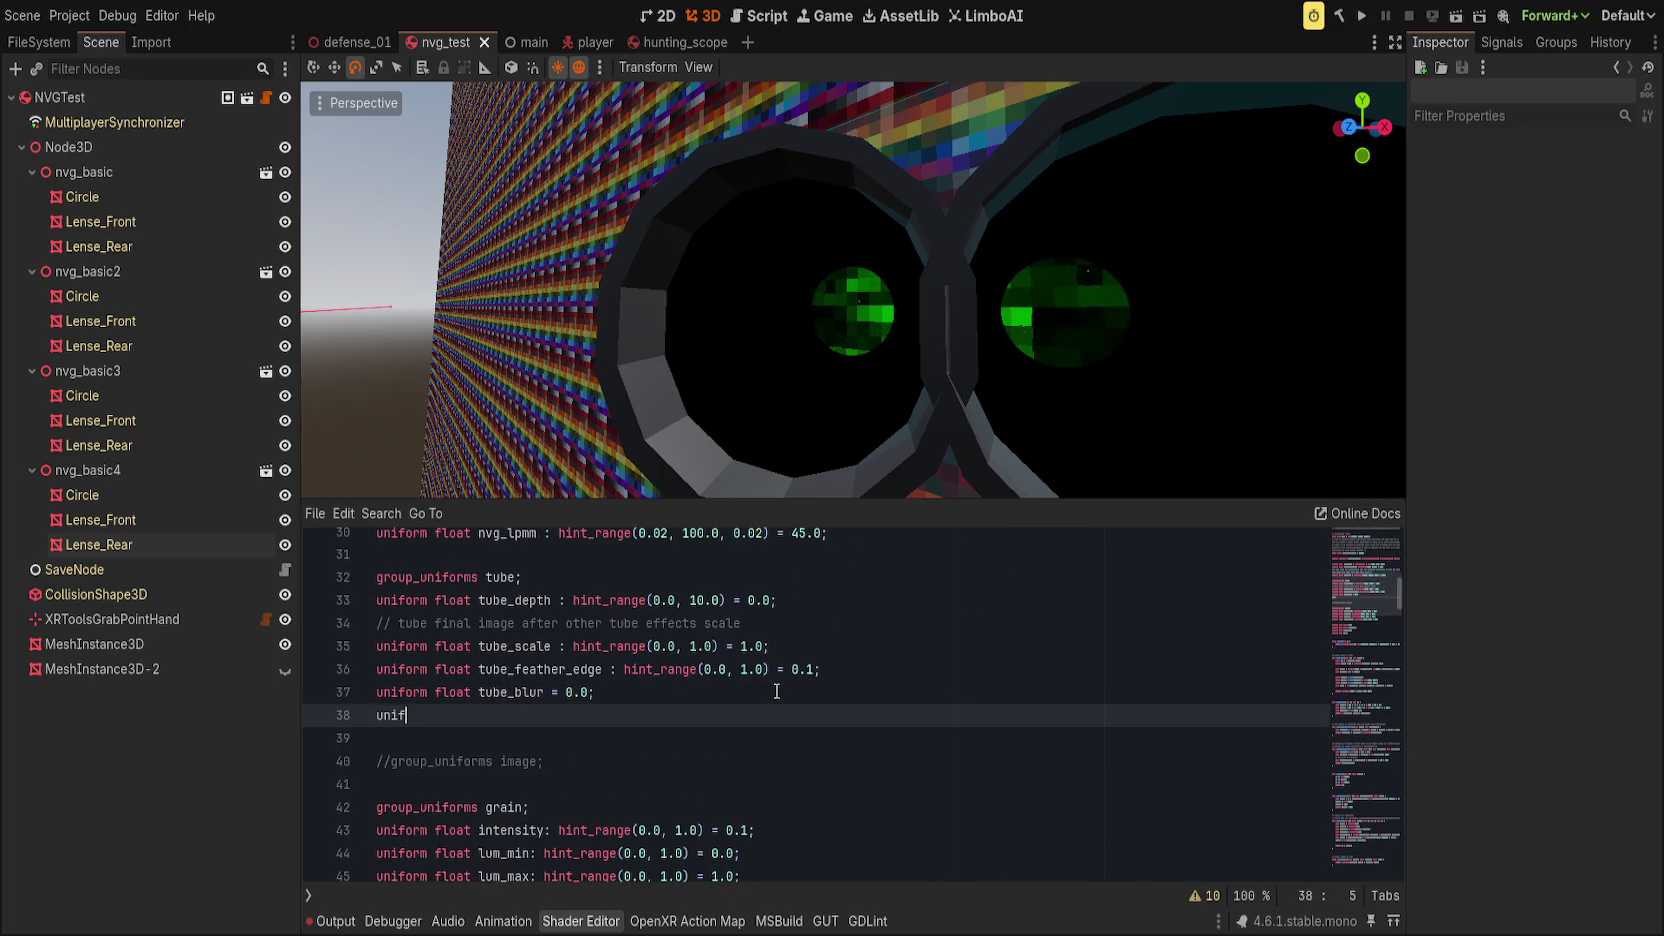
type("orm float tube_mask = 0.5;")
key("alt+Up")
Step: Replace the 0.5 radius in mask_circle with tube_mask
scroll(1327, 591, "down", 20)
scroll(849, 760, "up", 12)
scroll(835, 745, "up", 1)
scroll(828, 746, "down", 1)
scroll(828, 746, "up", 1)
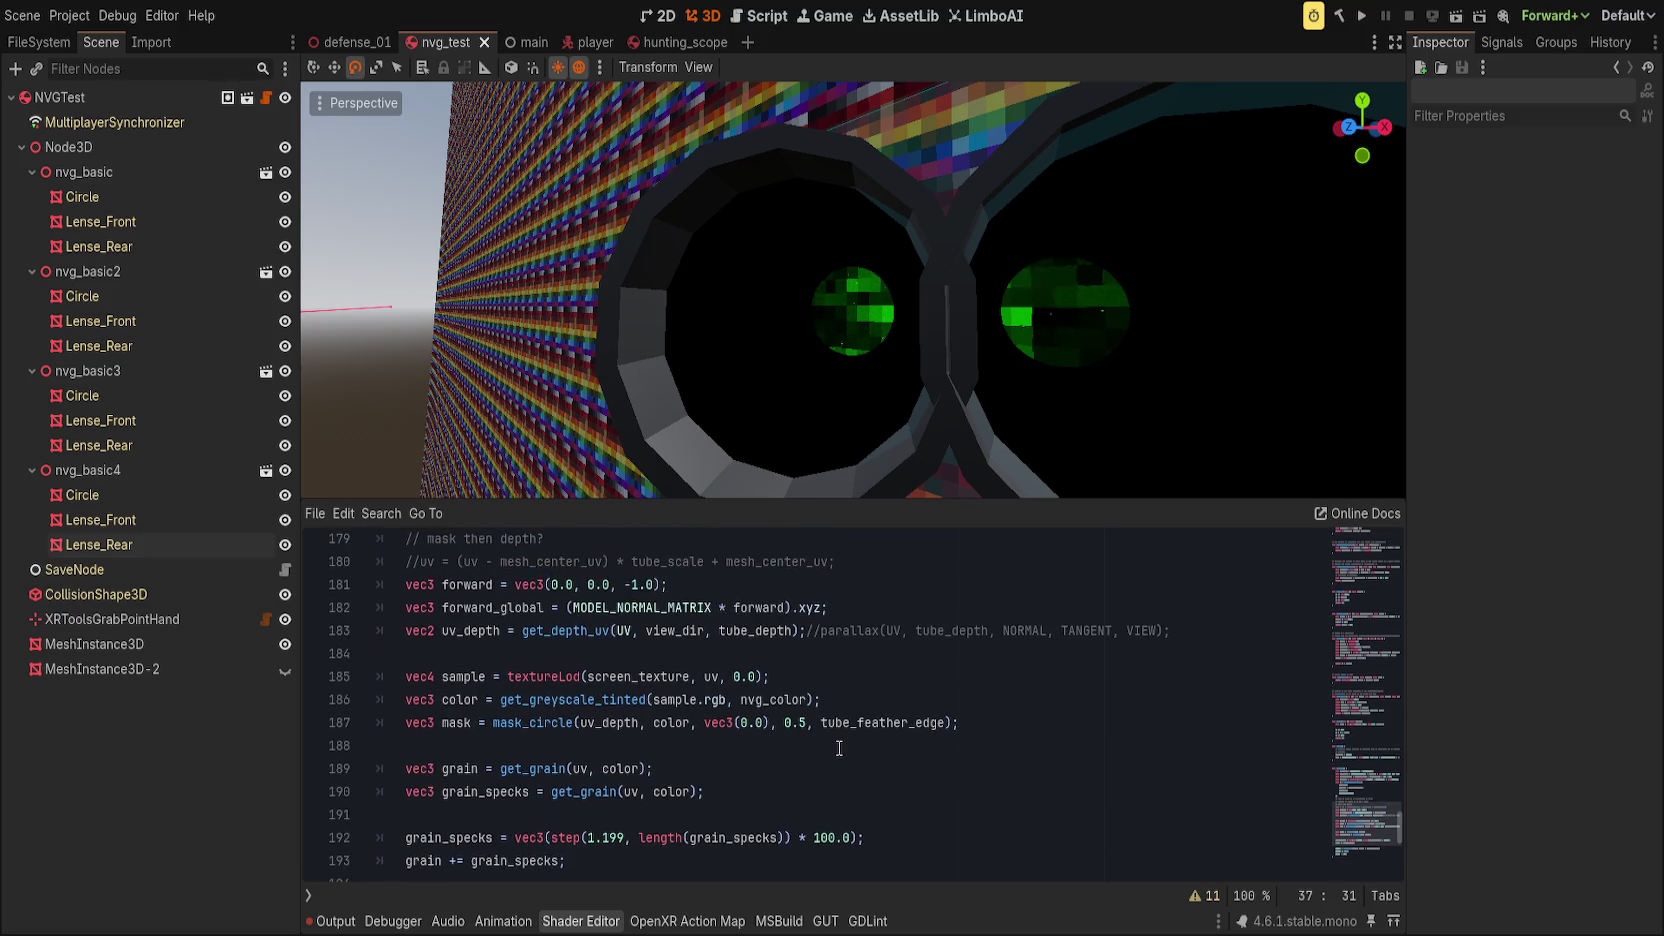
double_click(788, 724)
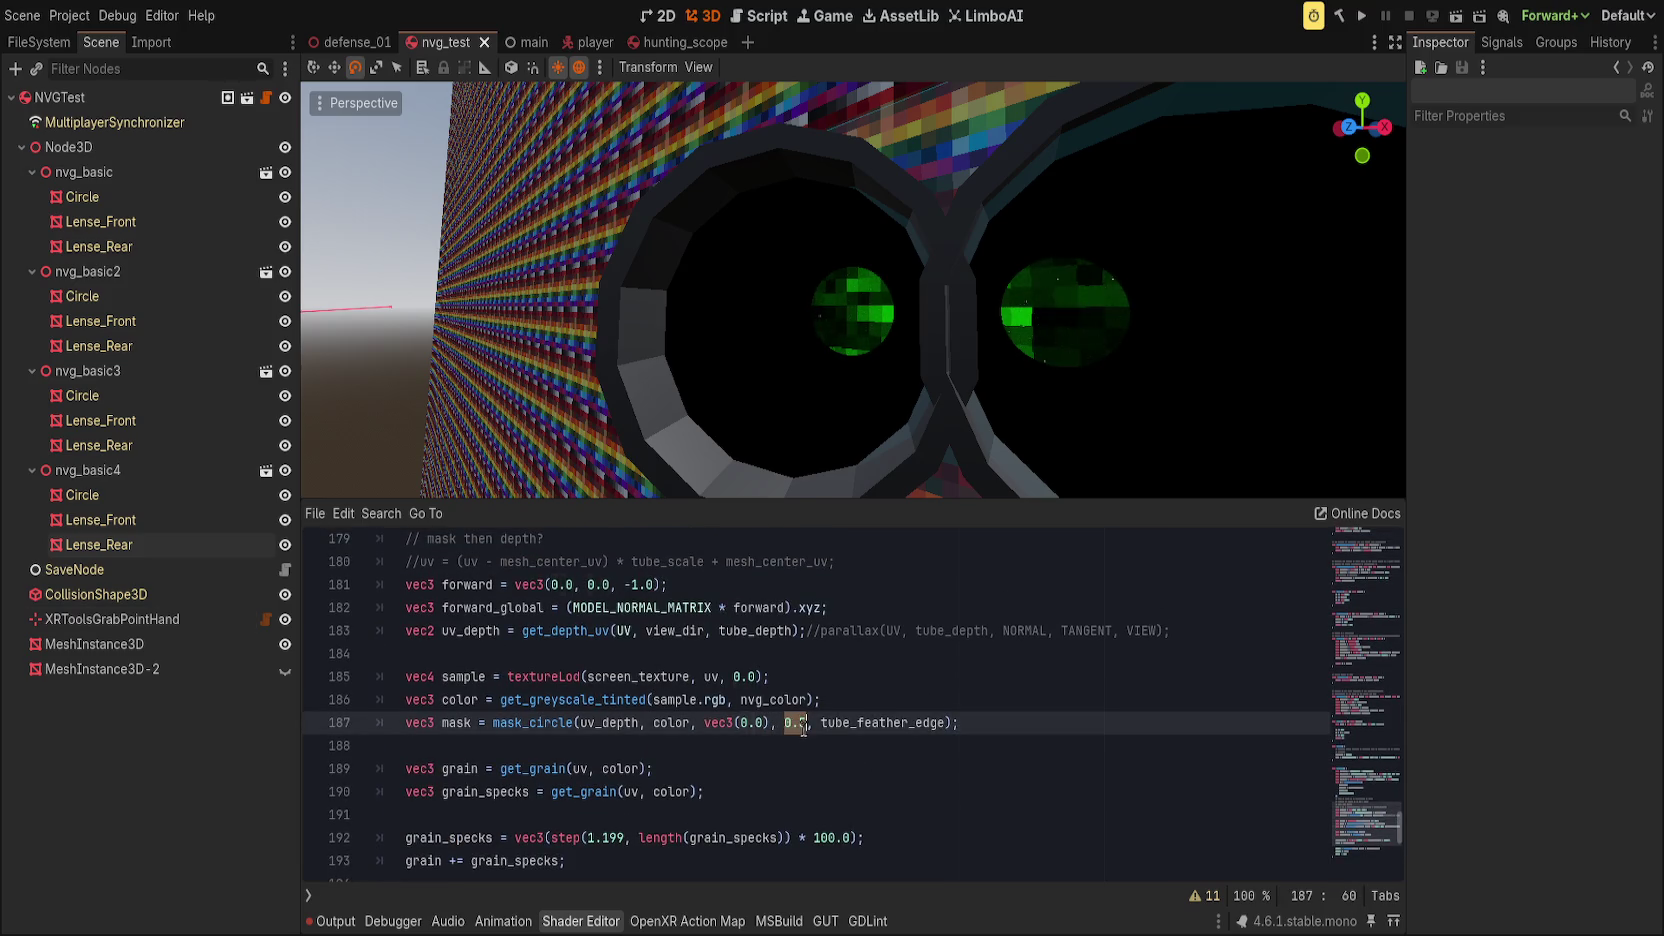
type("tube")
type("_m")
key("Return")
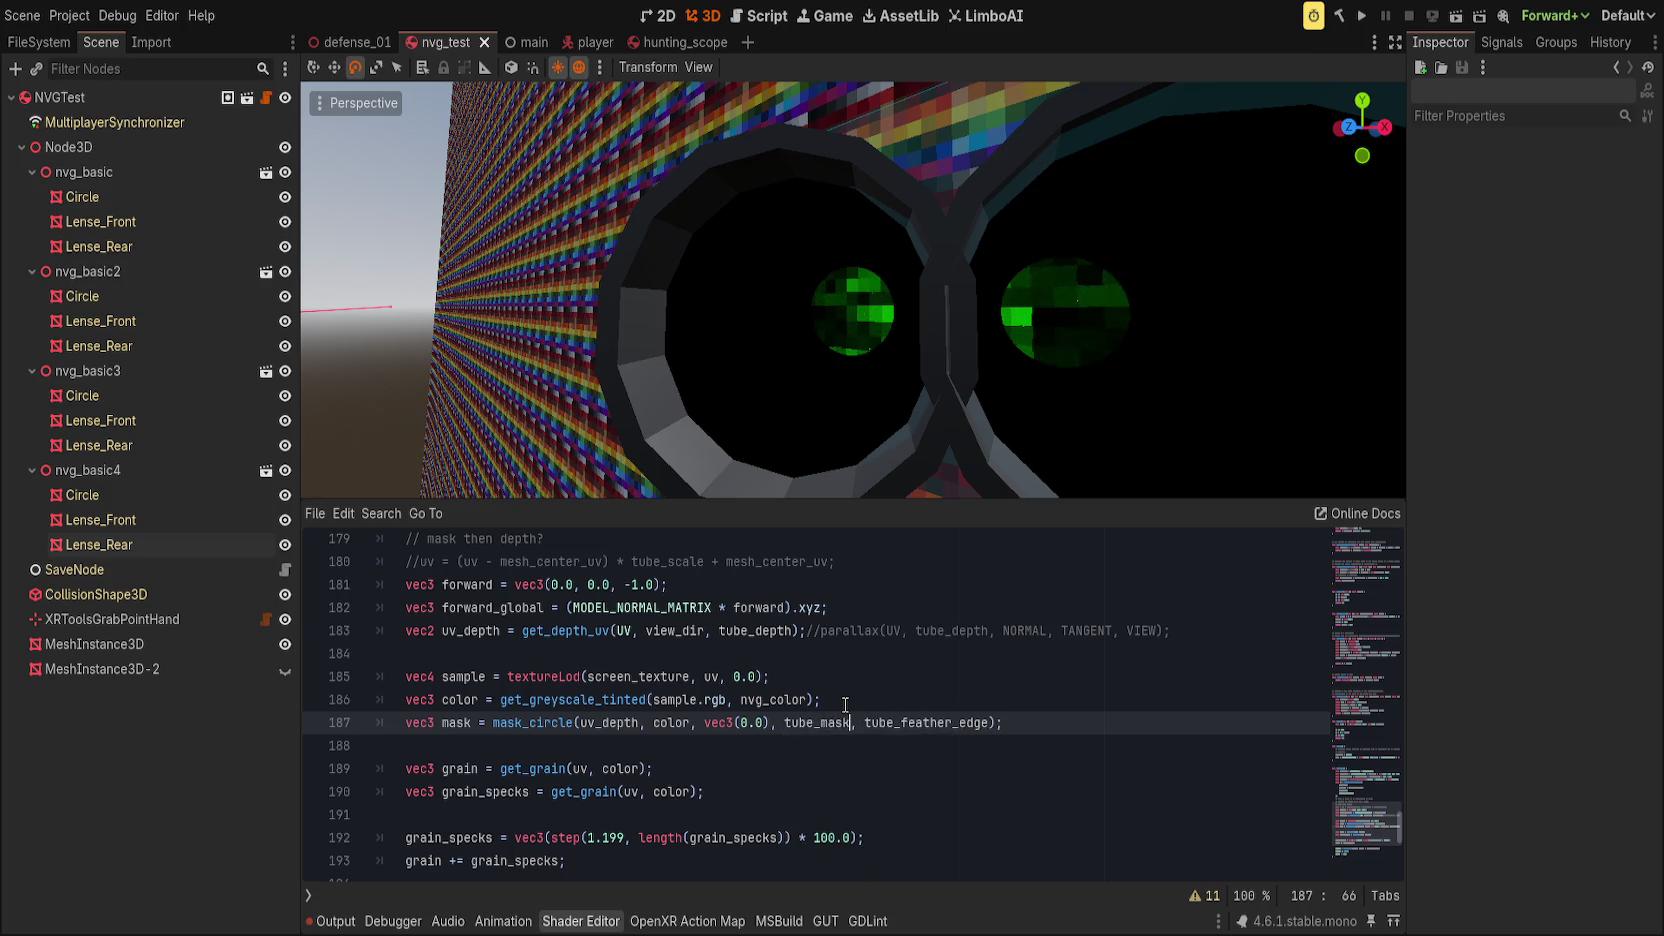
Step: Give tube_mask hint_range(0.0, 0.5) with default 0.5 and save the scene
left_click(1364, 566)
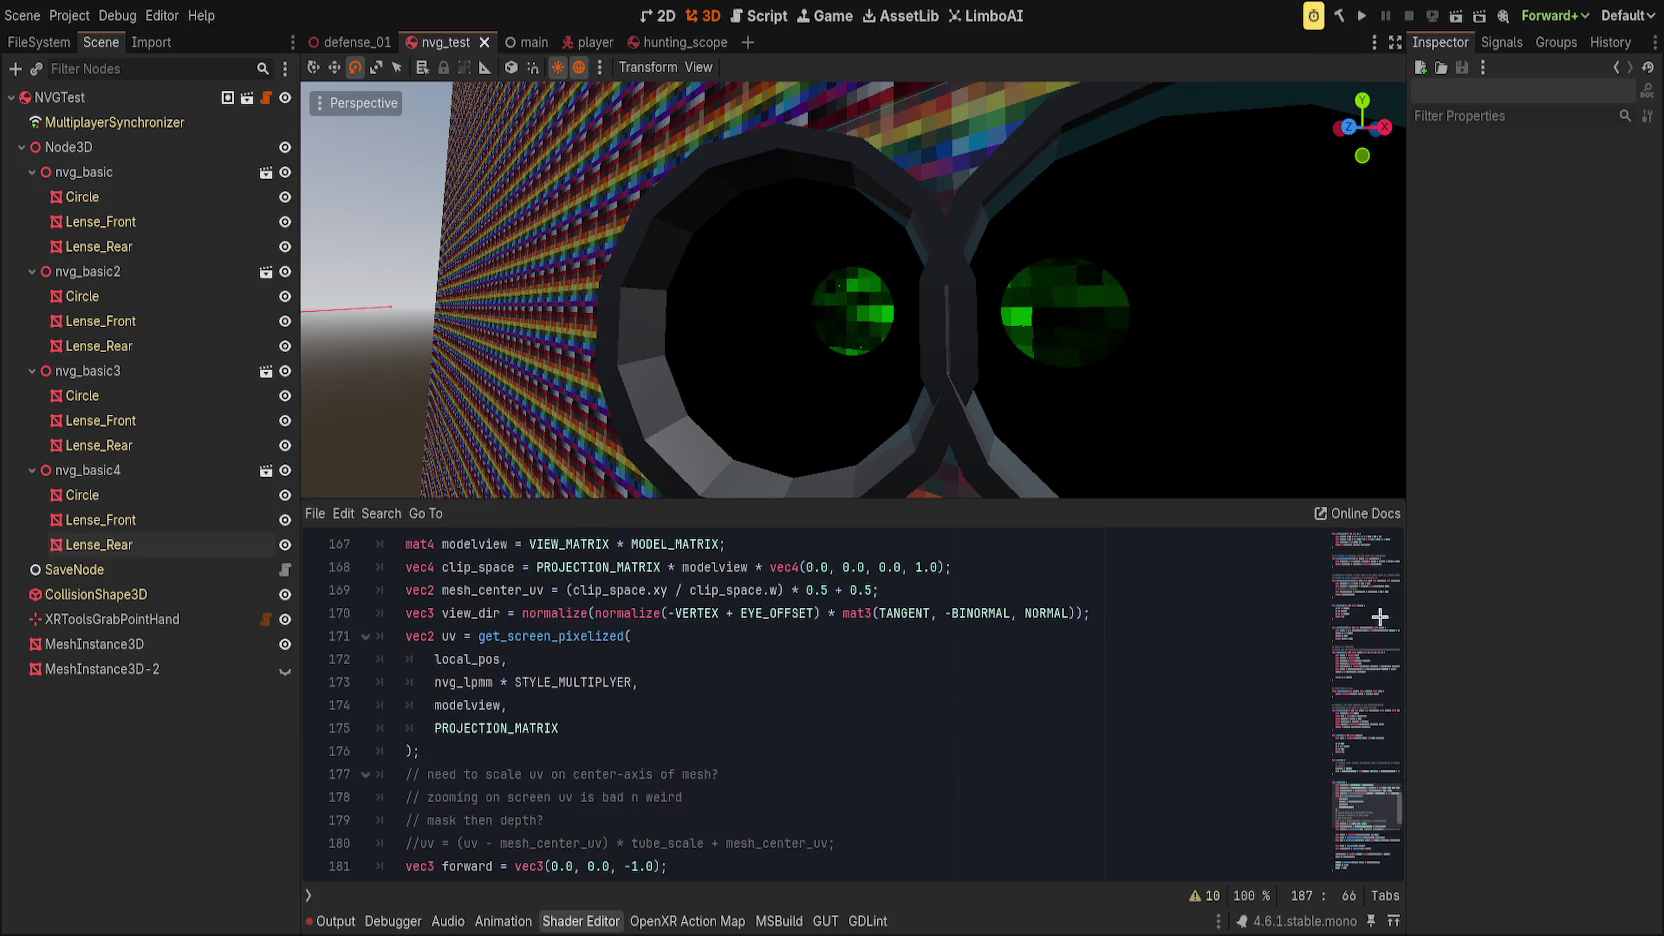
mouse_move(1366, 584)
left_mouse_down()
mouse_move(1372, 604)
mouse_move(1394, 598)
left_mouse_up()
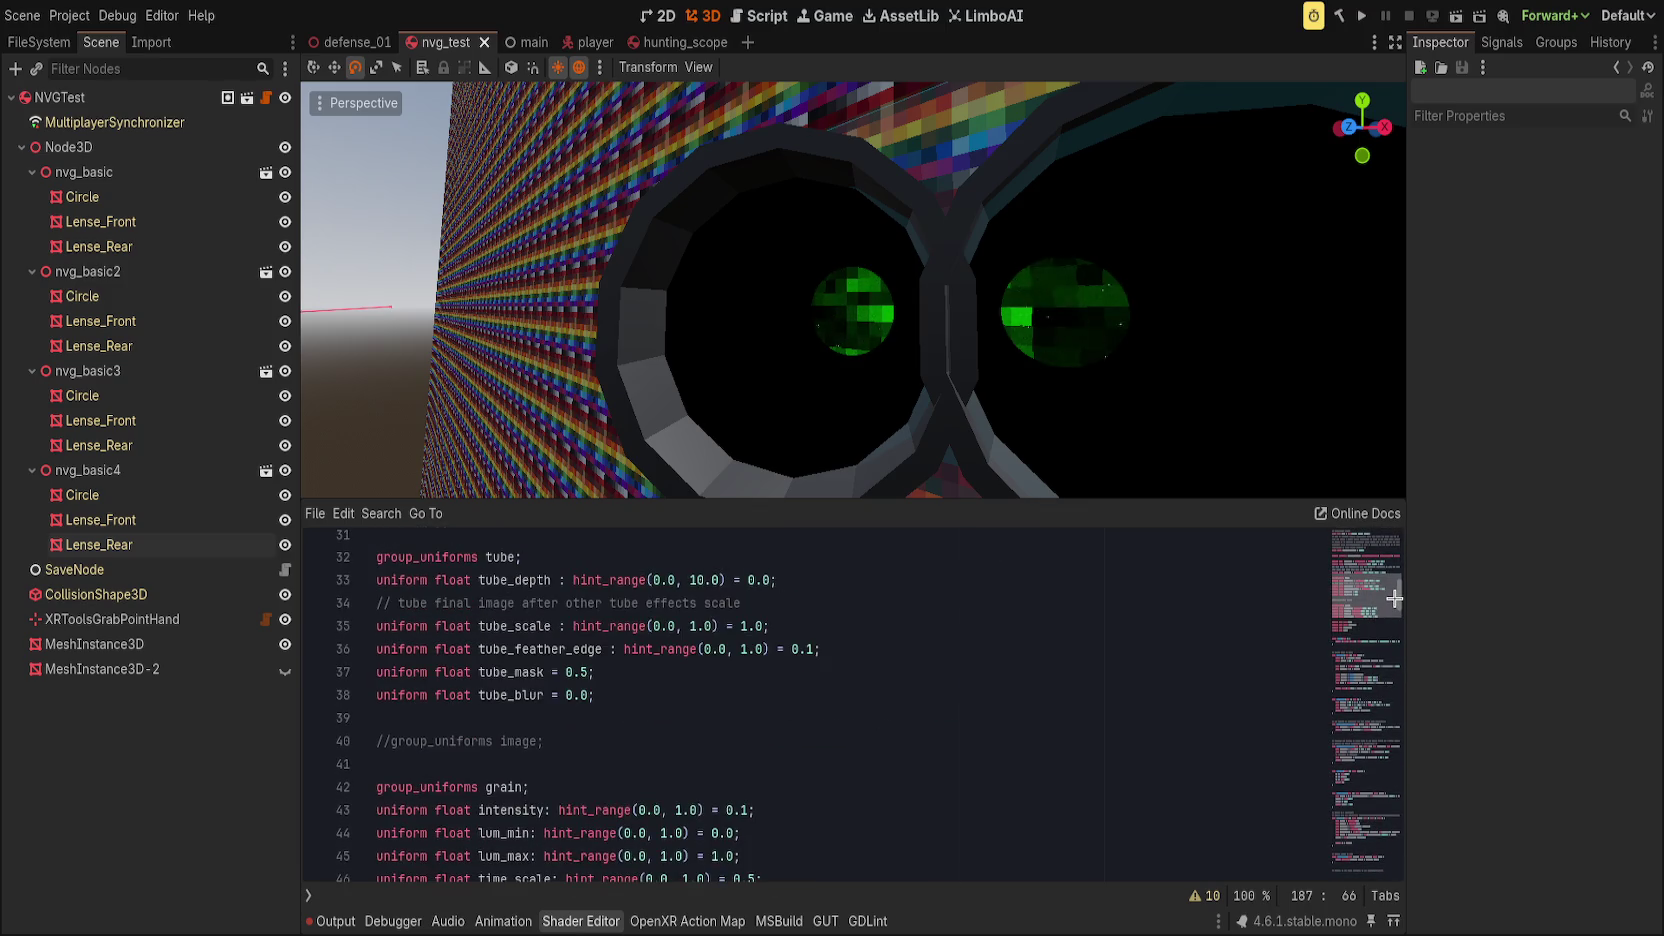
left_click(931, 692)
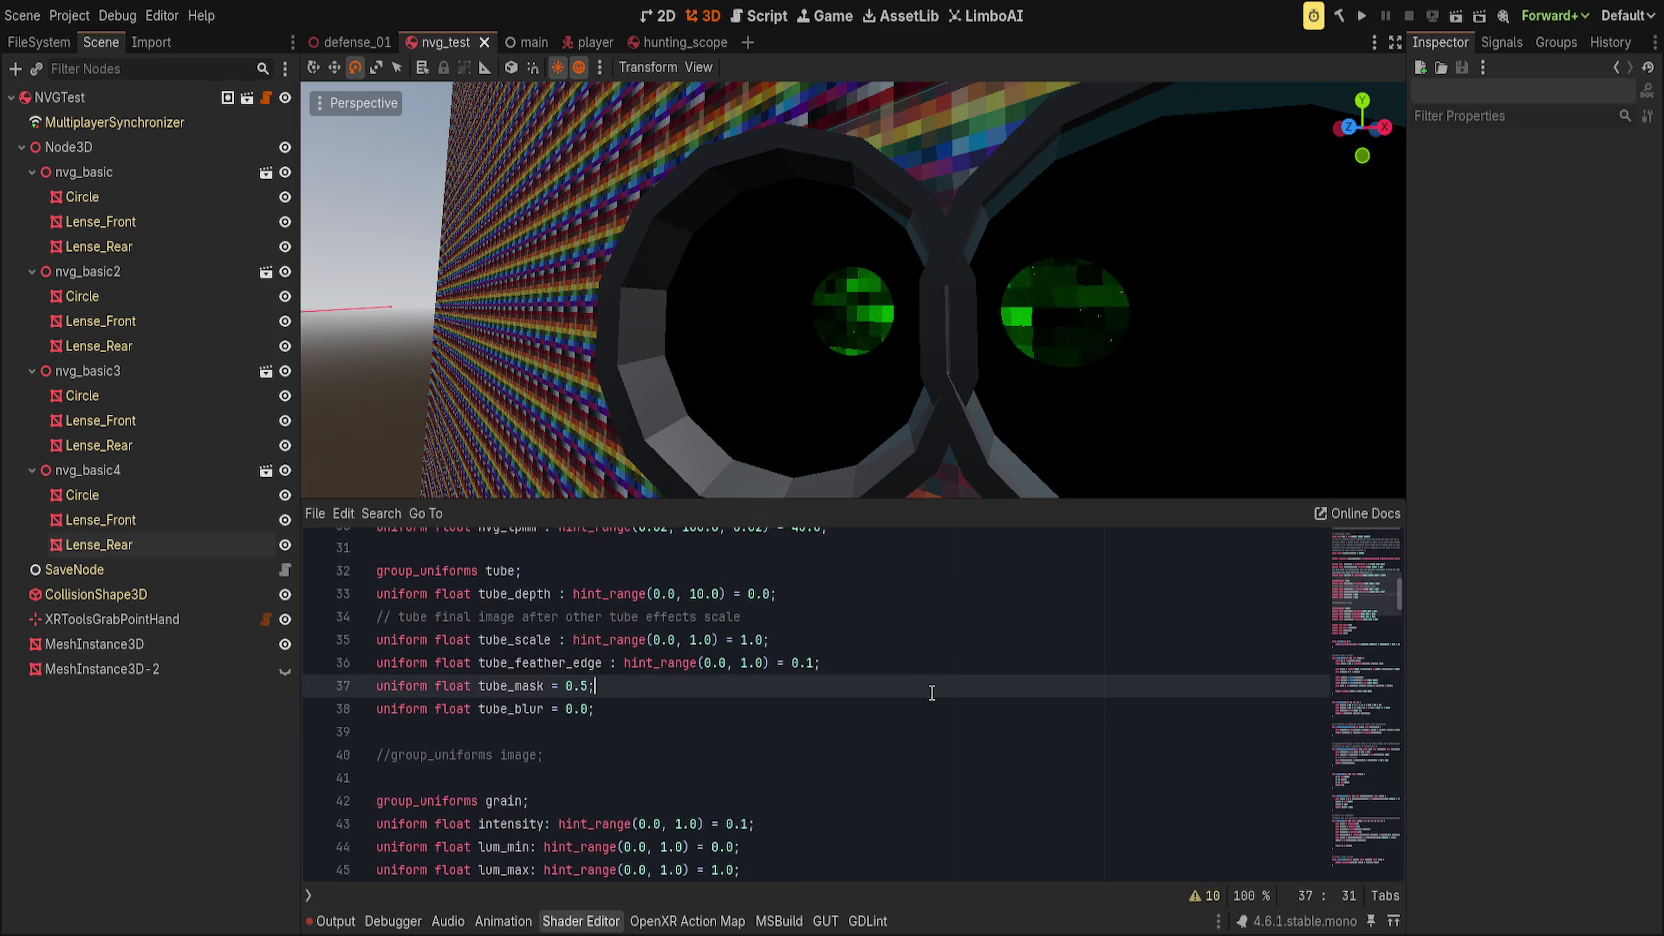
type(": hint_range(")
type("0.0, ")
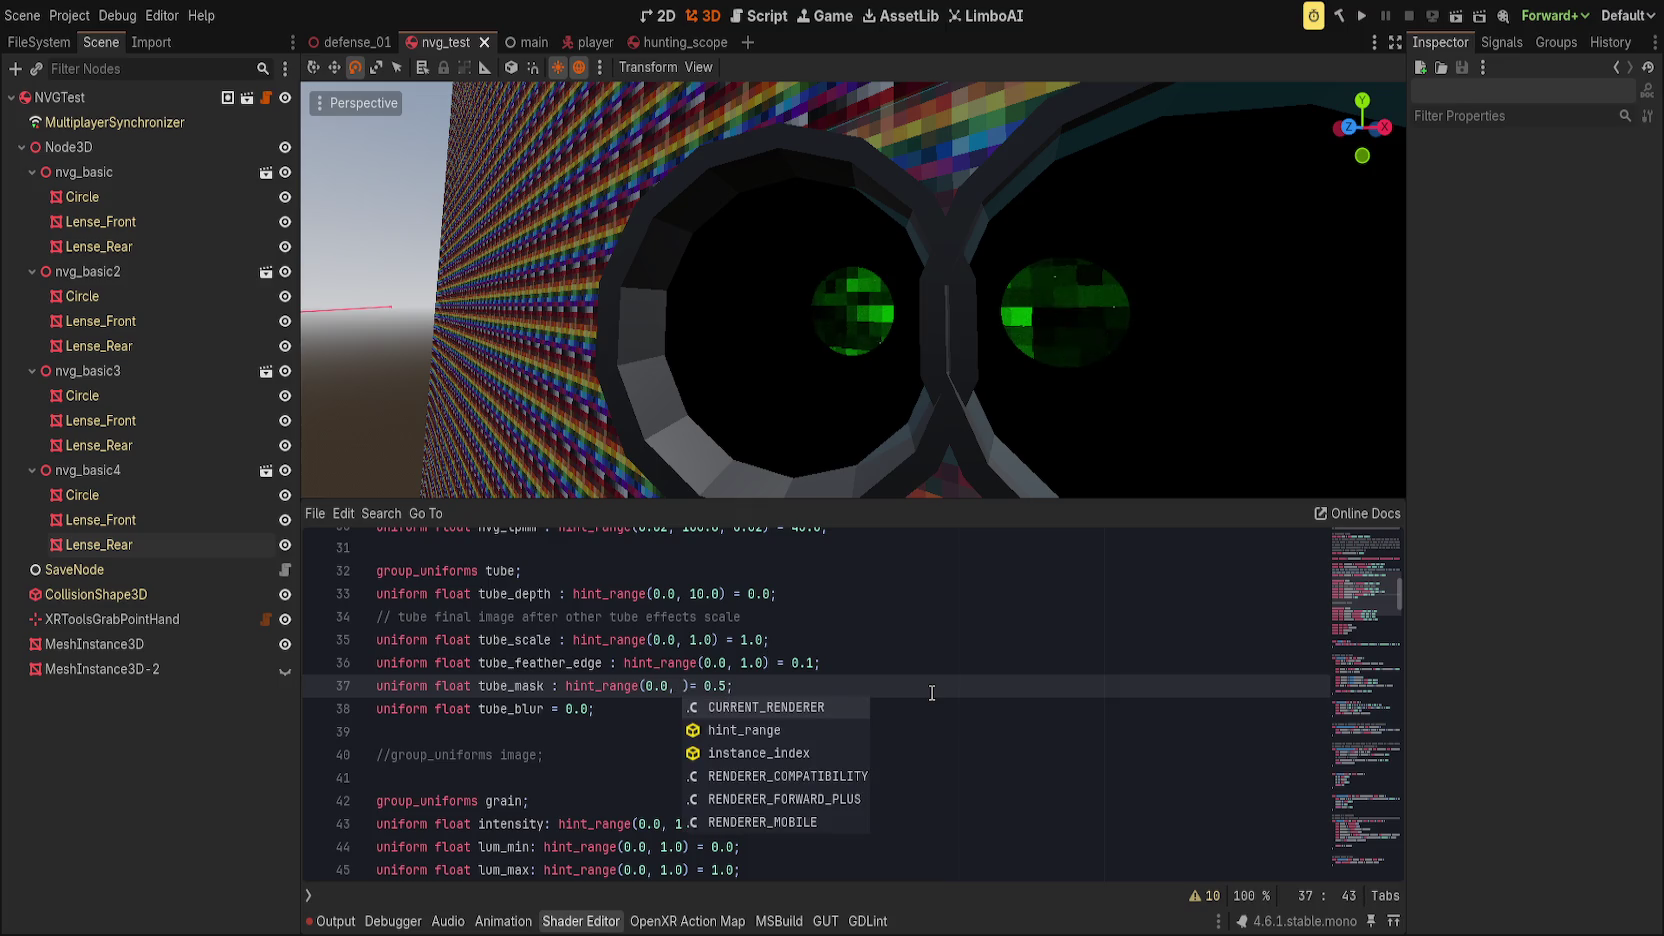
type("0.5")
key("End")
key("ctrl+s")
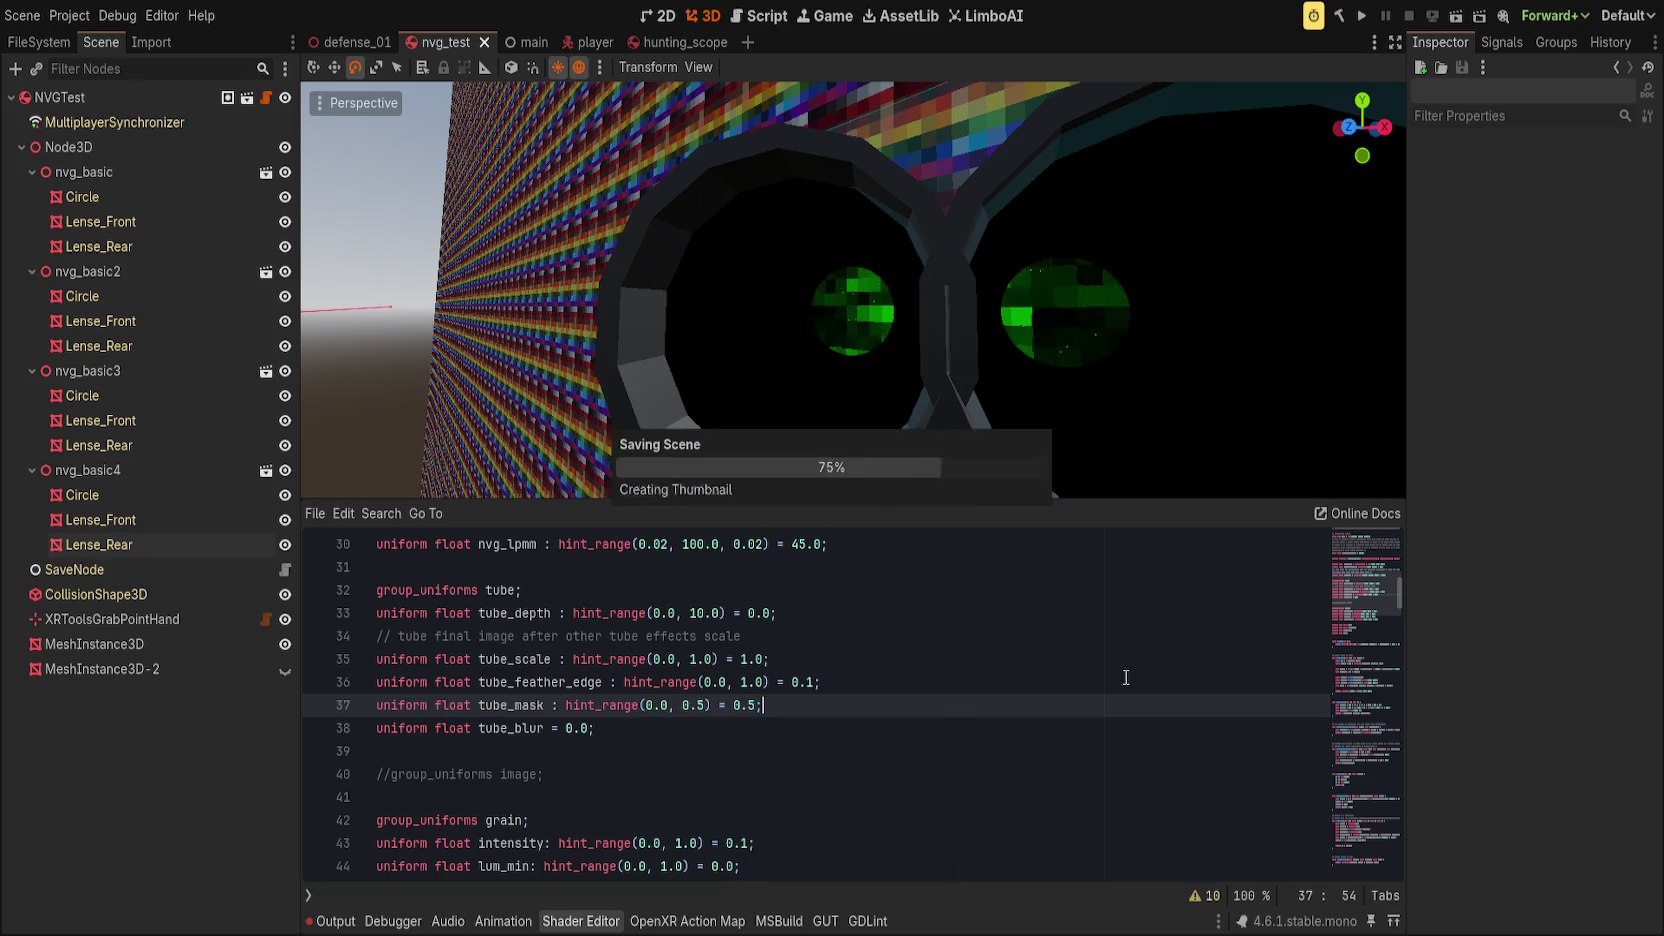
scroll(1357, 585, "up", 2)
left_click(1365, 719)
left_click(1365, 805)
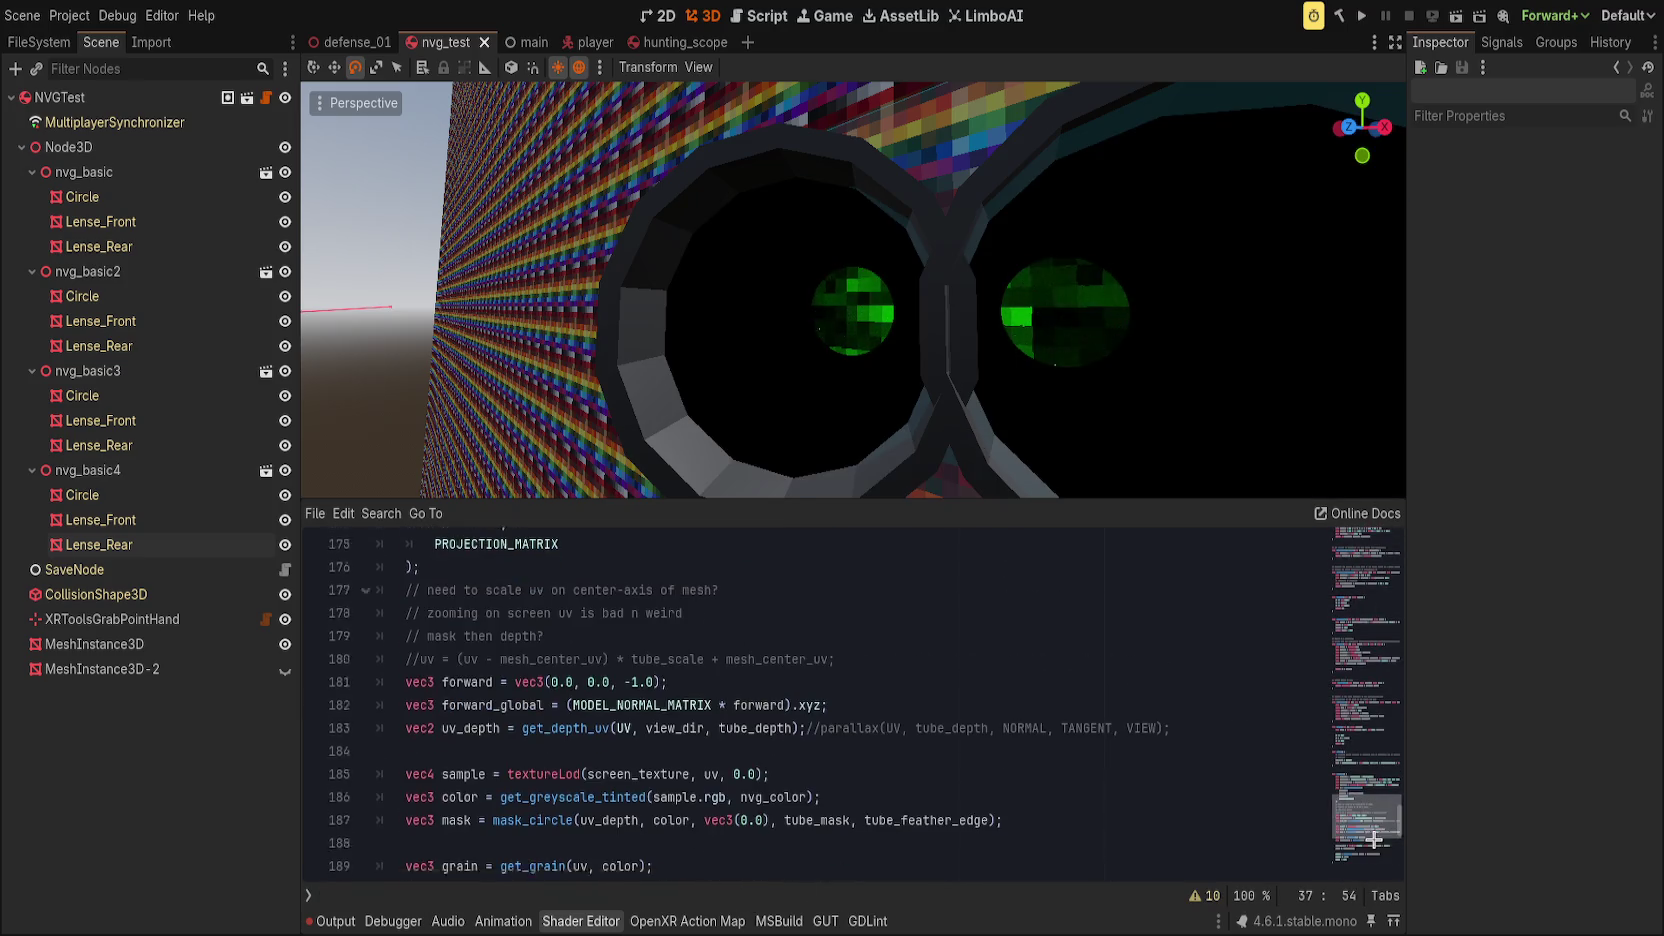
Step: On Lense_Rear, revert Tube Scale to 1.0 and Tube Depth to 0.0
scroll(360, 639, "up", 1)
left_click(100, 544)
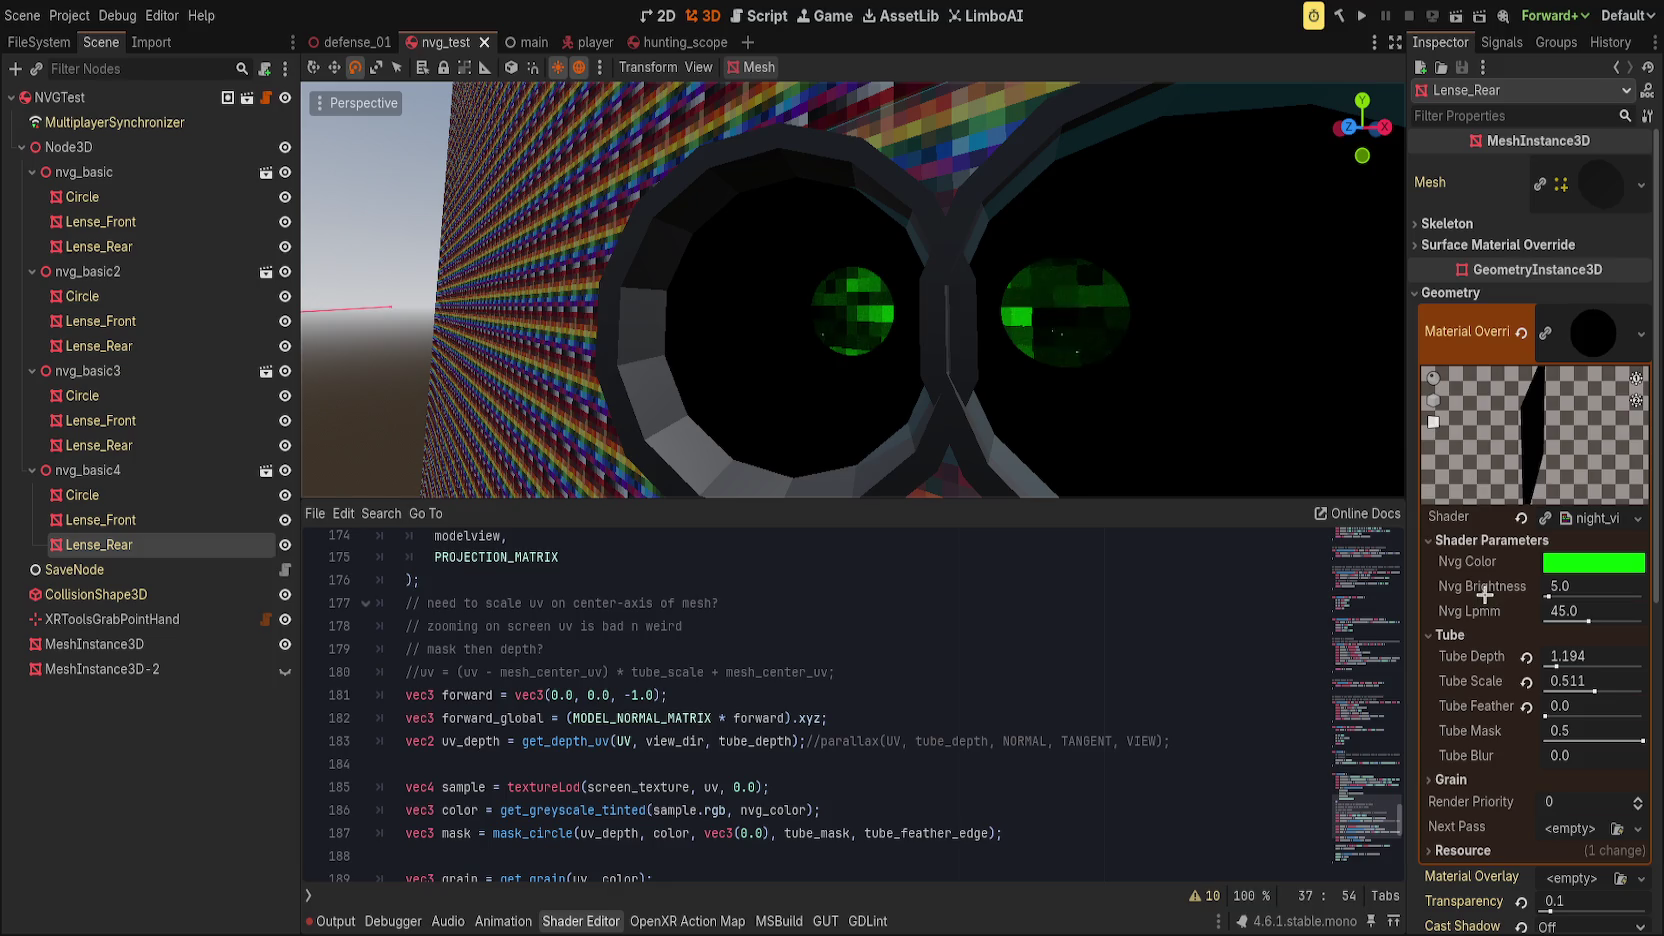
mouse_move(1642, 741)
left_mouse_down()
mouse_move(1623, 741)
mouse_move(1643, 741)
left_mouse_up()
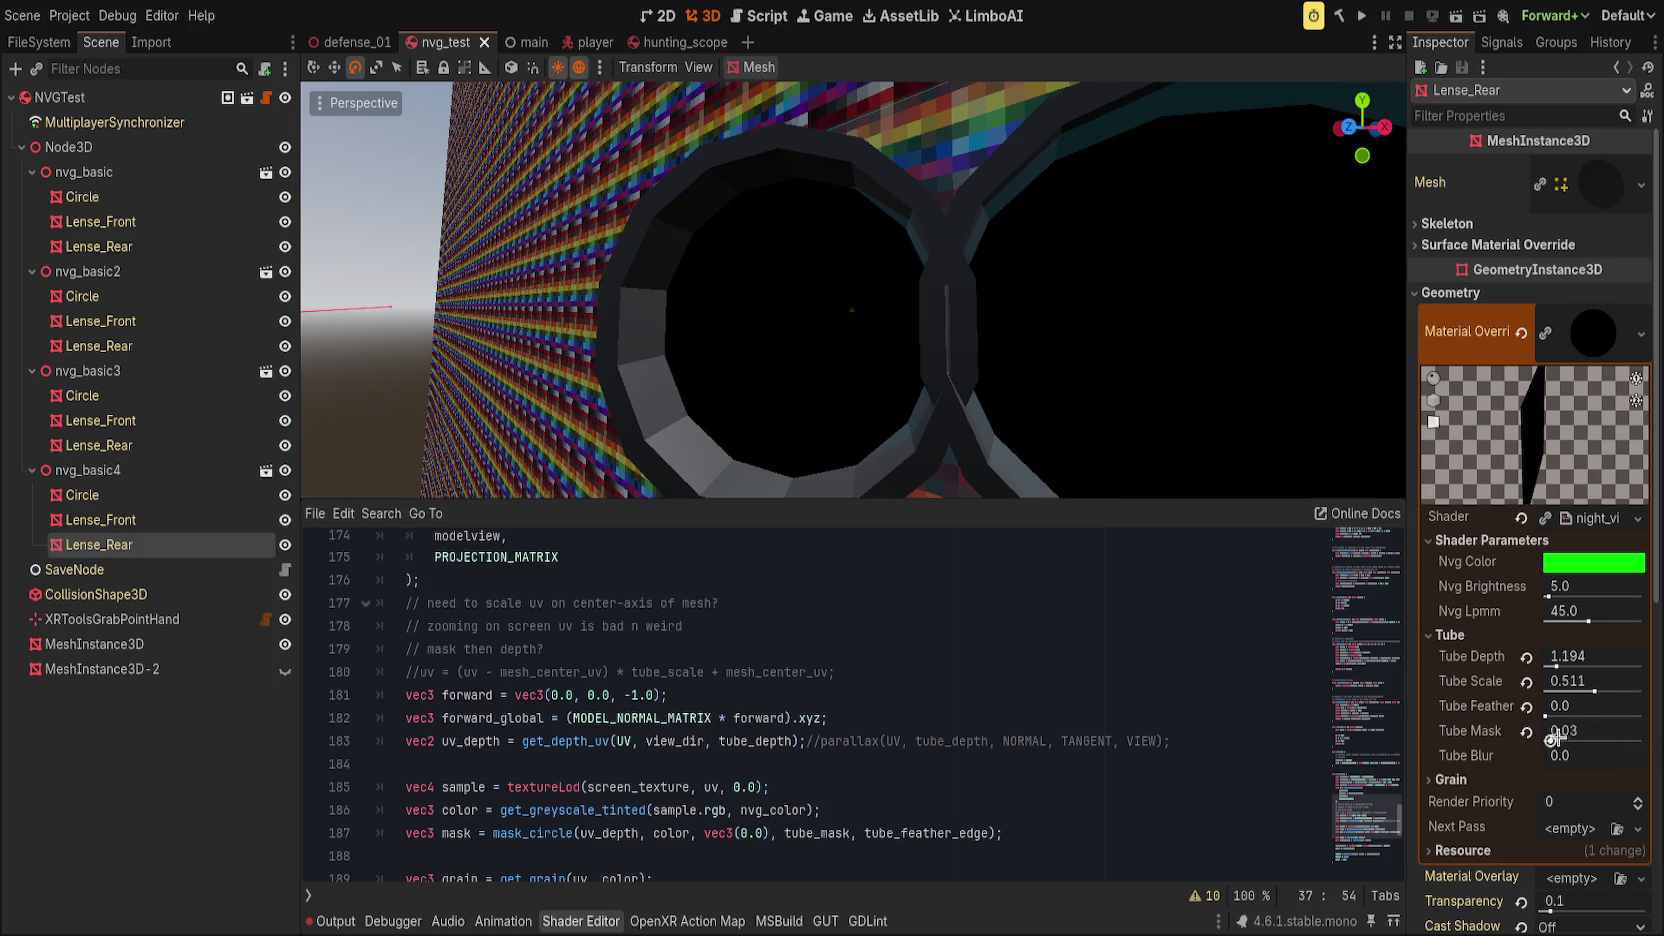
left_click(1526, 682)
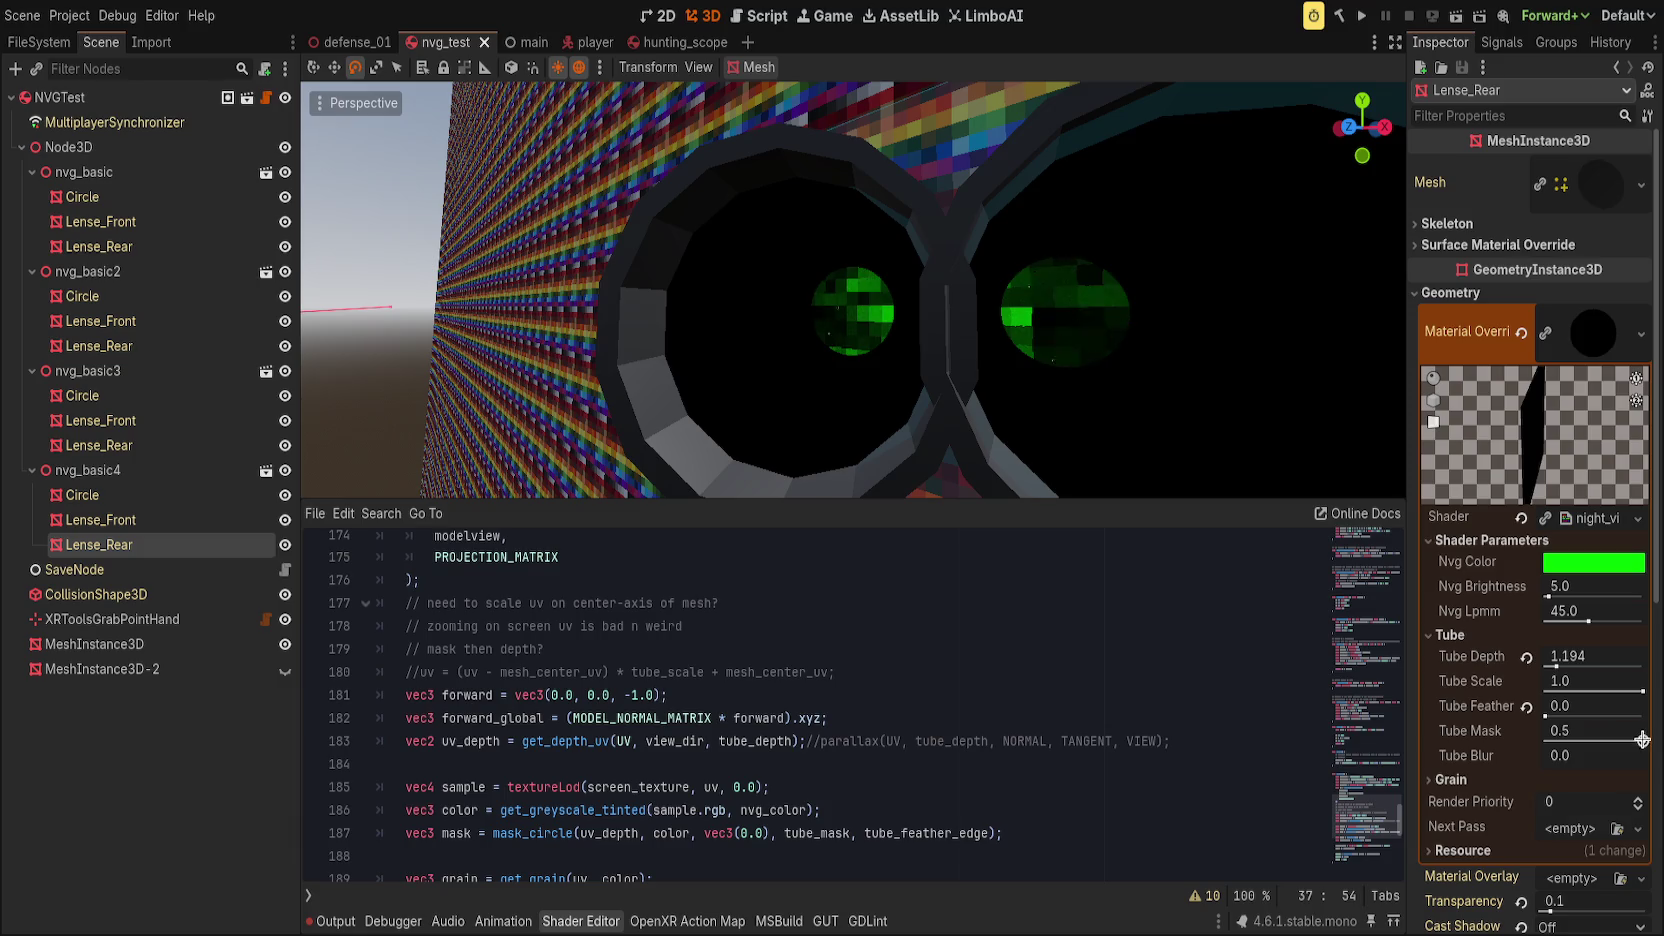
left_click(1526, 657)
Step: Narrow Tube Mask to 0.034 and raise Tube Depth to test the lens depth
left_click_drag(1641, 741, 1550, 741)
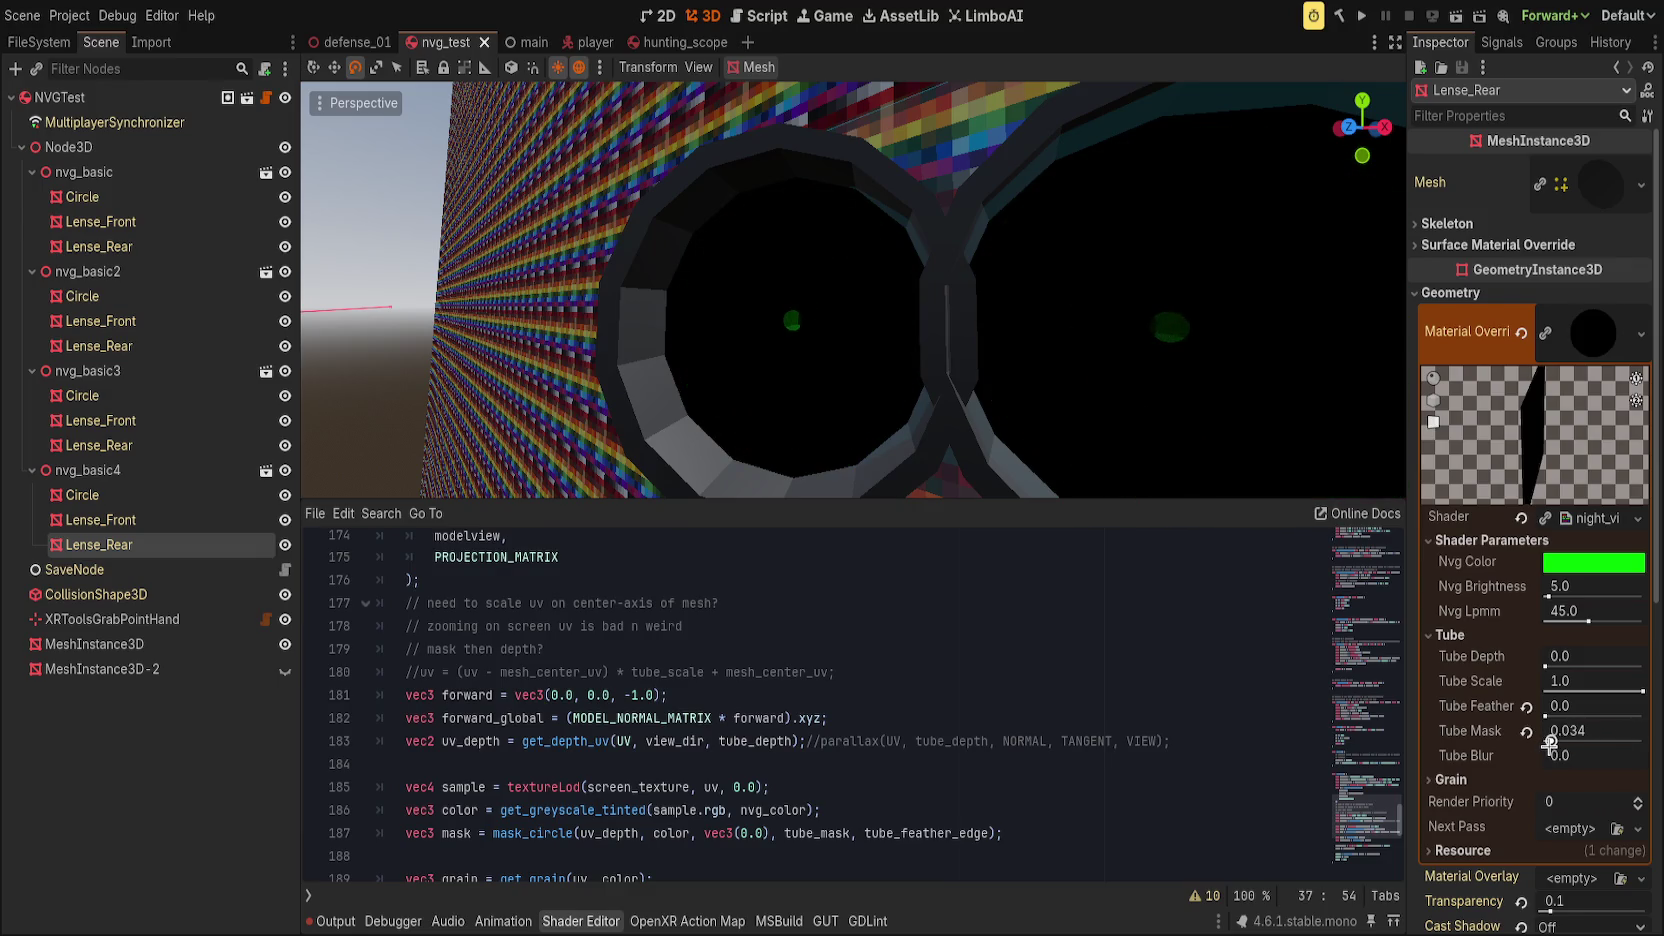
mouse_move(1010, 400)
left_mouse_down()
mouse_move(1042, 384)
mouse_move(988, 394)
left_mouse_up()
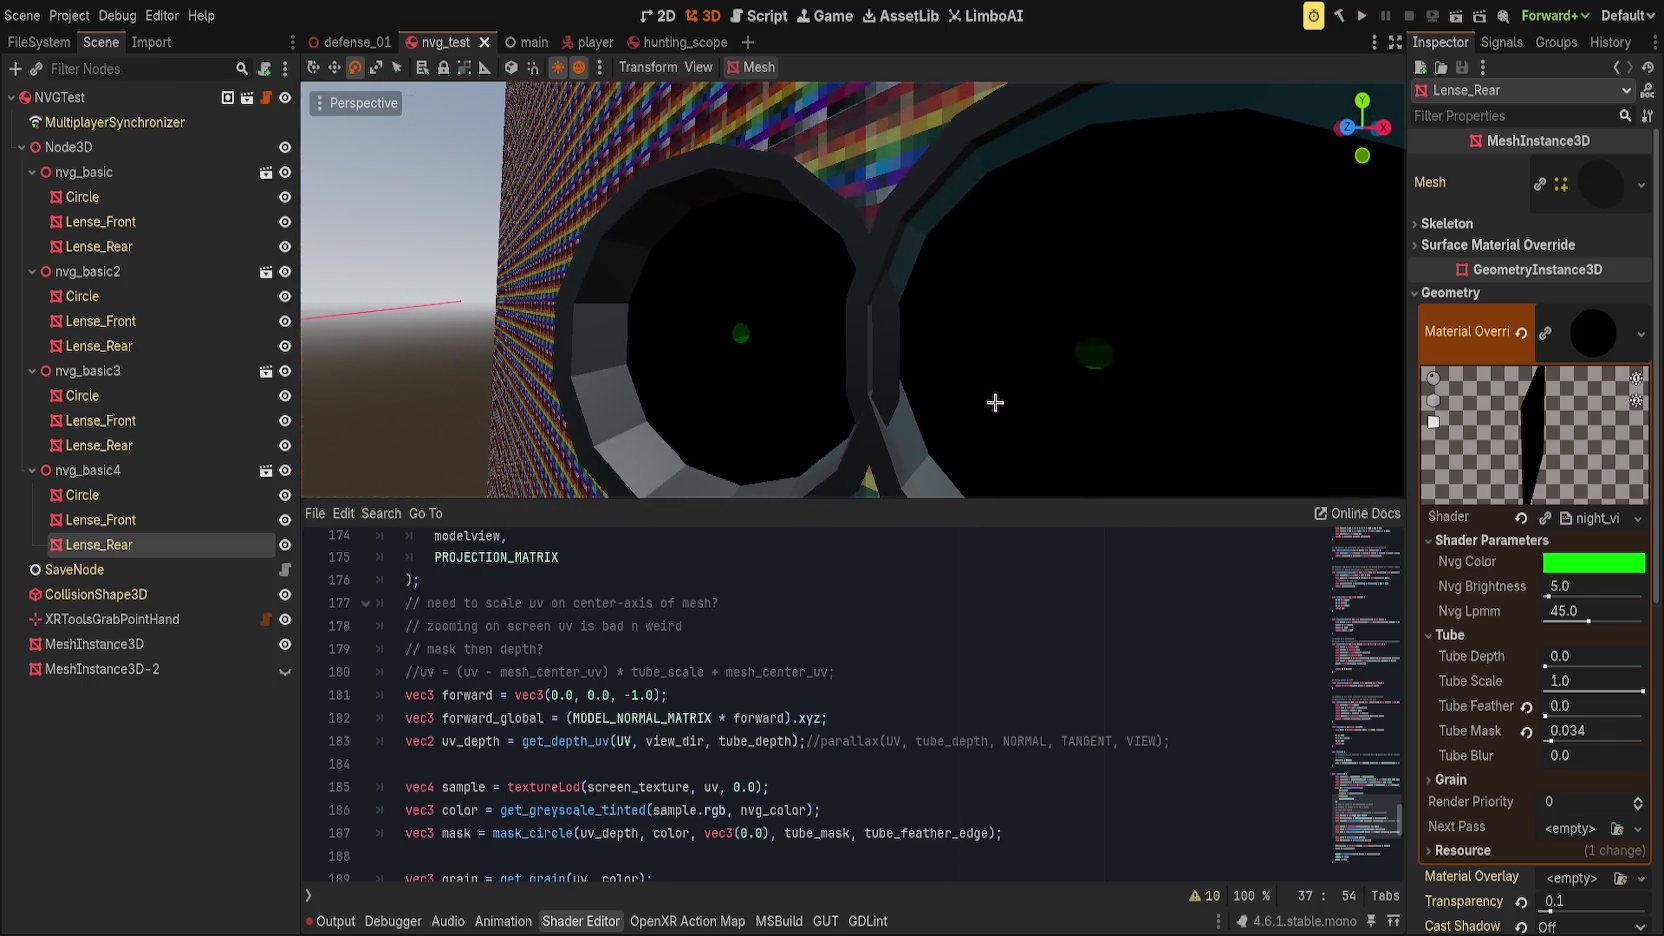
mouse_move(1569, 660)
left_mouse_down()
mouse_move(1600, 660)
mouse_move(1526, 674)
mouse_move(1557, 667)
left_mouse_up()
Step: Revert the rear lens's Tube Mask to 0.5, keeping Tube Depth at 1.217
left_click(1526, 731)
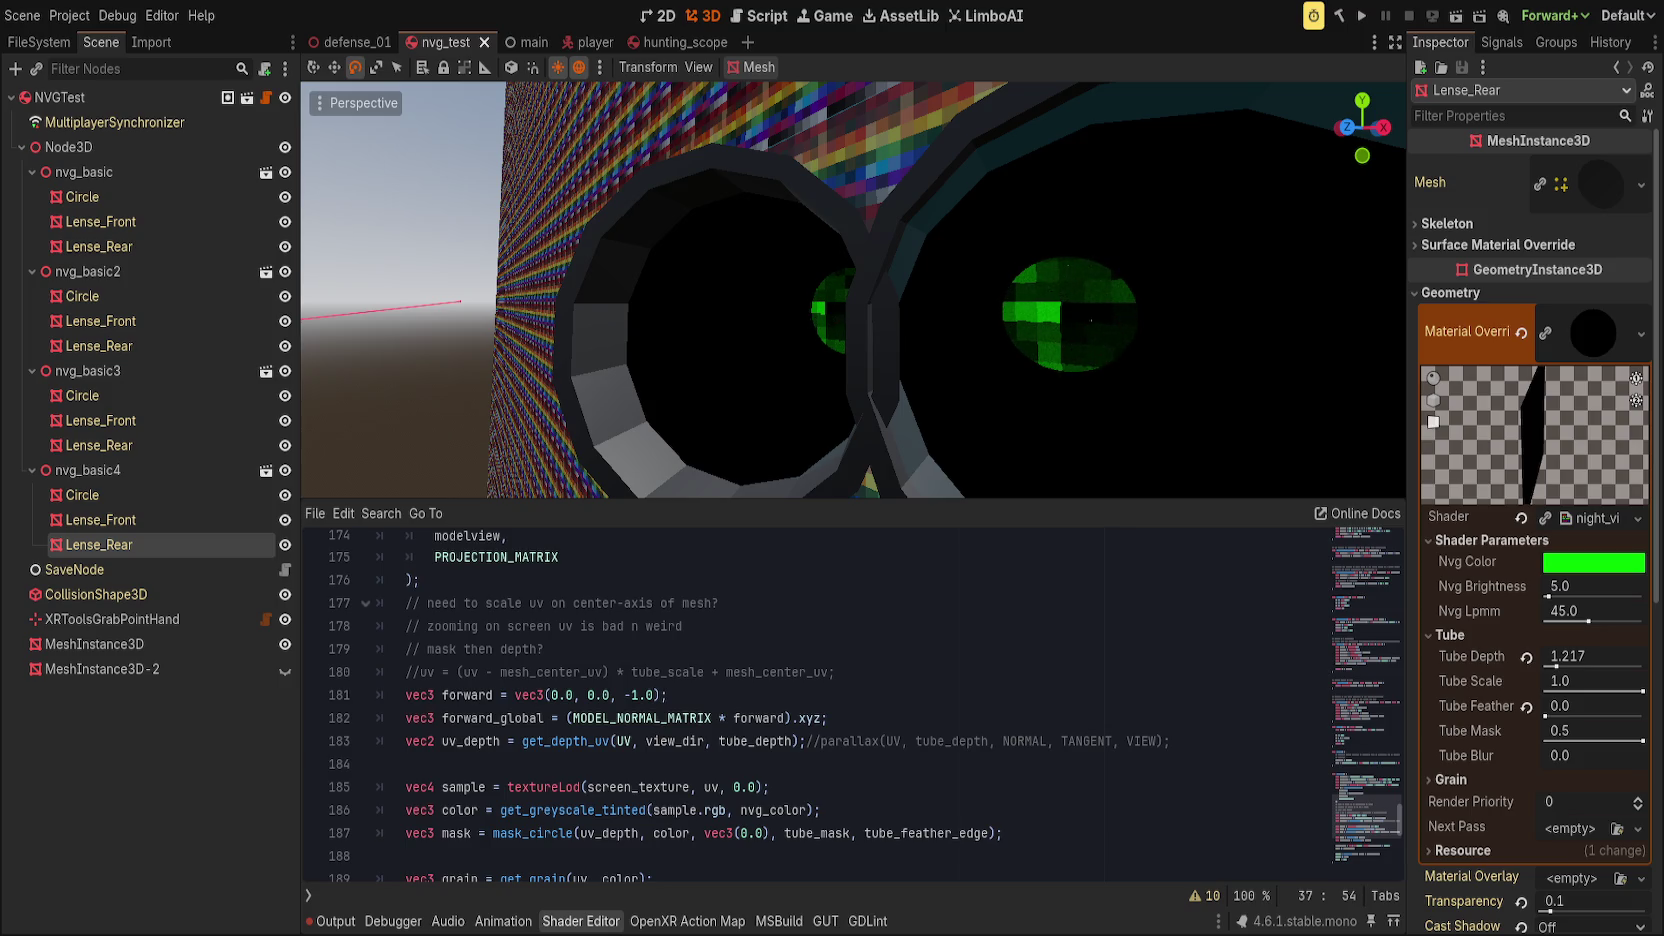
left_click(846, 625)
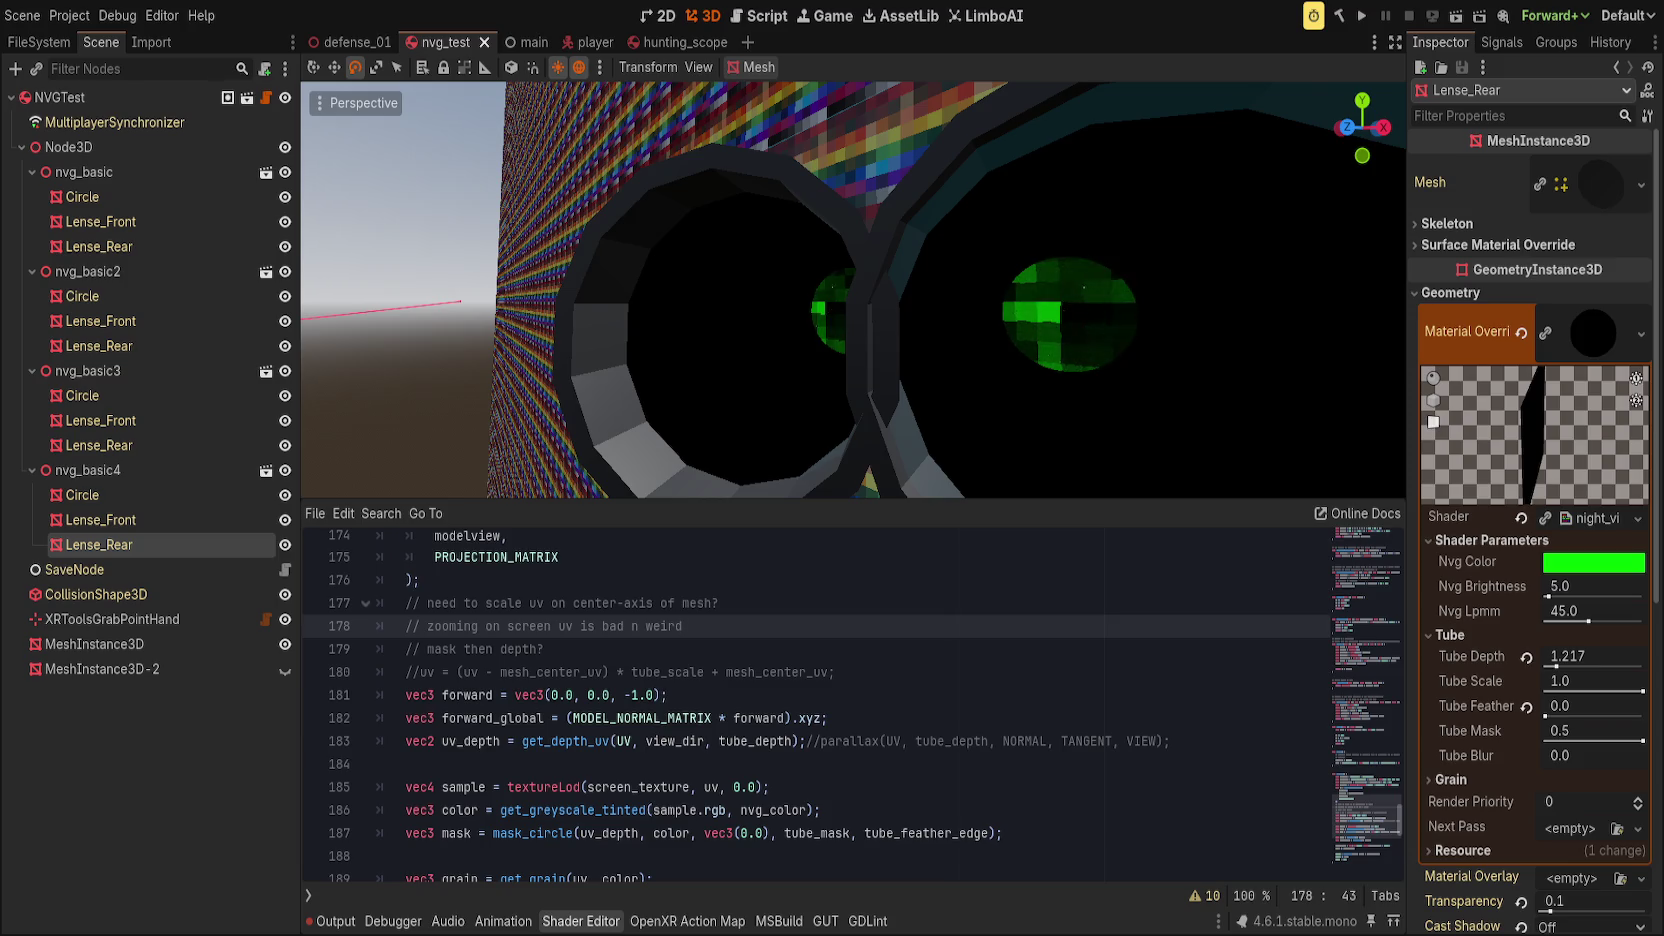
Step: Add 'vec2 scale(vec2 uv, vec2 center, float scale) {' after scale2 with a return in its body
left_click(536, 741)
scroll(652, 745, "up", 7)
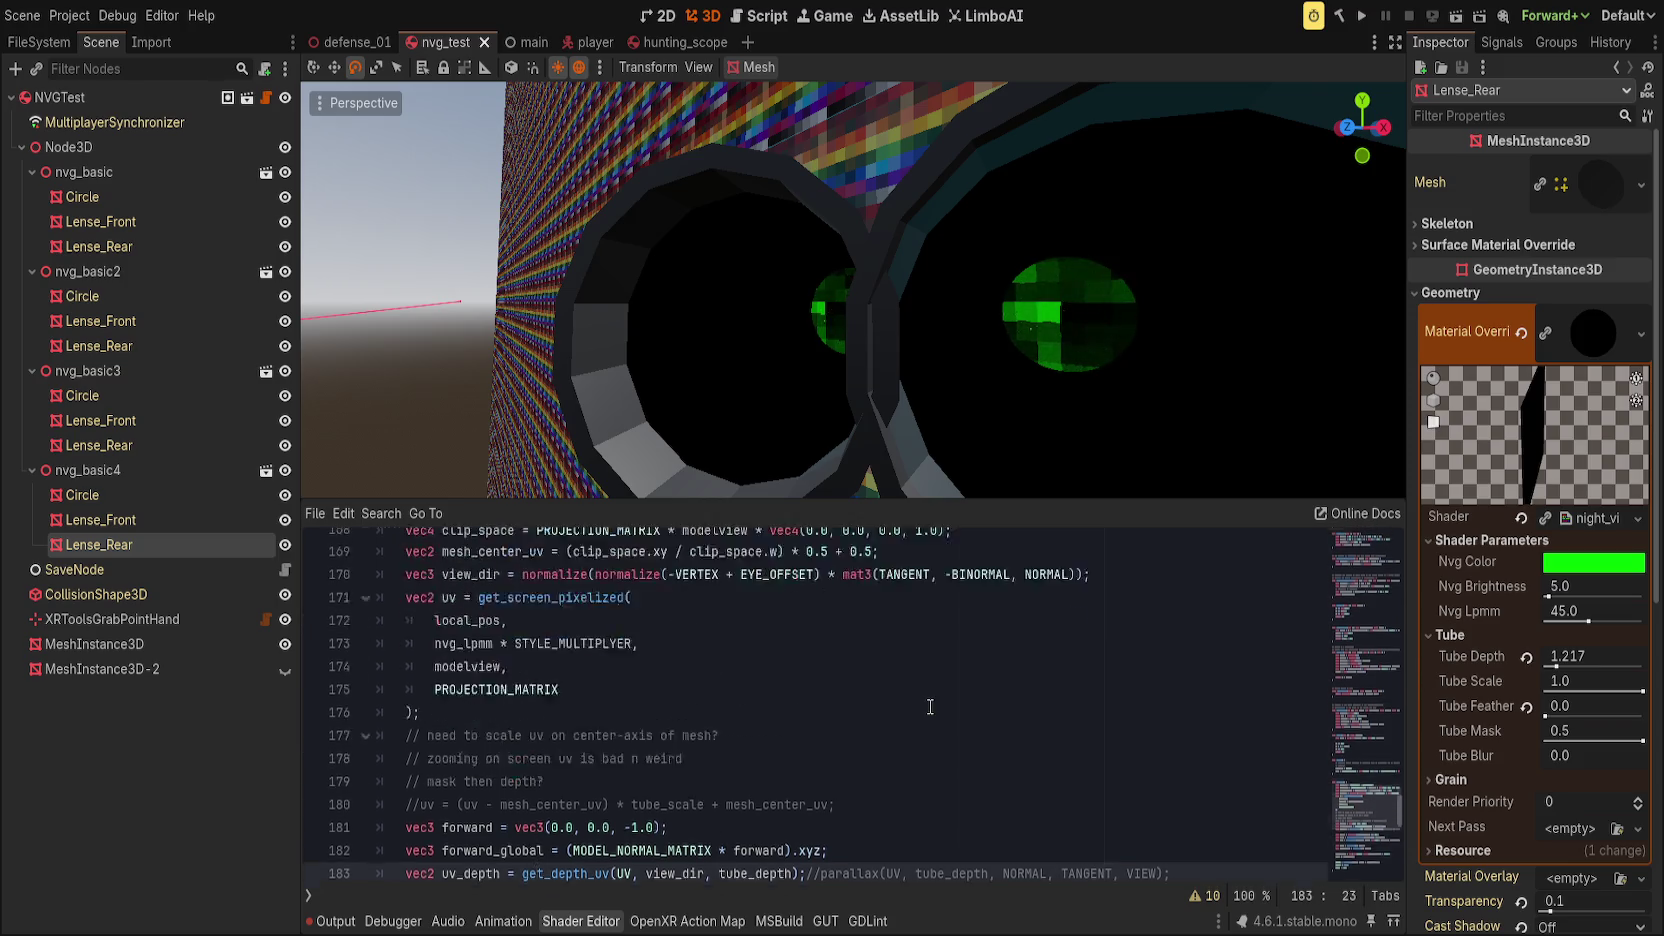
scroll(652, 745, "up", 4)
left_click(663, 719)
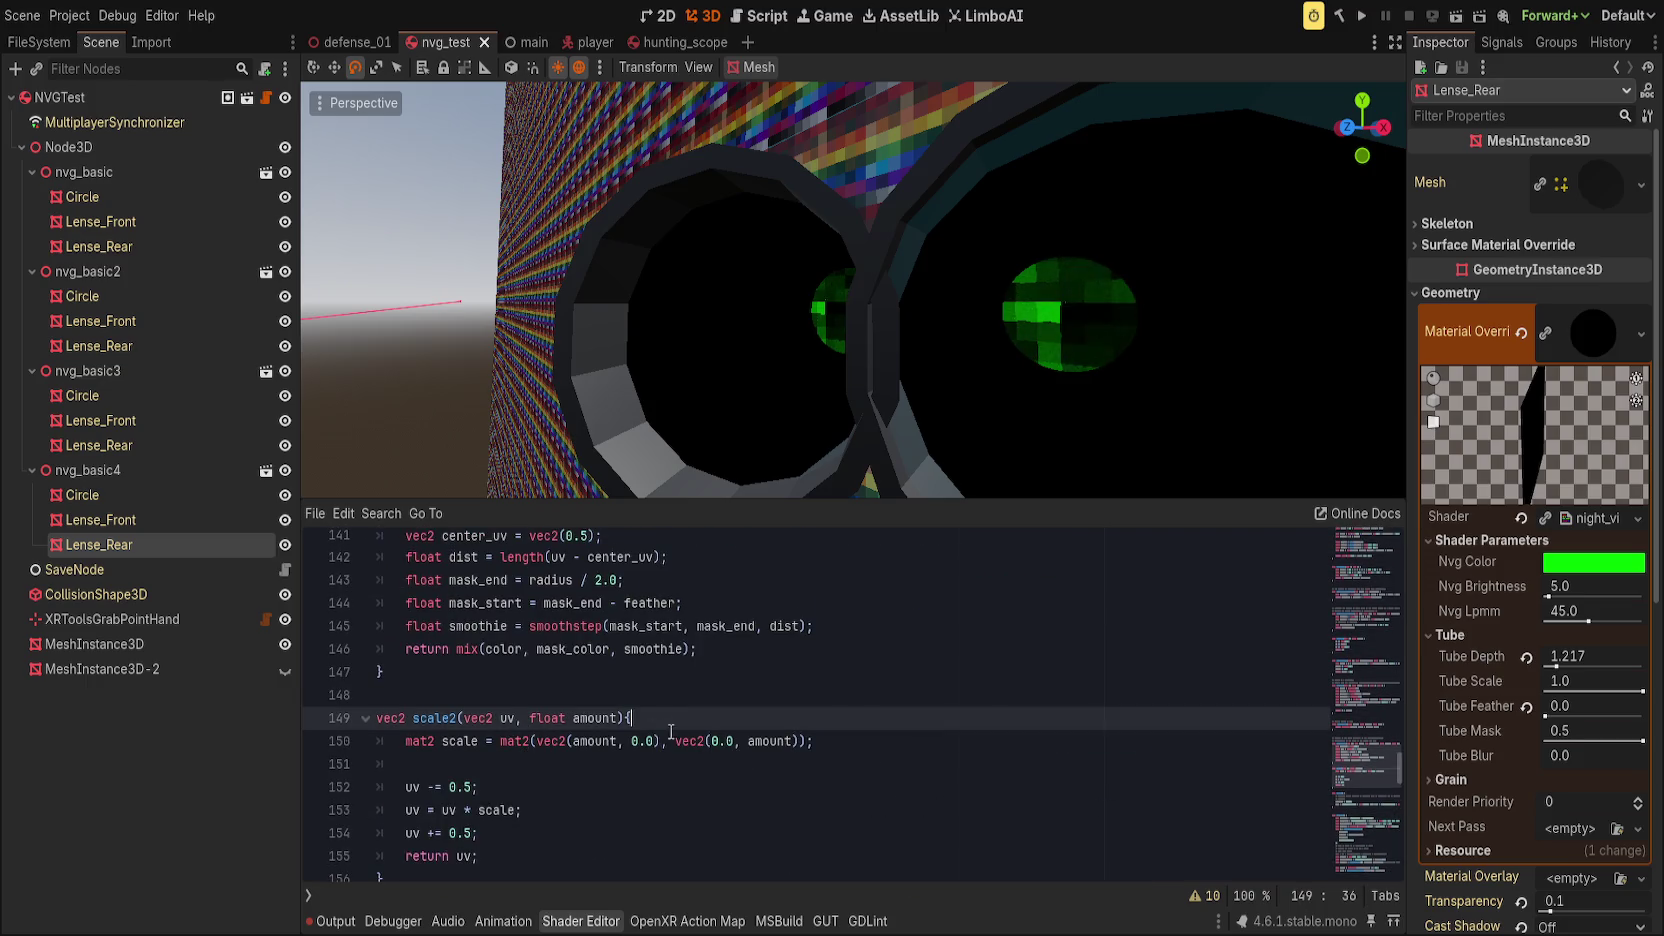
scroll(541, 741, "up", 1)
scroll(538, 770, "down", 2)
left_click(536, 807)
key("Return")
type("vec2")
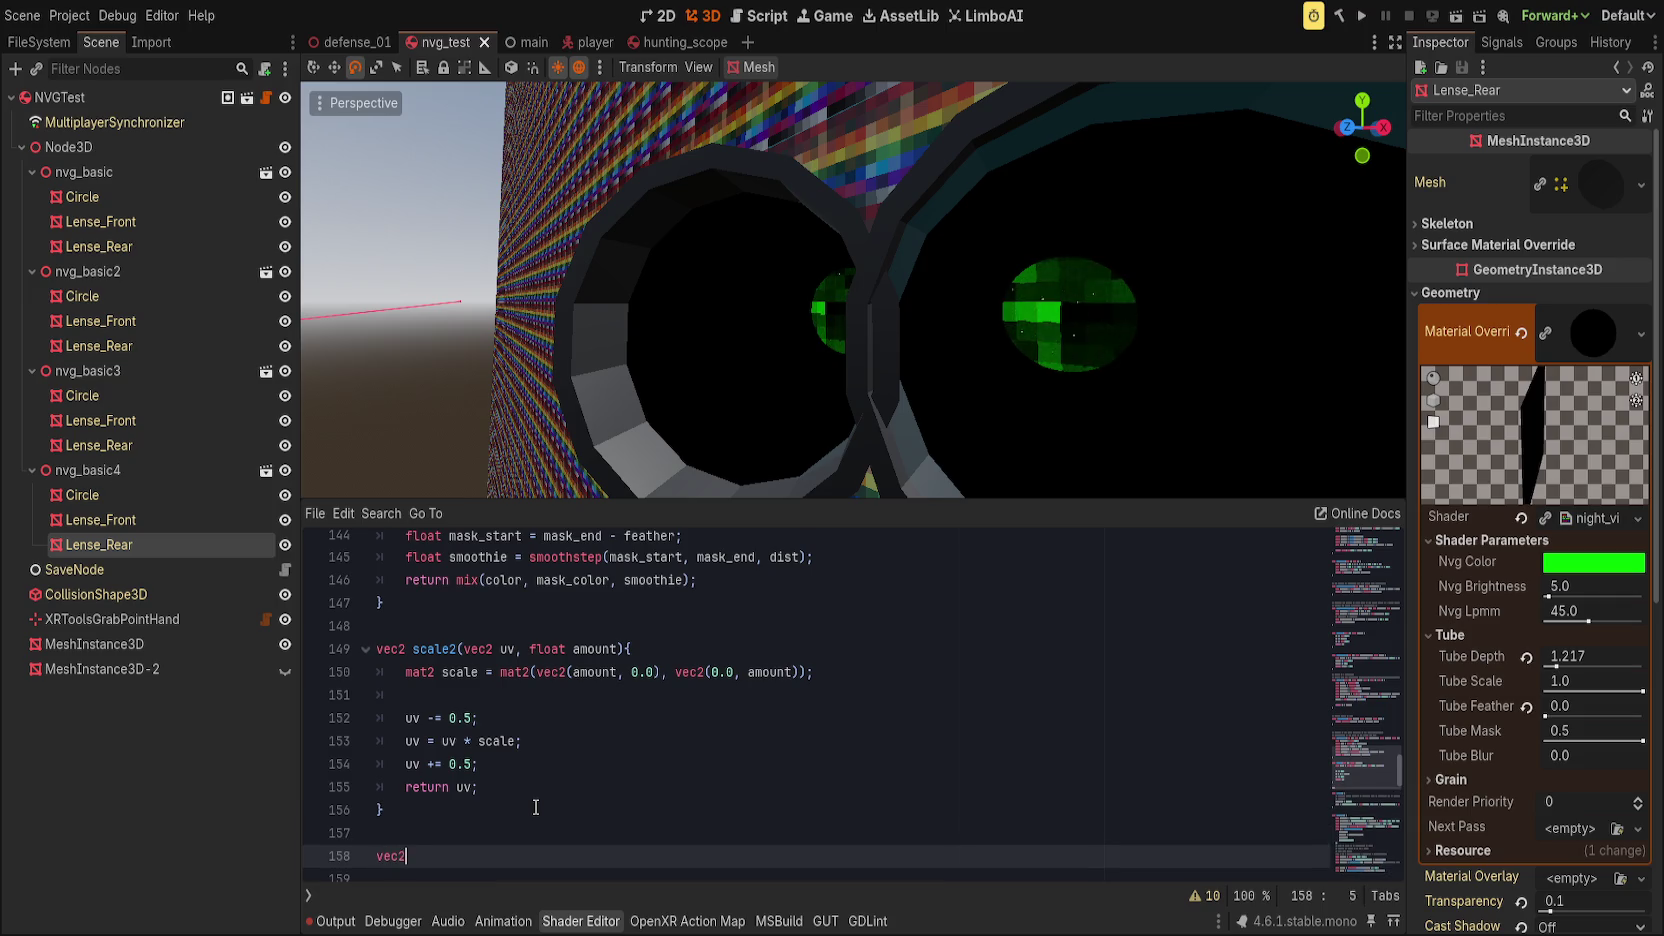
type(" scale(")
type("vec2 uv, ")
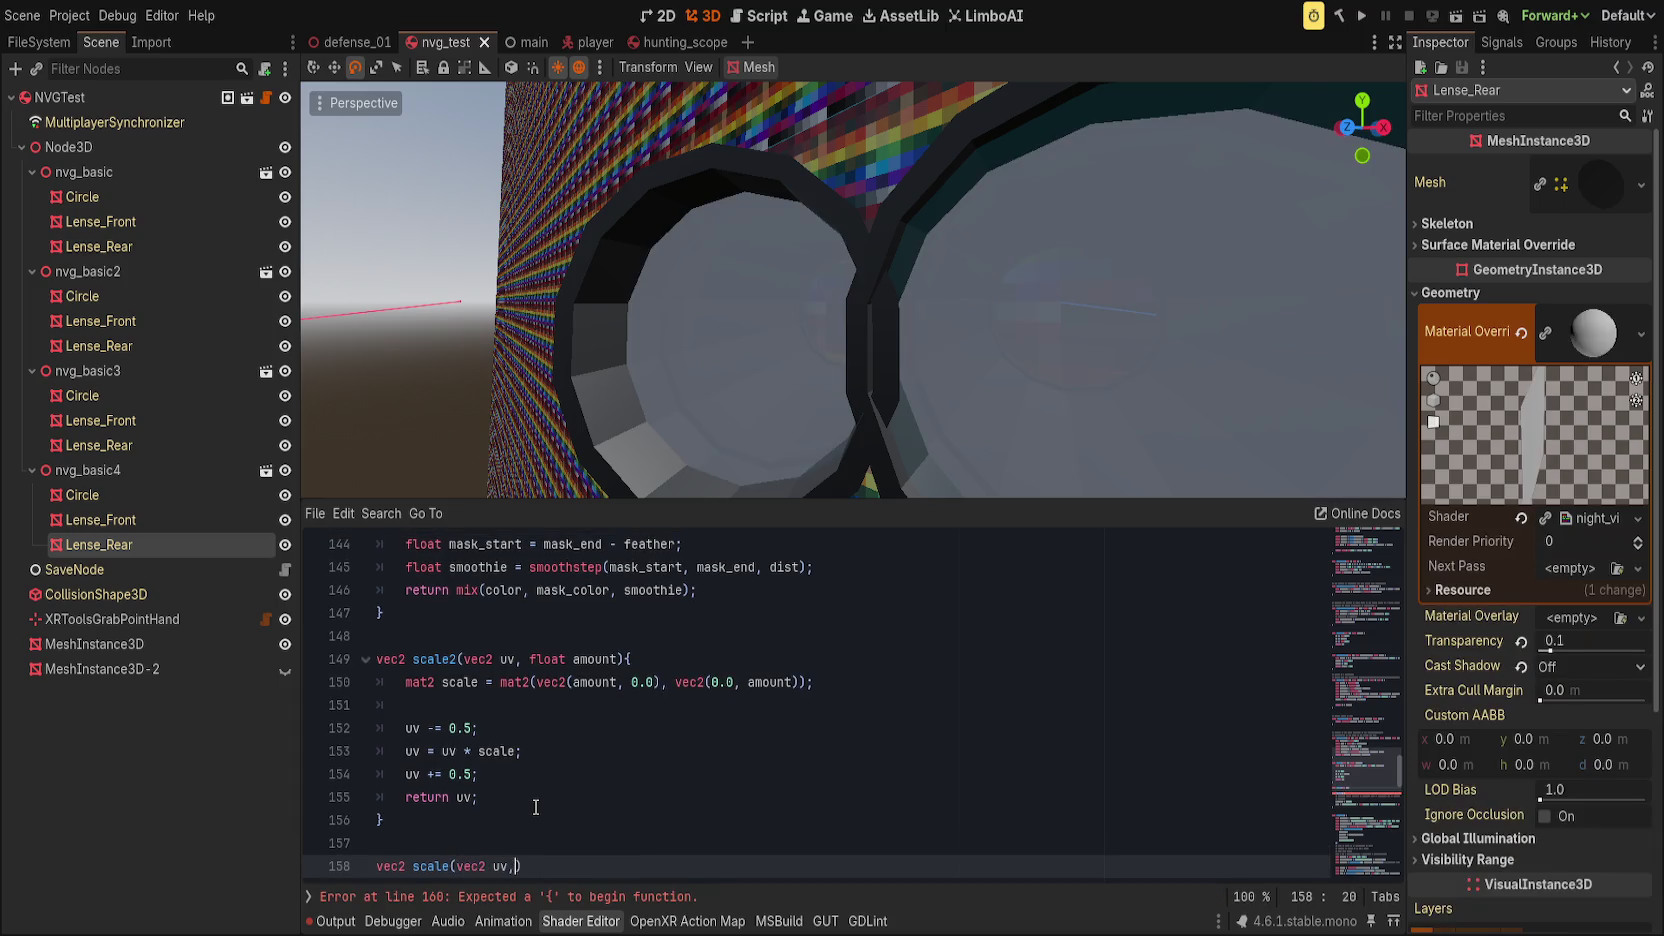
type("vec2 center, f")
type("loat scale)")
type(" {")
key("Return")
type("return")
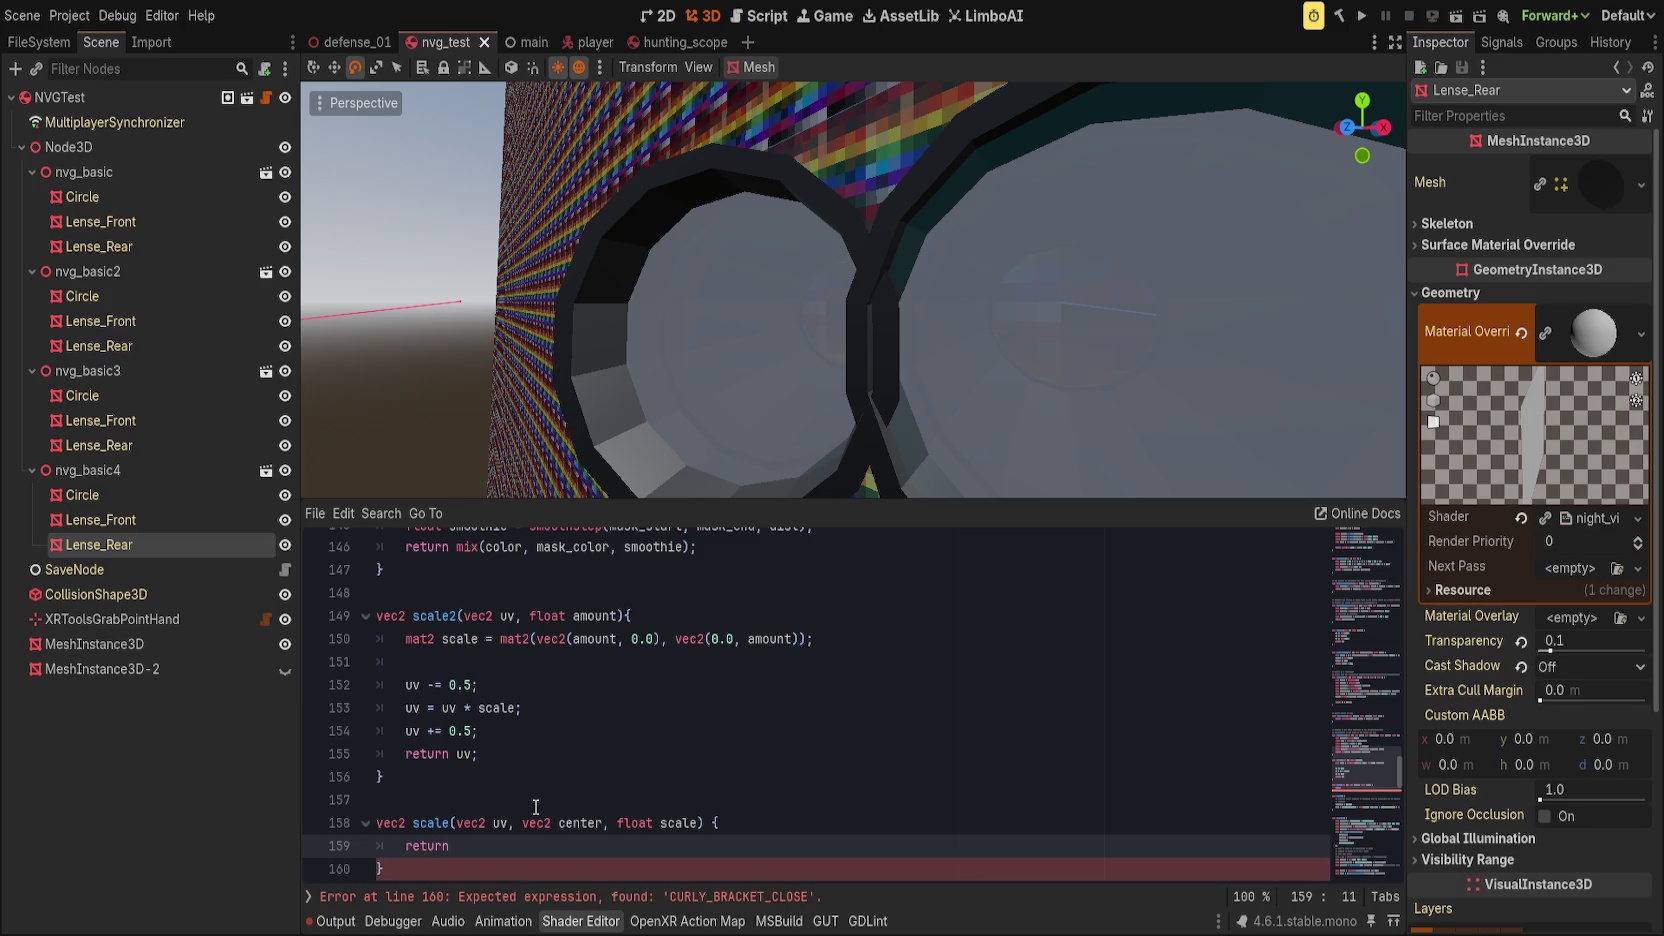
Step: Draft a 'return ((uv - 0.5) * scale) + 0.5' line inside scale2, then delete it
left_click(543, 735)
key("Return")
type("return ")
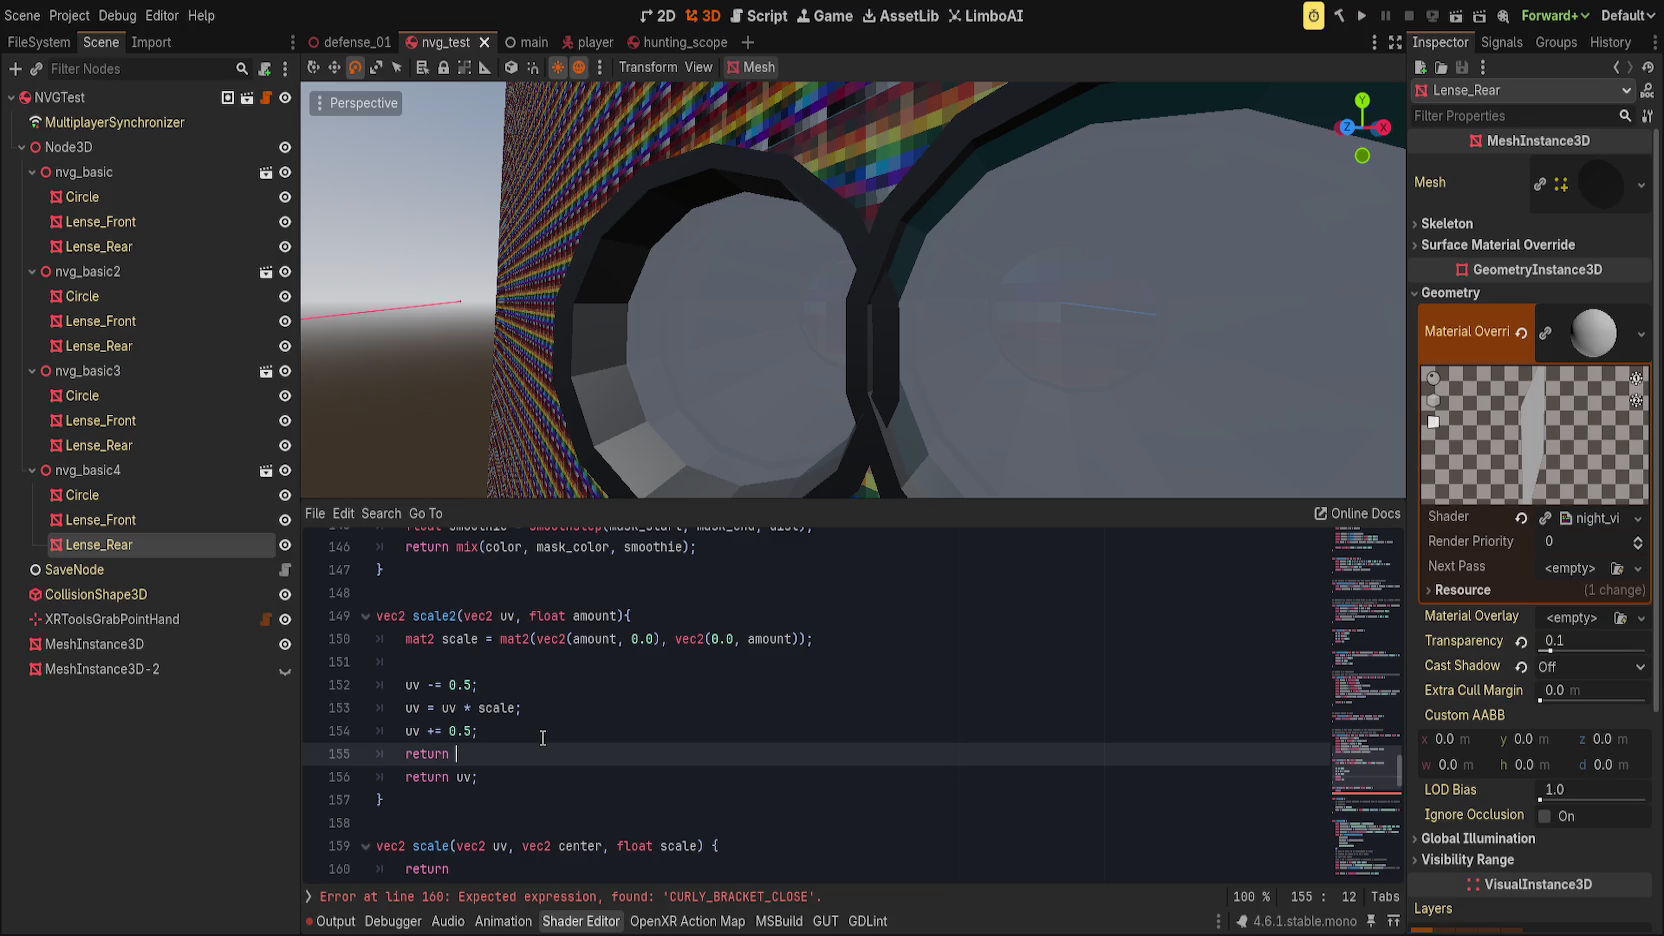
type("uv - ")
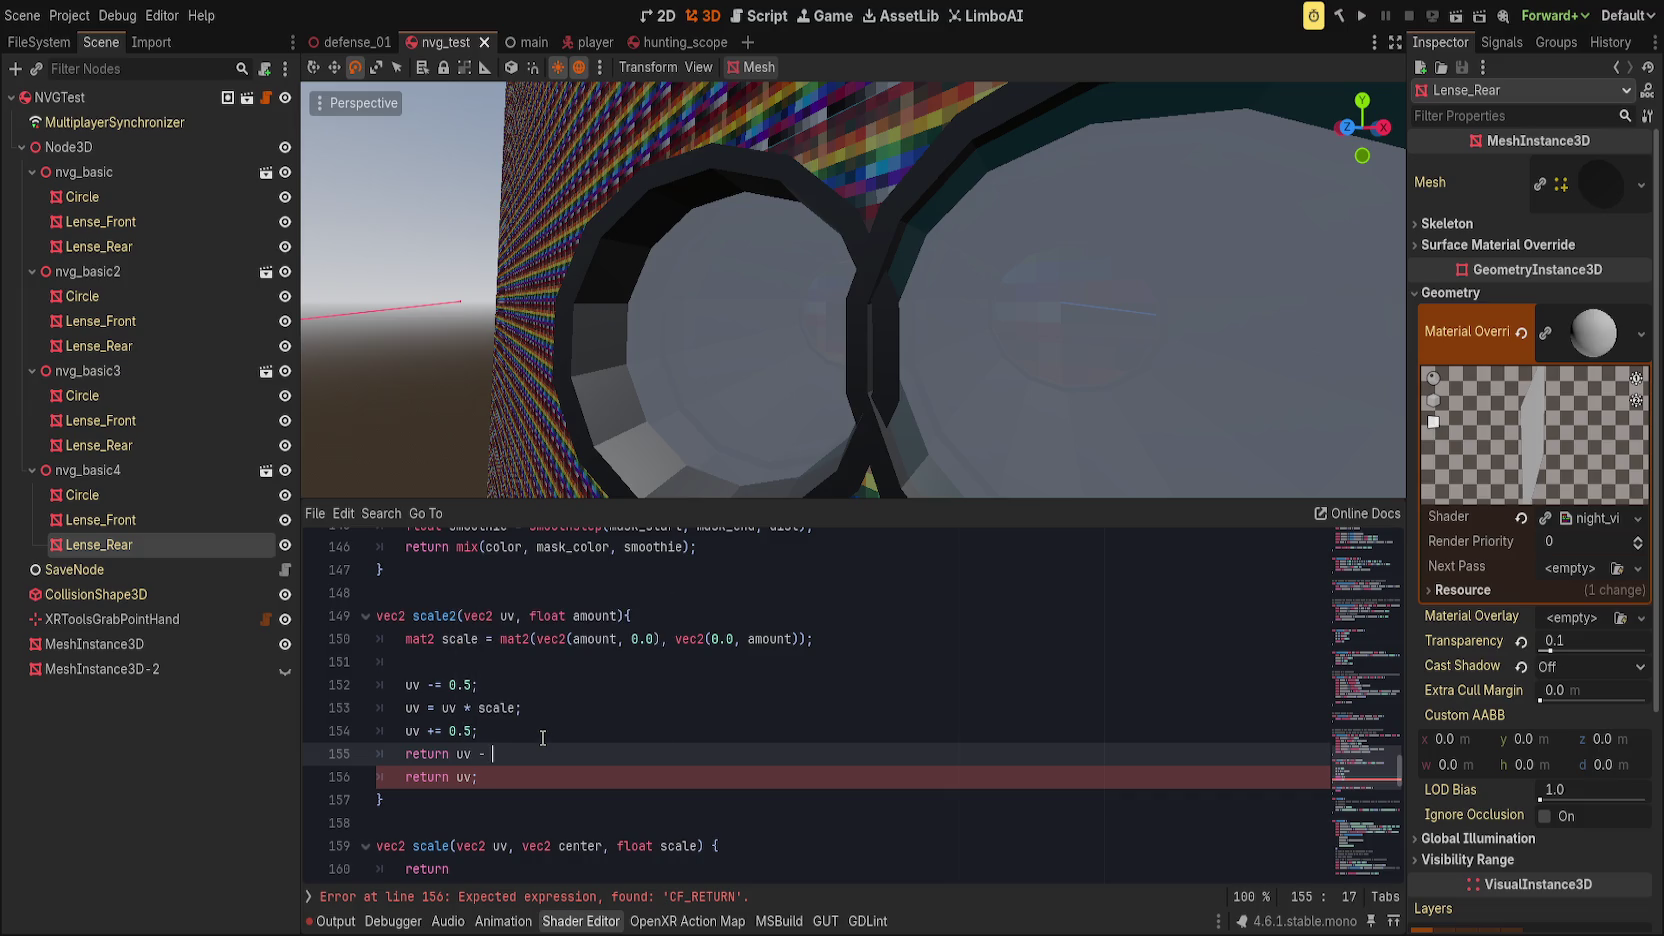
type("0.5")
key("shift+Left")
key("shift+Left")
key("shift+Left")
key("shift+Left")
key("shift+Left")
key("shift+Left")
type("(uv - 0.5) * ")
type("scale")
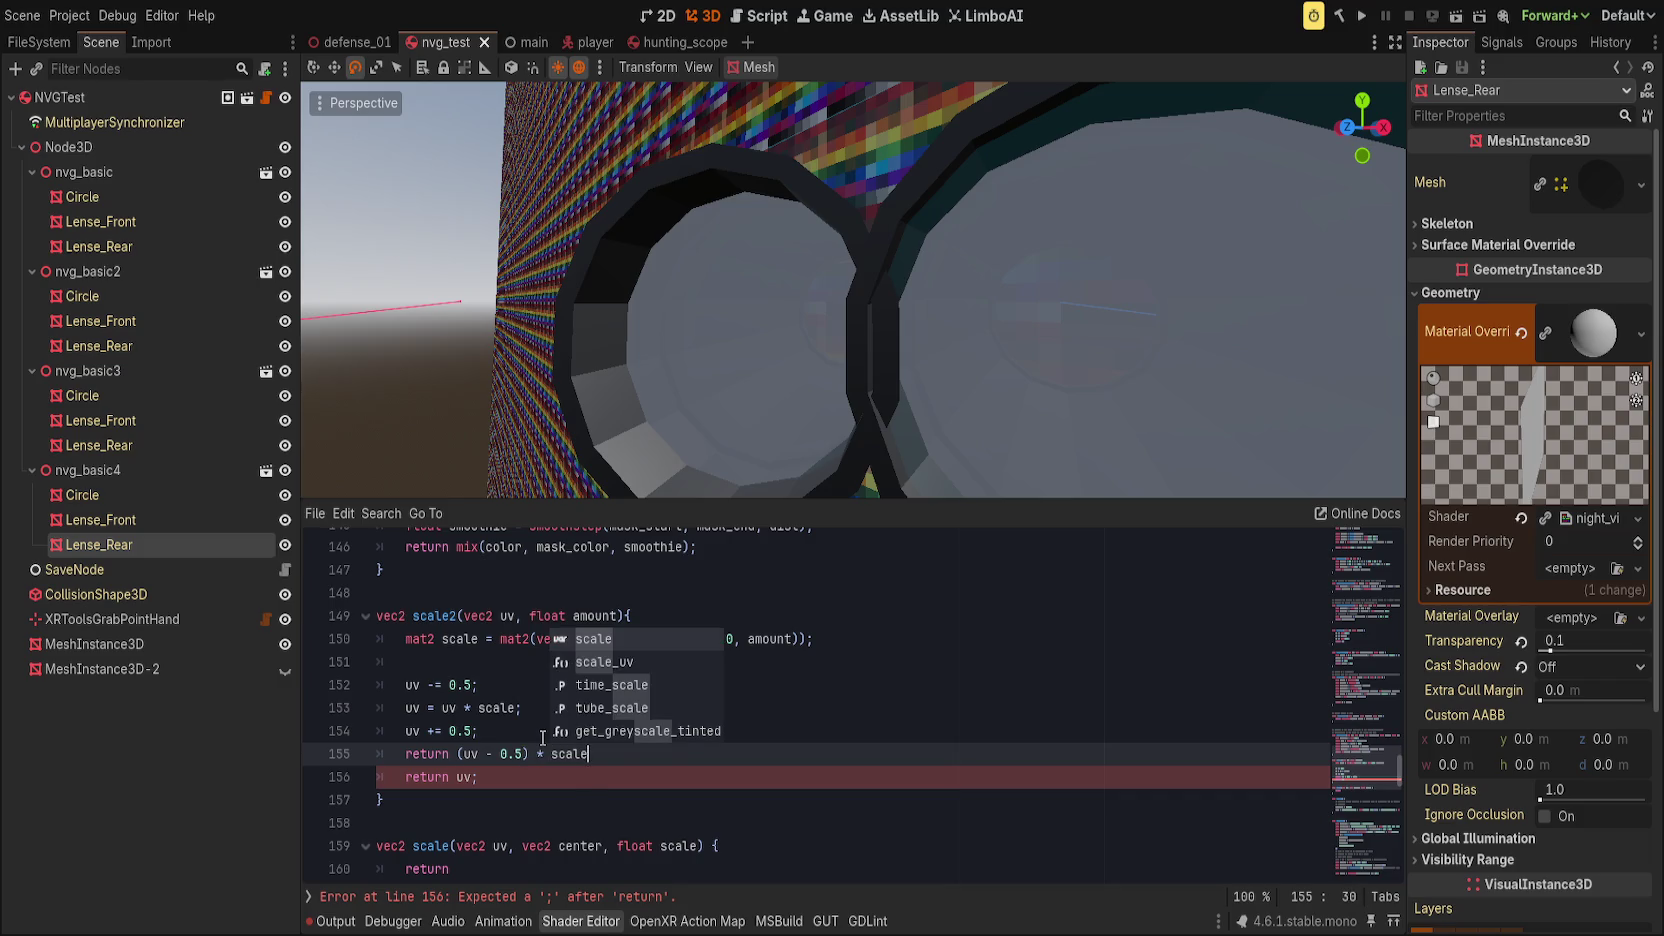
key("ctrl+Left")
key("ctrl+Left")
key("ctrl+Left")
key("ctrl+Left")
key("ctrl+Left")
key("ctrl+Left")
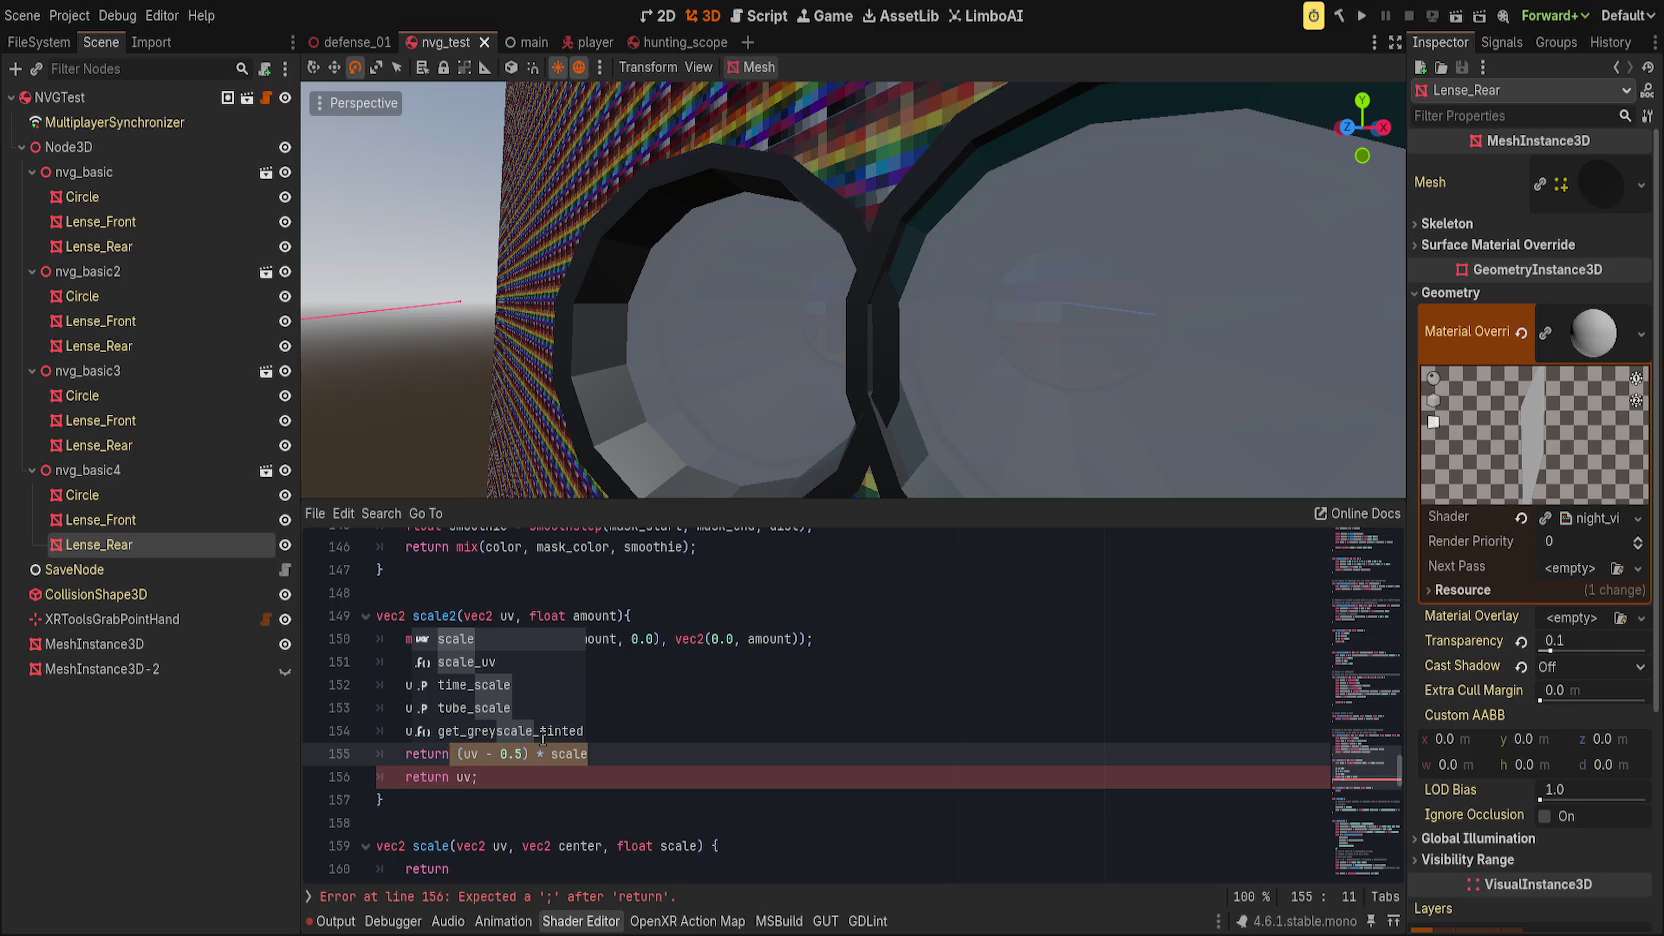
type("(")
key("End")
type(")")
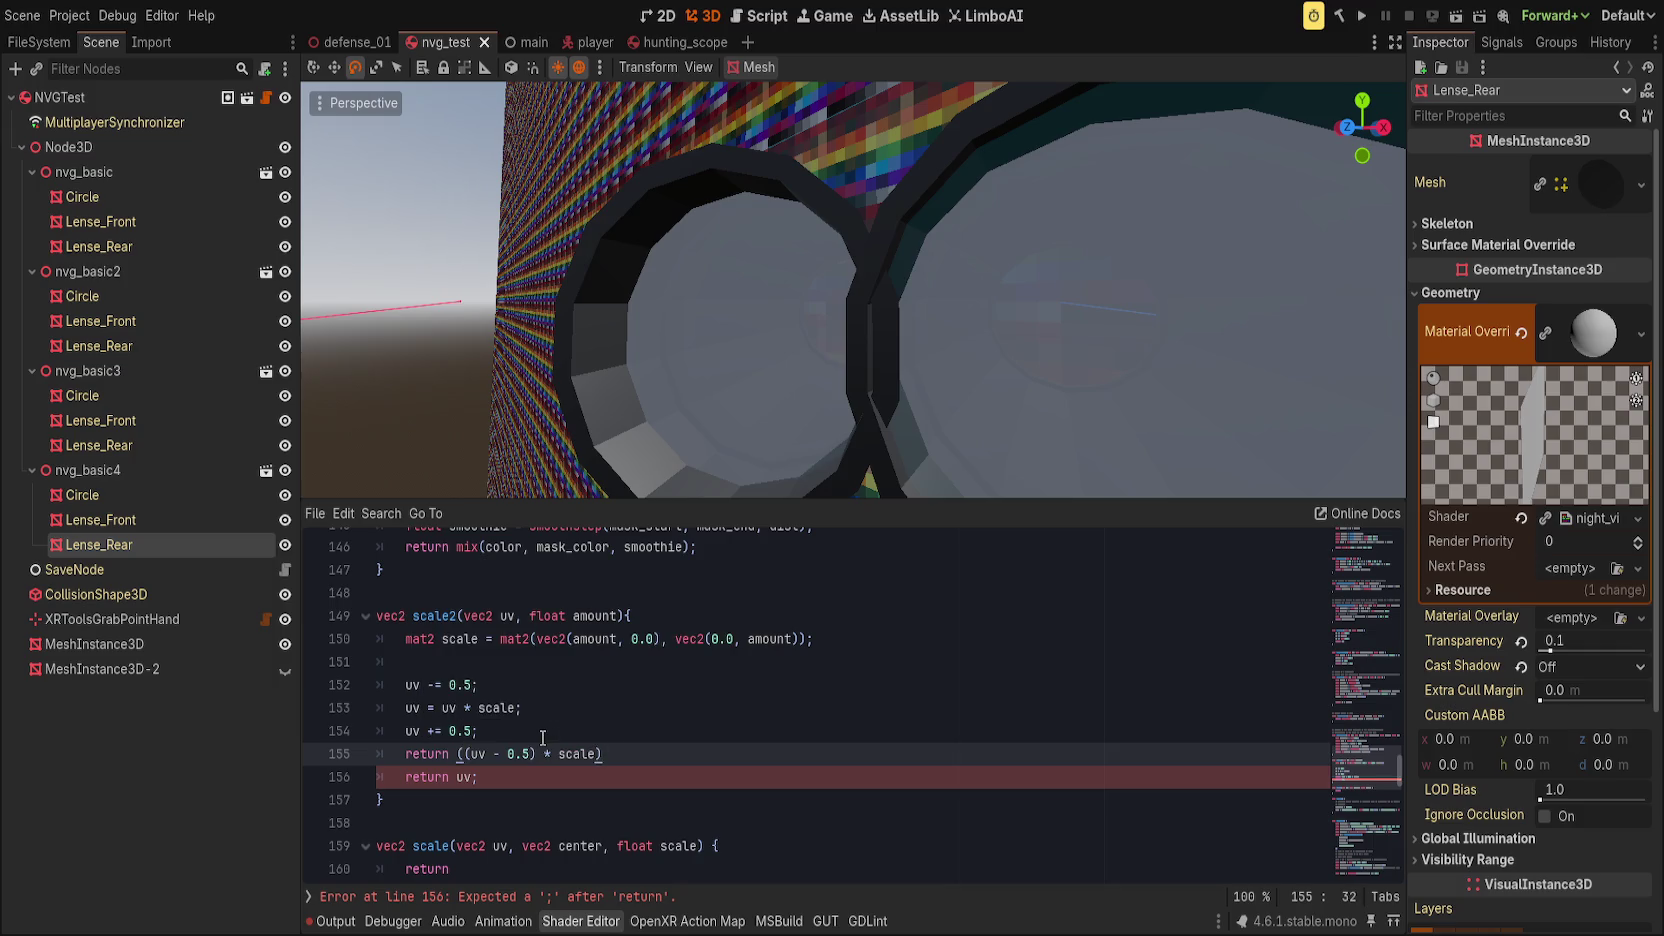
type(" + 0.5")
key("ctrl+shift+k")
Step: Review the existing scale_uv, get_depth_uv and parallax code for reference
scroll(691, 751, "up", 12)
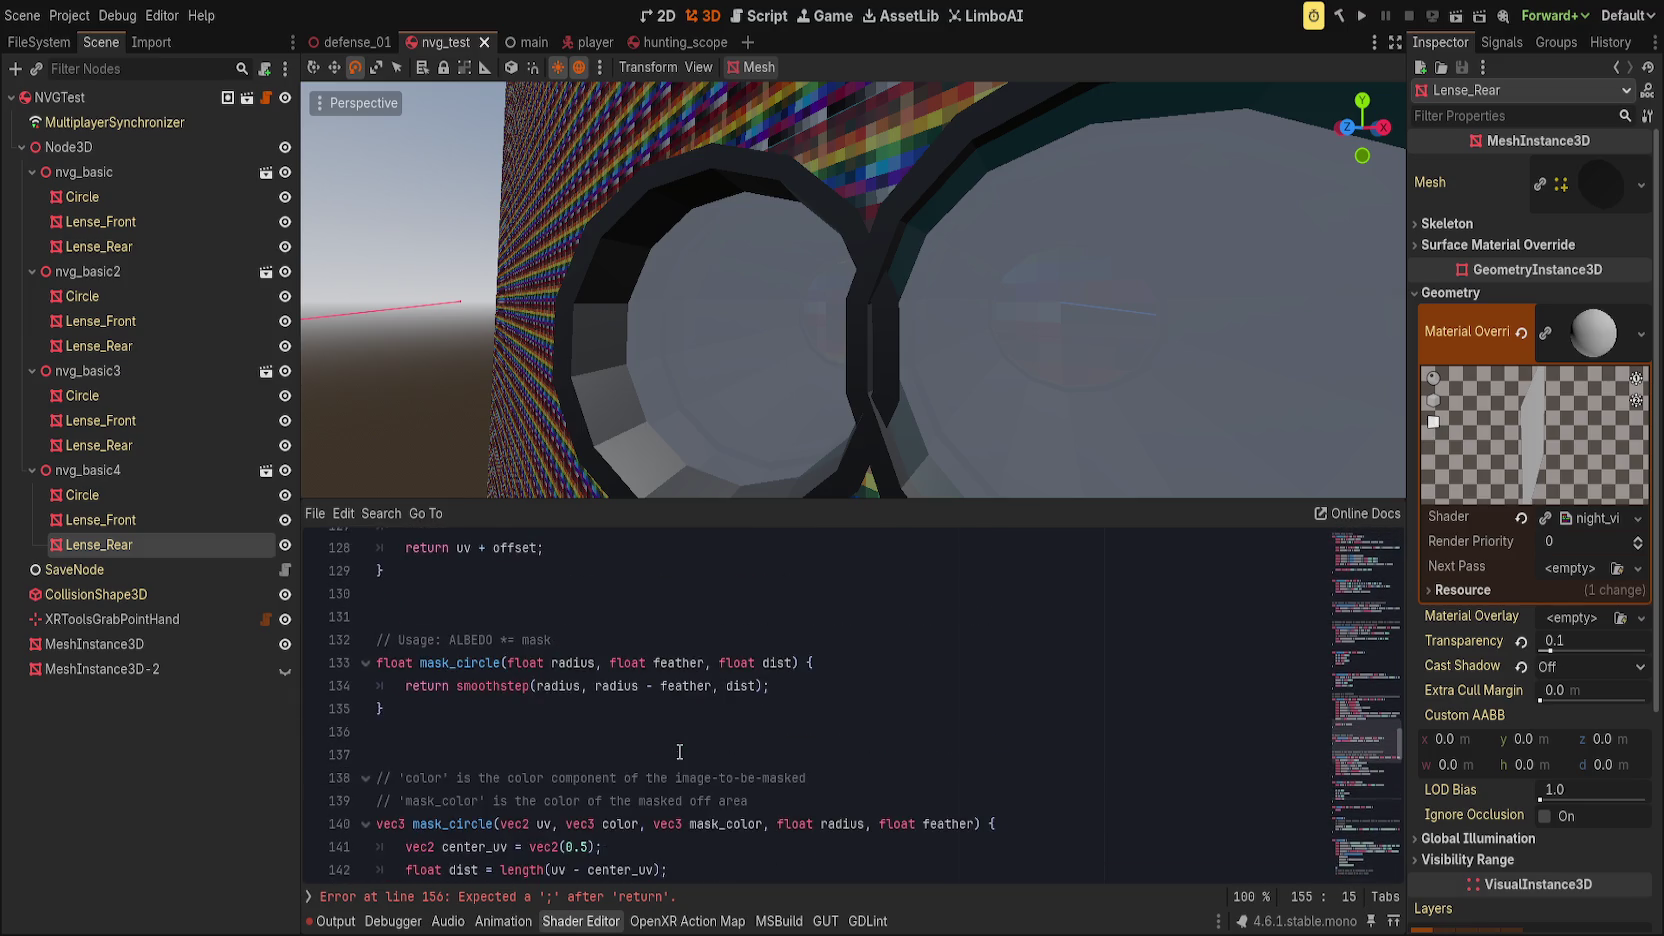
scroll(684, 751, "up", 3)
left_click(670, 662)
scroll(670, 662, "up", 1)
left_click_drag(421, 686, 449, 686)
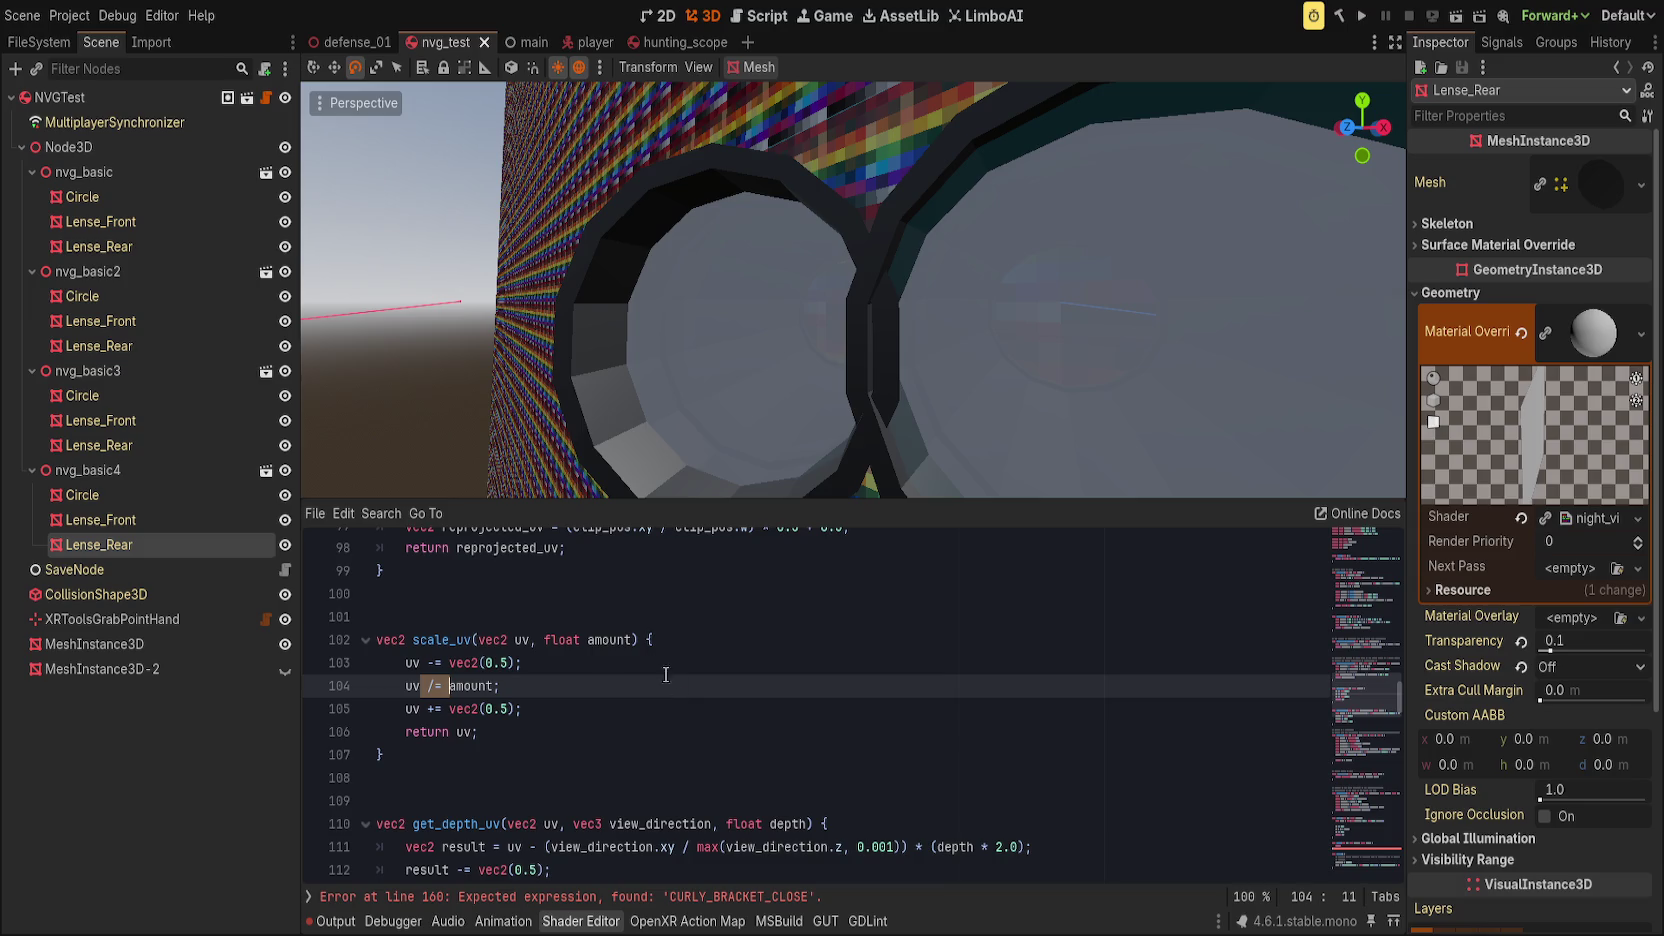
scroll(682, 697, "down", 3)
left_click(627, 639)
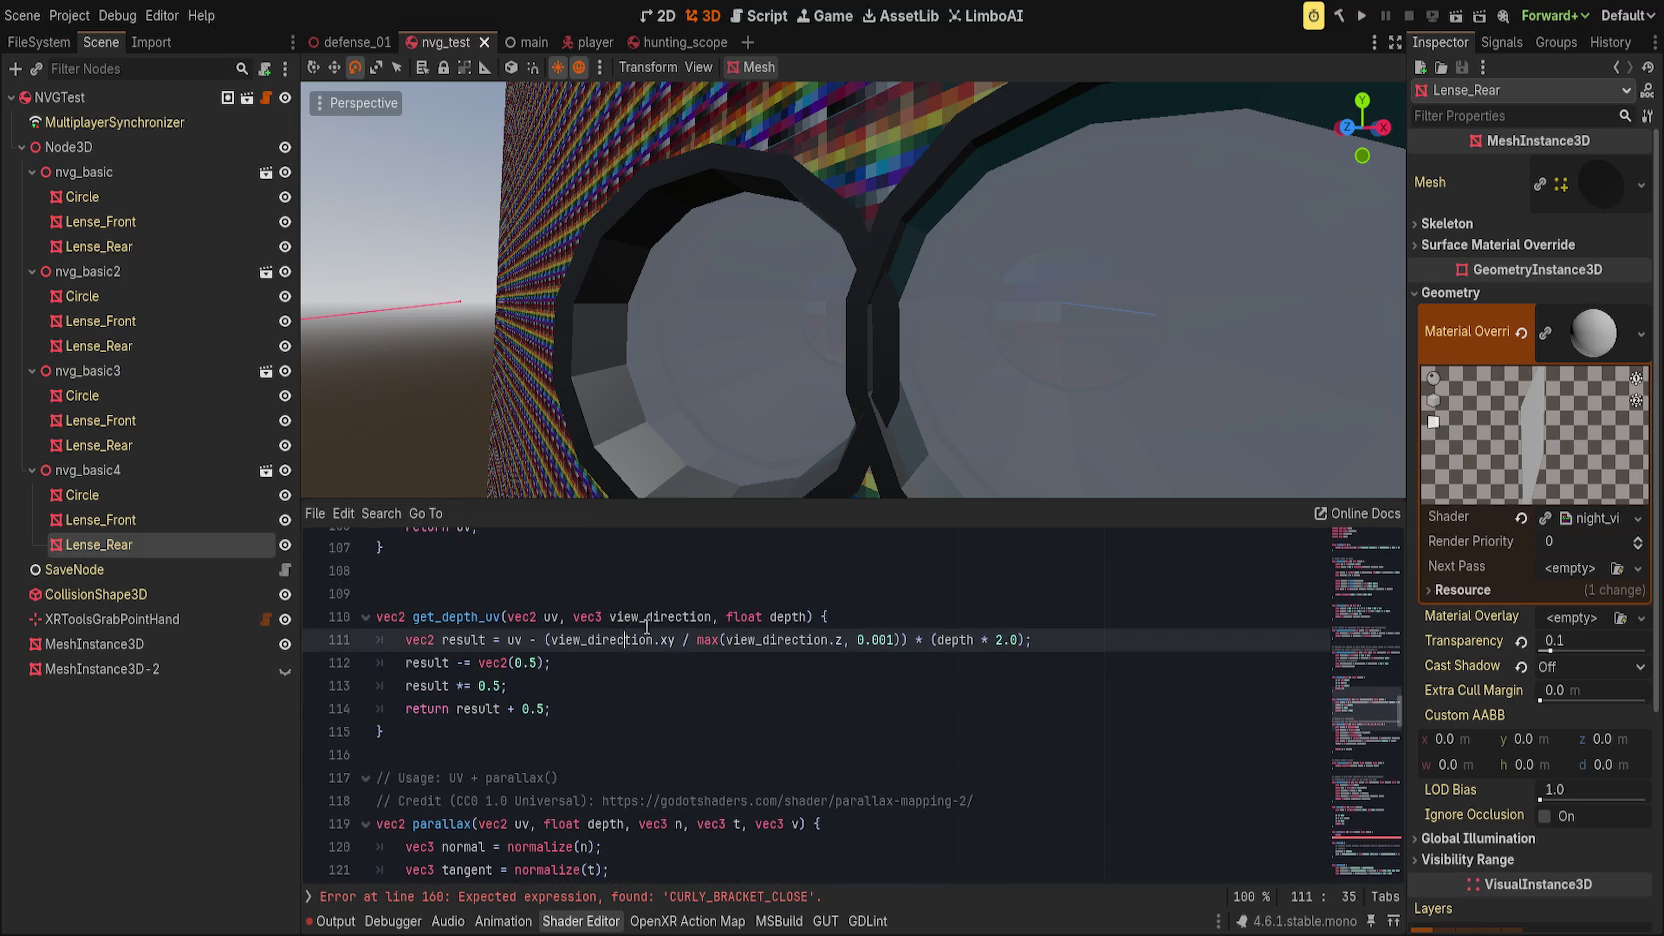
double_click(646, 618)
scroll(680, 660, "down", 2)
left_click(712, 690)
scroll(710, 700, "down", 4)
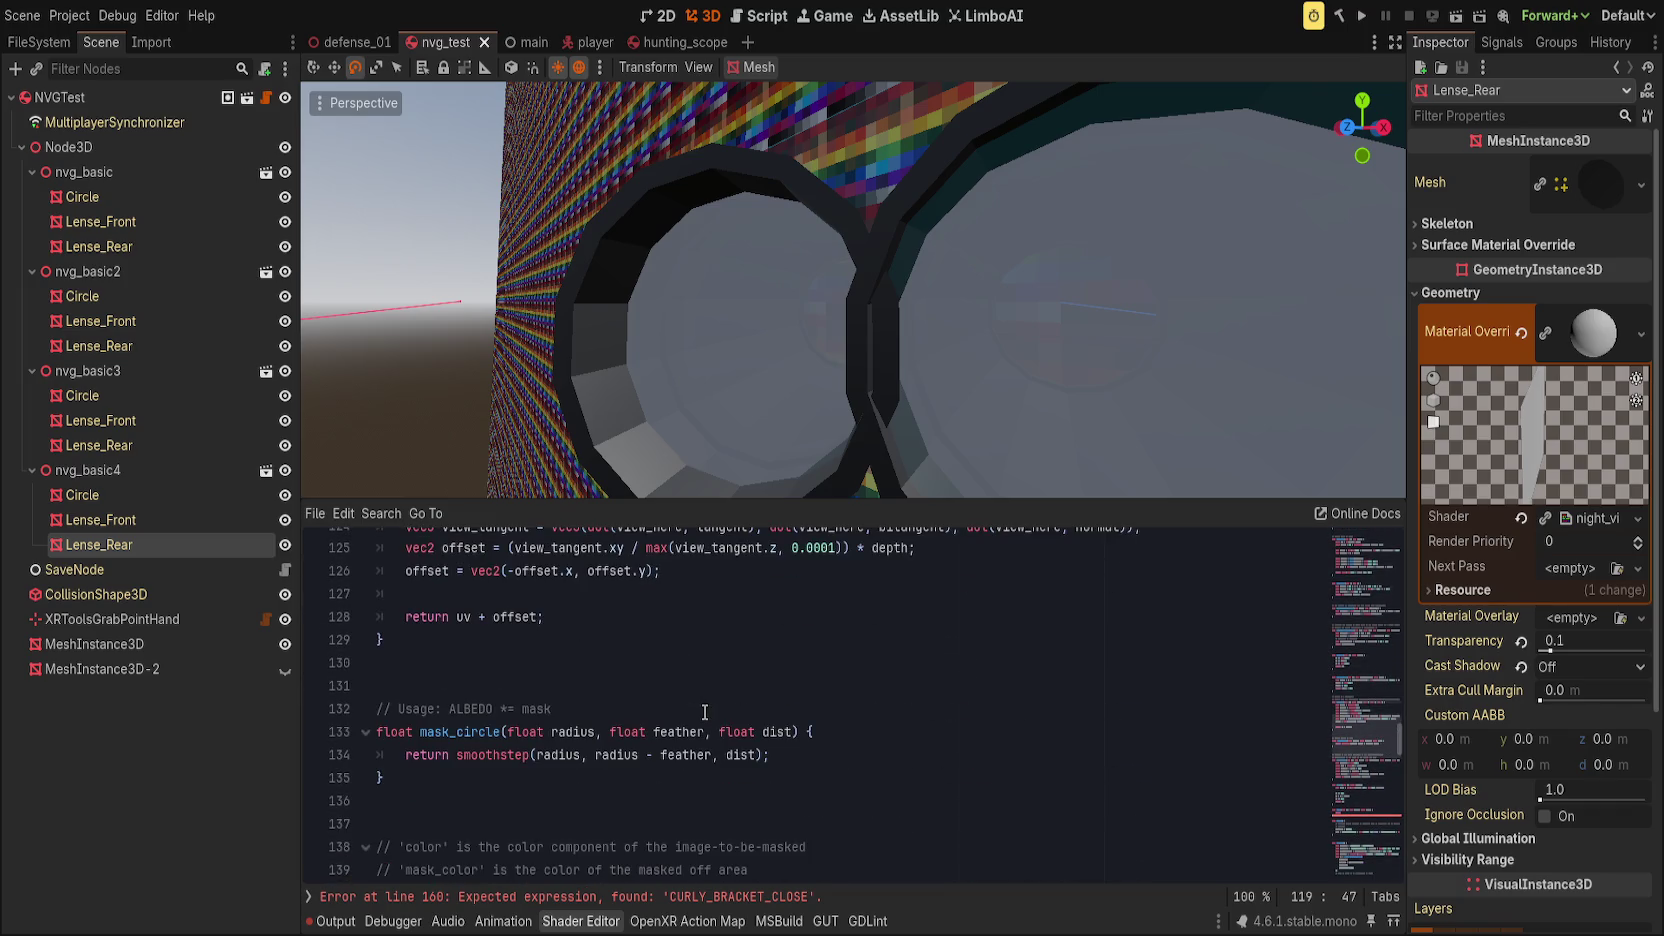
scroll(700, 712, "down", 7)
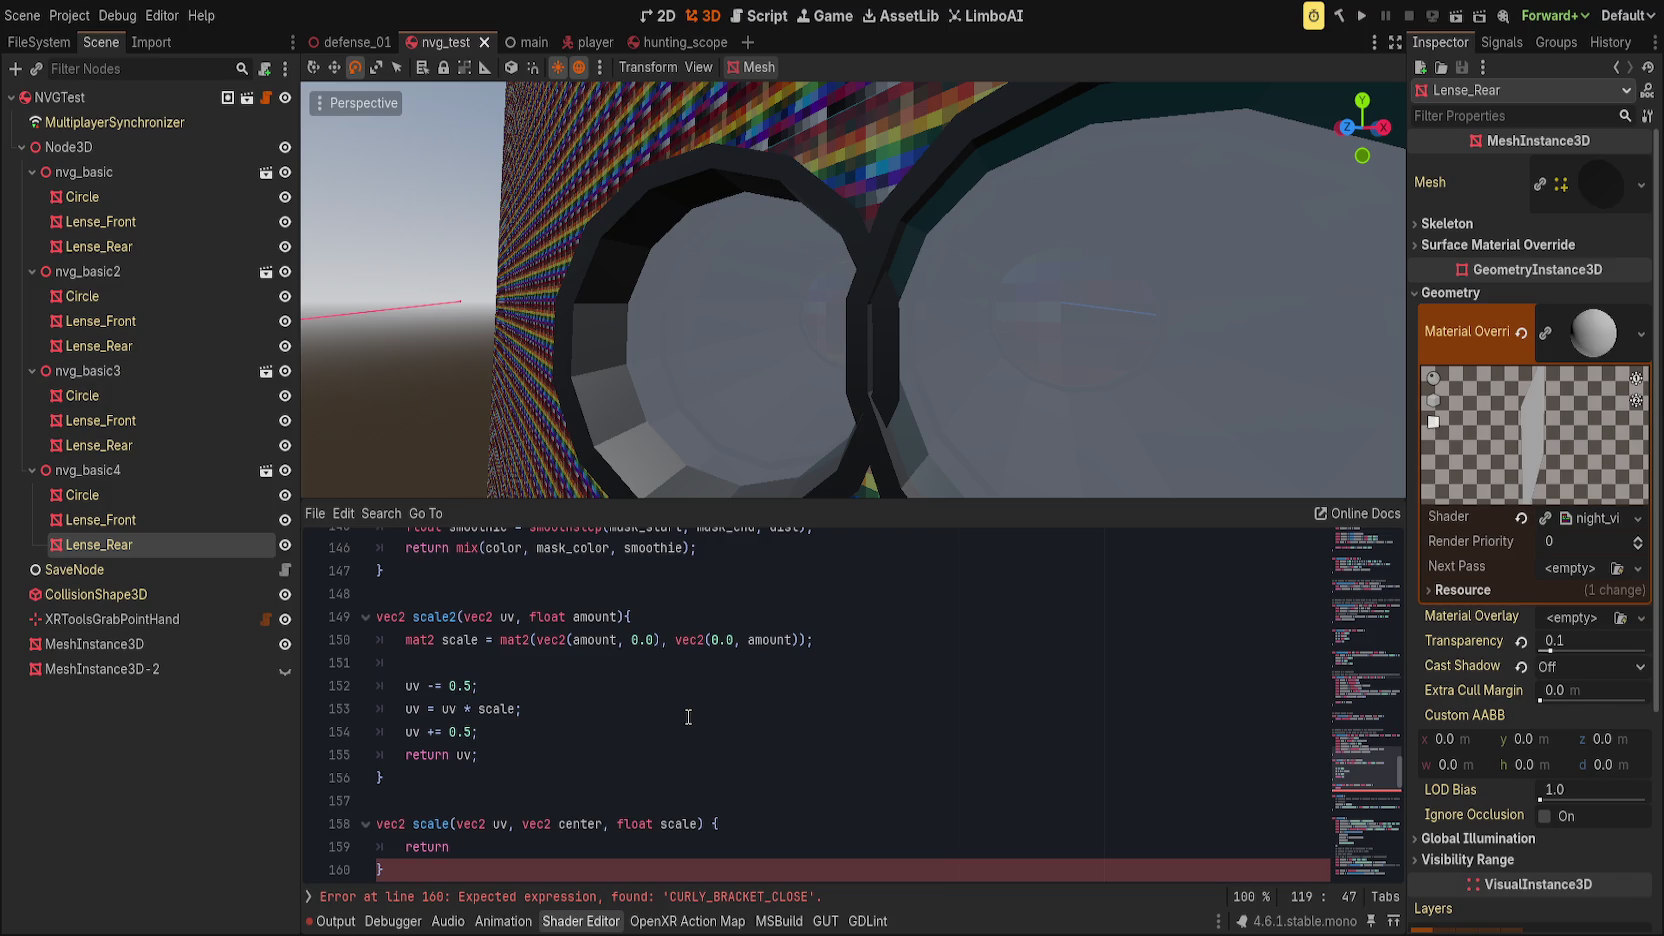
scroll(755, 758, "down", 2)
Step: Complete the new function with 'return (uv - center) * scale + center;' and rename it scale3
left_click(742, 731)
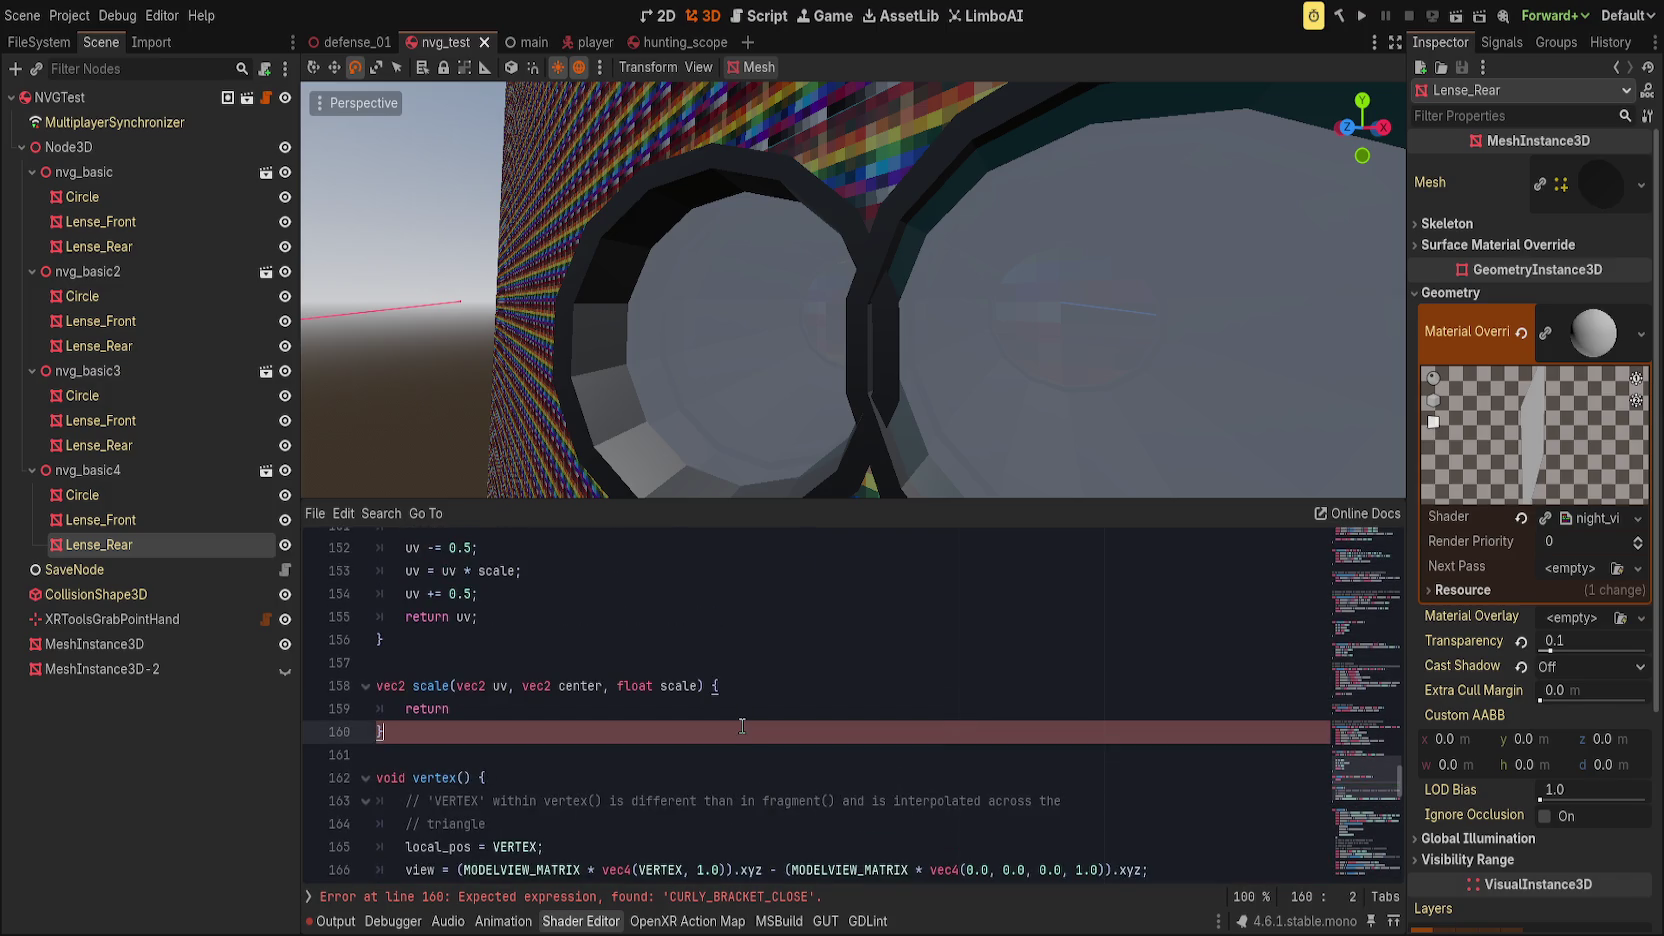
left_click(1120, 710)
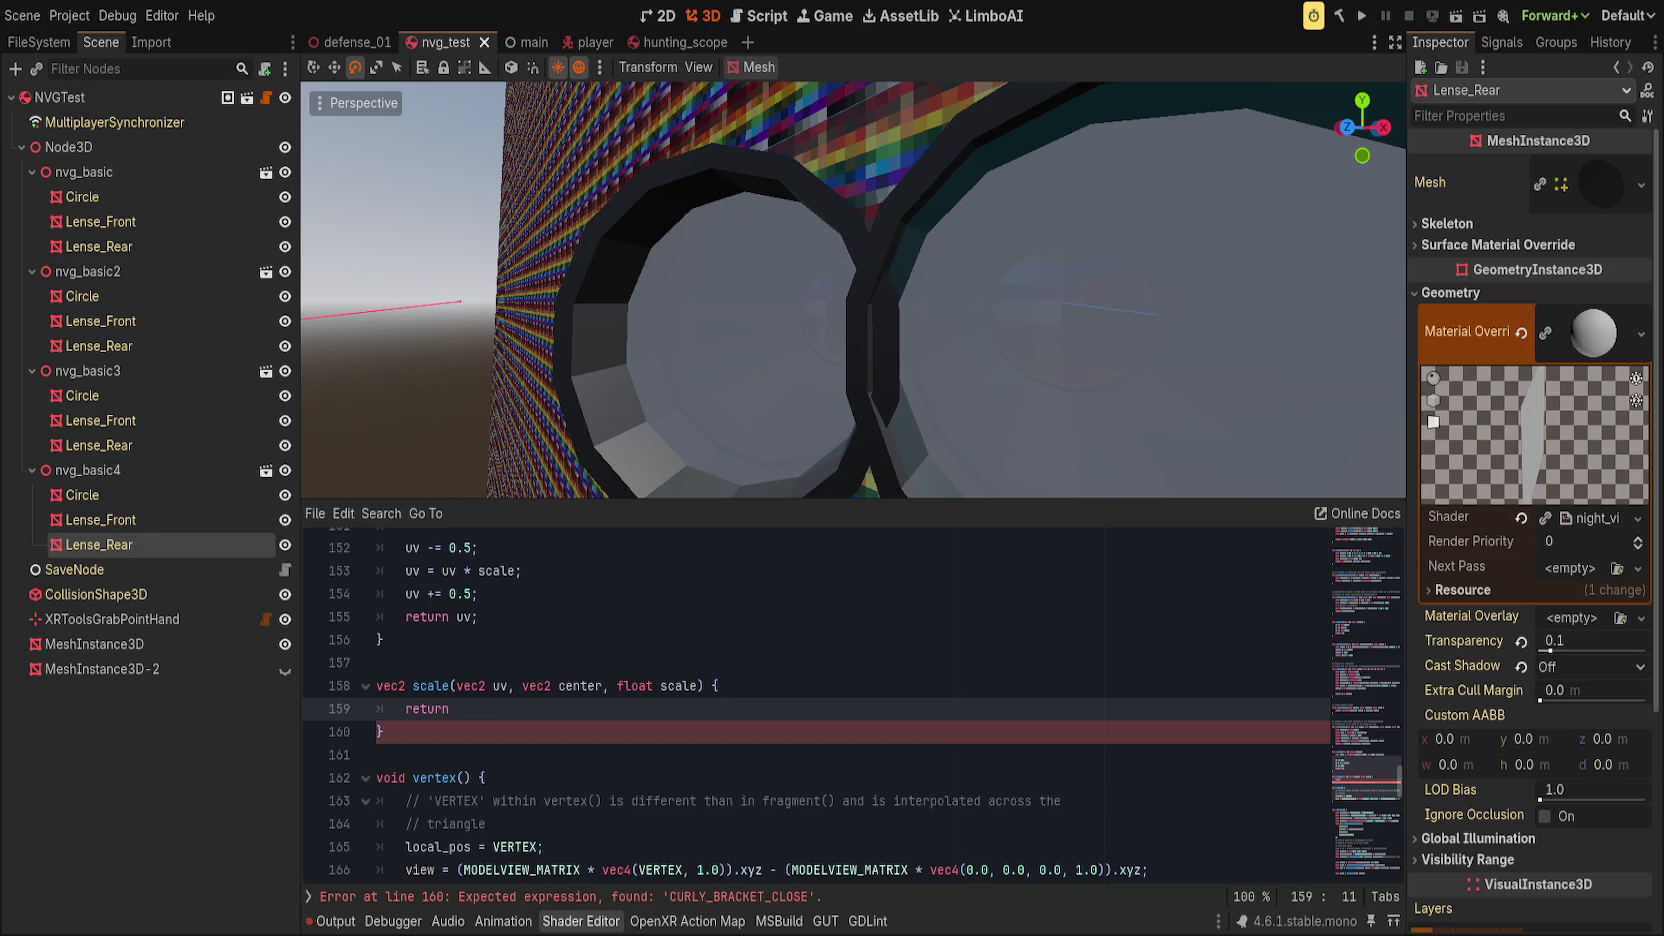
type("(uv - center) * scale + center;")
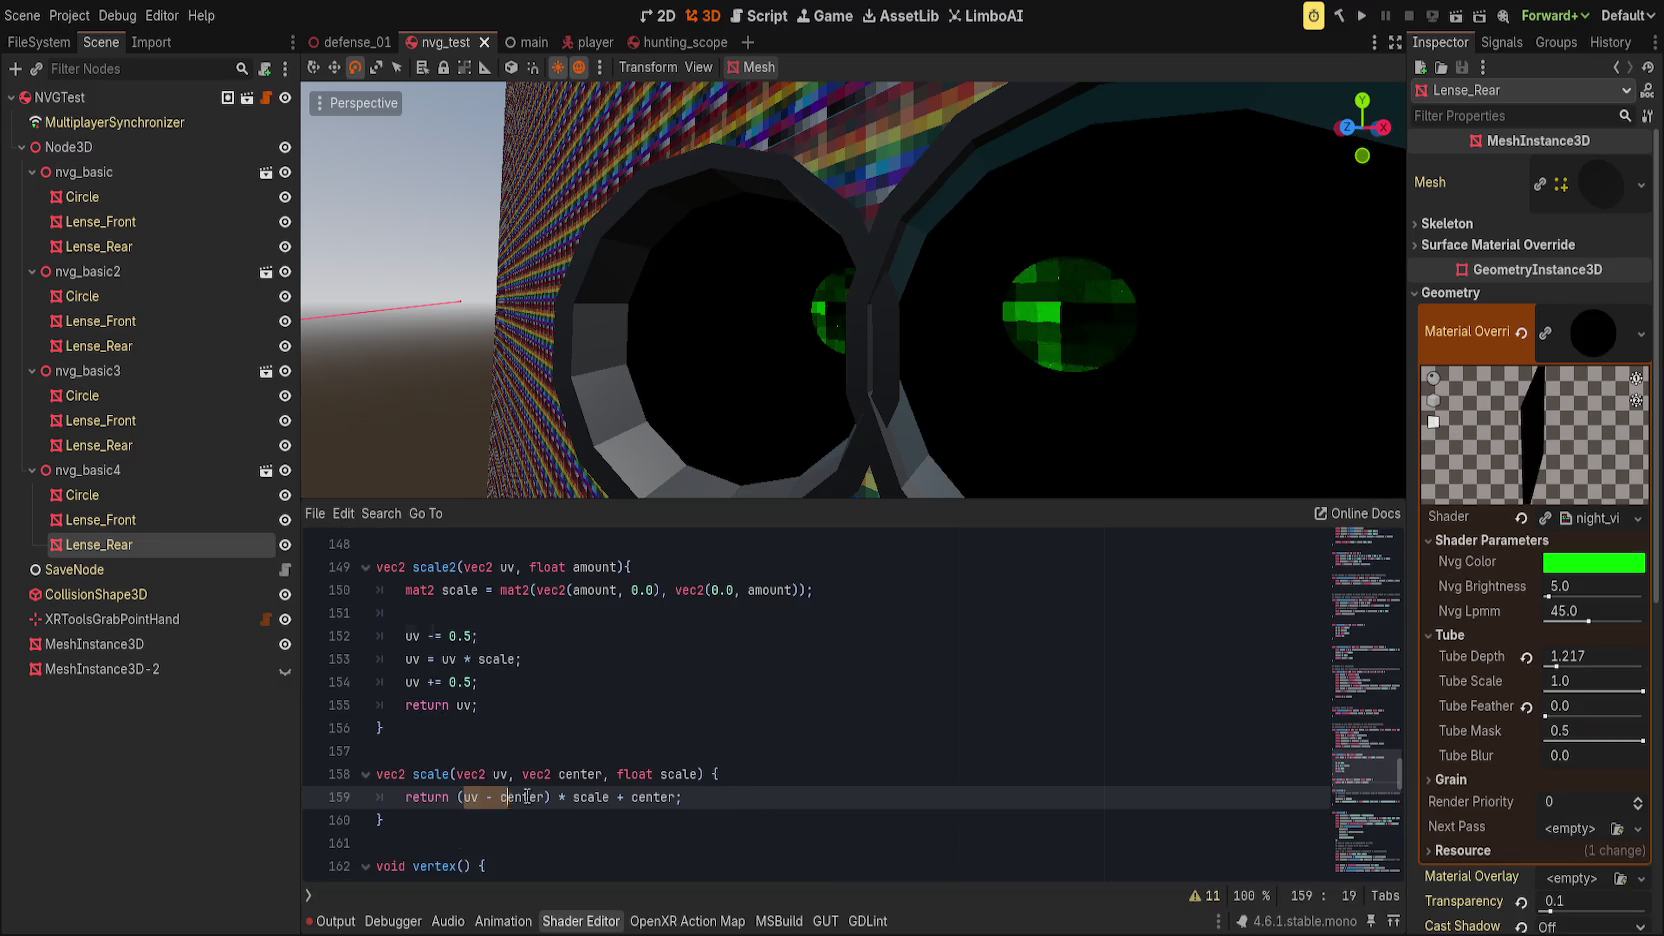
scroll(832, 750, "up", 2)
scroll(620, 700, "down", 3)
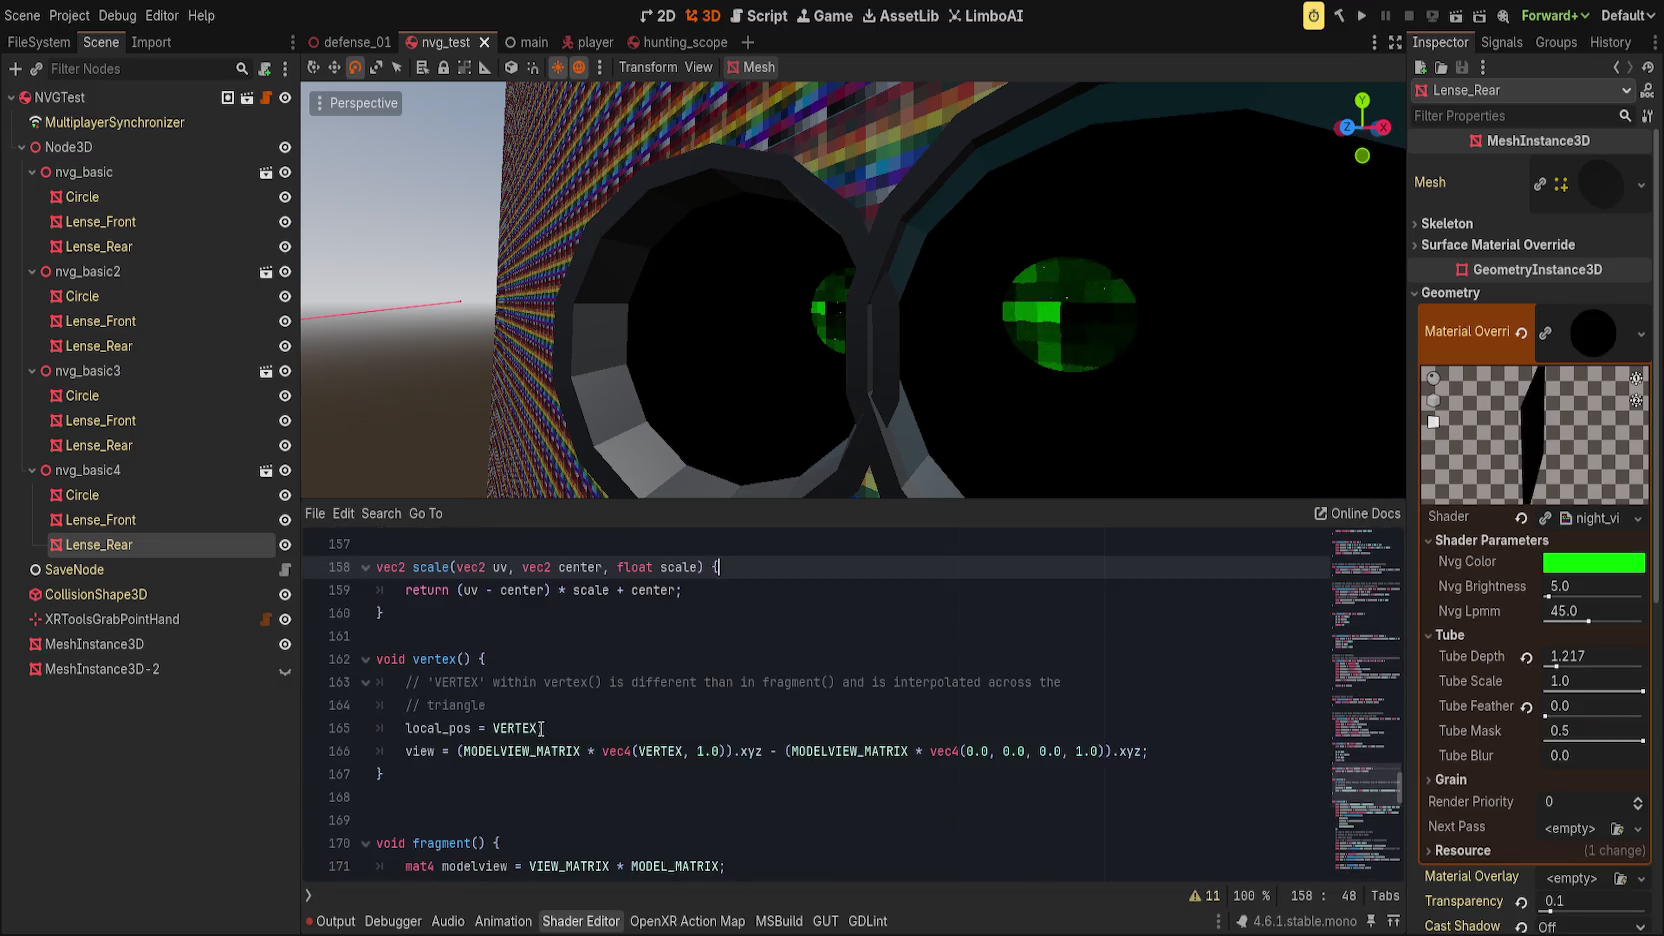
scroll(550, 727, "up", 2)
left_click(449, 705)
type("3")
key("Up")
key("Up")
key("Down")
key("Down")
Step: Add a new line after the UV scaling comment for the scaling call
scroll(620, 730, "down", 8)
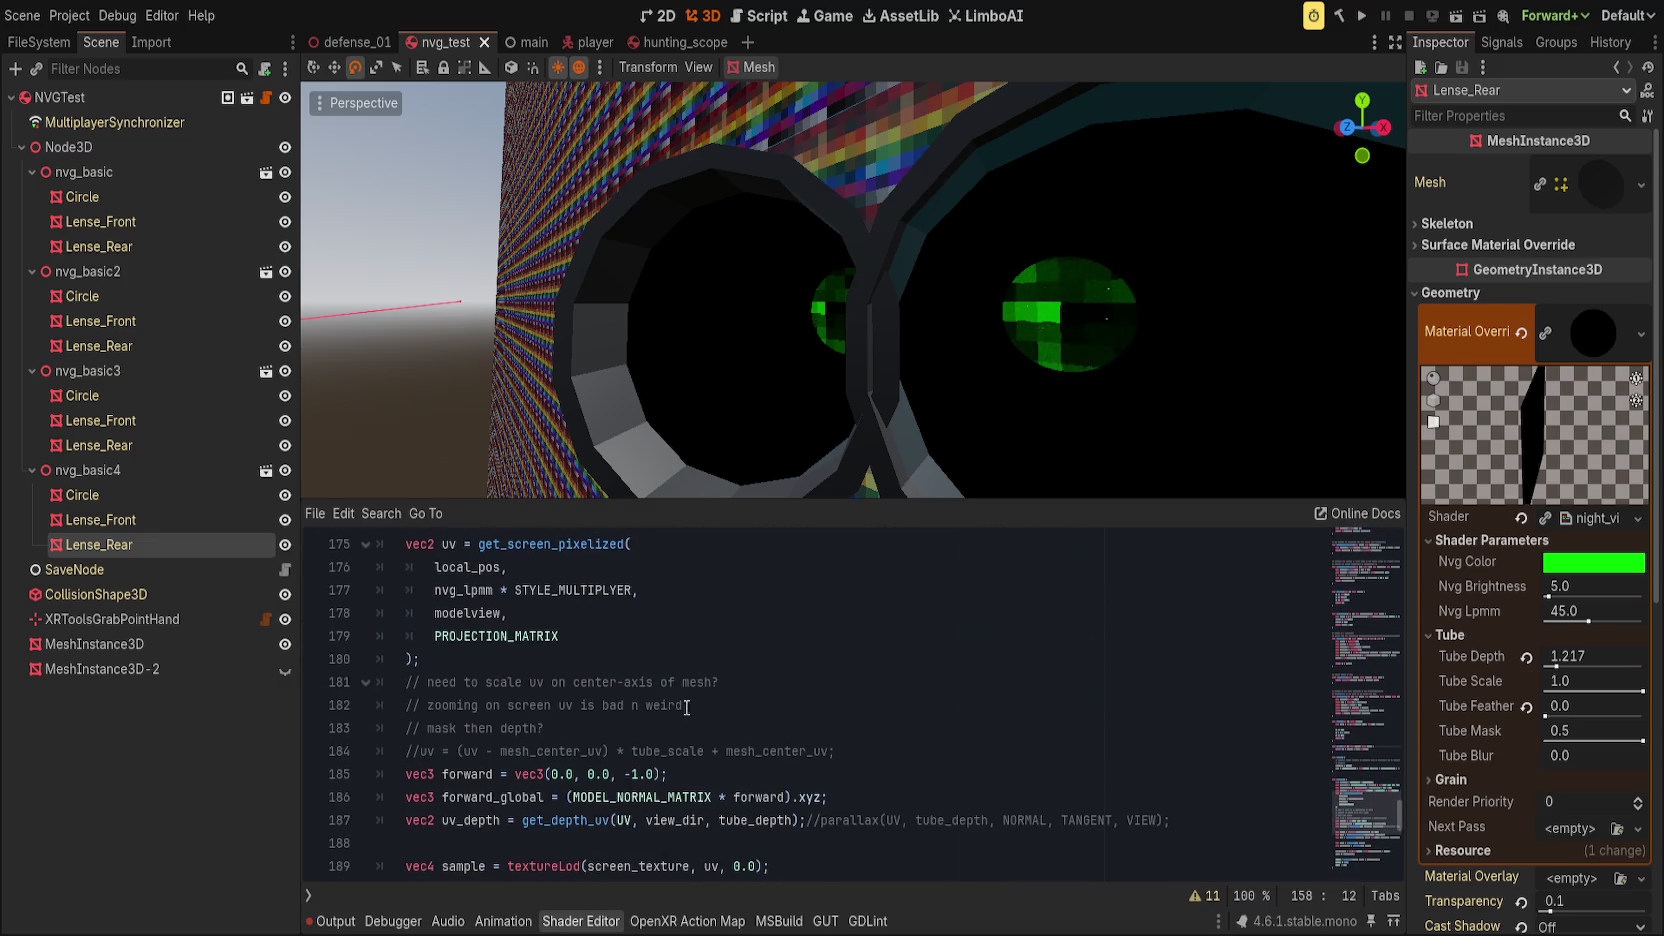
left_click(932, 743)
key("Return")
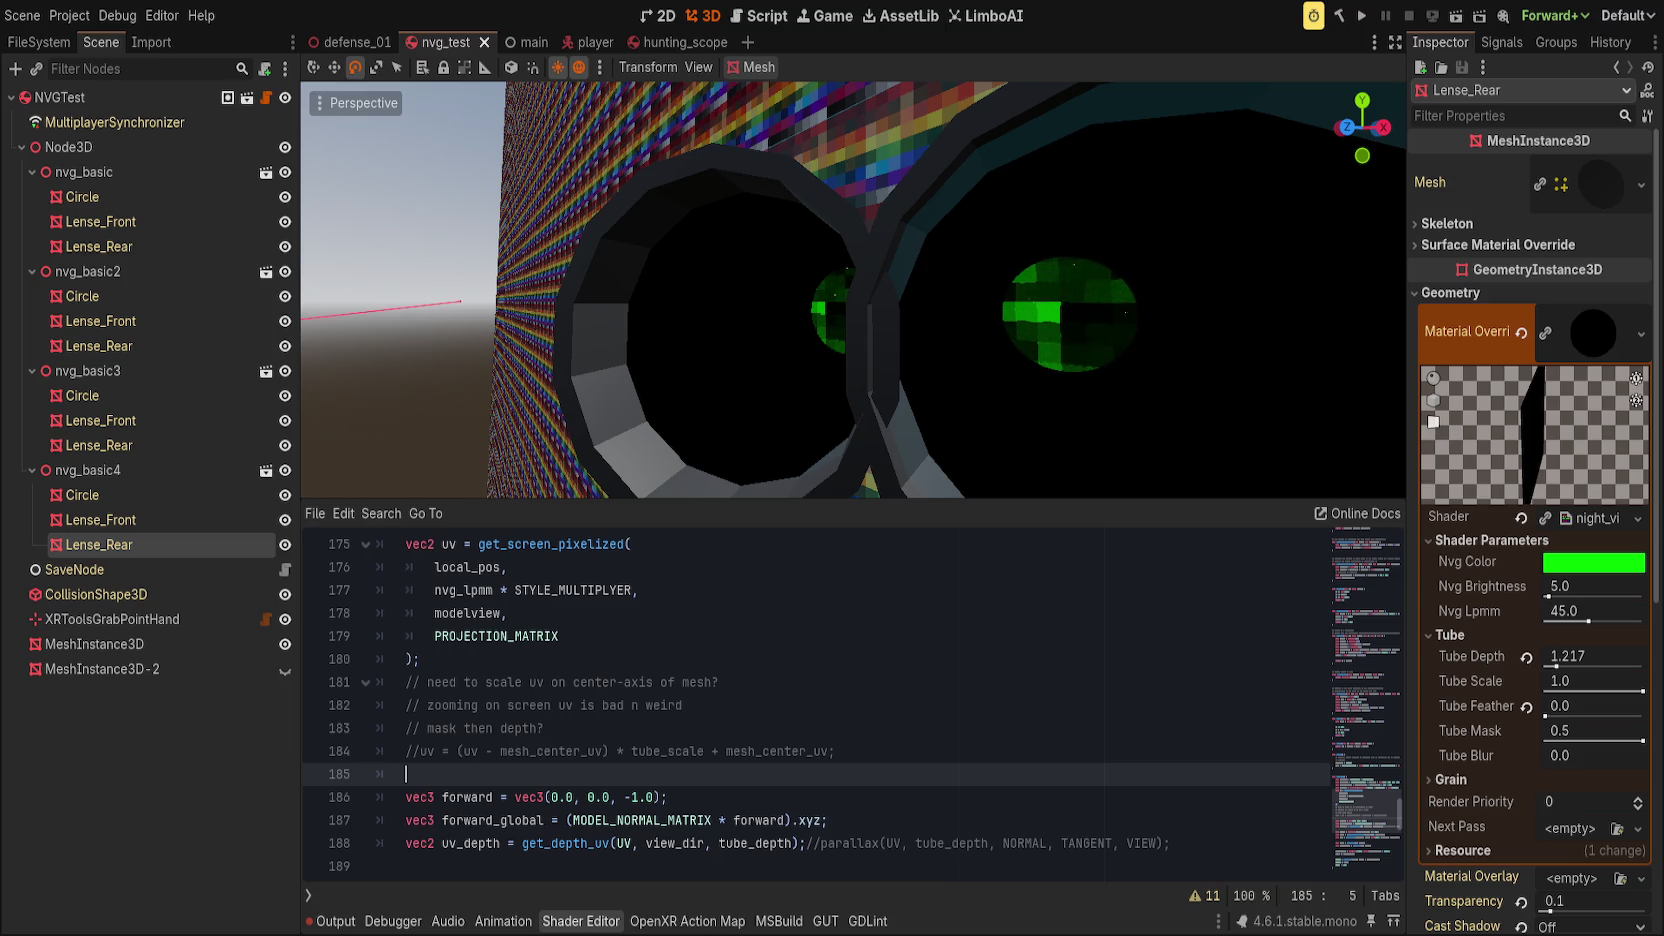
Step: Write 'uv = scale3(uv, mesh_center_uv, tube_scale)' on line 185
type("uv = ")
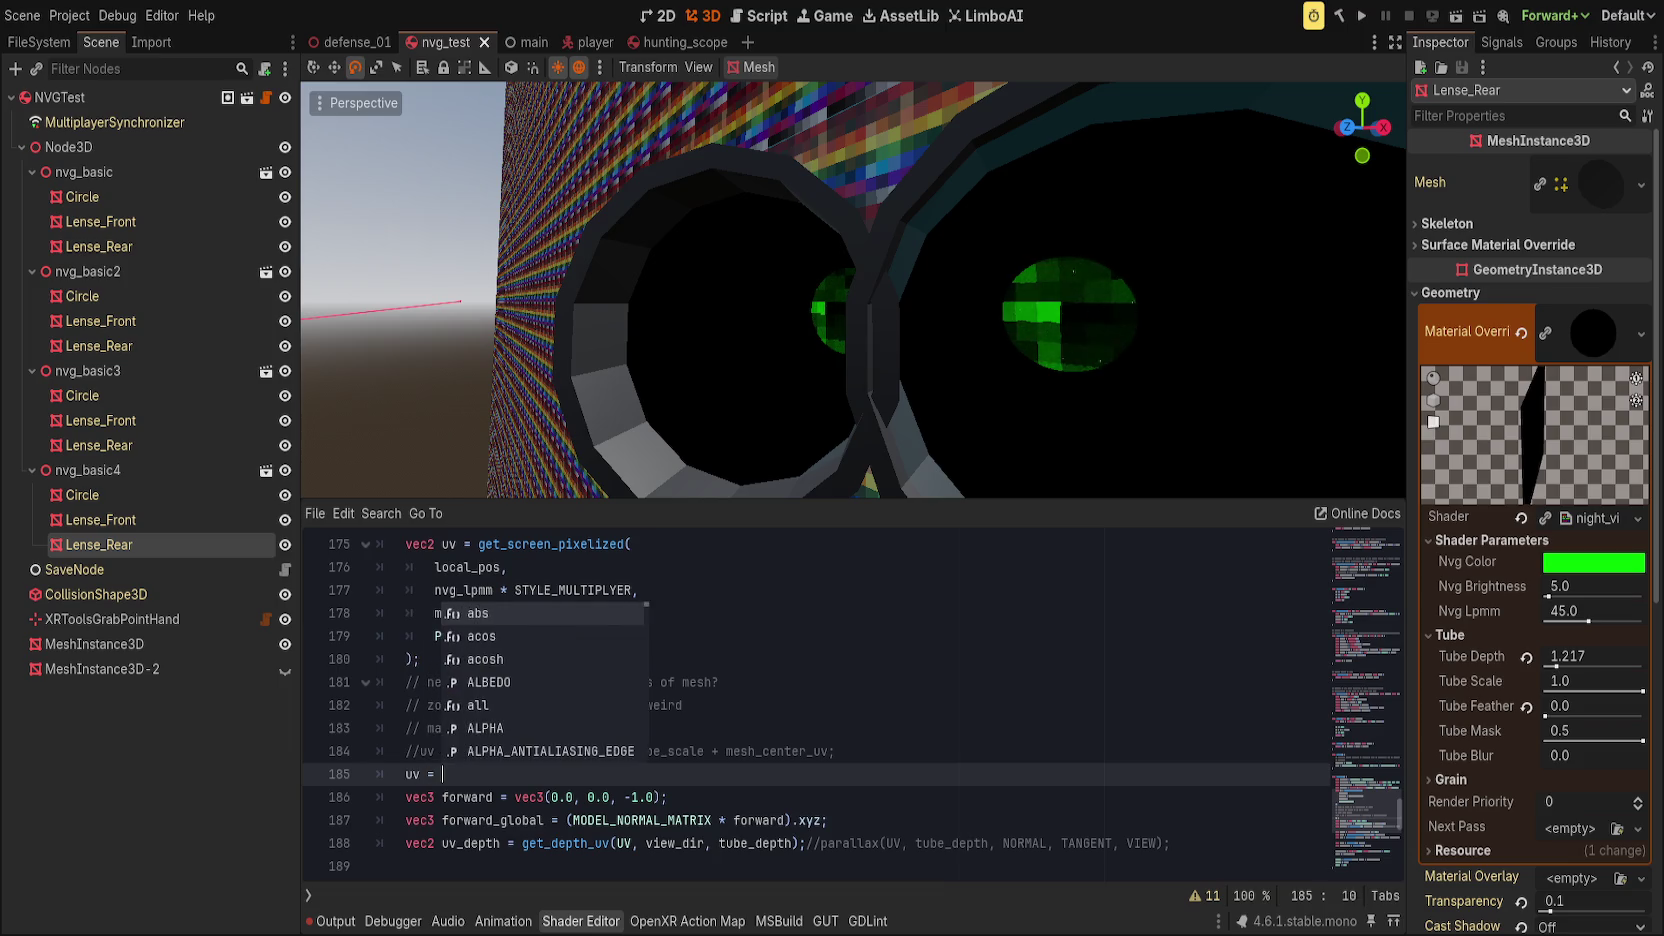
type("scale3(")
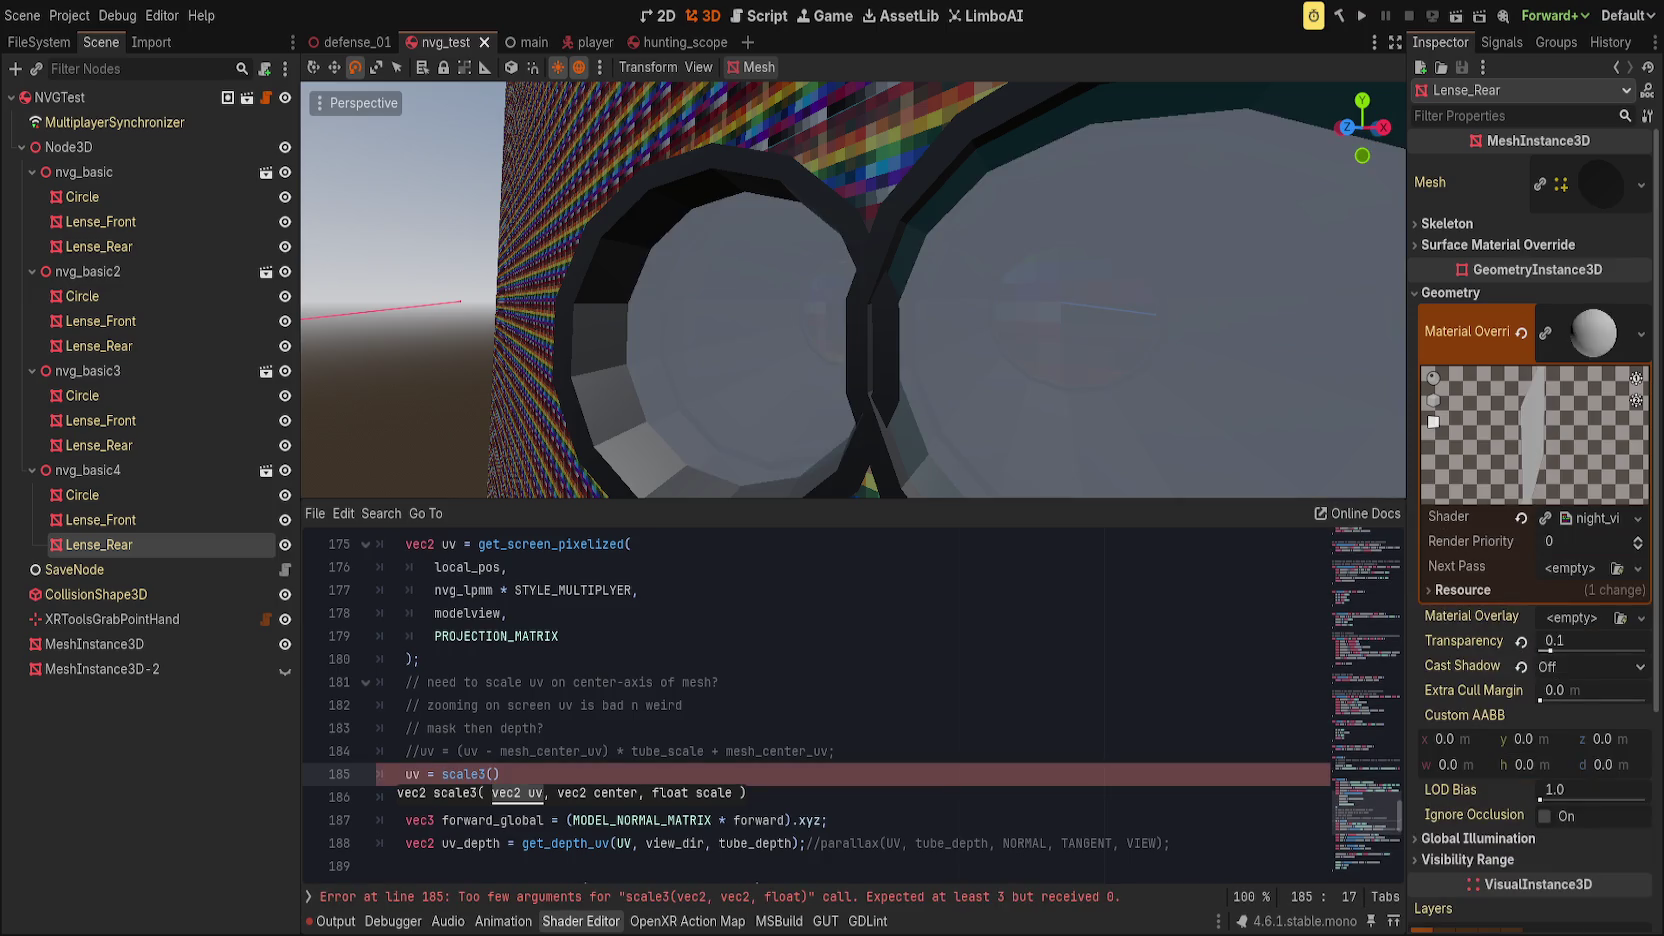
type("uv, mesh_")
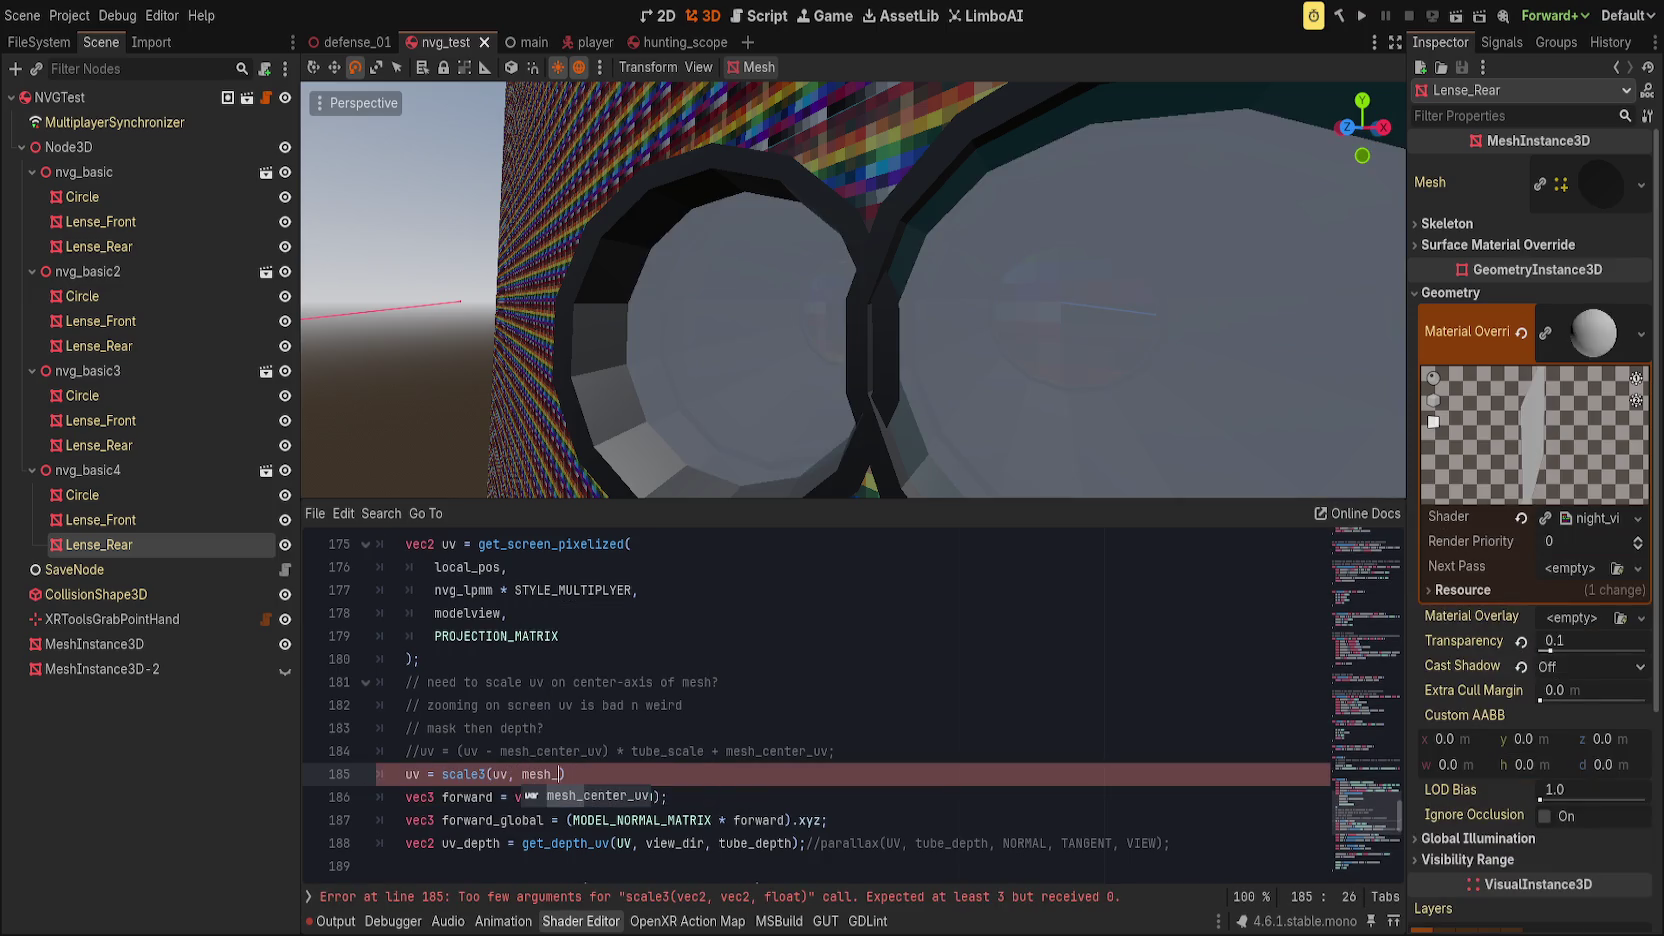
key("Return")
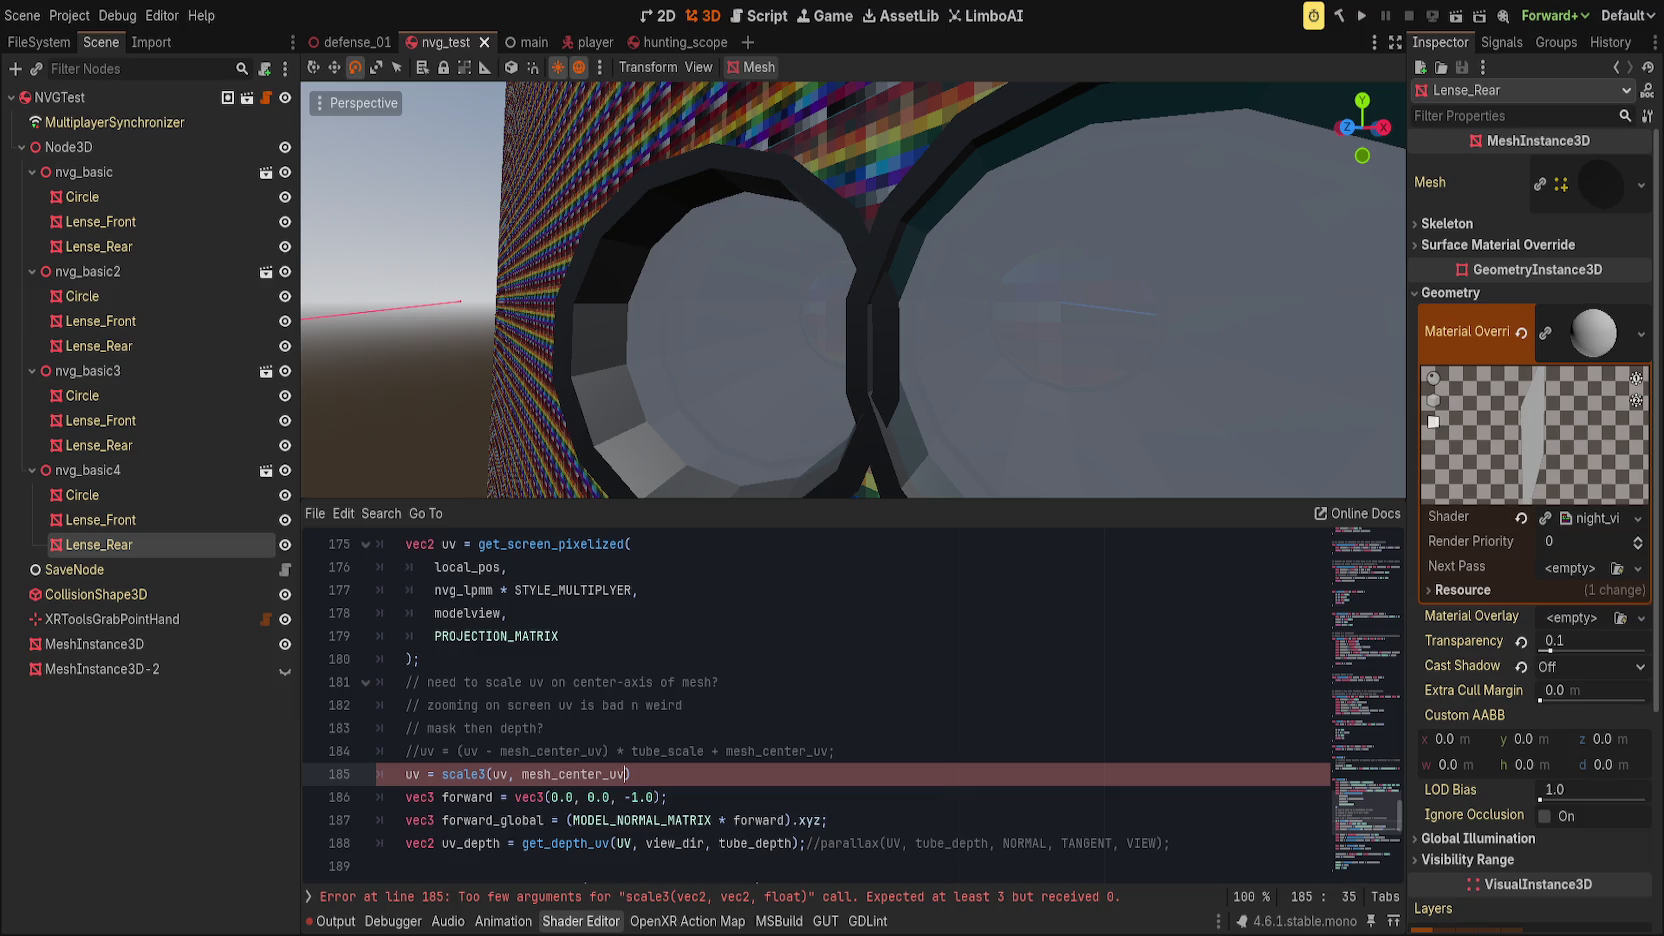
type(", tube_scale)")
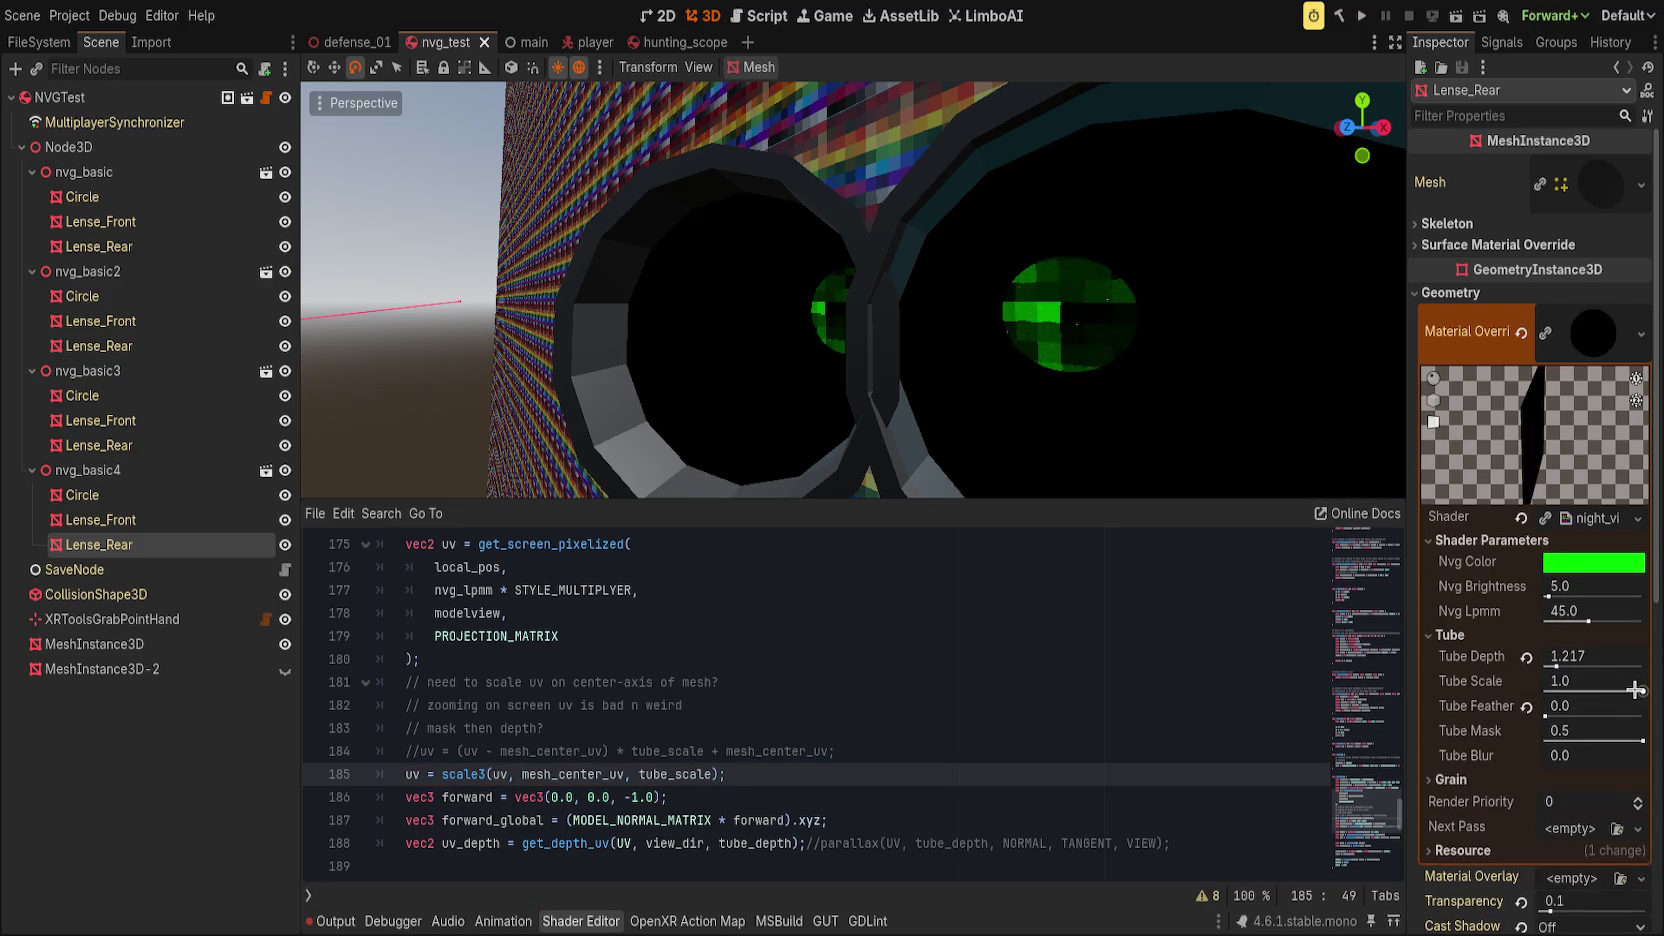
Step: Lower Tube Scale to 0.334 and check the green lens image
left_click_drag(1636, 690, 1577, 690)
scroll(950, 365, "down", 5)
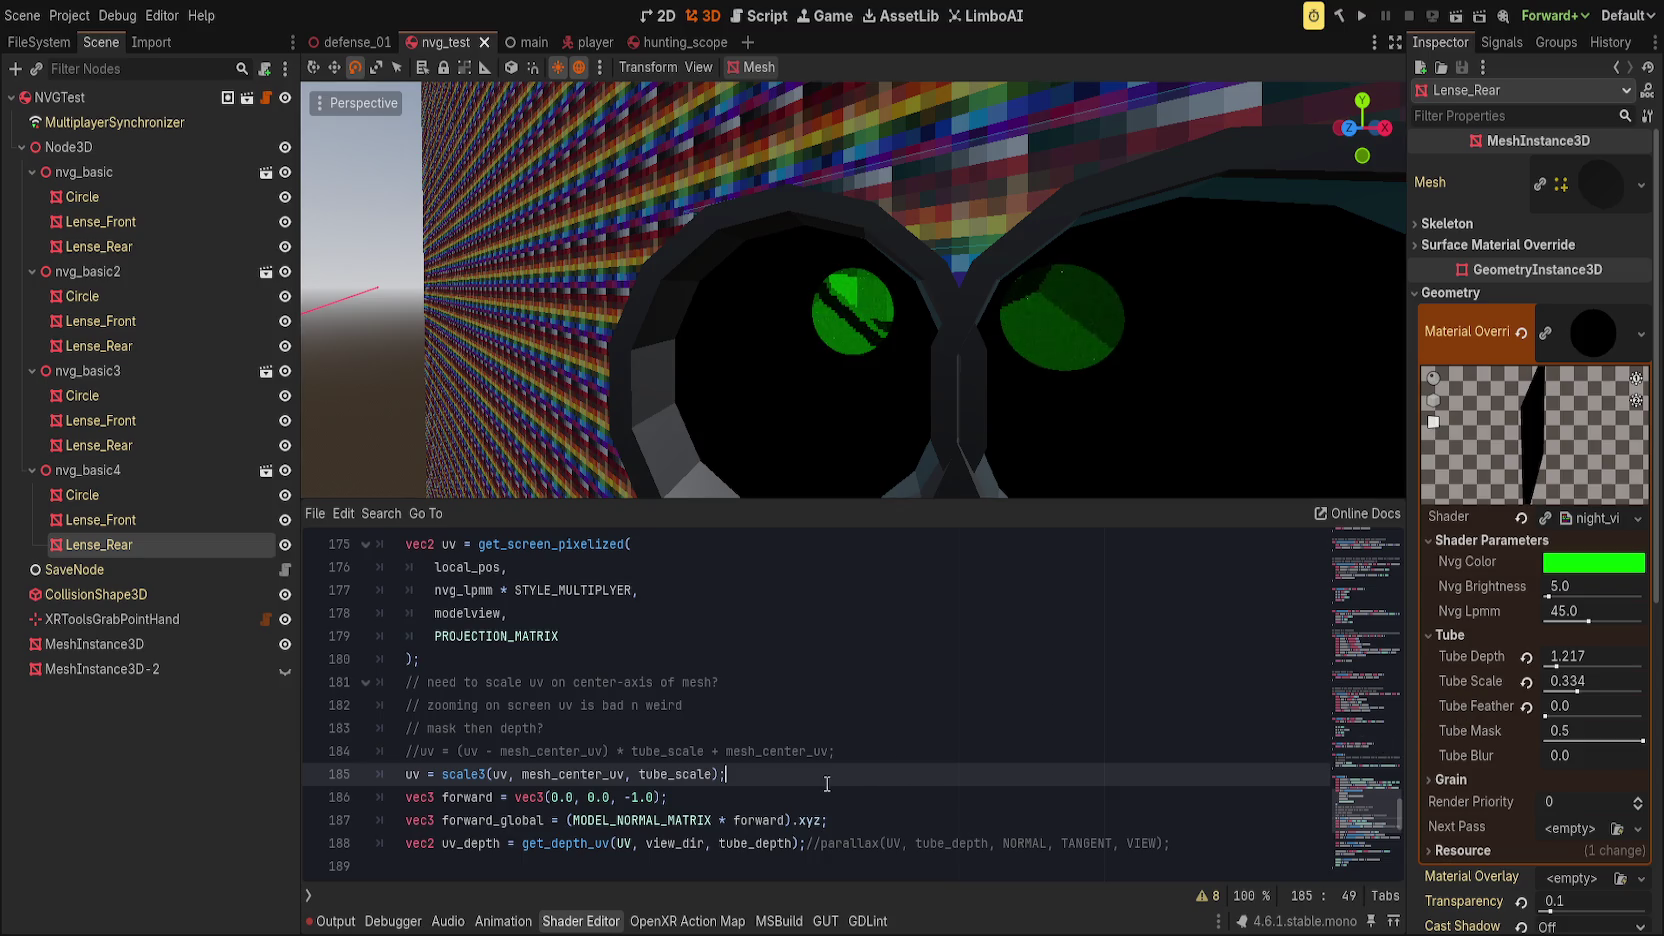
scroll(870, 410, "up", 3)
scroll(877, 401, "down", 3)
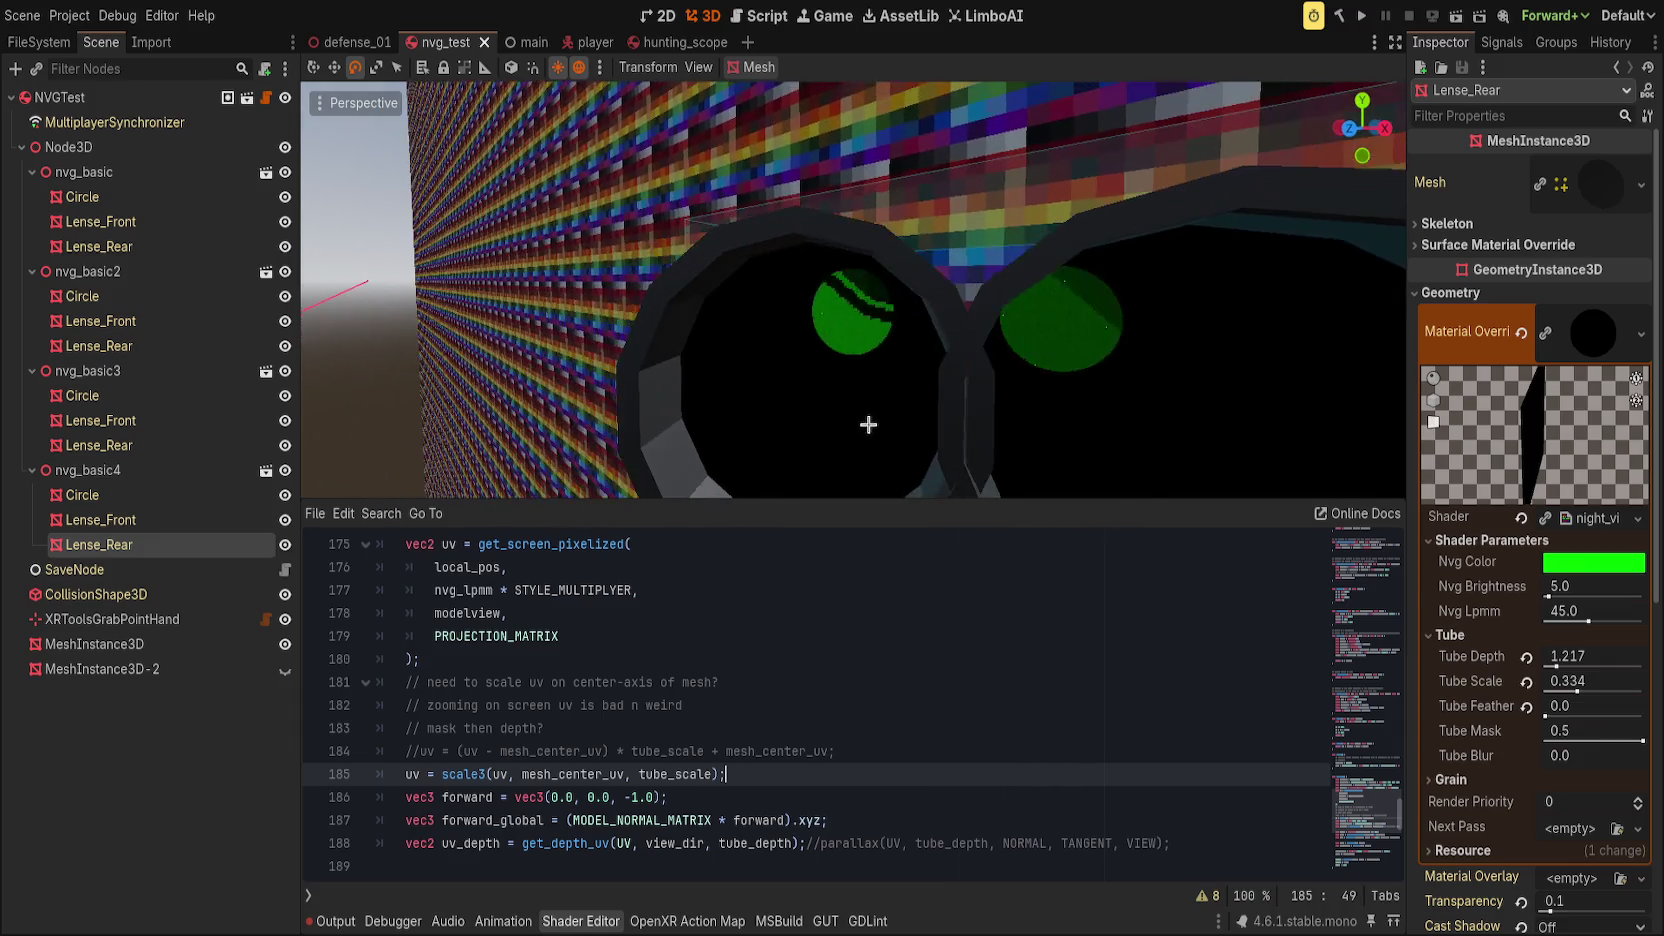
scroll(951, 390, "up", 2)
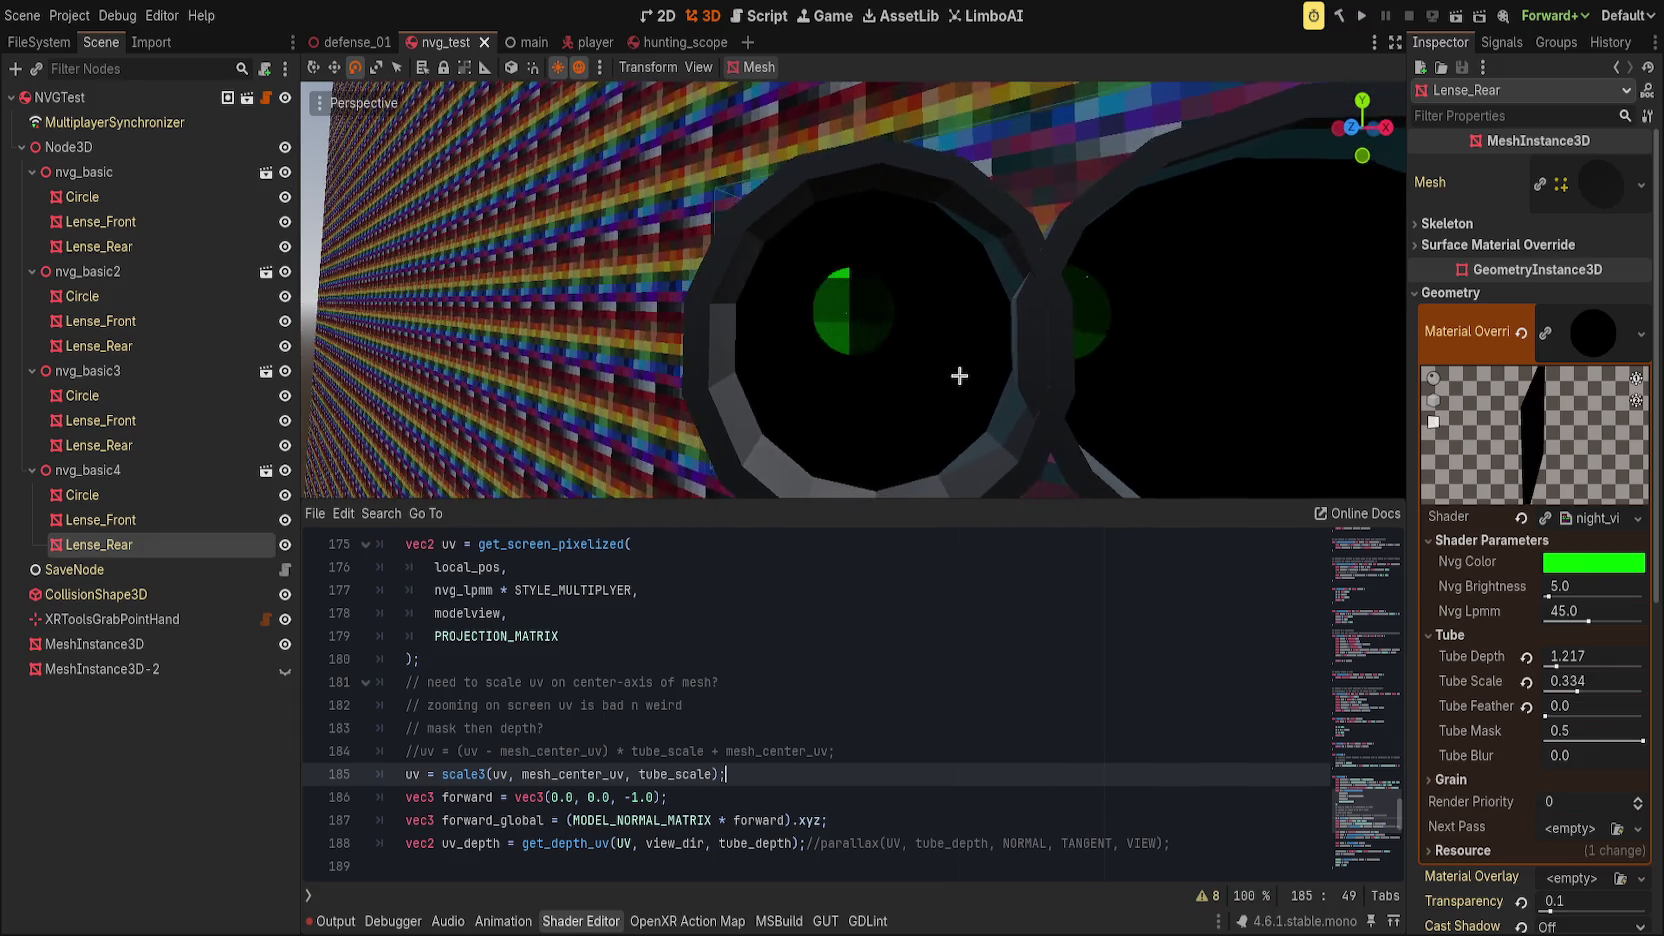
left_click_drag(780, 242, 920, 376)
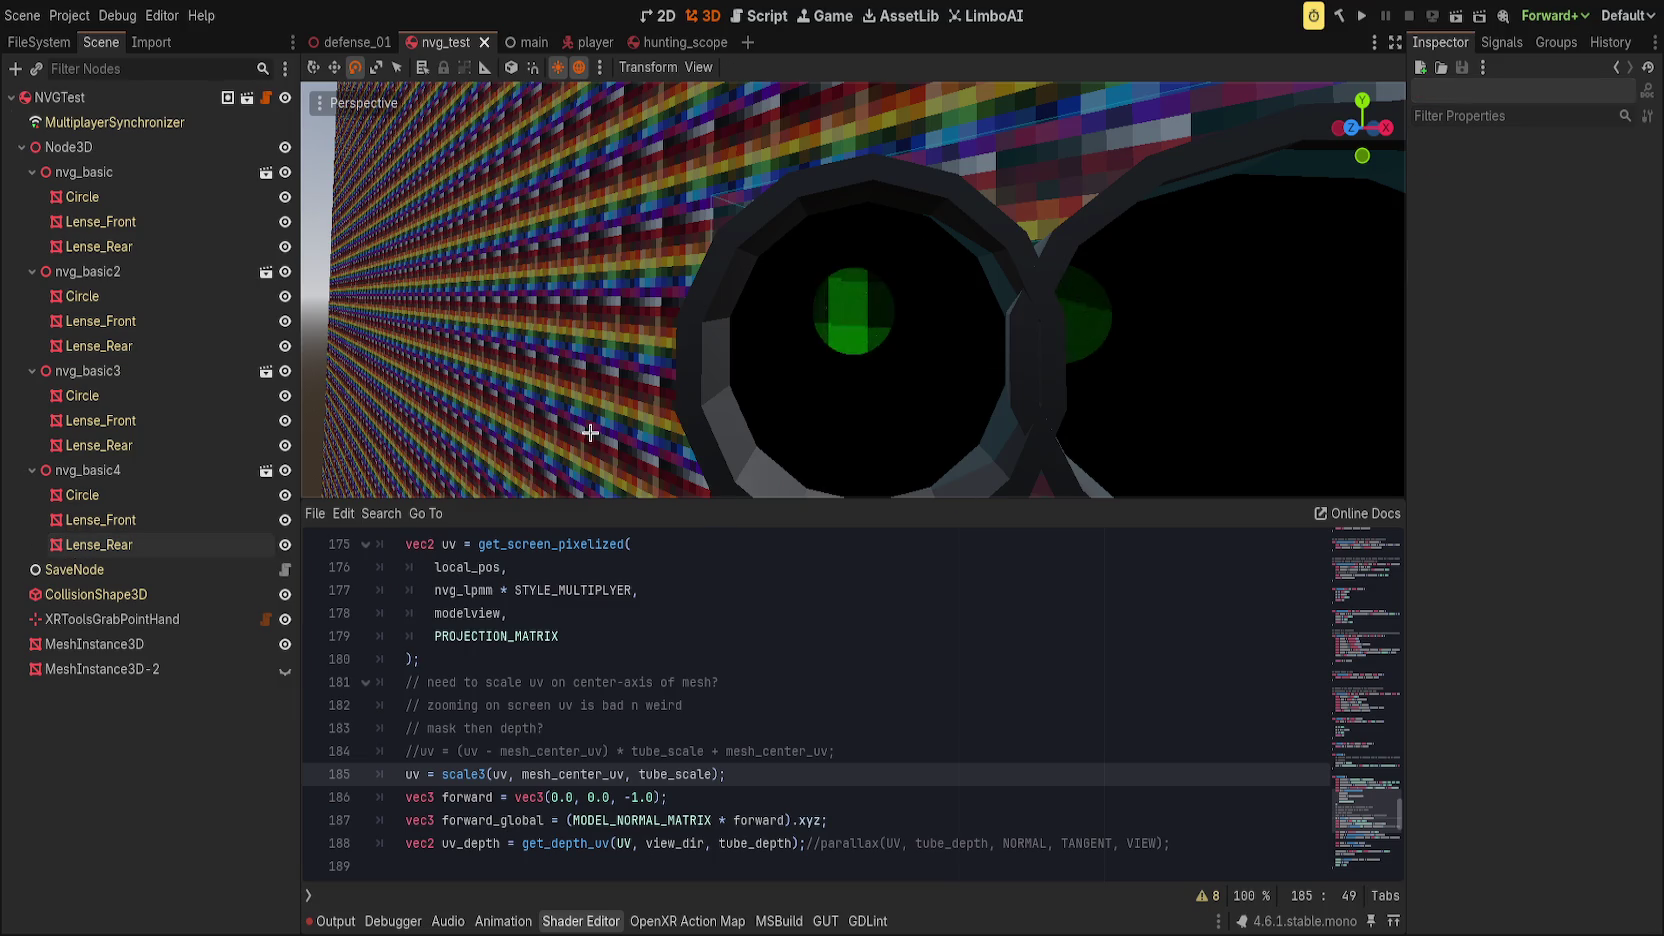
Step: Wrap UV in get_depth_uv on line 188 in a scale3 call with tube_scale
left_click(813, 751)
scroll(810, 773, "down", 1)
left_click(849, 686)
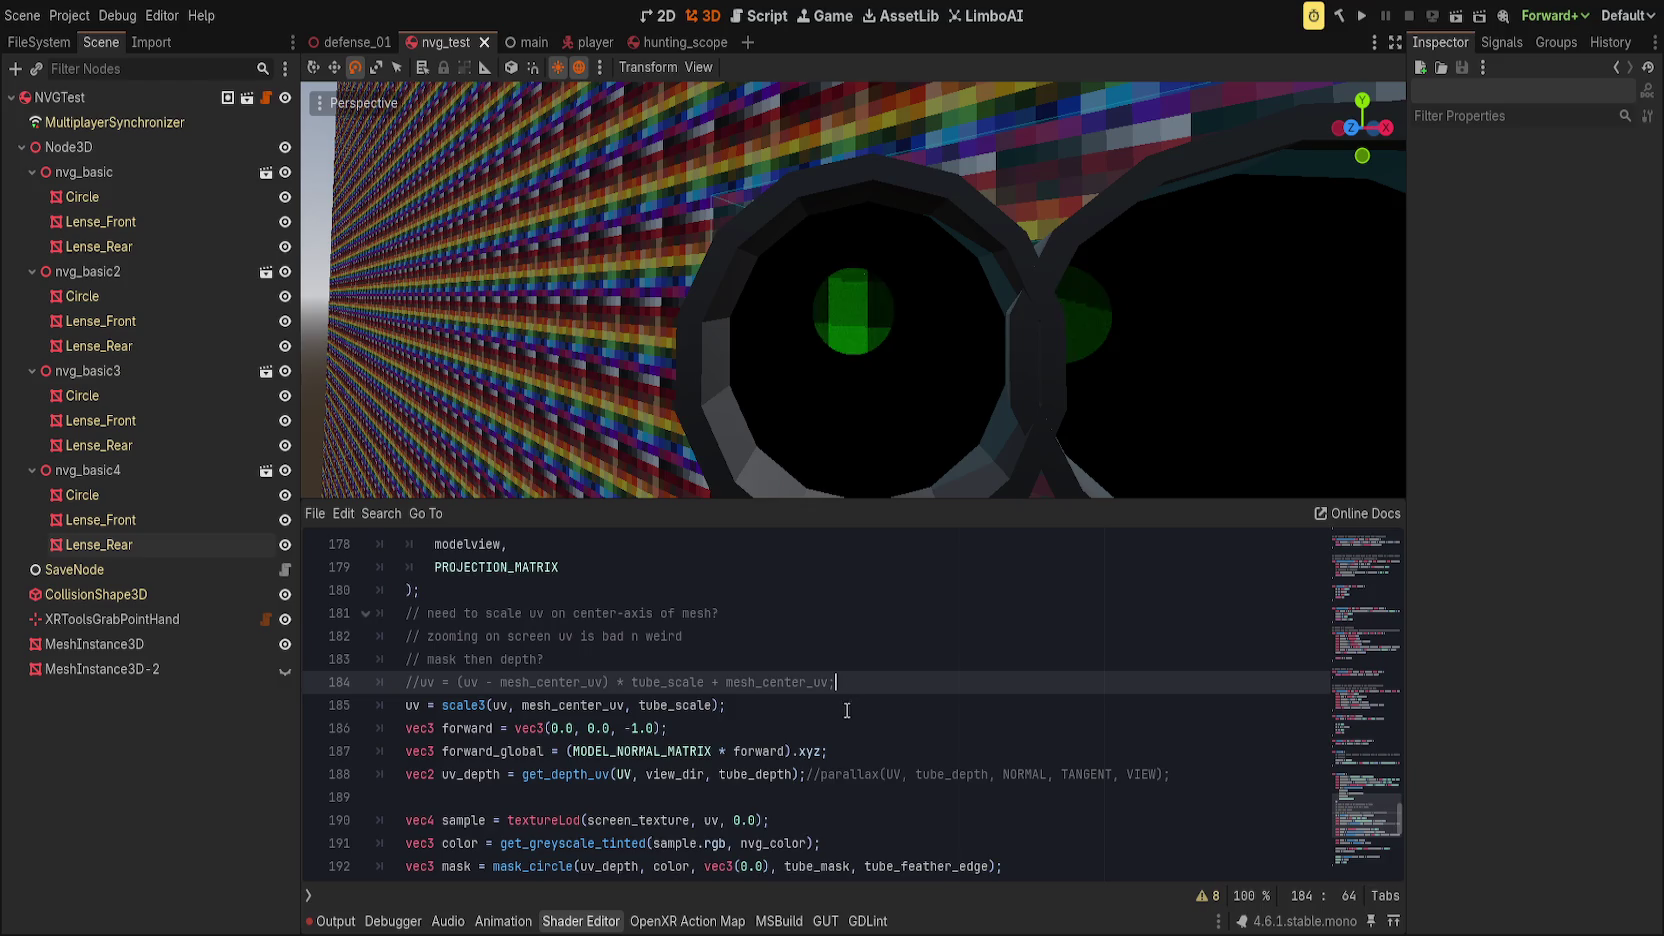
scroll(846, 708, "down", 1)
left_click(713, 751)
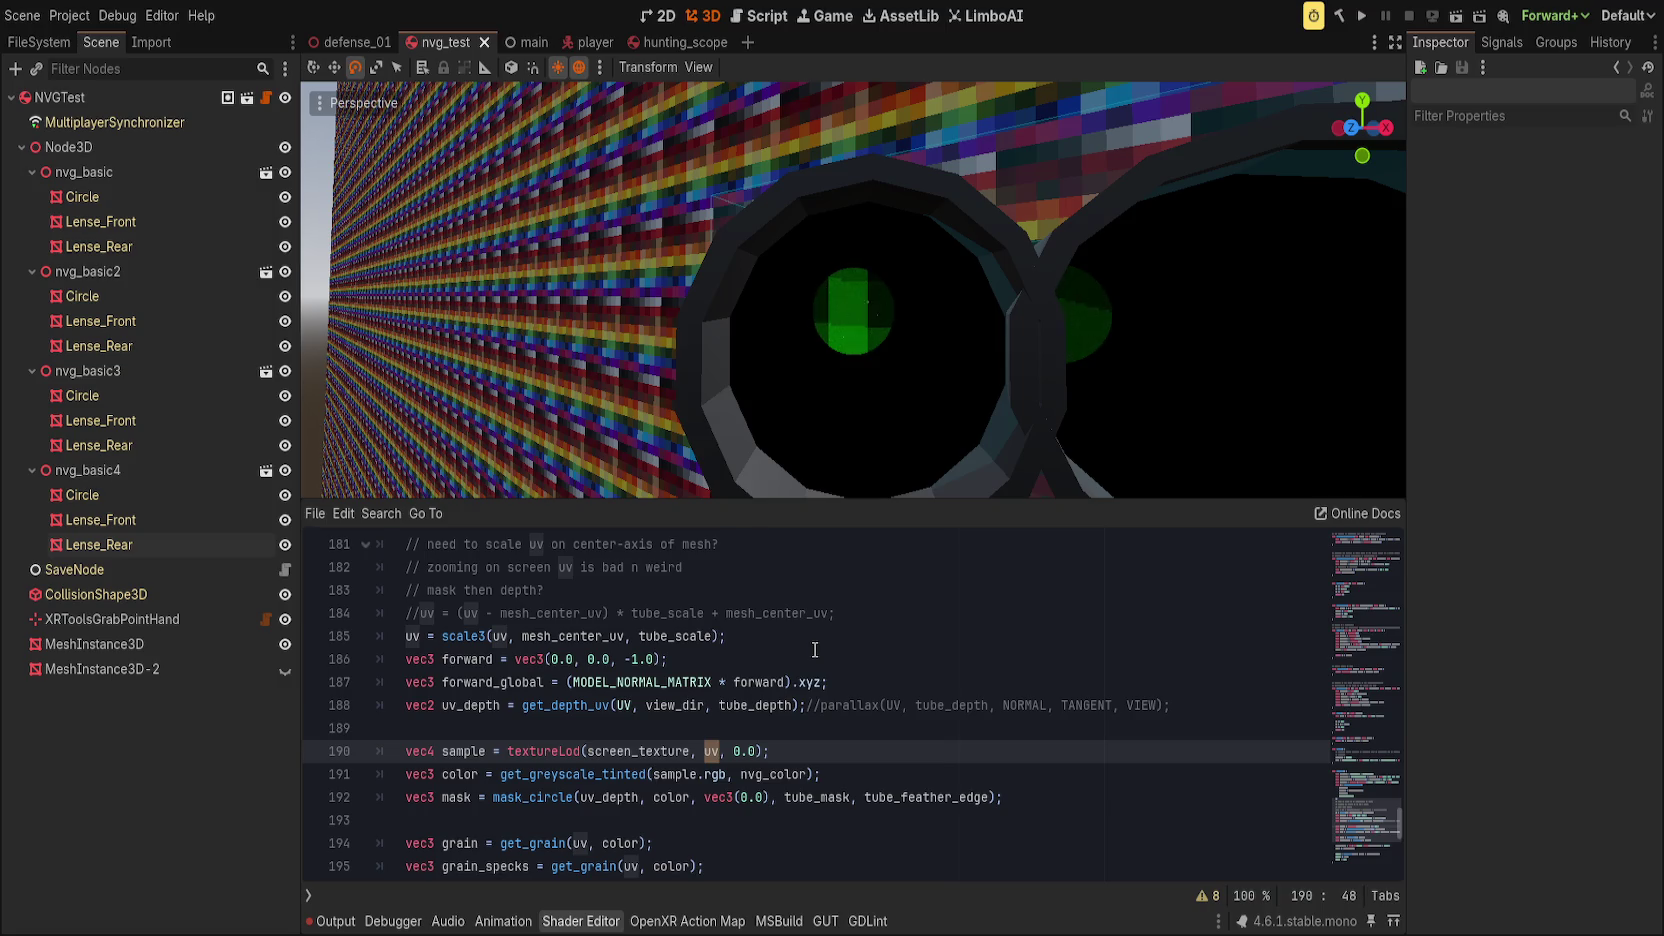
left_click(844, 638)
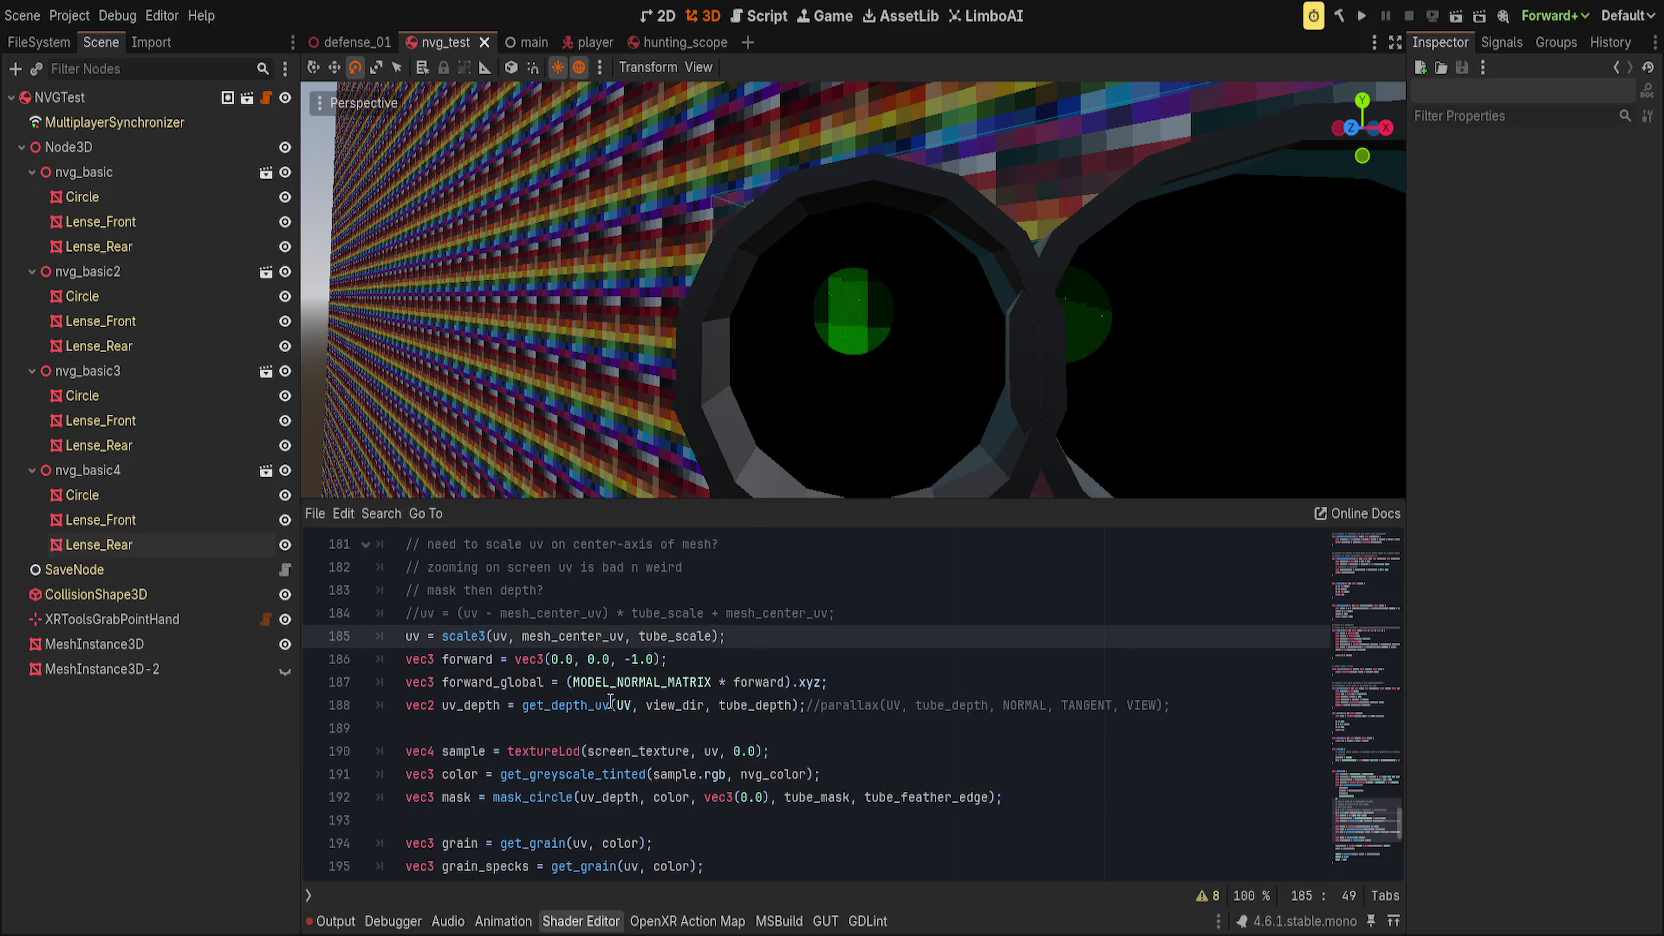
left_click(614, 705)
type("scale3(")
key("Right")
key("Right")
type(")")
type(", tube_scale")
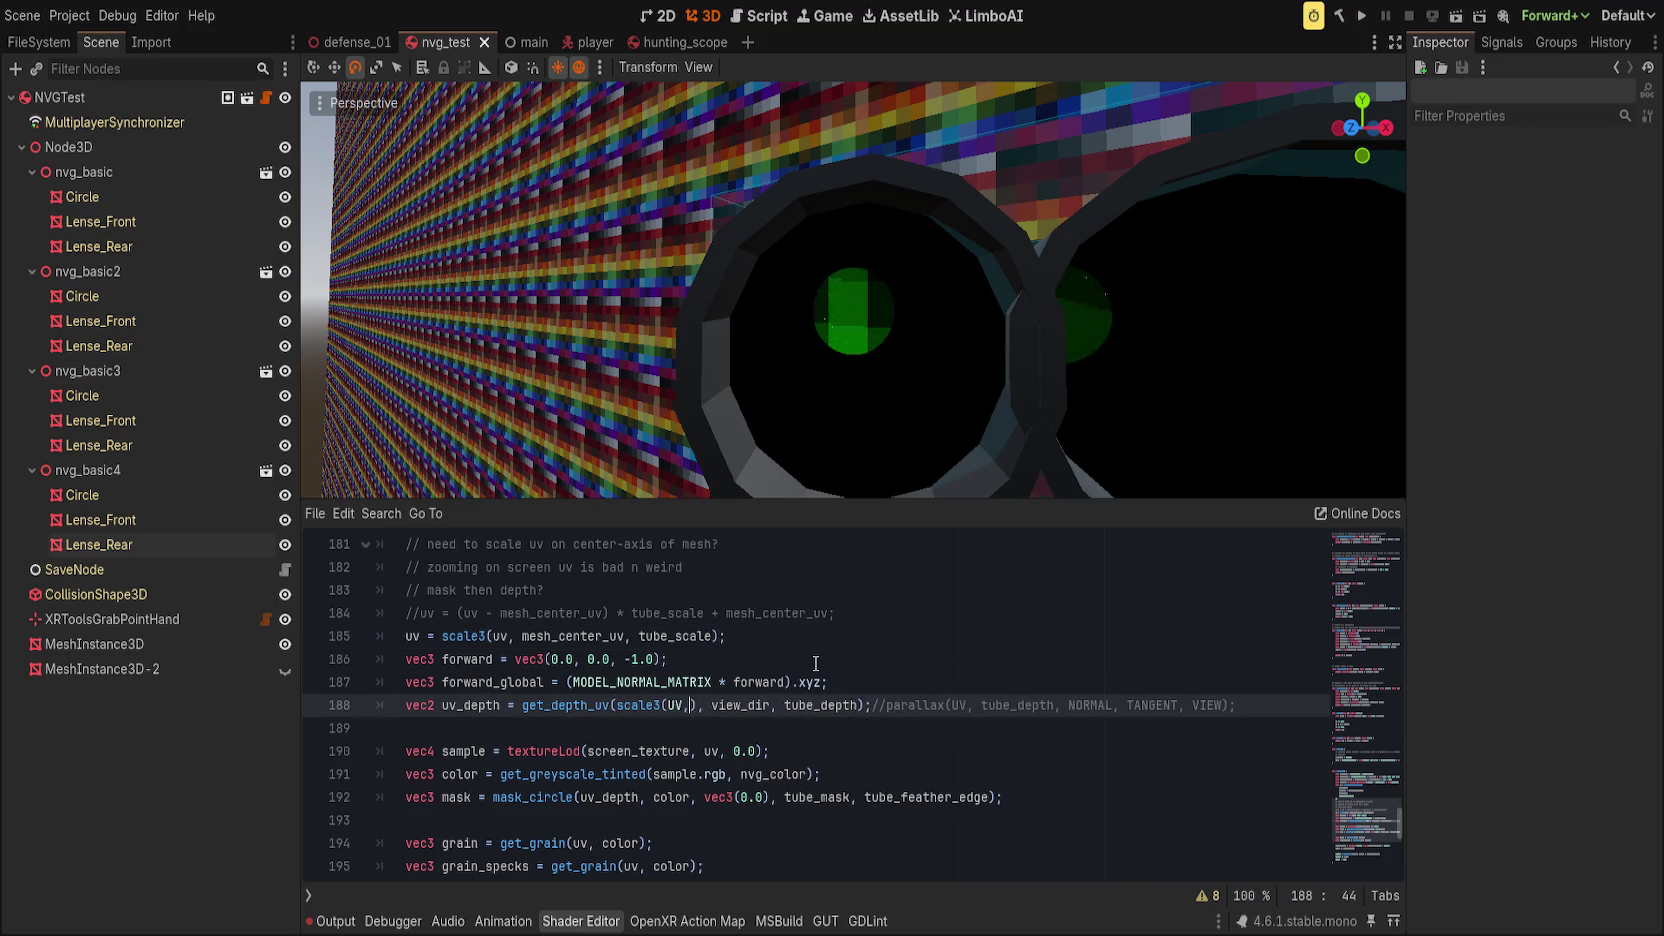
key("End")
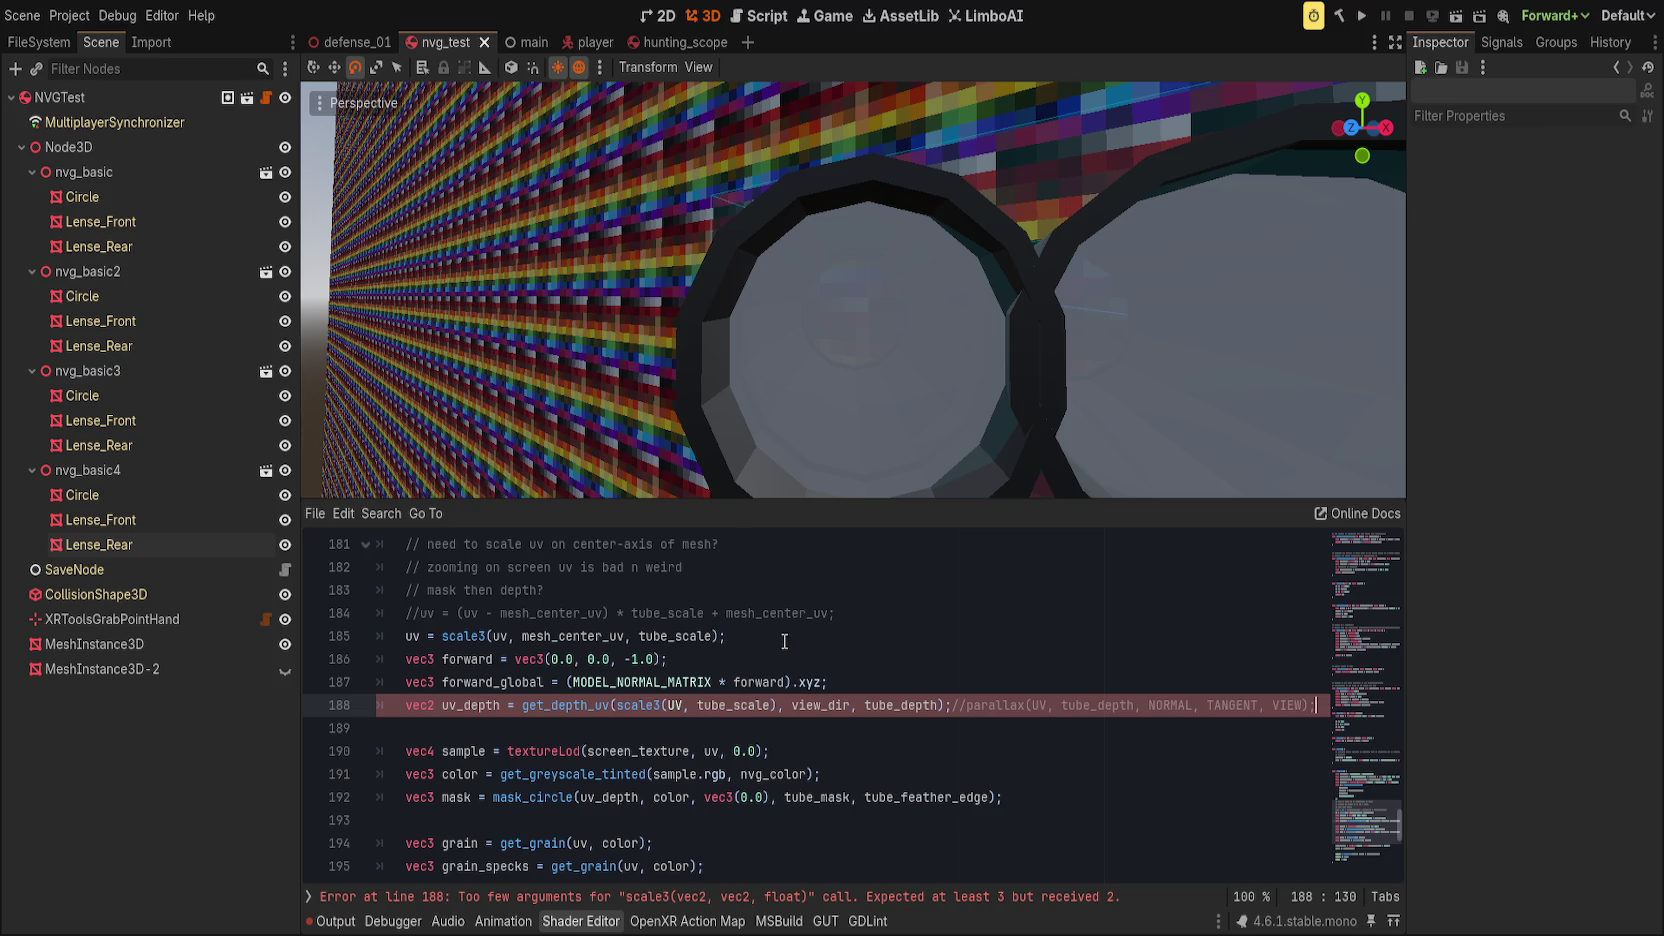
Step: Add mesh_center_uv as scale3's center argument and reselect Lense_Rear
left_click(695, 703)
type("mesh")
key("Tab")
type(", tube_")
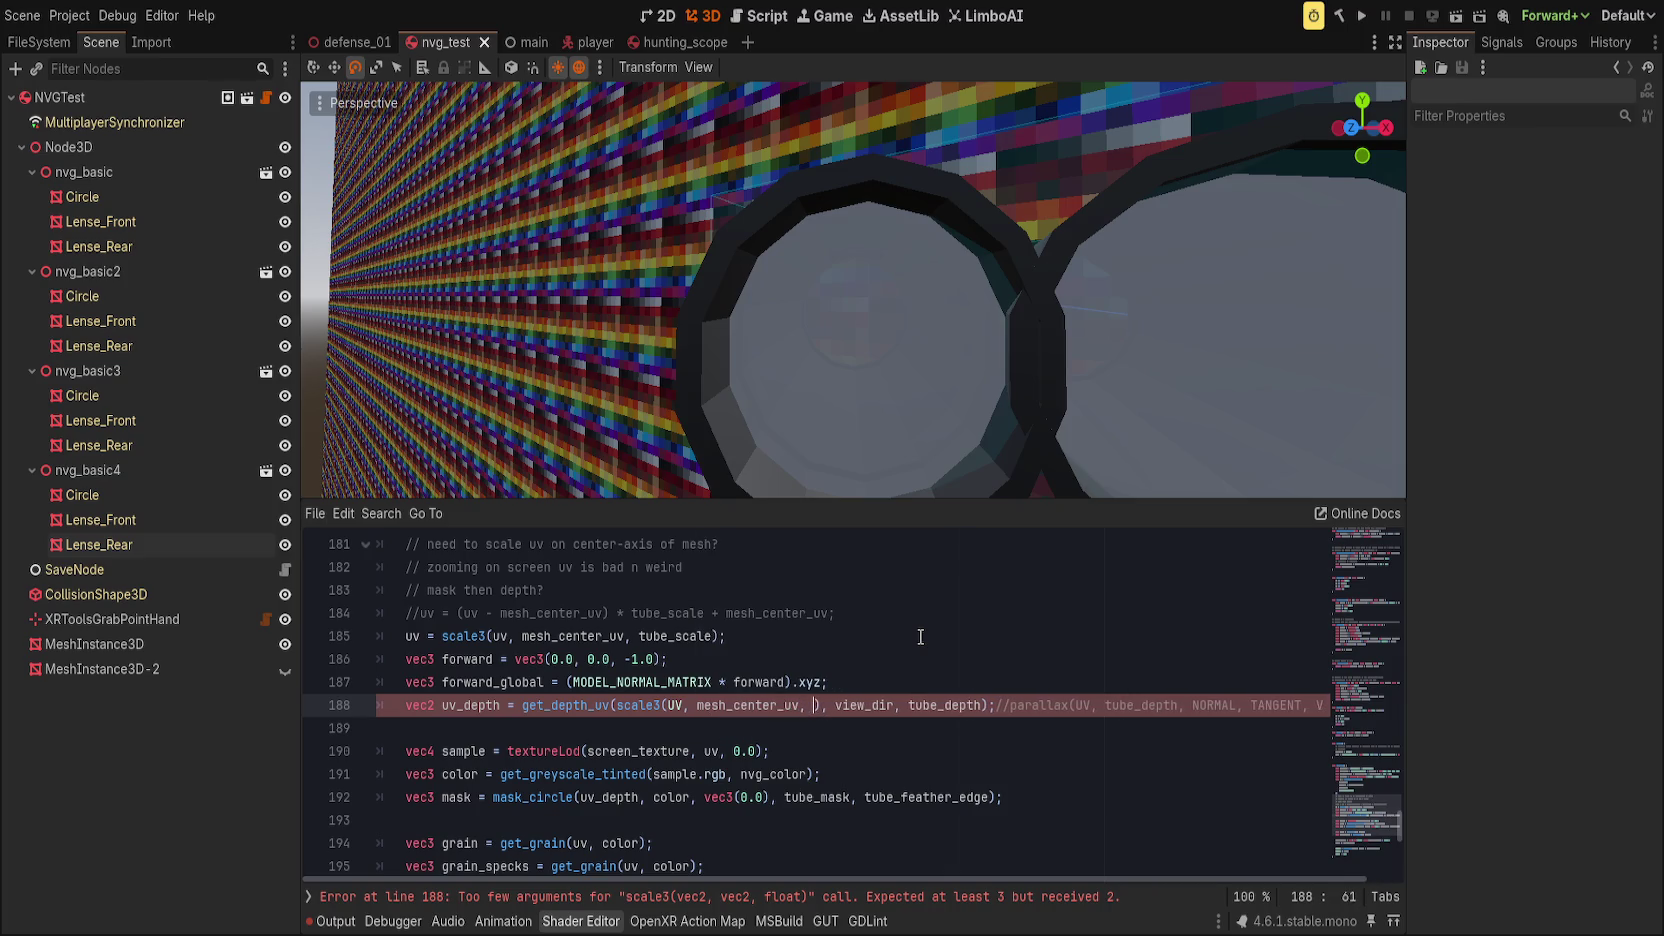
type("scale")
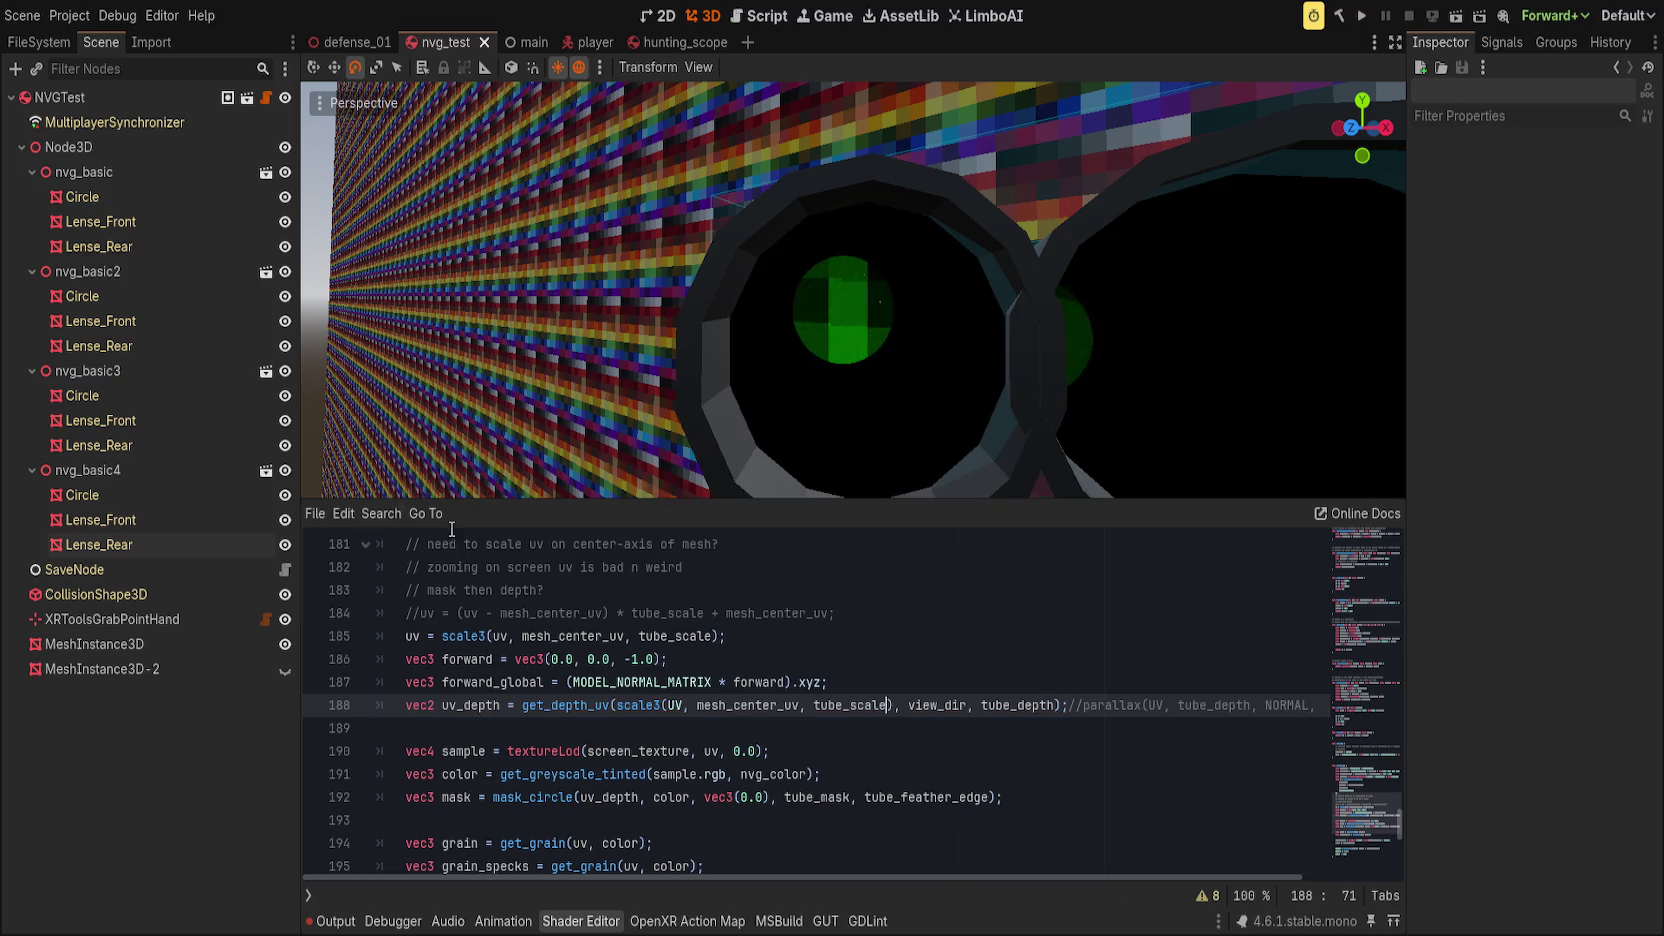
left_click(170, 544)
Step: Adjust Tube Depth and try Tube Scale at 0.423 and 0.396 before reverting it to 1.0
left_click_drag(1556, 660, 1535, 667)
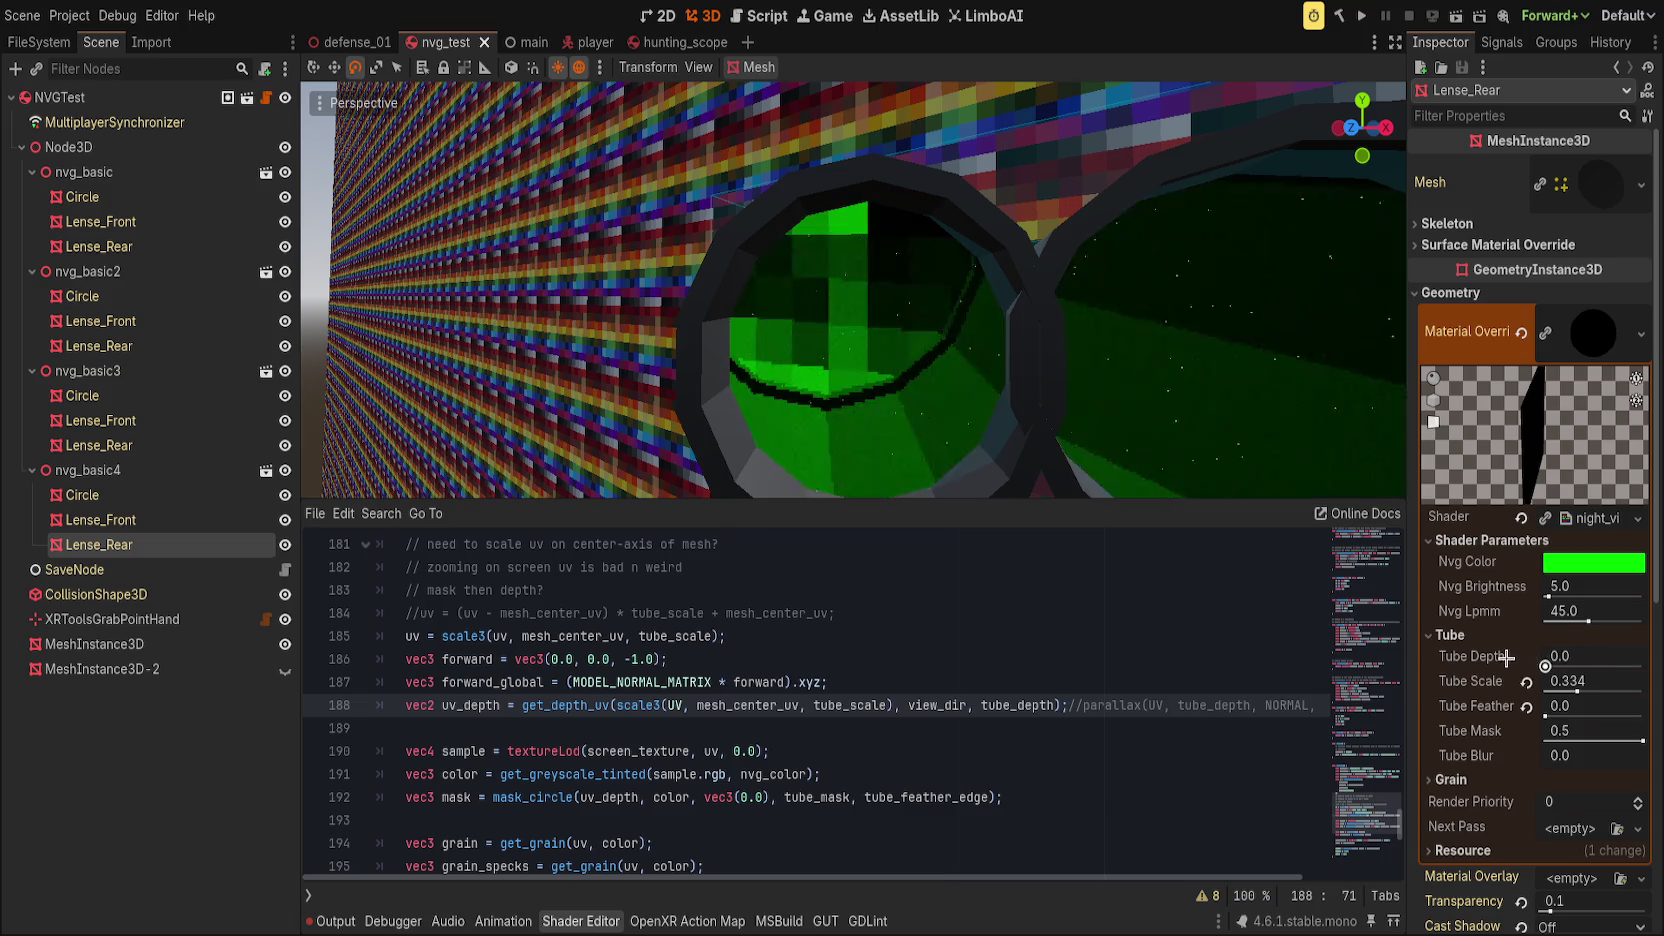
mouse_move(1181, 446)
left_mouse_down()
mouse_move(1077, 312)
mouse_move(1029, 356)
mouse_move(1079, 335)
left_mouse_up()
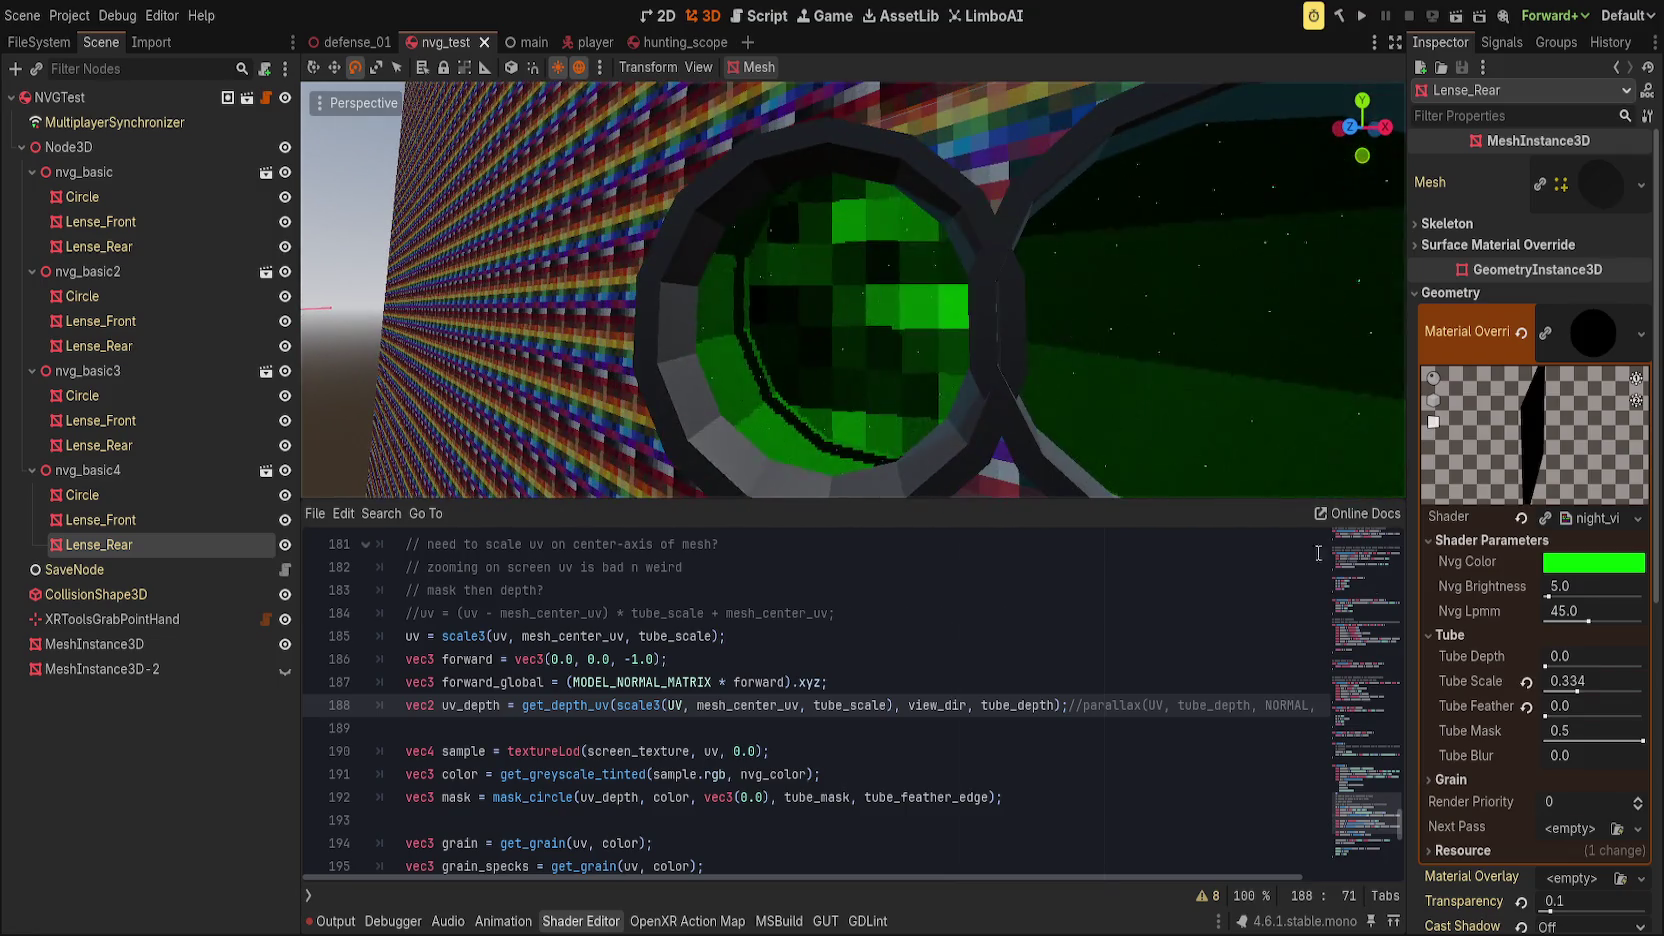
left_click_drag(1547, 686, 1573, 688)
left_click_drag(1190, 430, 1155, 420)
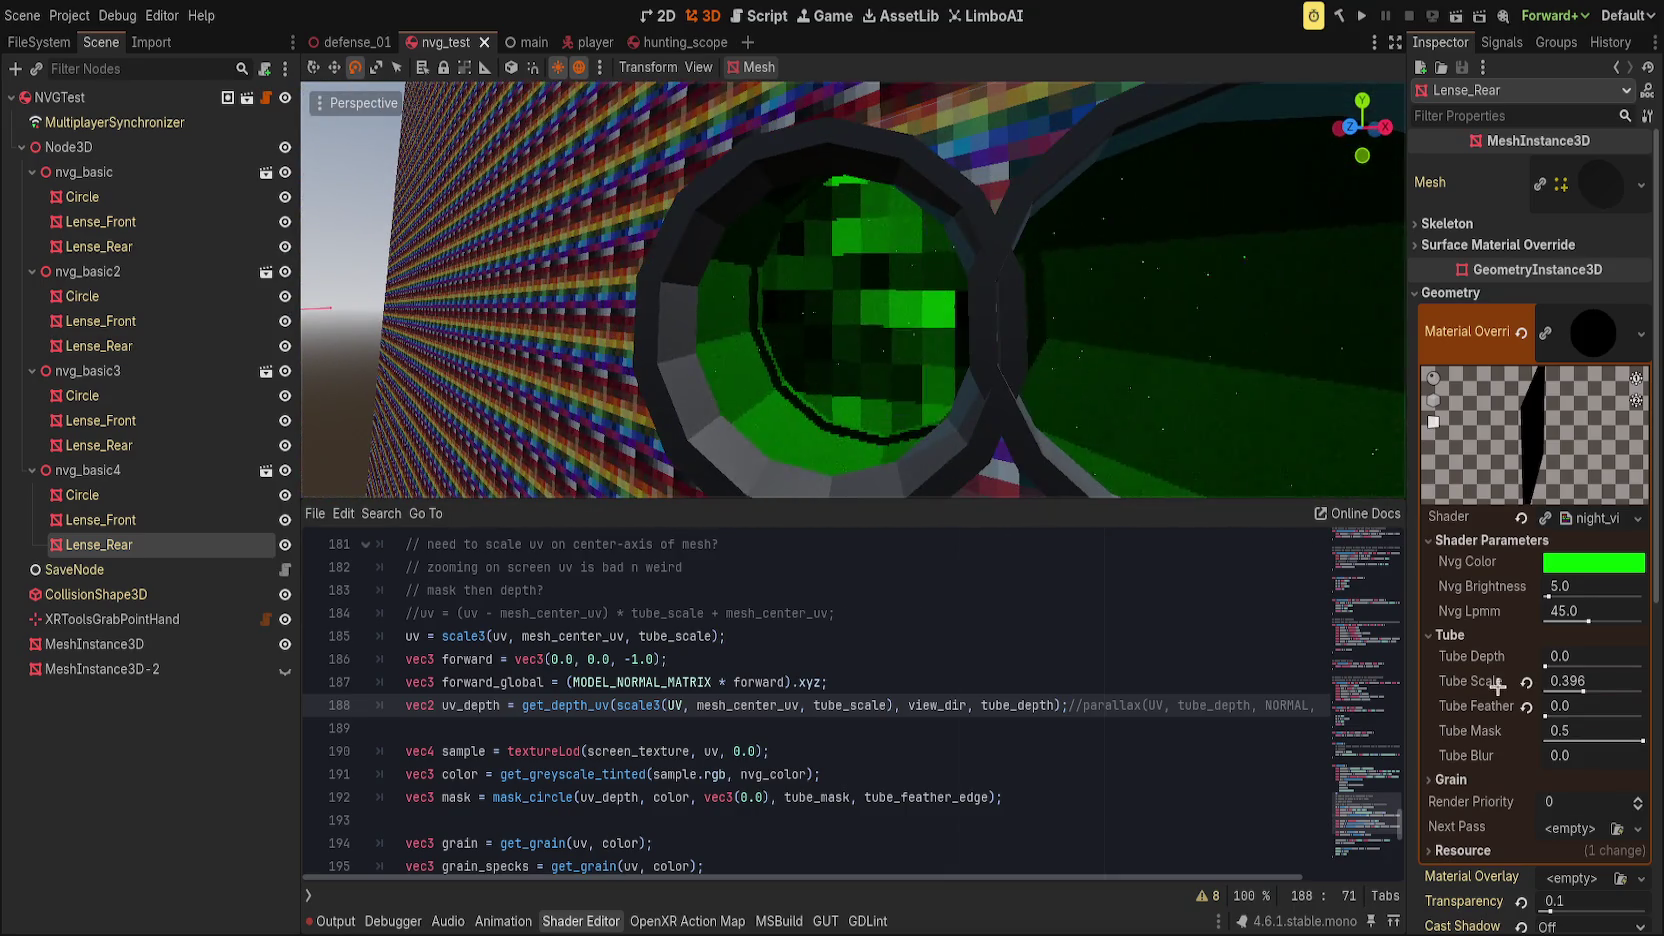
left_click(1527, 682)
Step: Raise Tube Depth to 0.774 and inspect the lenses from around the tubes
mouse_move(1548, 660)
left_mouse_down()
mouse_move(1615, 689)
mouse_move(1567, 686)
mouse_move(1601, 690)
mouse_move(1580, 662)
left_mouse_up()
scroll(1111, 399, "down", 3)
scroll(1115, 403, "up", 4)
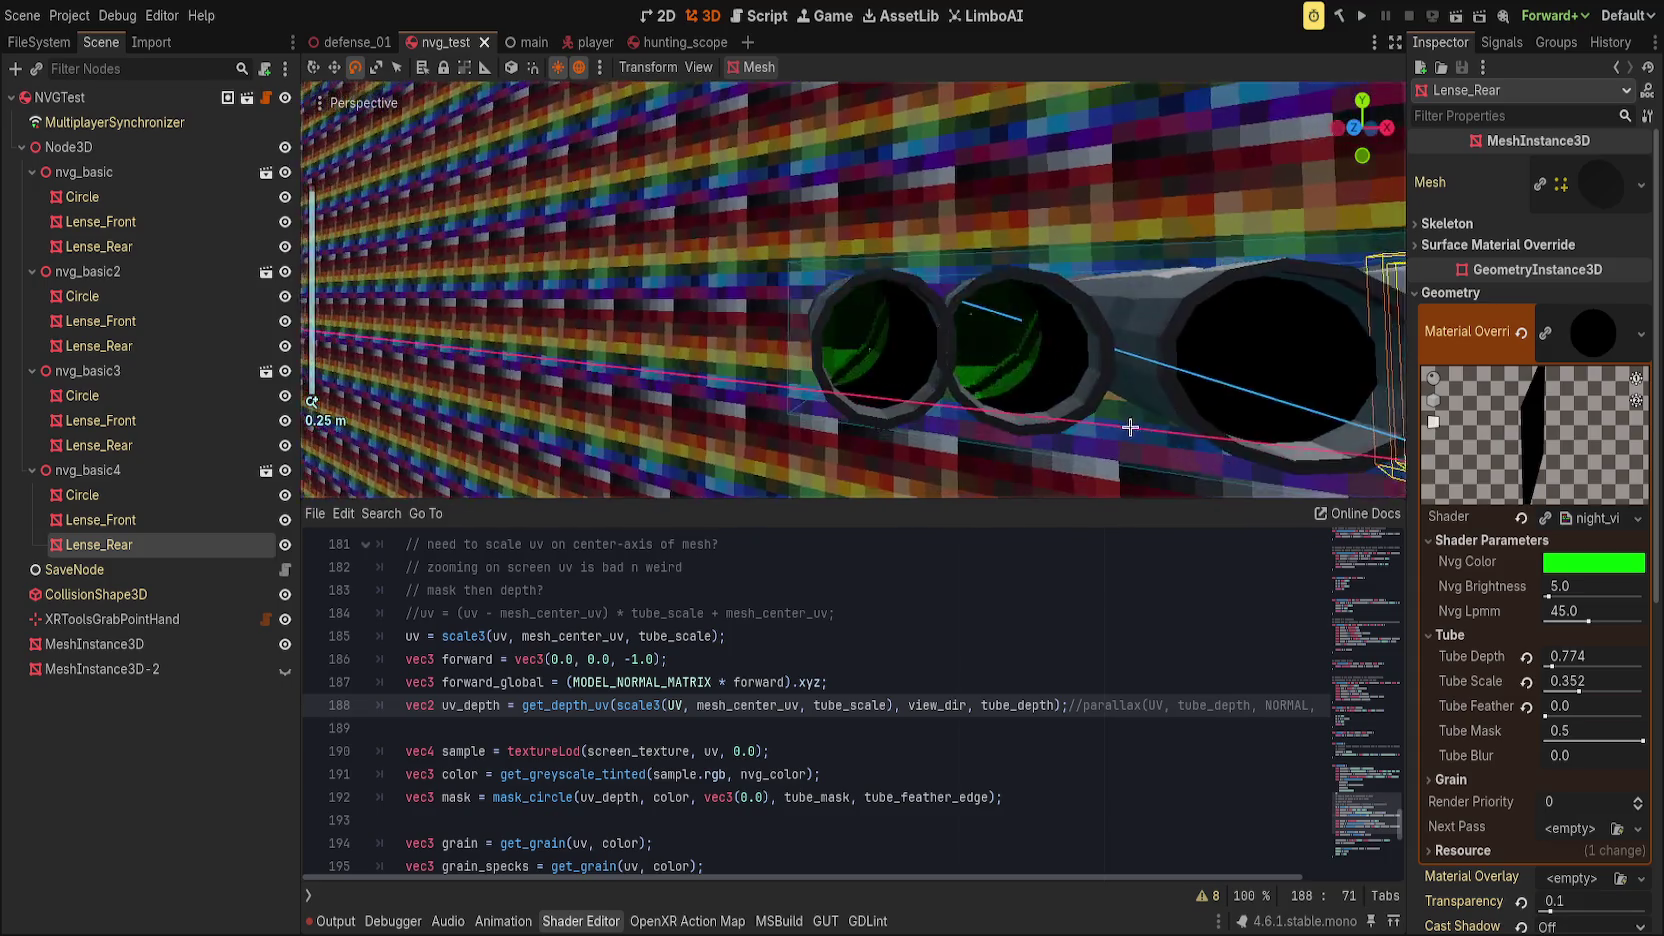
mouse_move(1128, 414)
left_mouse_down()
mouse_move(995, 397)
mouse_move(1188, 401)
mouse_move(932, 372)
mouse_move(1181, 394)
mouse_move(1200, 364)
mouse_move(1344, 621)
left_mouse_up()
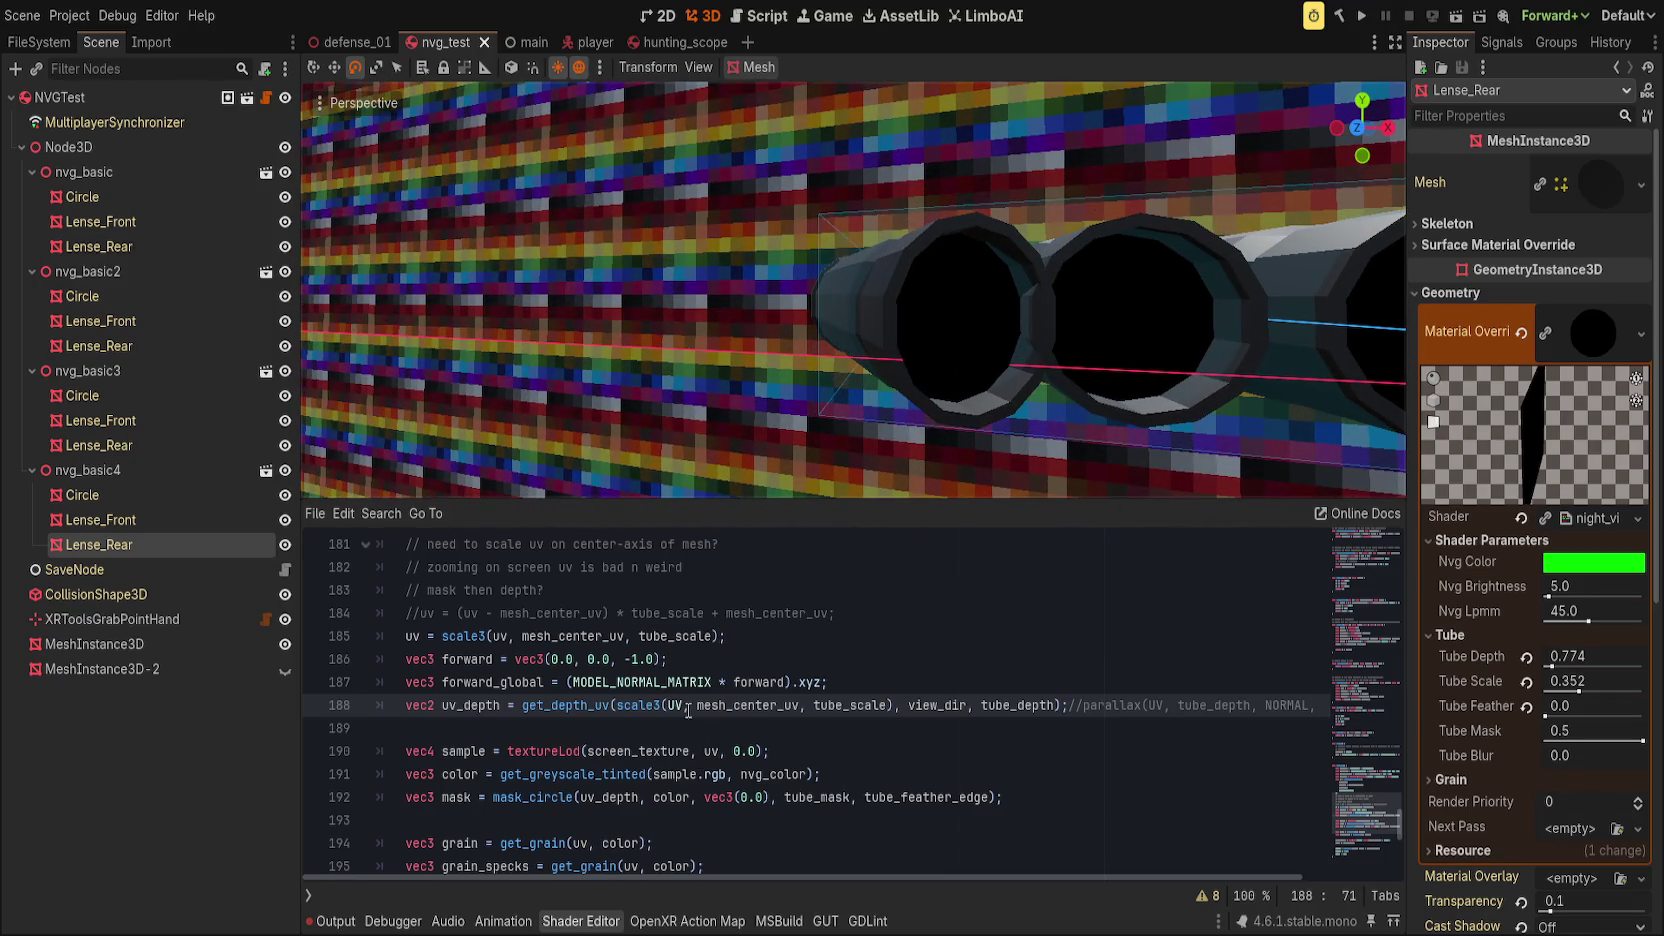
double_click(771, 704)
Step: Scale the depth UV on line 188 about vec2(0.5) and save the shader
type("vec2(")
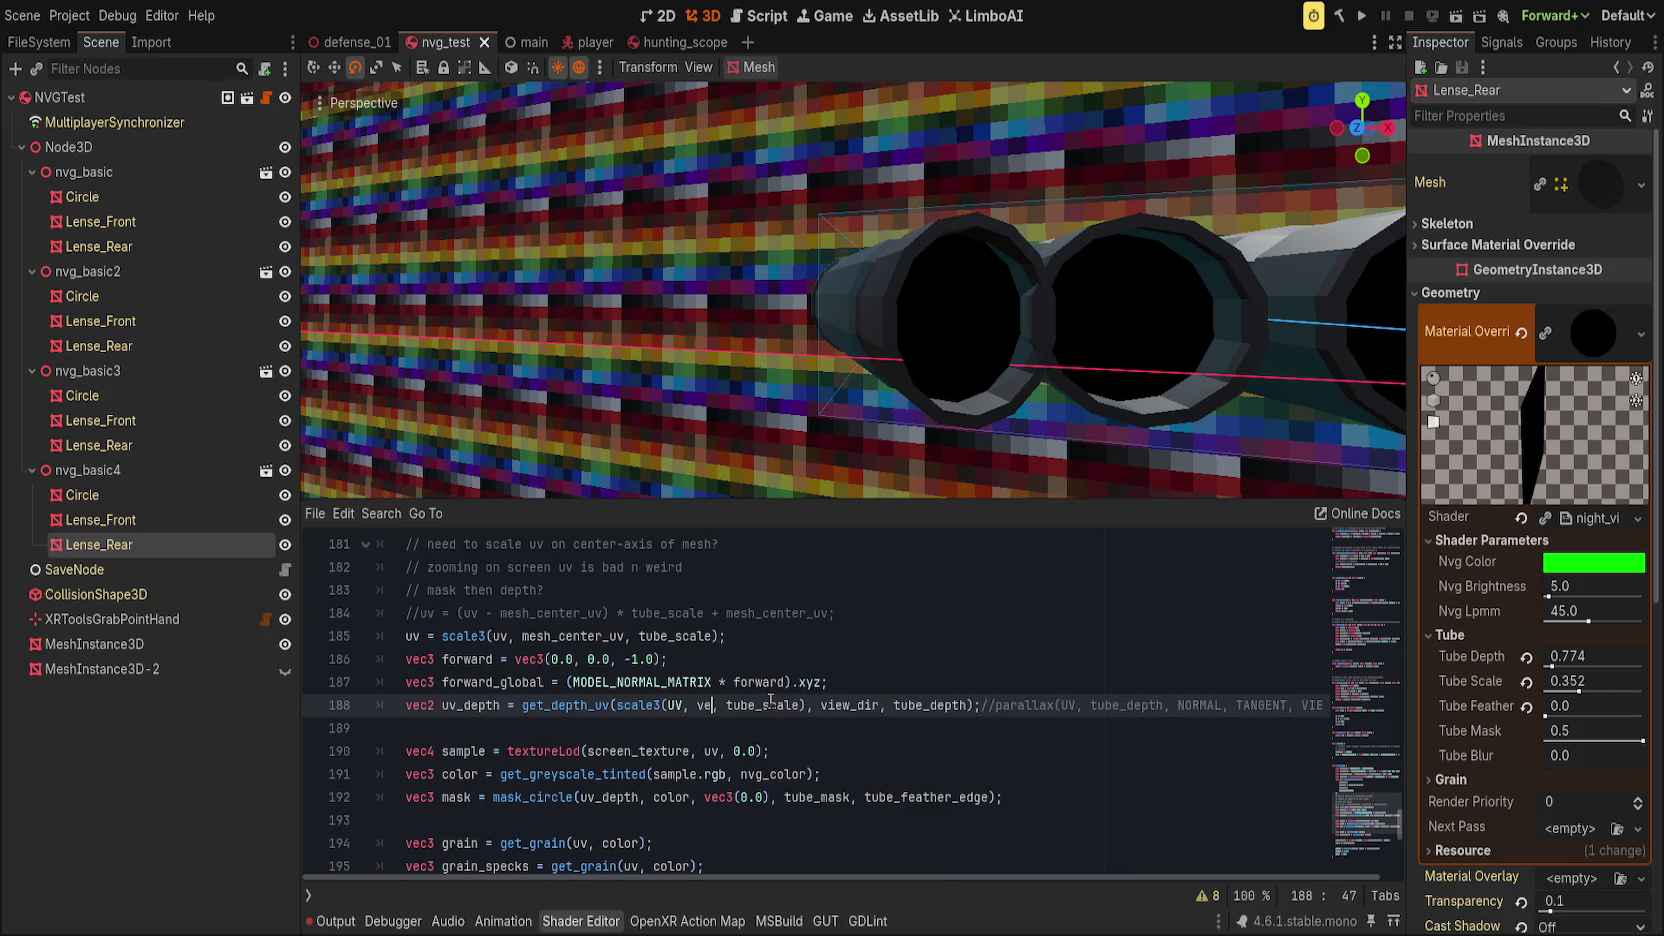
type("0.5")
key("ctrl+s")
mouse_move(850, 460)
left_mouse_down()
mouse_move(946, 362)
mouse_move(832, 342)
mouse_move(884, 342)
left_mouse_up()
Step: Try Tube Scale at 0.146, then raise it to 0.252
mouse_move(1581, 690)
left_mouse_down()
mouse_move(1550, 688)
mouse_move(1569, 688)
left_mouse_up()
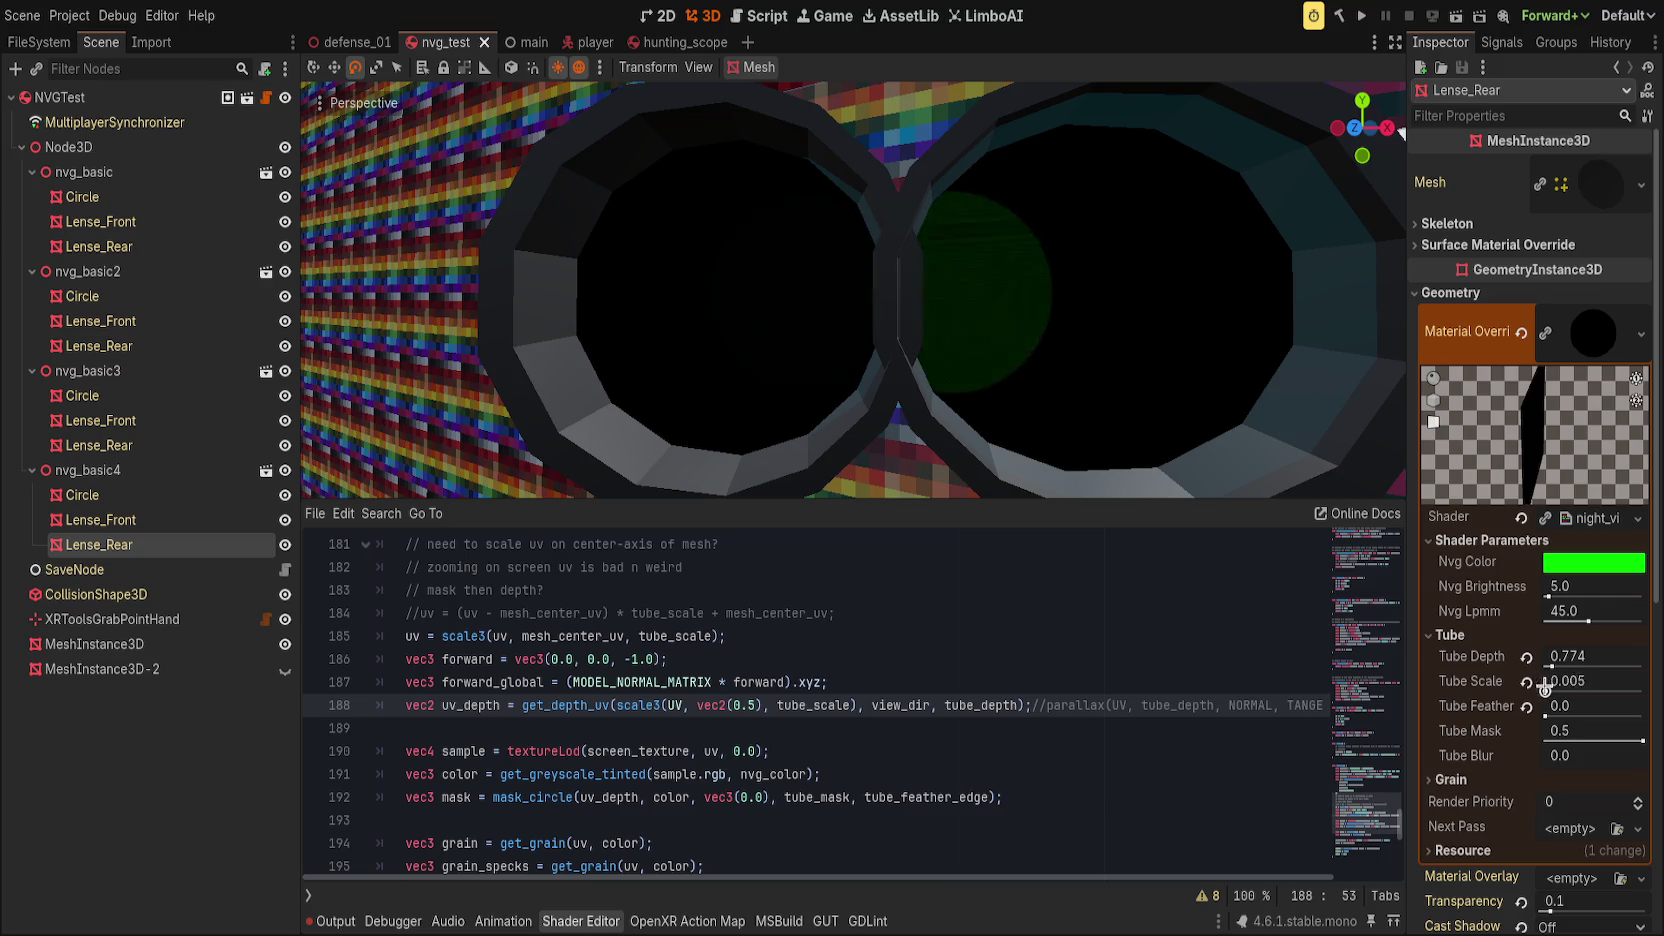
mouse_move(1100, 340)
left_mouse_down()
mouse_move(1066, 327)
mouse_move(1107, 316)
mouse_move(980, 312)
mouse_move(1078, 314)
mouse_move(984, 305)
mouse_move(1177, 383)
left_mouse_up()
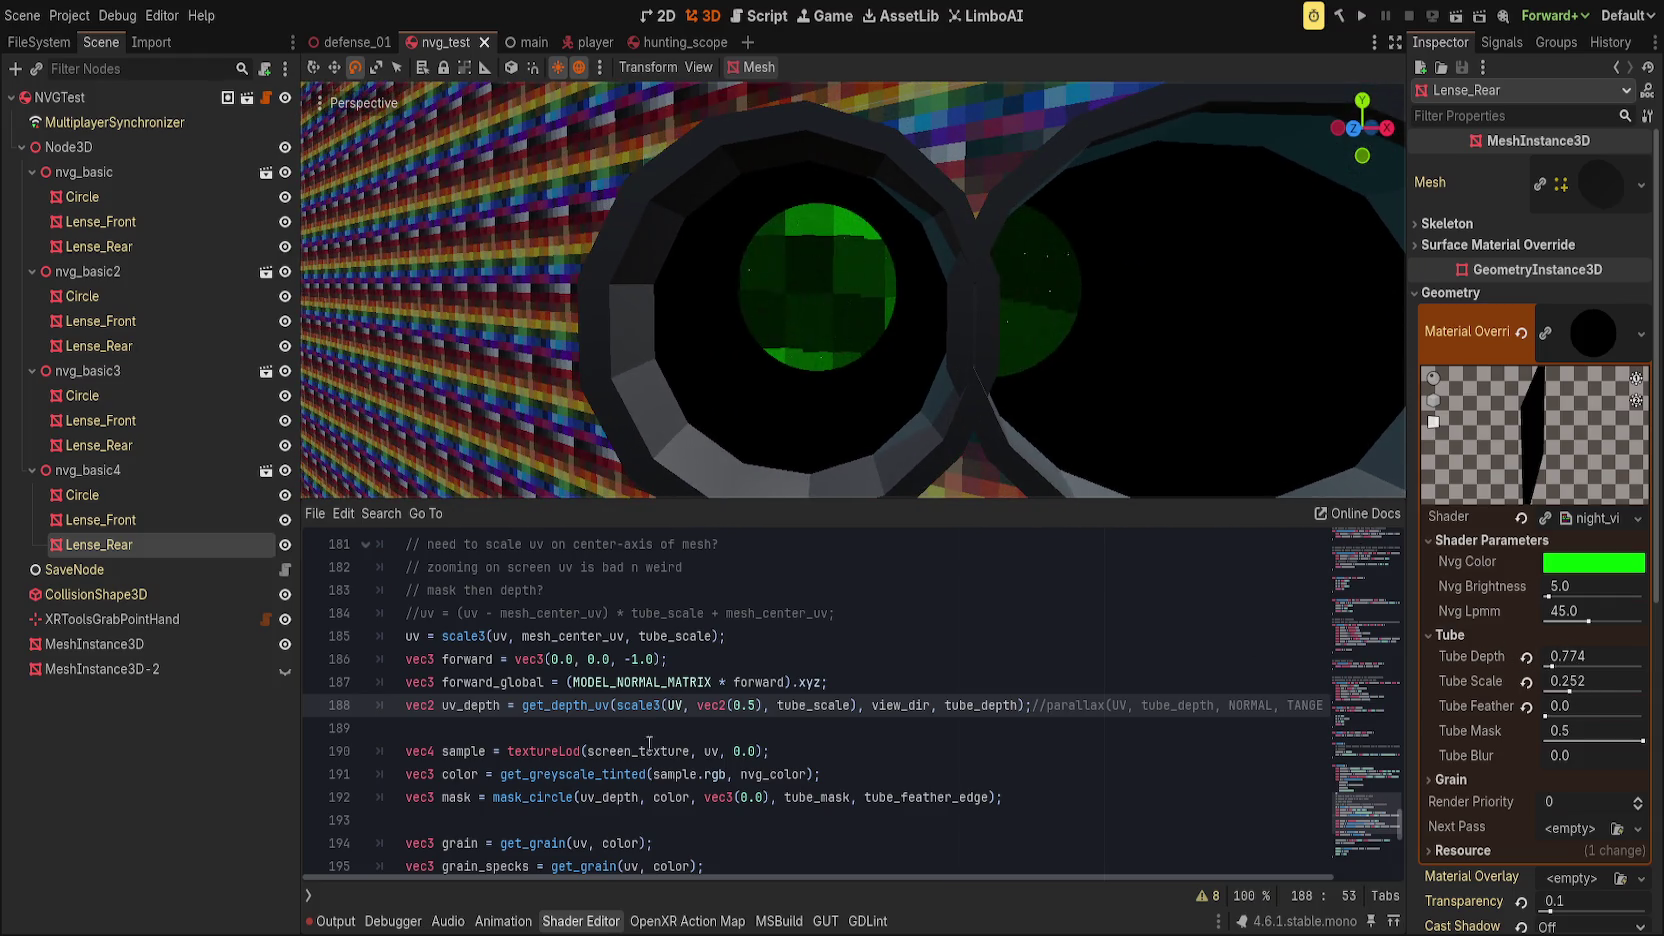
scroll(740, 760, "up", 1)
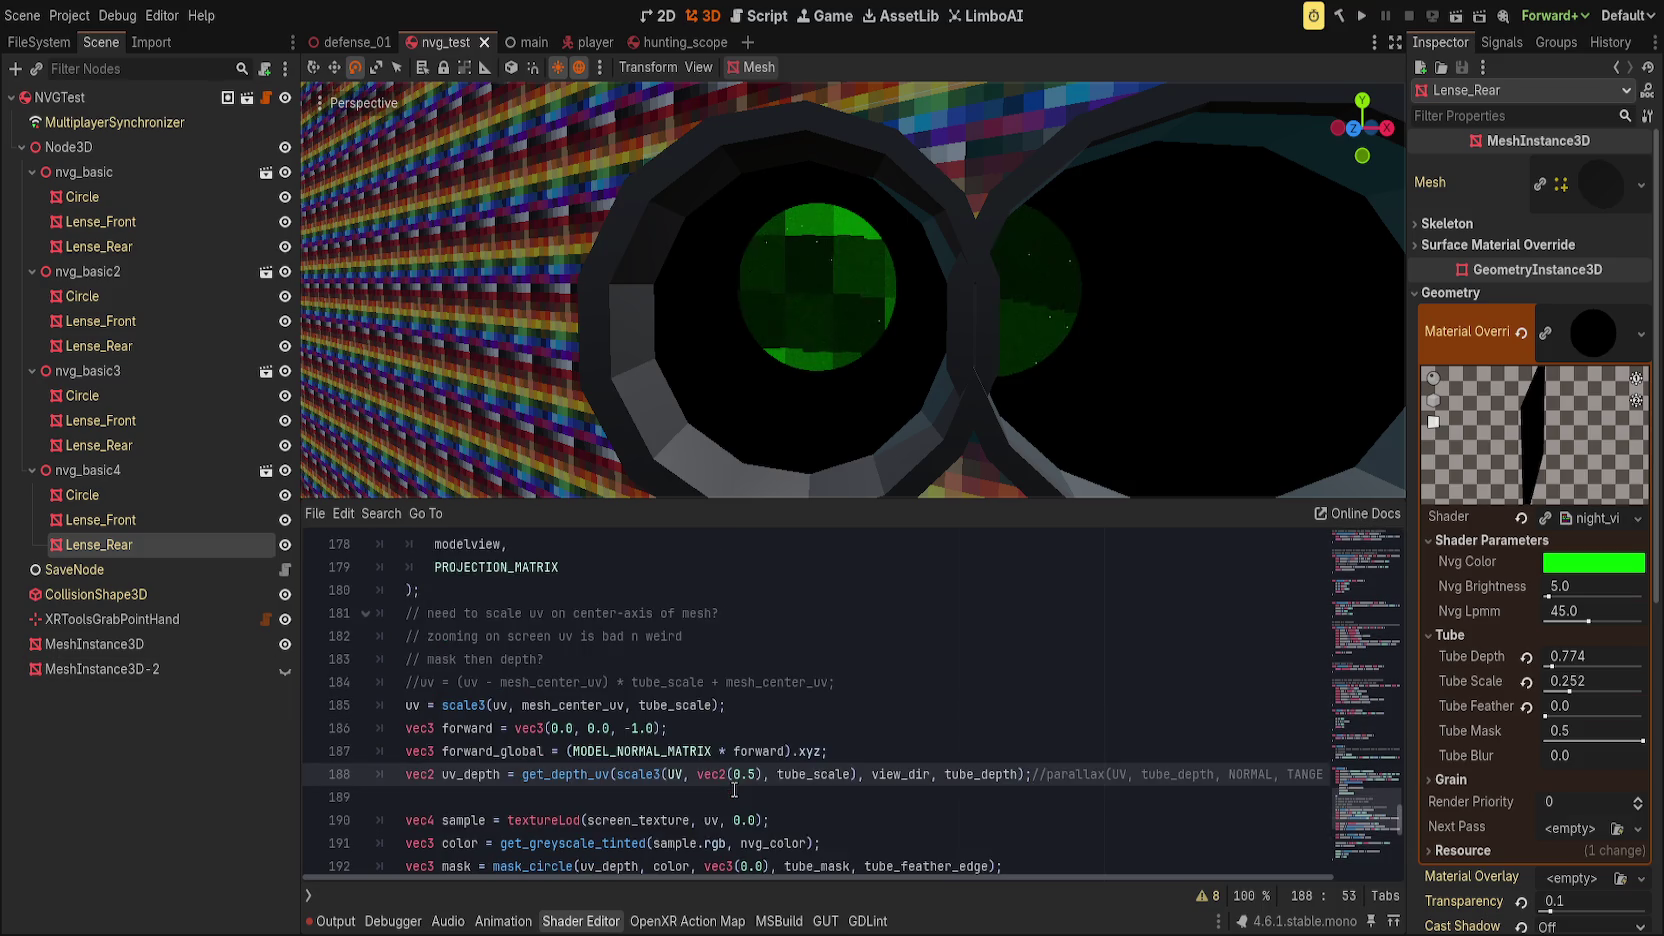
left_click(404, 705)
Step: Comment out the scale3 line 185 with // and save the shader
type("//")
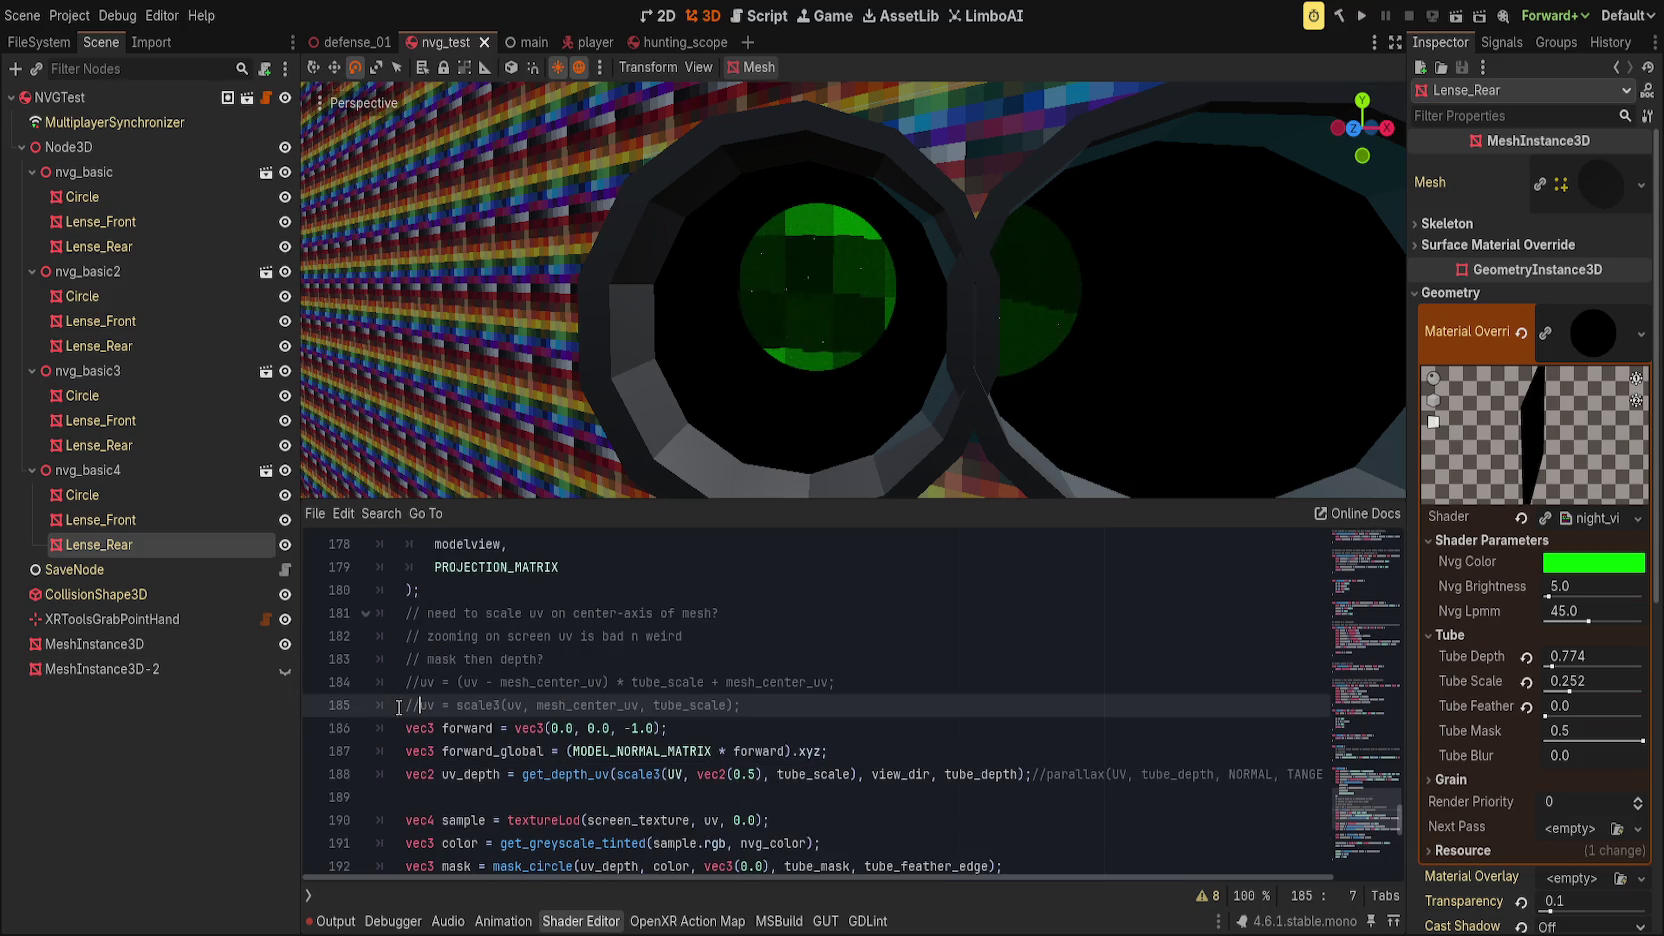
key("ctrl+s")
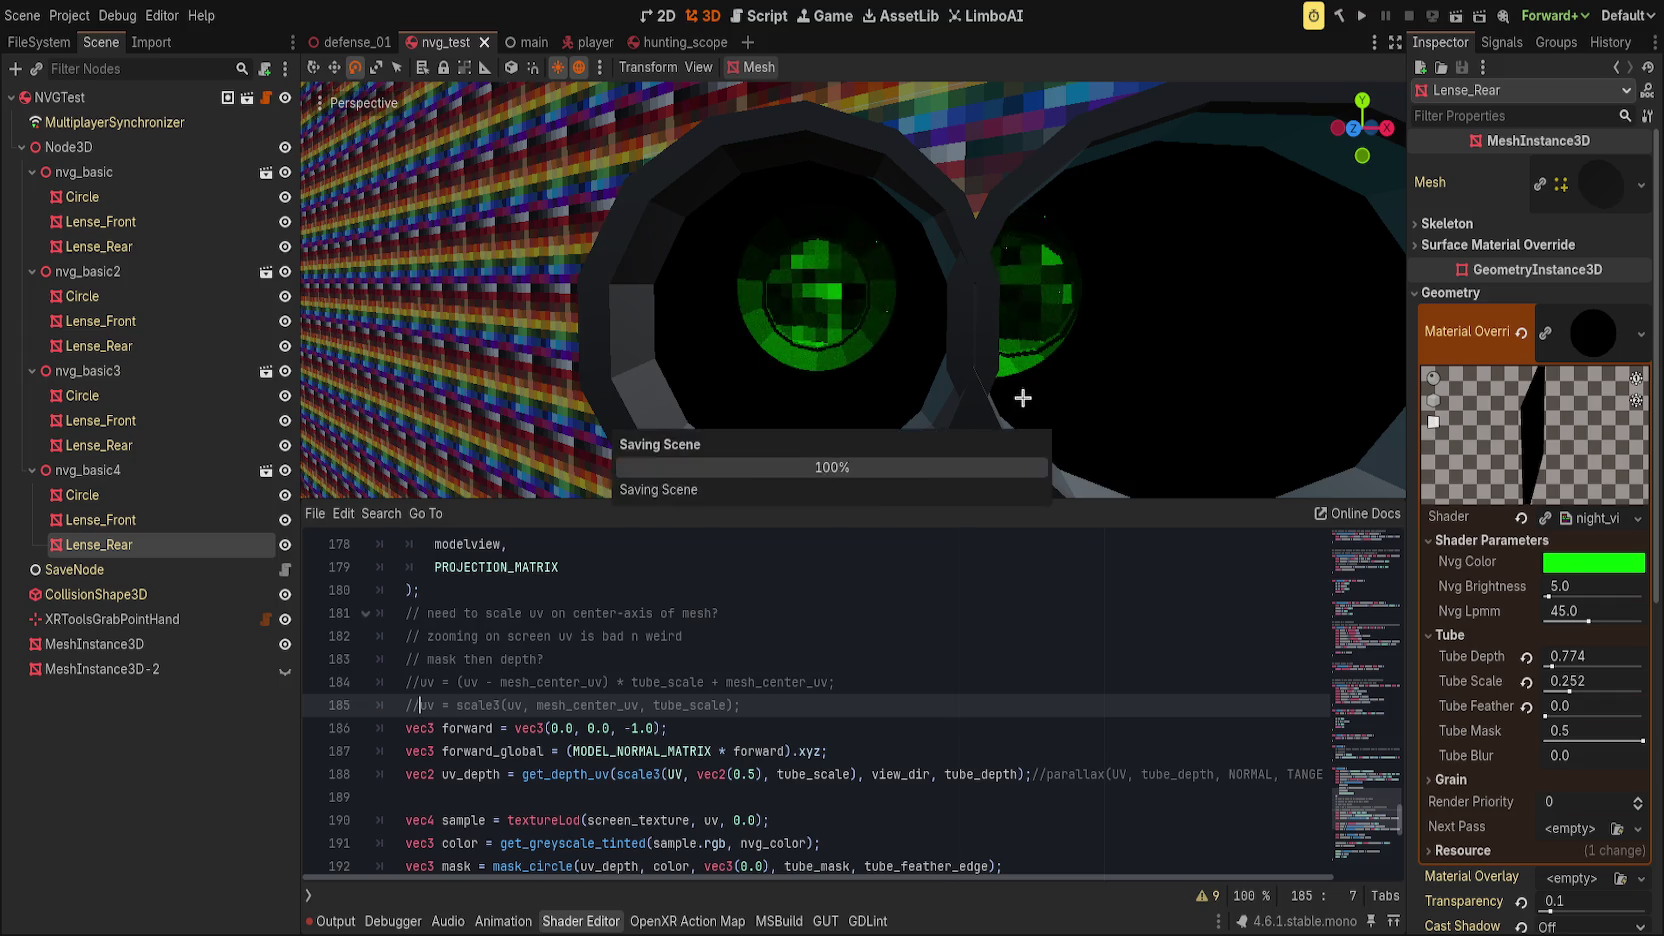
mouse_move(1125, 356)
left_mouse_down()
mouse_move(1174, 345)
mouse_move(1122, 349)
mouse_move(1148, 349)
left_mouse_up()
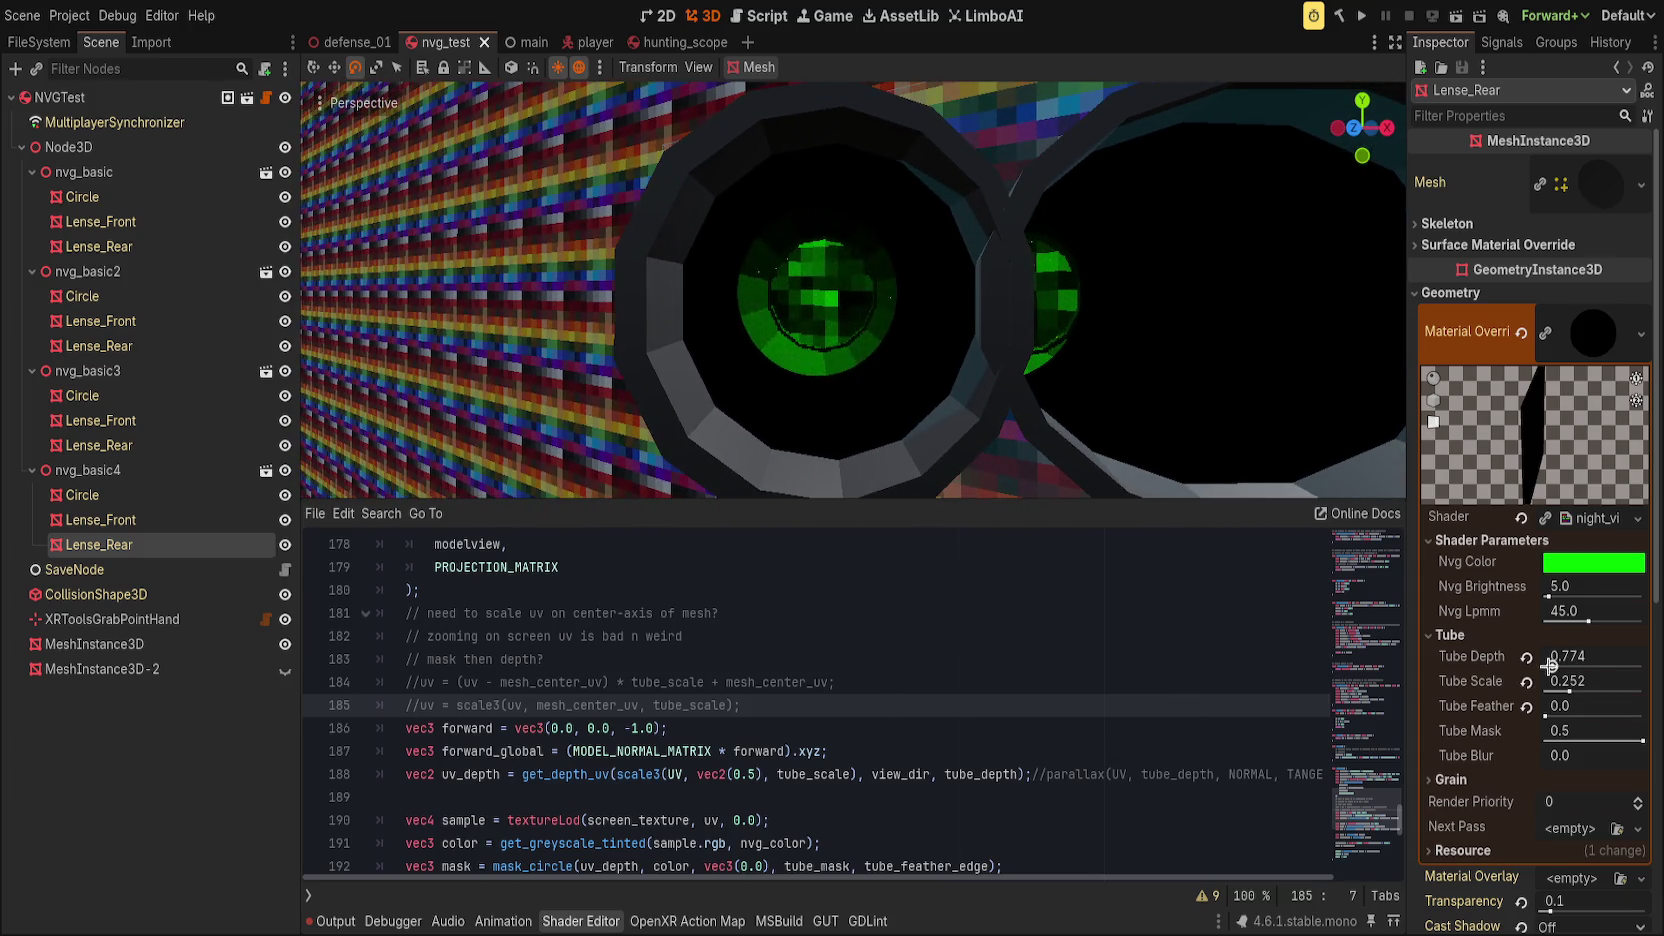
Step: Raise Tube Depth to 1.371, then reset Tube Scale to 1.0 and Tube Depth to 0.0
mouse_move(1550, 665)
left_mouse_down()
mouse_move(1566, 687)
mouse_move(1530, 684)
left_mouse_up()
left_click(1527, 683)
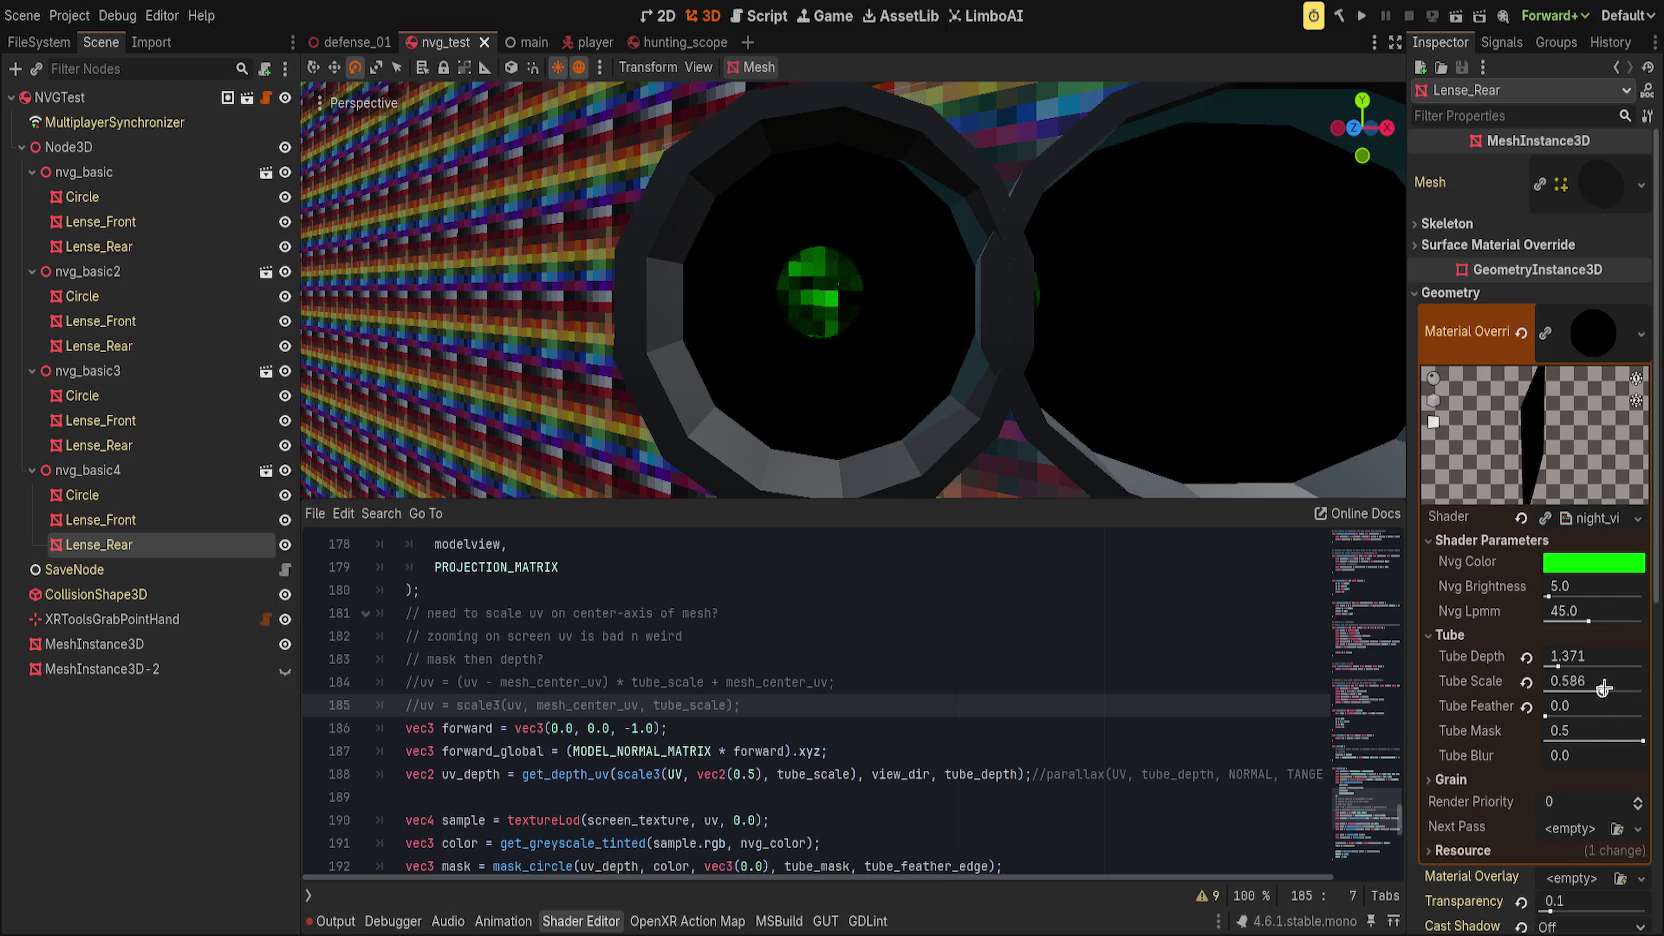
left_click(1526, 657)
mouse_move(1064, 404)
left_mouse_down()
mouse_move(1049, 397)
mouse_move(1166, 455)
left_mouse_up()
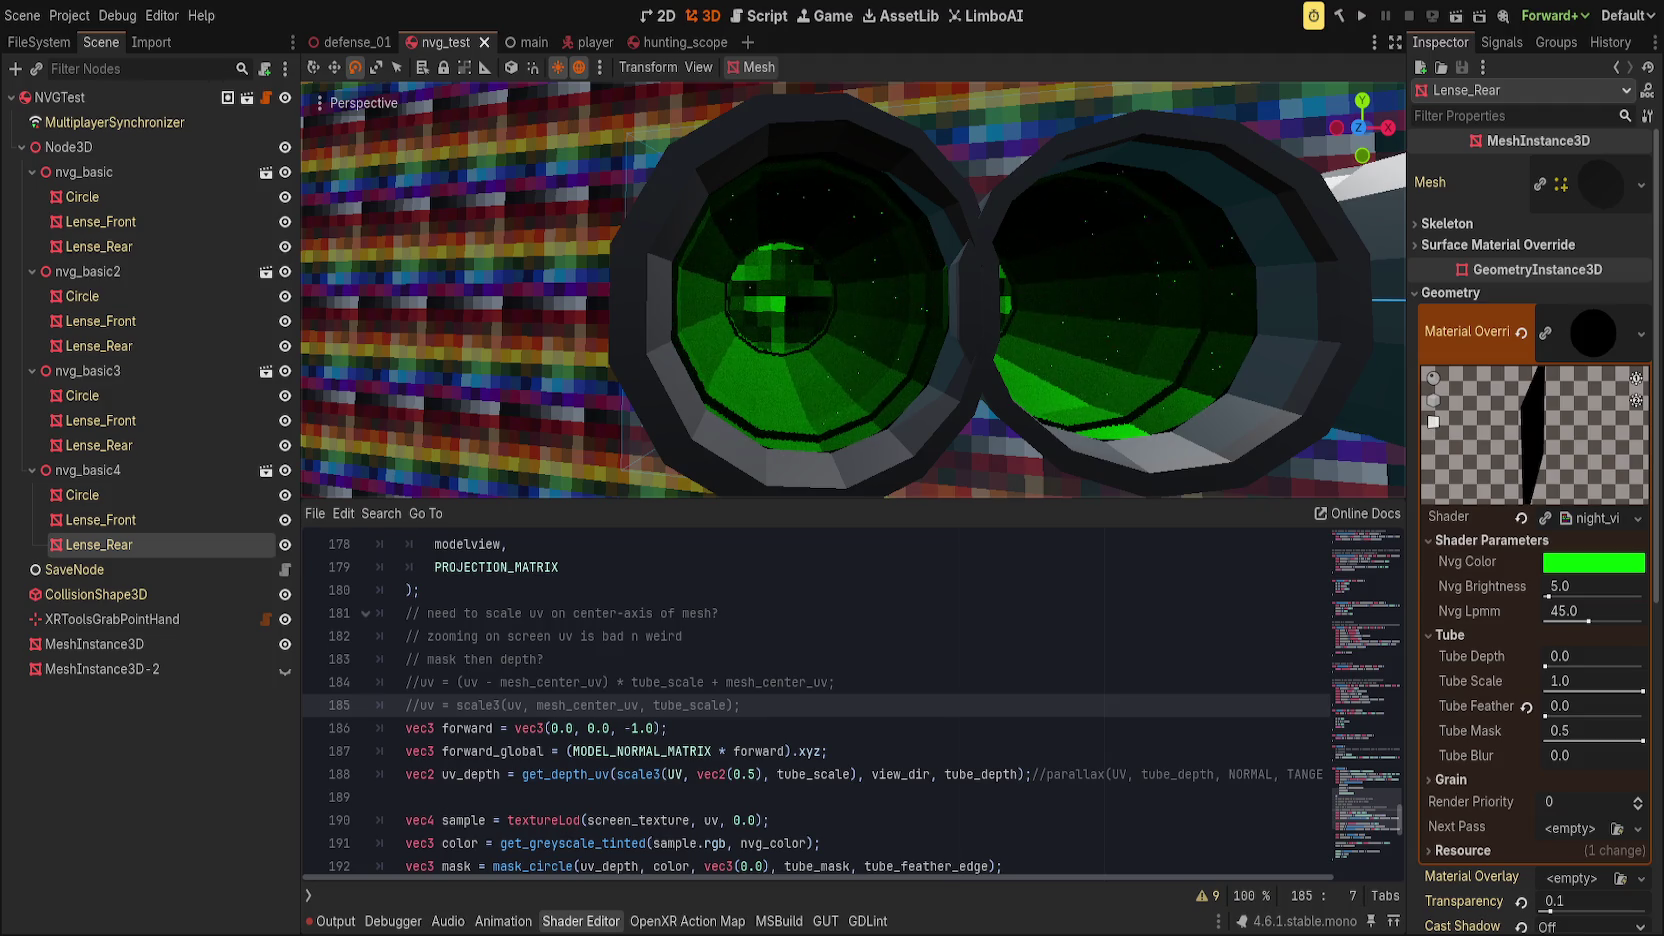
left_click(718, 613)
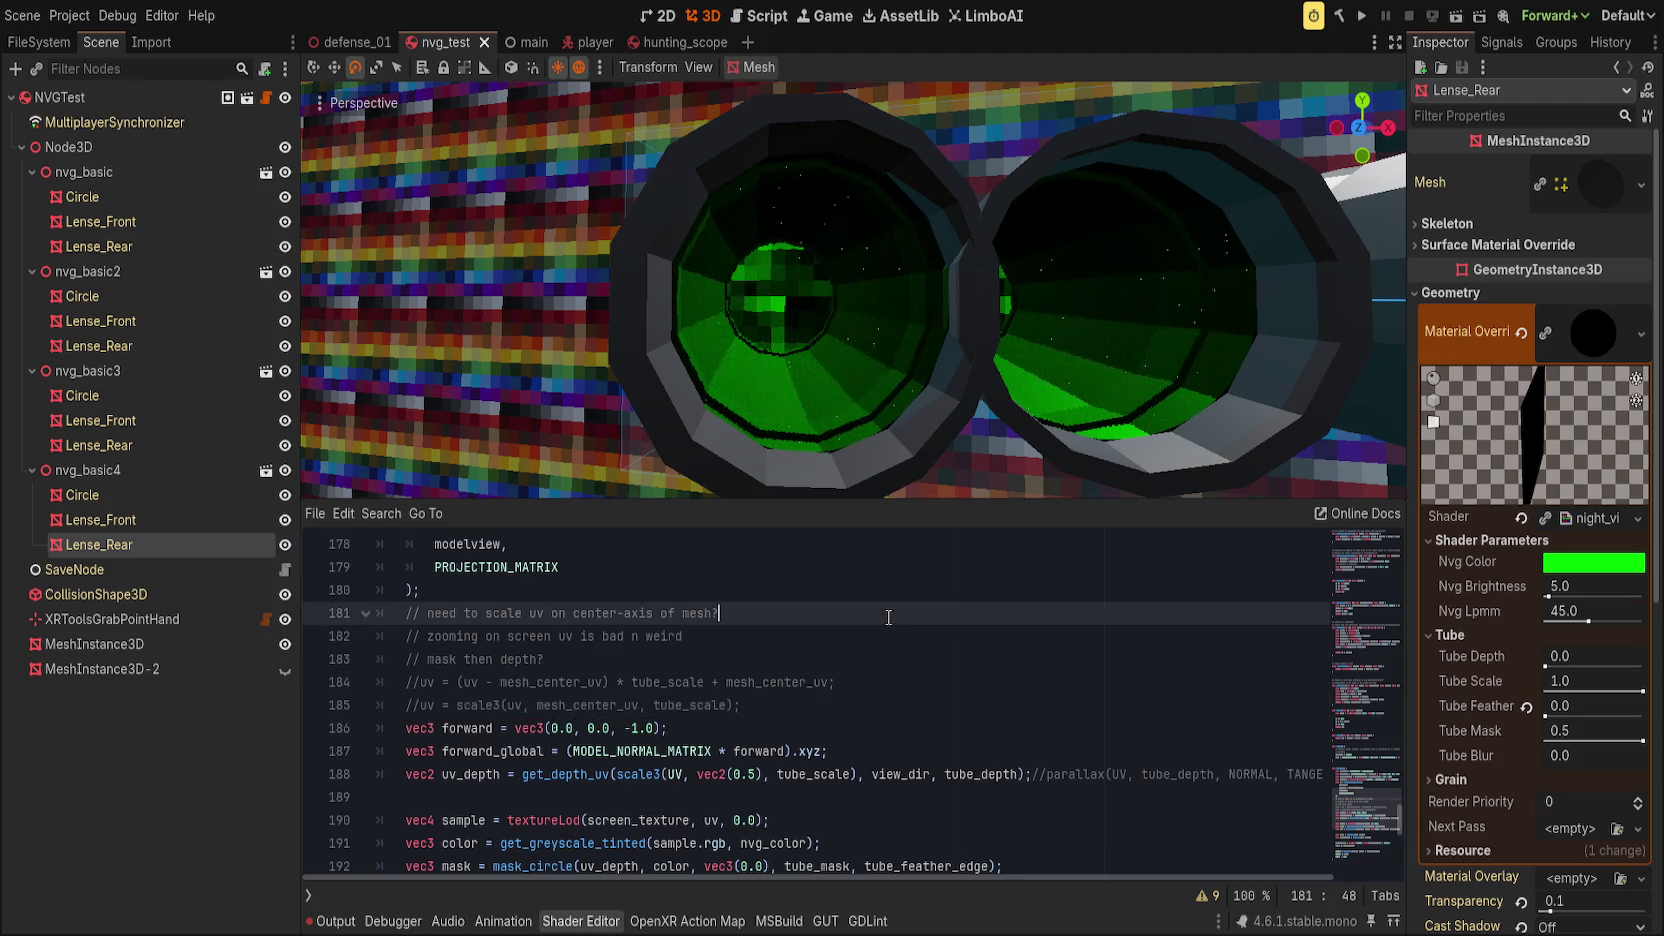
Step: Replace scale3(UV, vec2(0.5), tube_scale) on line 188 with plain UV, then set Tube Scale to 0.883
key("ctrl+a")
left_click(718, 613, "shift")
left_click(957, 731)
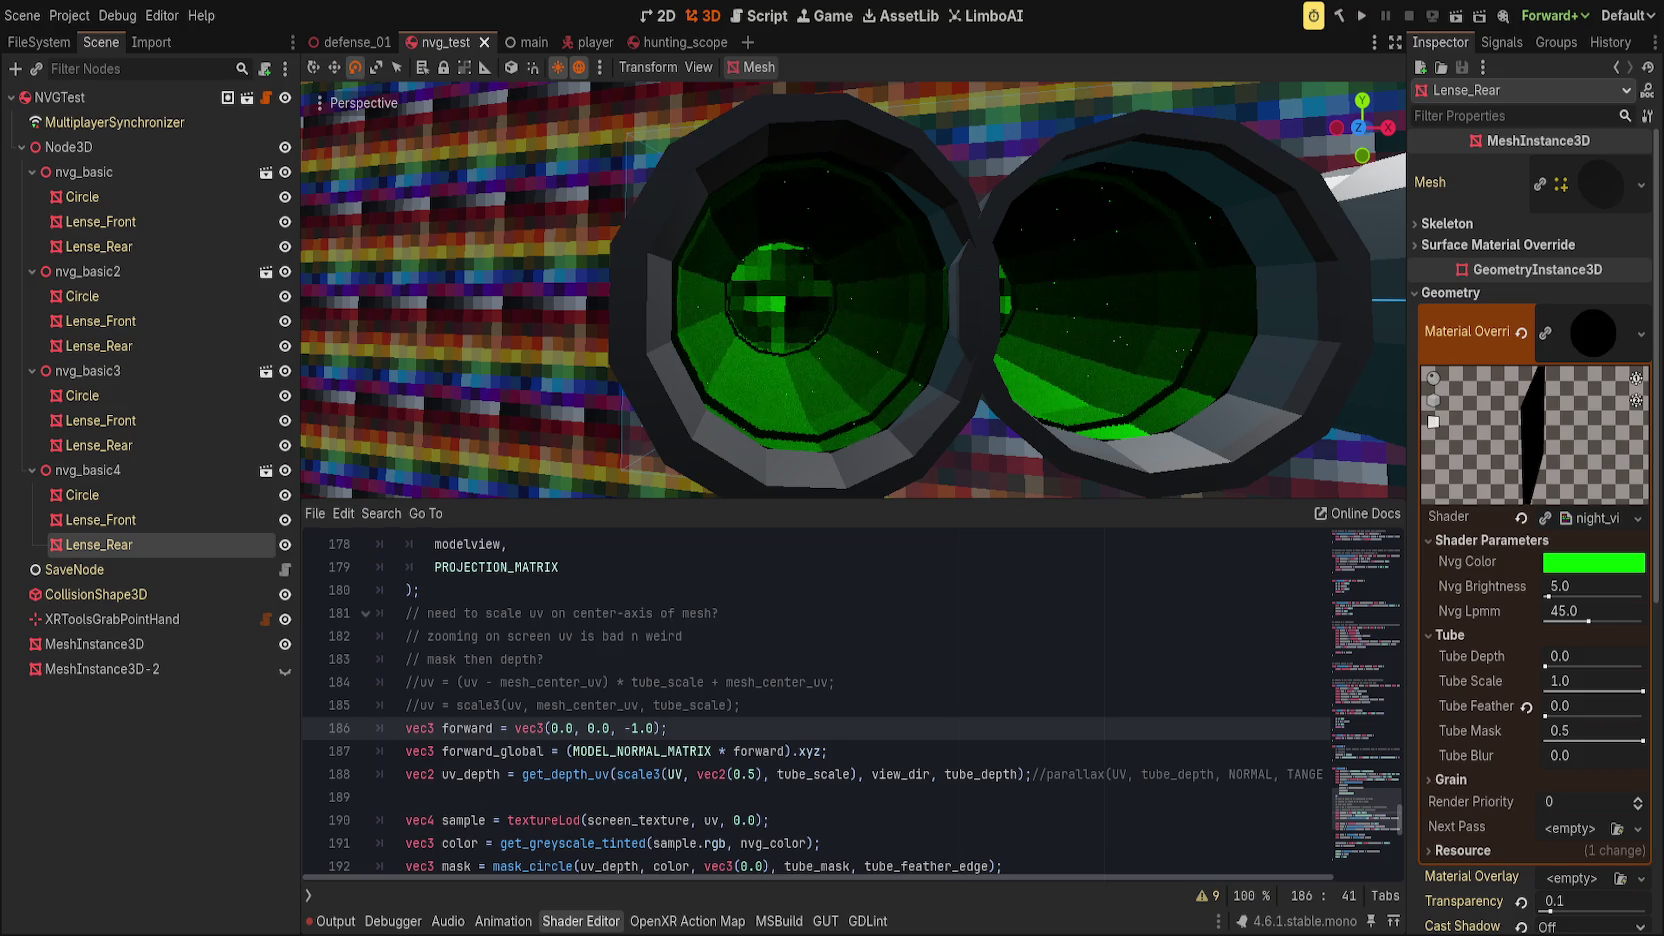
left_click_drag(617, 774, 853, 774)
type("UV")
key("Delete")
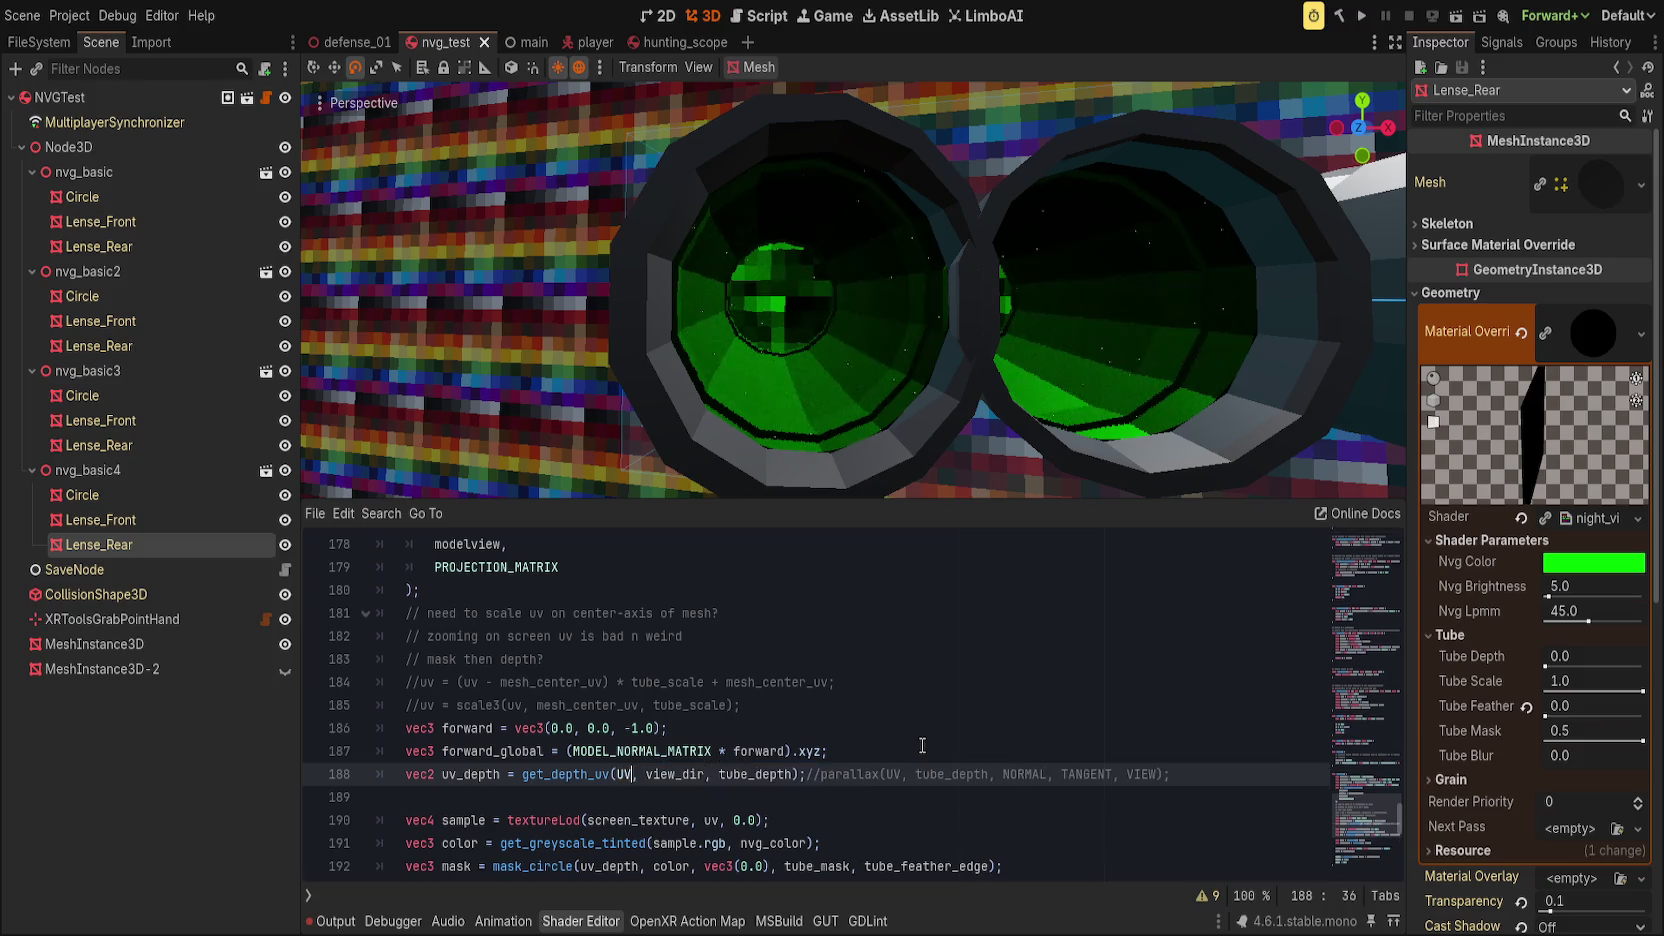
key("End")
left_click_drag(1643, 691, 1643, 692)
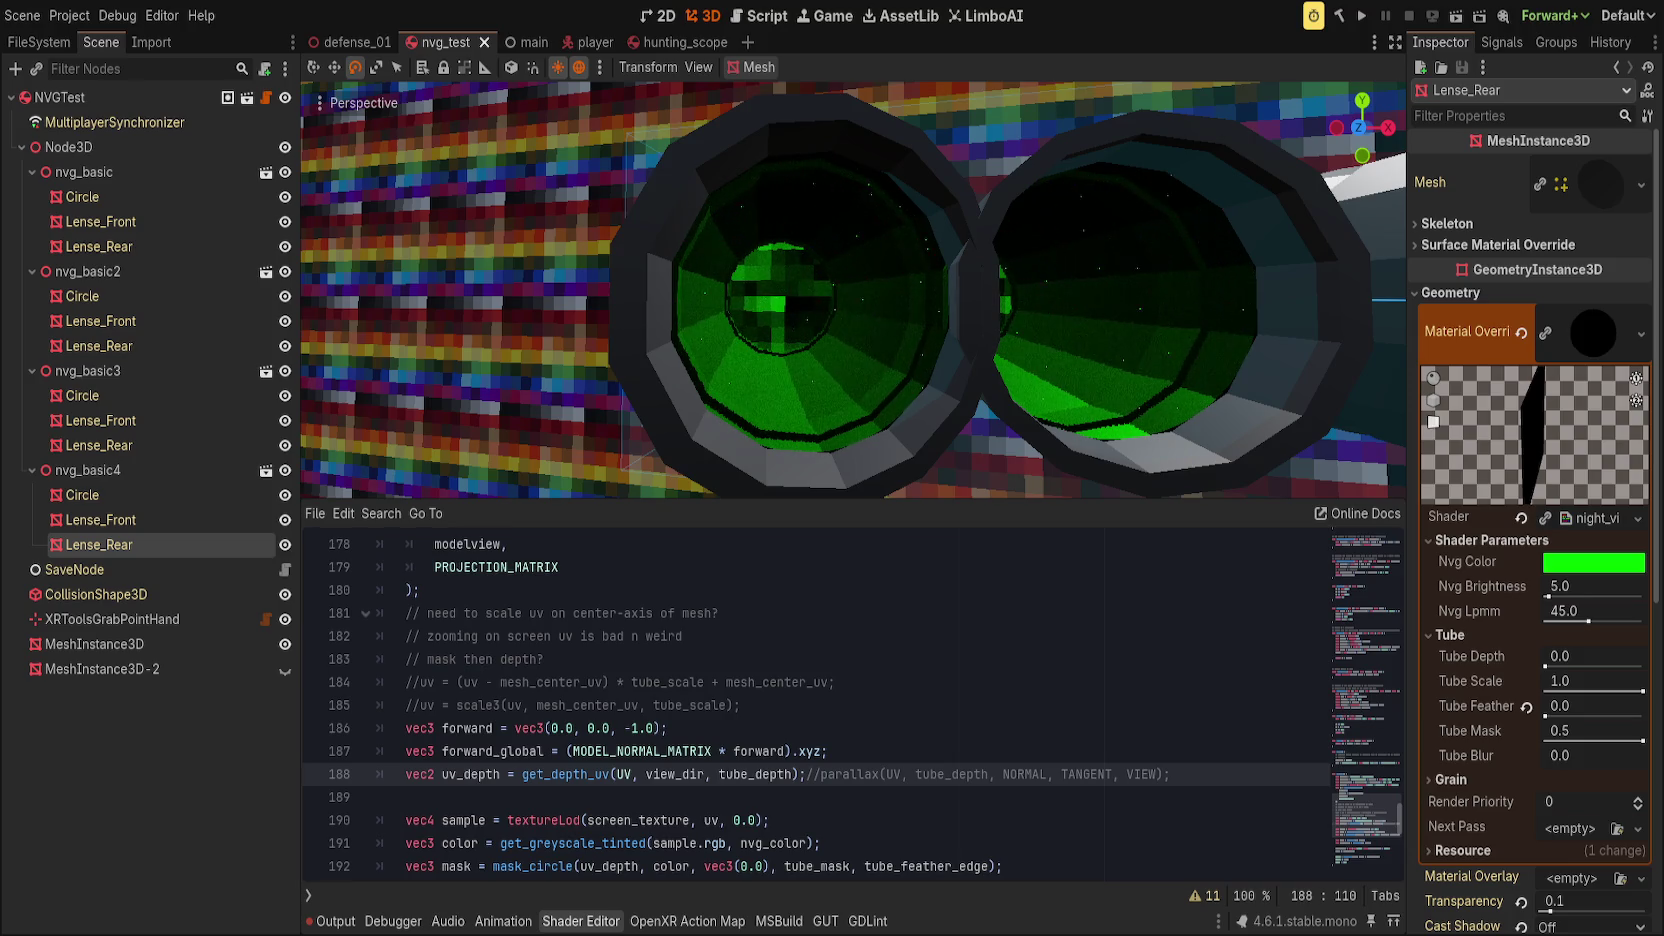
Step: Review the scale3, forward and forward_global lines (185-187) in the shader
left_click(1020, 703)
key("ctrl+a")
left_click(1081, 713)
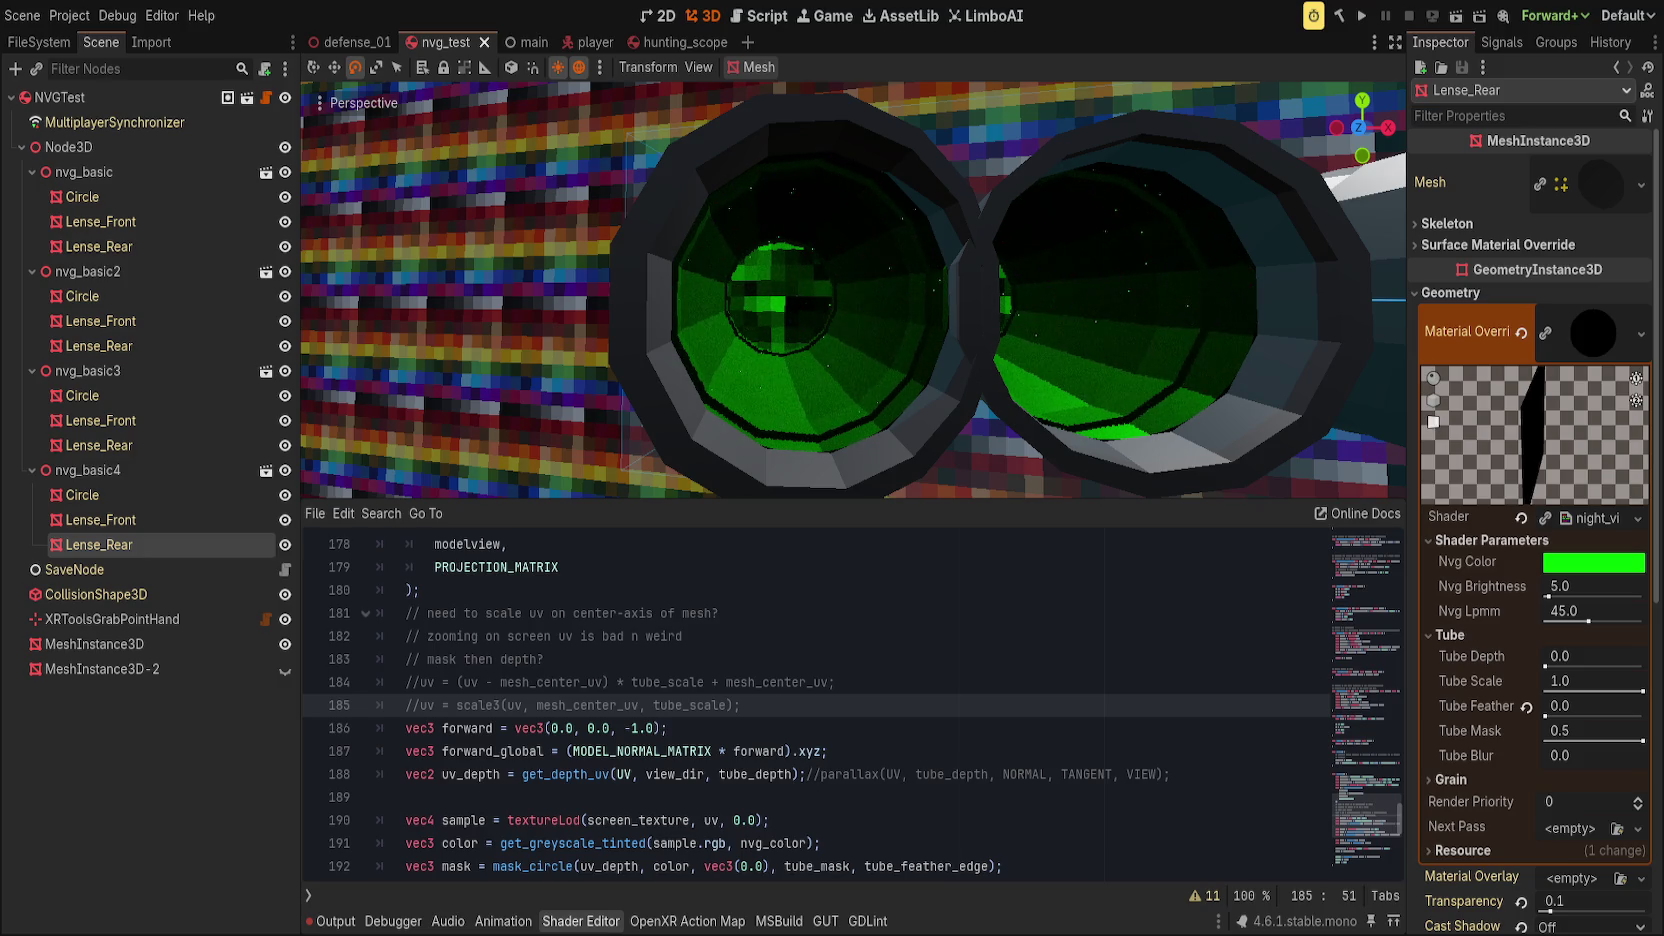
left_click(867, 722)
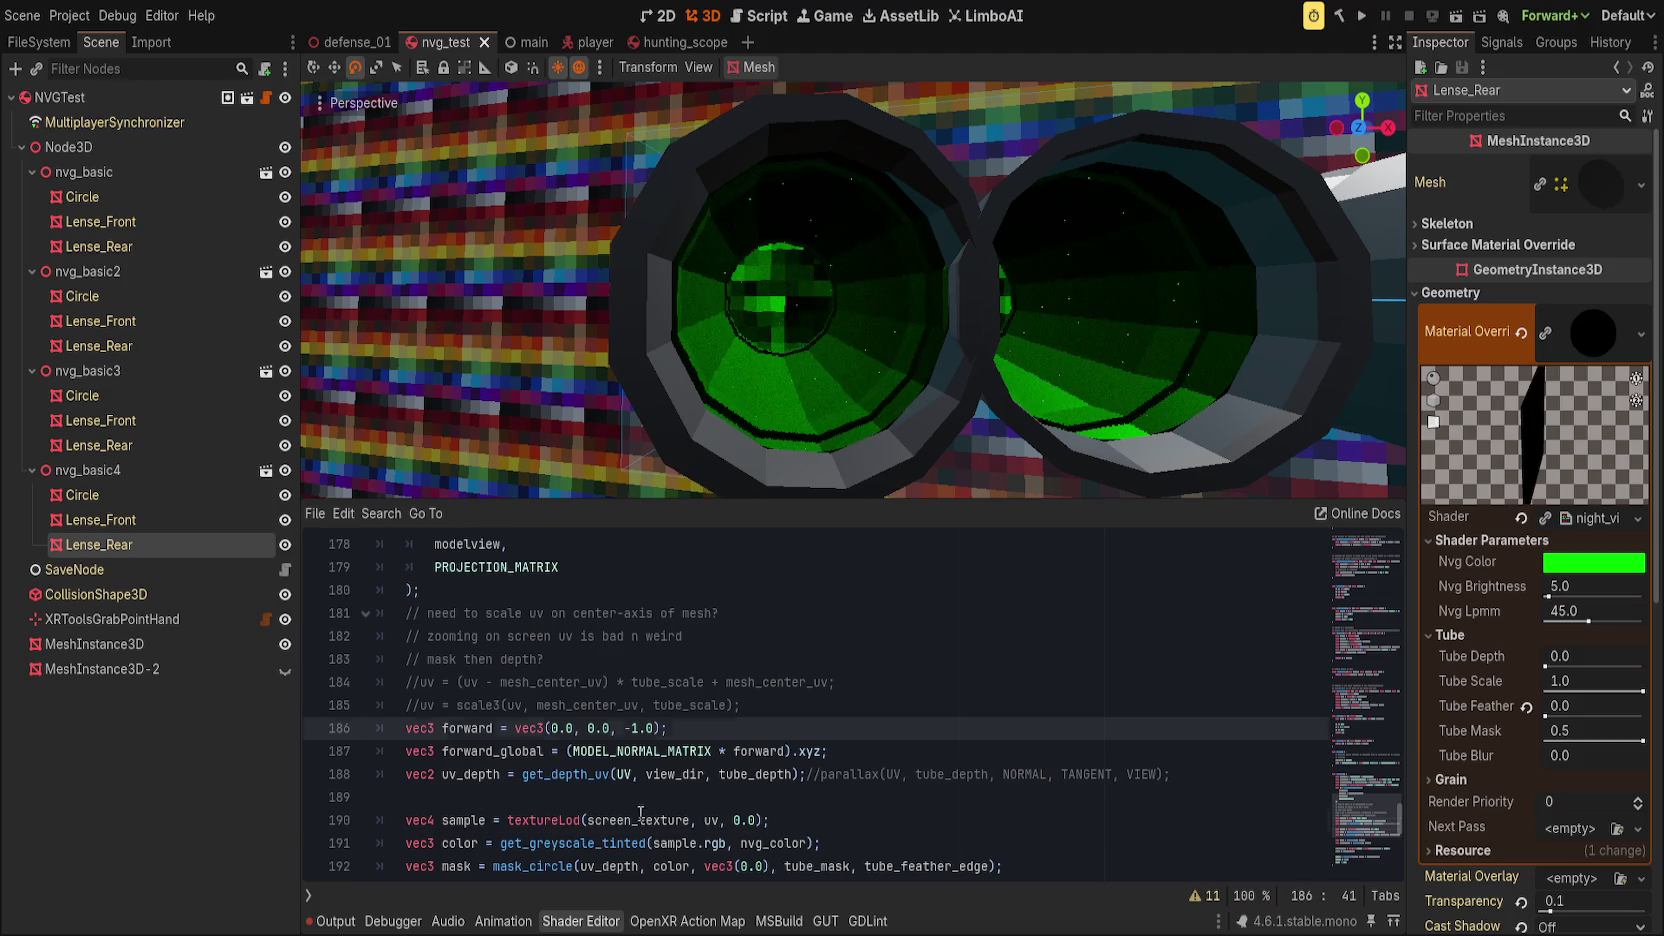
left_click(828, 751)
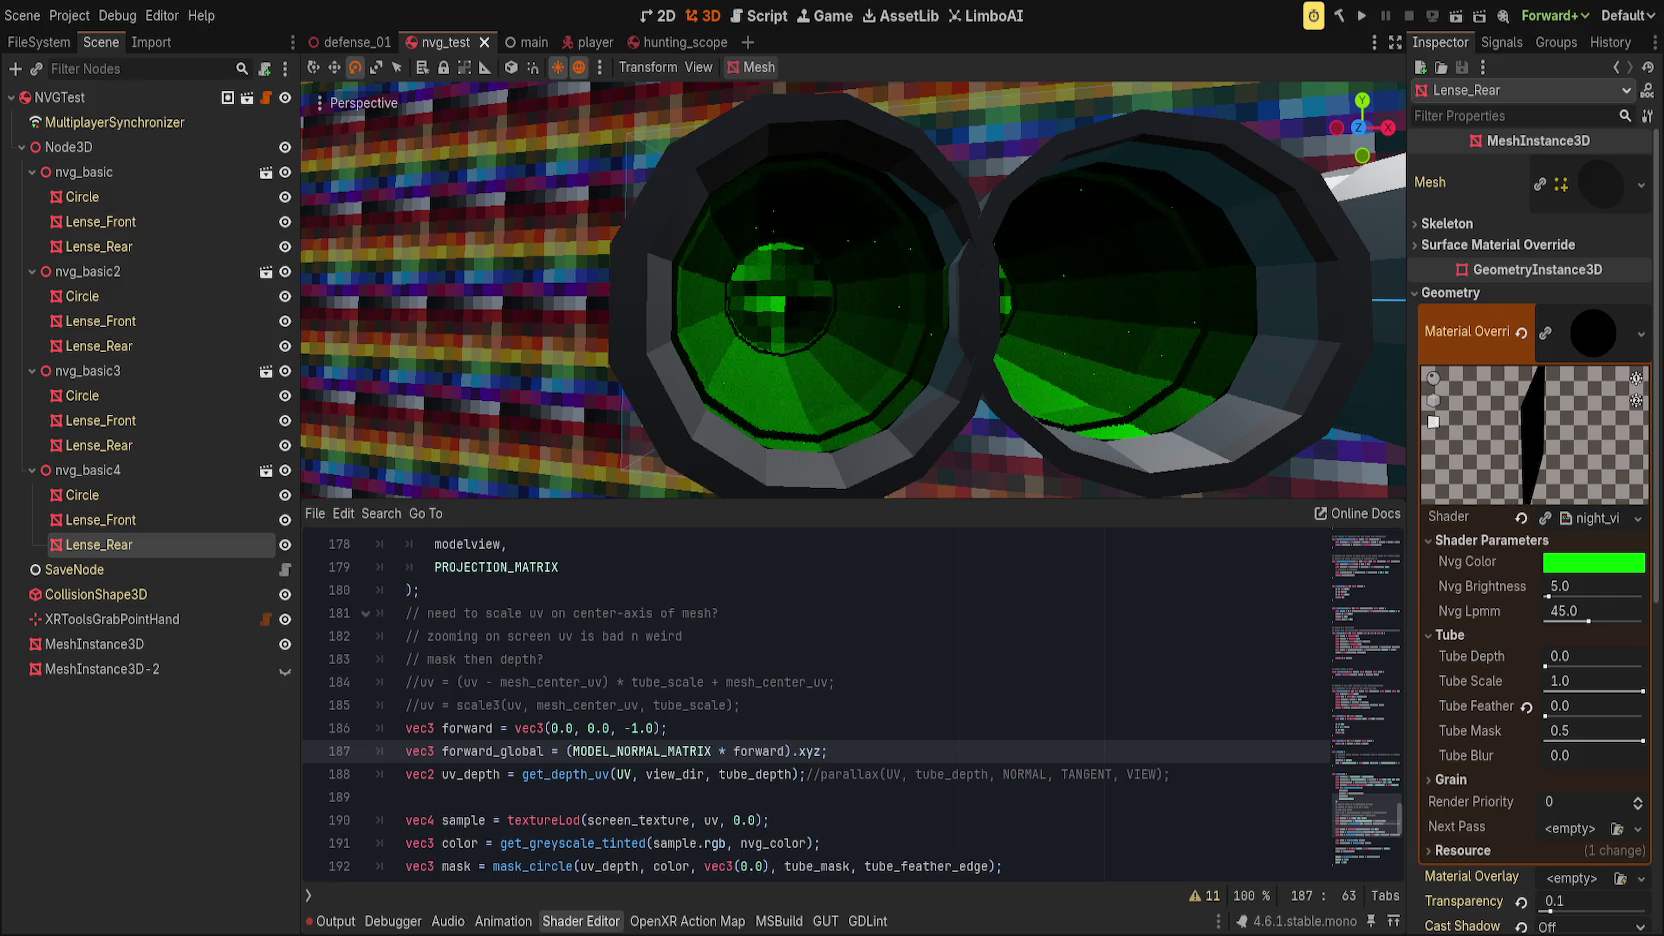
Step: Replace get_depth_uv's UV argument with mesh_center_uv
left_click(631, 774)
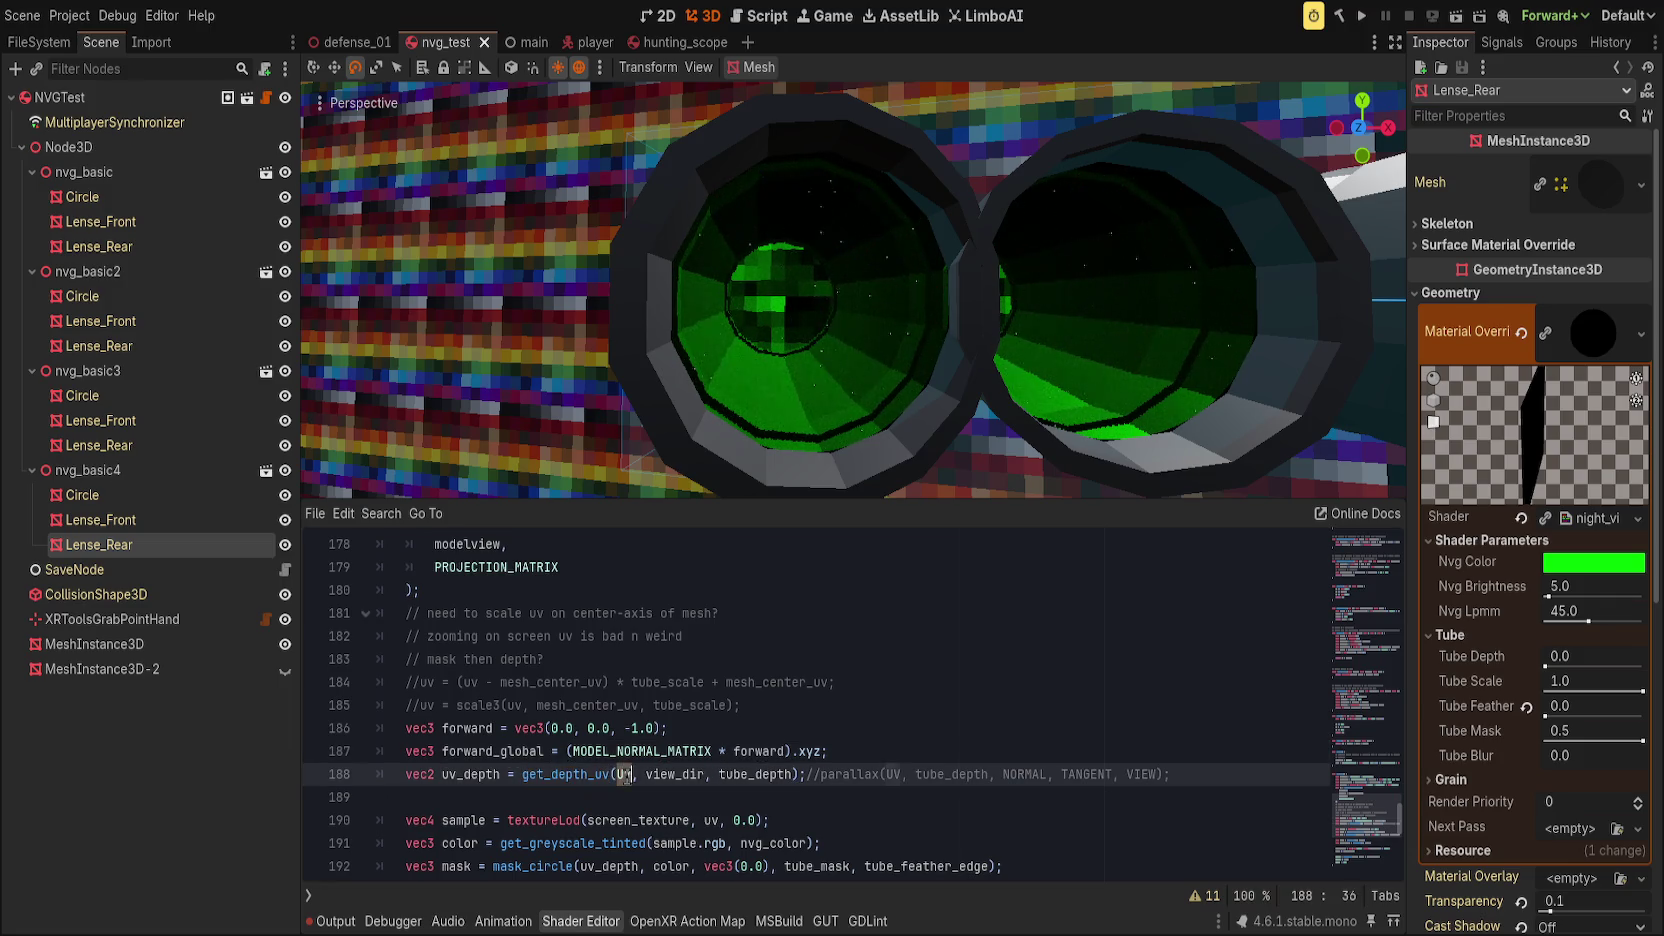
key("BackSpace")
key("BackSpace")
type("centered")
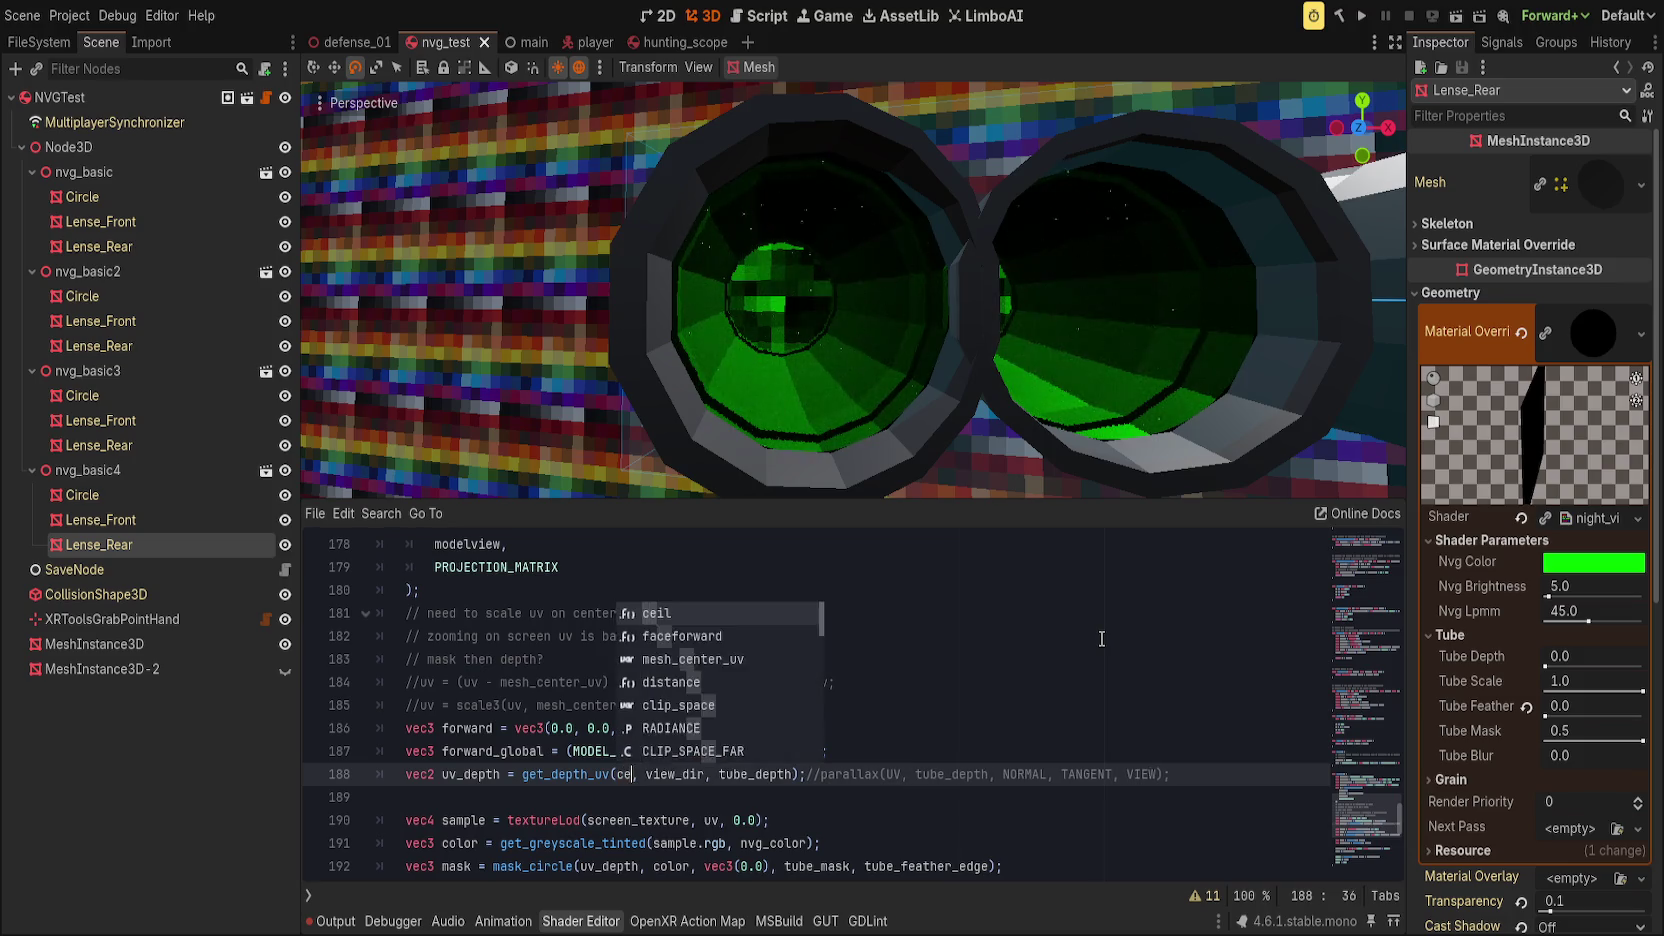
key("BackSpace")
key("BackSpace")
key("BackSpace")
type("mesh")
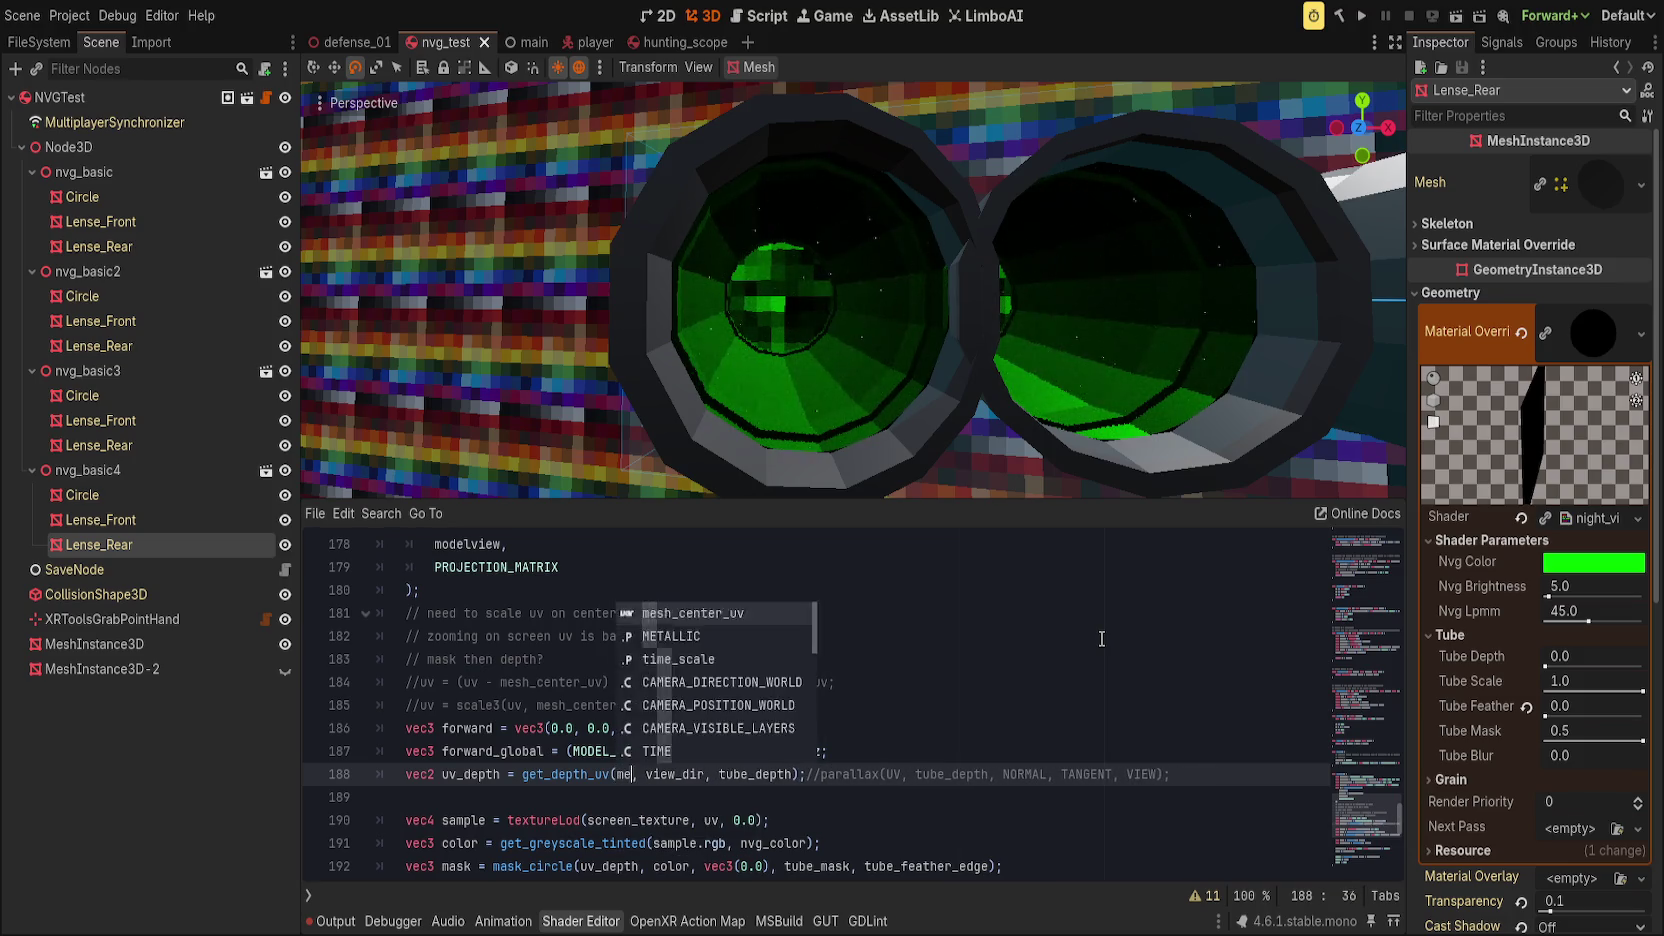
key("Return")
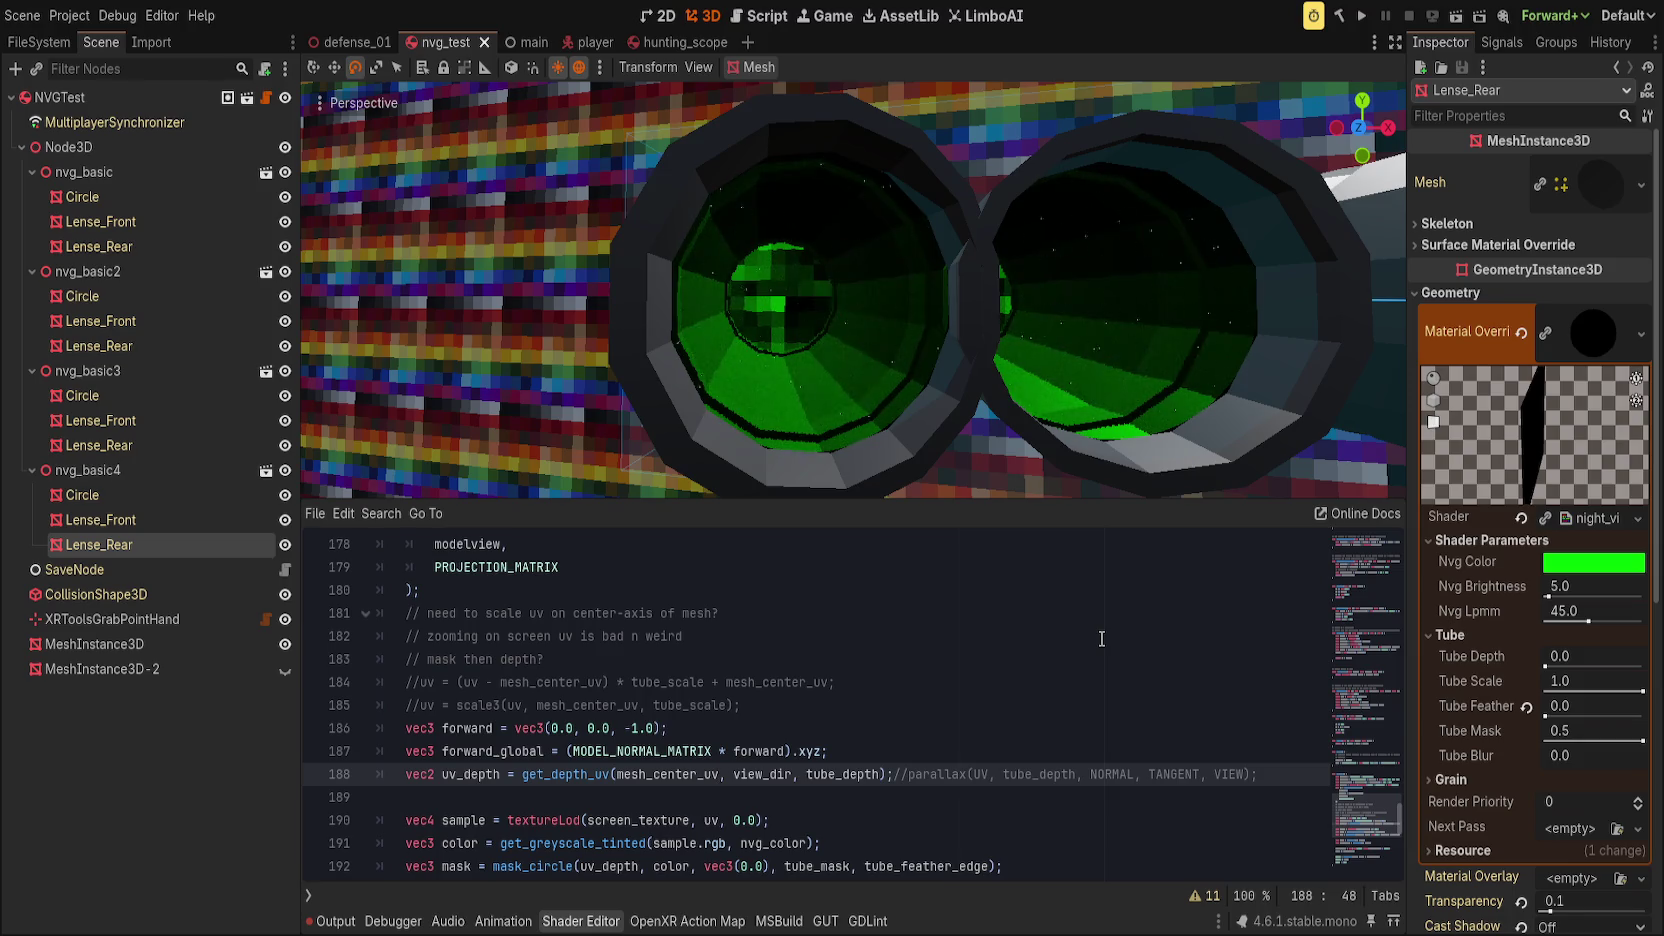
Step: Raise the lens material's Tube Depth to 1.925 while viewing the lenses up close
left_click_drag(842, 284, 1170, 425)
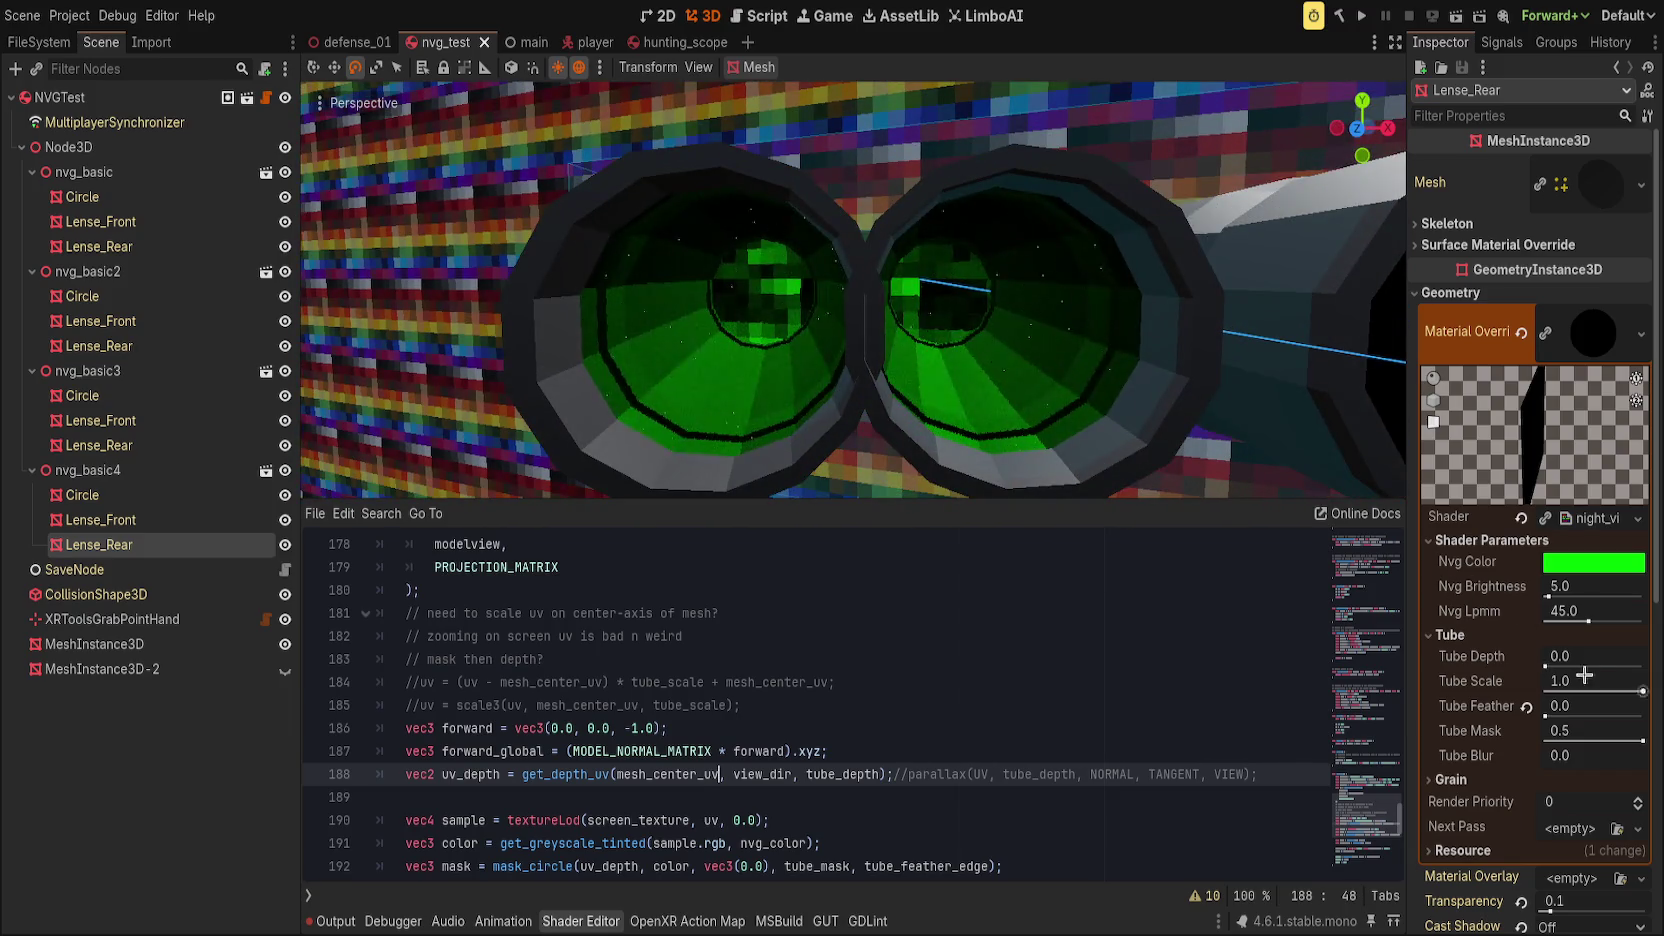
left_click_drag(1547, 662, 1575, 667)
mouse_move(760, 290)
left_mouse_down()
mouse_move(1165, 393)
mouse_move(1107, 383)
mouse_move(1116, 401)
left_mouse_up()
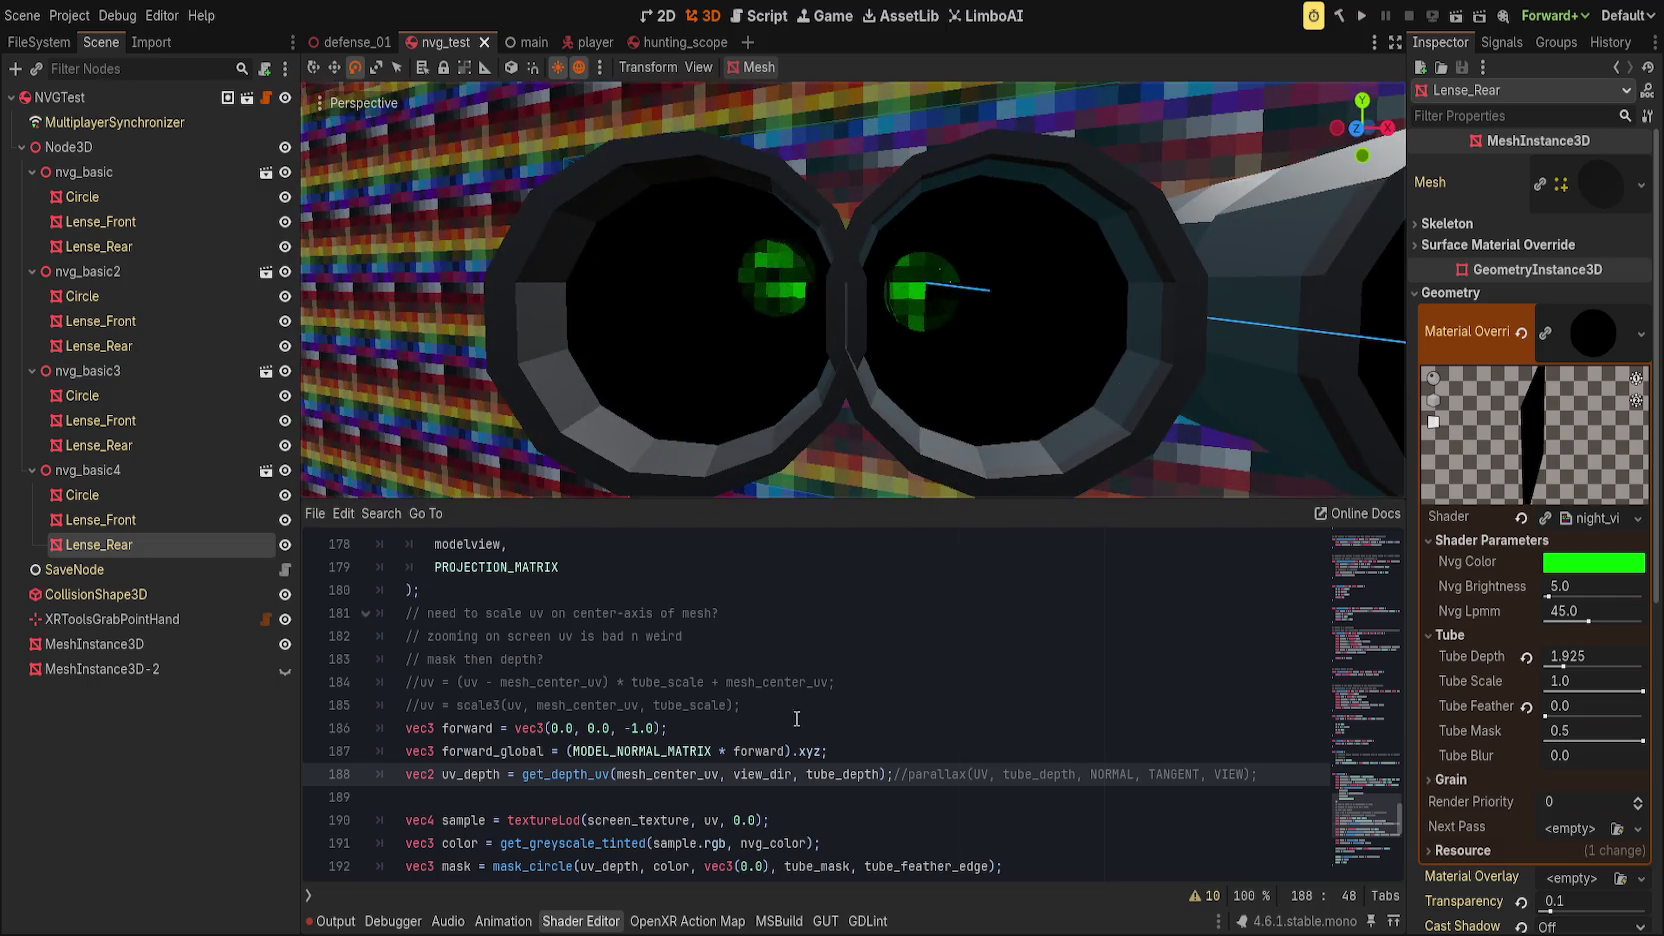
Step: Revert get_depth_uv's argument from mesh_center_uv back to UV
key("ctrl+BackSpace")
type("centered")
key("BackSpace")
key("BackSpace")
key("BackSpace")
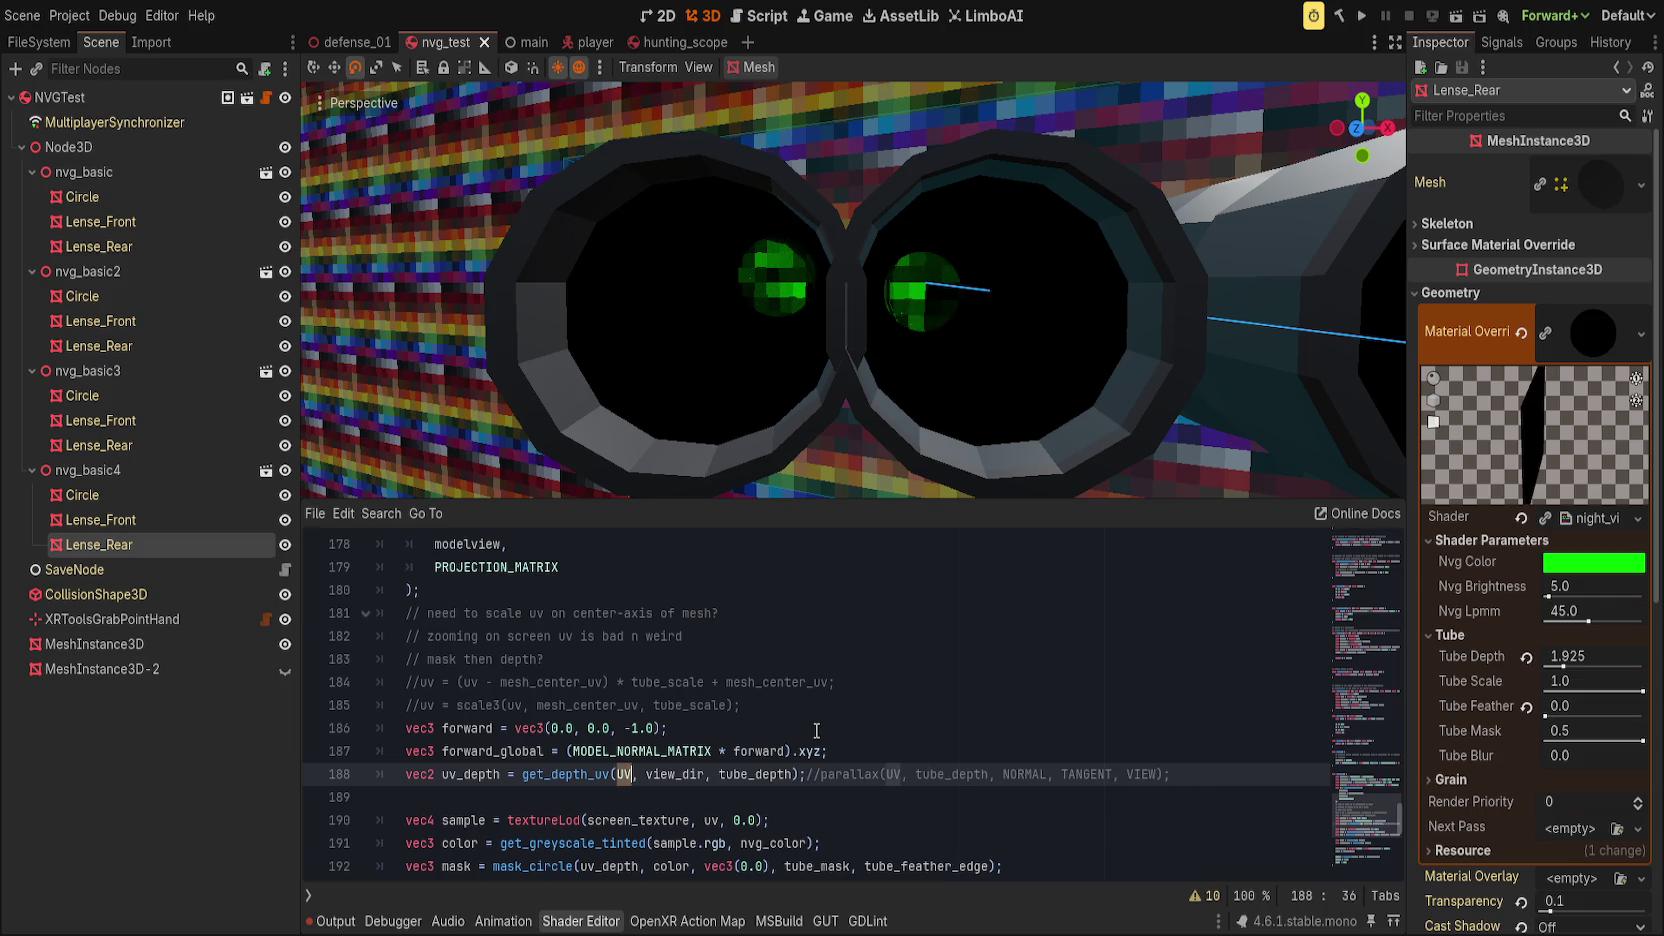
Step: Move to the blank line inside the scale2 function
scroll(800, 717, "up", 5)
scroll(800, 717, "up", 4)
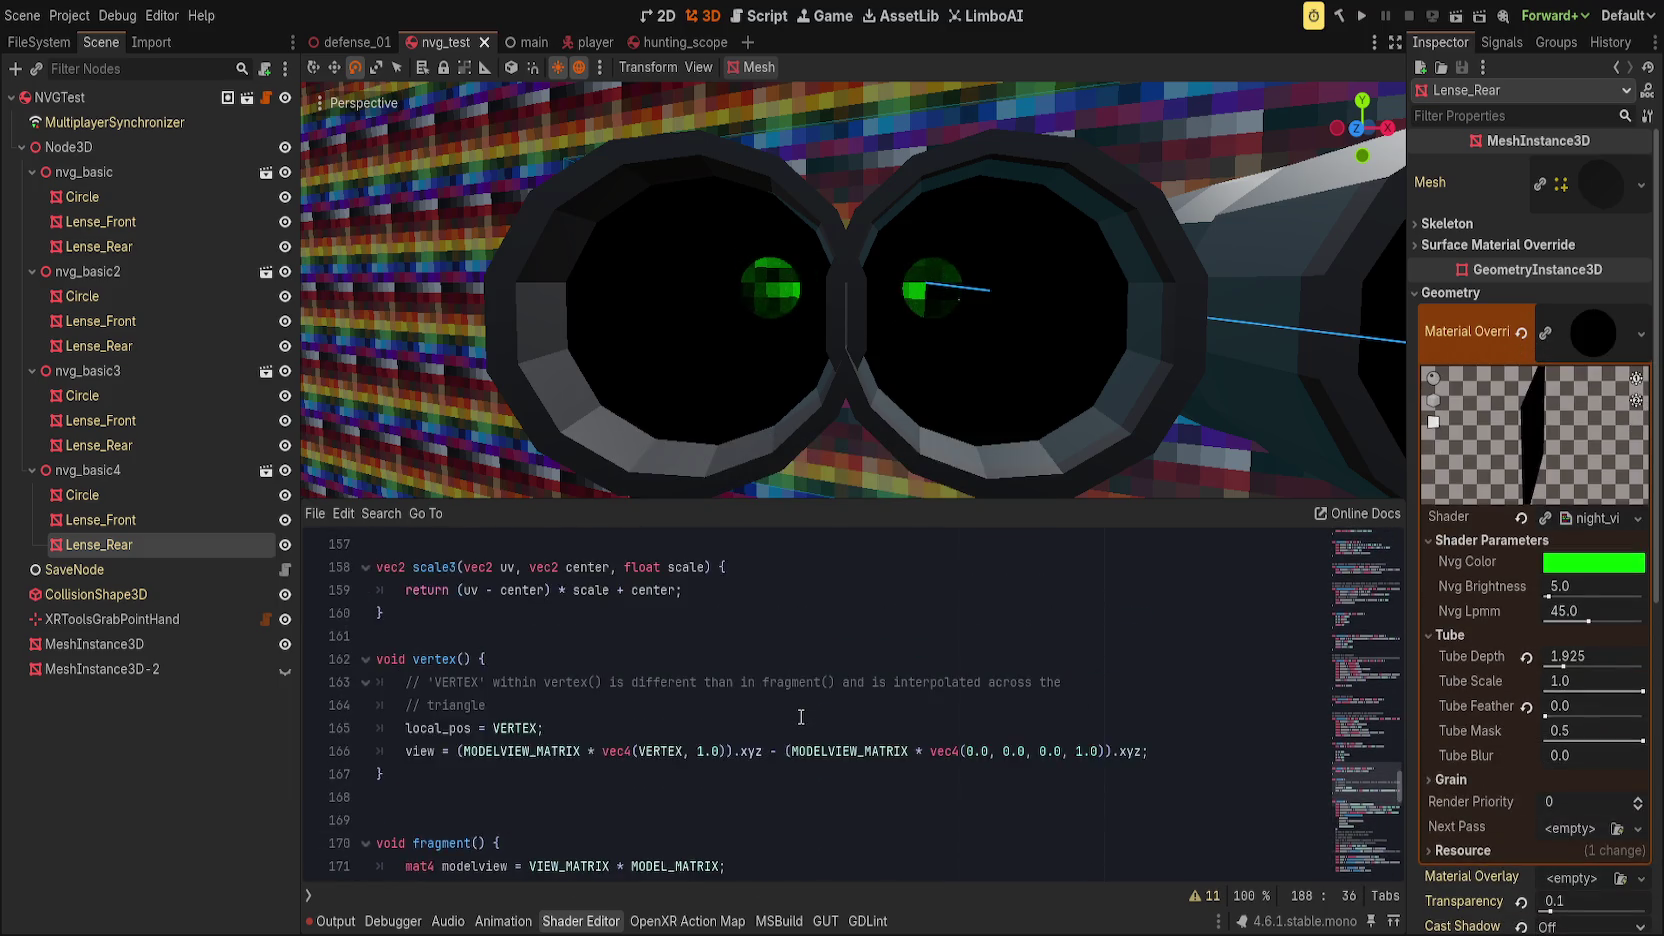
scroll(800, 717, "up", 2)
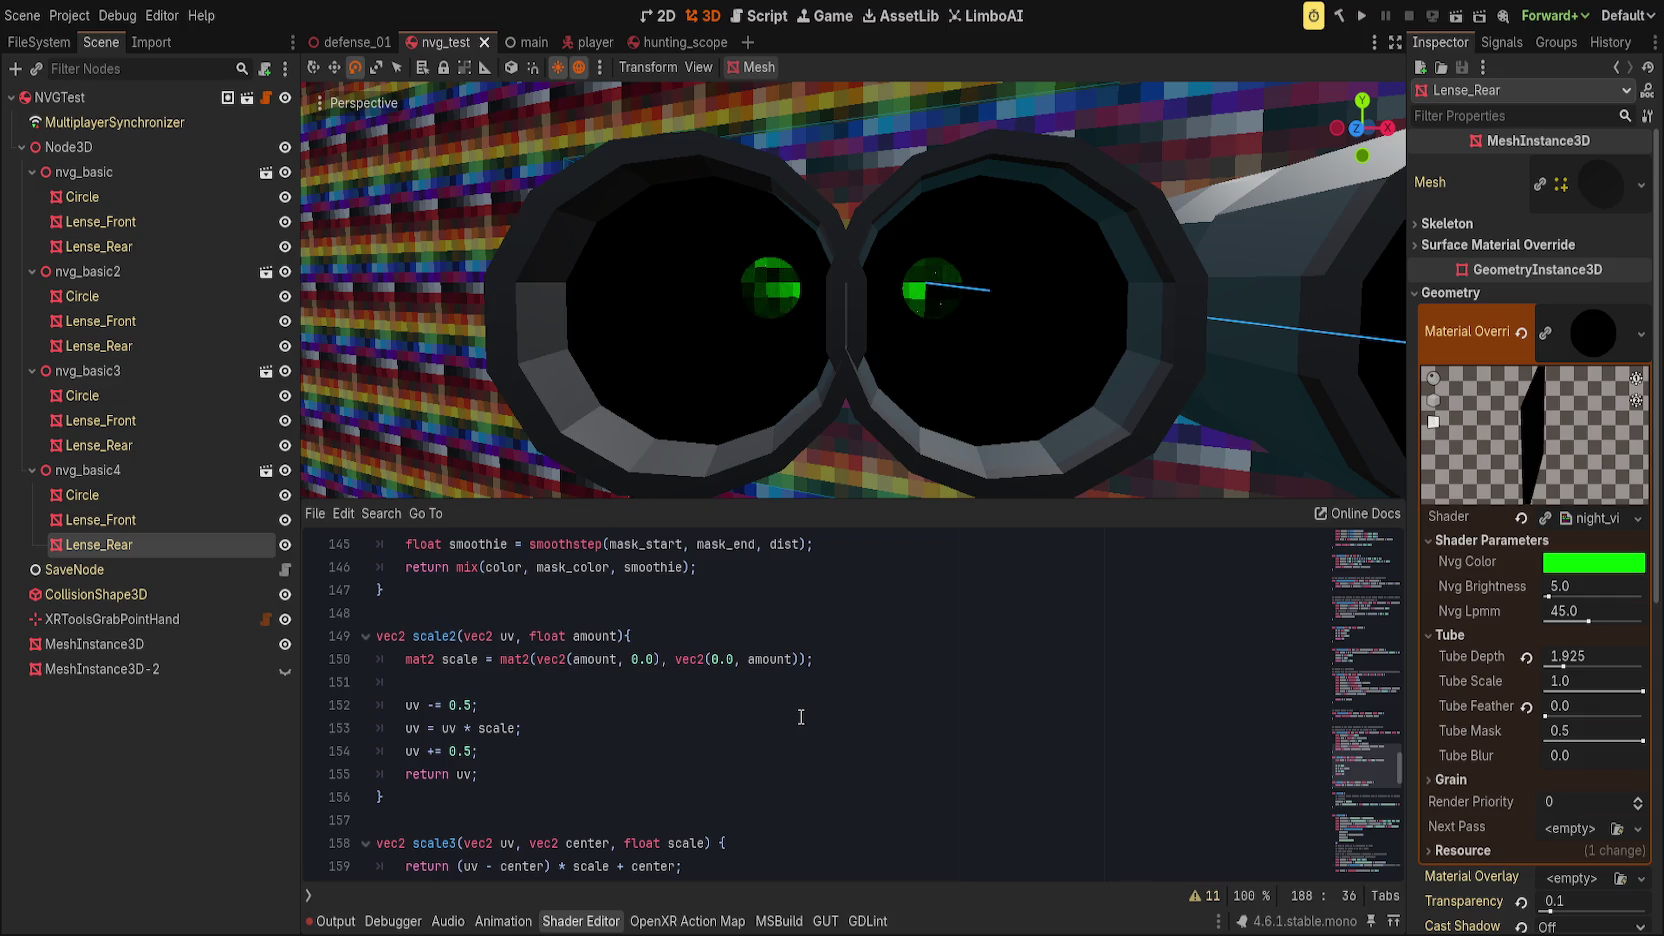
left_click(474, 684)
key("BackSpace")
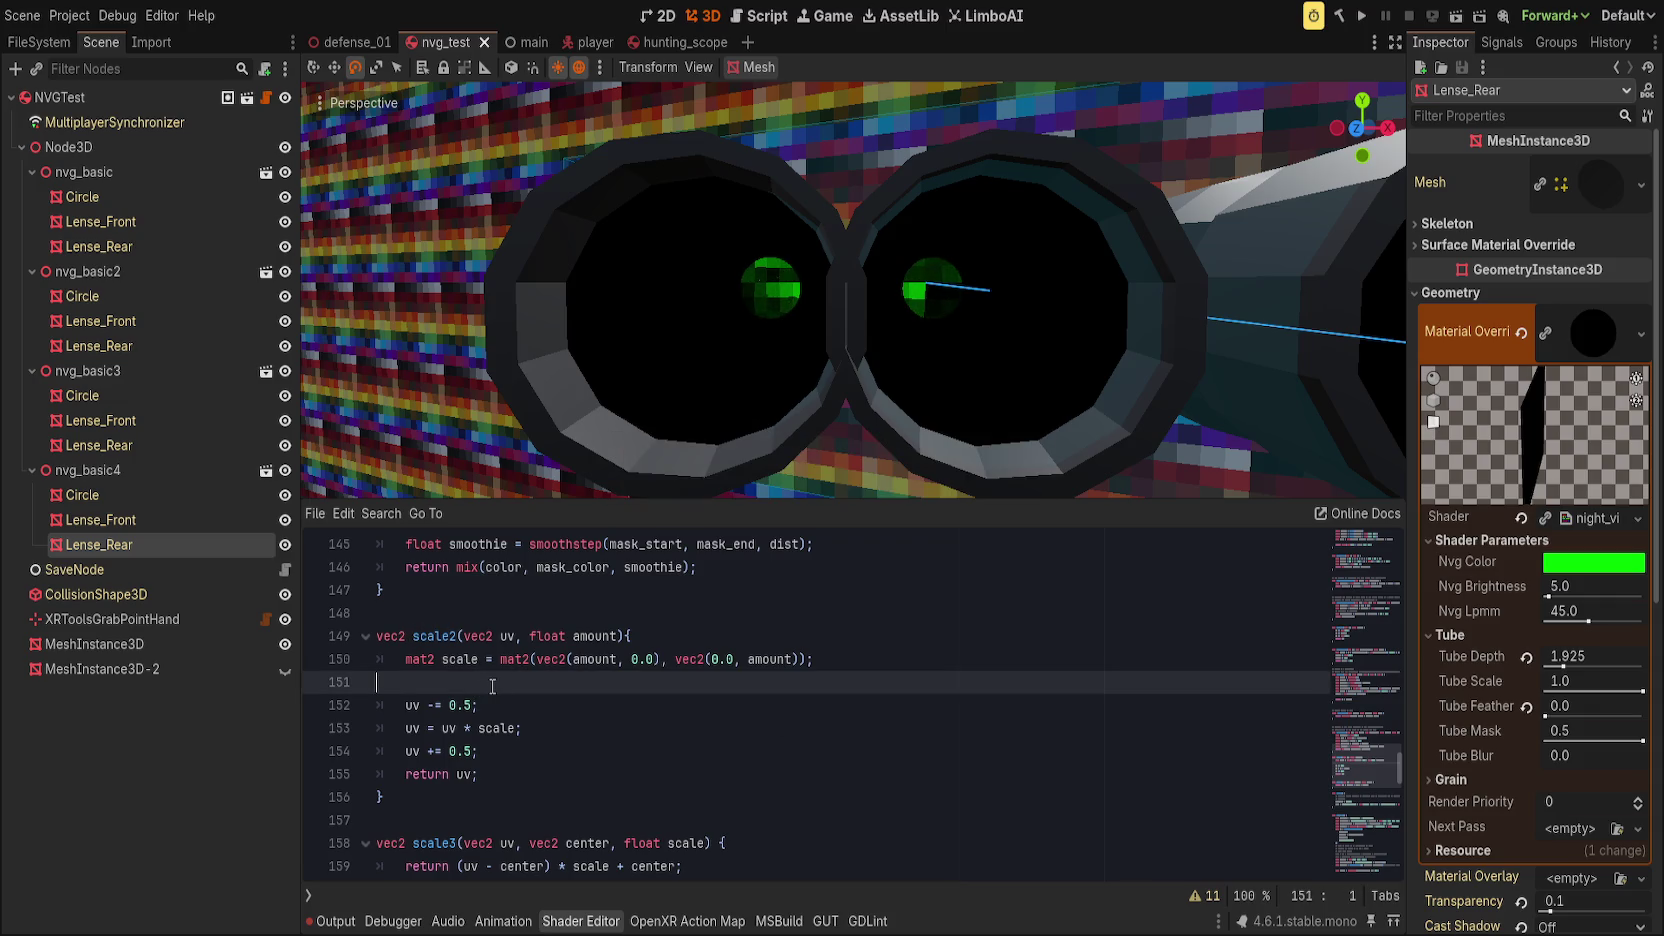
Step: Look over the get_depth_uv function name and body
scroll(520, 685, "up", 7)
scroll(559, 682, "up", 6)
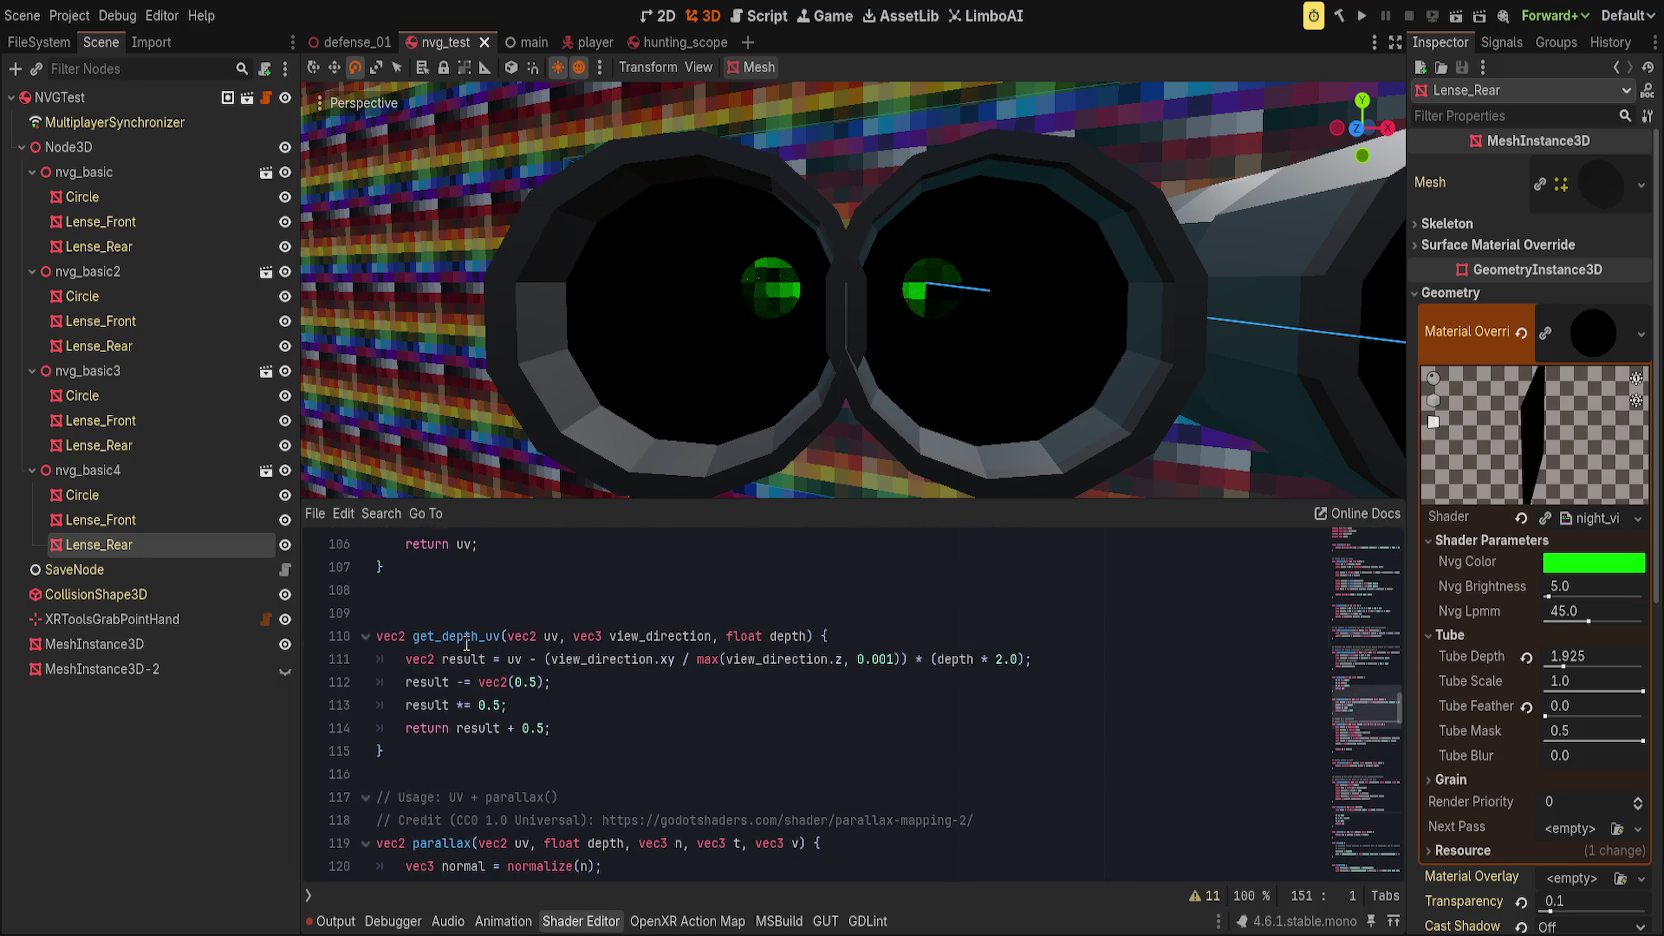
double_click(468, 636)
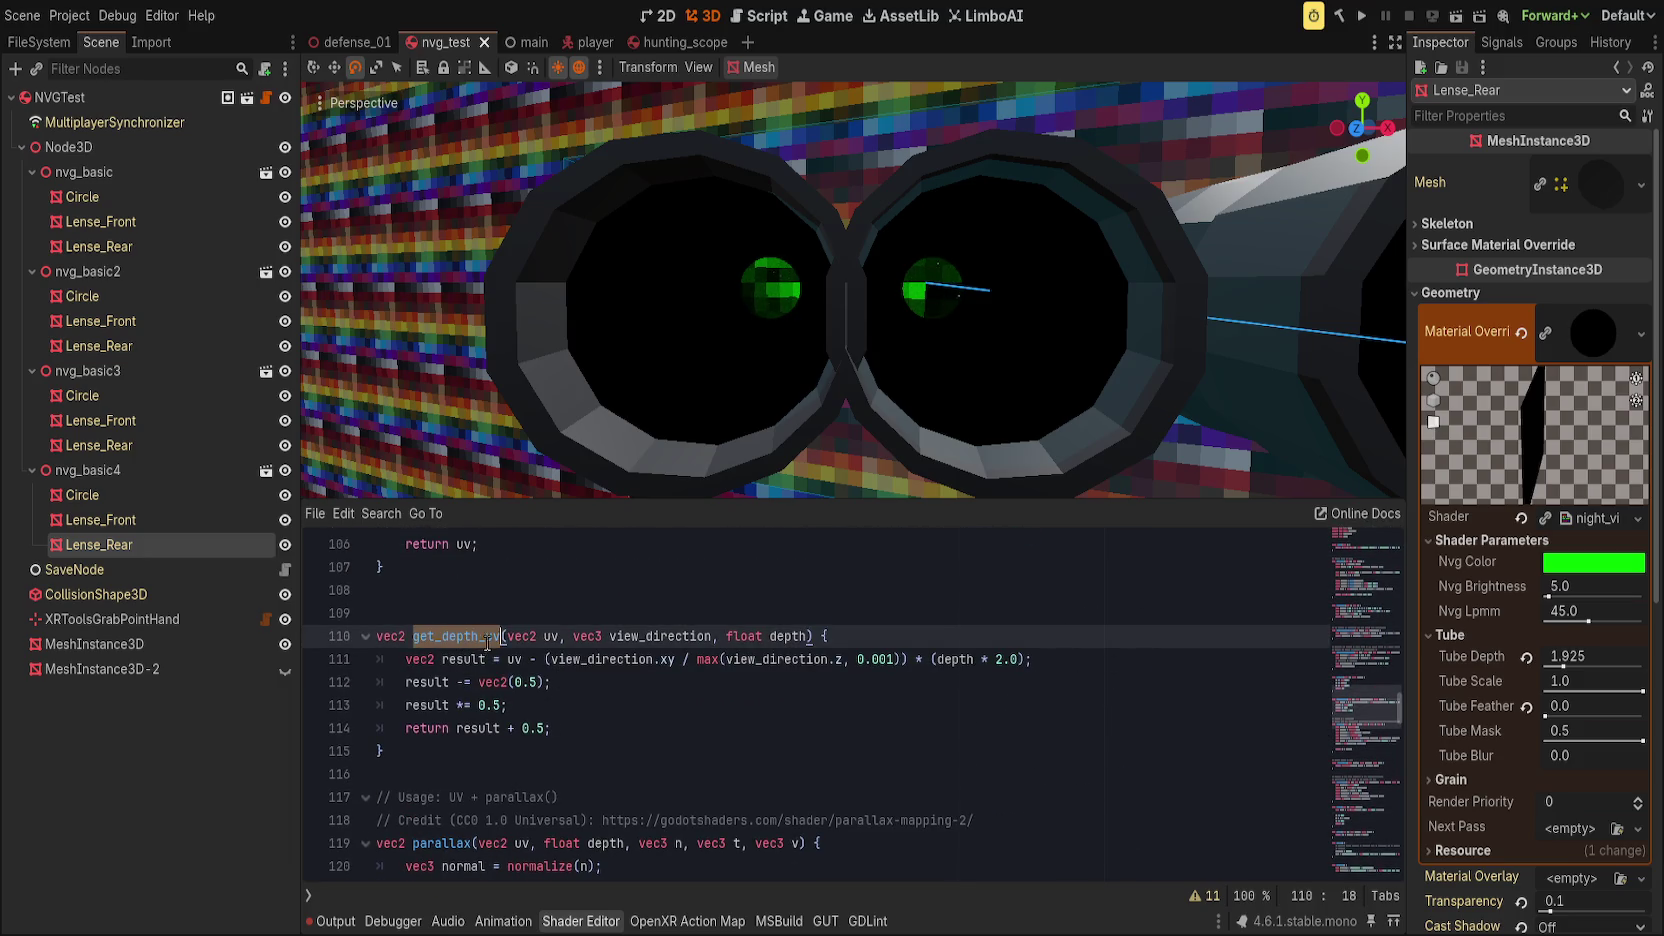
left_click(718, 691)
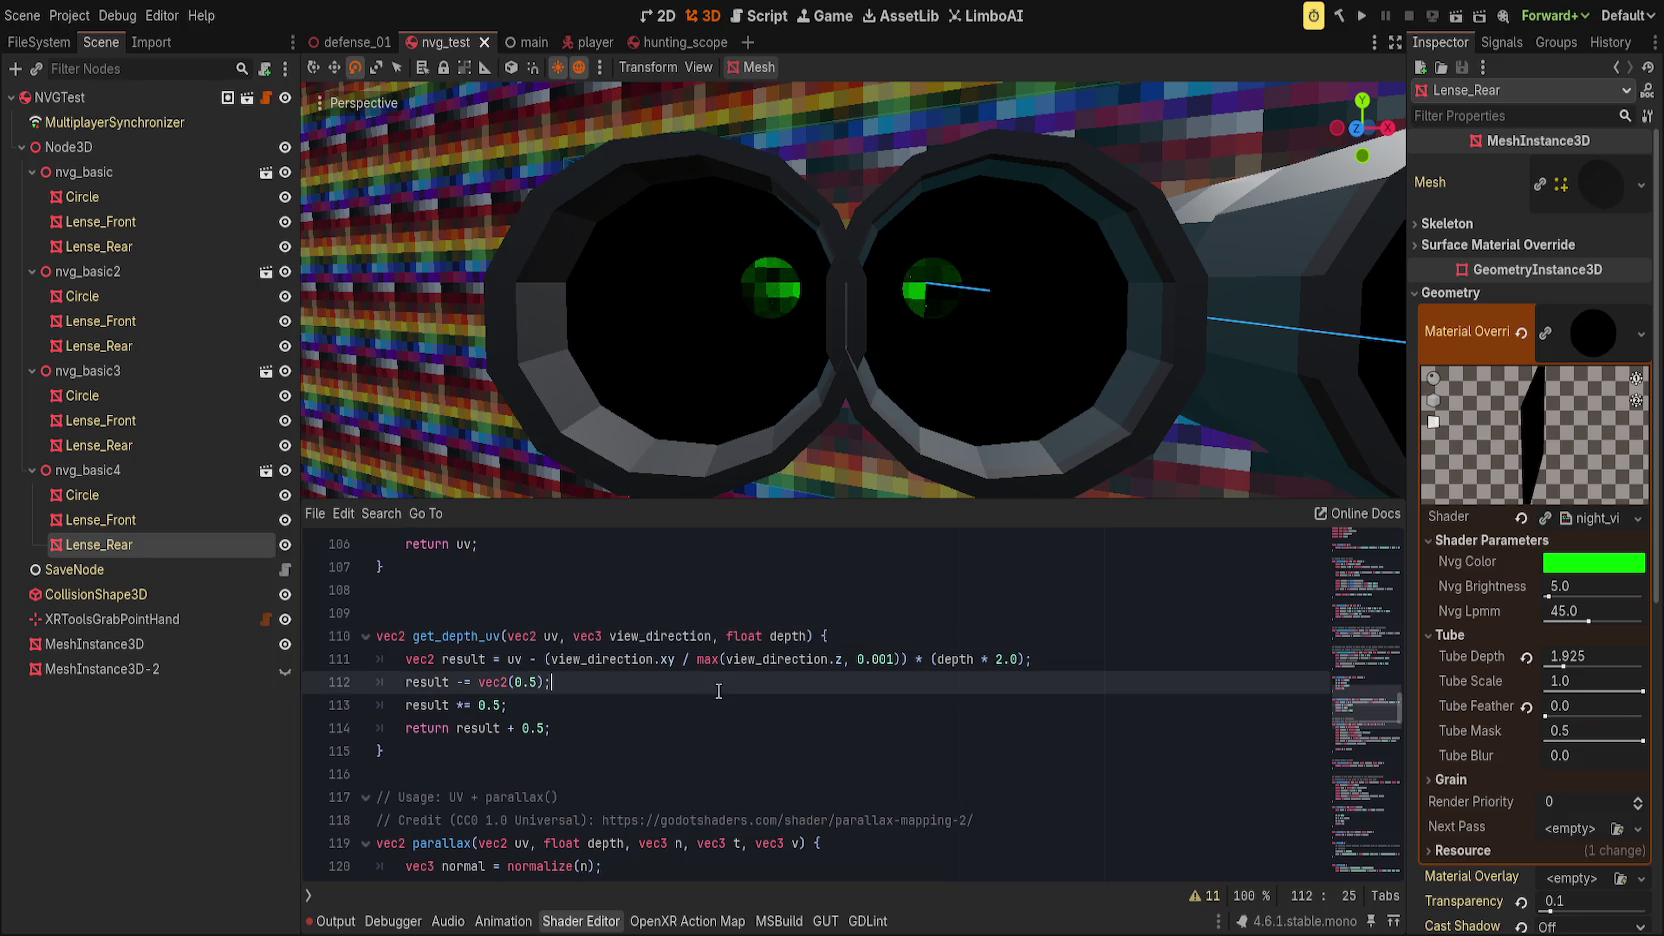
scroll(718, 691, "up", 3)
scroll(620, 747, "down", 1)
Step: Start a new line after scale_uv beginning with 'vec2 scale3('
left_click(993, 740)
key("Return")
type("v")
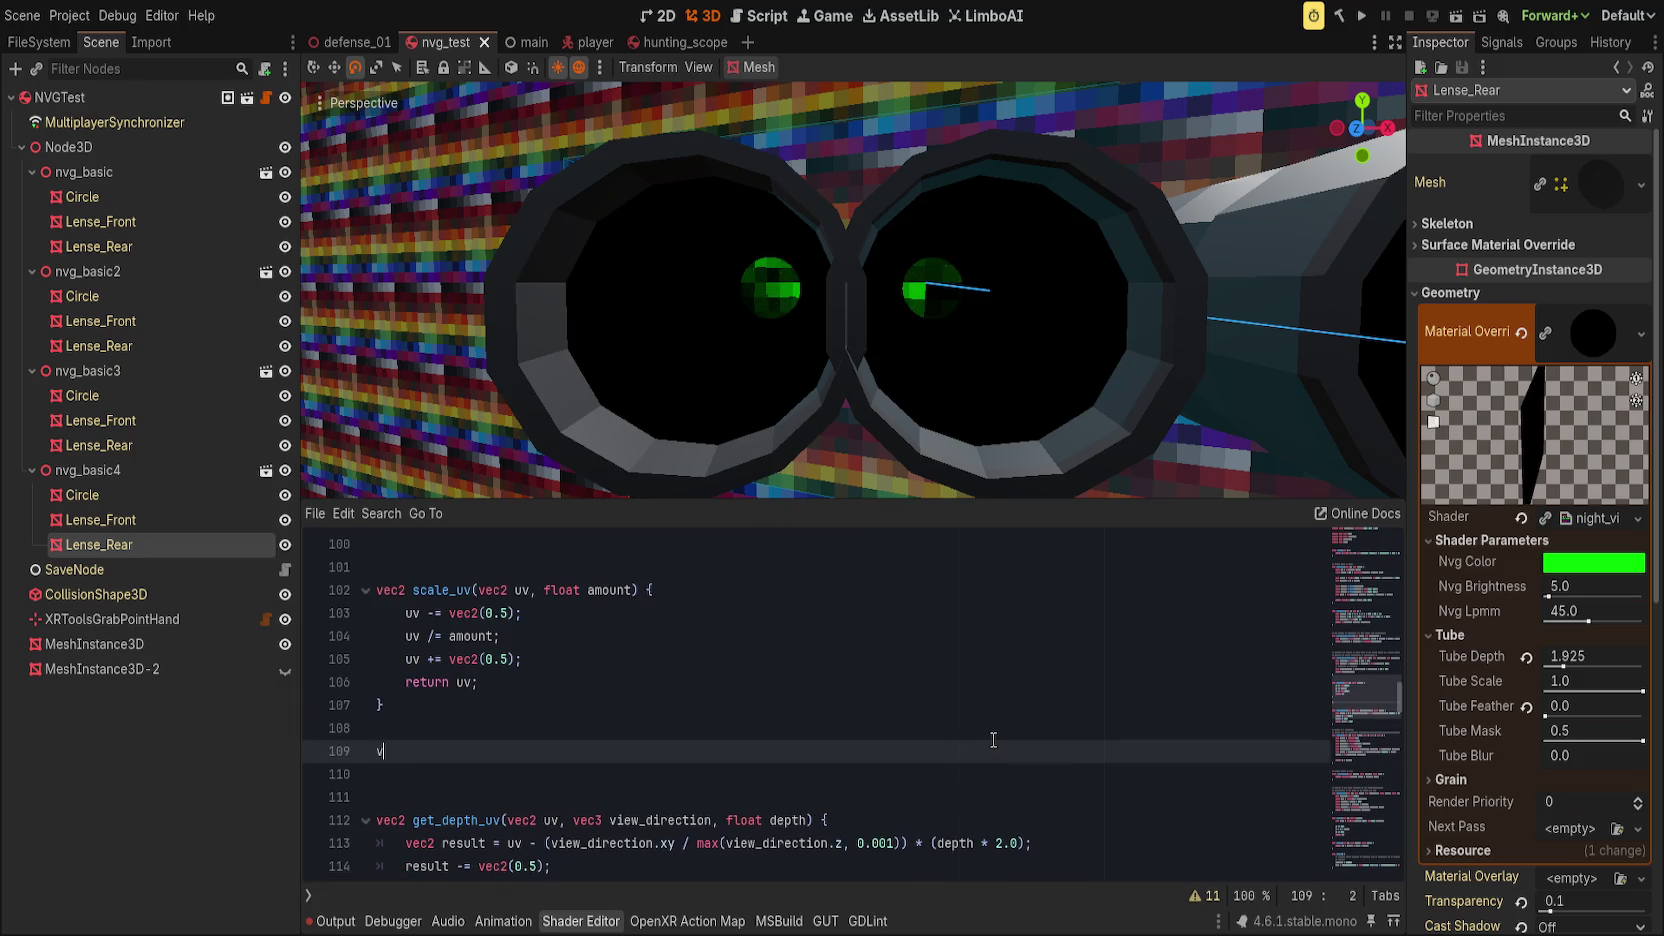
type("ec2 scale3")
type("(")
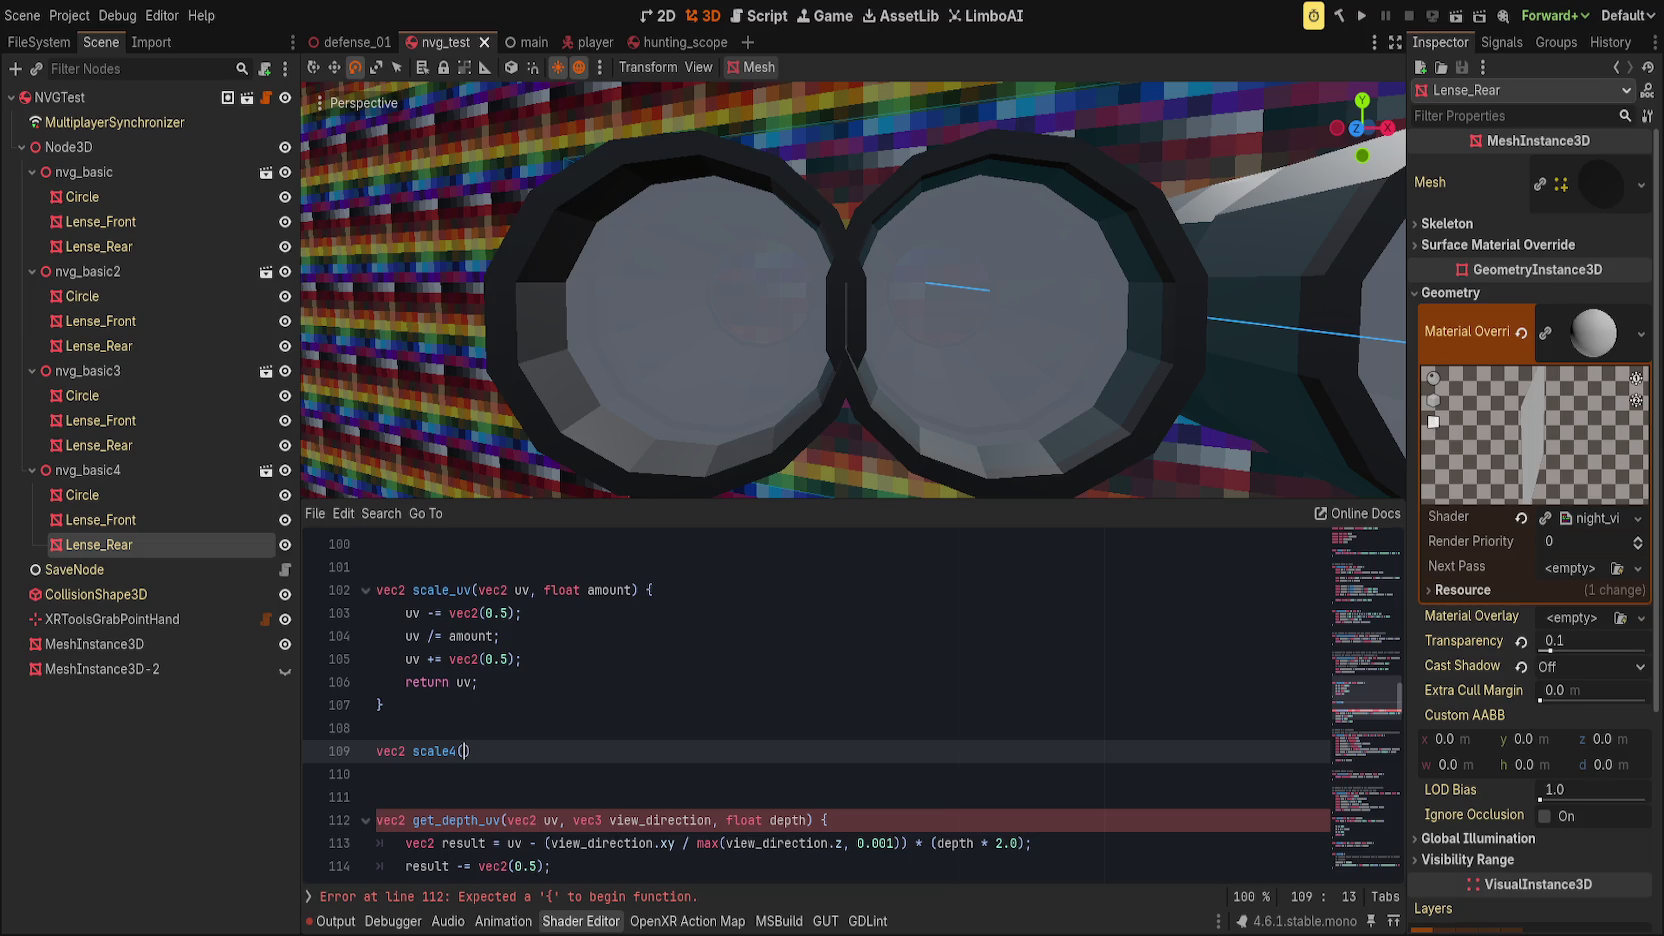
Step: Declare scale4(vec2 uv, vec2 center, vec2 aspect_ratio, float scale) and begin its body with 'float'
type("vec2 uv, ve")
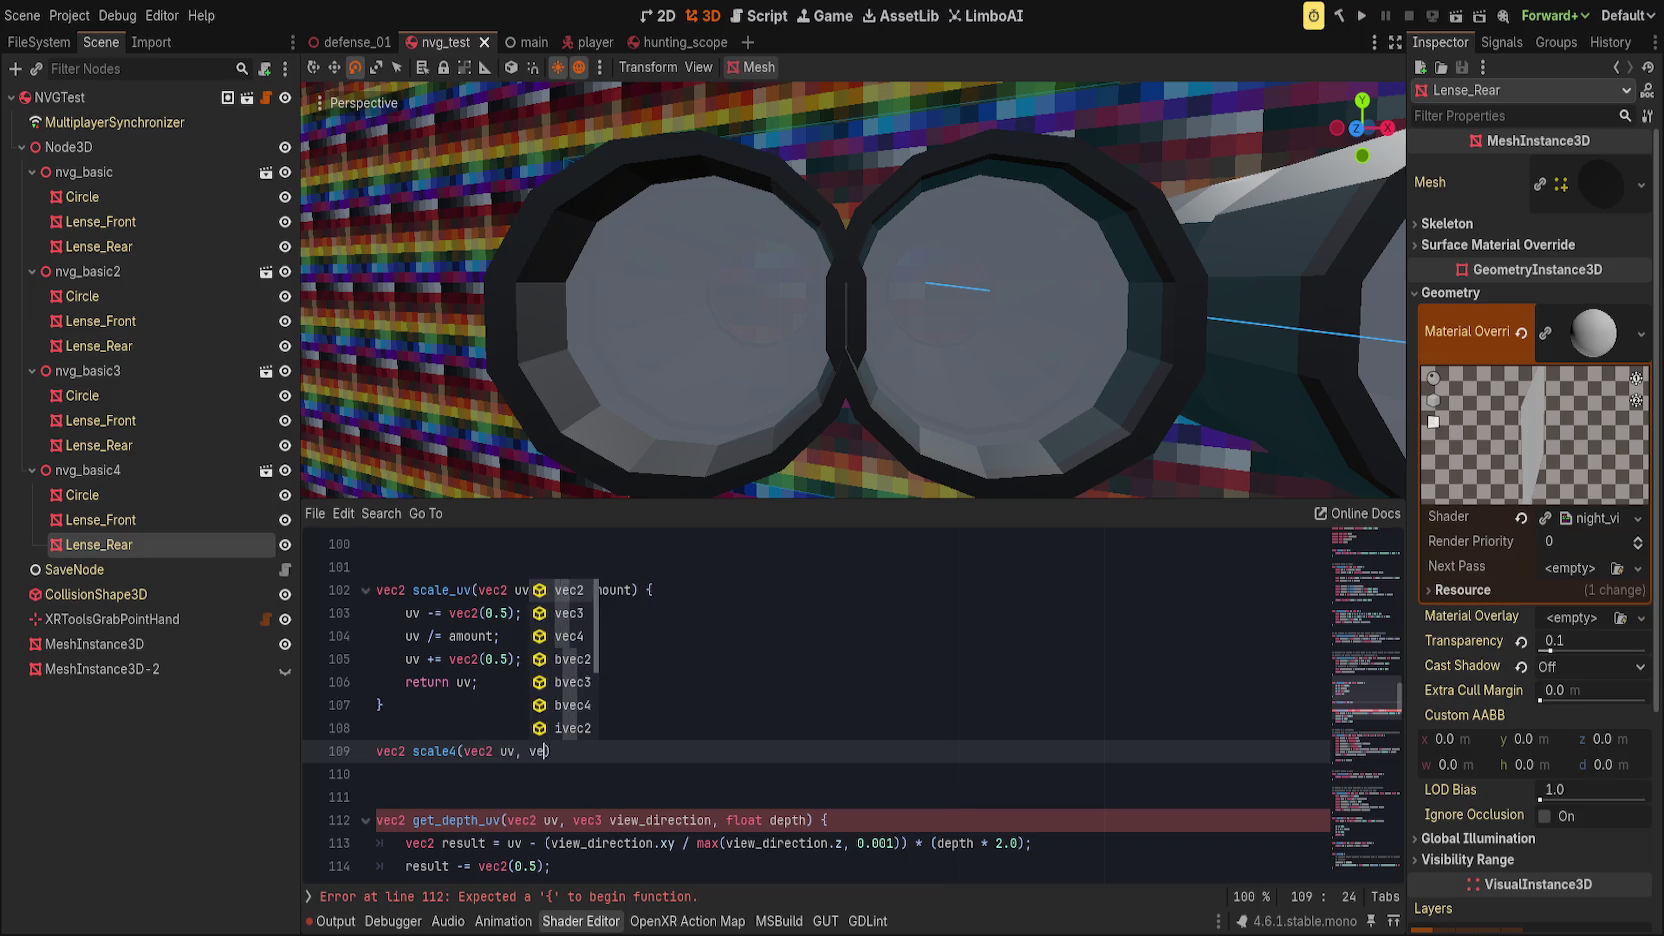
type("c2 center, ")
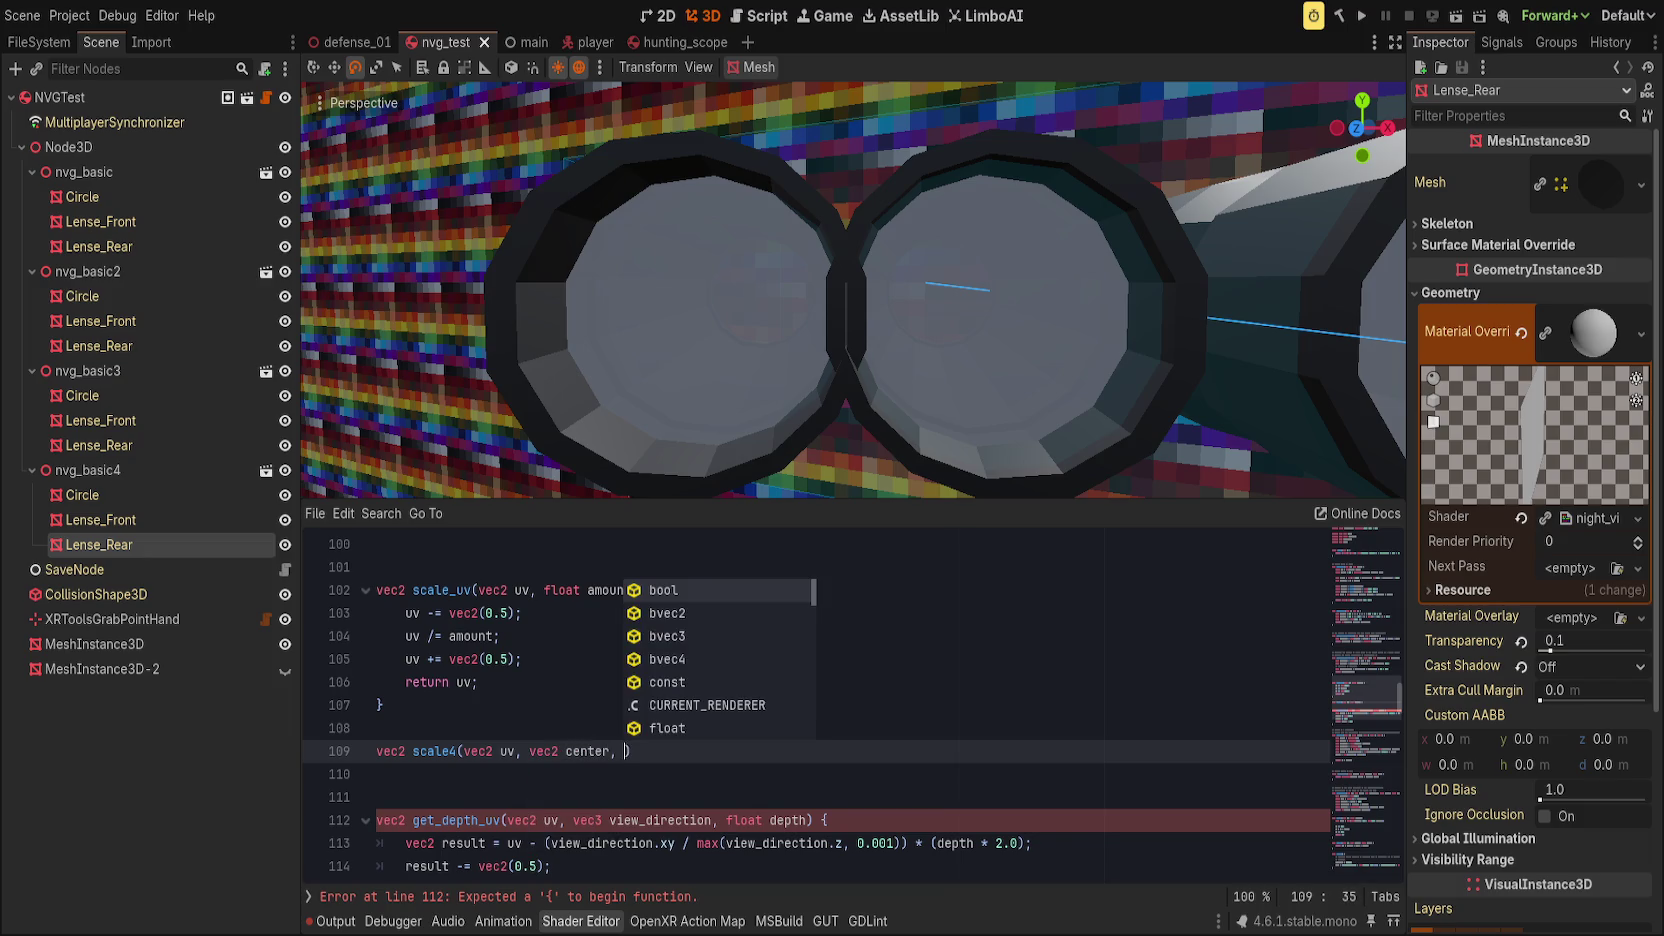
type("vec2")
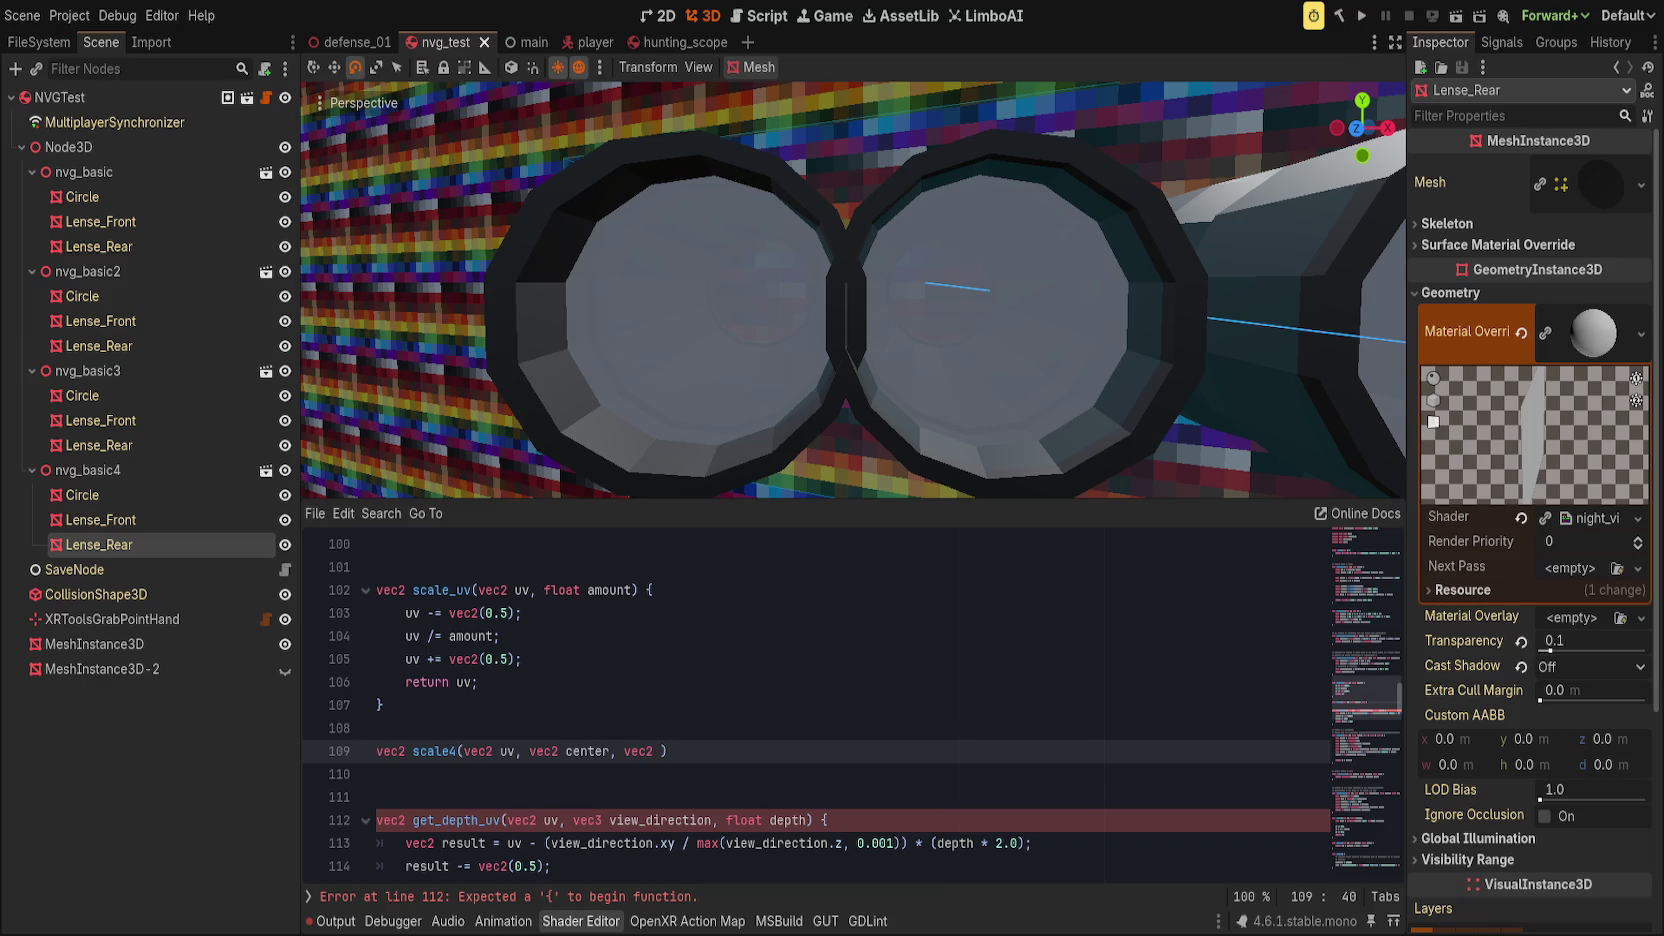
type(" vp_")
type("wize")
key("ctrl+BackSpace")
type("viewport")
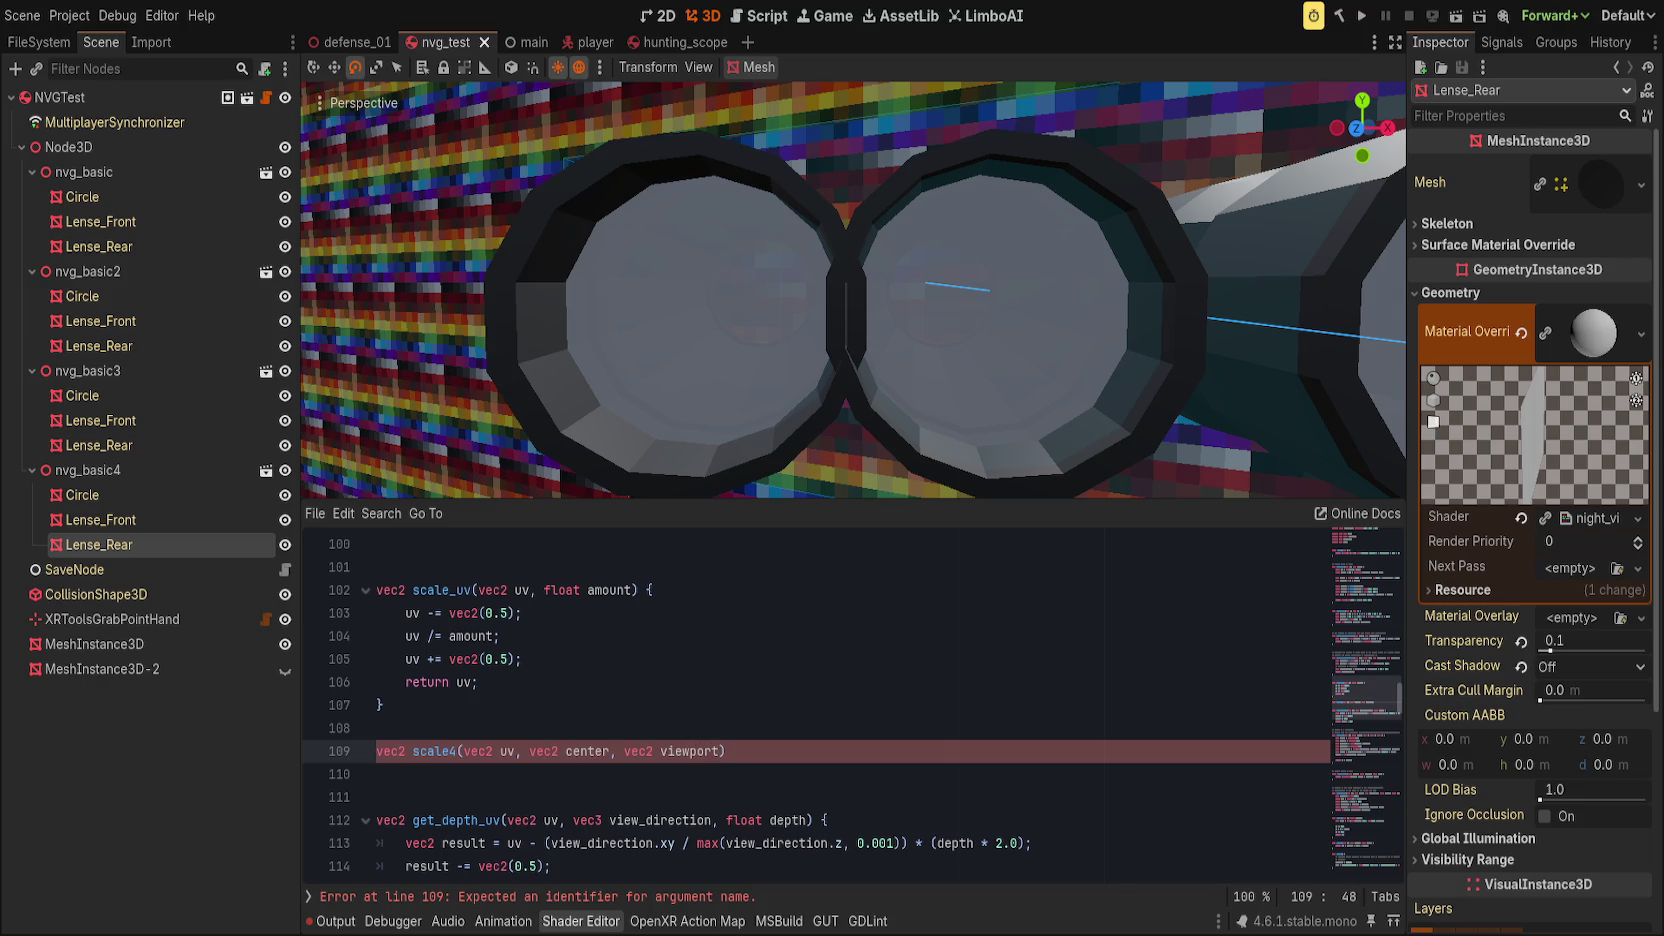
key("ctrl+BackSpace")
type("aspect")
key("ctrl+BackSpace")
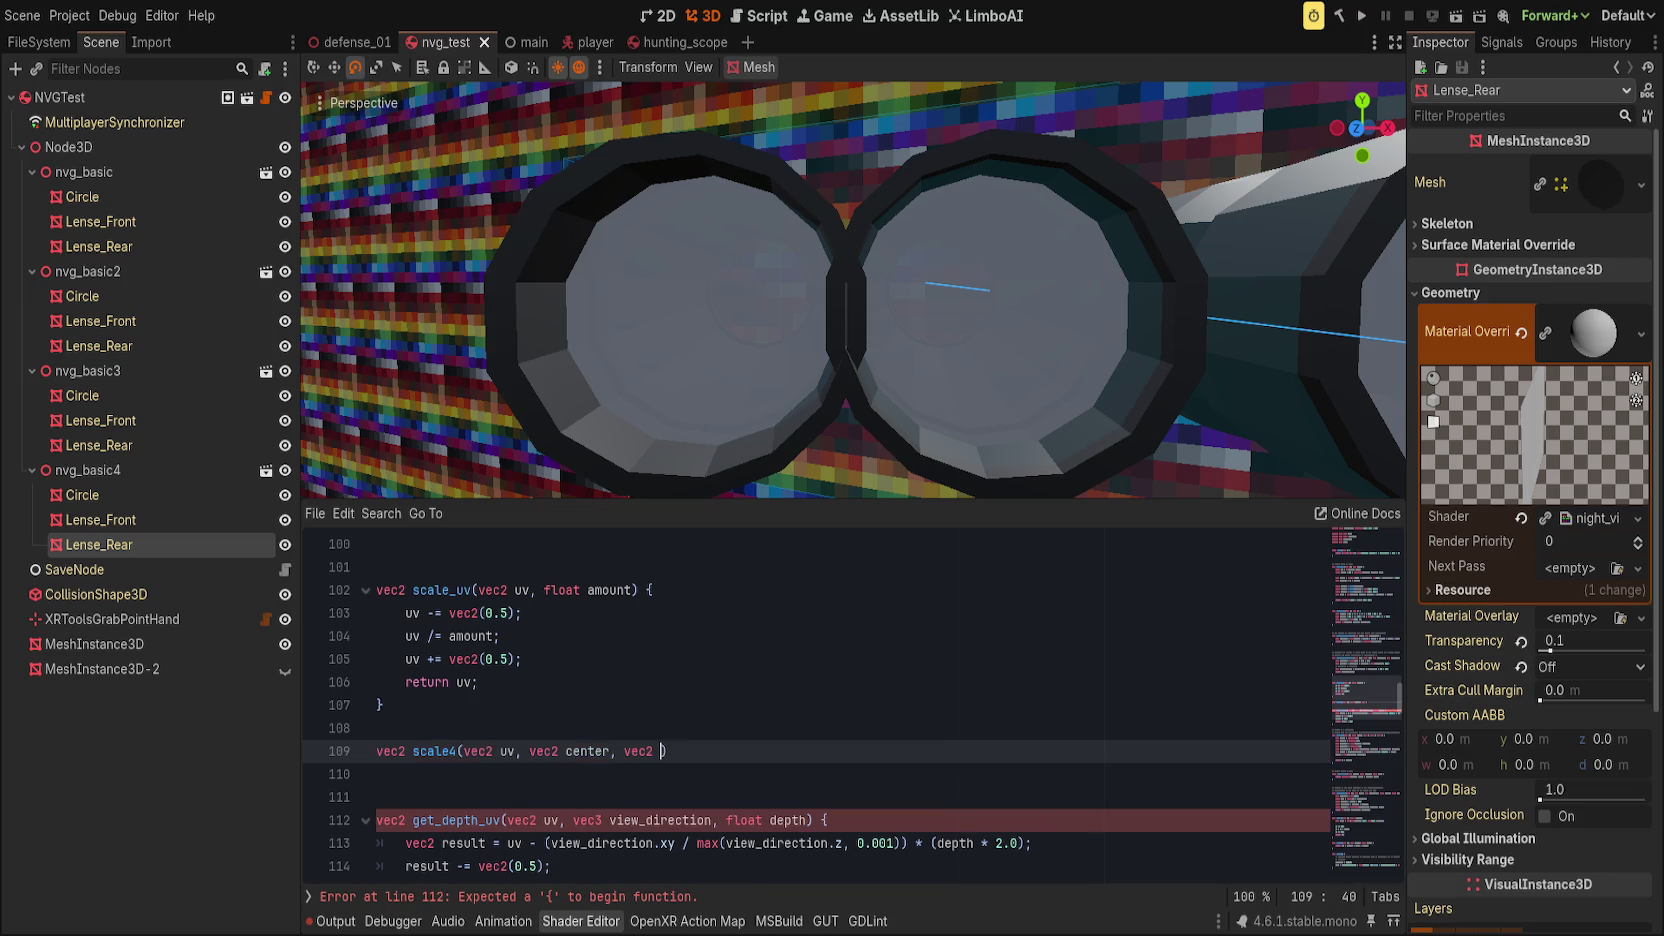
type("aspect_ratio,")
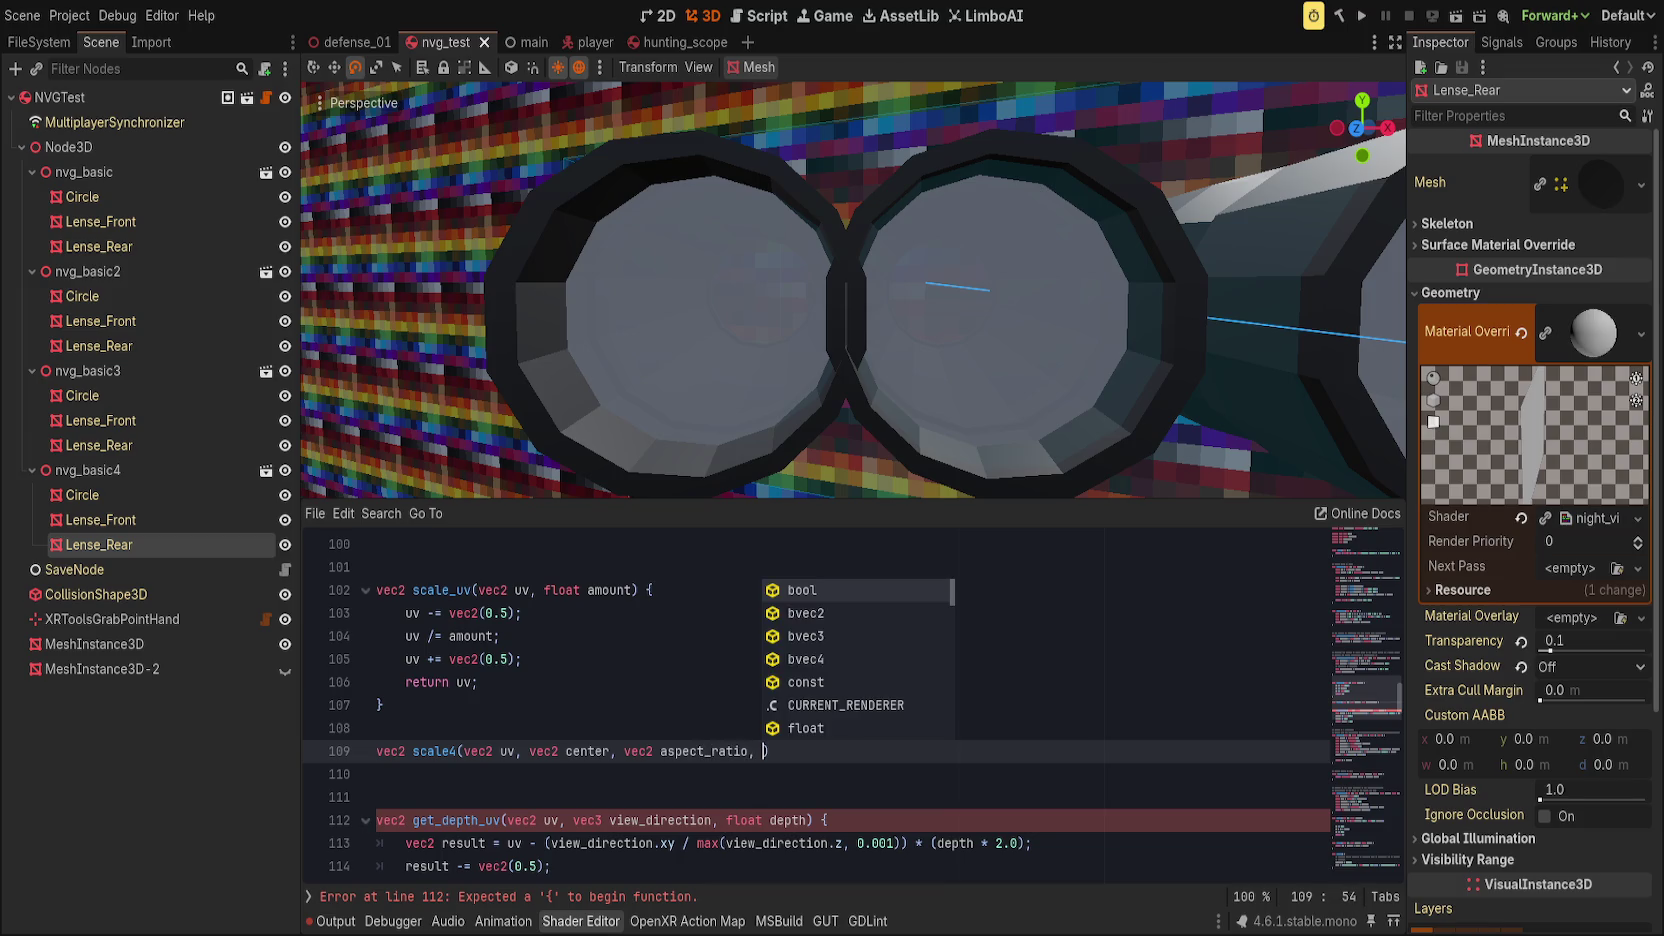
type(" float scale)")
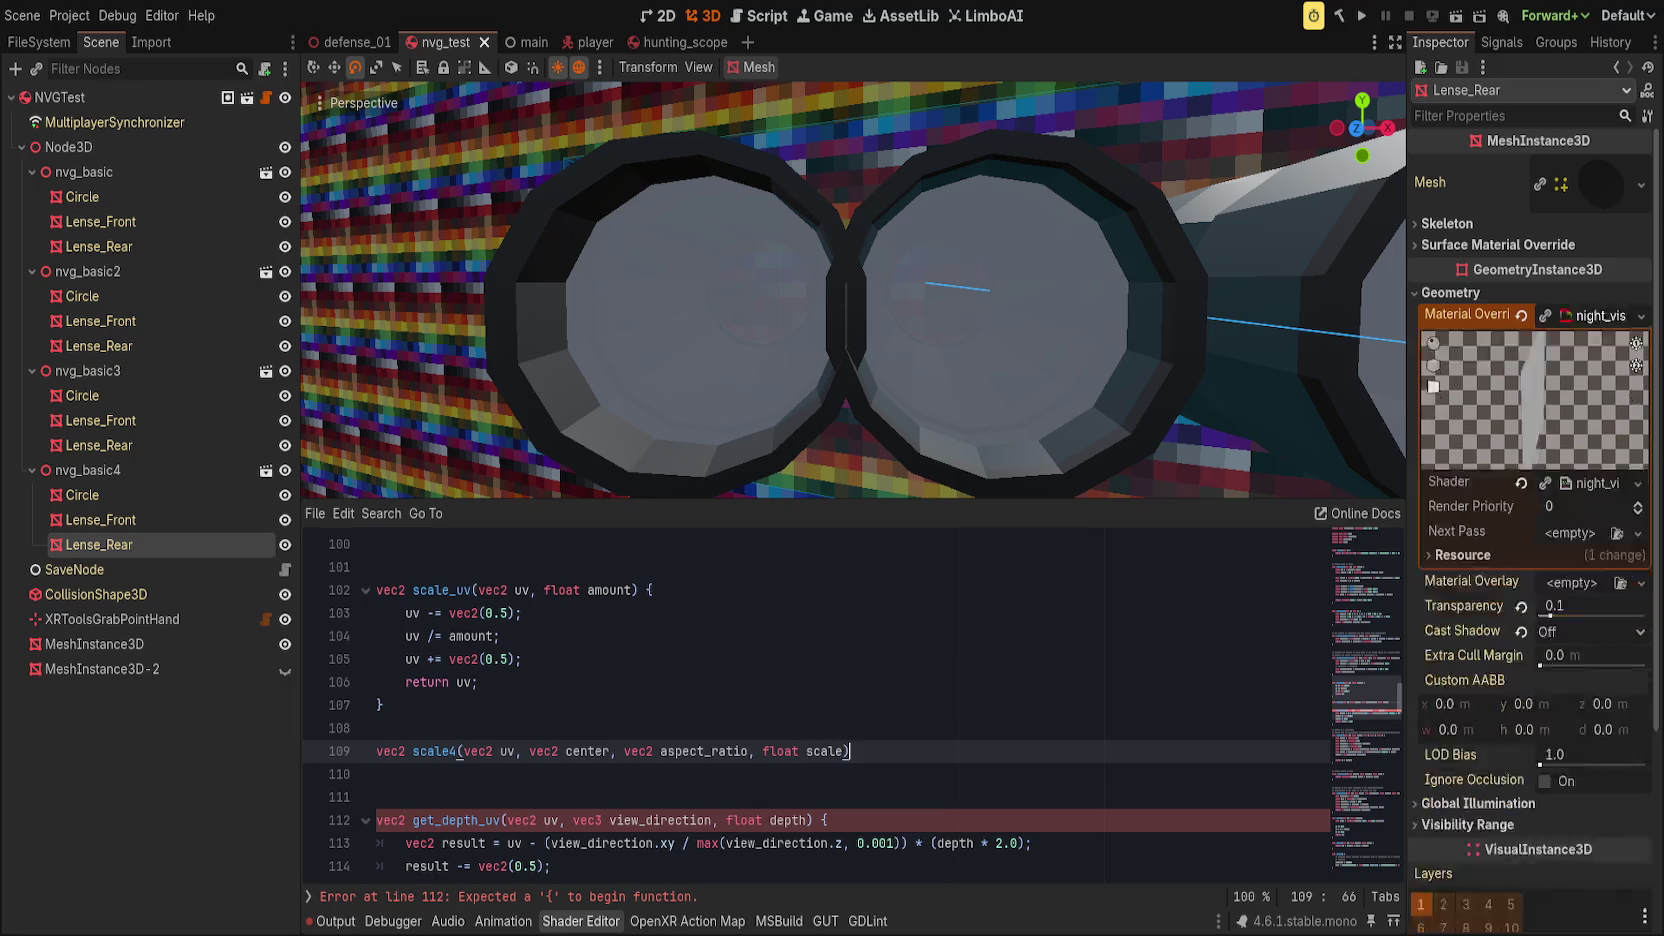
key("Return")
type("float")
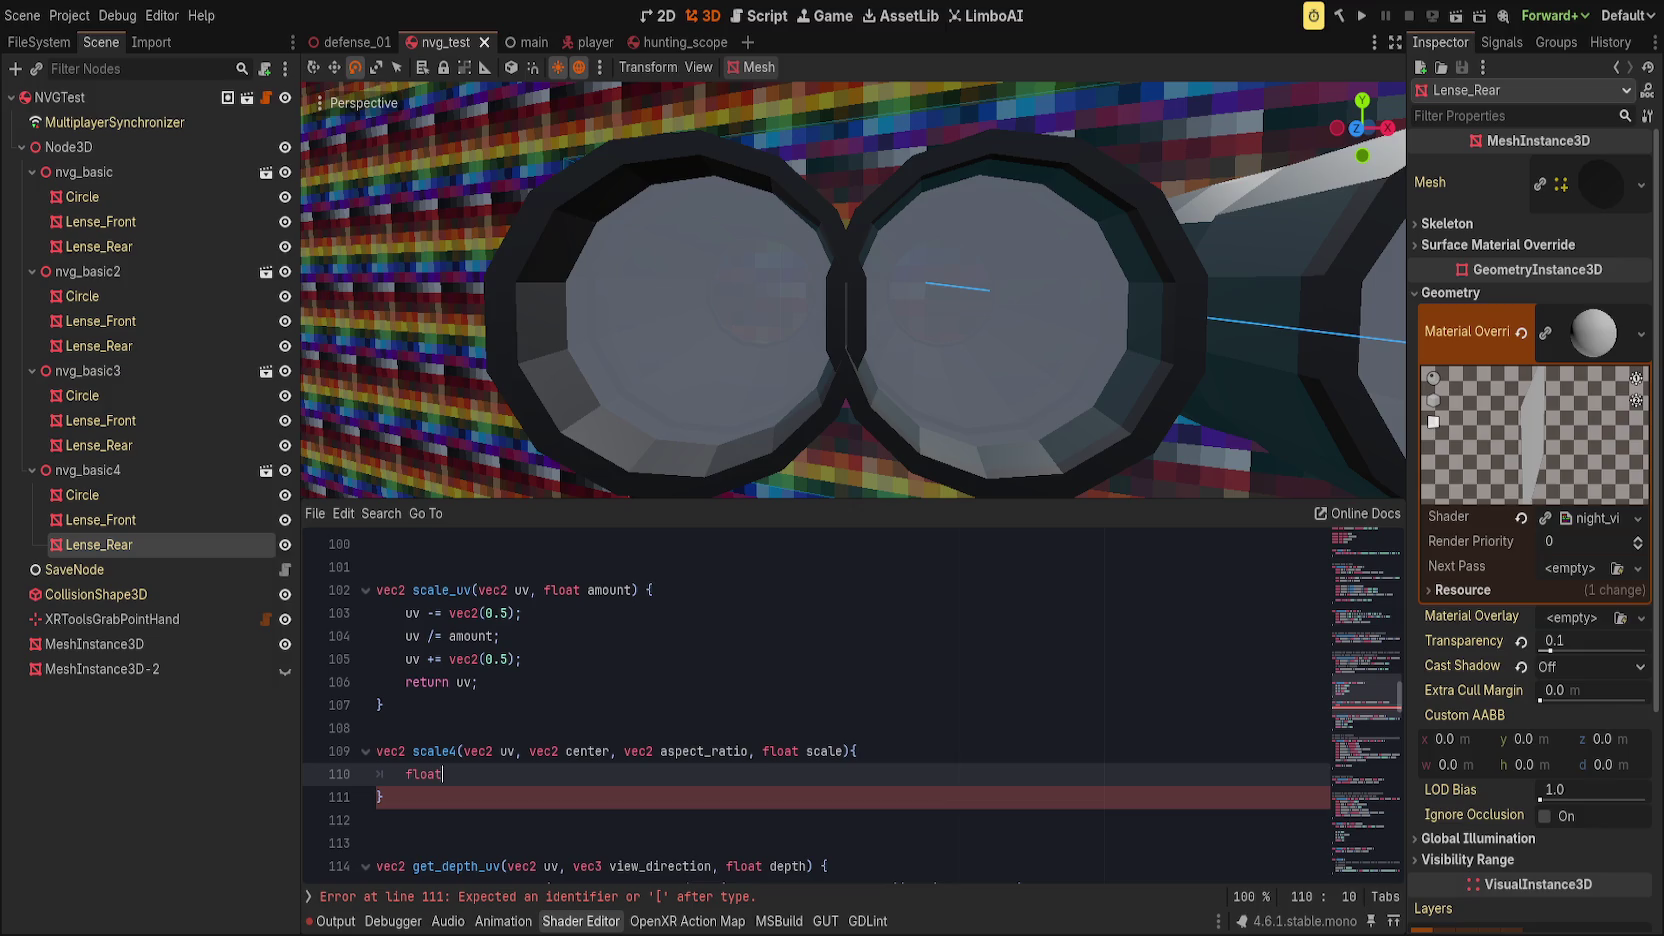
Step: Replace the stray body text with 'return (uv - center'
key("BackSpace")
key("BackSpace")
key("BackSpace")
type("(")
key("BackSpace")
type("retur")
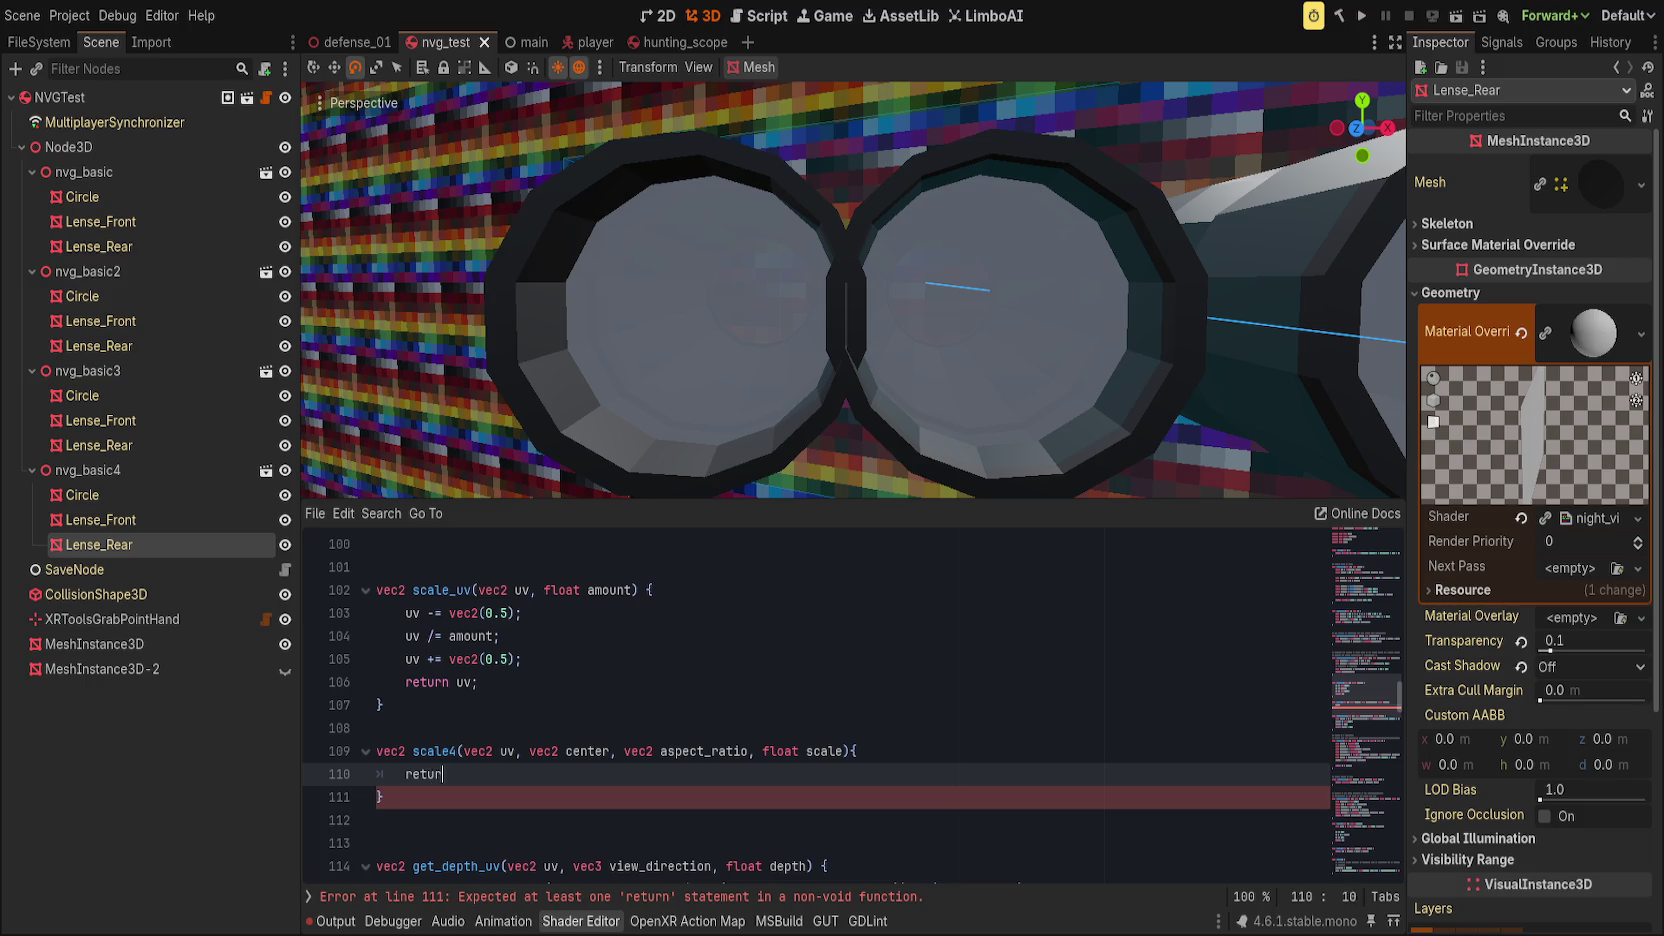
type("n (uv - center")
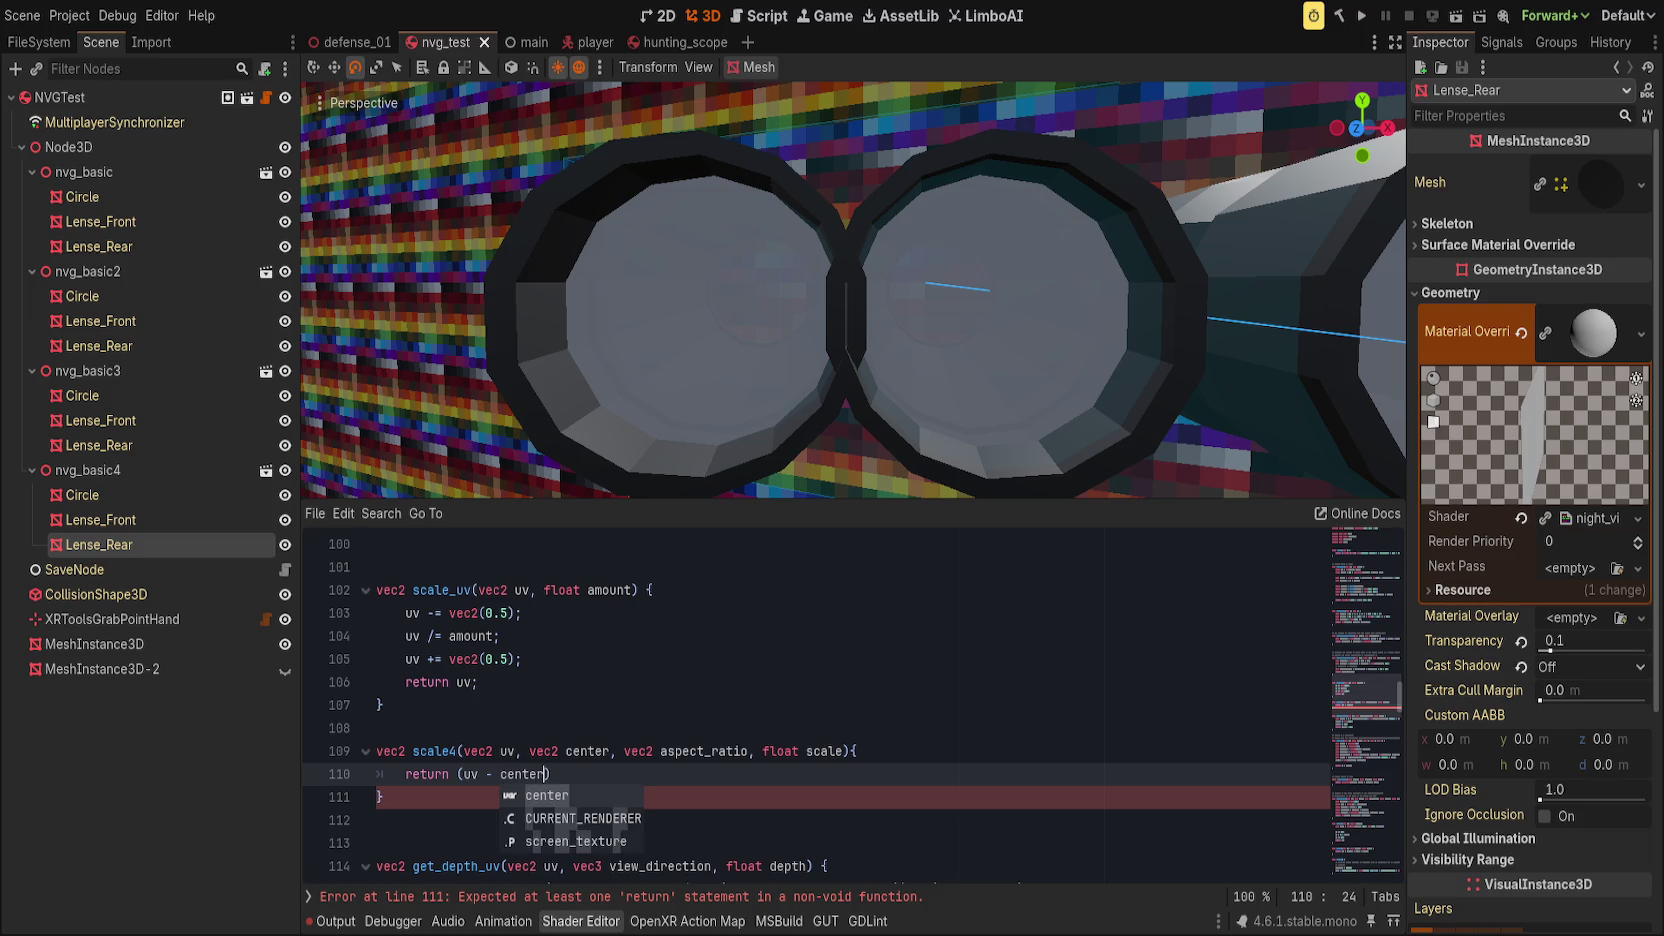
Step: Locate the unfinished scale4 function among the helpers and begin selecting it
scroll(1037, 640, "down", 6)
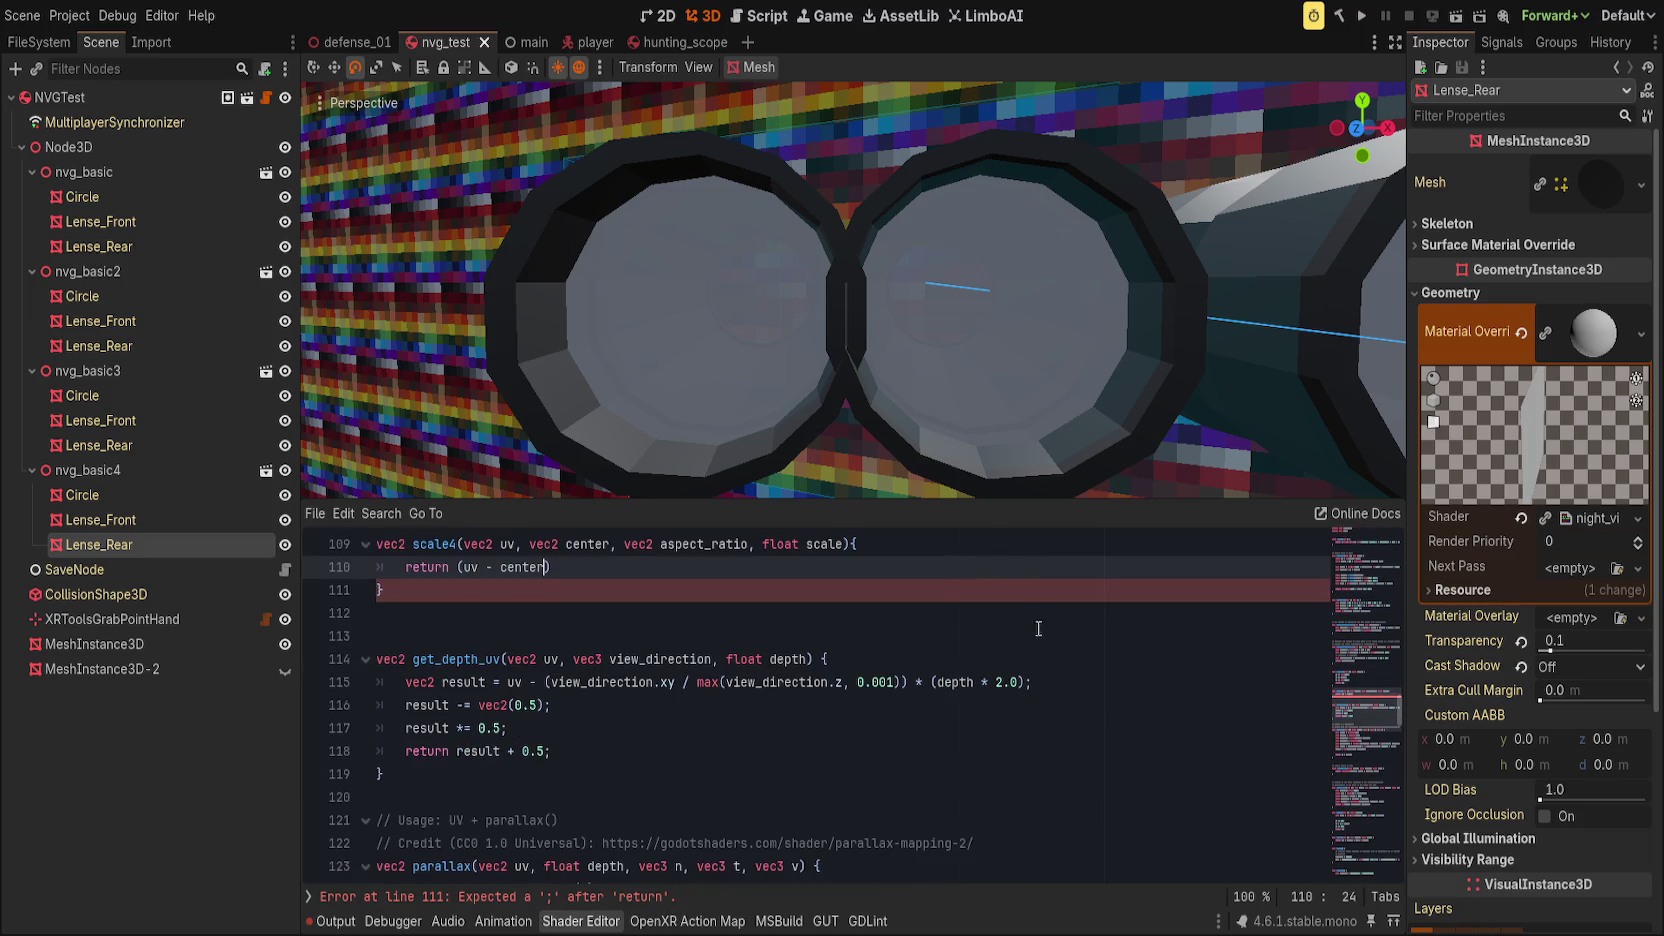
scroll(1037, 640, "down", 11)
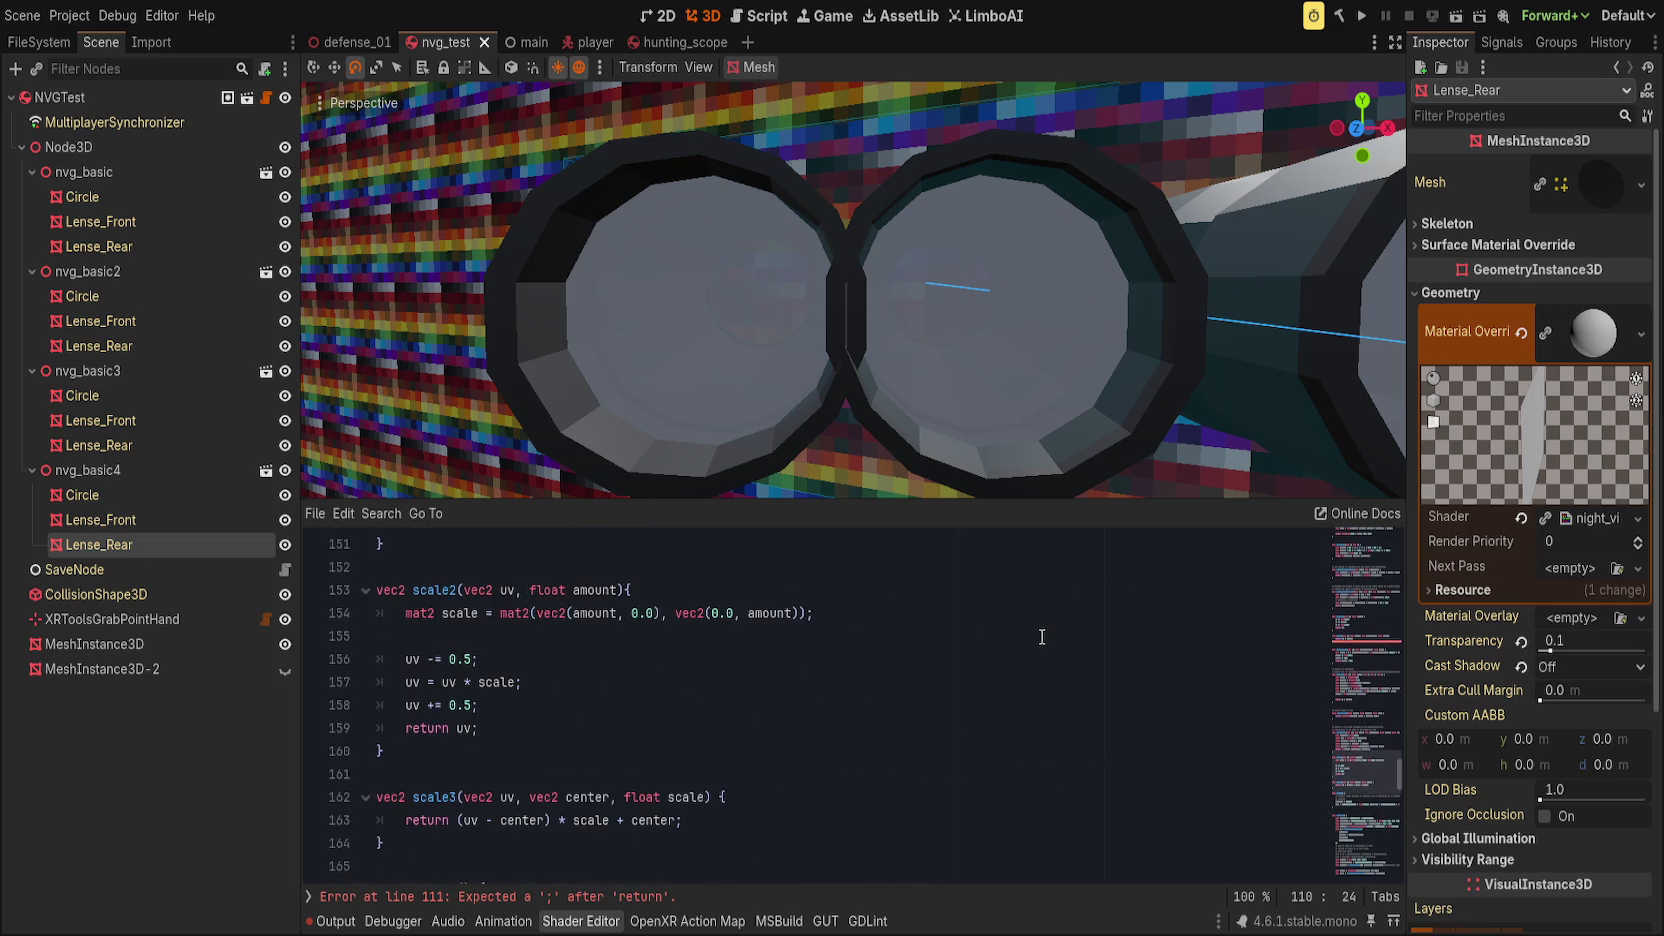
scroll(1042, 637, "up", 13)
left_click(460, 710)
scroll(460, 720, "up", 2)
scroll(460, 719, "up", 3)
scroll(470, 710, "down", 2)
left_click(500, 670)
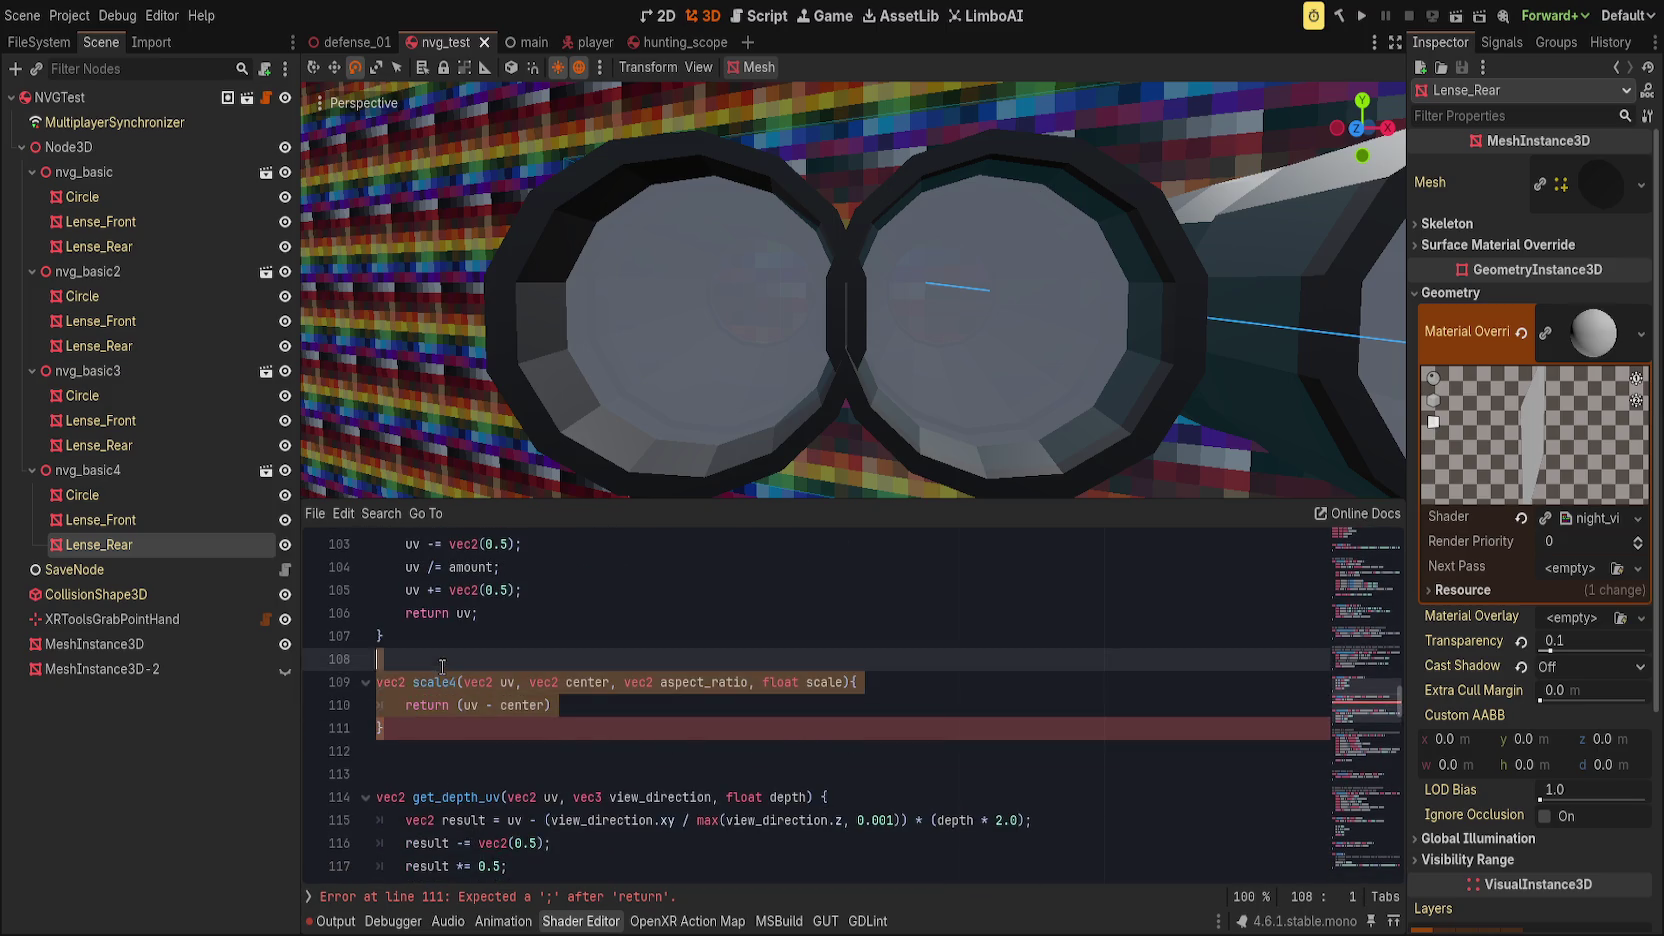
scroll(505, 693, "down", 5)
scroll(505, 693, "down", 14)
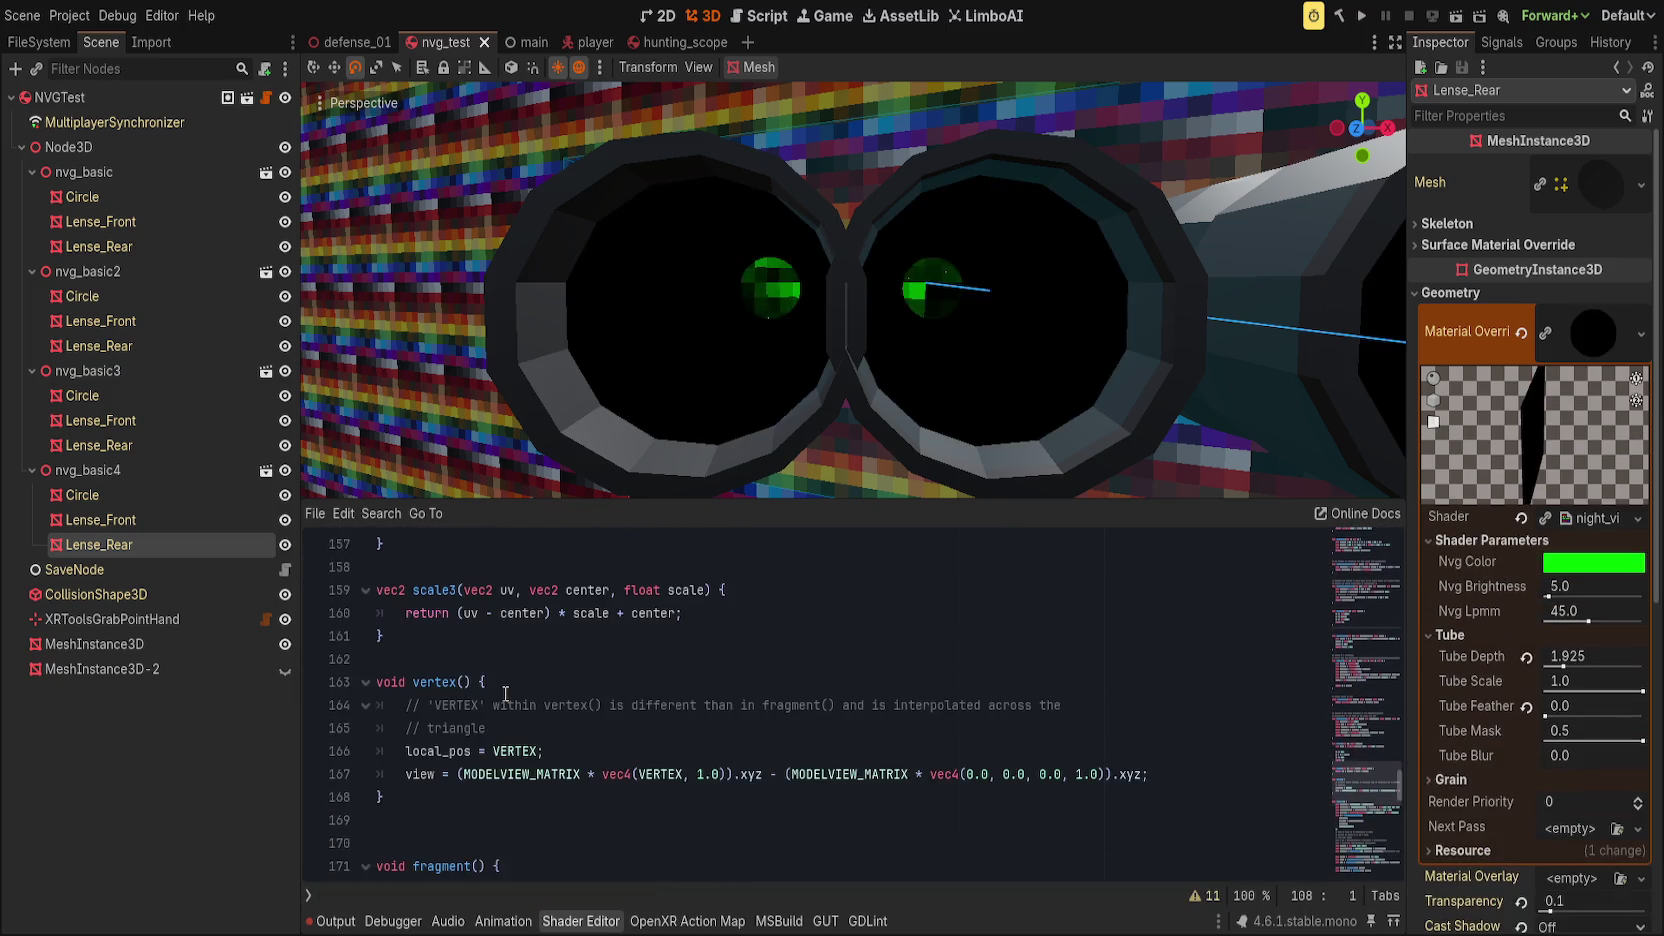
Step: Paste the scale4 function below scale3 and close its return parenthesis
left_click(548, 630)
key("Return")
key("Return")
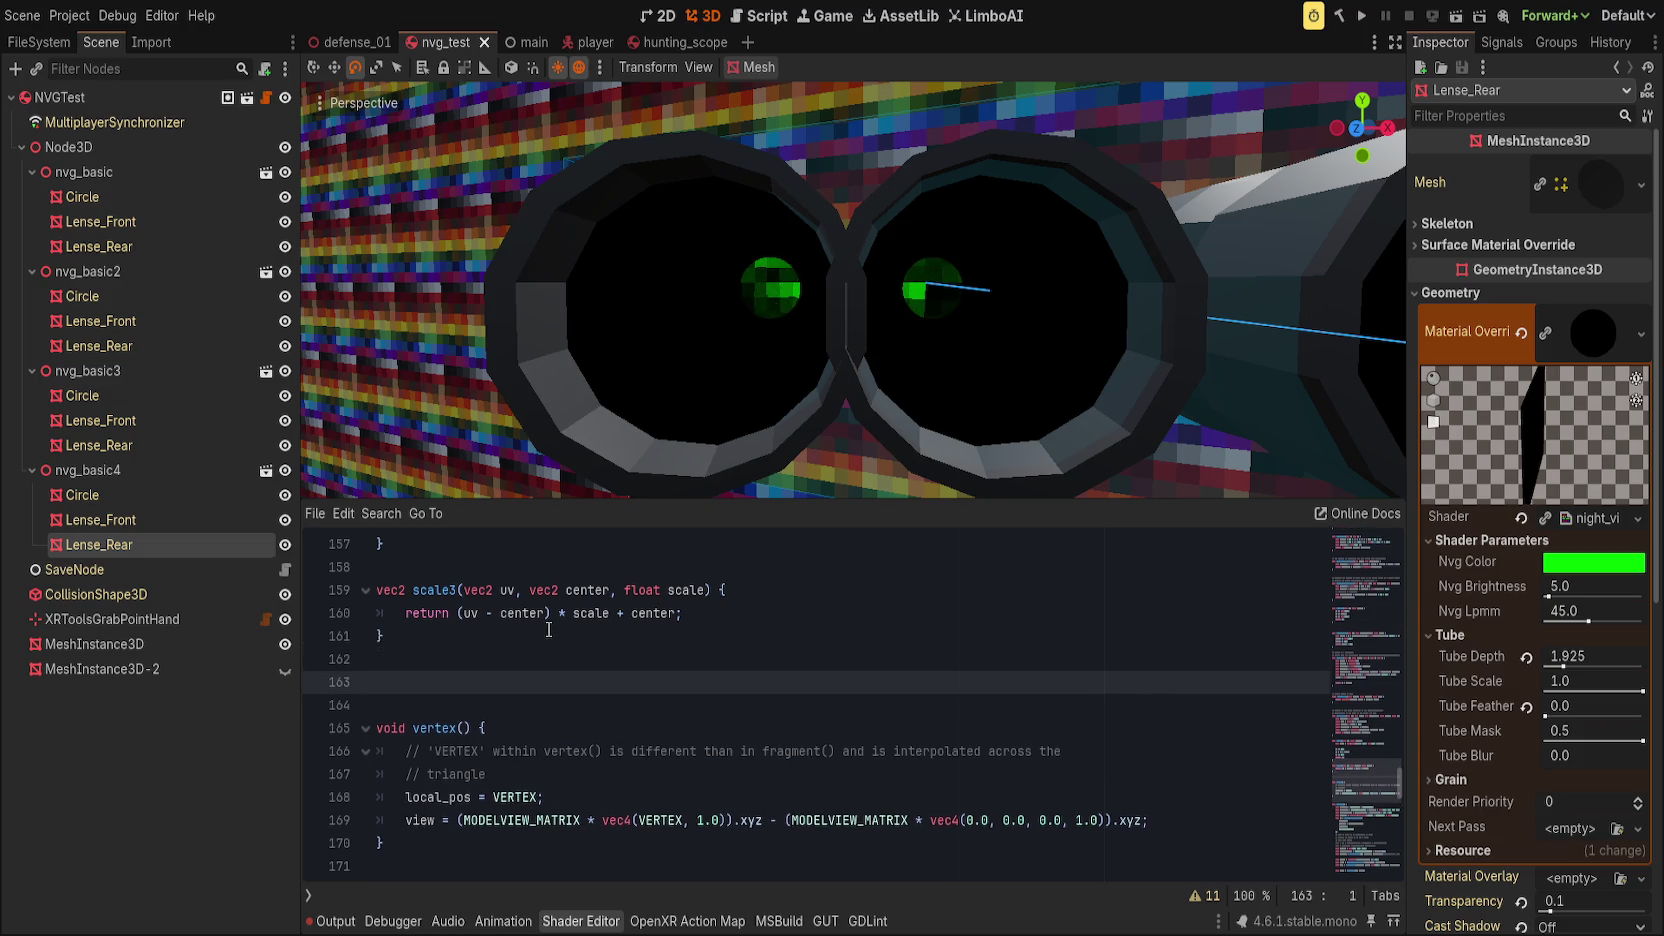
type("vec2 scale4(vec2 uv, vec2 center, vec2 aspect_ratio, float scale){ \treturn (uv - center) }")
left_click(662, 680)
left_click(639, 728)
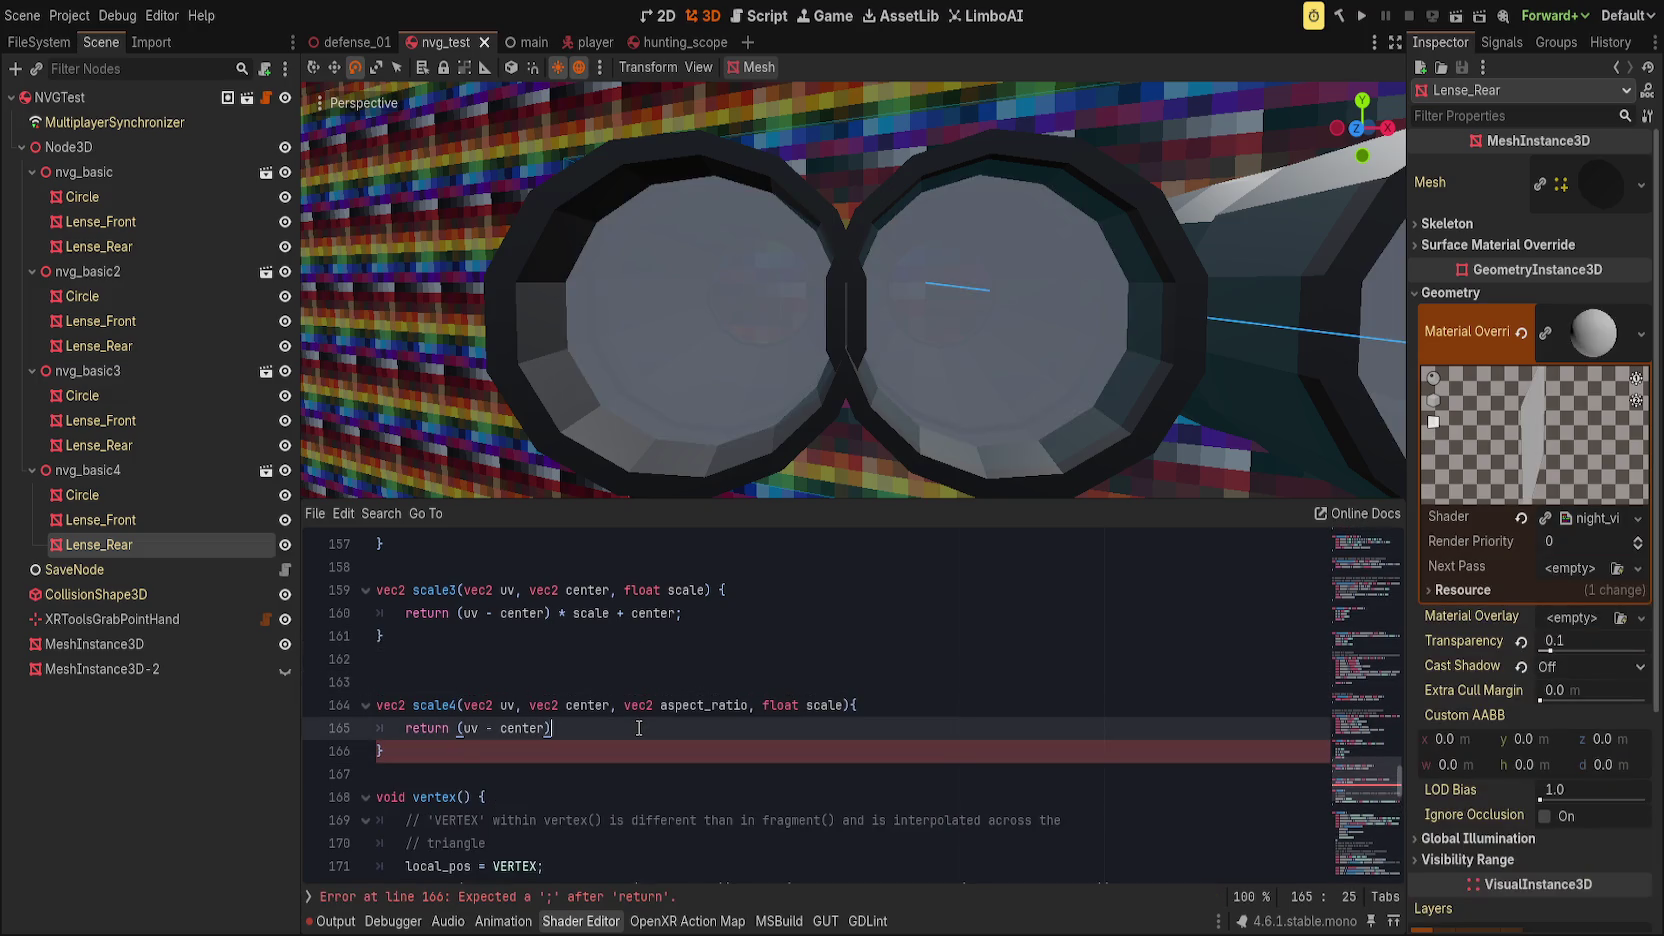
type(")")
Step: Replace the return with 'vec2 puh = uv - center;' and 'p.x *= aspect_ratio;'
key("shift+Home")
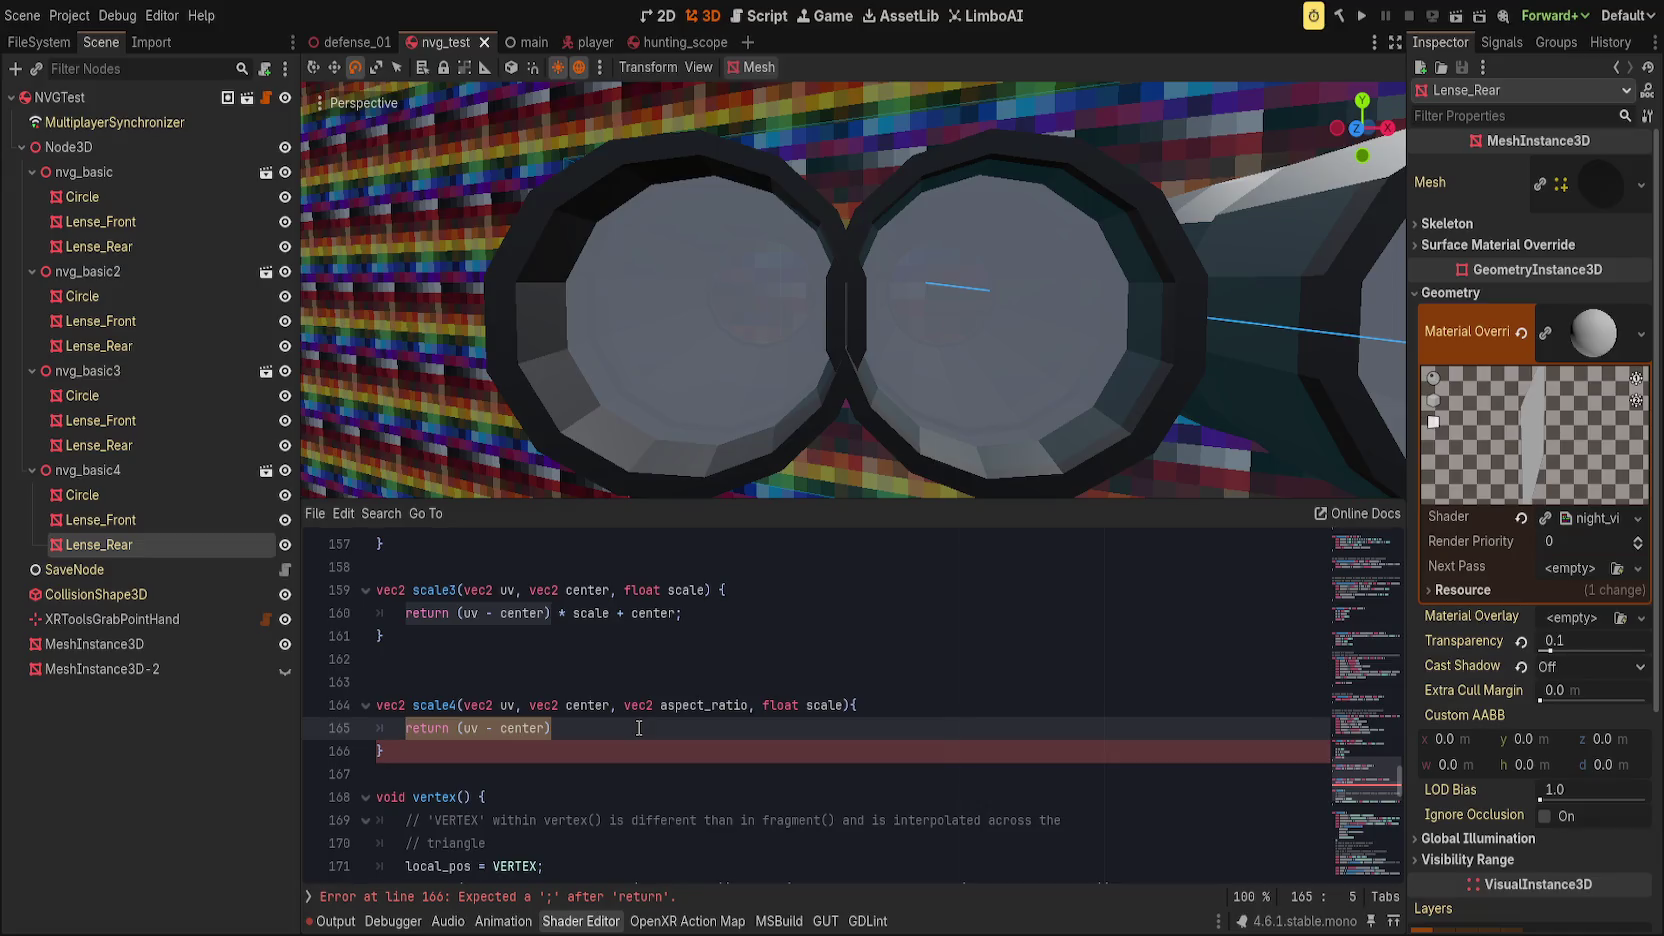
type("vec2")
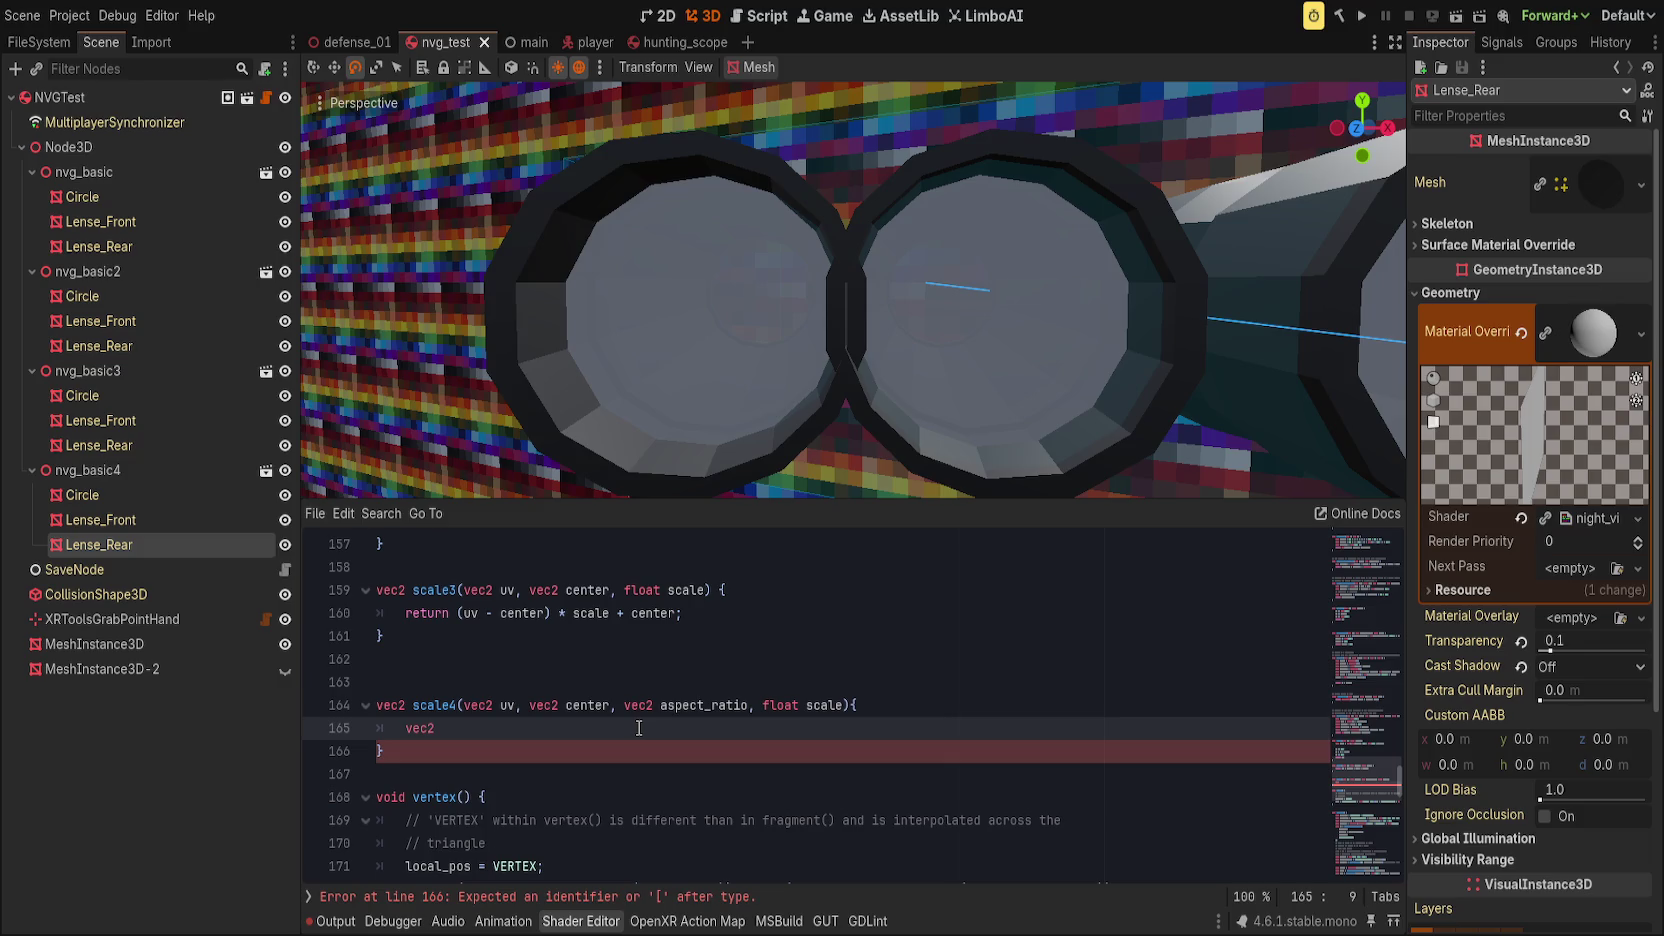
type(" p")
type("uh = uv -")
type(" center;")
key("Return")
type("p.x *")
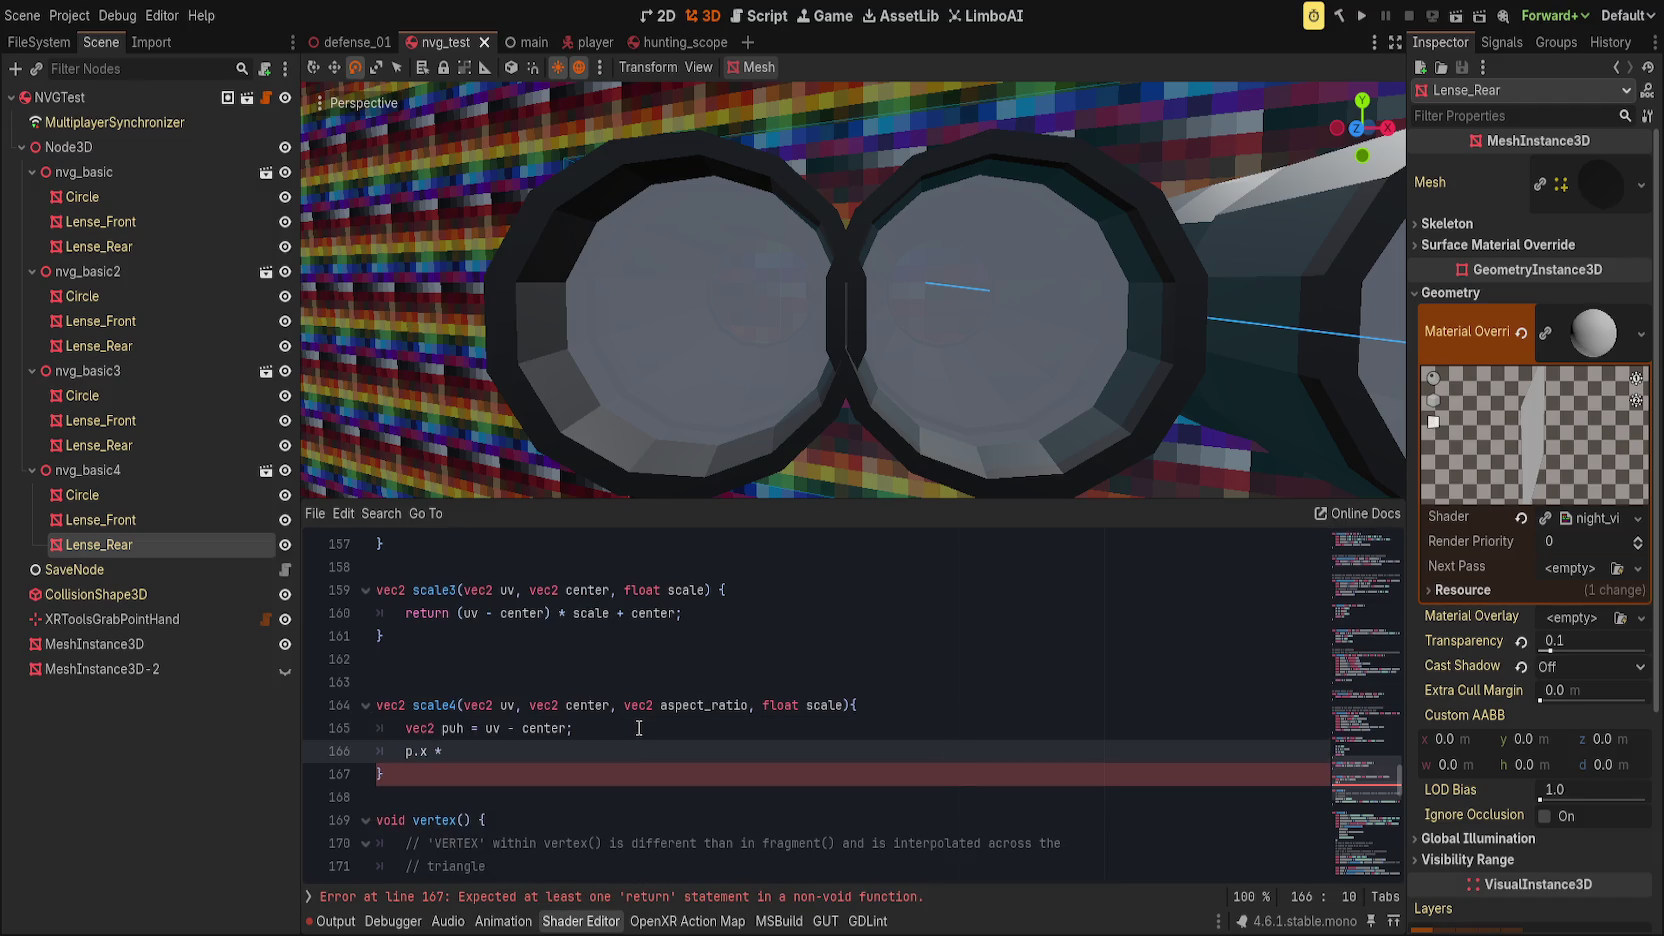
type("= aspec")
key("ctrl+BackSpace")
type("aspect_raio")
key("BackSpace")
key("BackSpace")
type("tio;")
Step: Add 'p *= scale;', 'p.x /= aspect_ratio;' and 'return p + center;' lines
key("Return")
type("p *")
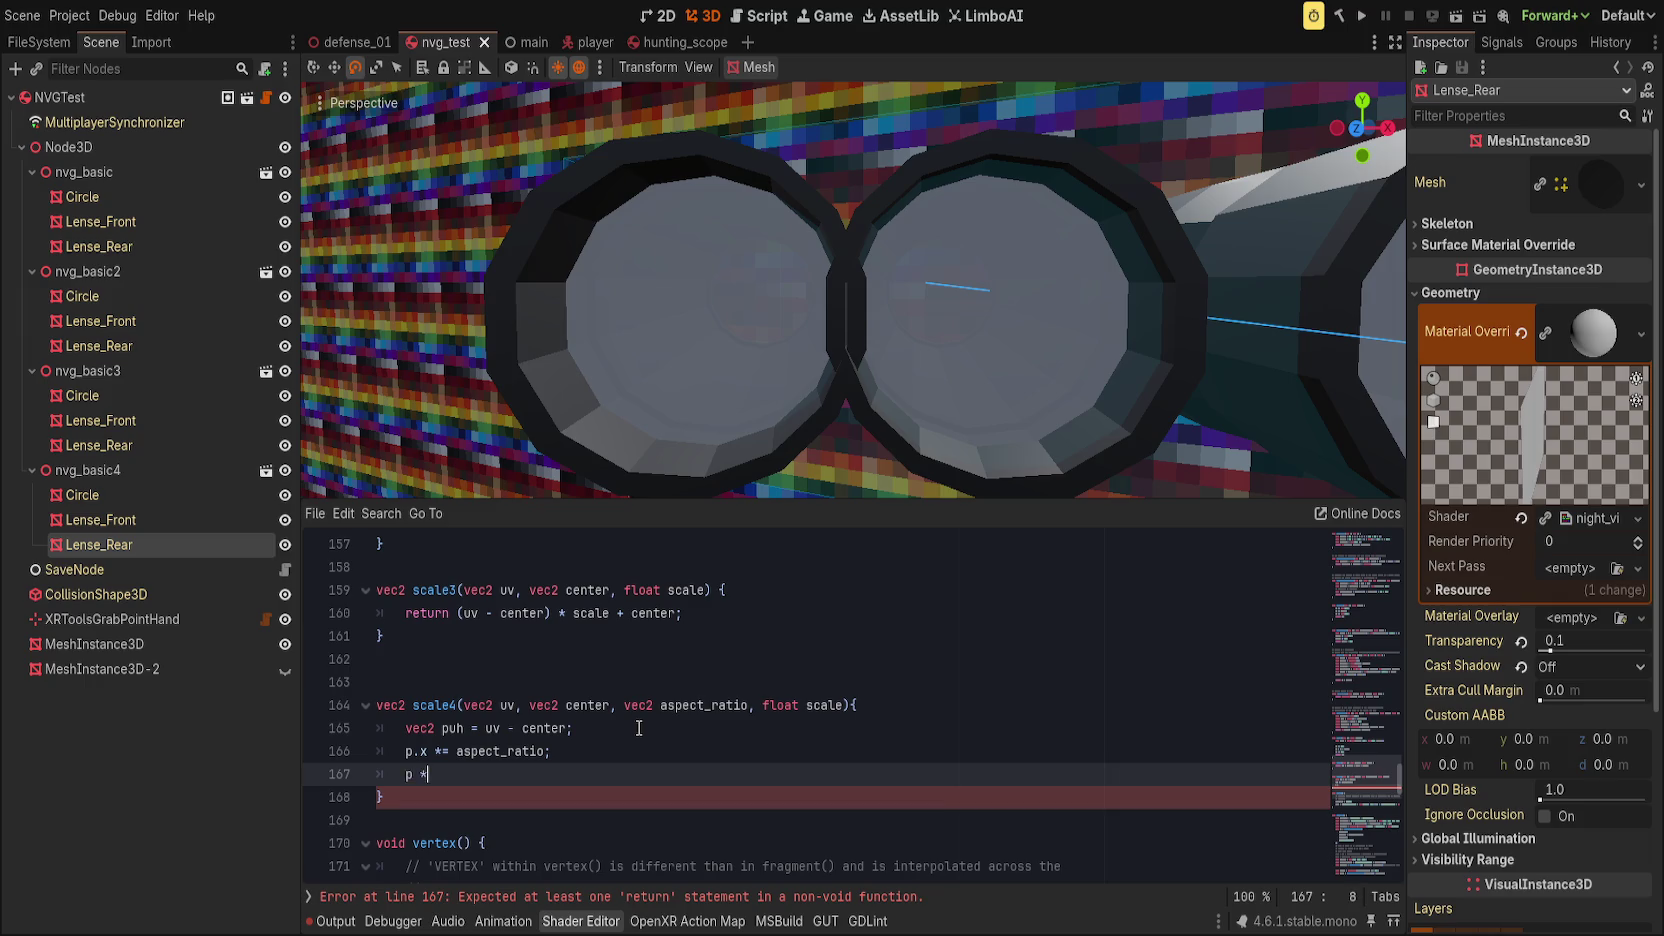
type("= scale")
key("ctrl+BackSpace")
type("scale;")
key("Return")
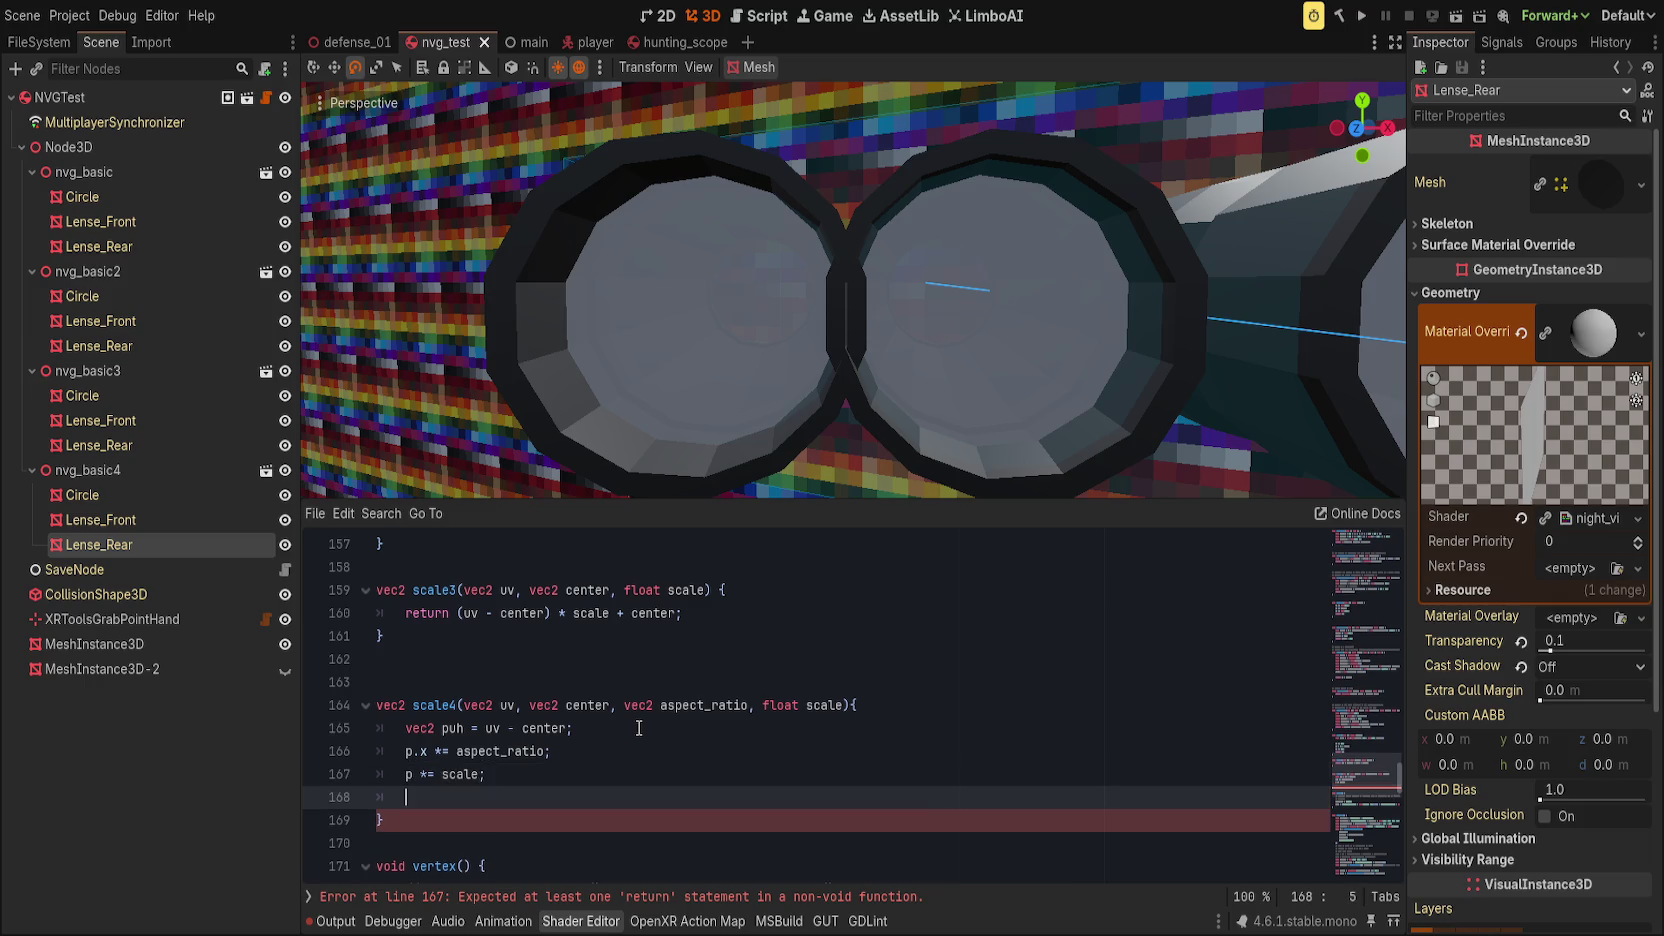
type("p")
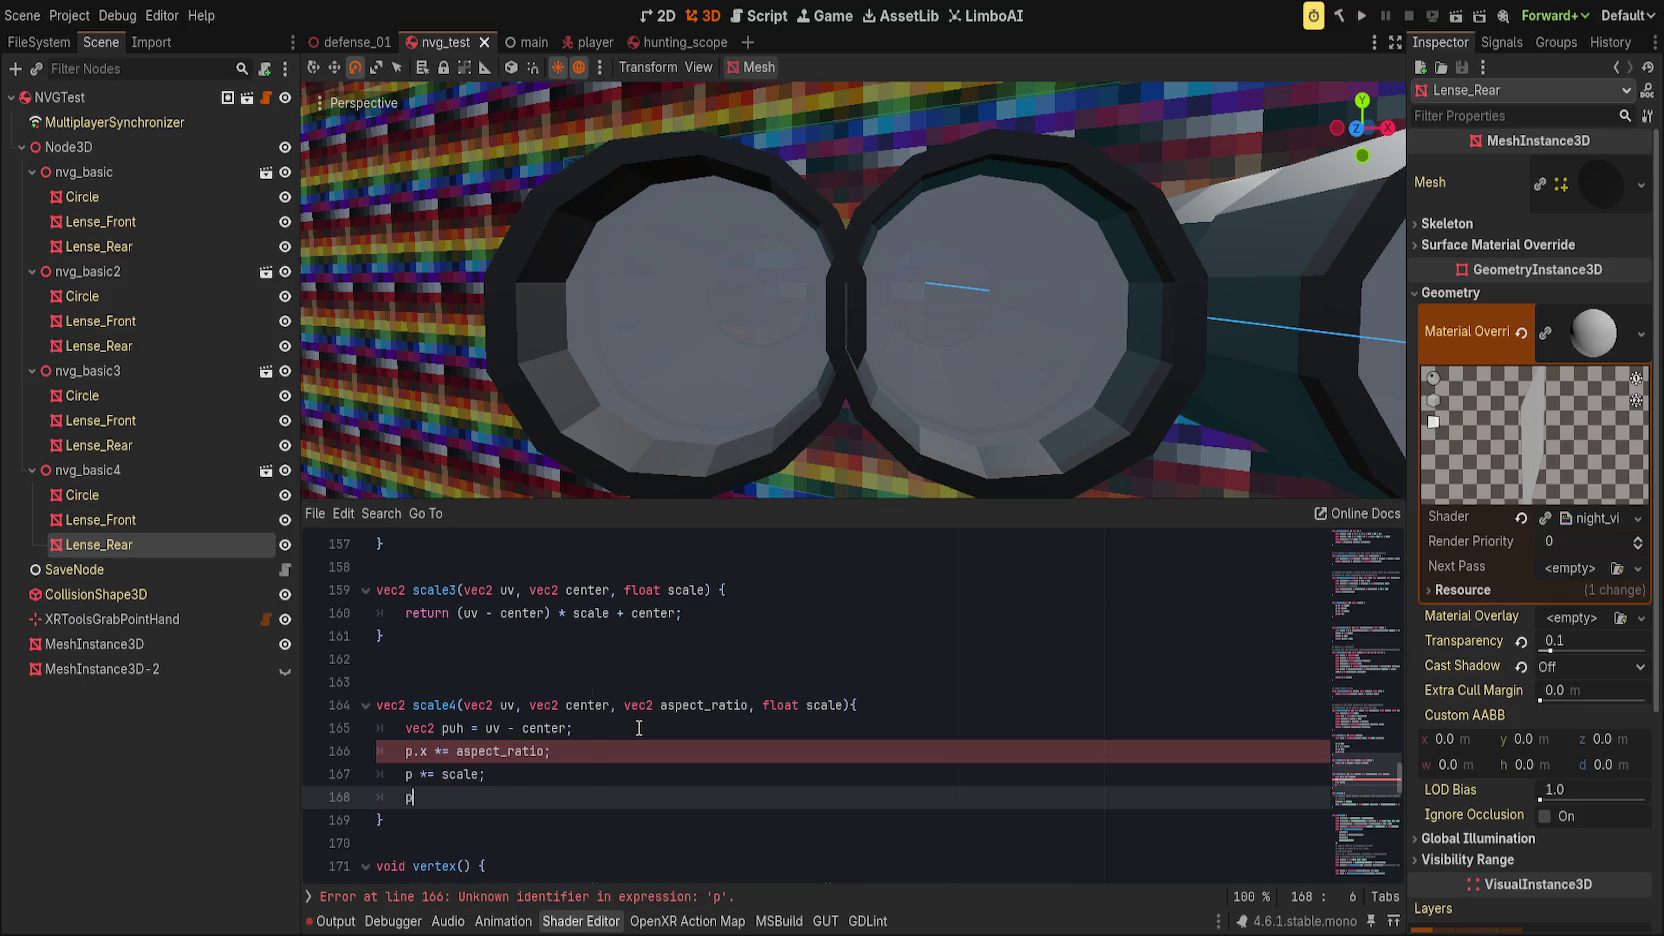
type(".x /= ")
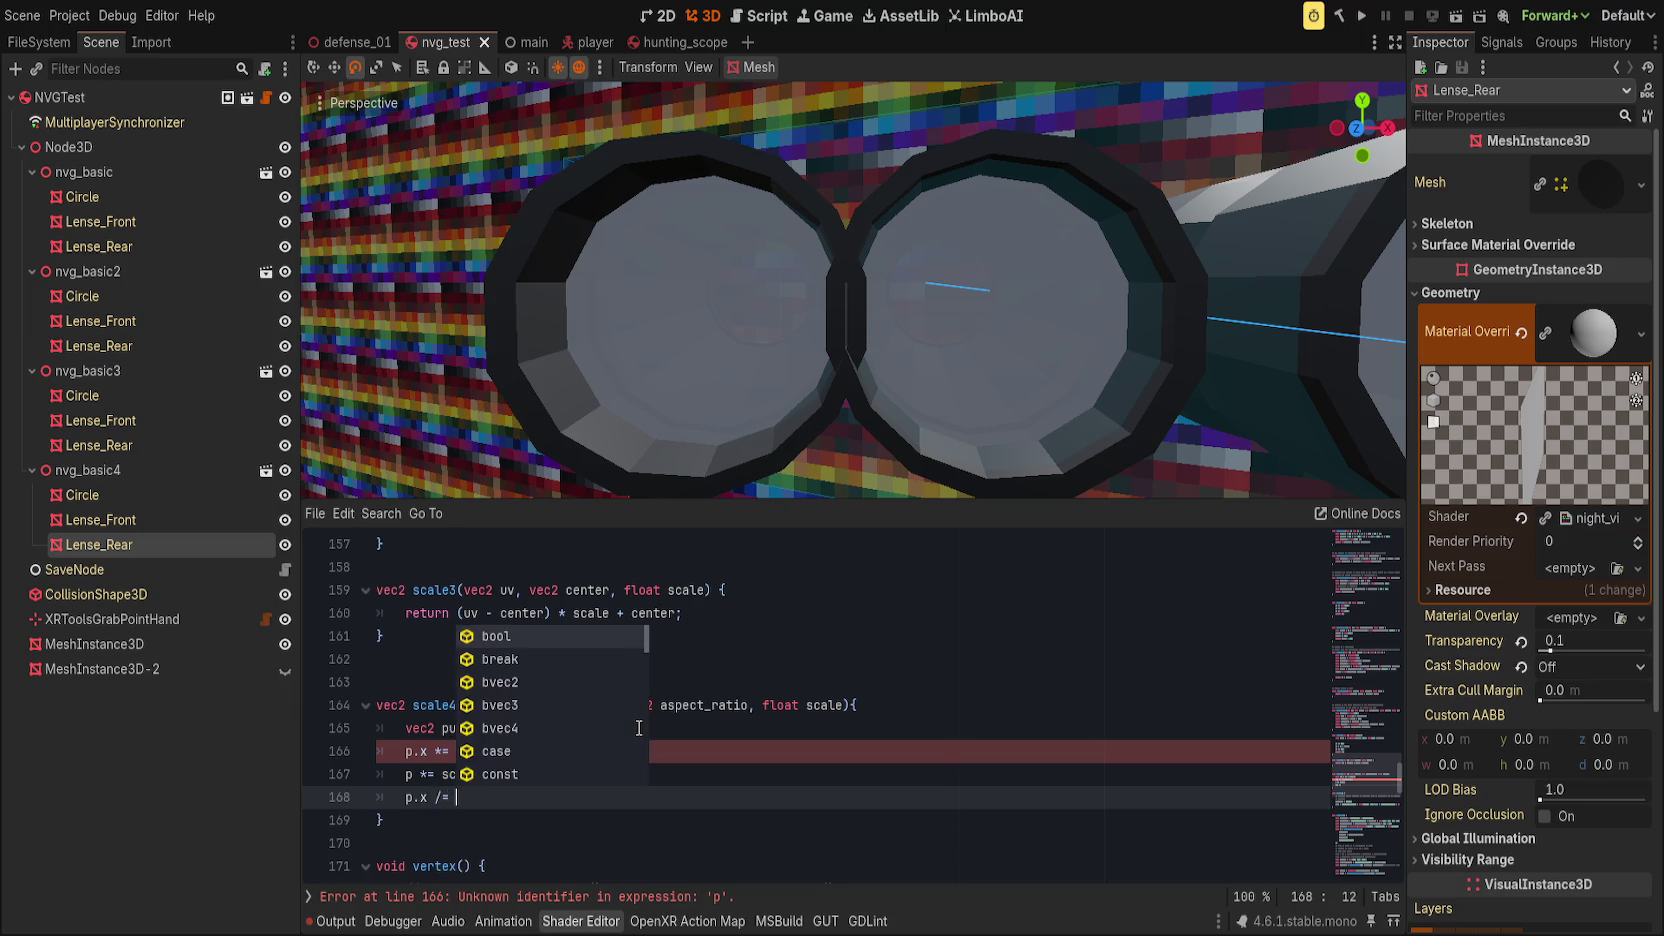
type("aspect_ratio;")
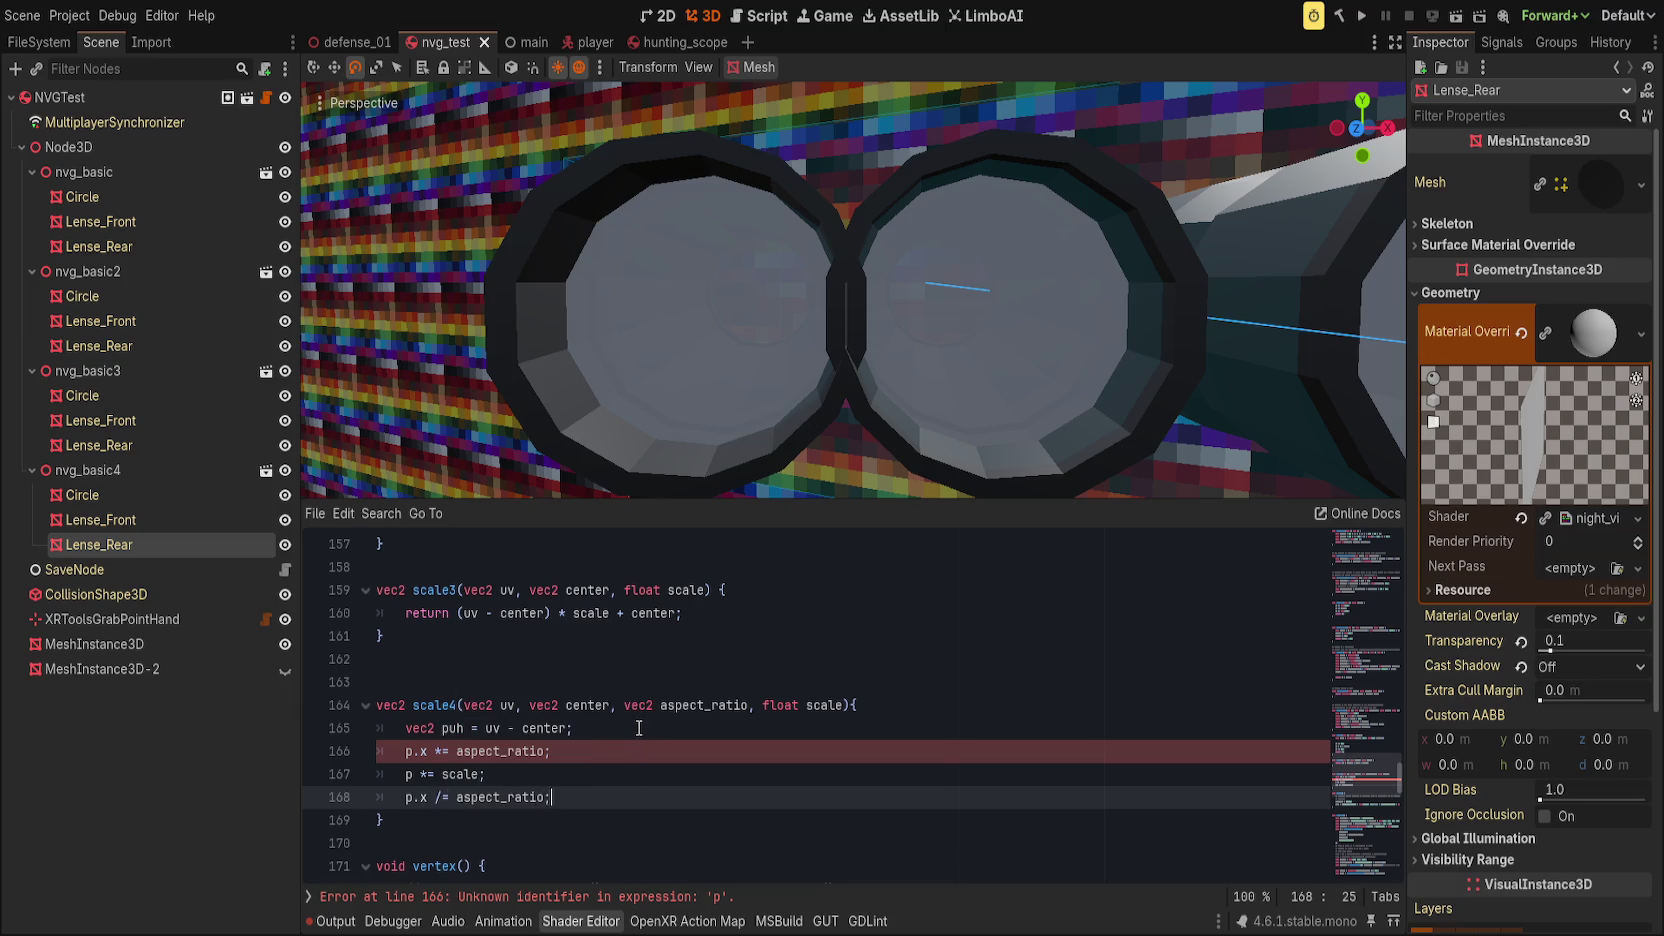
key("Return")
type("return ")
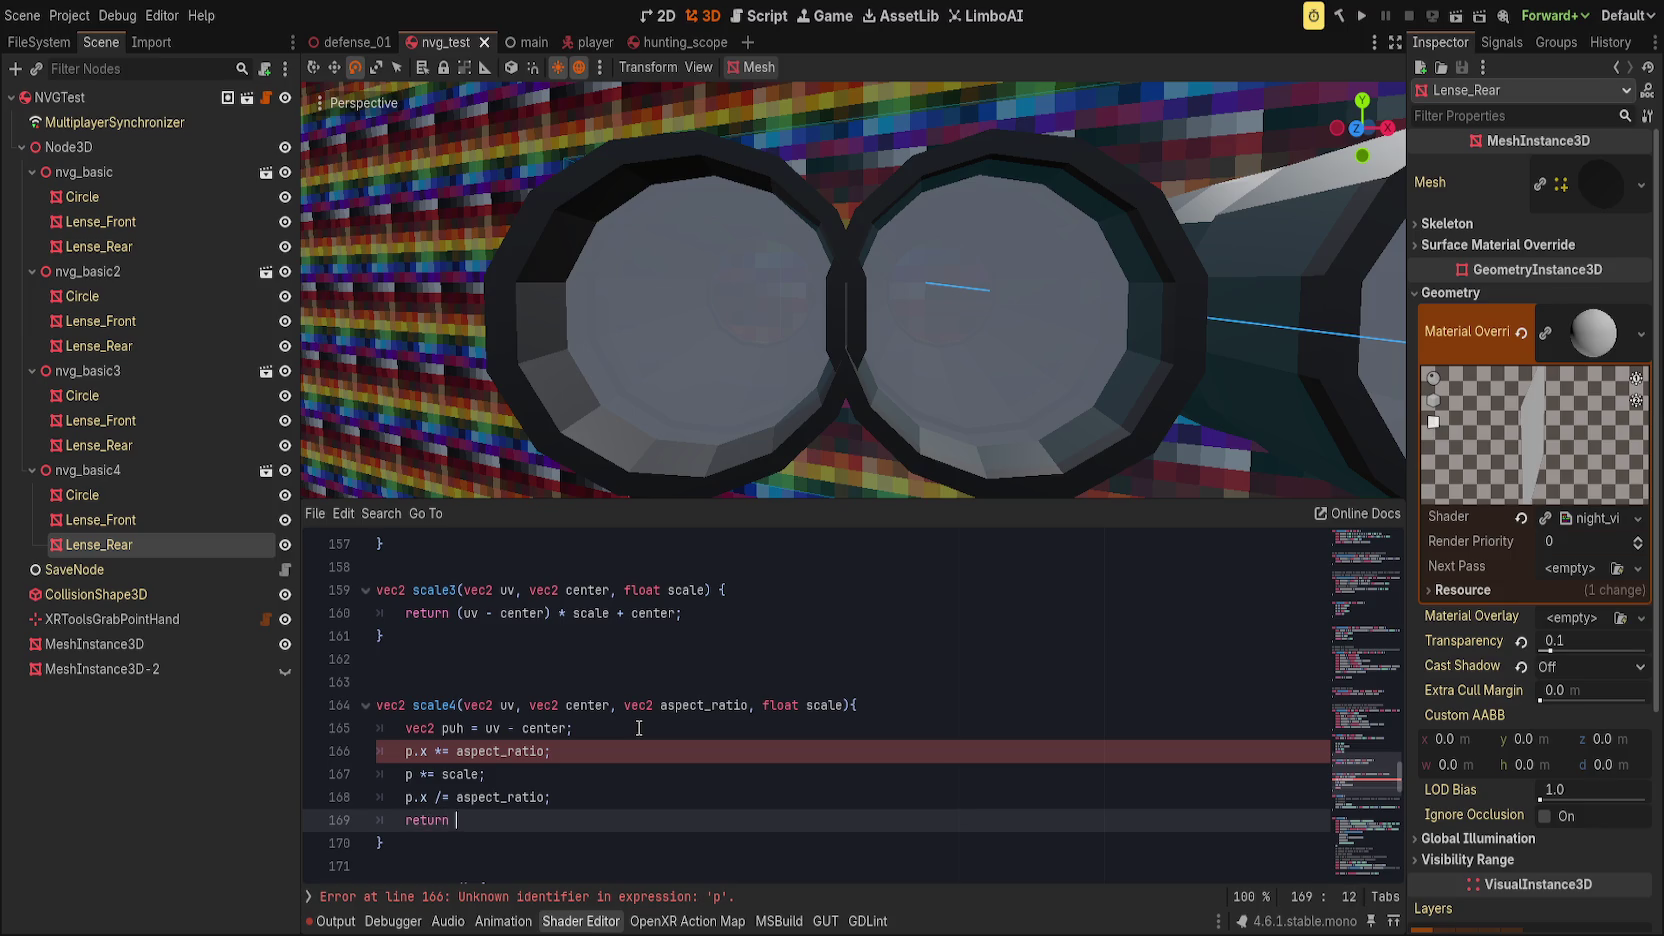
type("p + center;")
Step: Rename the variable puh to p and change the aspect_ratio parameter type to float
left_click(449, 729)
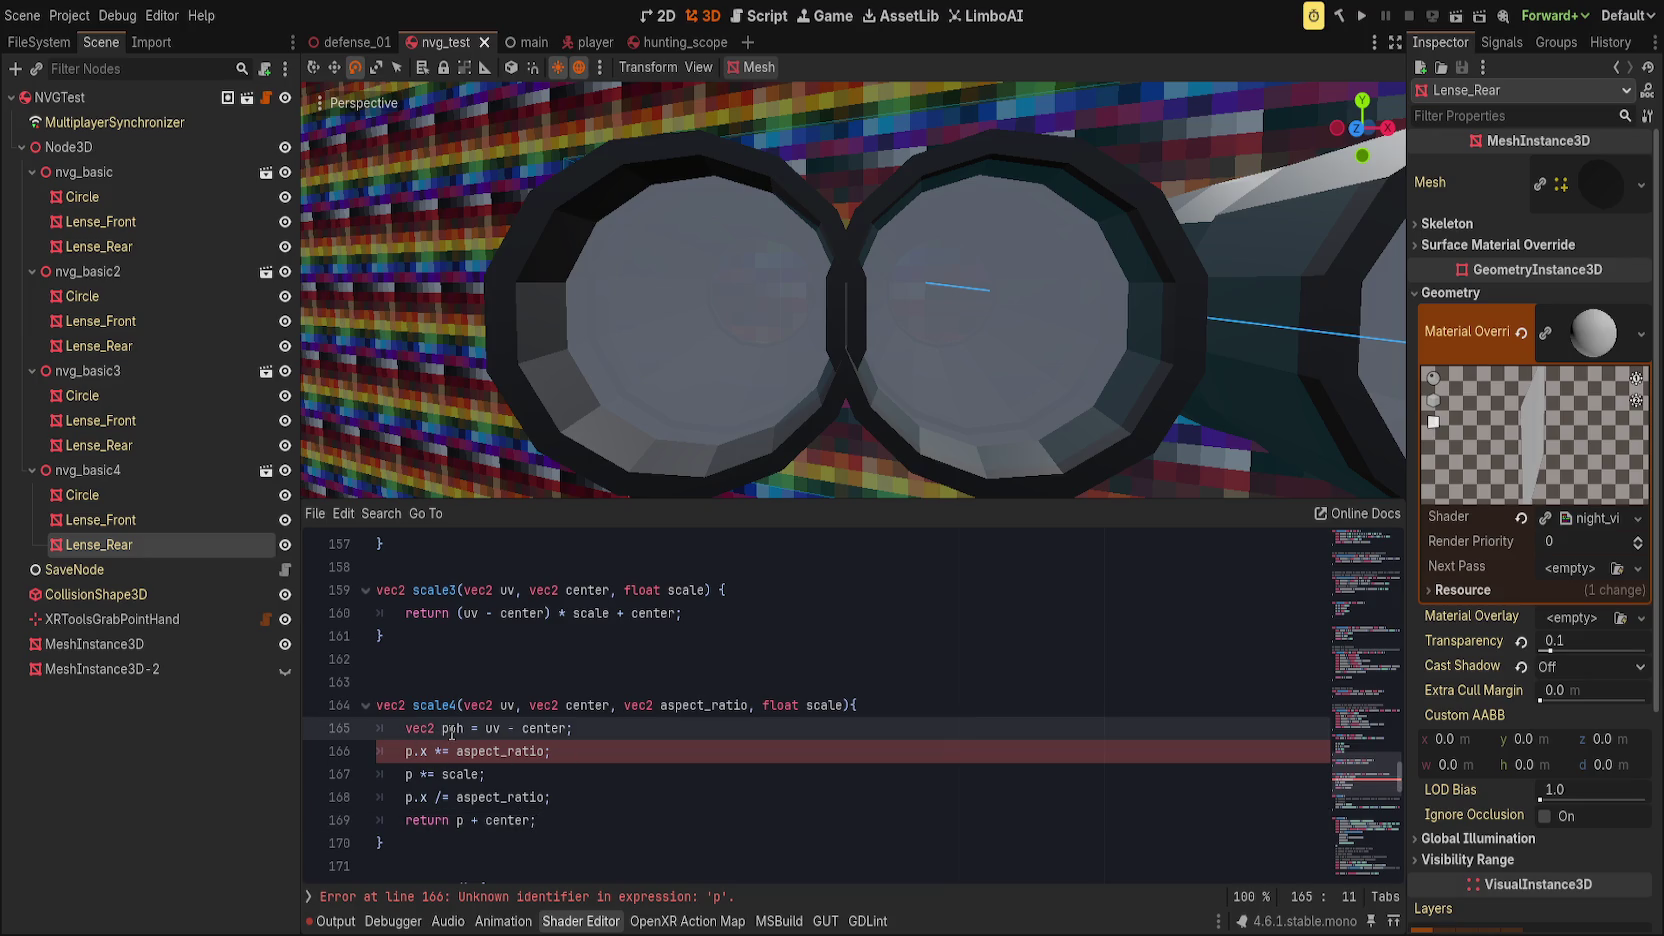
key("Delete")
left_click(676, 760)
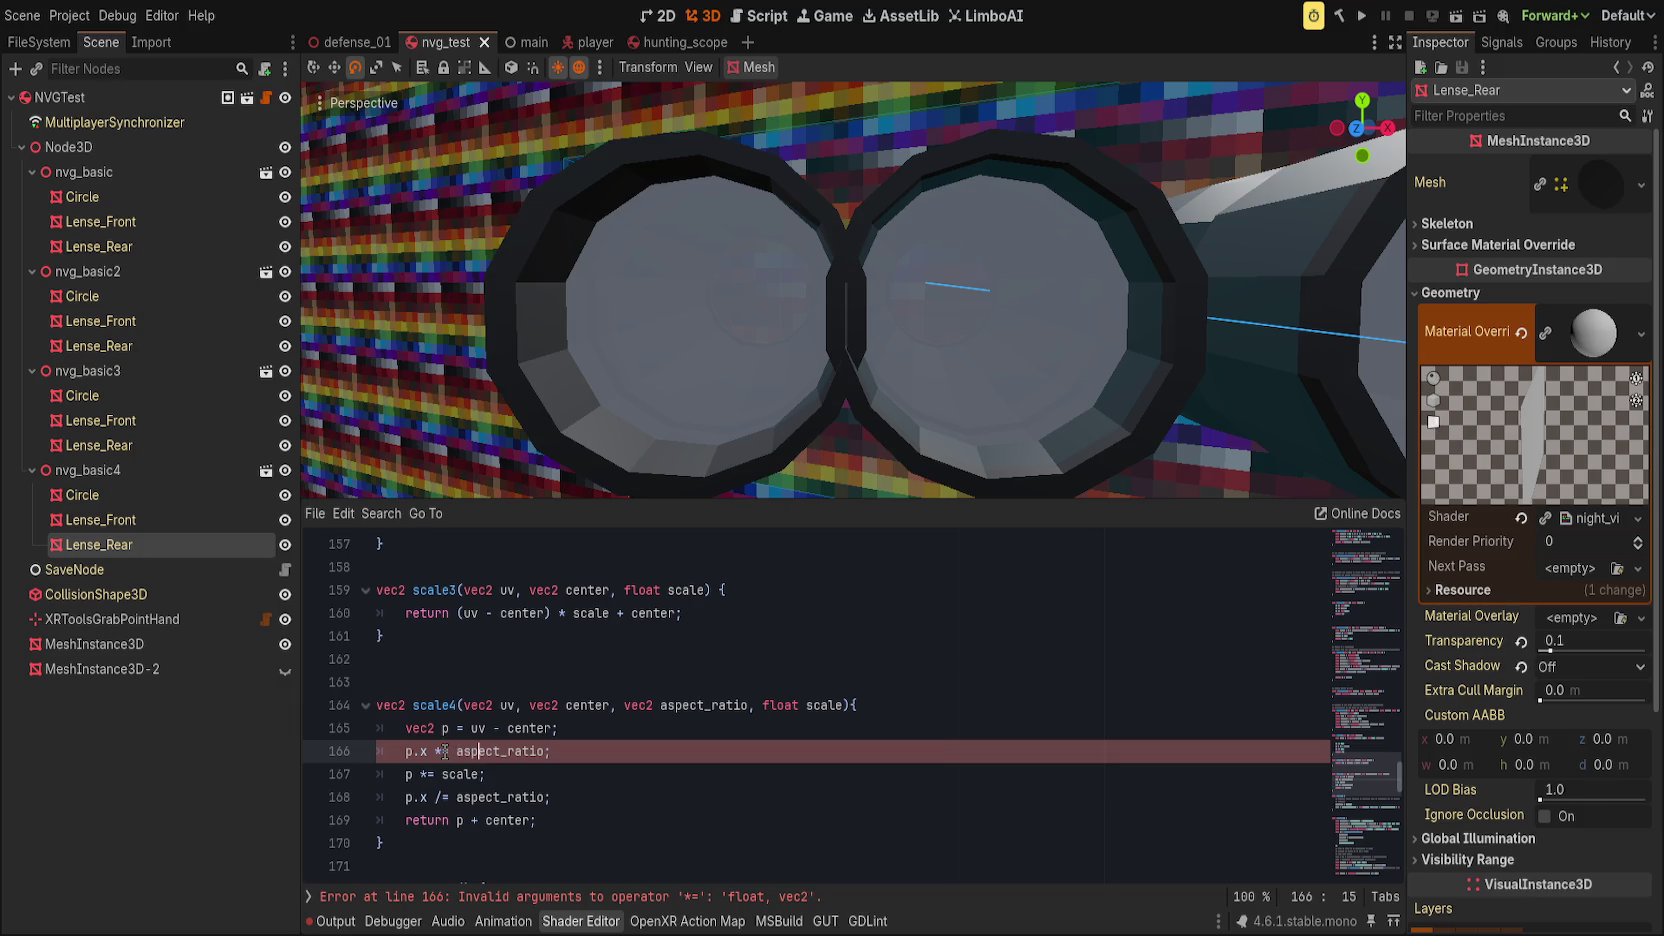
left_click(419, 721)
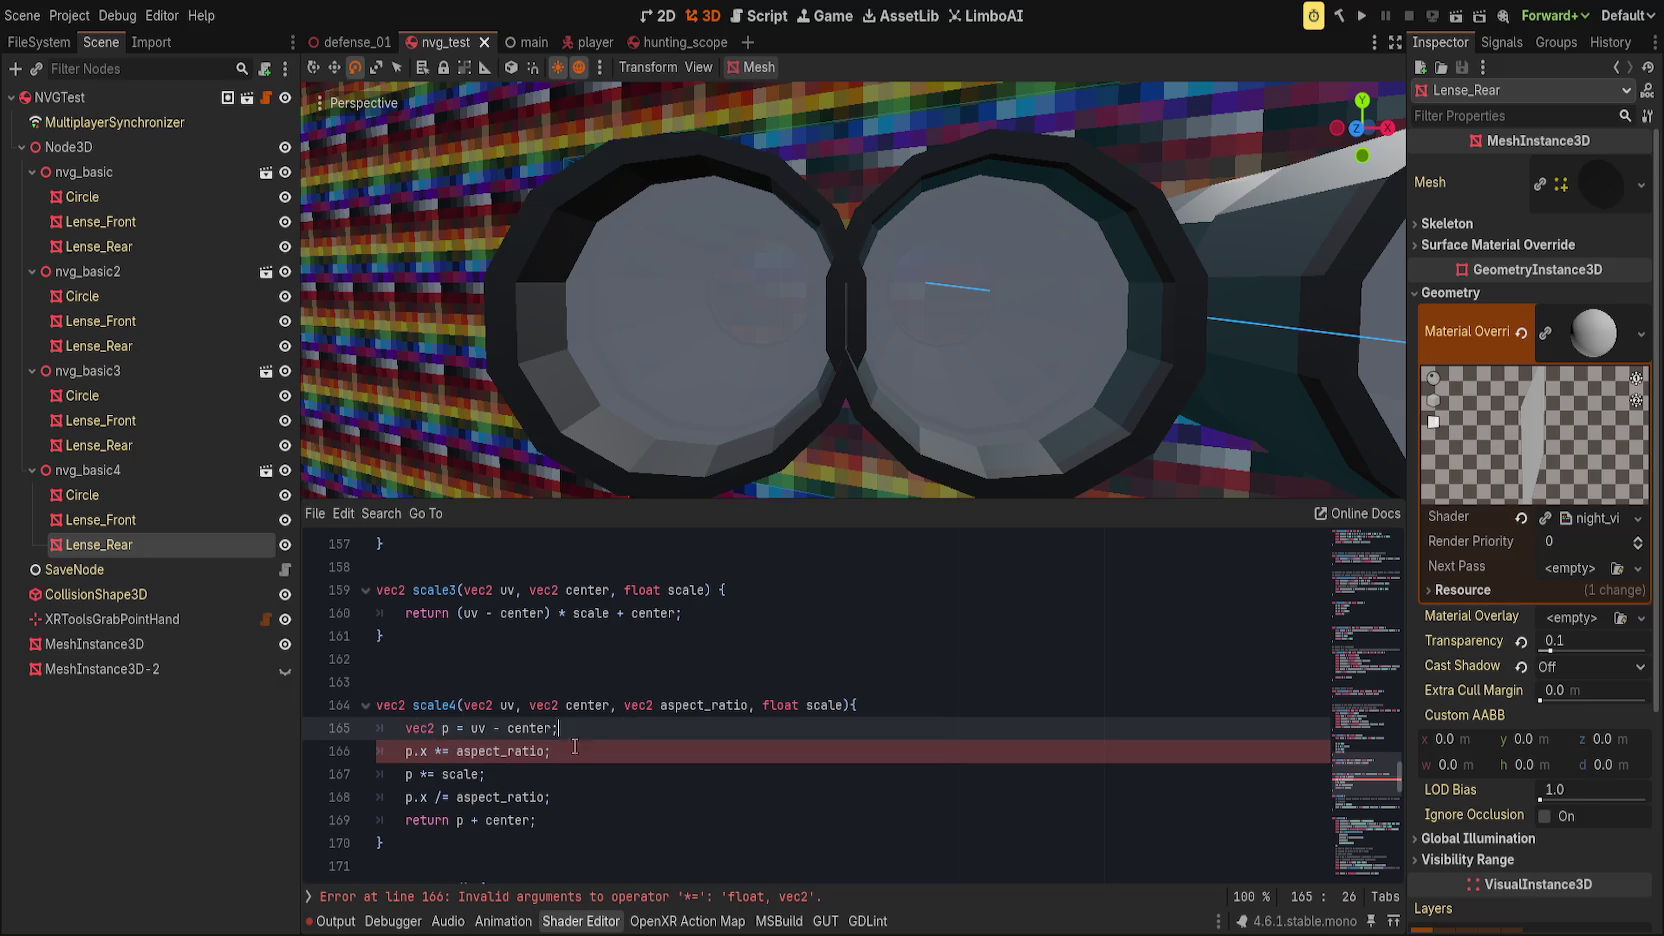
left_click(499, 751)
double_click(499, 751)
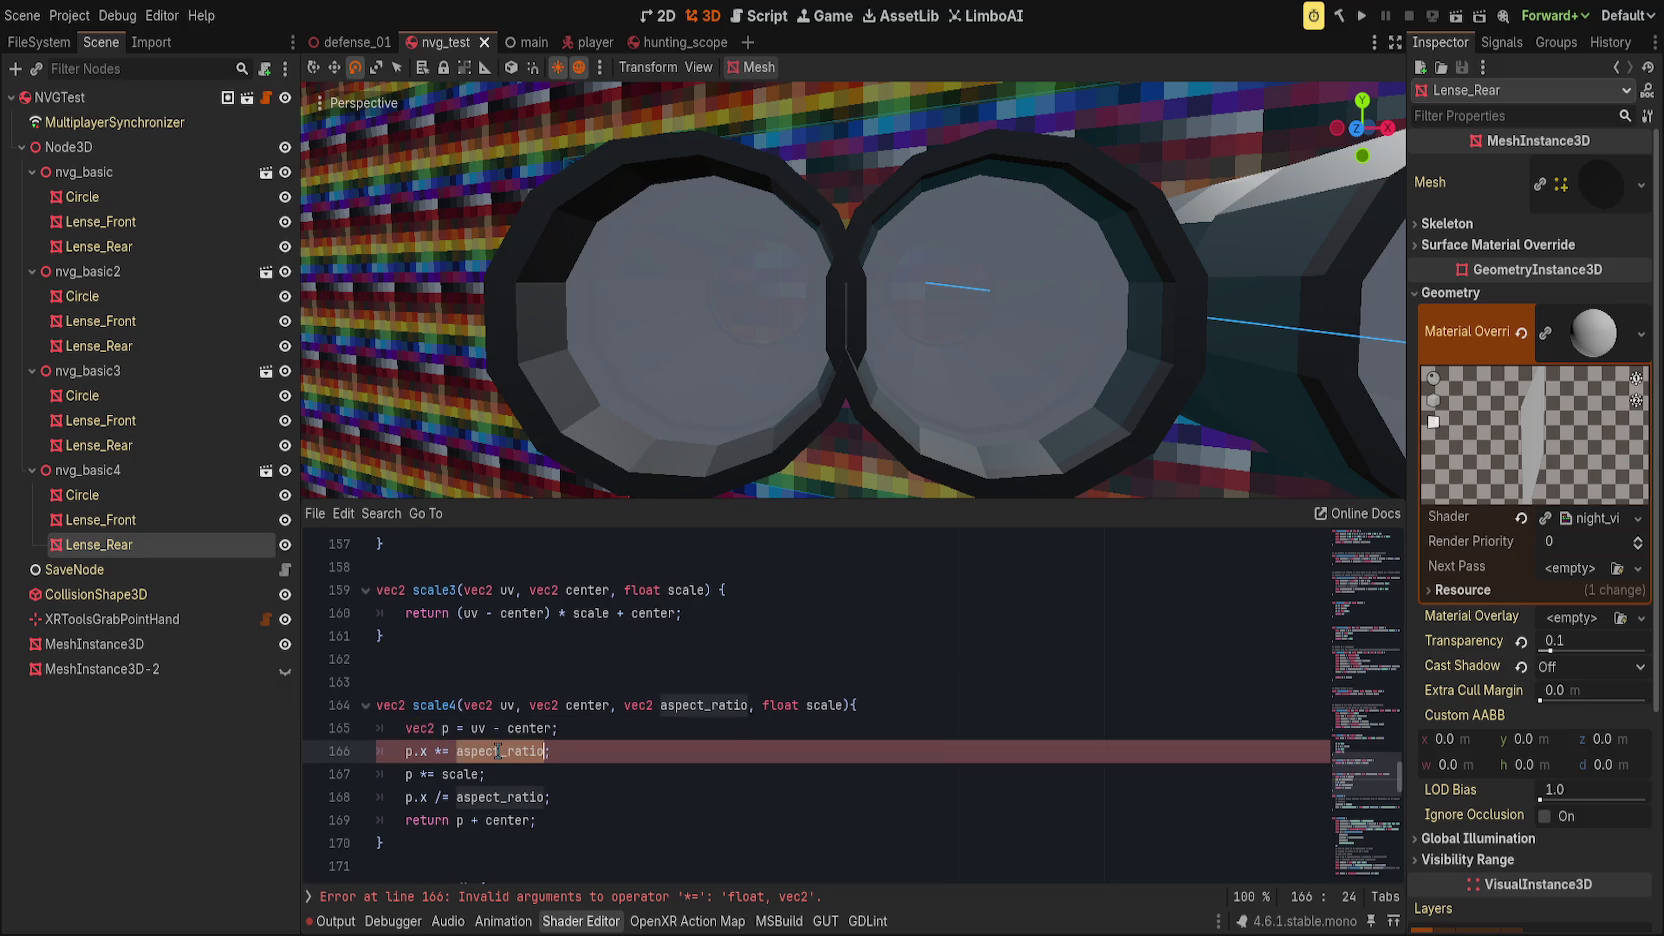
double_click(627, 705)
type("float")
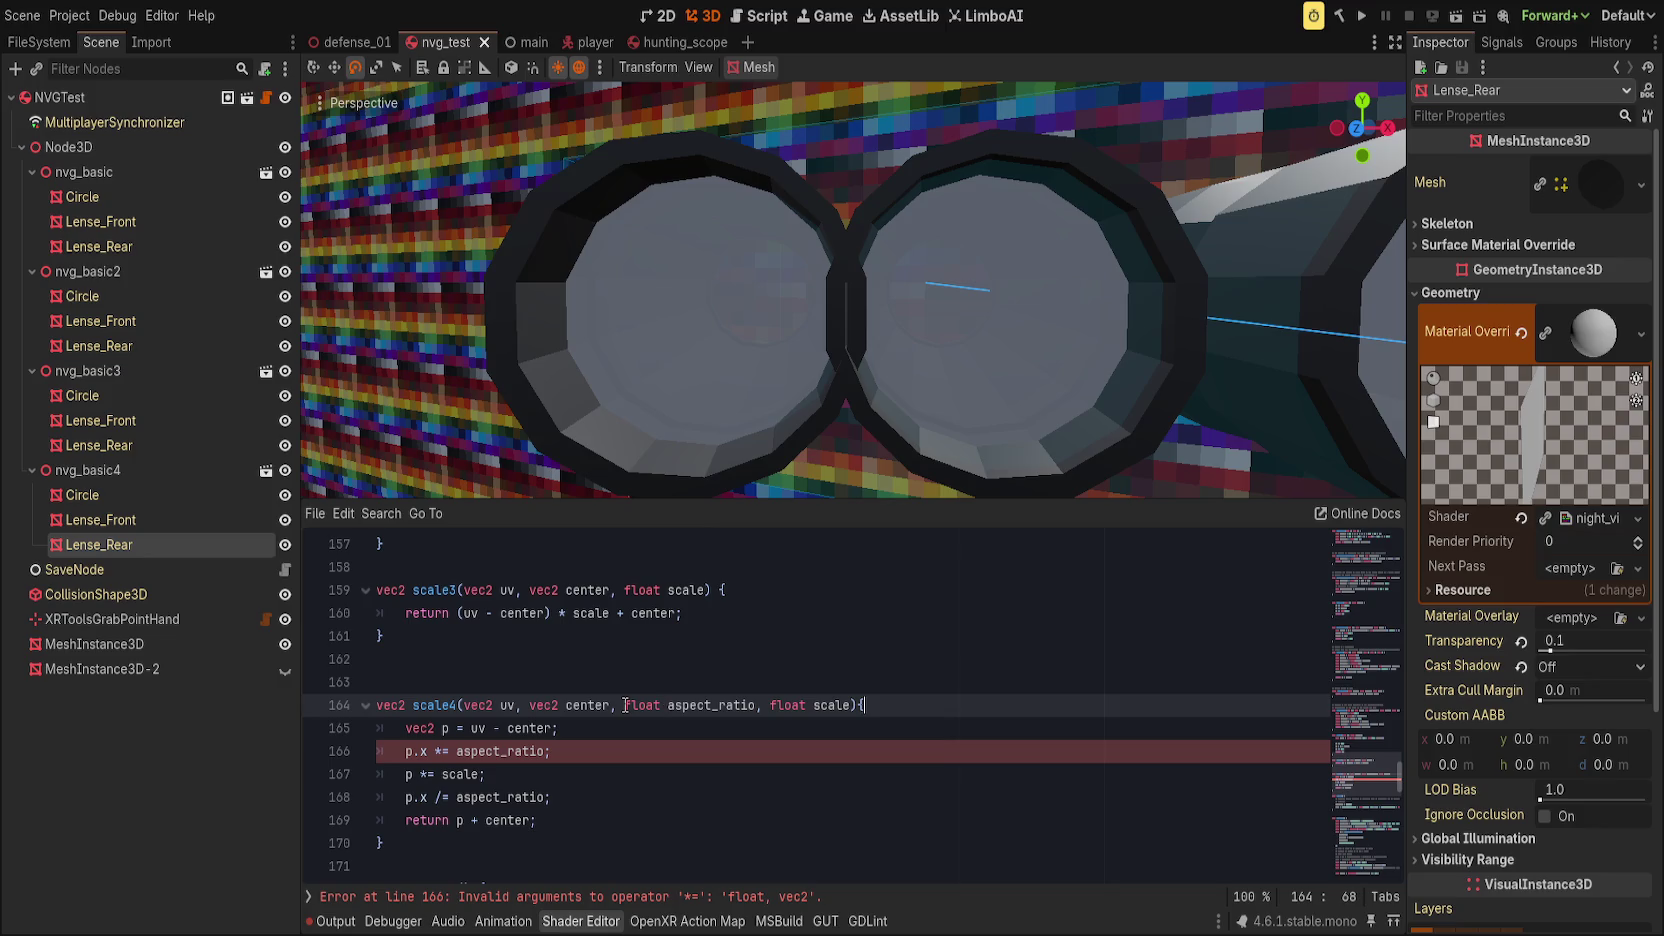
Step: Save the scene so the scale4 shader recompiles
left_click(646, 742)
key("ctrl+s")
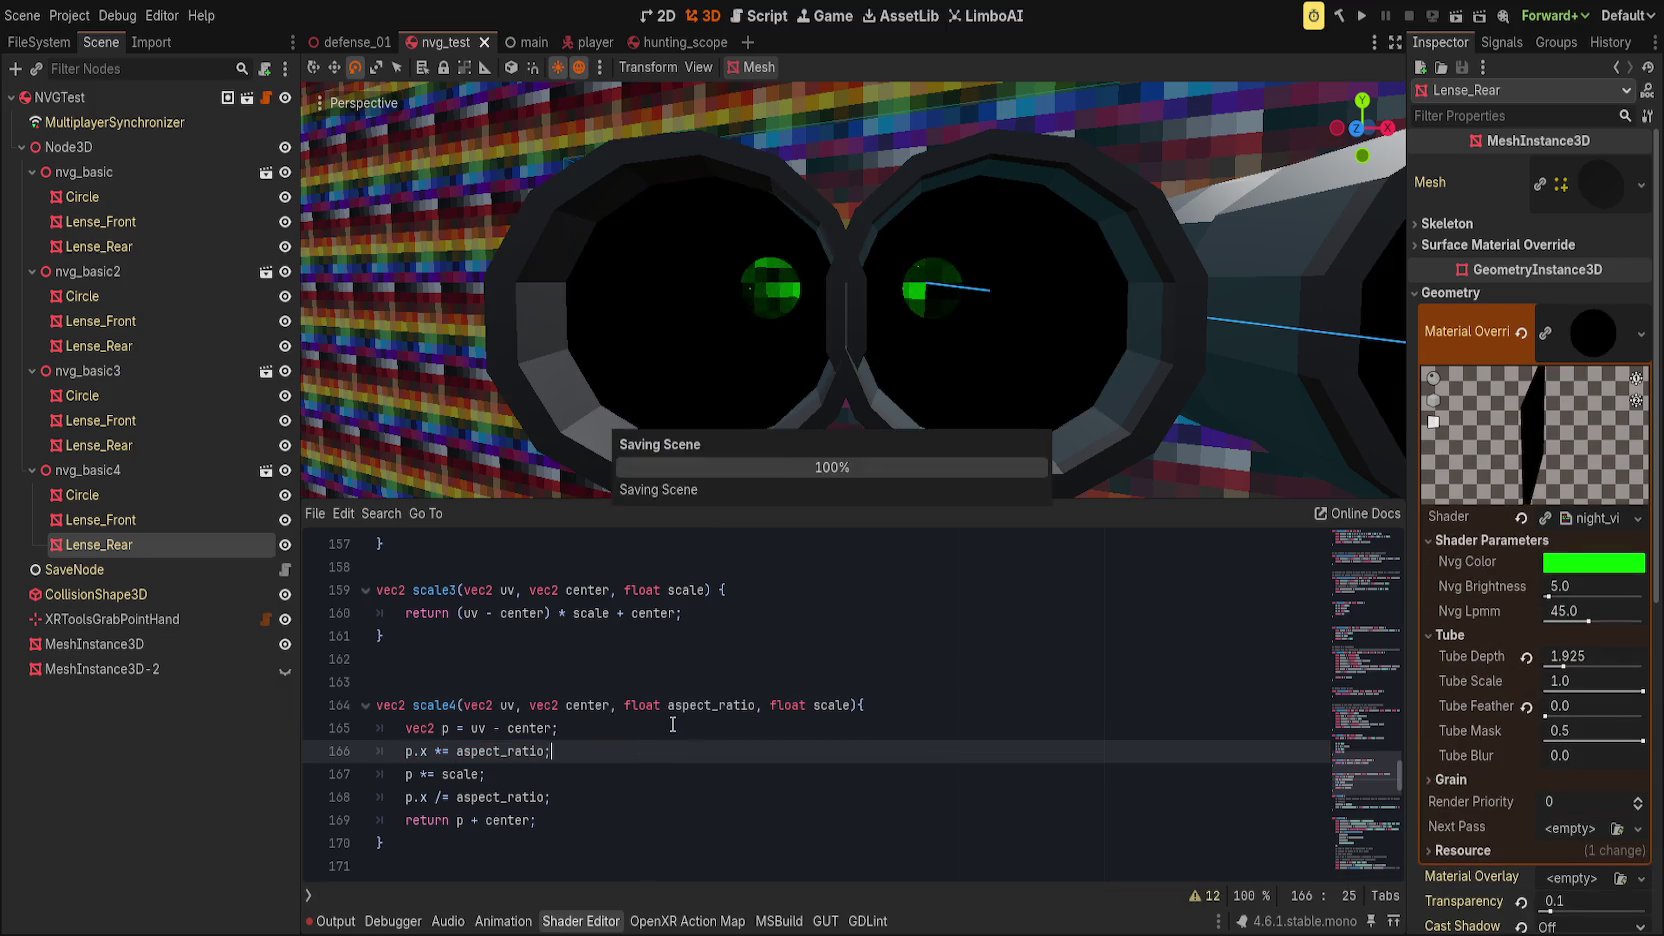
double_click(430, 705)
scroll(670, 745, "down", 10)
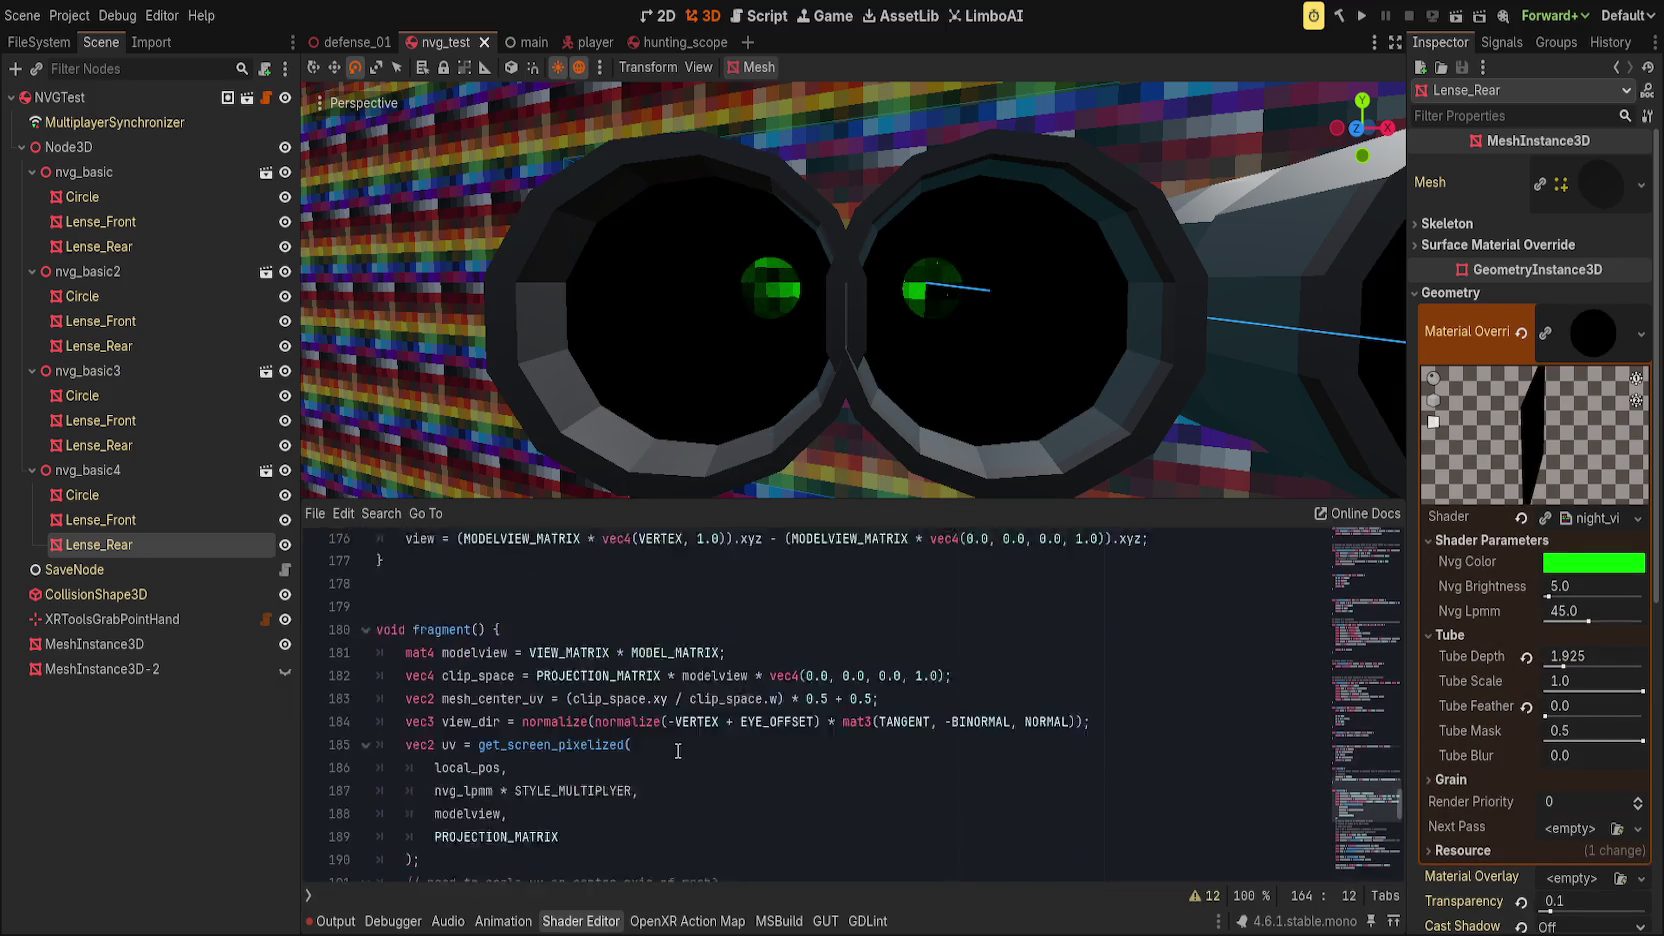
Step: Add 'uv = scale4(uv, mesh_center_uv, ' below the commented scale3 line, dropping a viewport-size argument
scroll(678, 750, "up", 1)
scroll(551, 774, "up", 3)
scroll(700, 750, "down", 3)
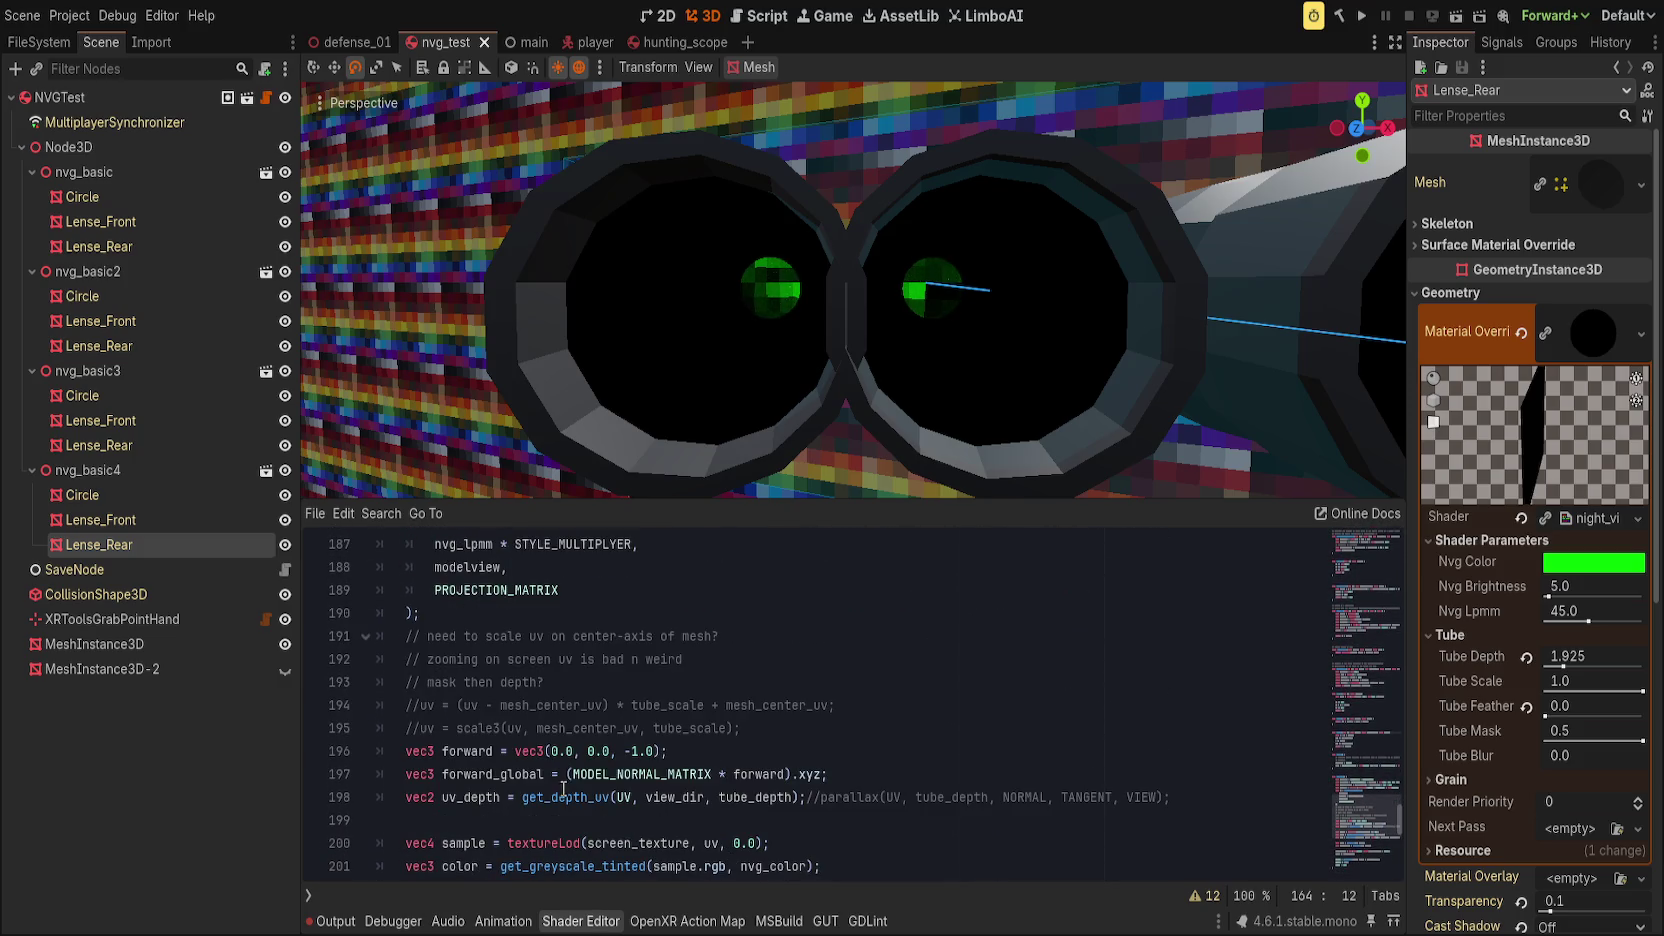
left_click(793, 725)
key("Return")
type("uv = scale4(uv, ")
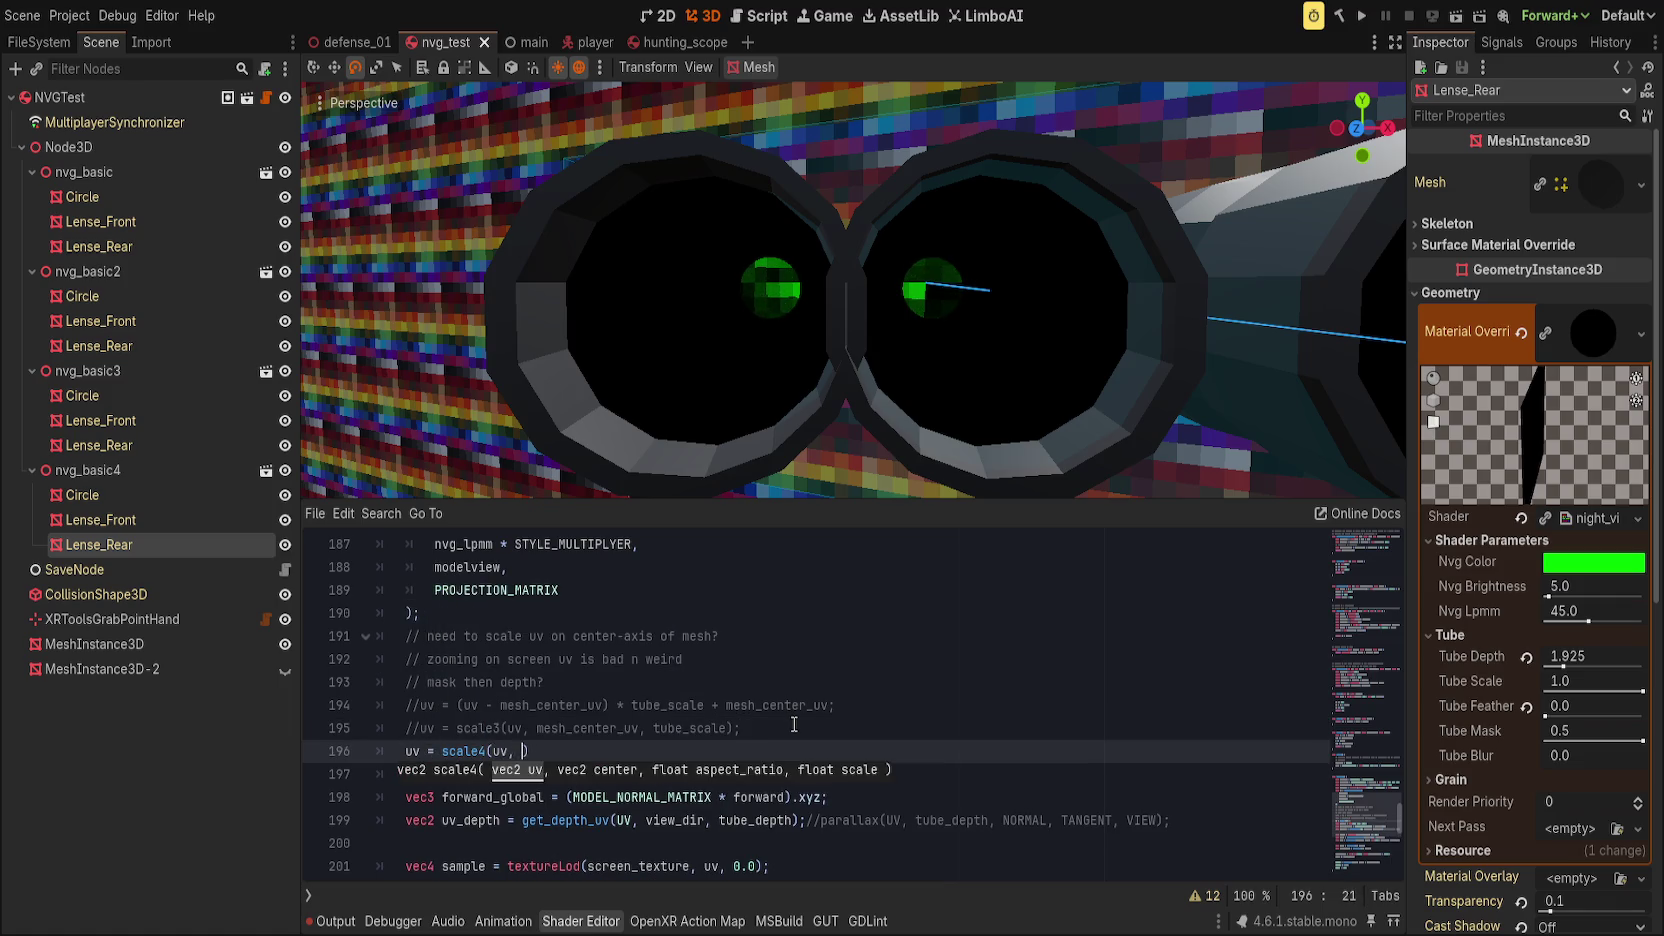
type("mesh_cen")
key("Return")
type(",")
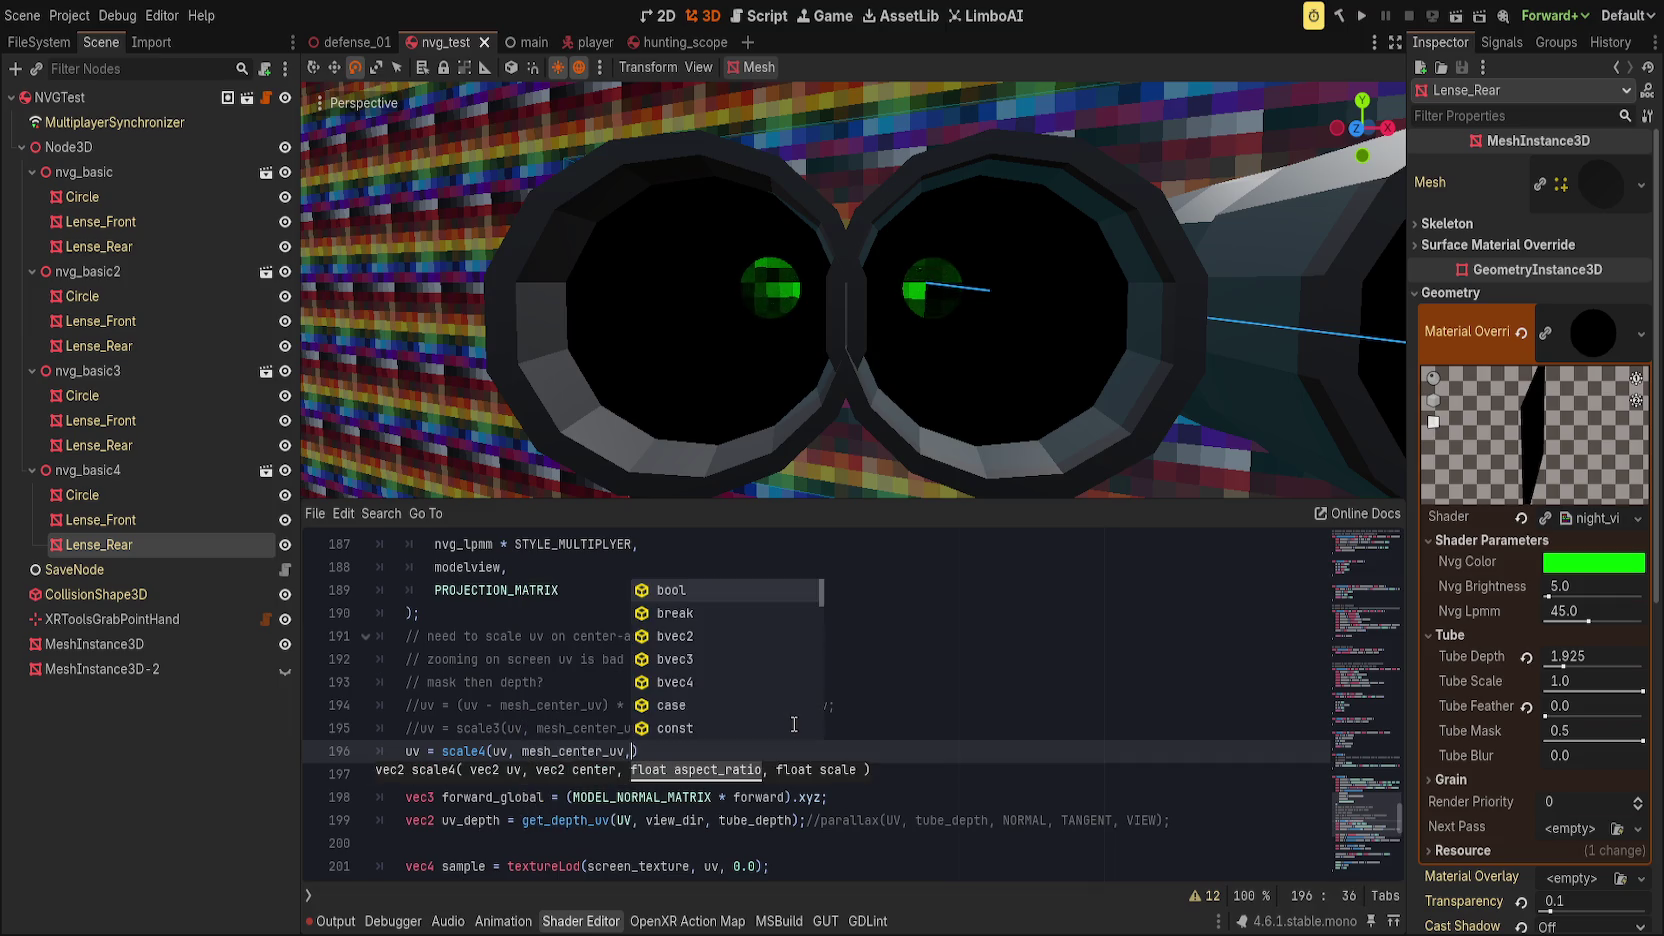
type(" VI")
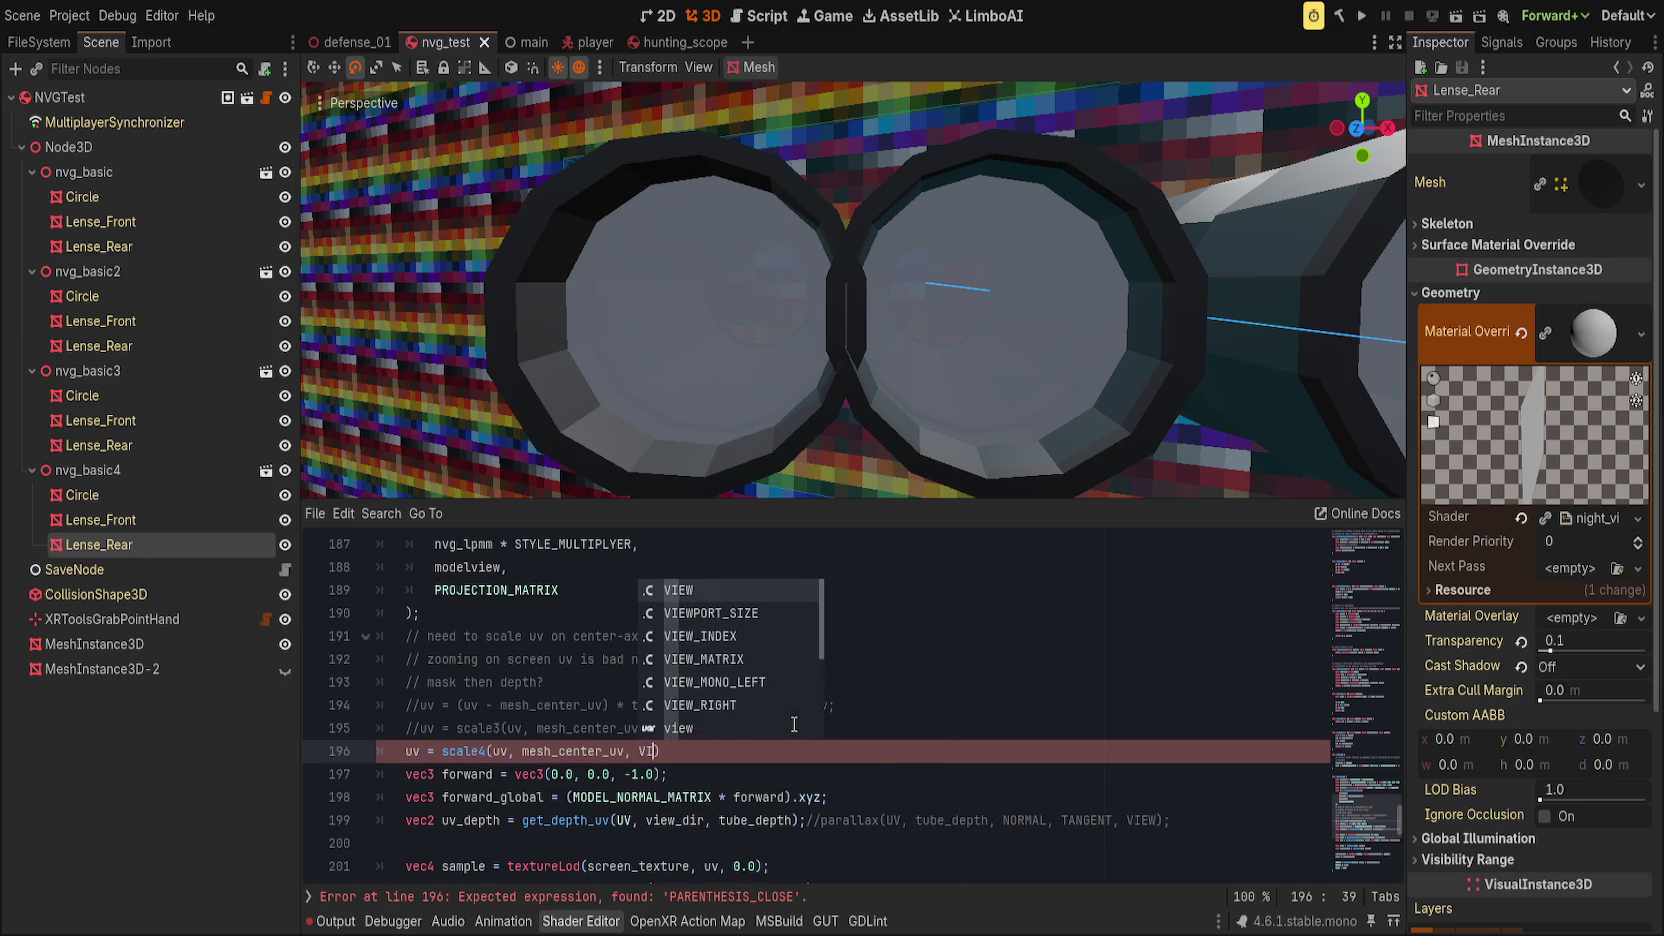
key("Down")
key("Return")
type(".x/VIEWPORT")
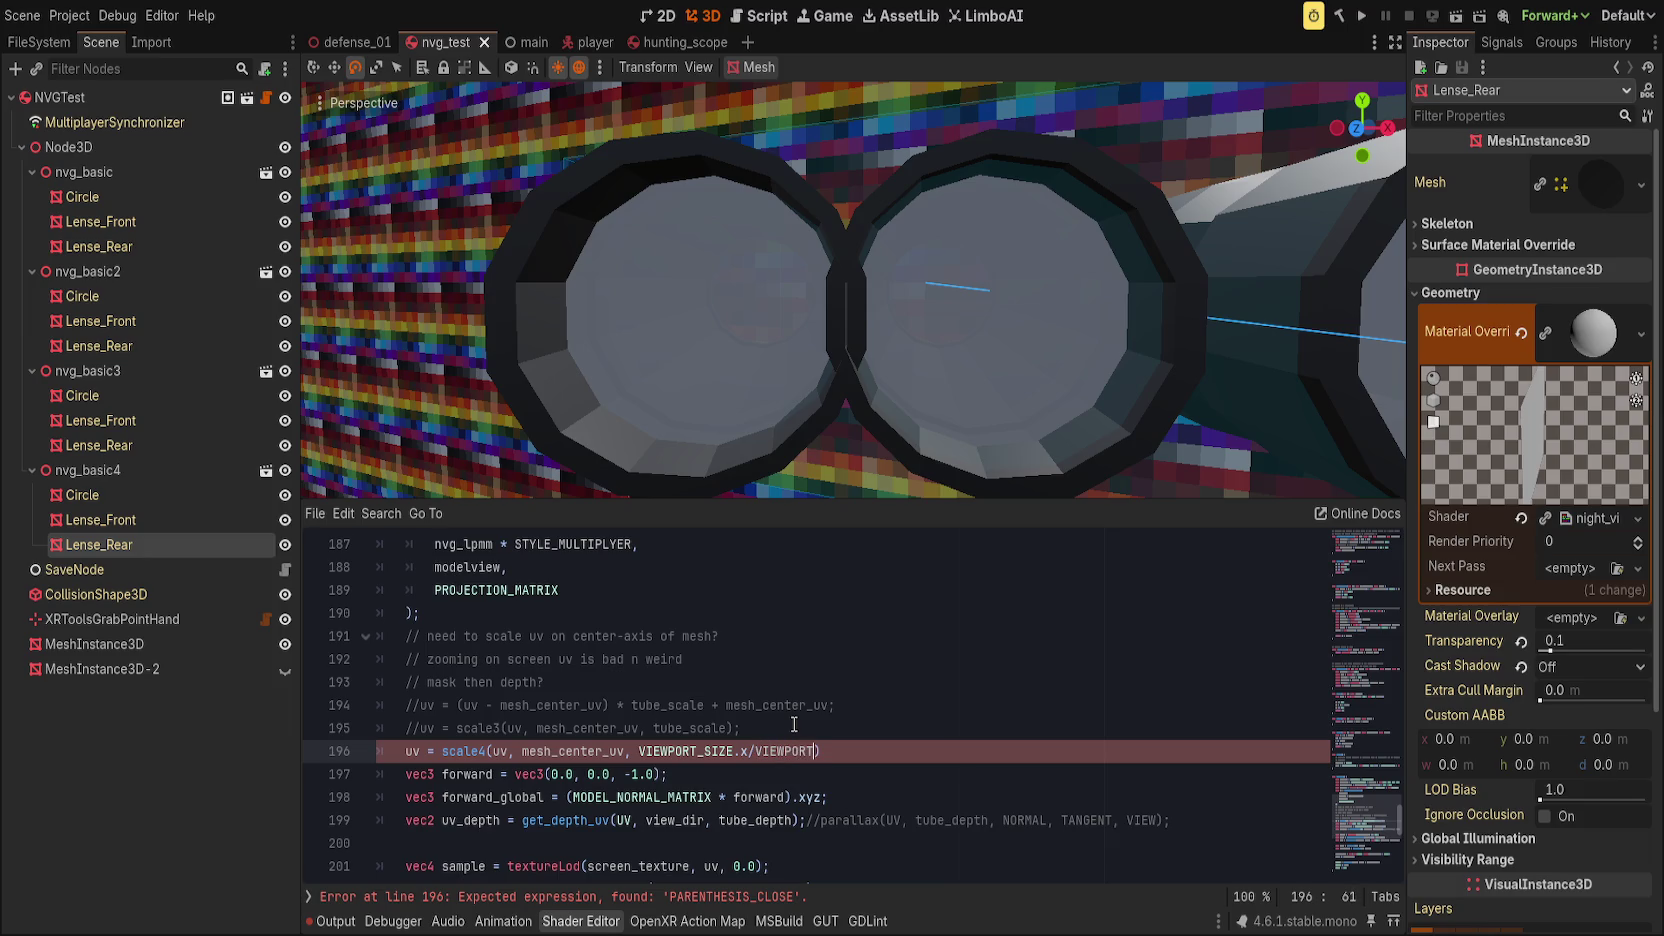
key("ctrl+z")
key("ctrl+z")
key("ctrl+z")
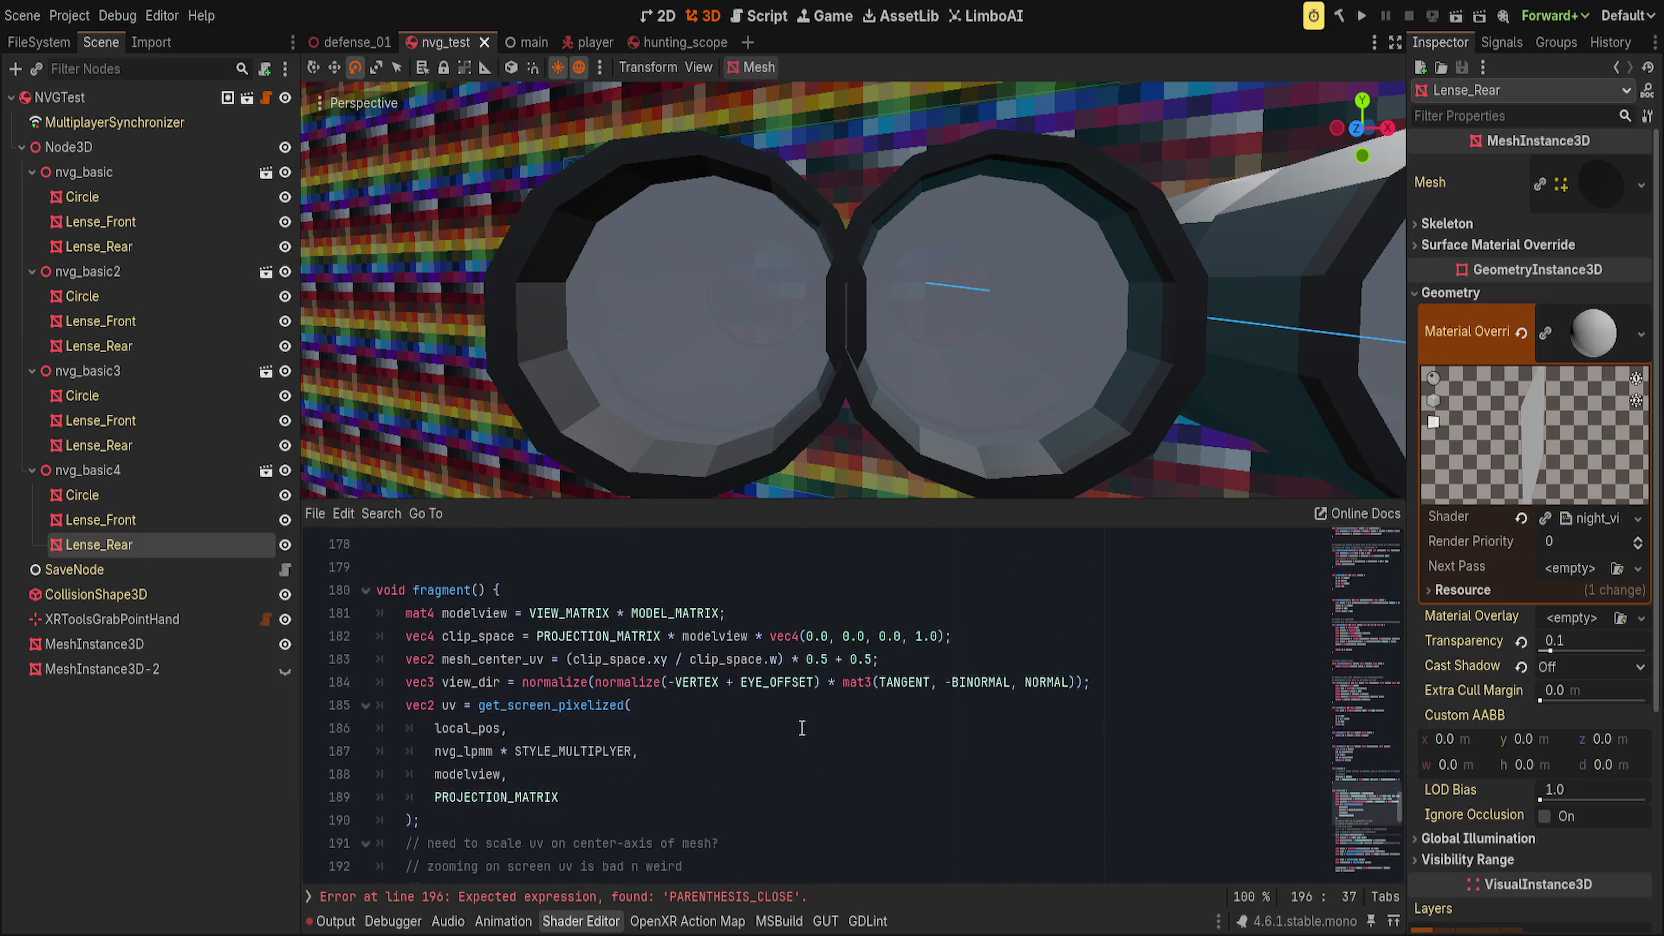
Step: Add 'float aspect = VIEWPORT_SIZE.x / max(VIEWPORT_SIZE.y, 0.001);' at the top of fragment()
left_click(563, 586)
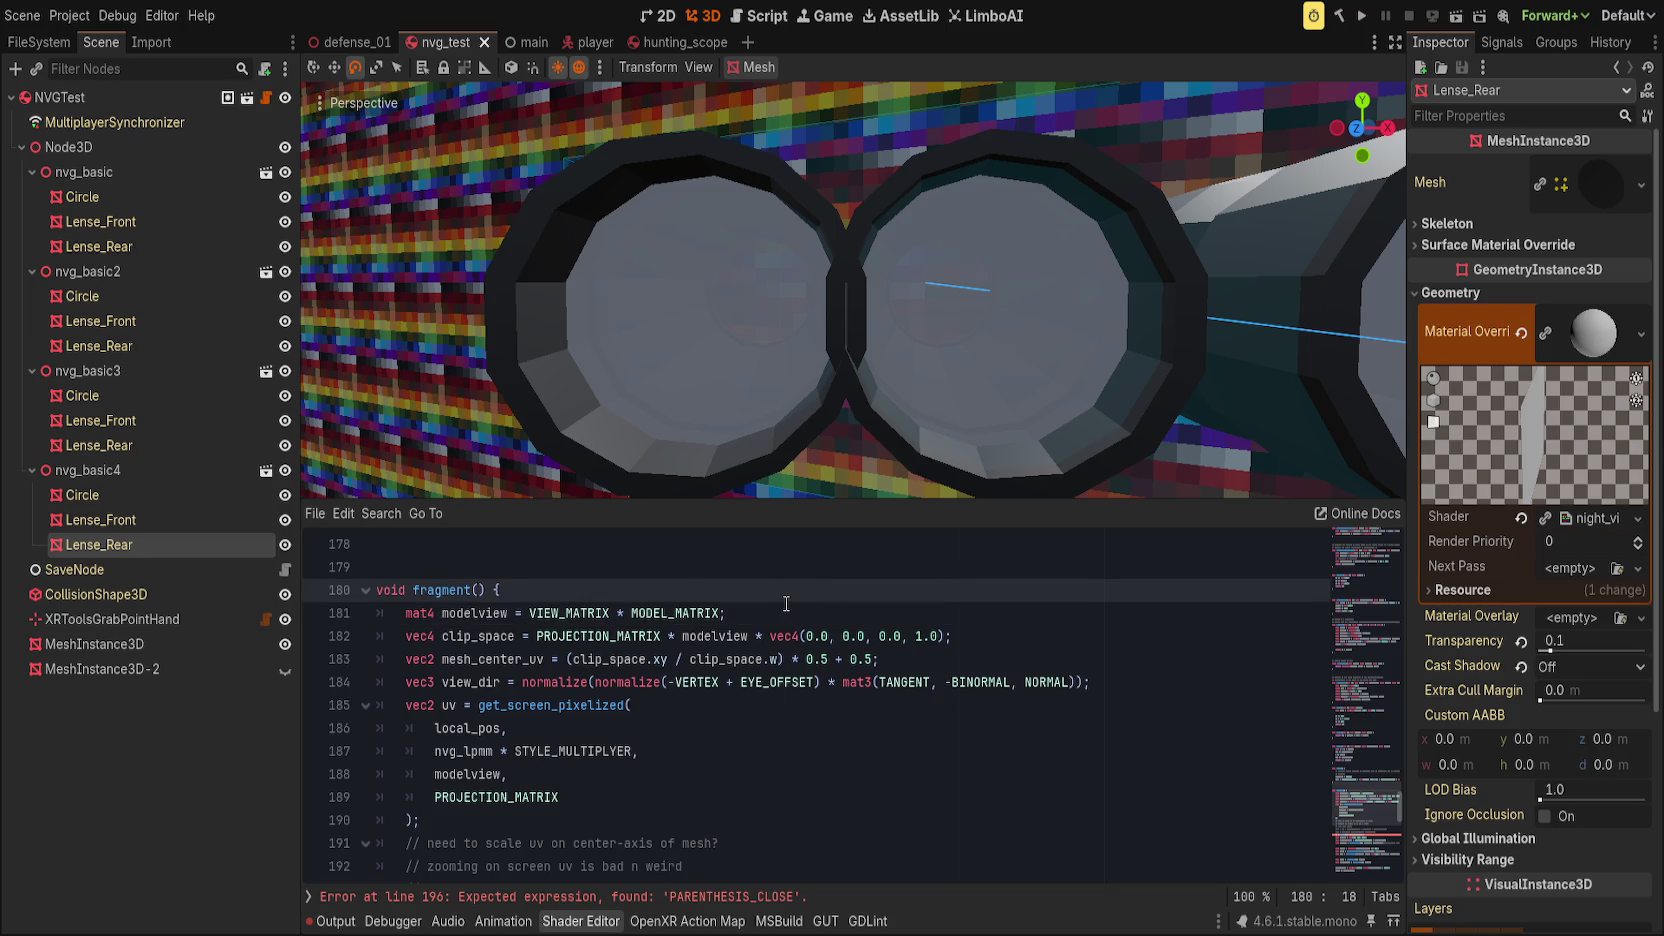
key("Return")
type("float aspec")
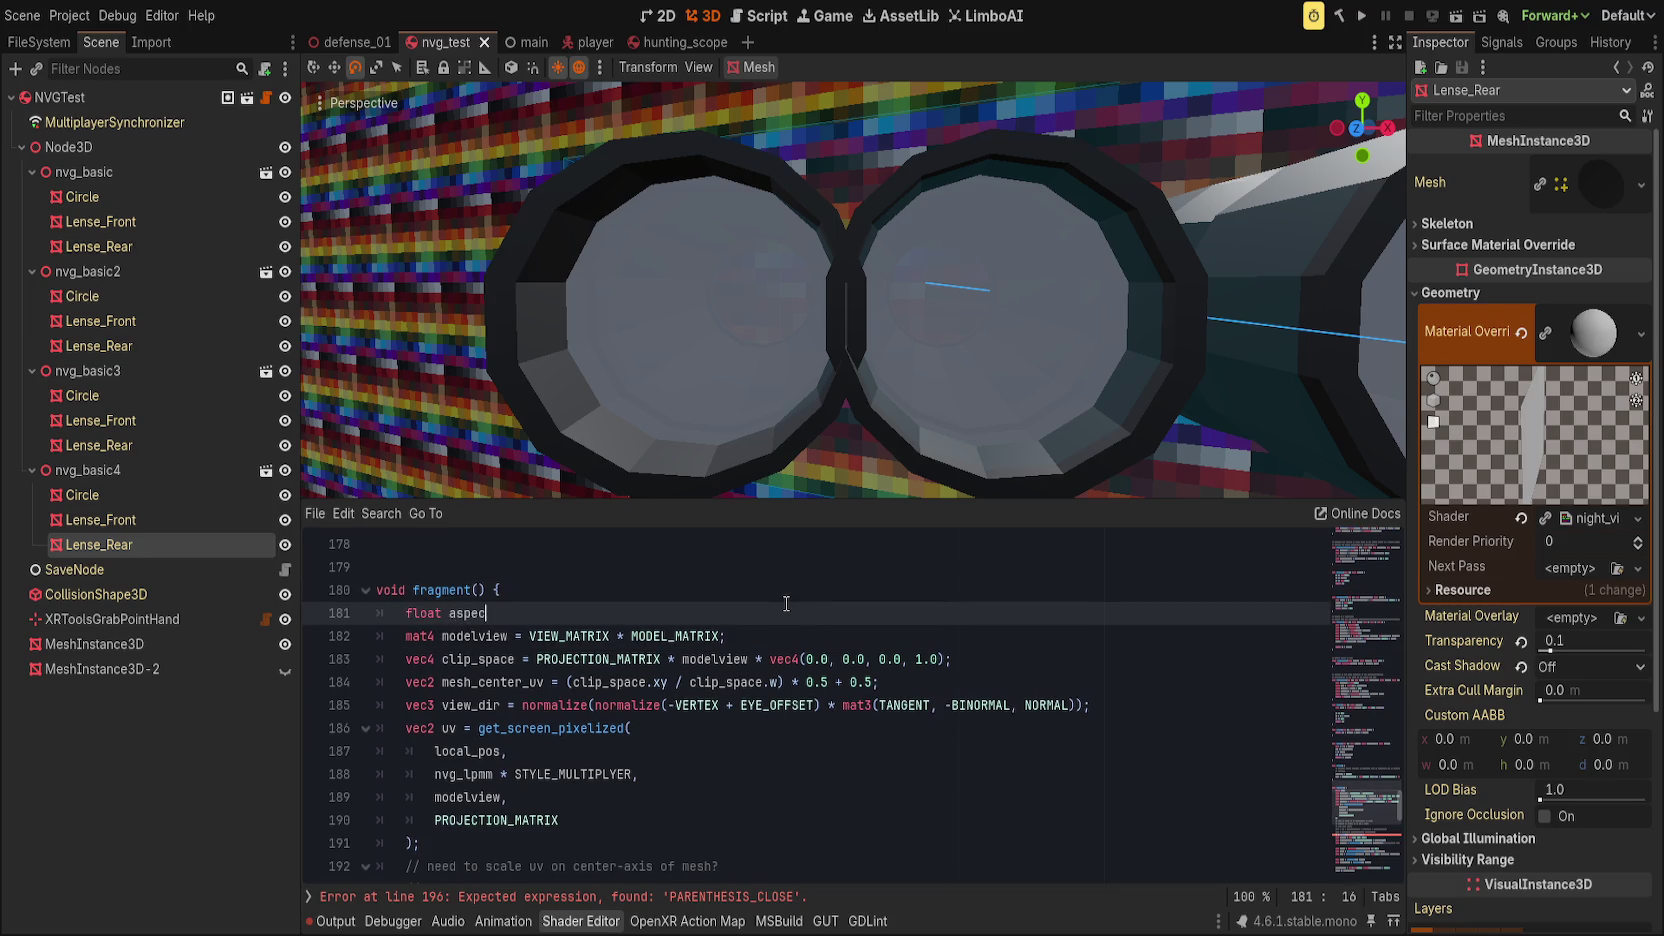
type("t = VIEWPORT")
type("_SIZE.x ")
type("/ max(VIEWPORT_SIZE")
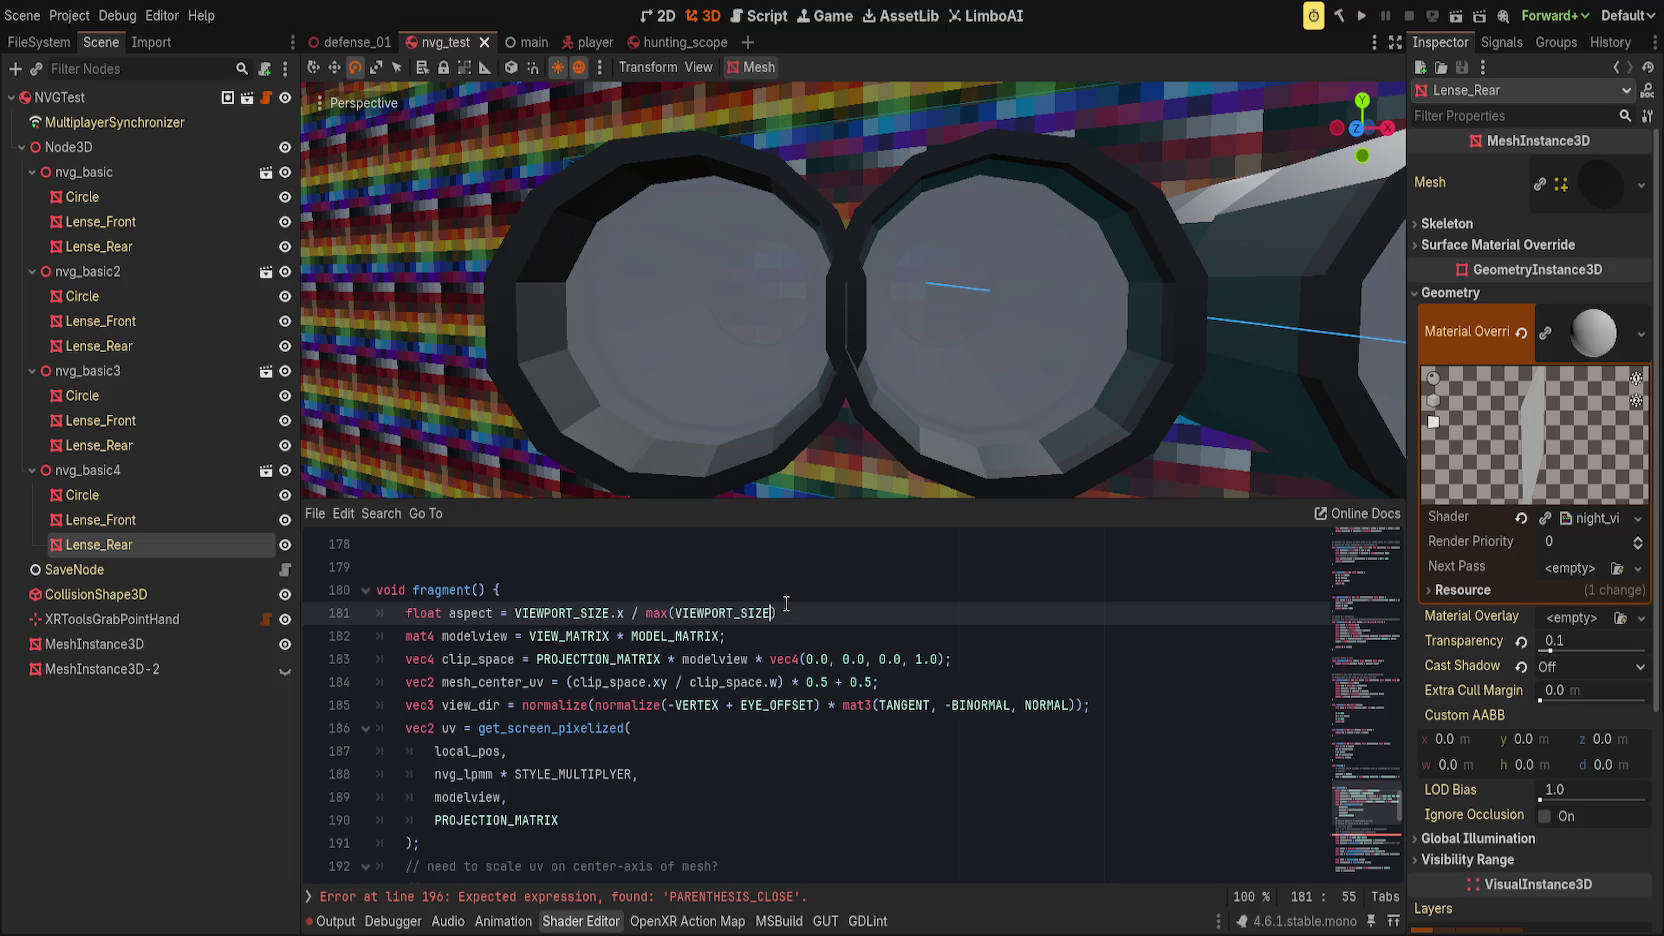
type(".y, 0.001)")
type(";")
Step: Finish the scale4 call with 'aspect, tube_scale);', remove the extra parenthesis, and save
scroll(608, 570, "down", 6)
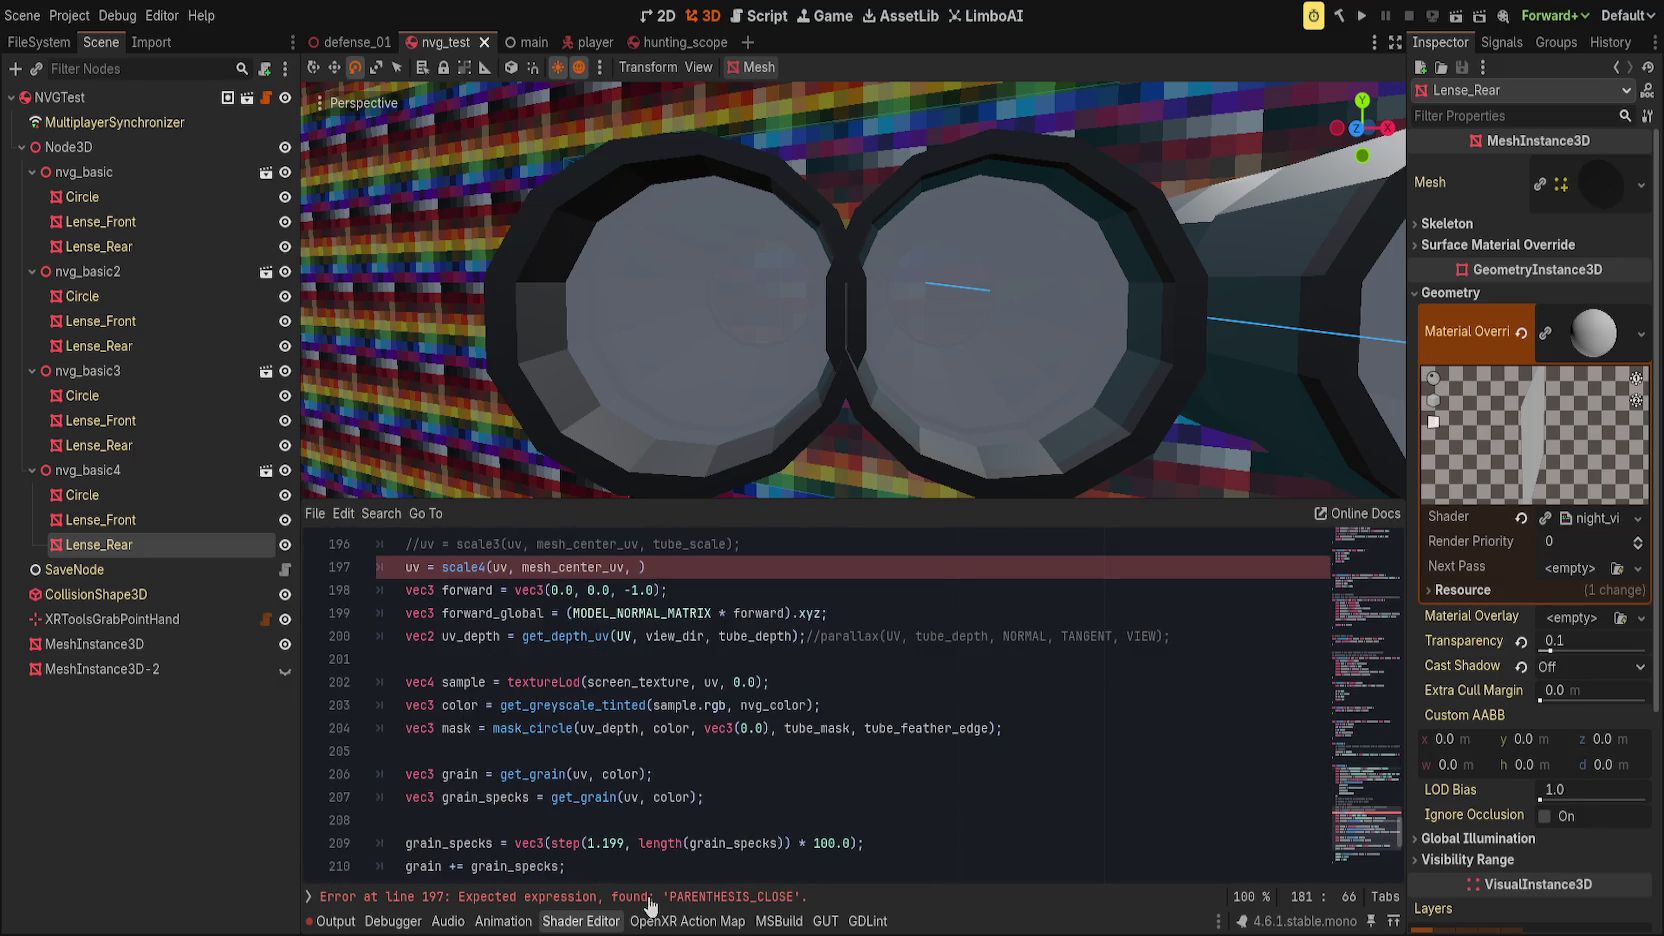
left_click(634, 567)
type("aspect")
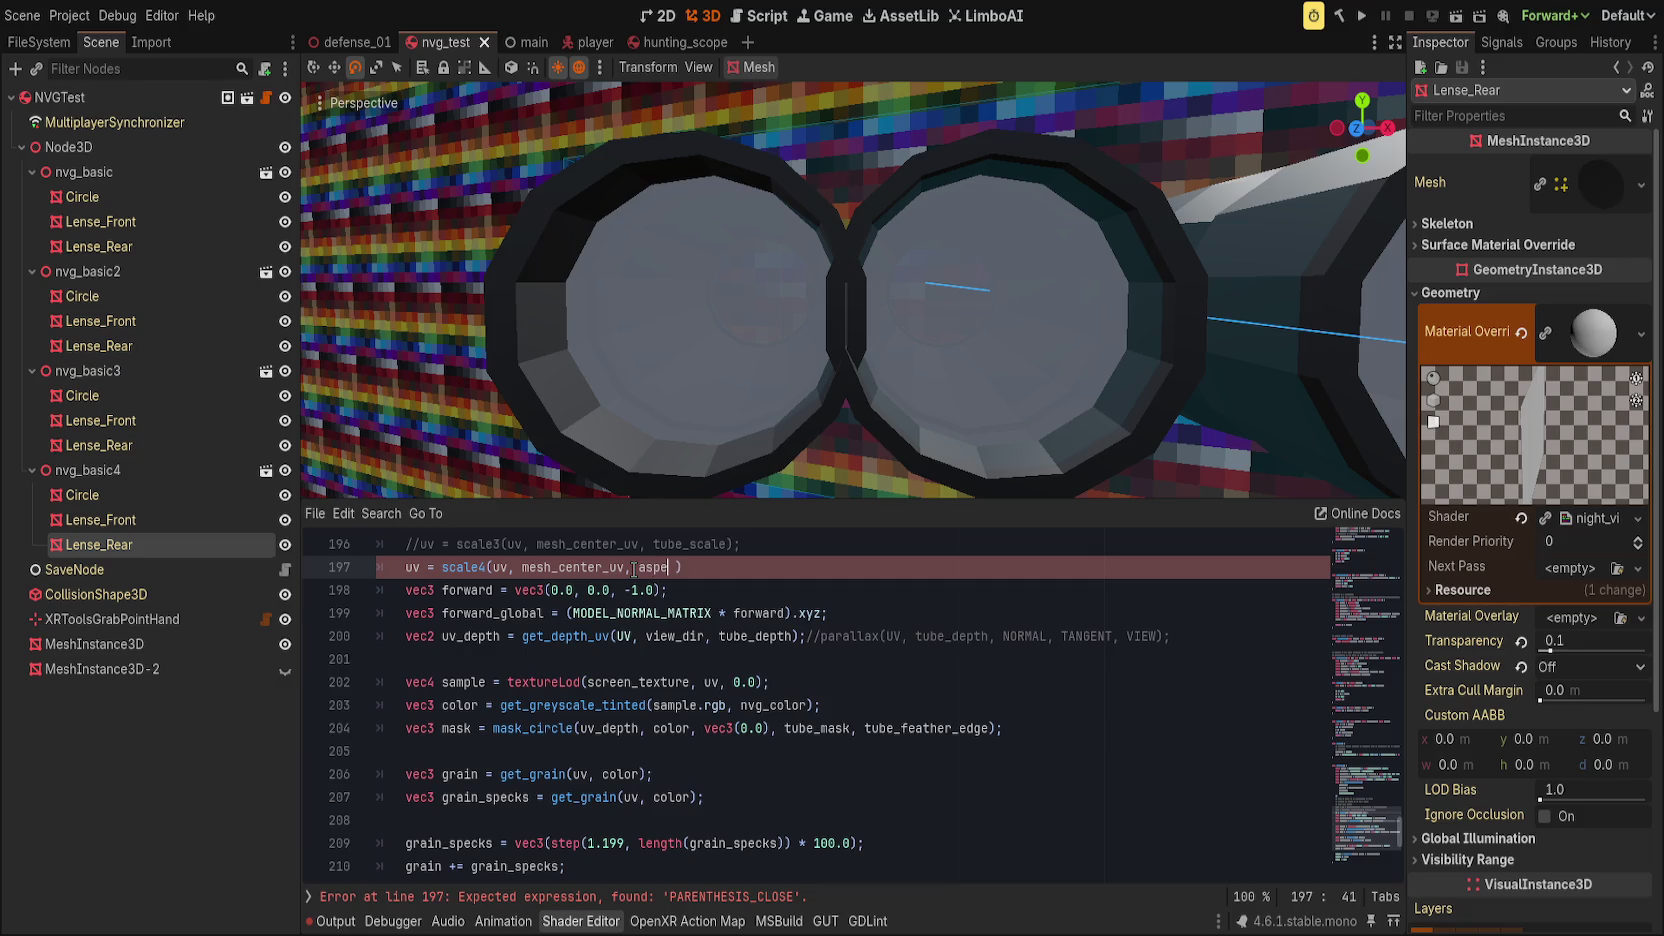
type(",")
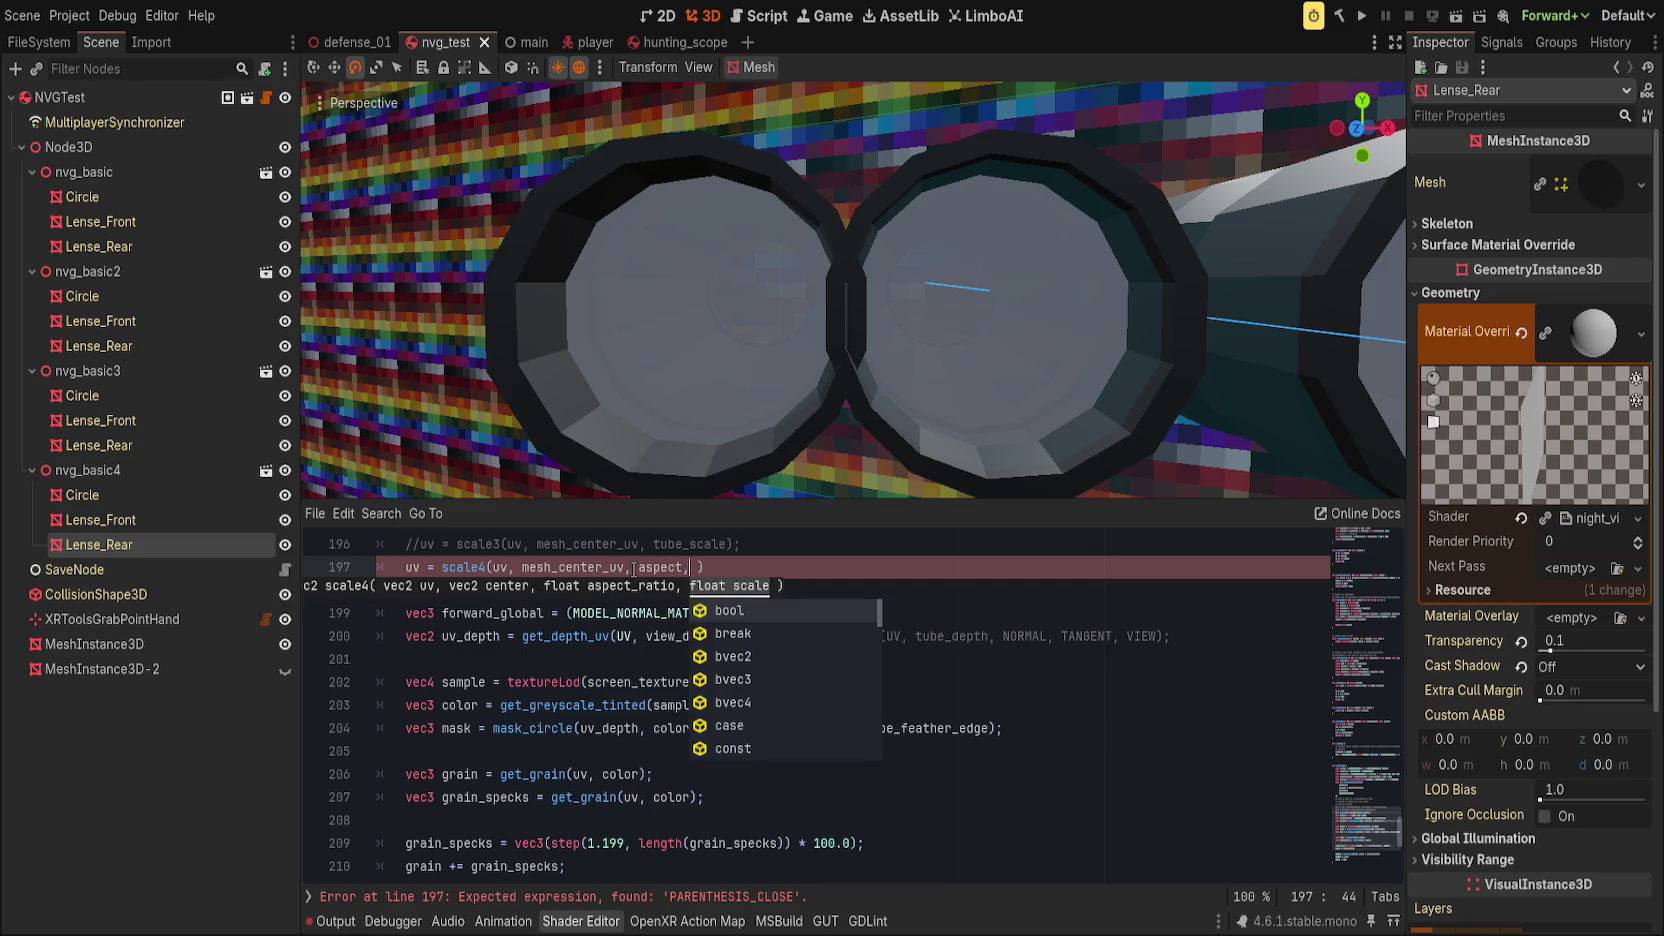
type(" tube_scale);")
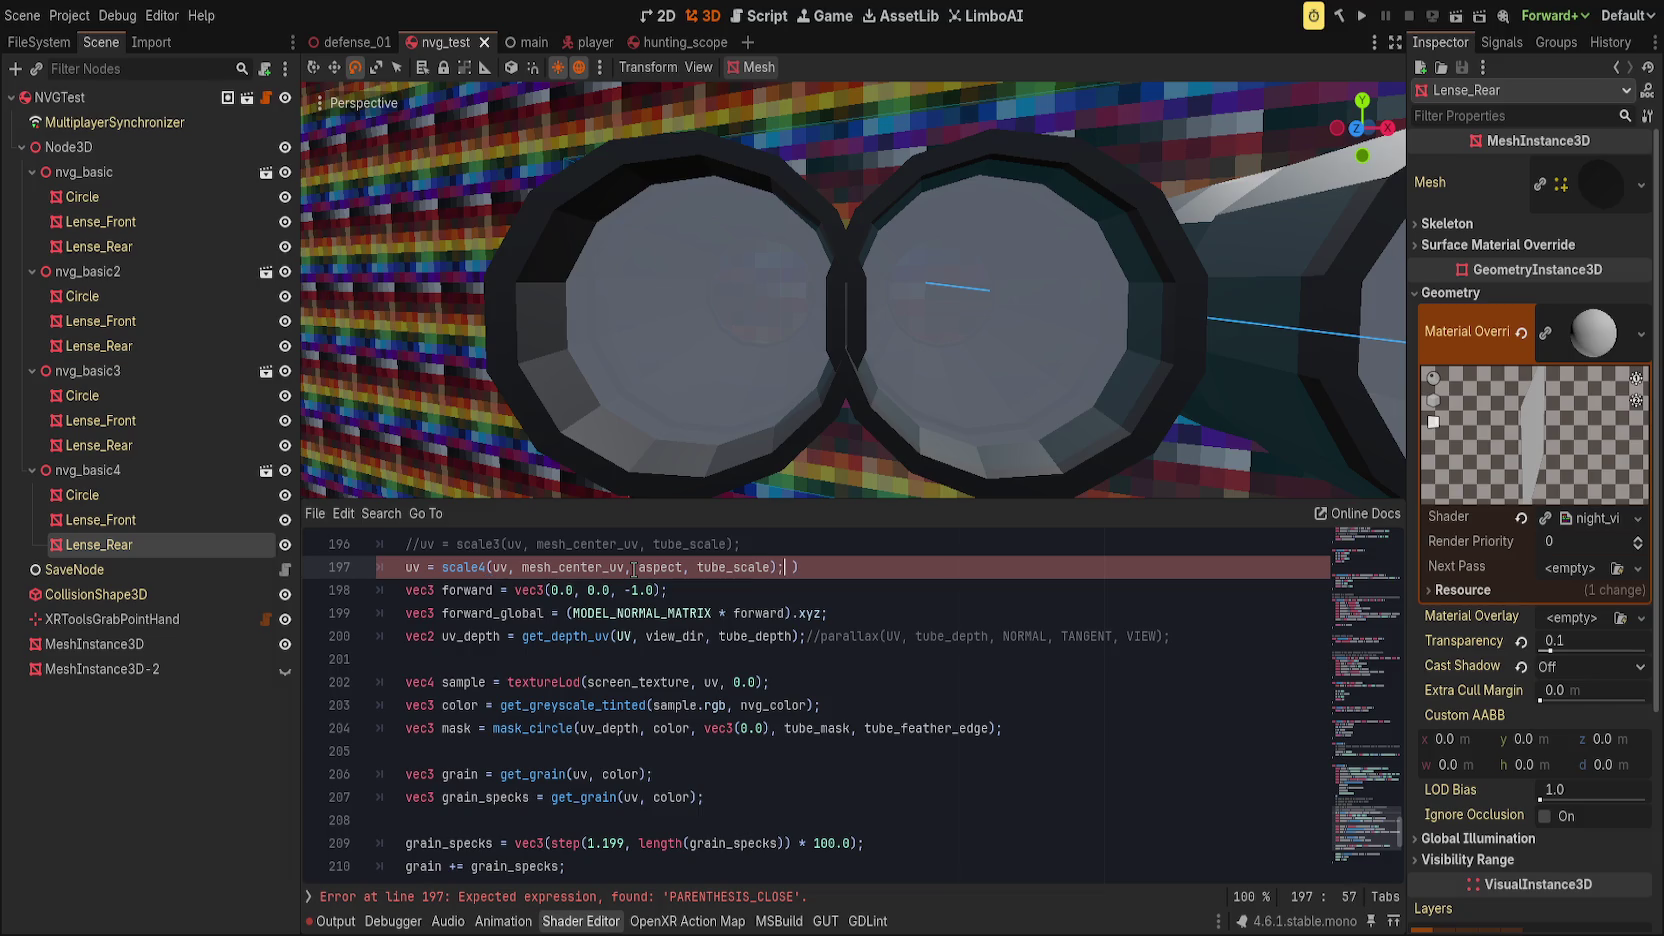
key("Delete")
key("Delete")
key("ctrl+s")
Step: Reset Tube Depth to 0.0 and lower Tube Scale to 0.458
left_click(1526, 657)
left_click_drag(1641, 690, 1589, 690)
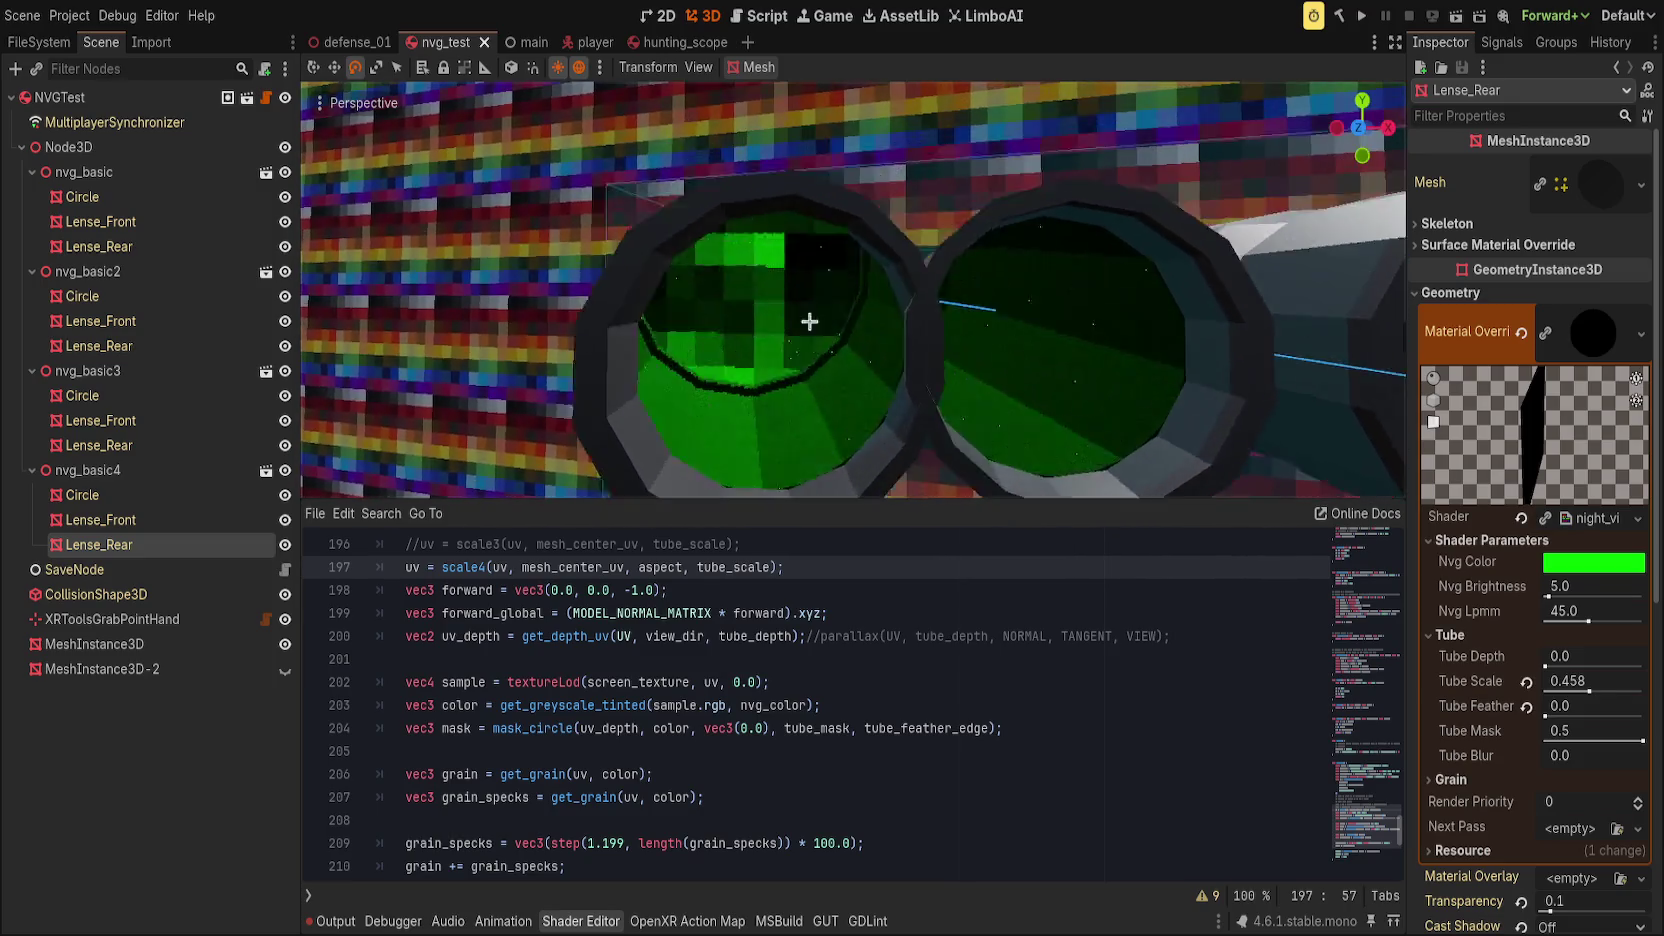
scroll(565, 635, "up", 1)
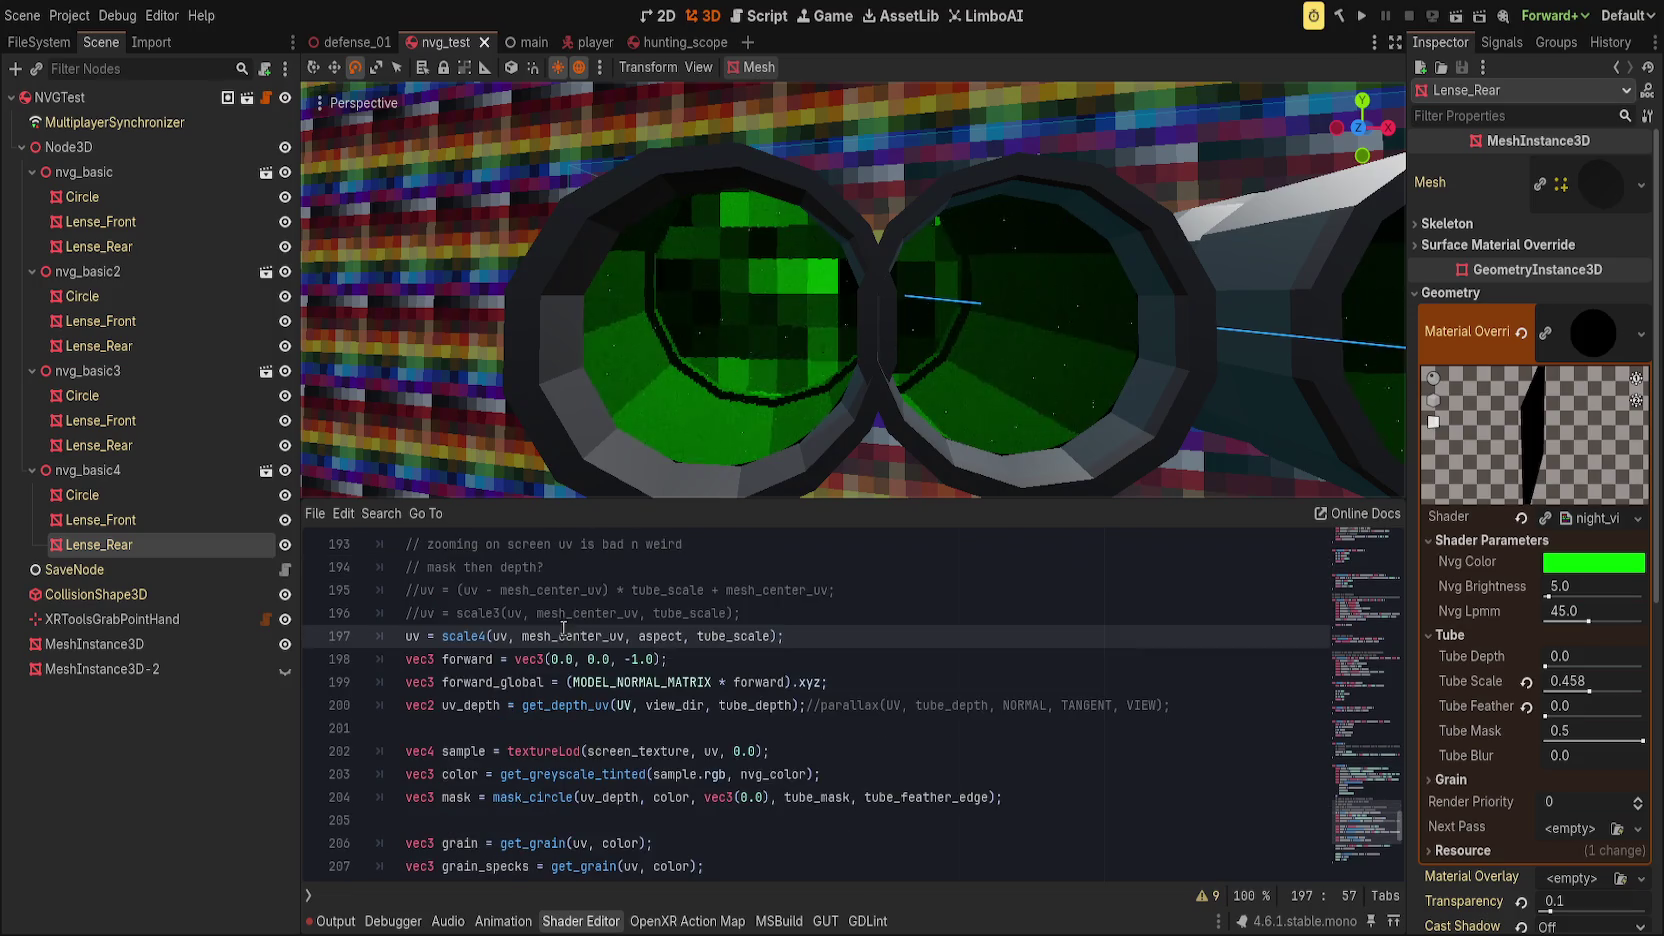
Step: Try vec2(0.5) as the scale4 center, then undo back to mesh_center_uv
double_click(565, 635)
type("vec2(0.5)")
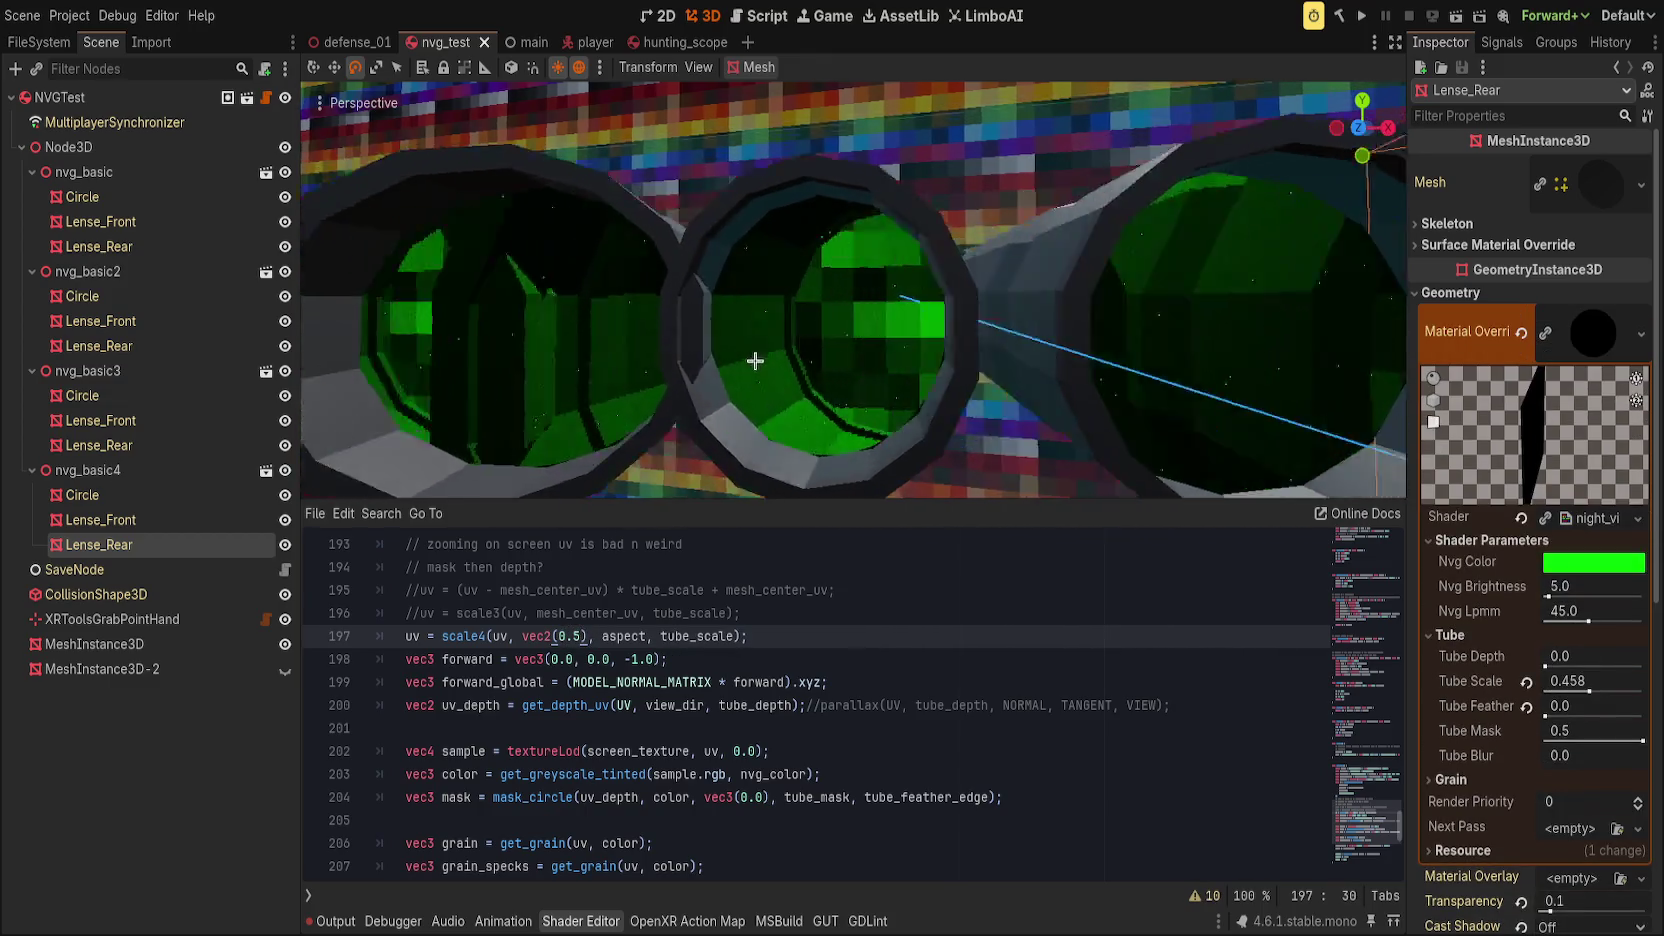
key("ctrl+z")
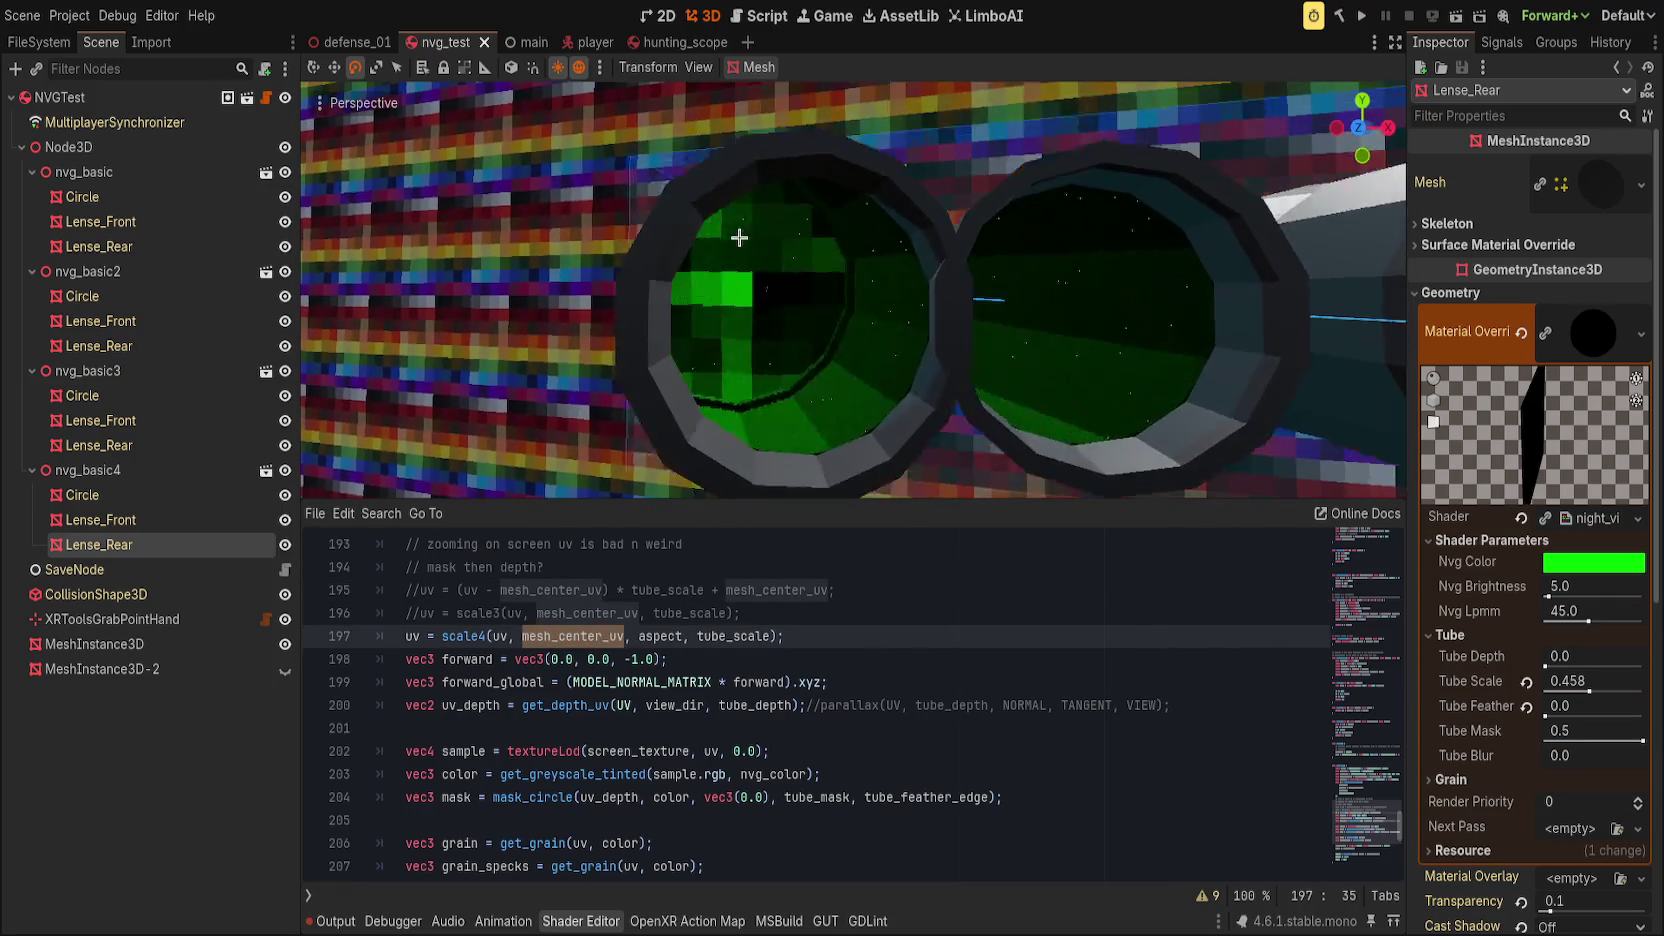
scroll(780, 330, "down", 5)
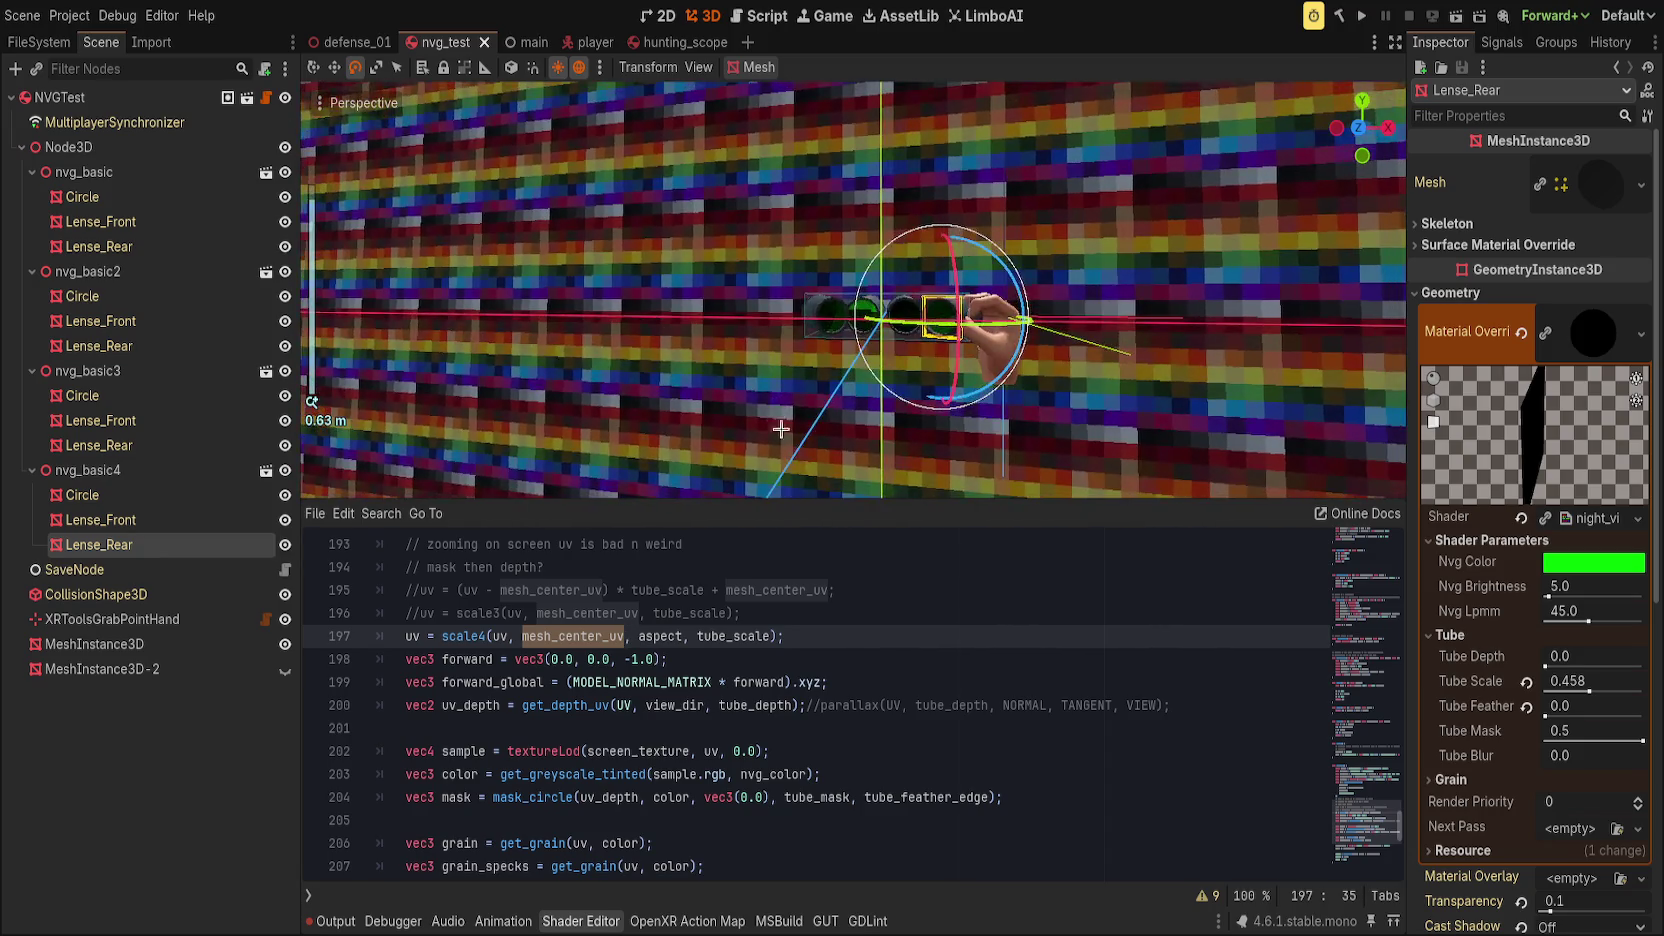
scroll(860, 481, "up", 4)
left_click(883, 382)
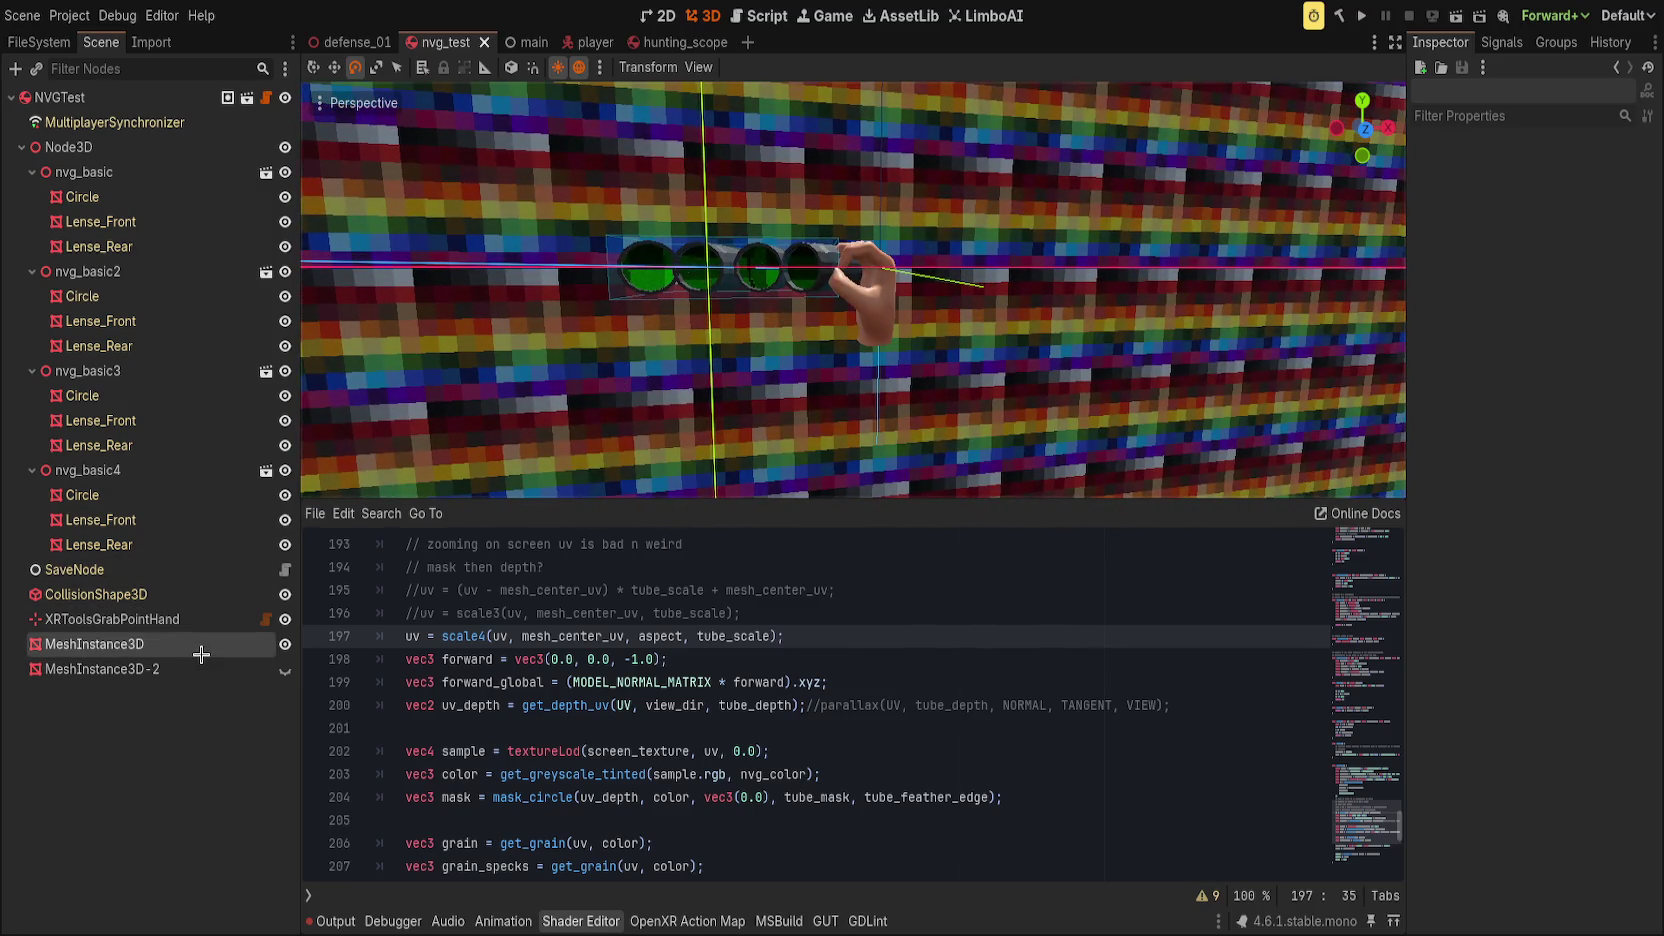
Step: Select nvg_basic3's Lense_Rear and expand its Material Override shader parameters
left_click(190, 644)
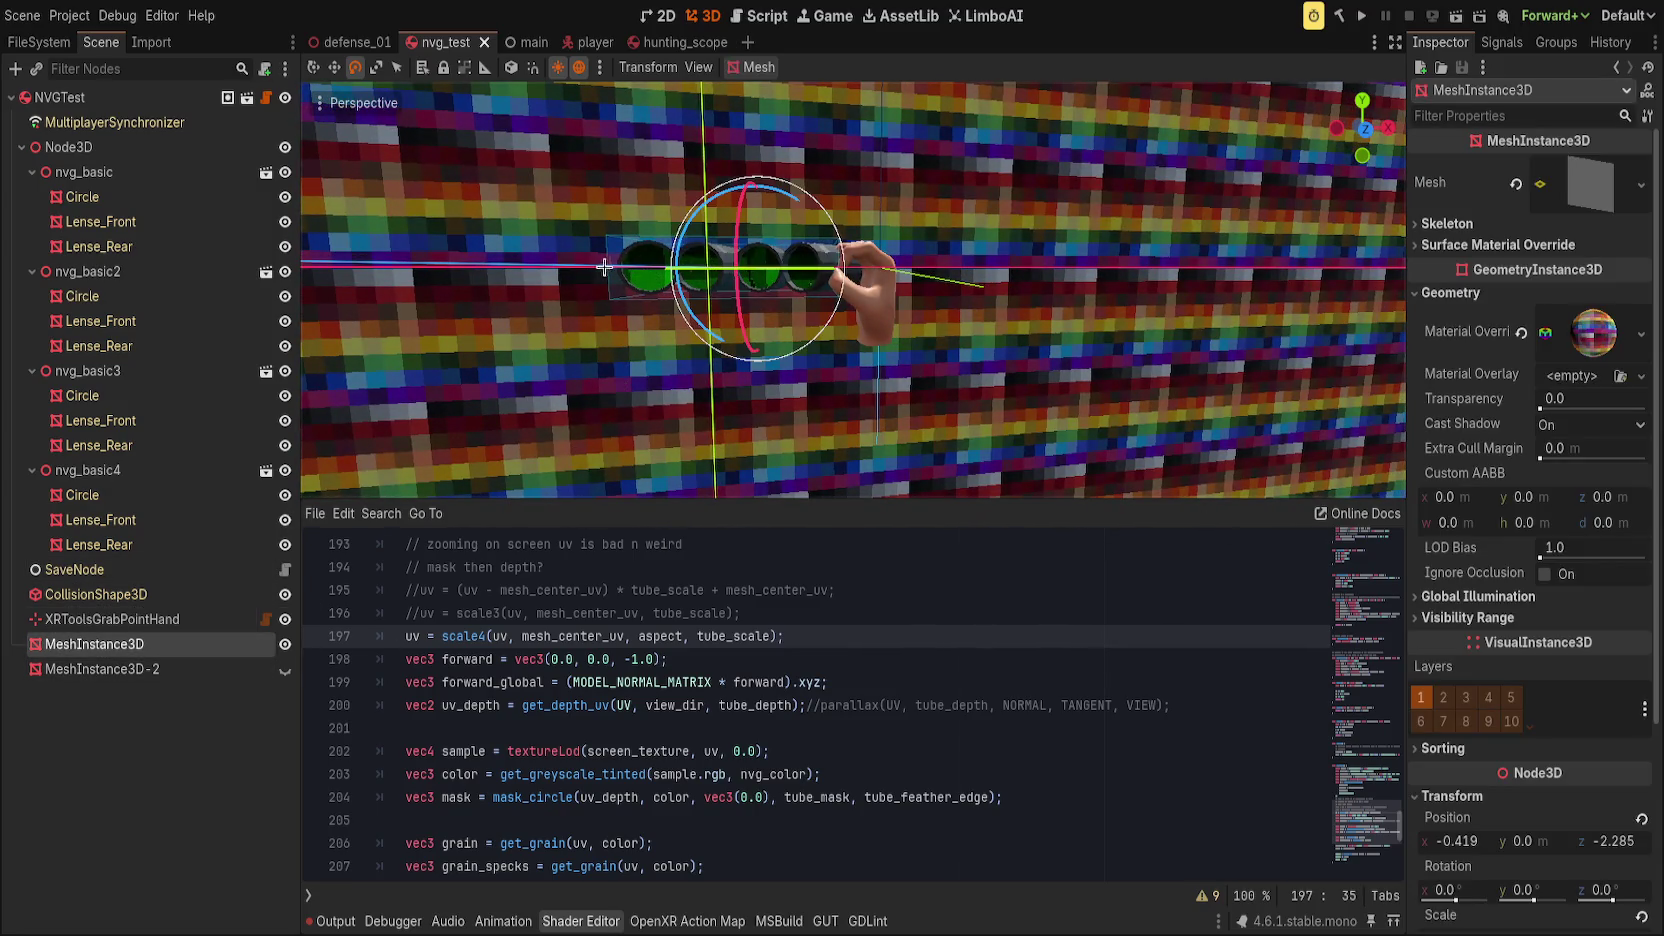
left_click(648, 267)
left_click(1462, 292)
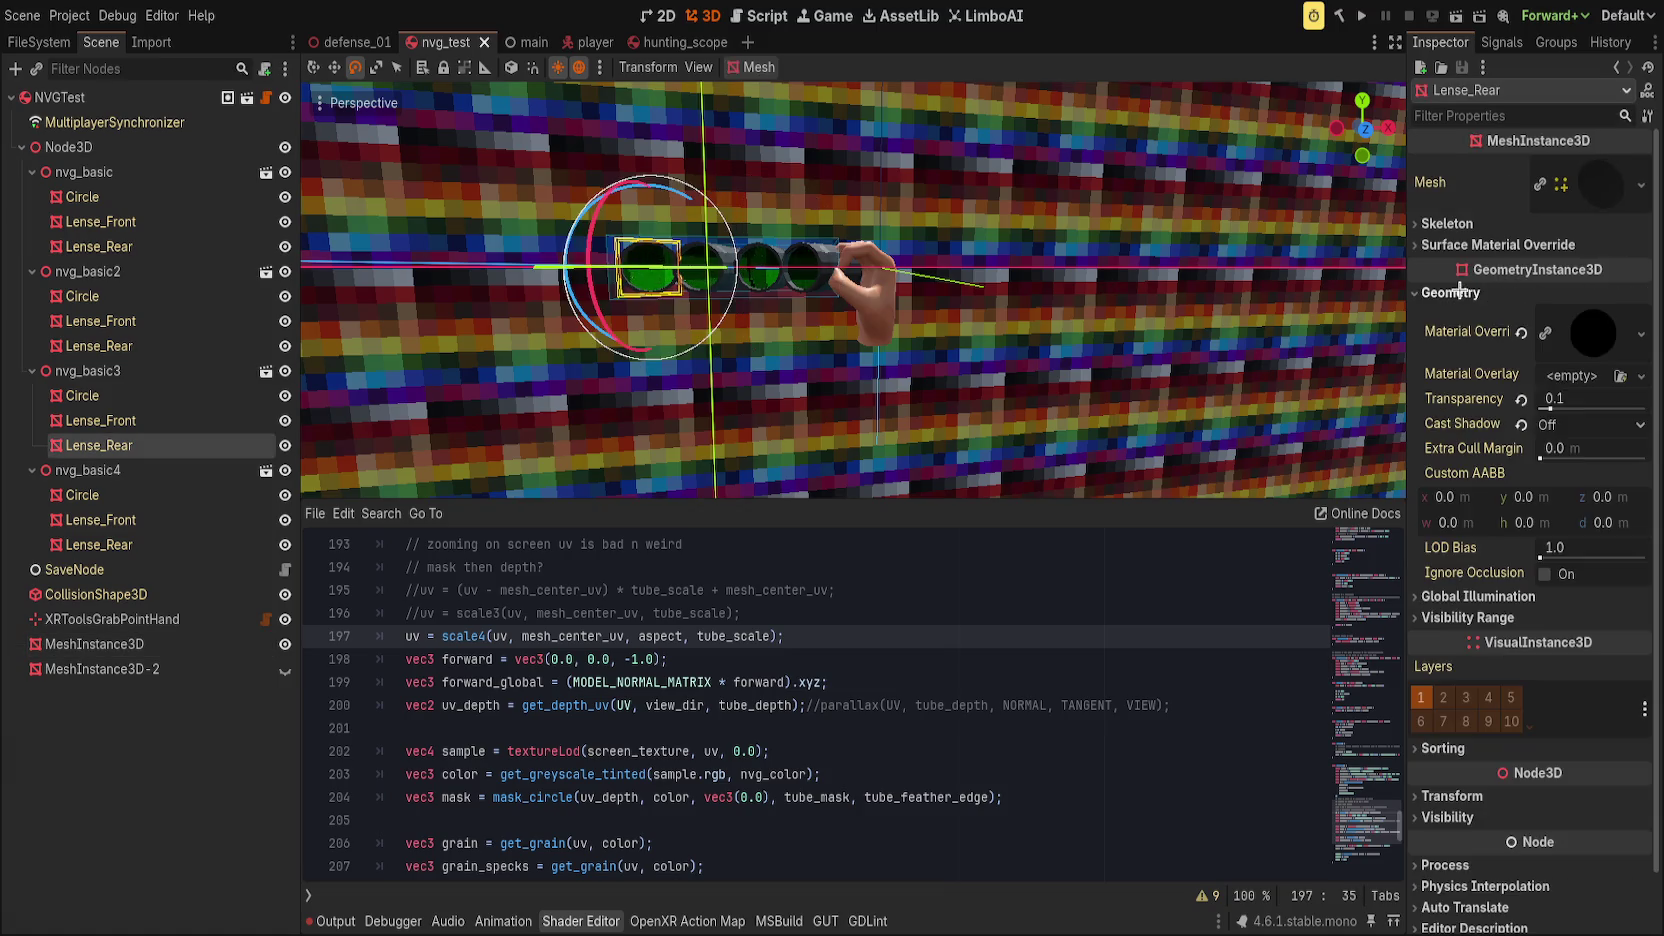
left_click(1593, 338)
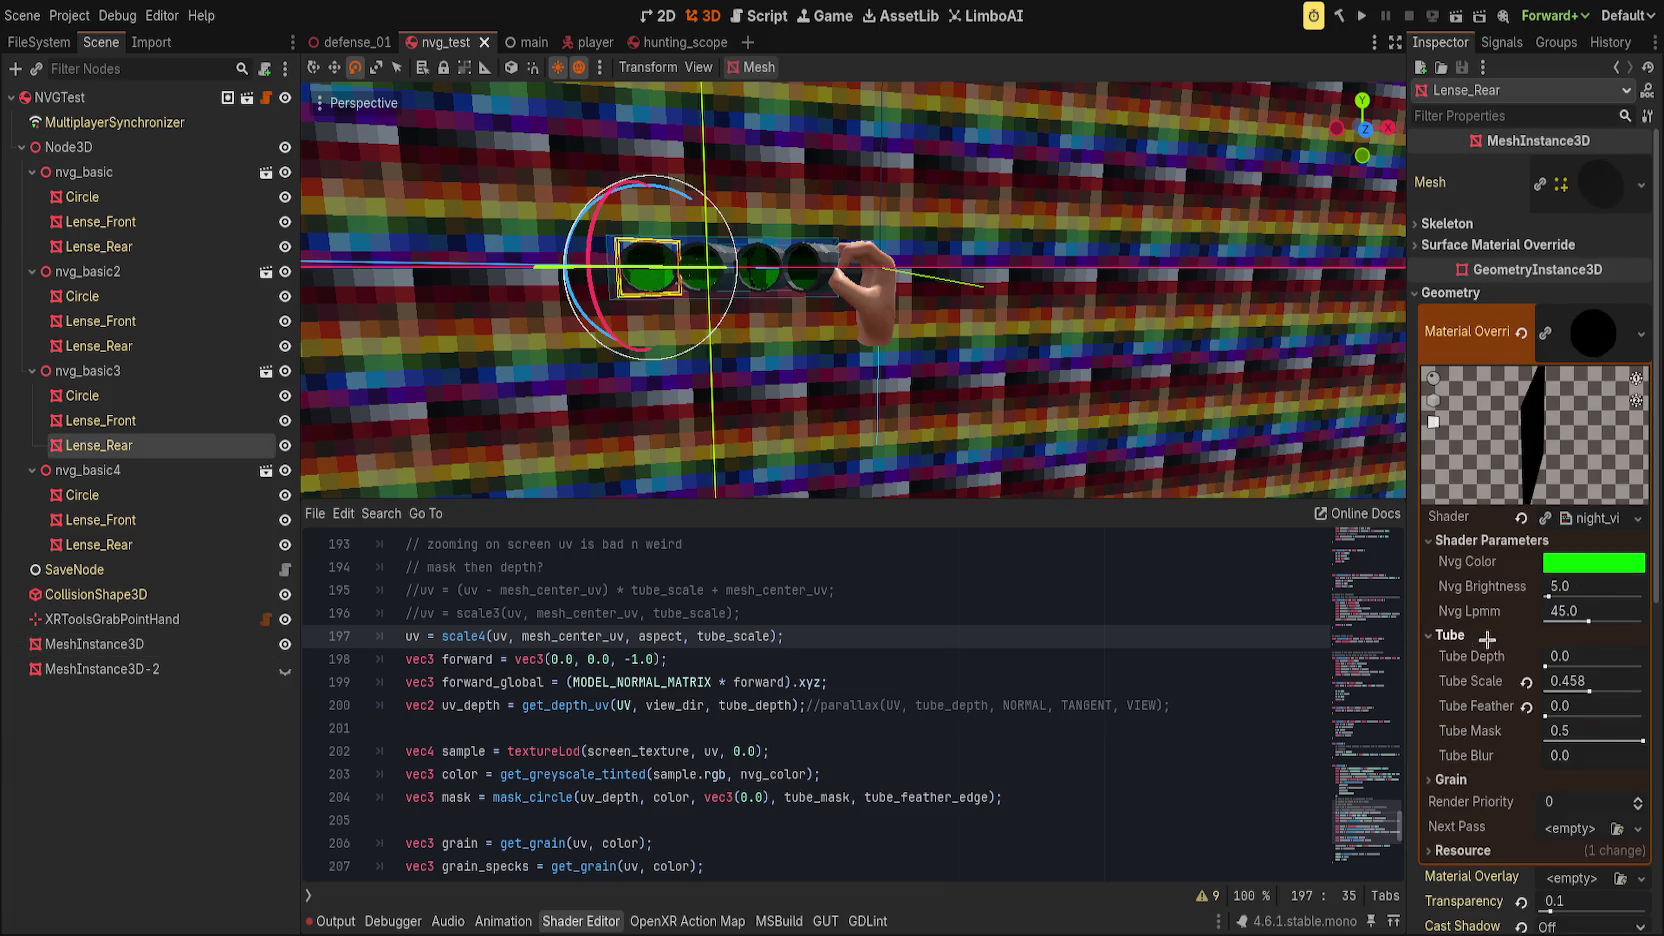
Step: Try Tube Depth around 0.686 and a lower Tube Scale, then reset Tube Scale and Tube Feather
left_click_drag(1552, 662, 1582, 660)
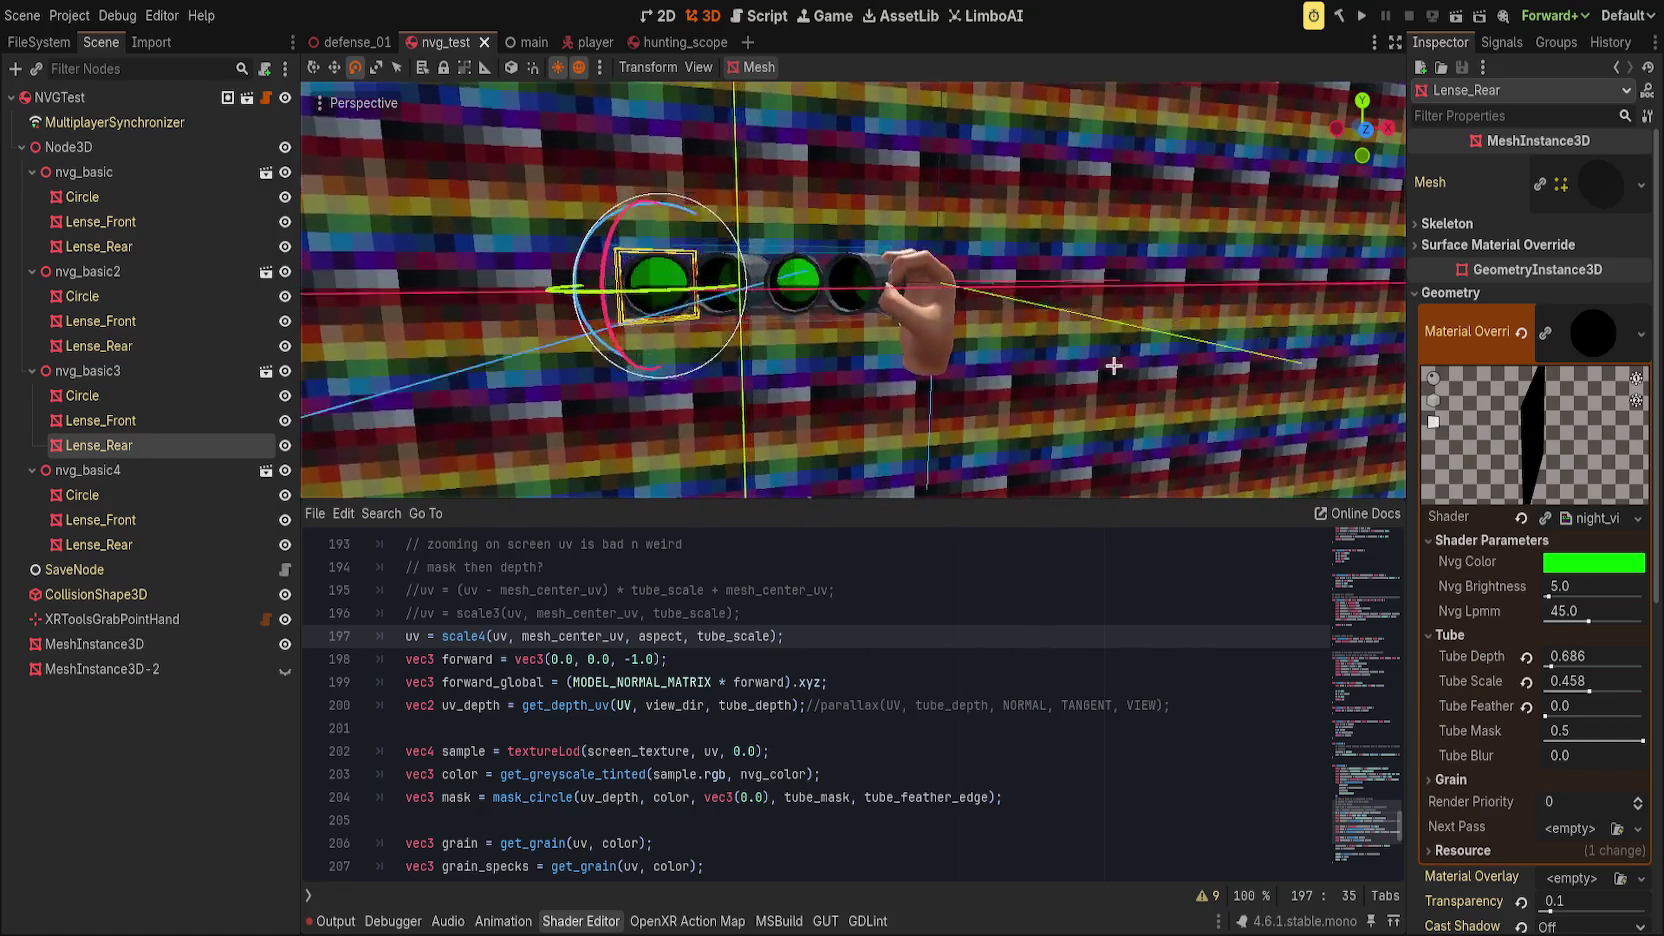
mouse_move(416, 430)
left_mouse_down()
mouse_move(316, 431)
mouse_move(344, 398)
mouse_move(1332, 441)
left_mouse_up()
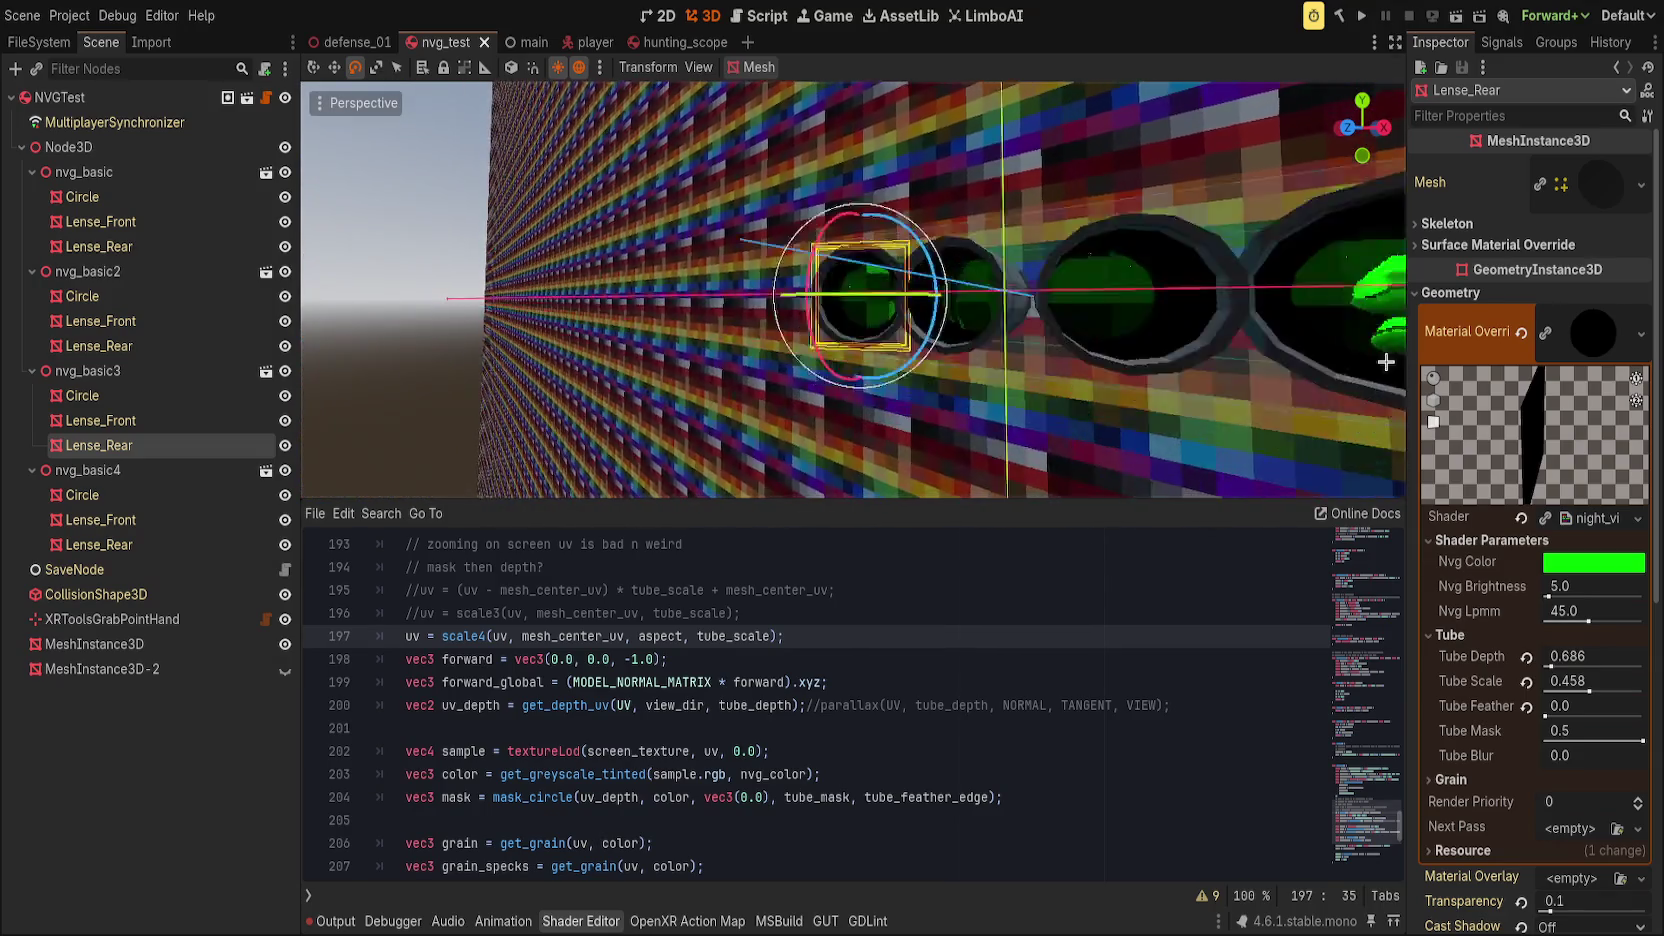
left_click_drag(1591, 690, 1643, 690)
scroll(1126, 444, "up", 3)
scroll(1126, 444, "up", 1)
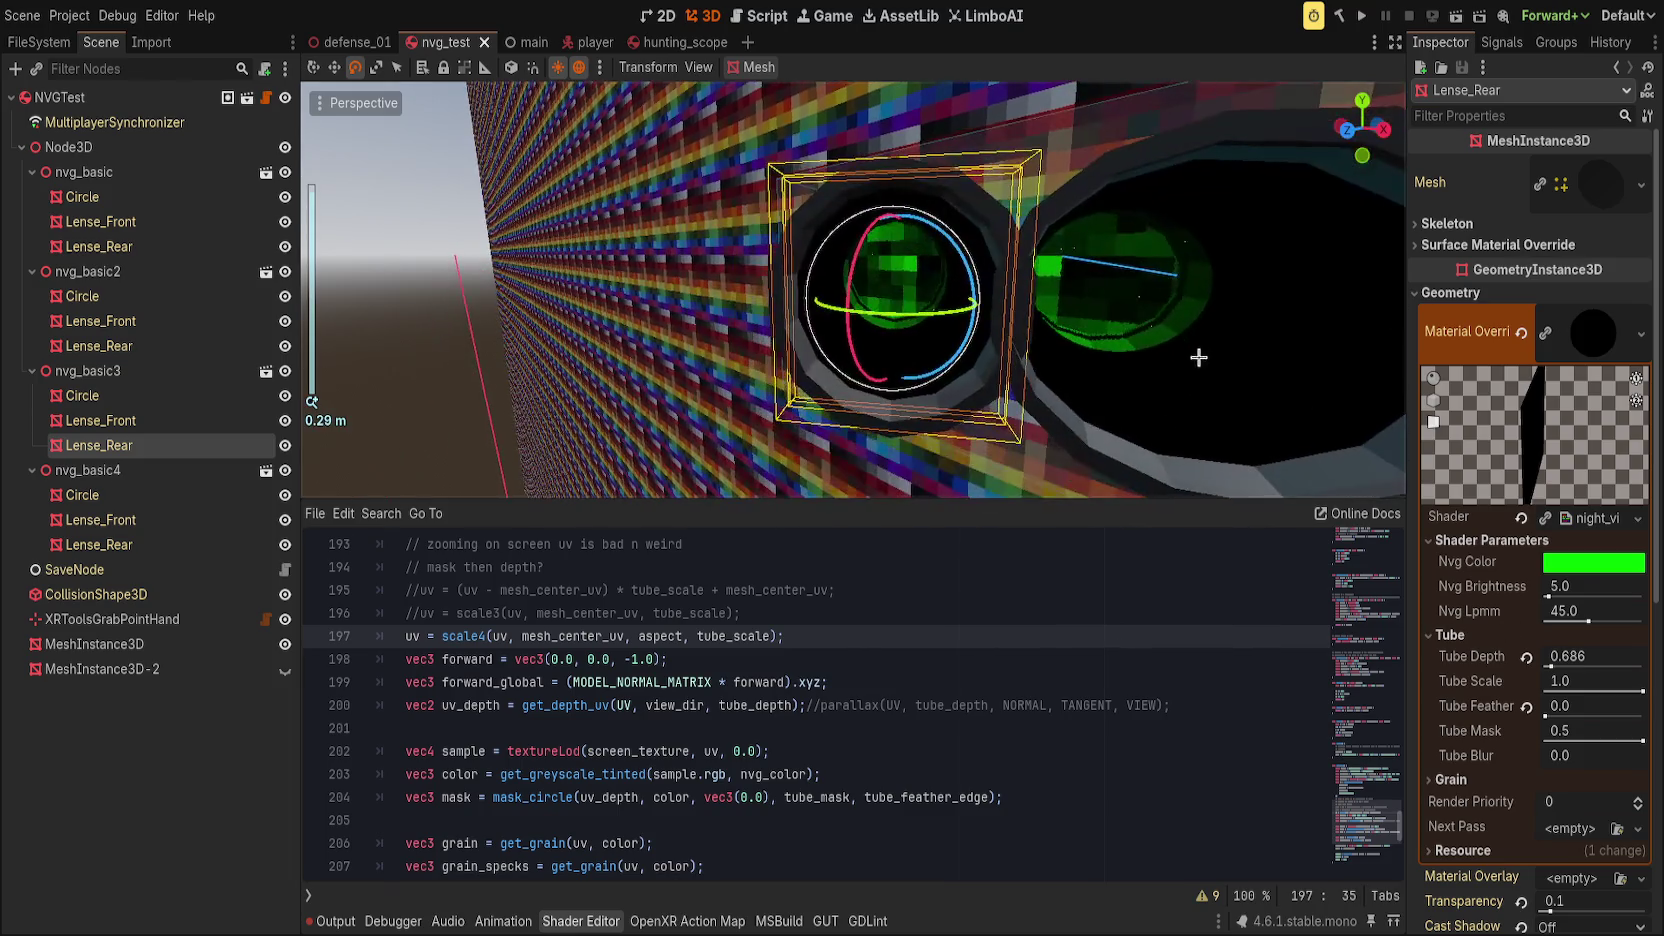
scroll(1266, 446, "up", 1)
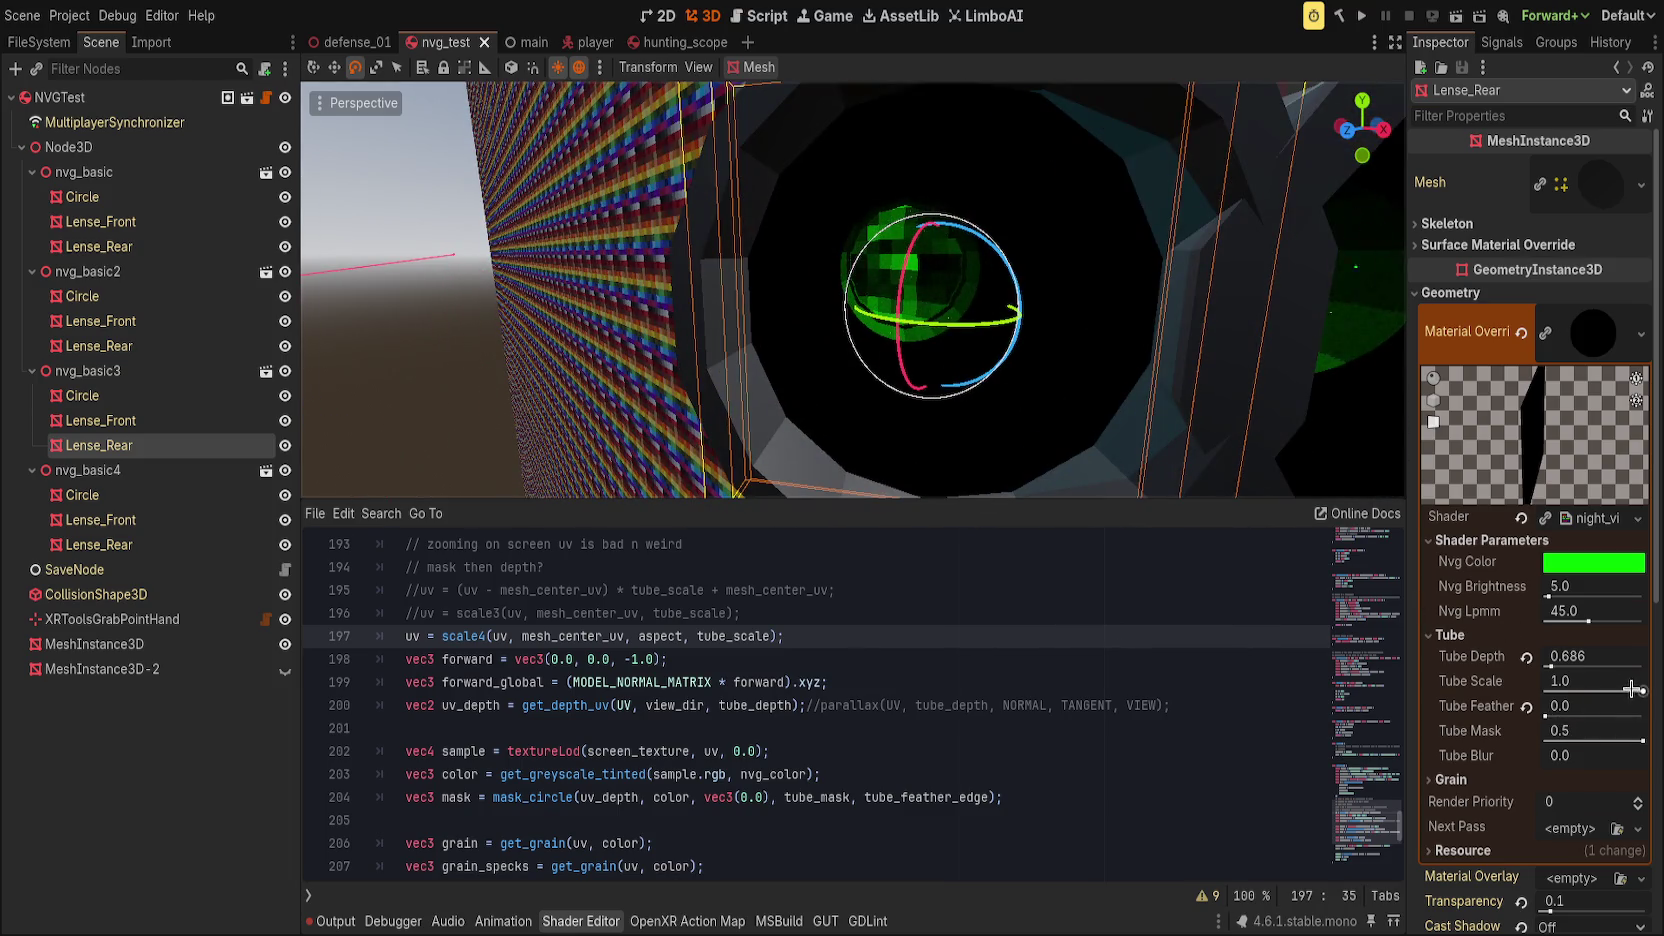
left_click_drag(1643, 690, 1562, 688)
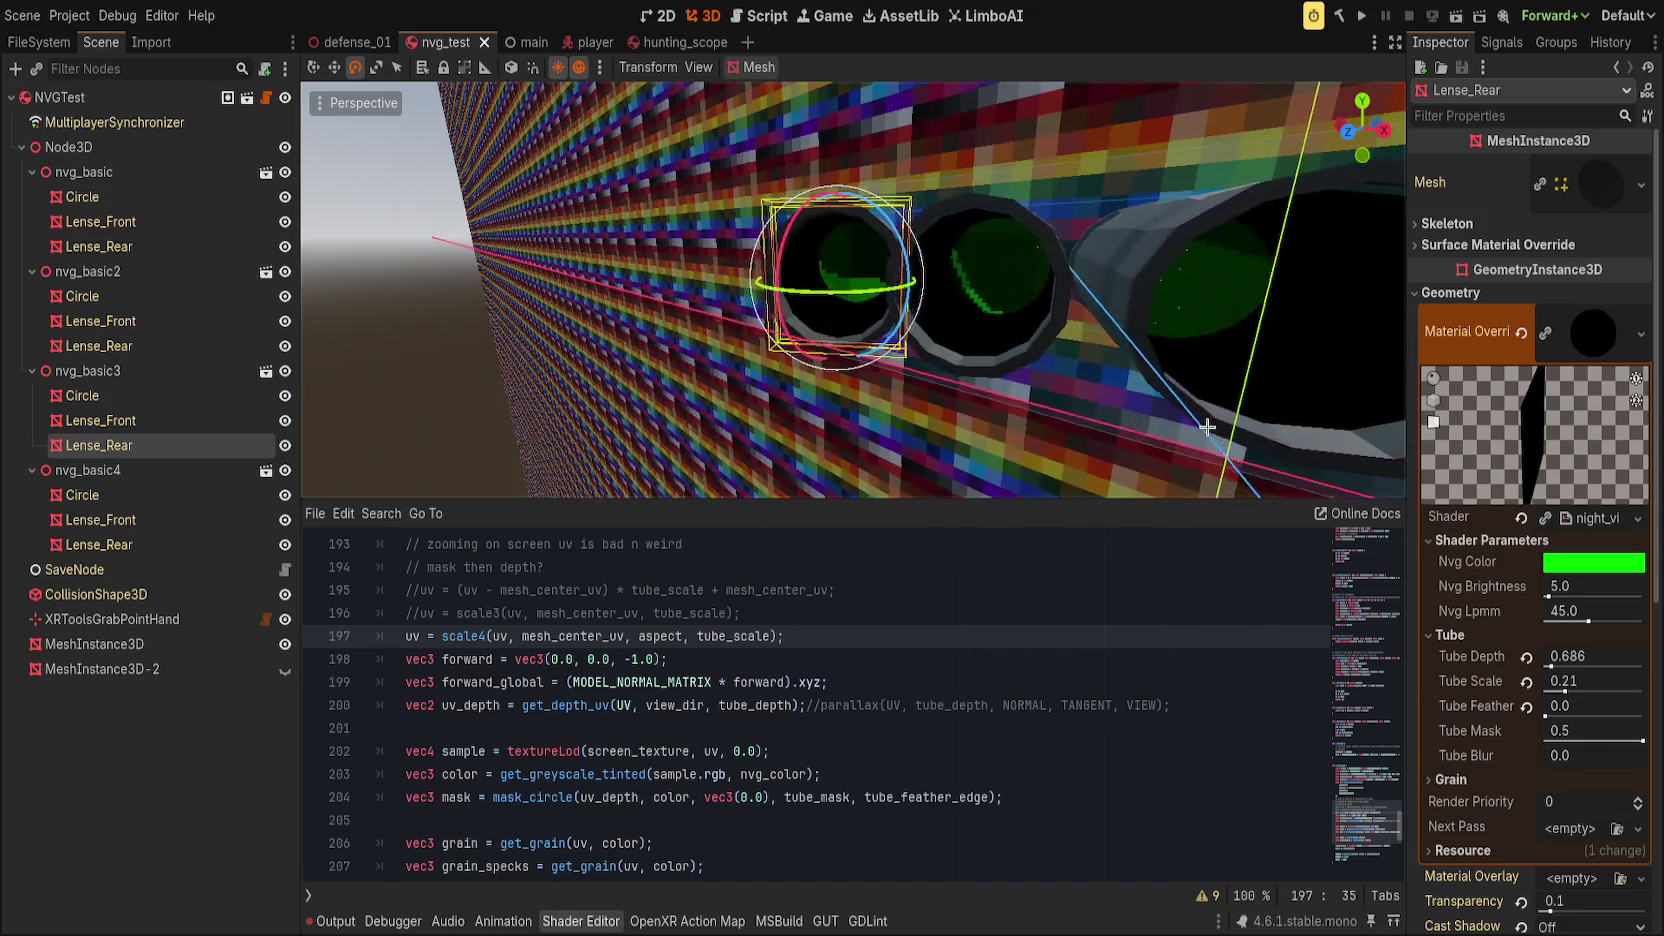
left_click(1526, 681)
left_click(1526, 706)
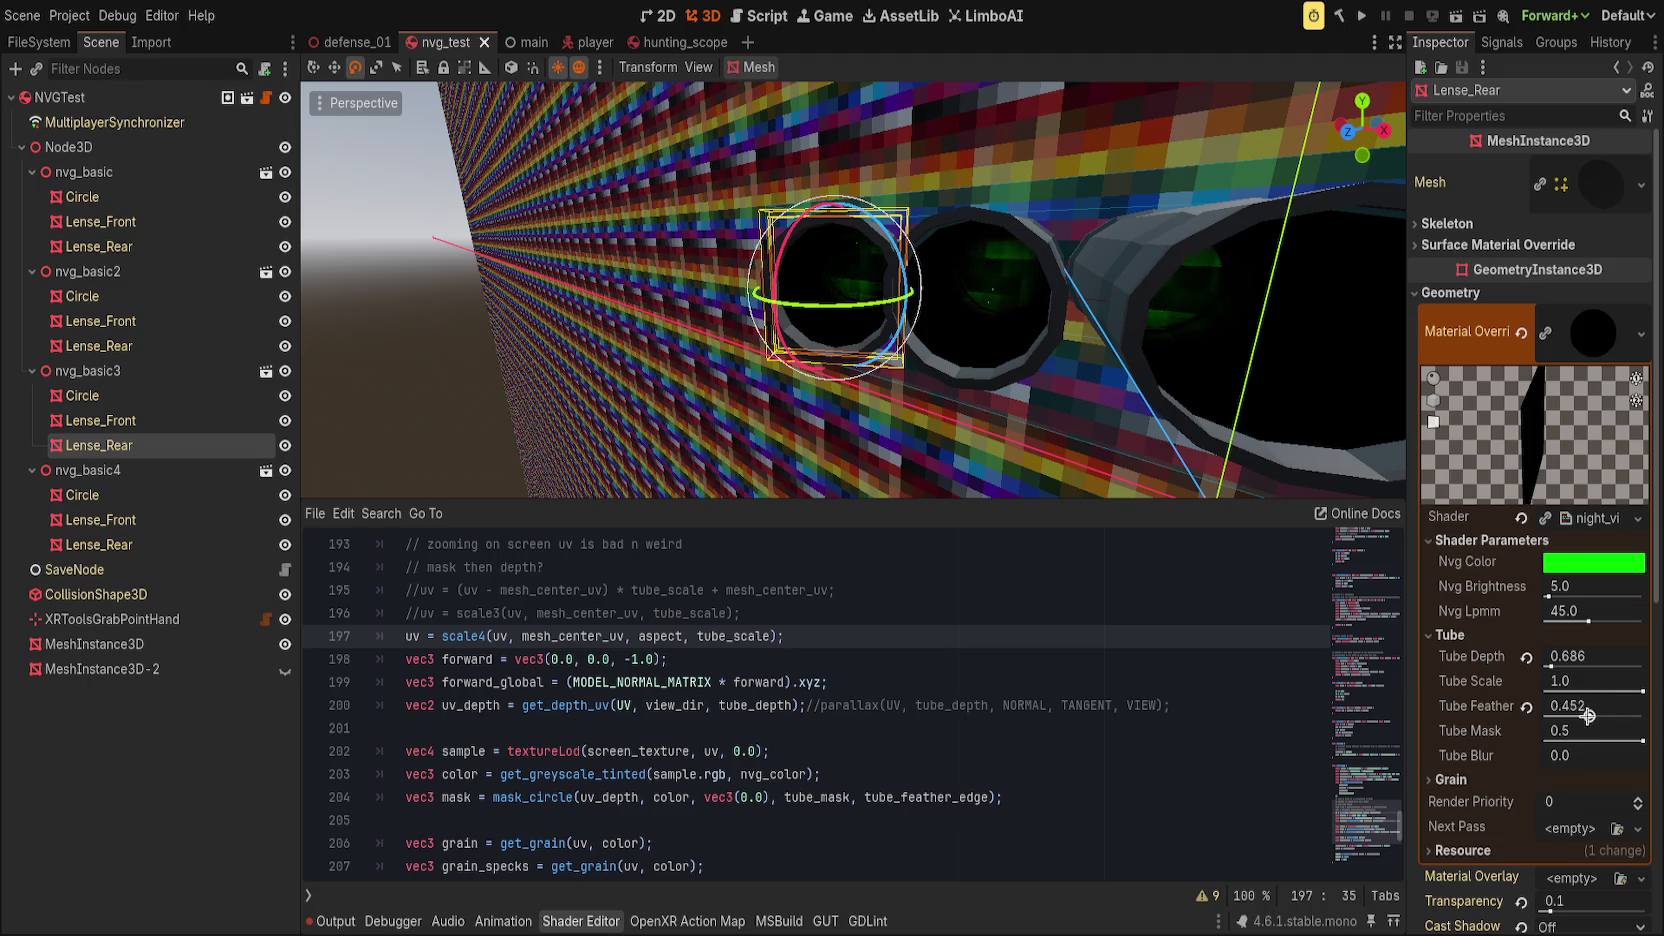
left_click_drag(1553, 714, 1540, 714)
mouse_move(1640, 740)
left_mouse_down()
mouse_move(1527, 739)
mouse_move(1652, 748)
left_mouse_up()
Step: Try Tube Depth 1.217 with Scale 0.502, then settle on Depth 1.0, Scale 1.0, Feather 0.0
left_click(1526, 657)
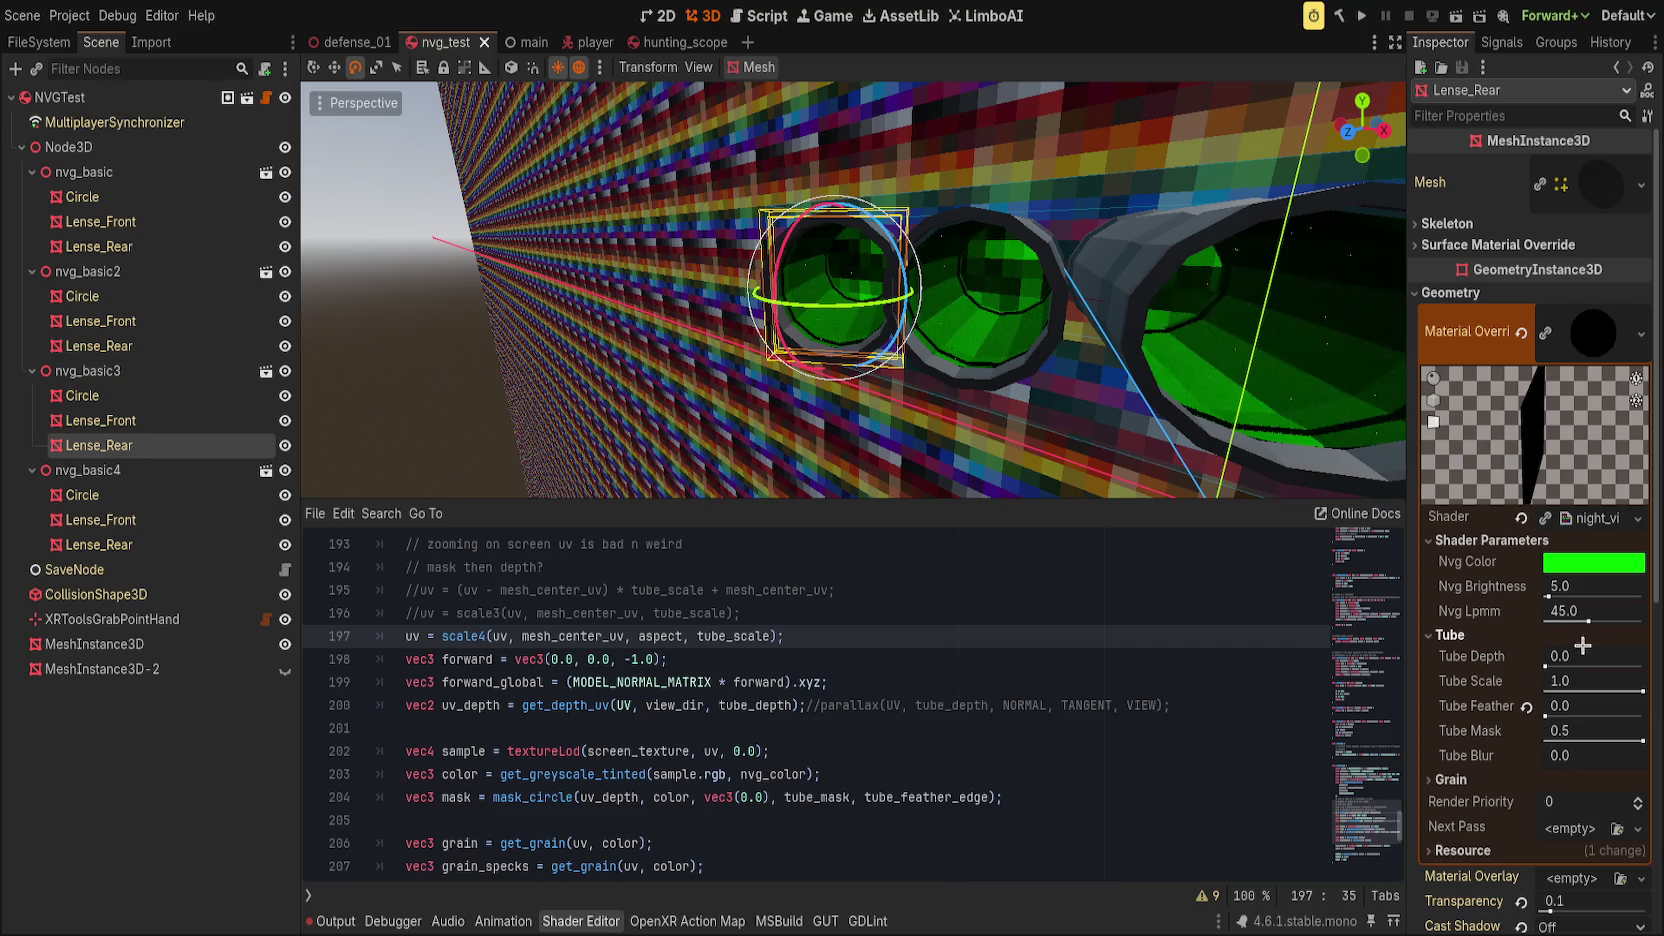
mouse_move(1546, 666)
left_mouse_down()
mouse_move(1630, 691)
mouse_move(1593, 693)
left_mouse_up()
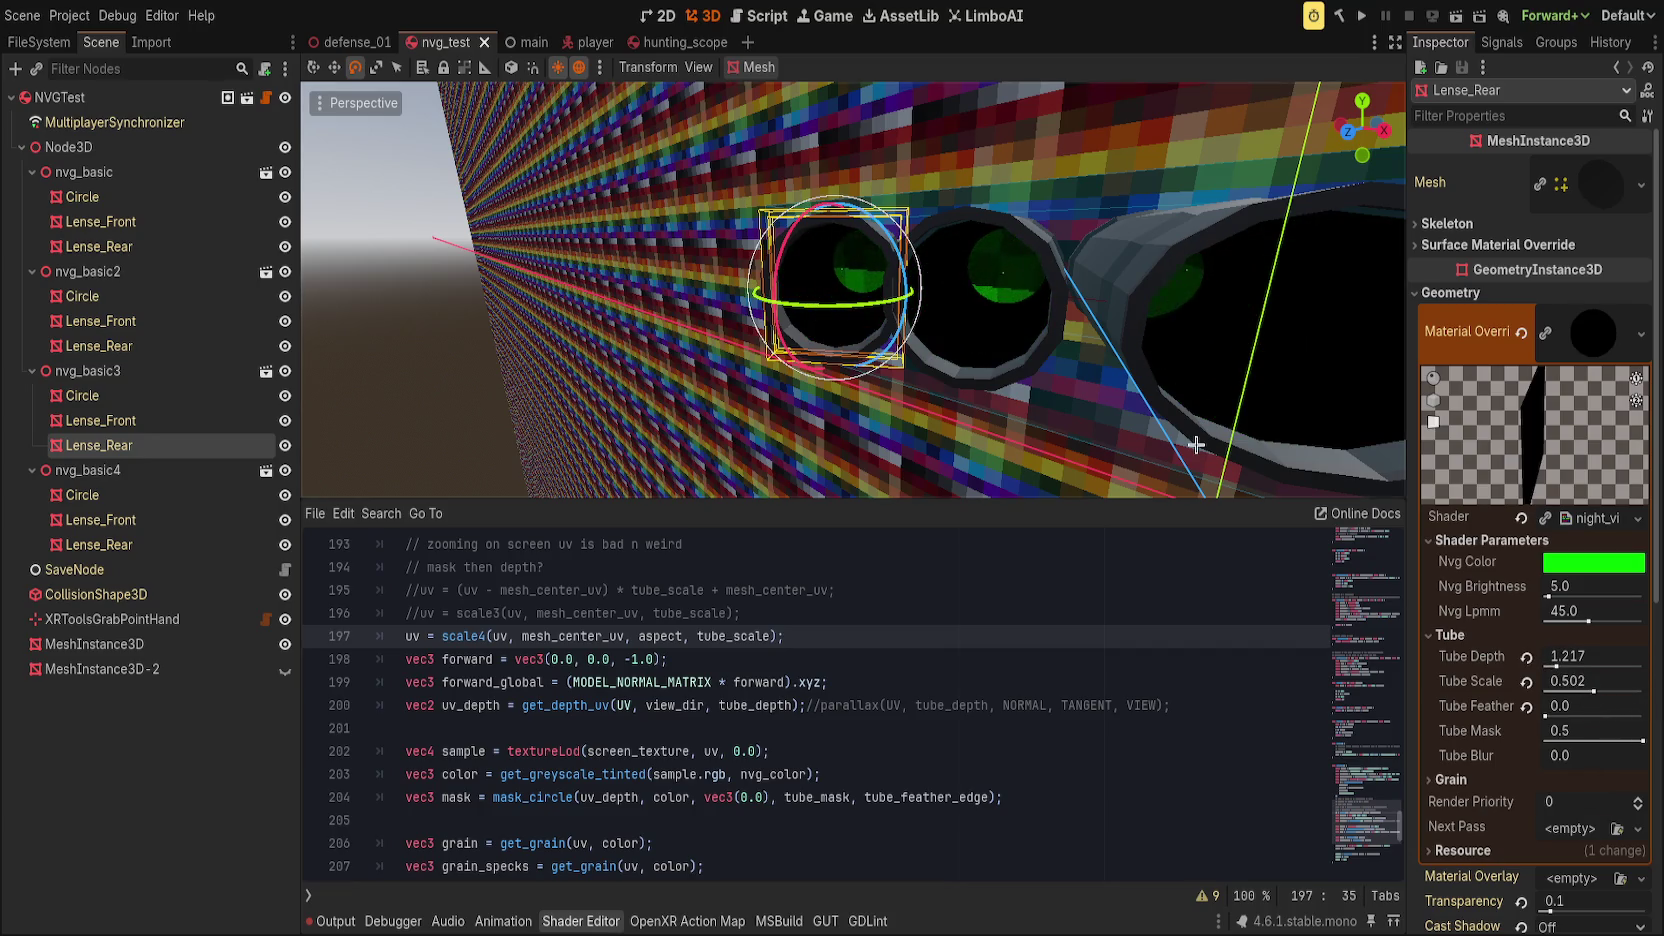
left_click_drag(1197, 445, 1193, 457)
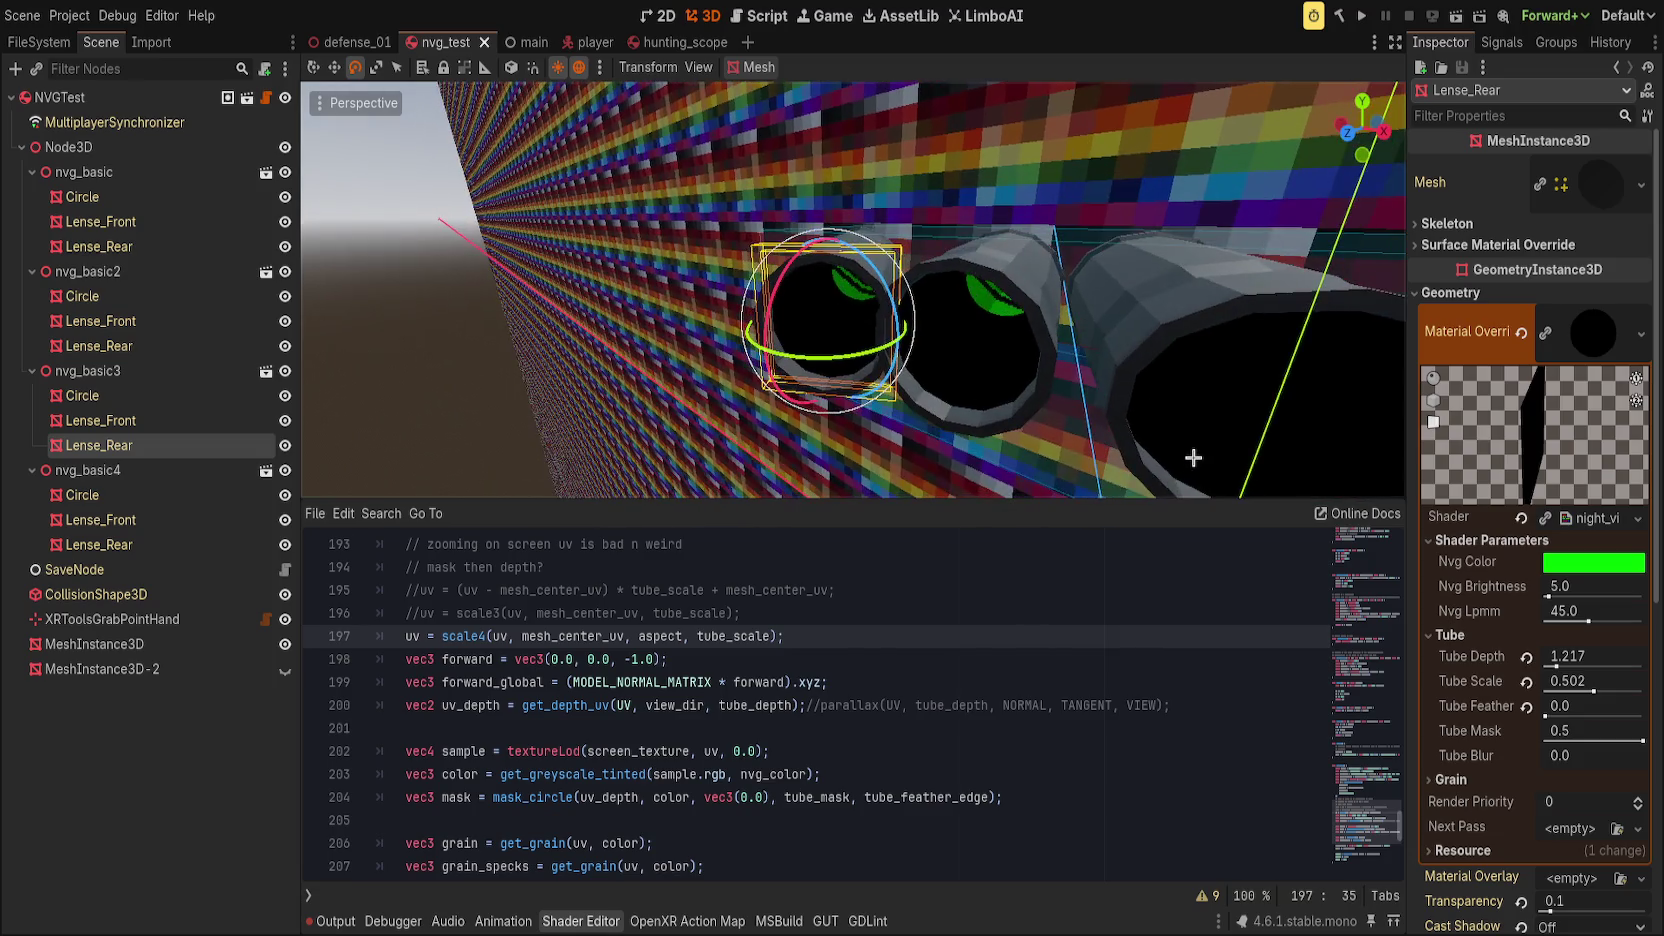
left_click_drag(1546, 715, 1545, 715)
left_click_drag(1085, 371, 1111, 326)
left_click(1526, 681)
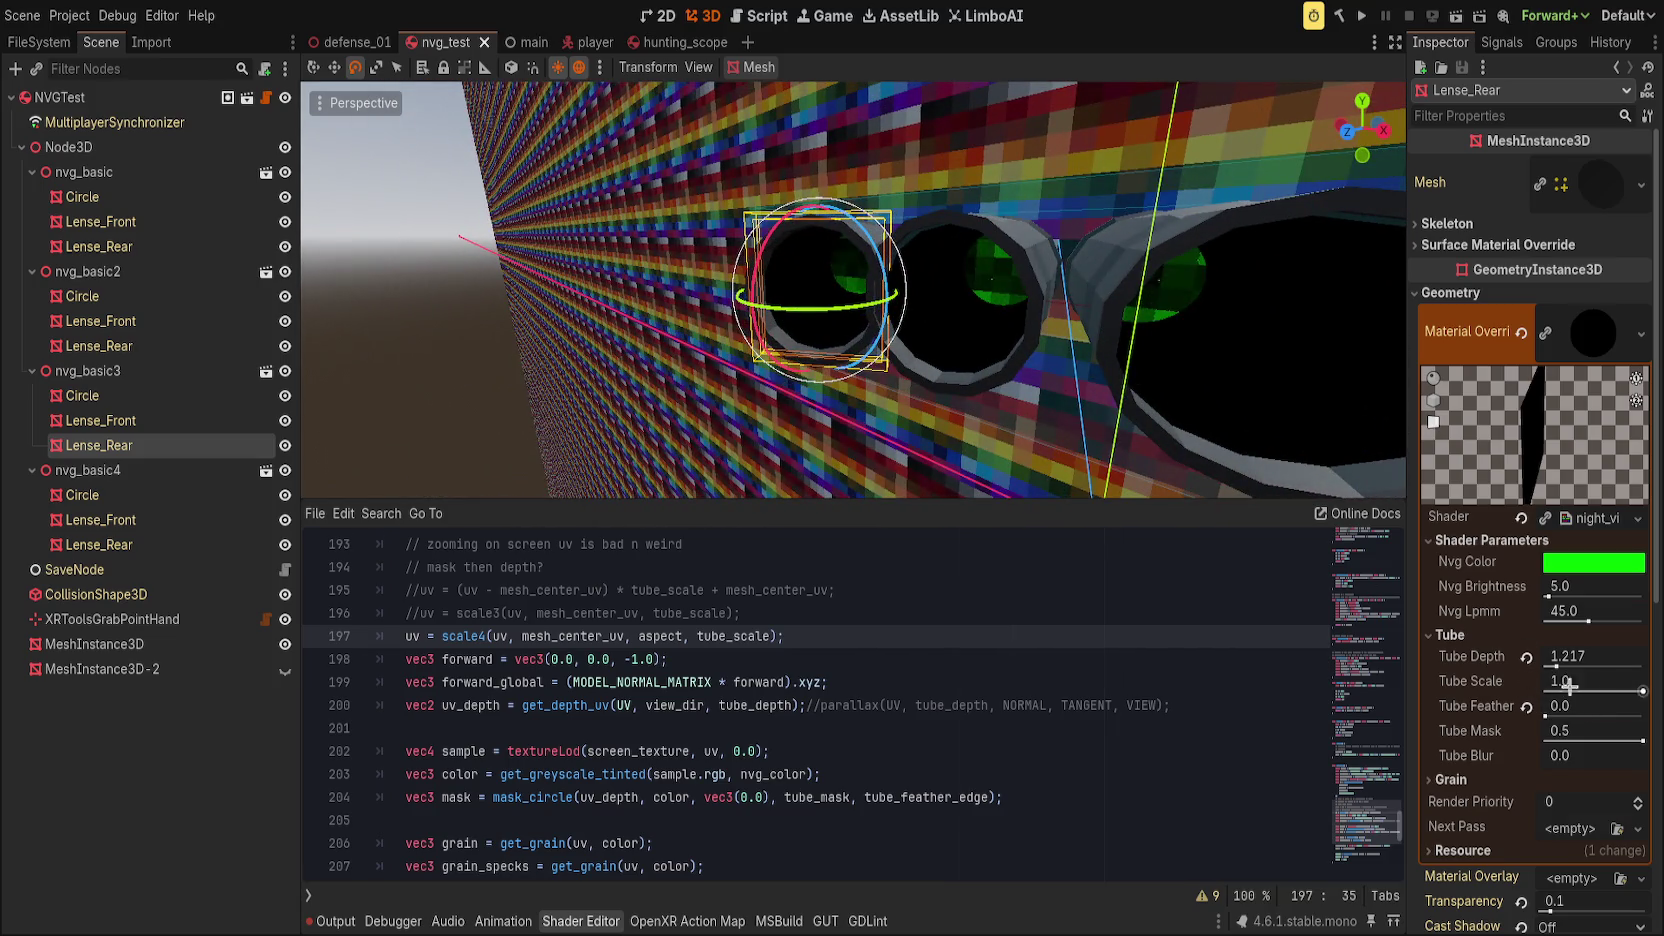
left_click_drag(1555, 667, 1422, 657)
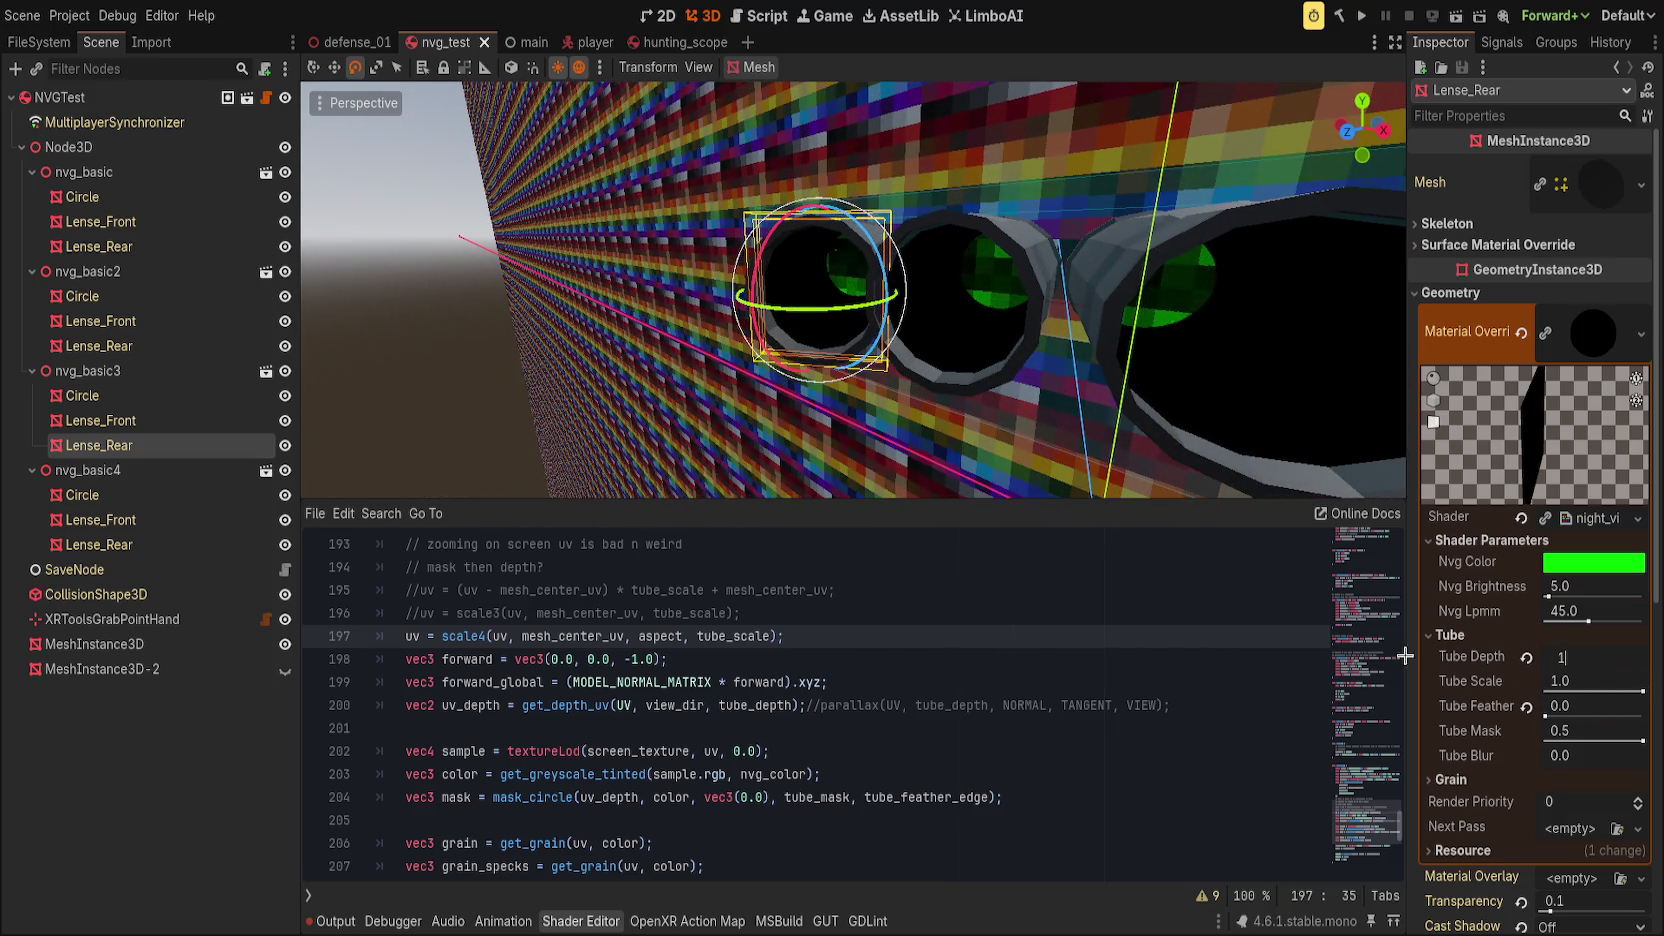
mouse_move(1075, 468)
left_mouse_down()
mouse_move(1103, 383)
mouse_move(1066, 400)
mouse_move(1078, 386)
mouse_move(1191, 398)
mouse_move(1120, 383)
left_mouse_up()
scroll(1085, 383, "up", 2)
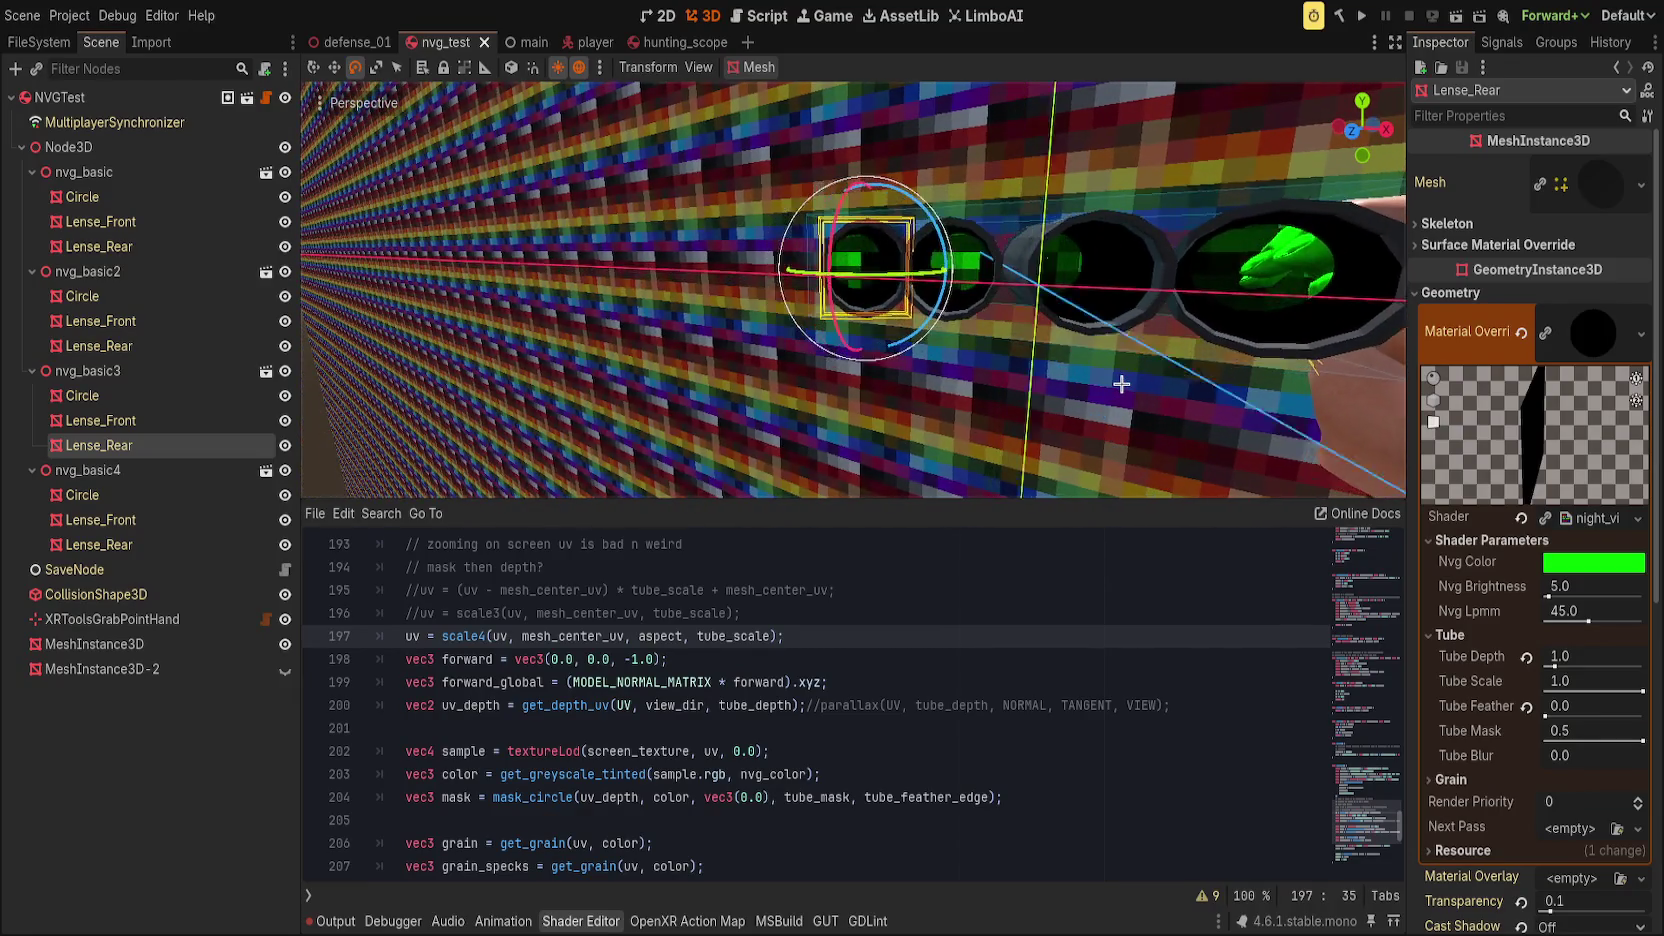
left_click(989, 704)
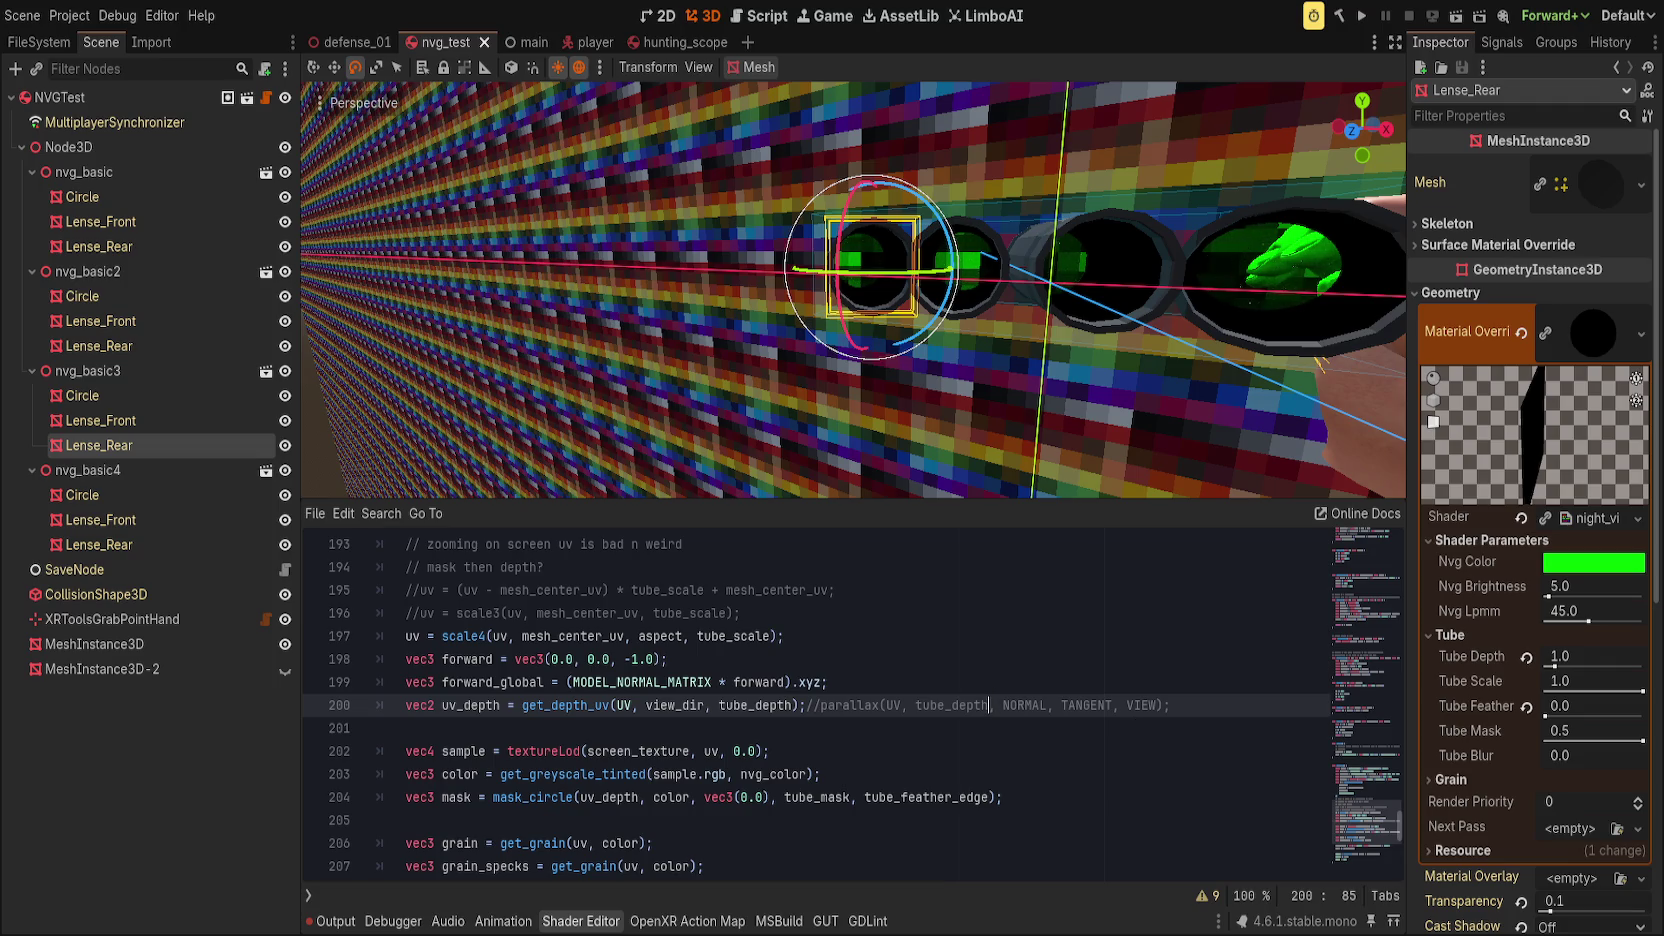
Step: Lower Tube Scale to about 0.175 and frame the view on the rear lens
scroll(1200, 327, "right", 5)
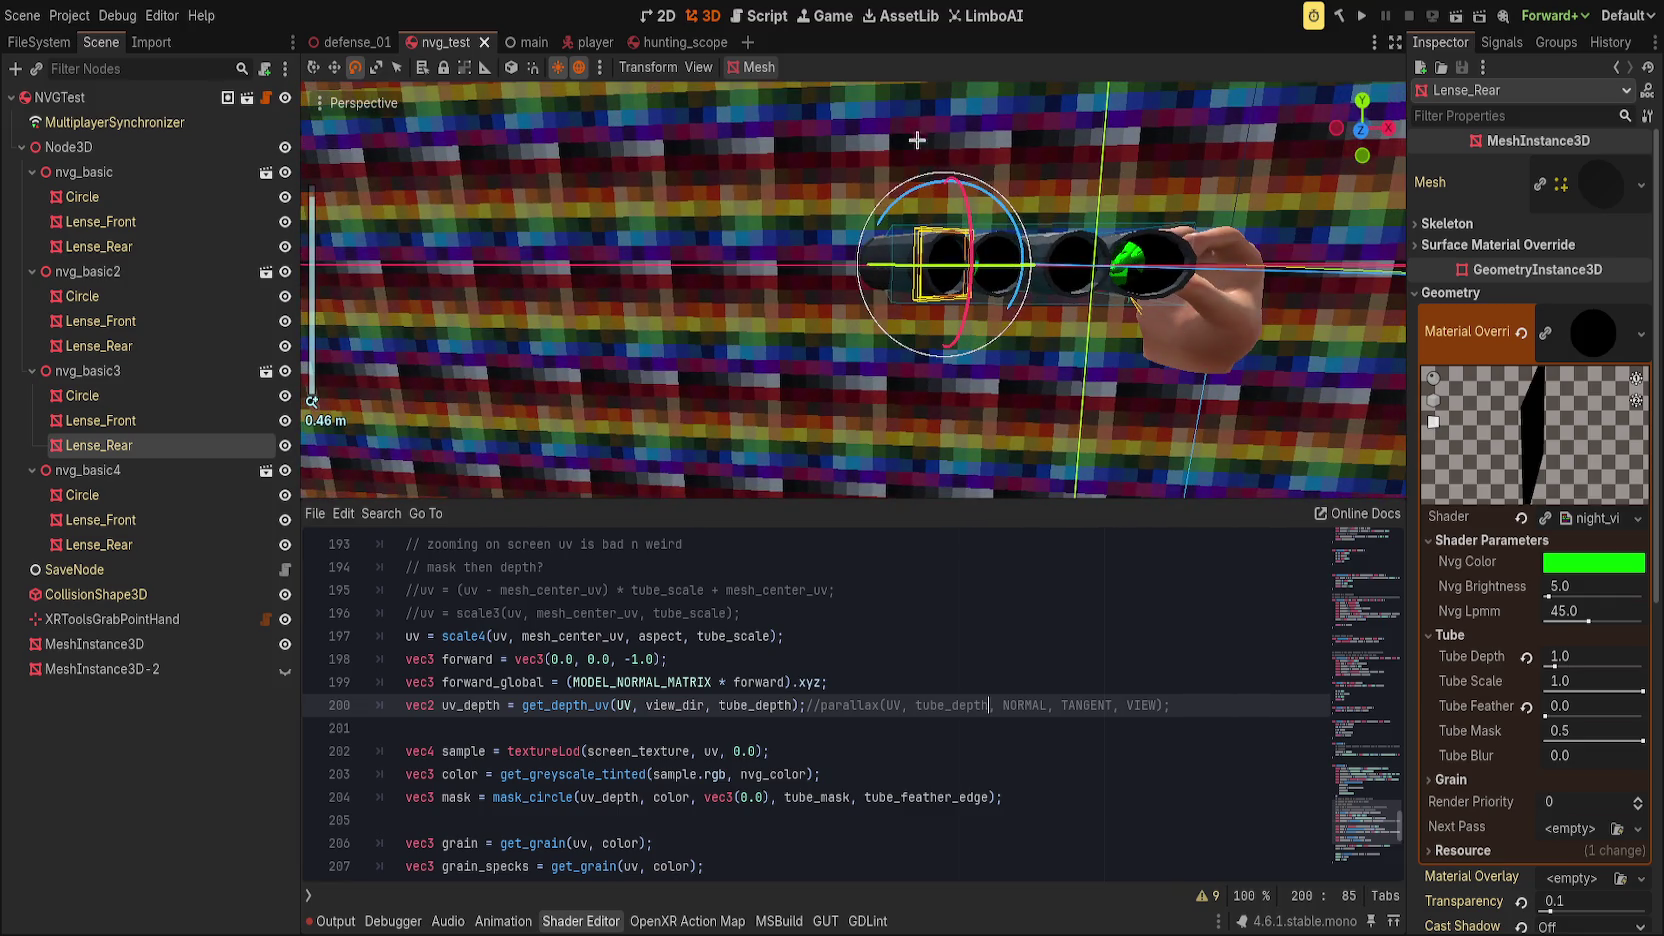
scroll(719, 252, "up", 3)
scroll(719, 252, "up", 3)
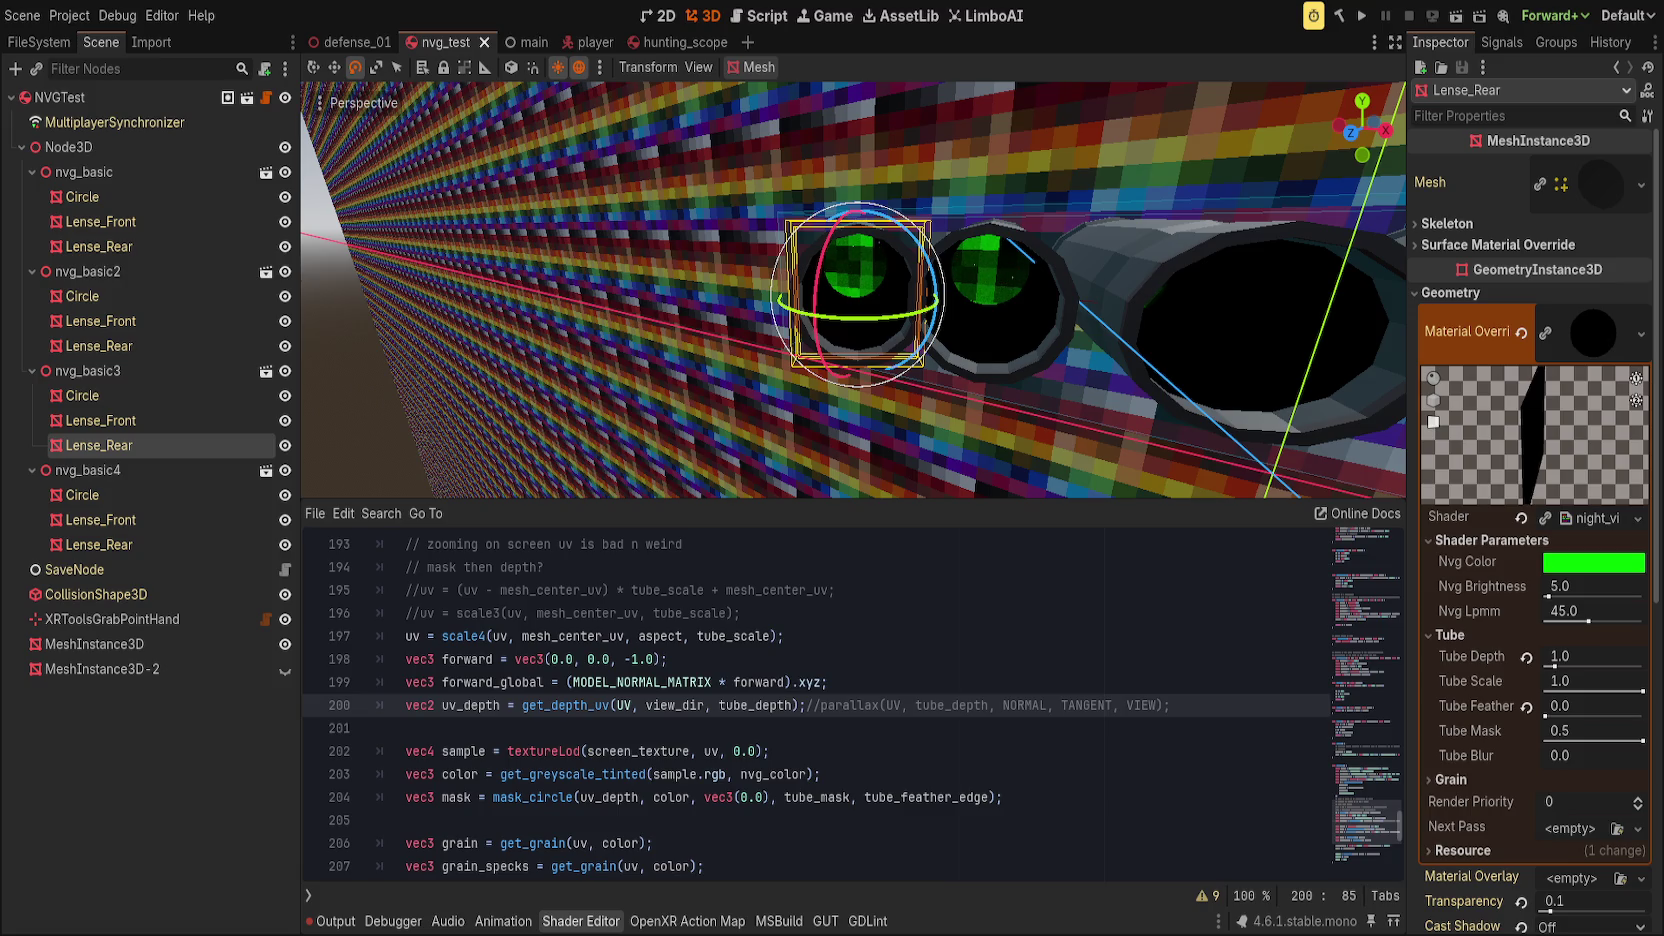
scroll(852, 290, "up", 2)
scroll(852, 290, "down", 2)
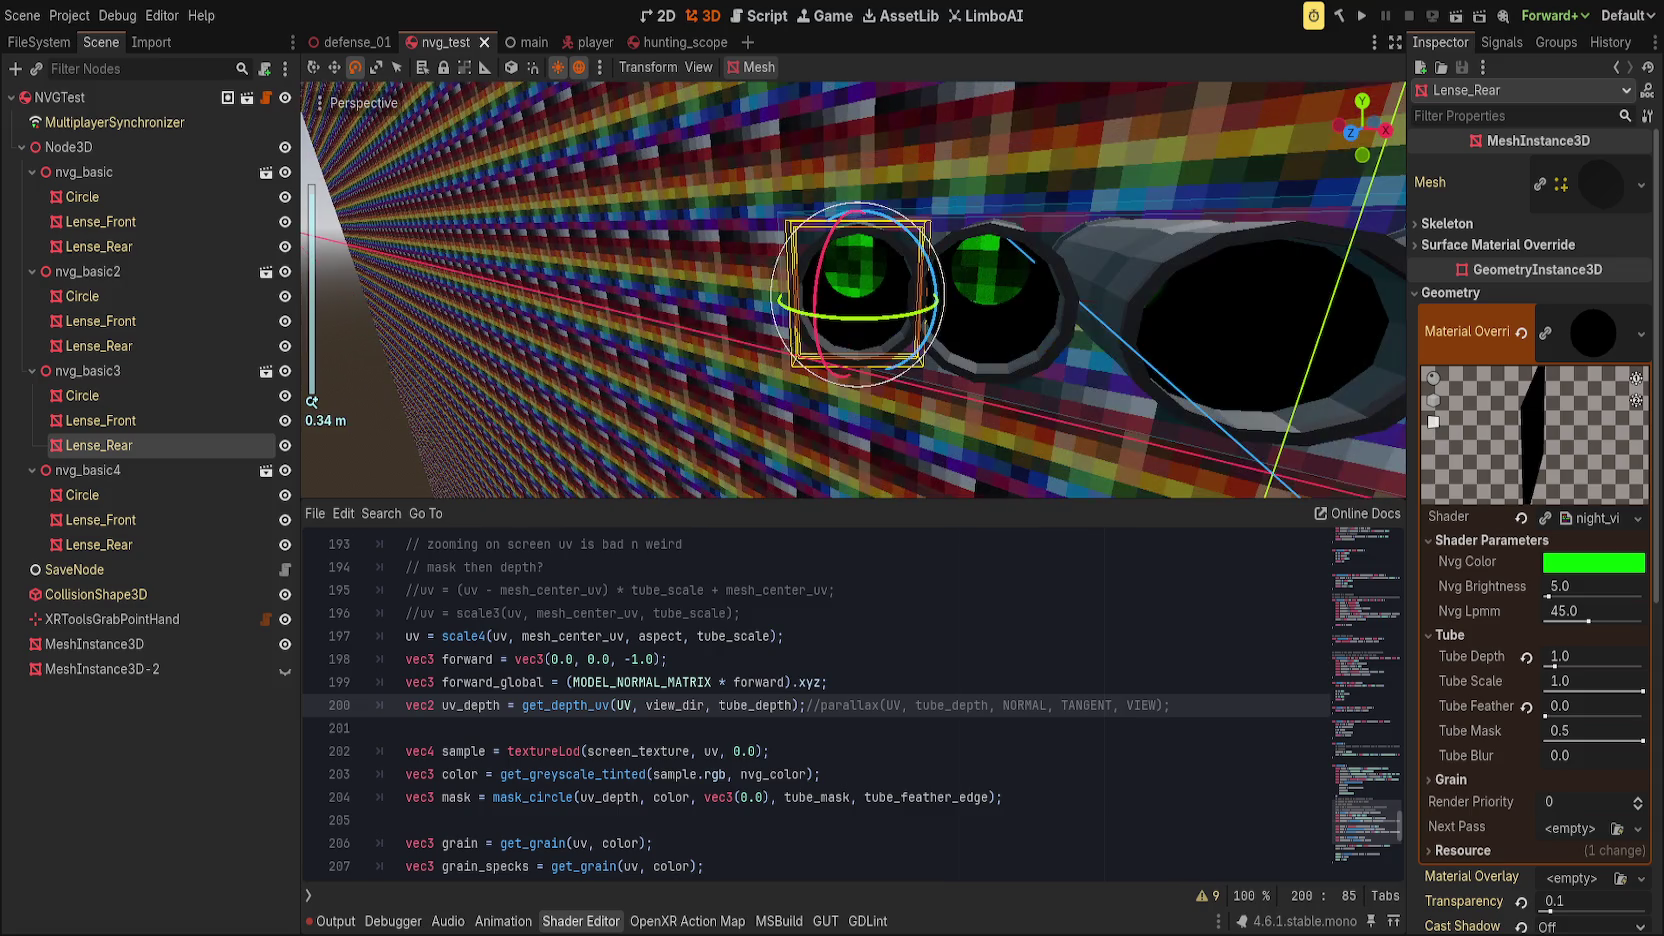
left_click_drag(1642, 690, 1562, 690)
key("f")
scroll(1120, 371, "up", 3)
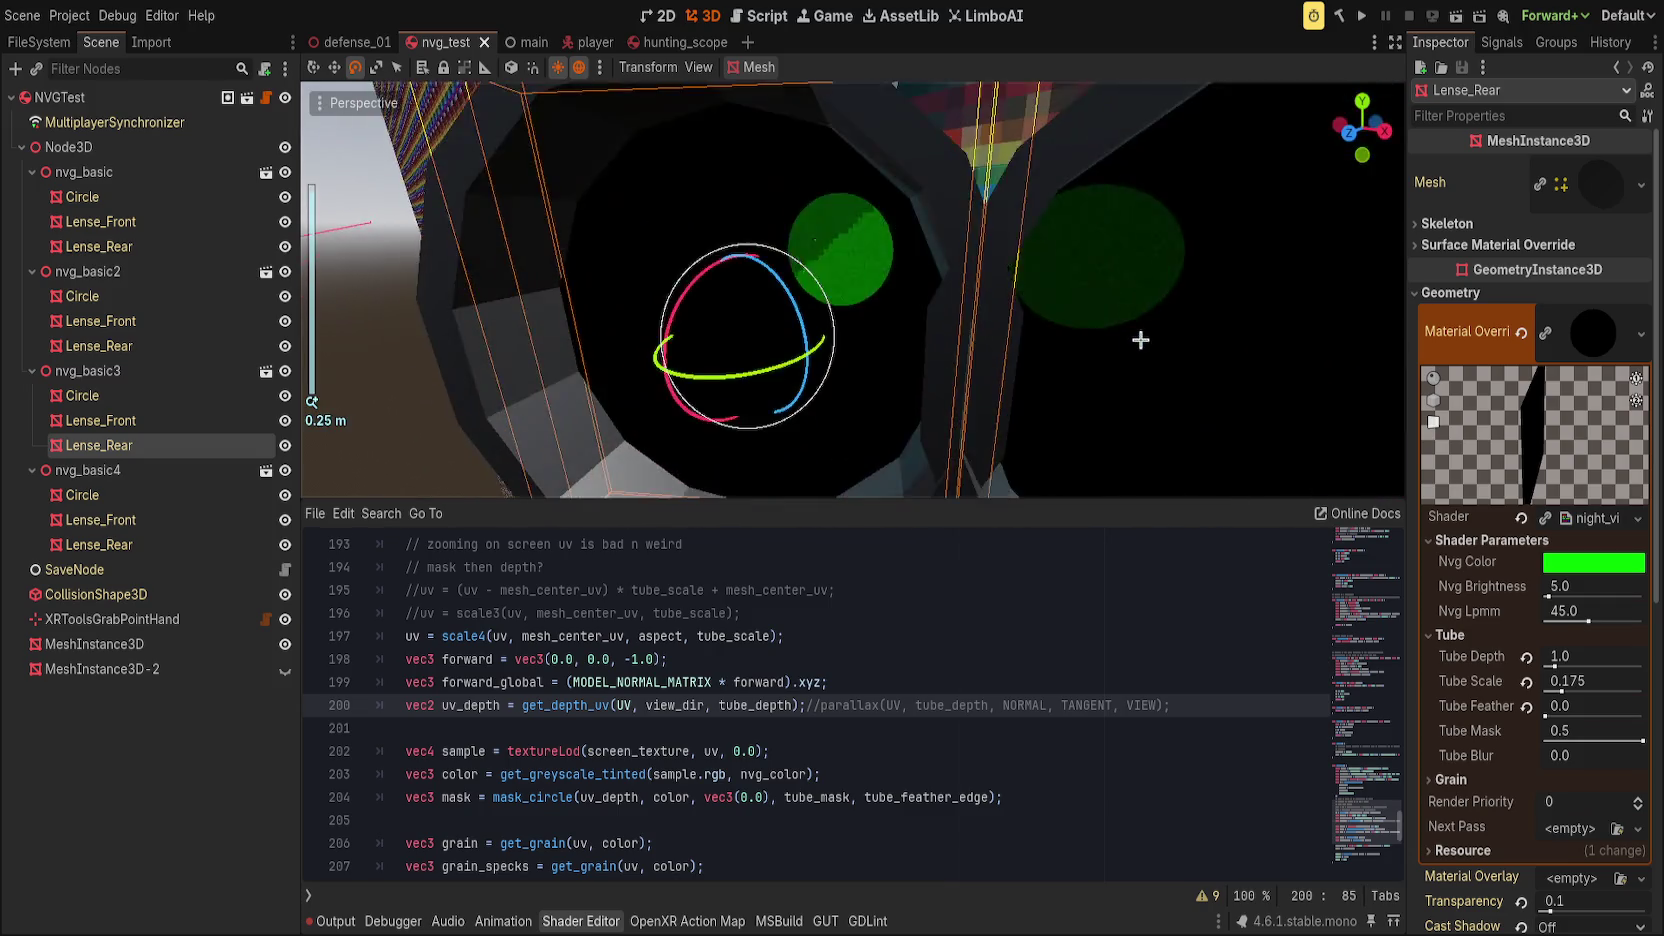
Step: Reset Tube Depth and Tube Scale, raise Tube Depth to about 0.597, and deselect to preview
left_click(1526, 657)
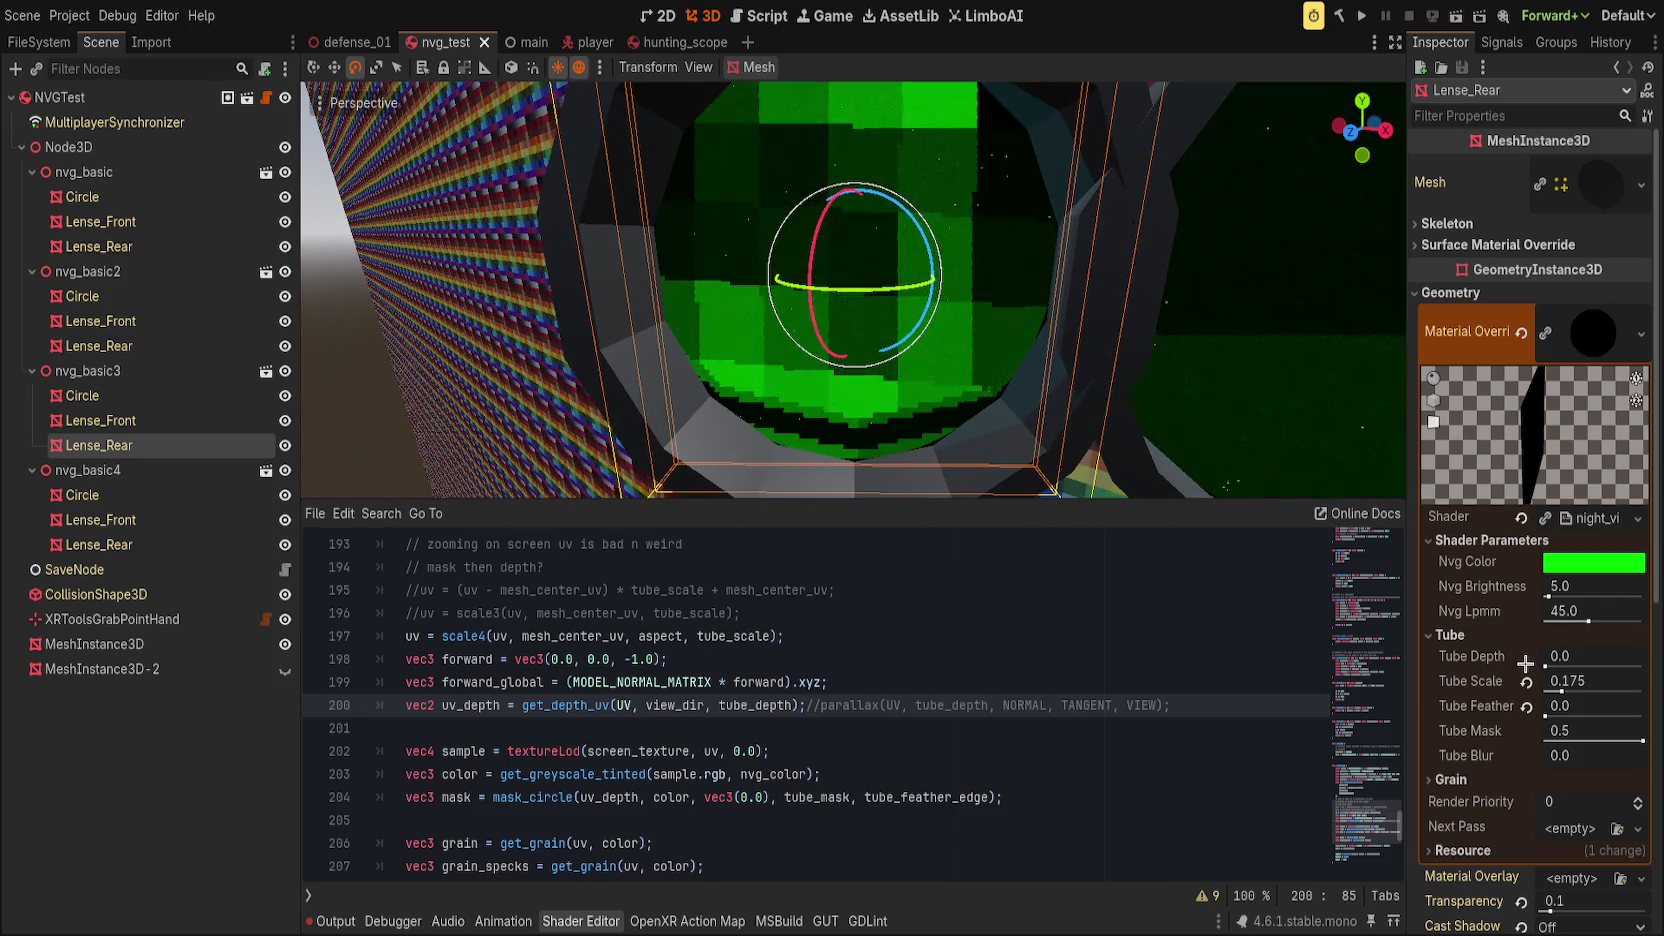
scroll(1148, 429, "down", 1)
scroll(1148, 429, "up", 2)
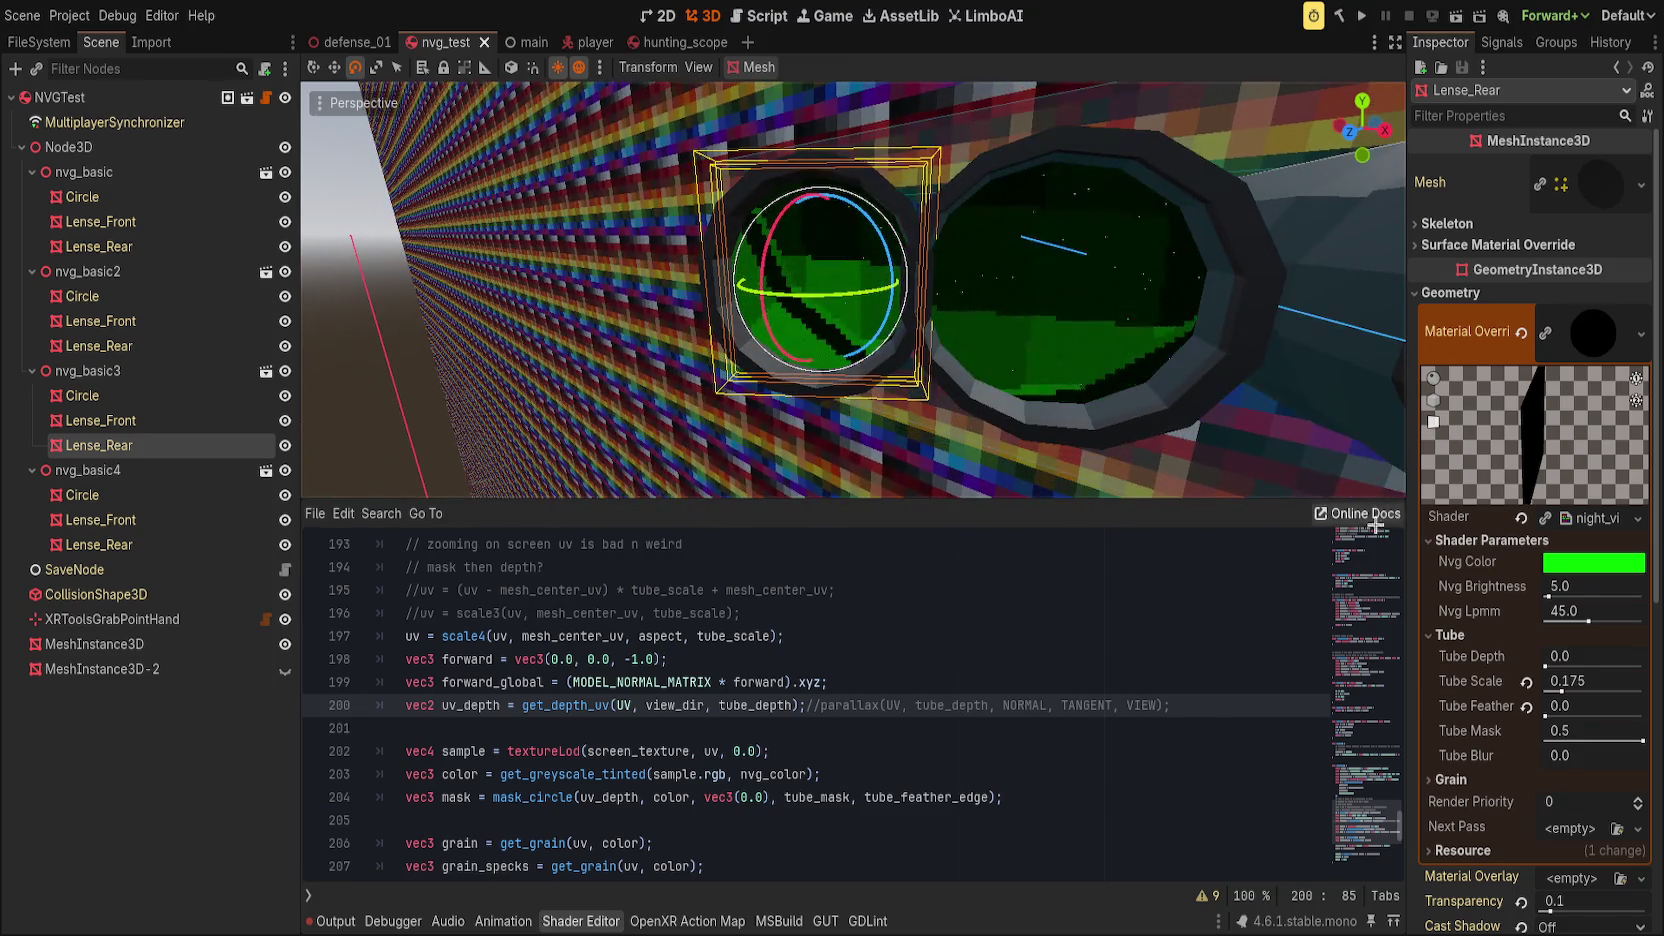
left_click(1528, 681)
mouse_move(1550, 657)
left_mouse_down()
mouse_move(1590, 657)
mouse_move(1612, 691)
mouse_move(1580, 691)
left_mouse_up()
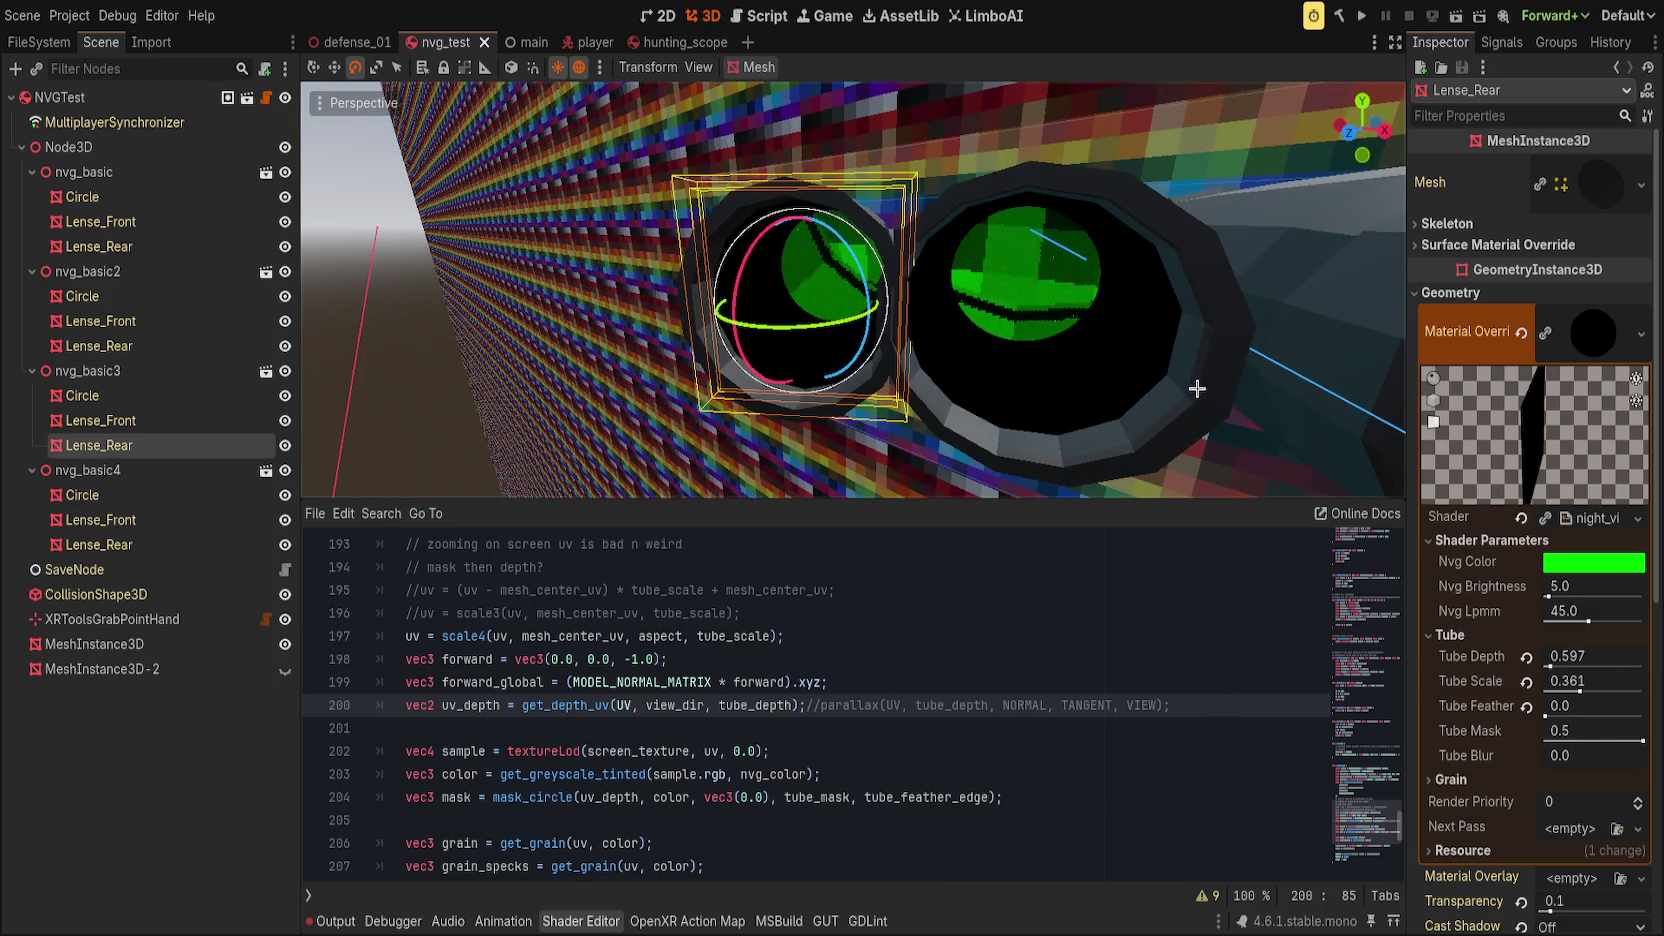
left_click(1195, 385)
scroll(947, 327, "down", 1)
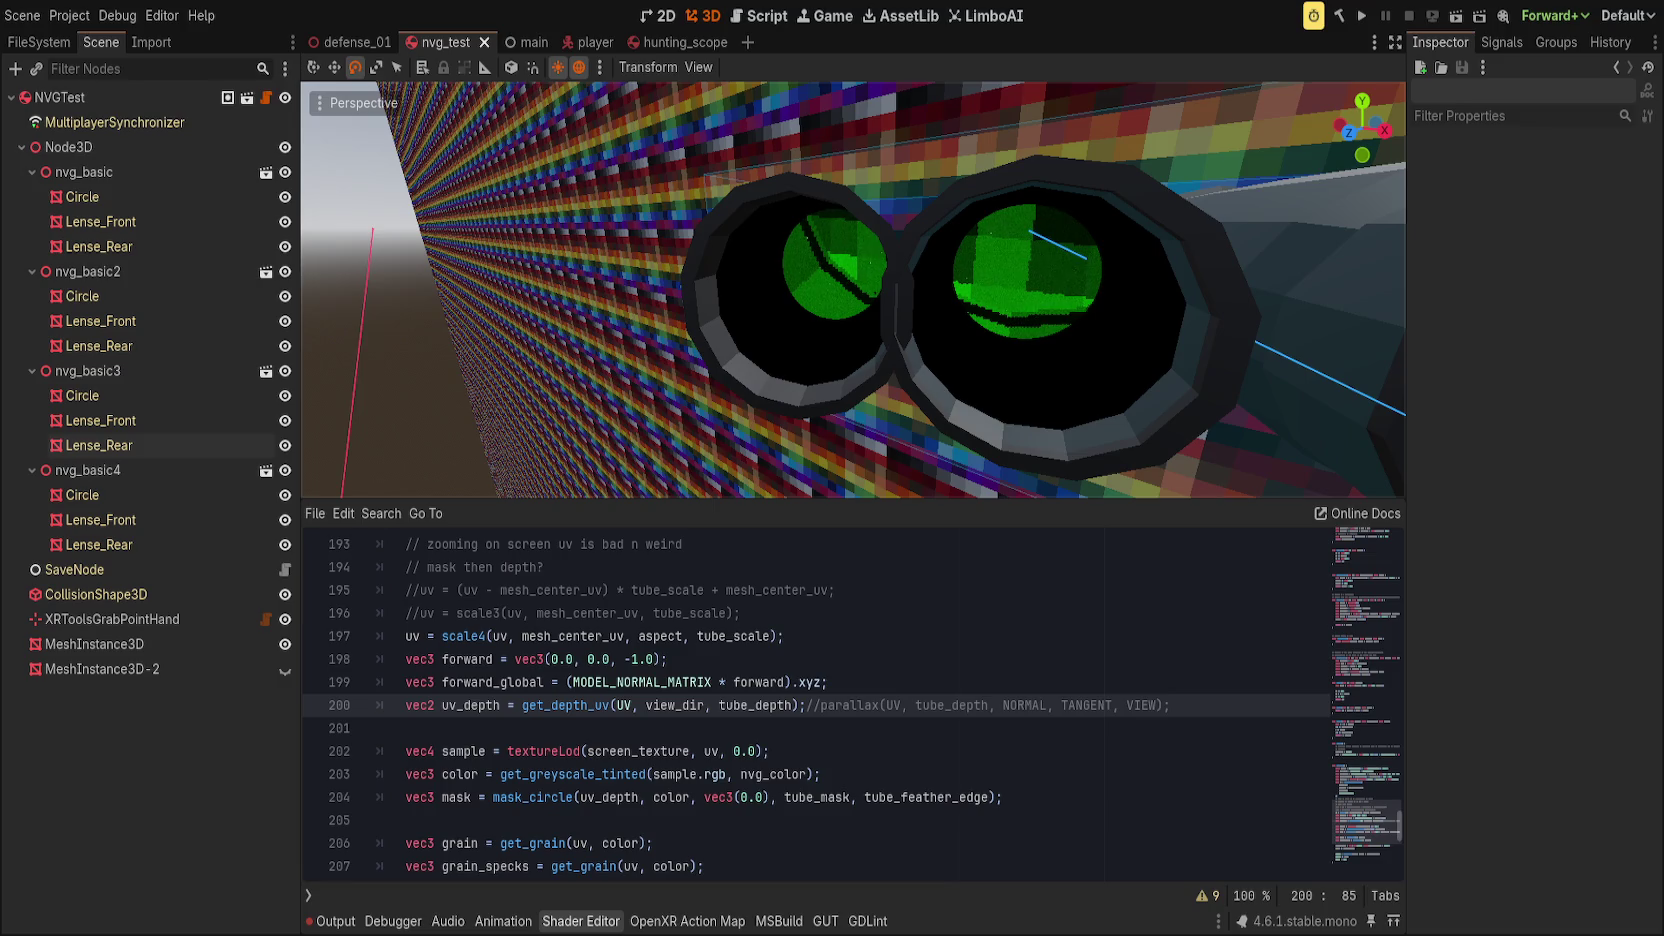
Step: On Lense_Rear, reset Tube Scale to 1.0, raise Tube Depth to 1.128, and scroll to scale4
left_click(99, 445)
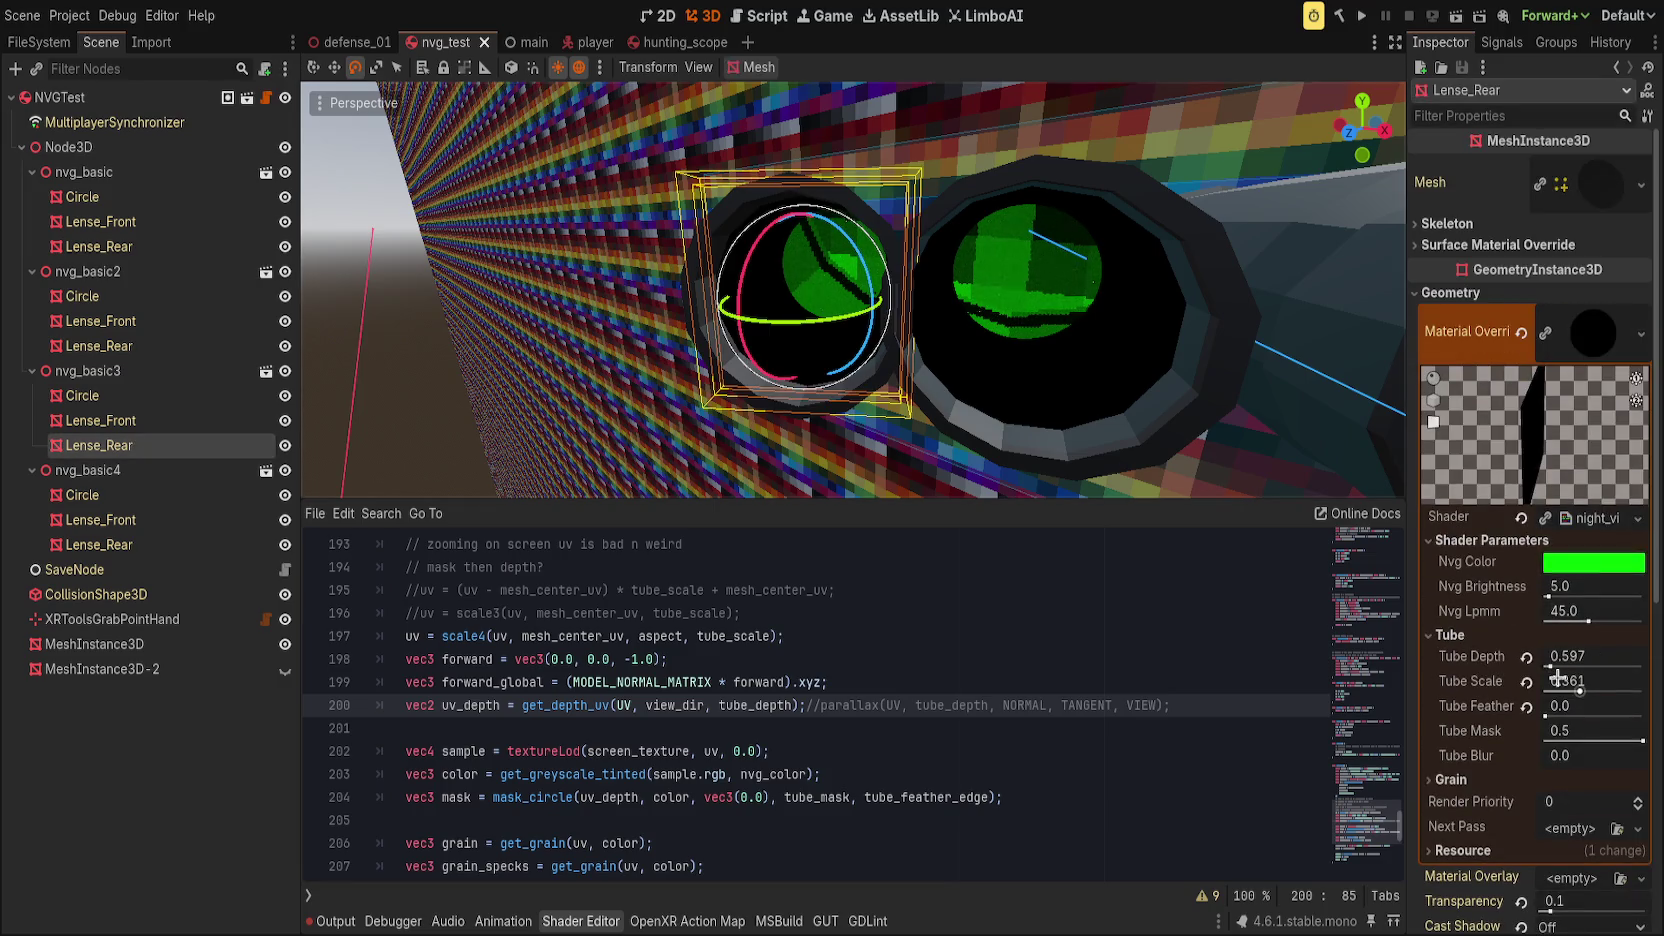
left_click(1525, 679)
left_click(1526, 656)
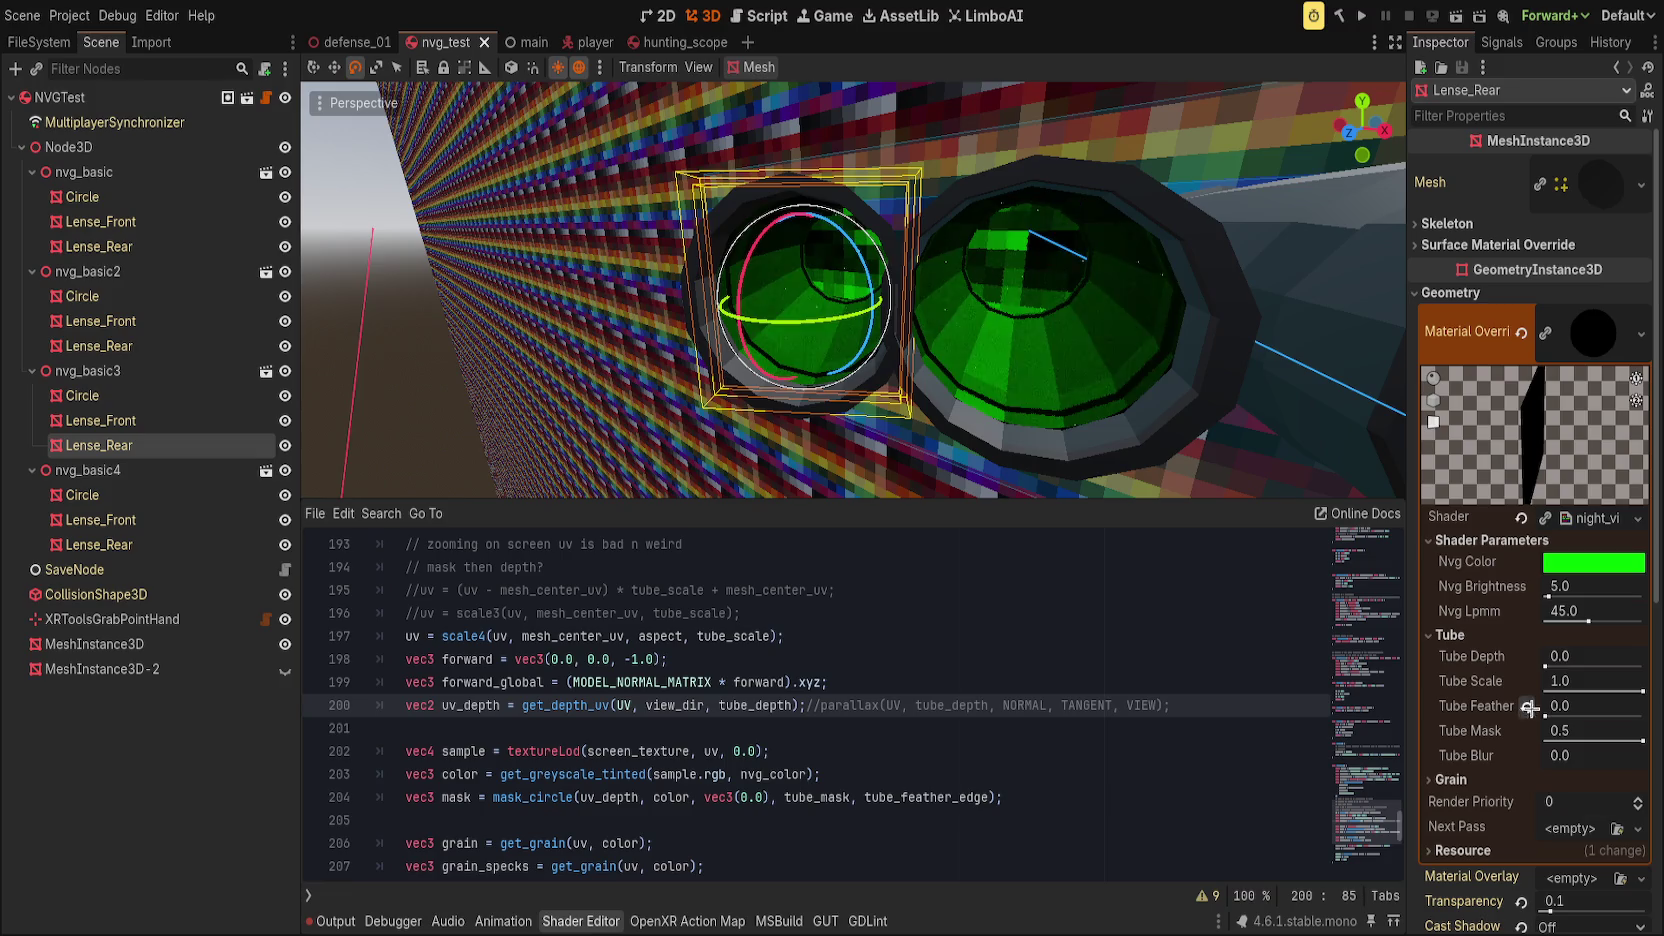
mouse_move(1545, 664)
left_mouse_down()
mouse_move(1505, 666)
mouse_move(1555, 668)
left_mouse_up()
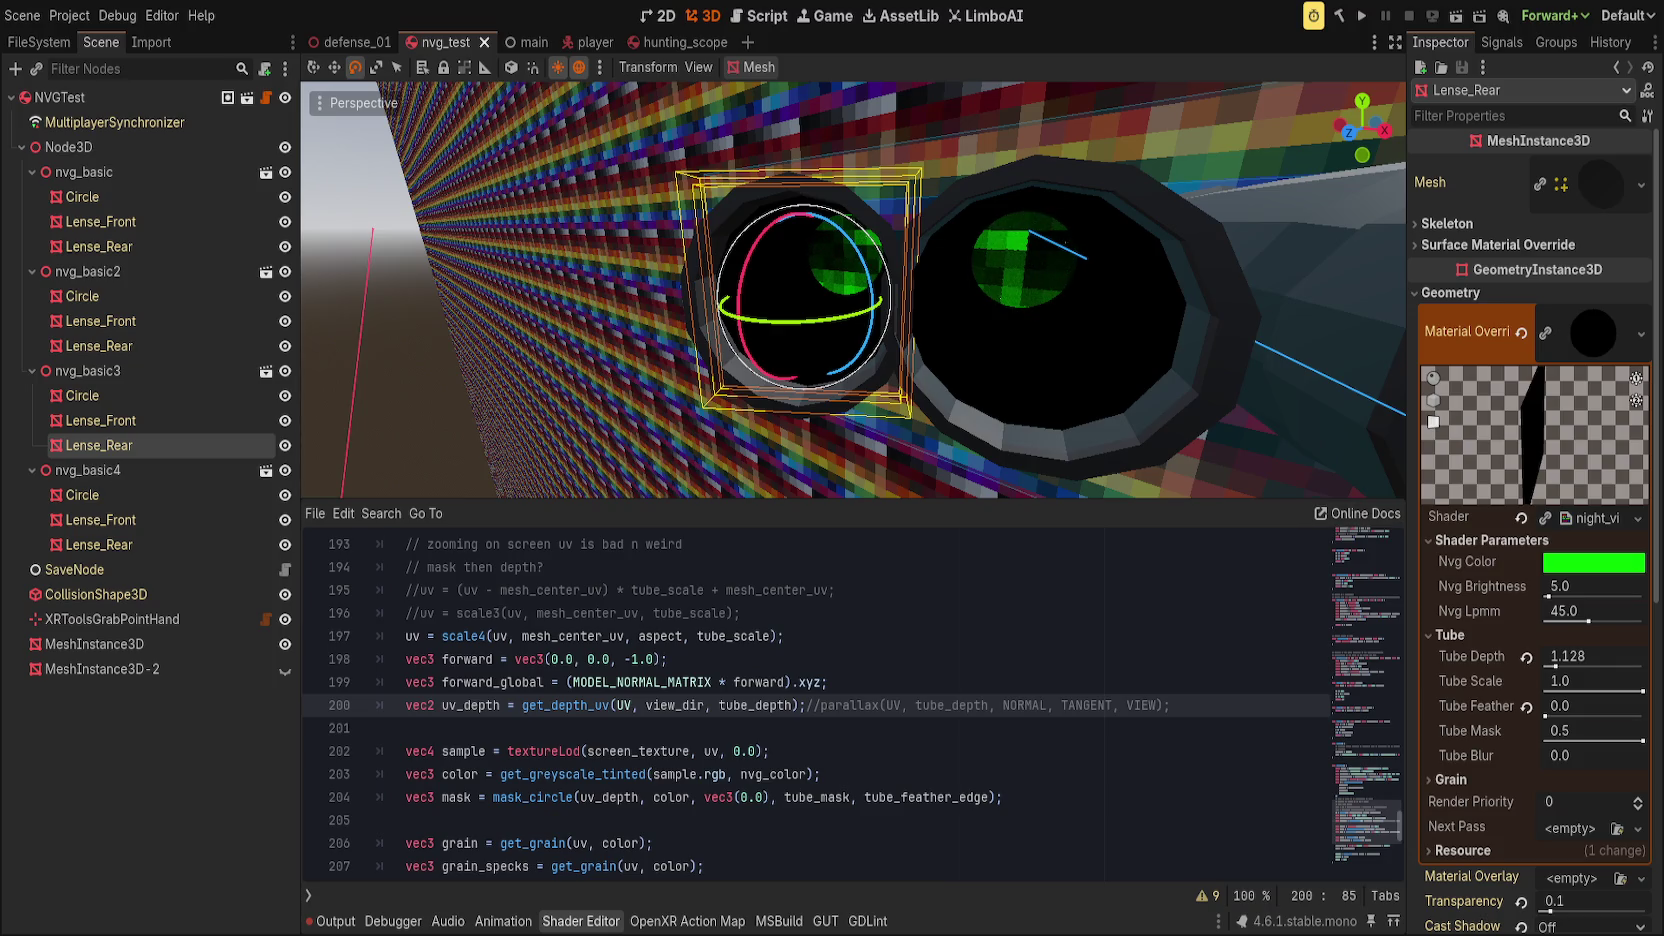
left_click(767, 682)
scroll(767, 660, "up", 6)
scroll(767, 653, "up", 6)
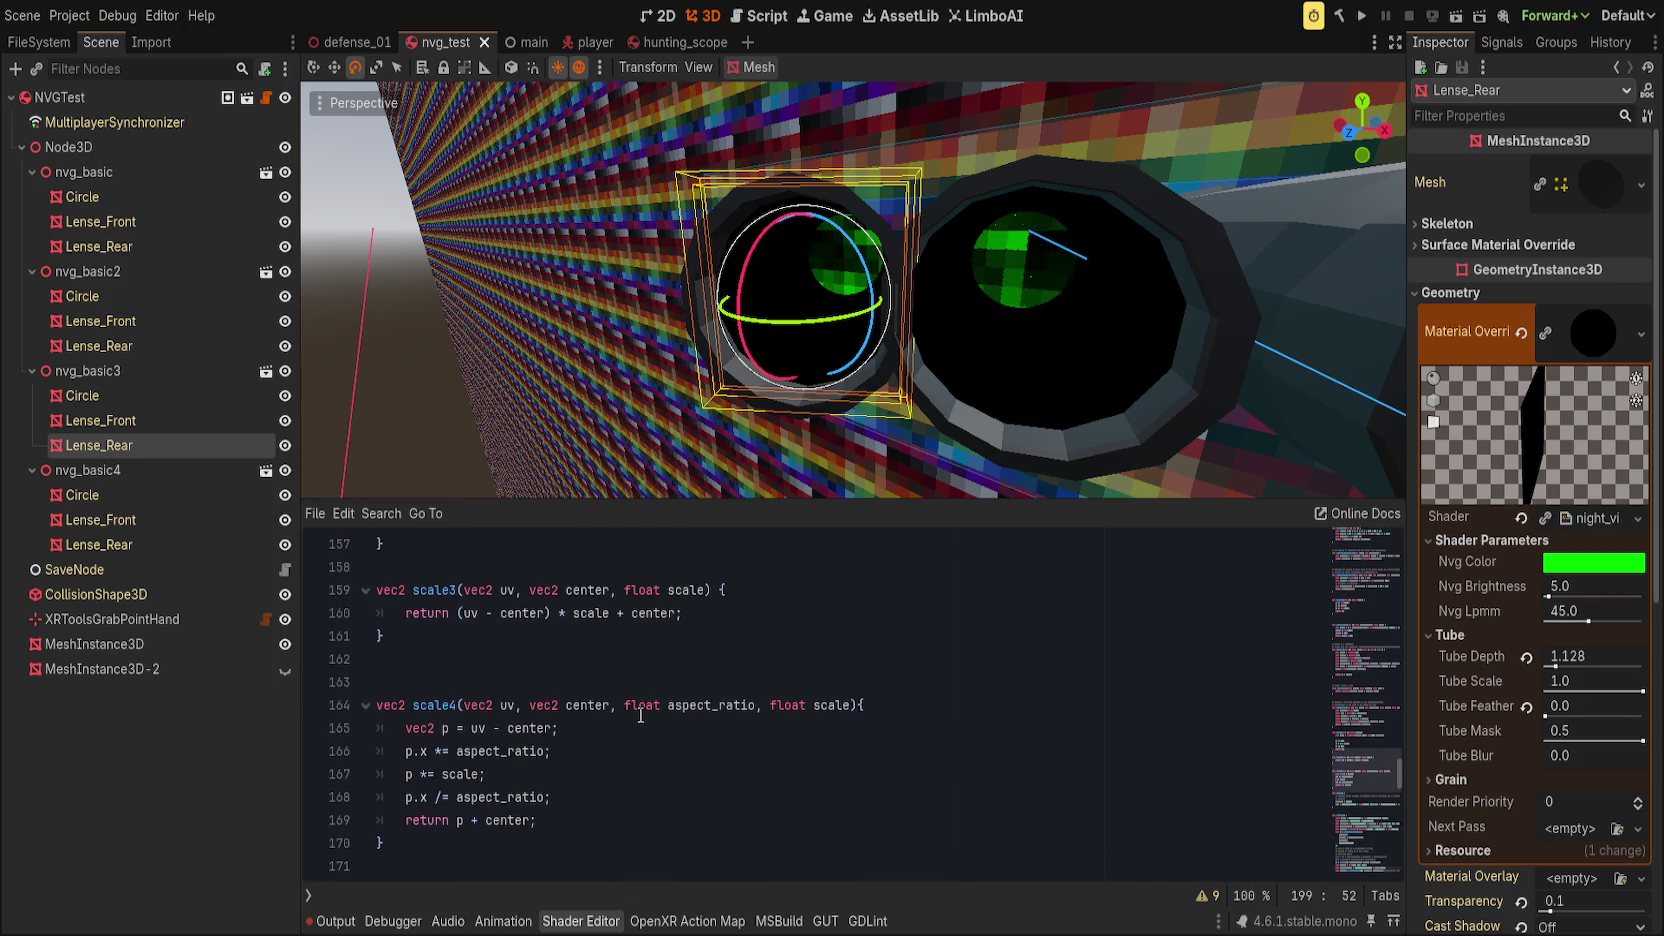
Step: Rename scale4 to scale_aspect, comment out line 197's scaling call, and add a blank line
double_click(446, 704)
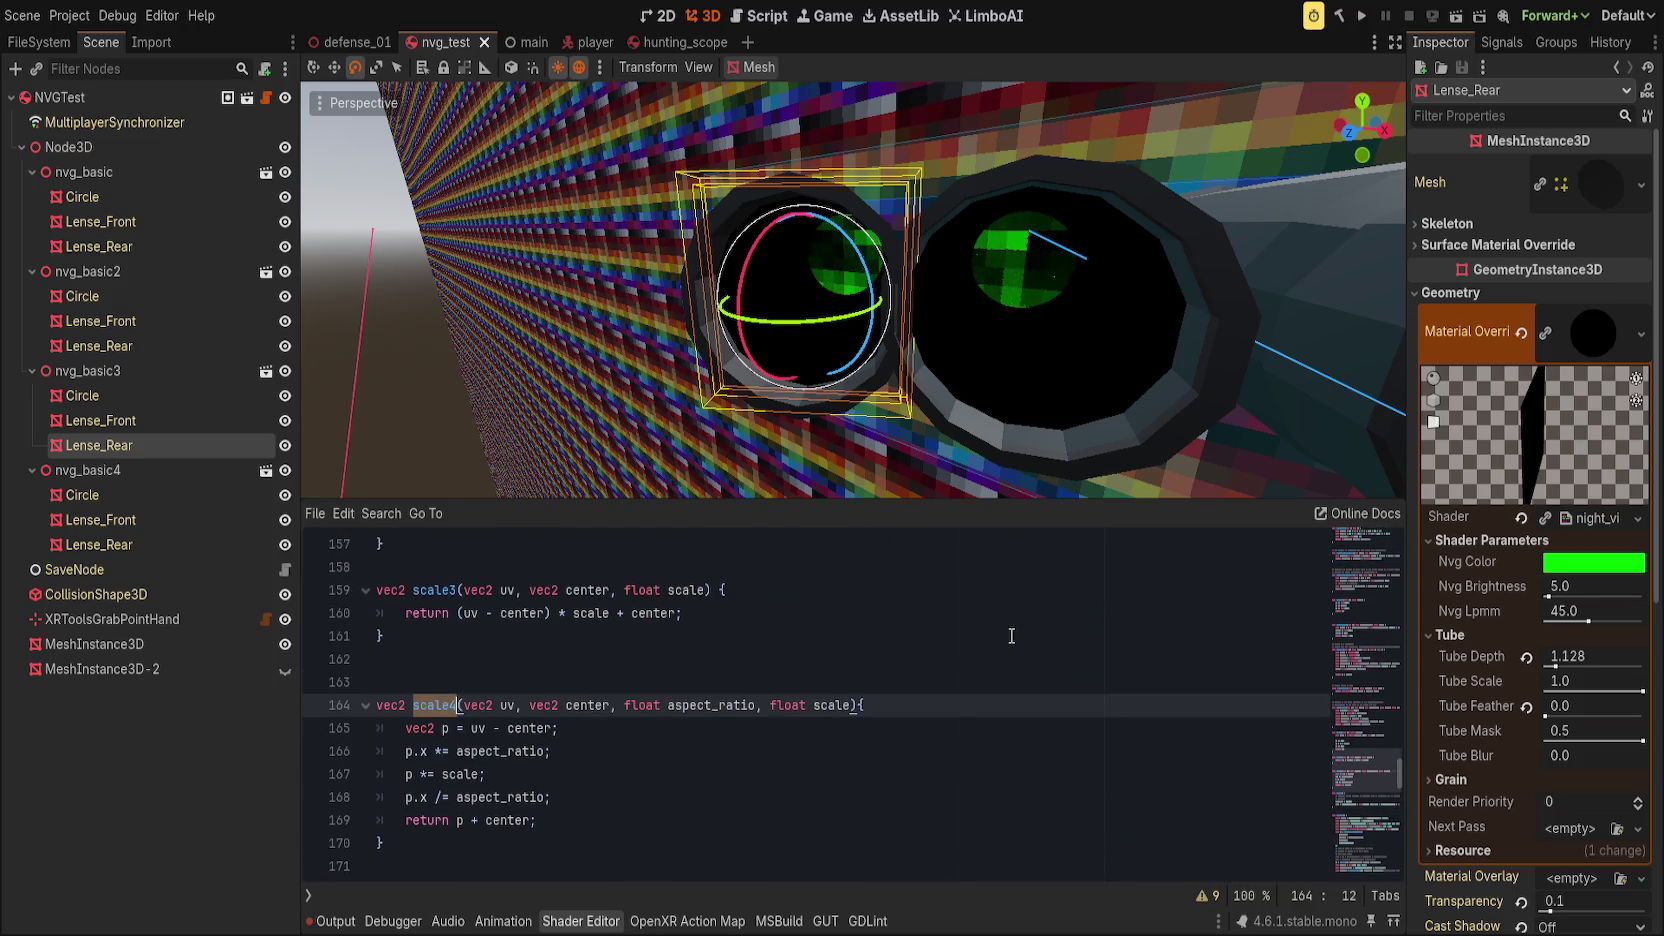
type("scale_aspec")
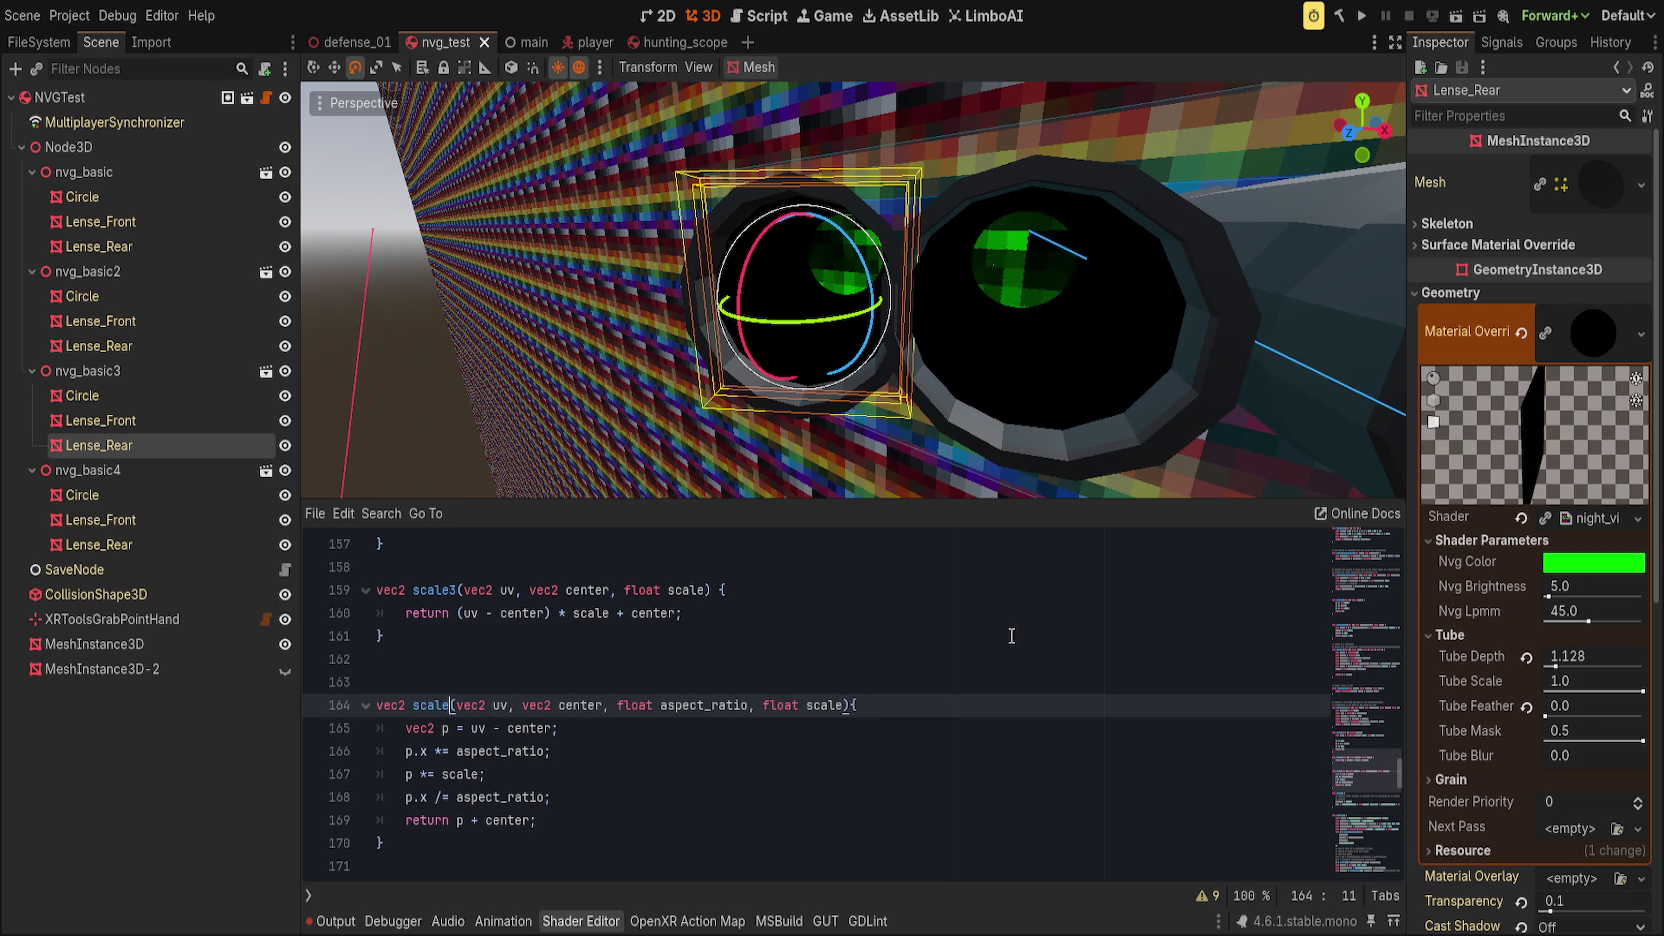
type("t")
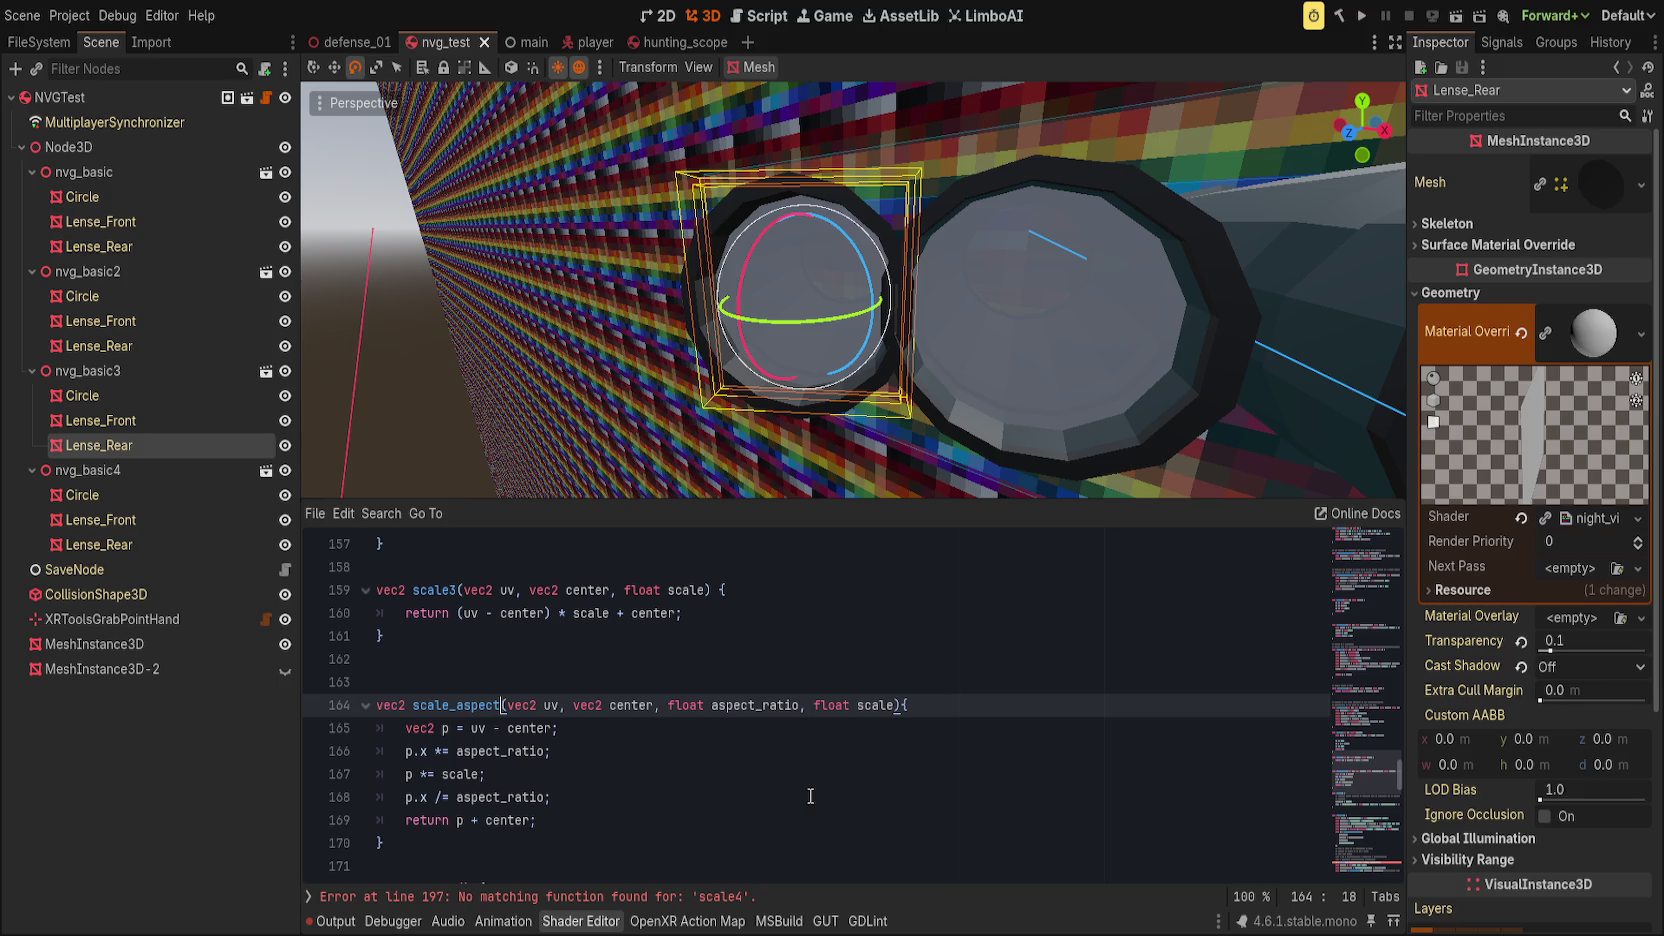
scroll(810, 796, "down", 10)
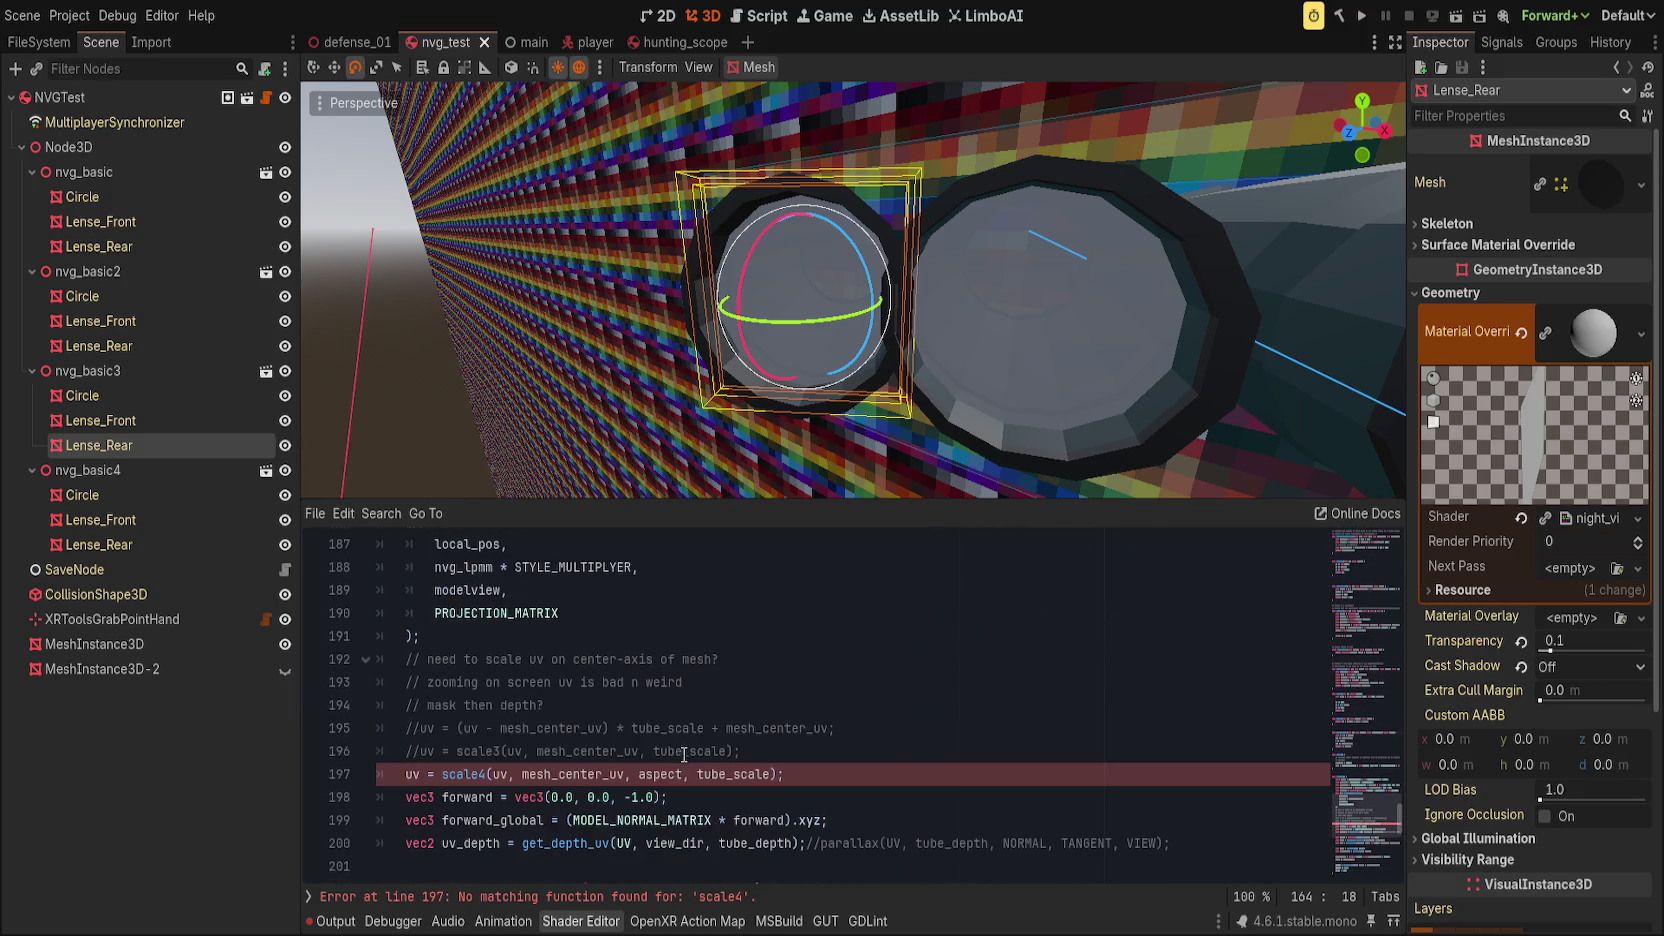
left_click(645, 897)
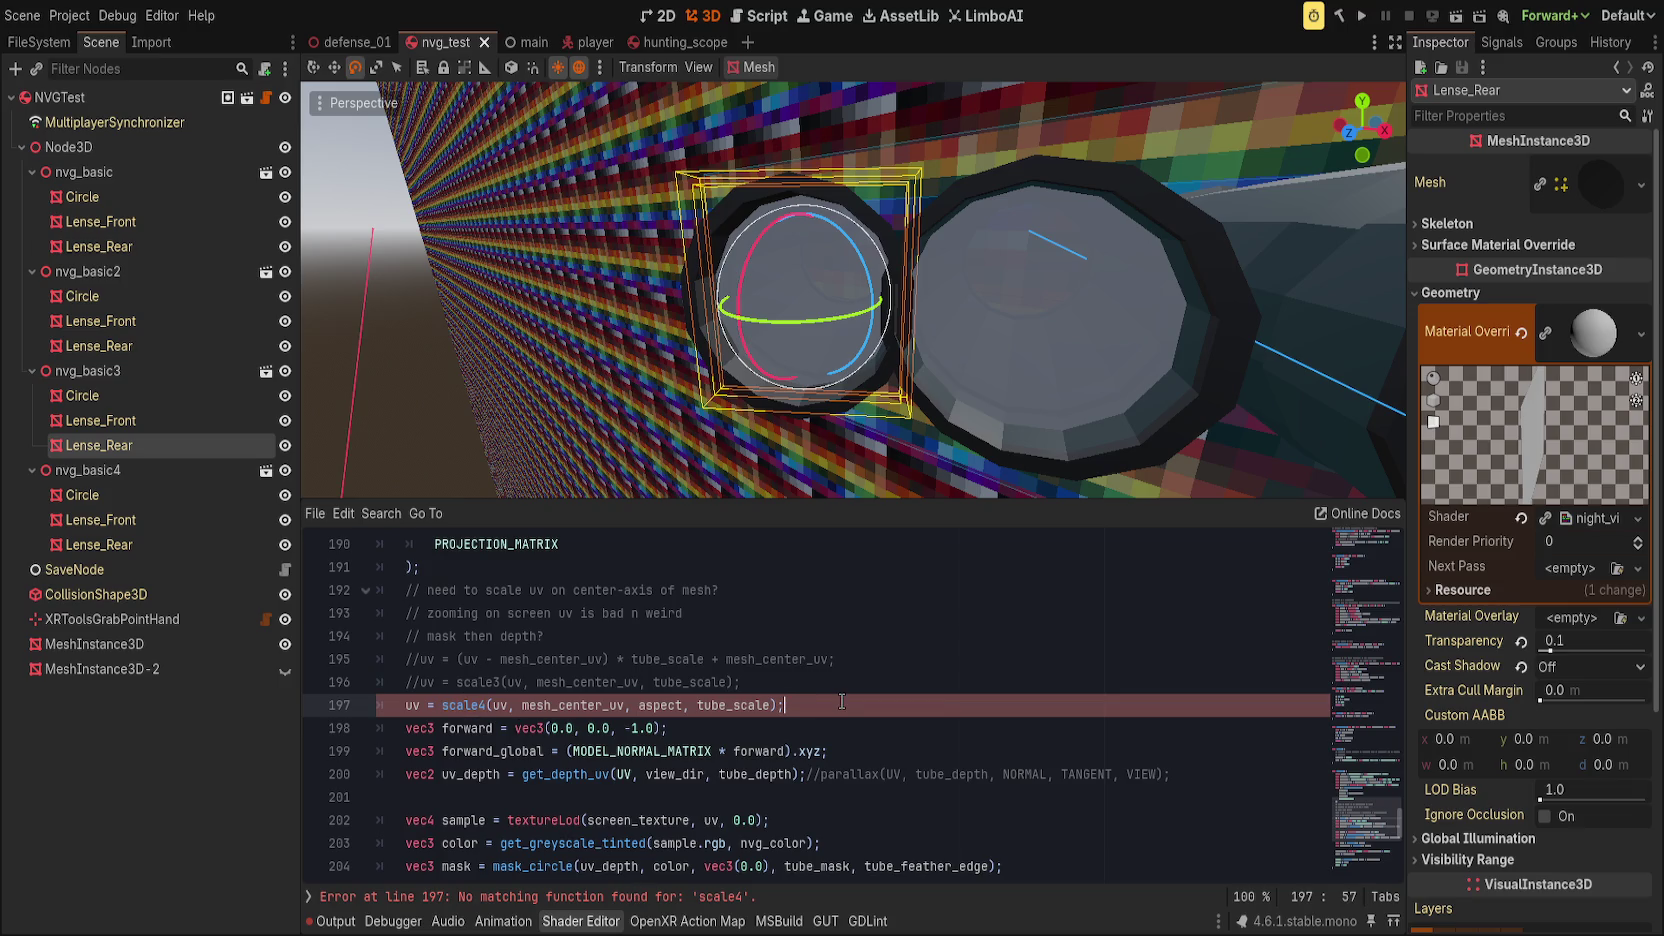
type("//")
key("Up")
key("Up")
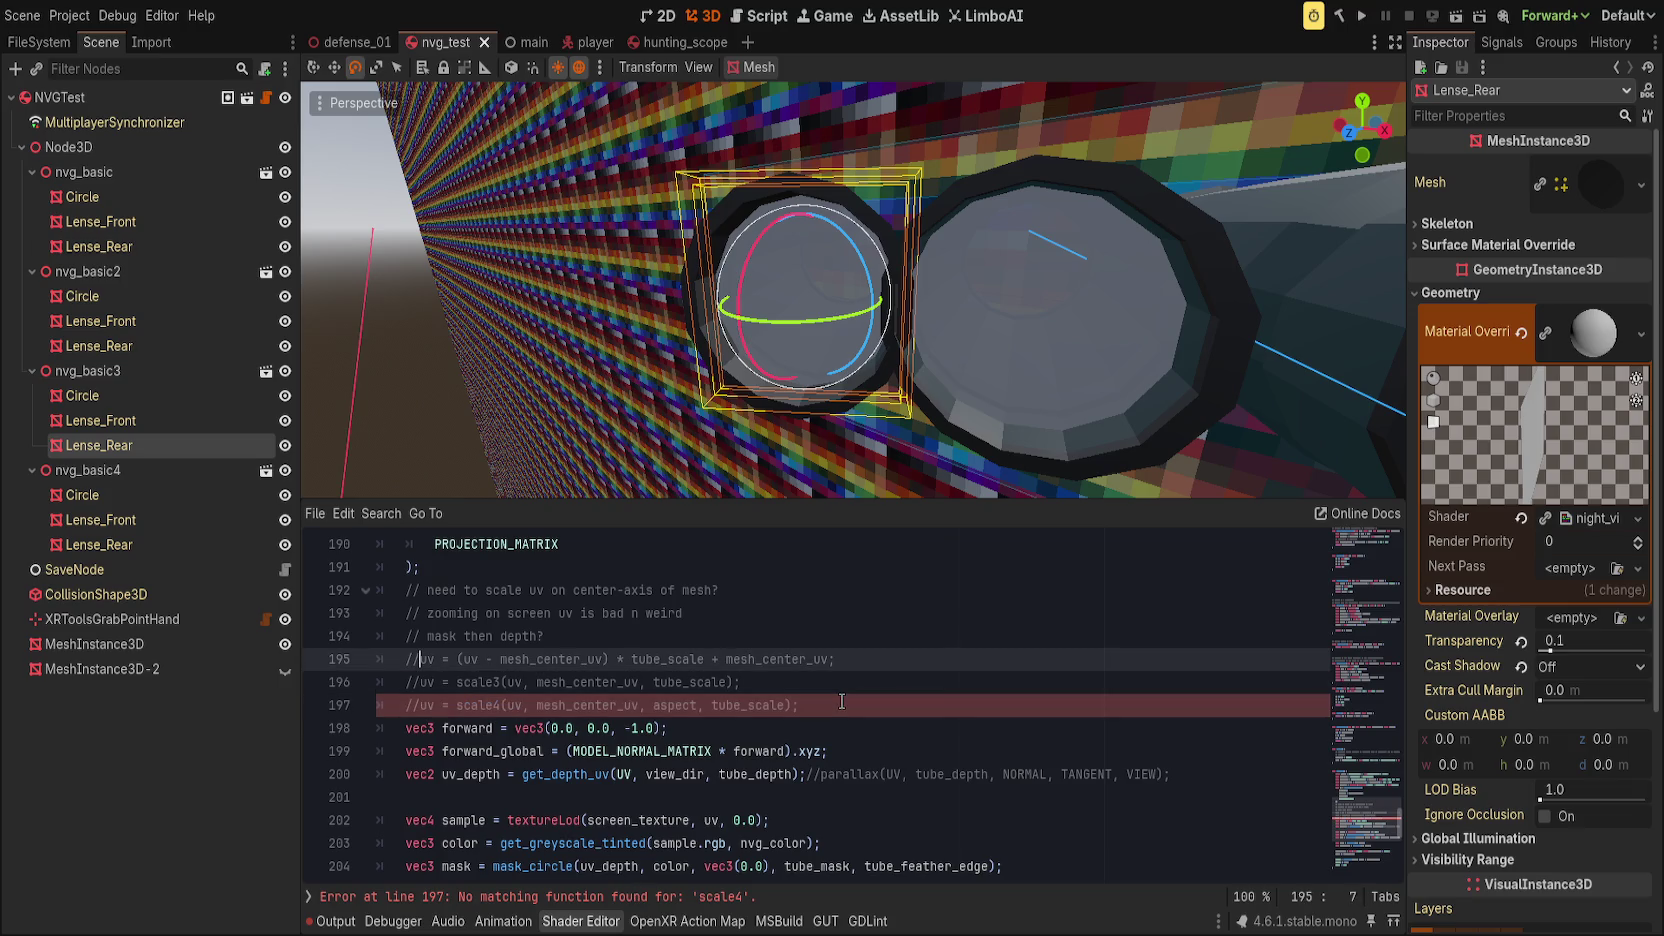
key("Down")
key("Down")
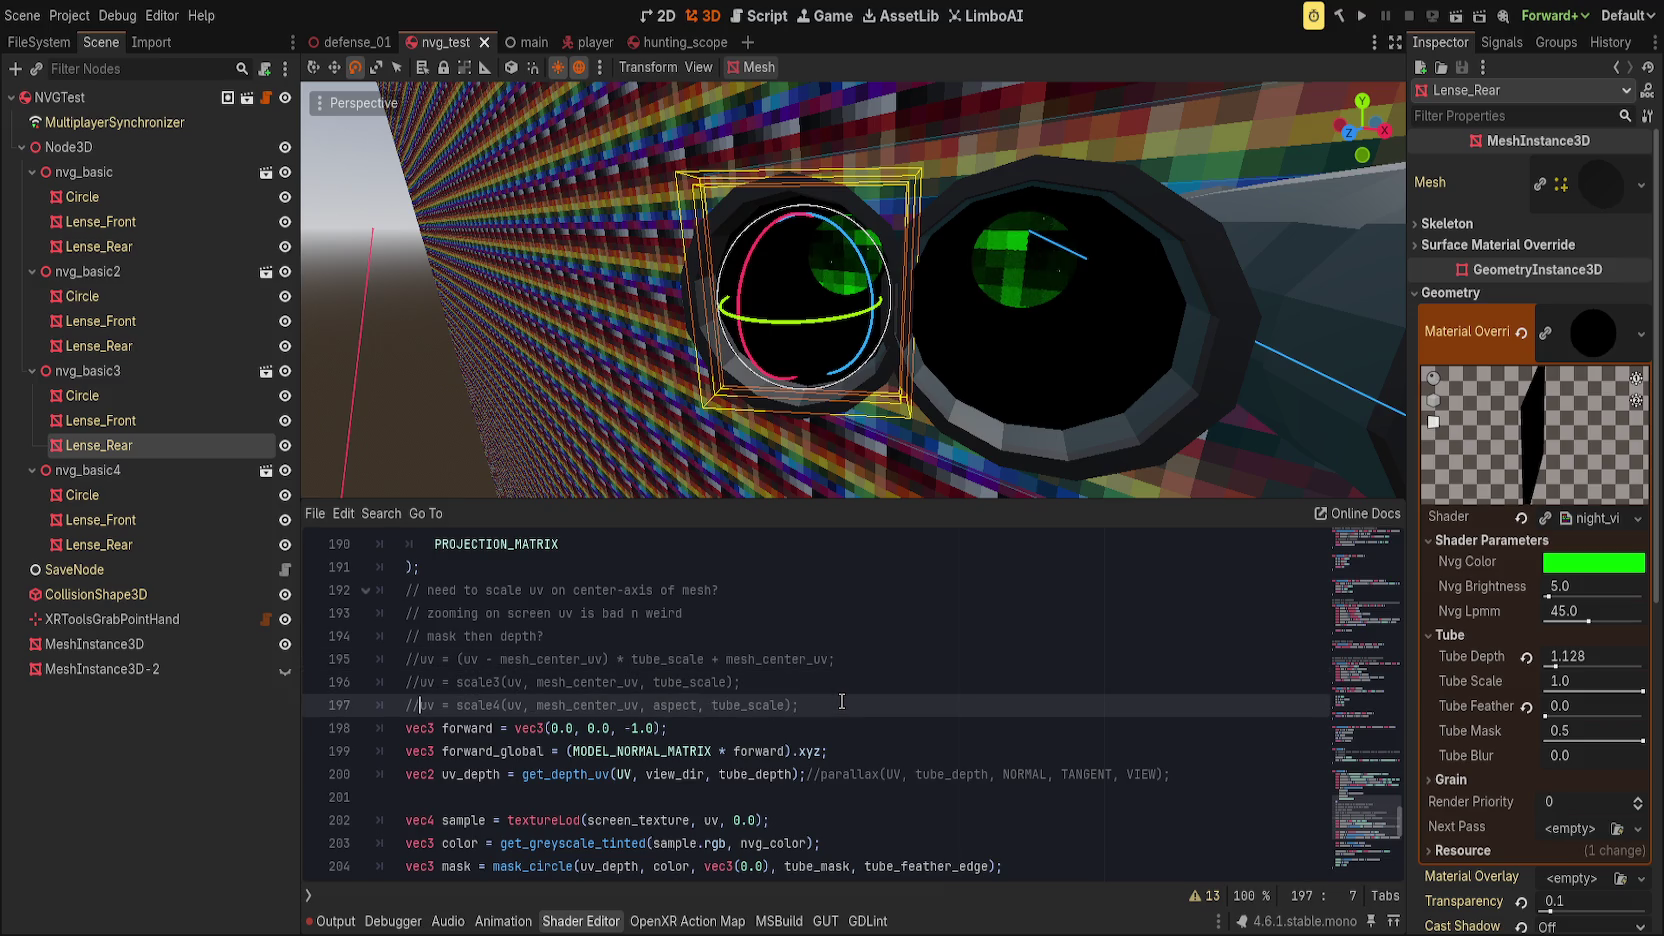
key("End")
key("Return")
left_click(497, 705)
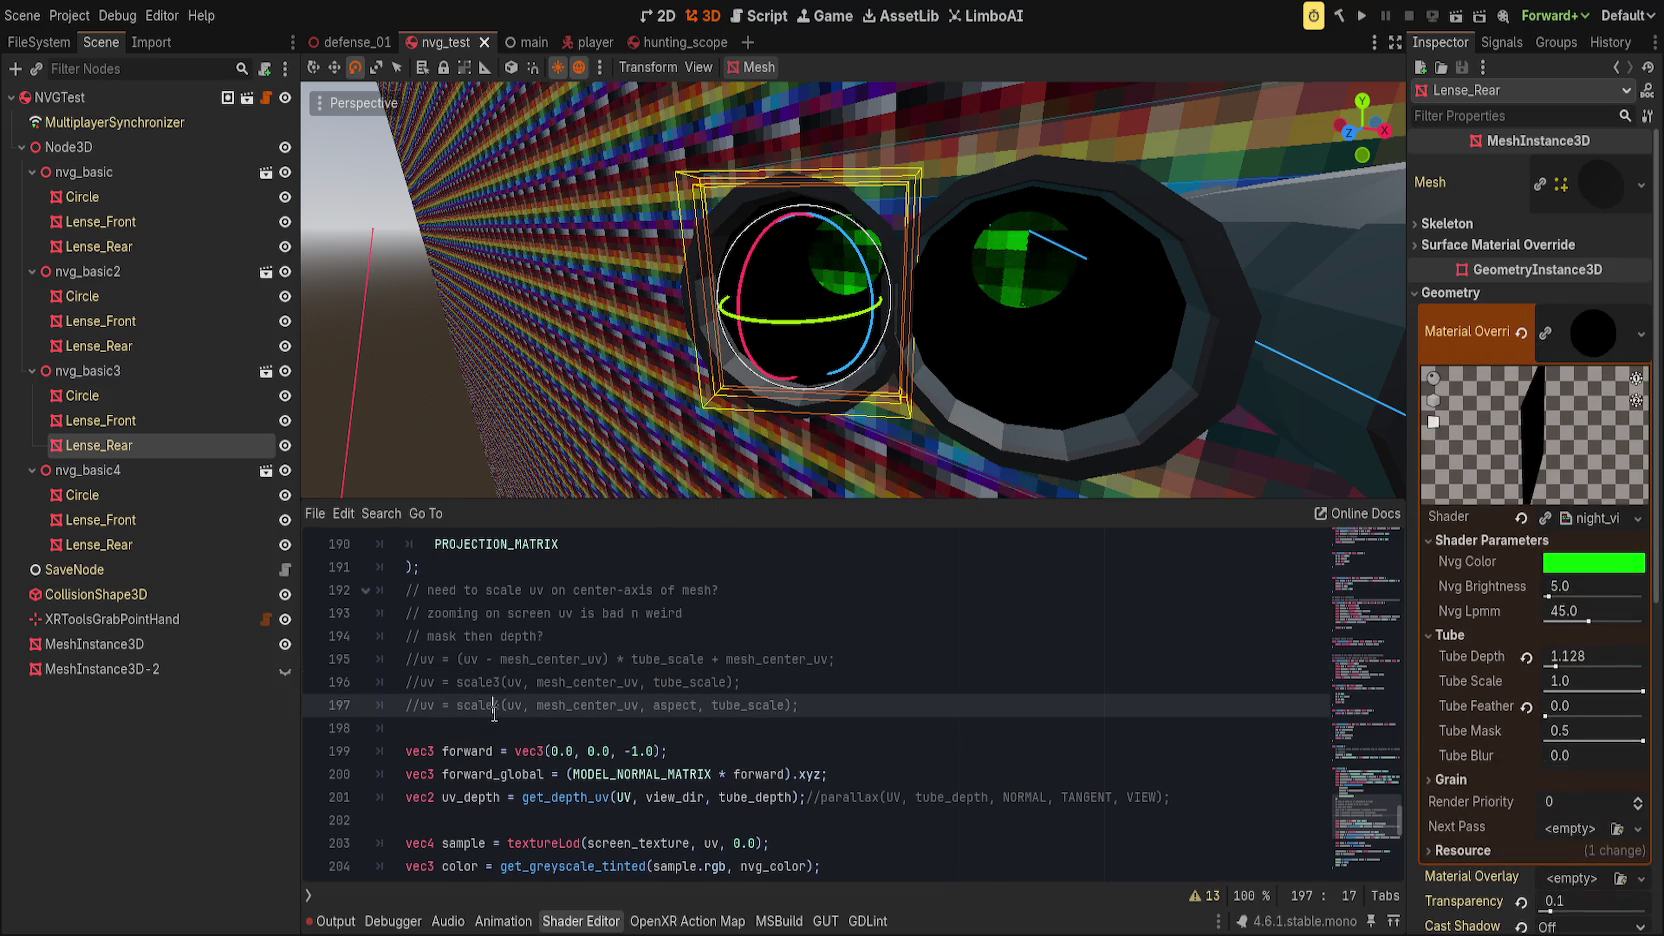
Step: Change the commented call's name to scale_aspect and save the scene
type("_msce")
key("BackSpace")
key("BackSpace")
key("BackSpace")
type("aspect")
key("Down")
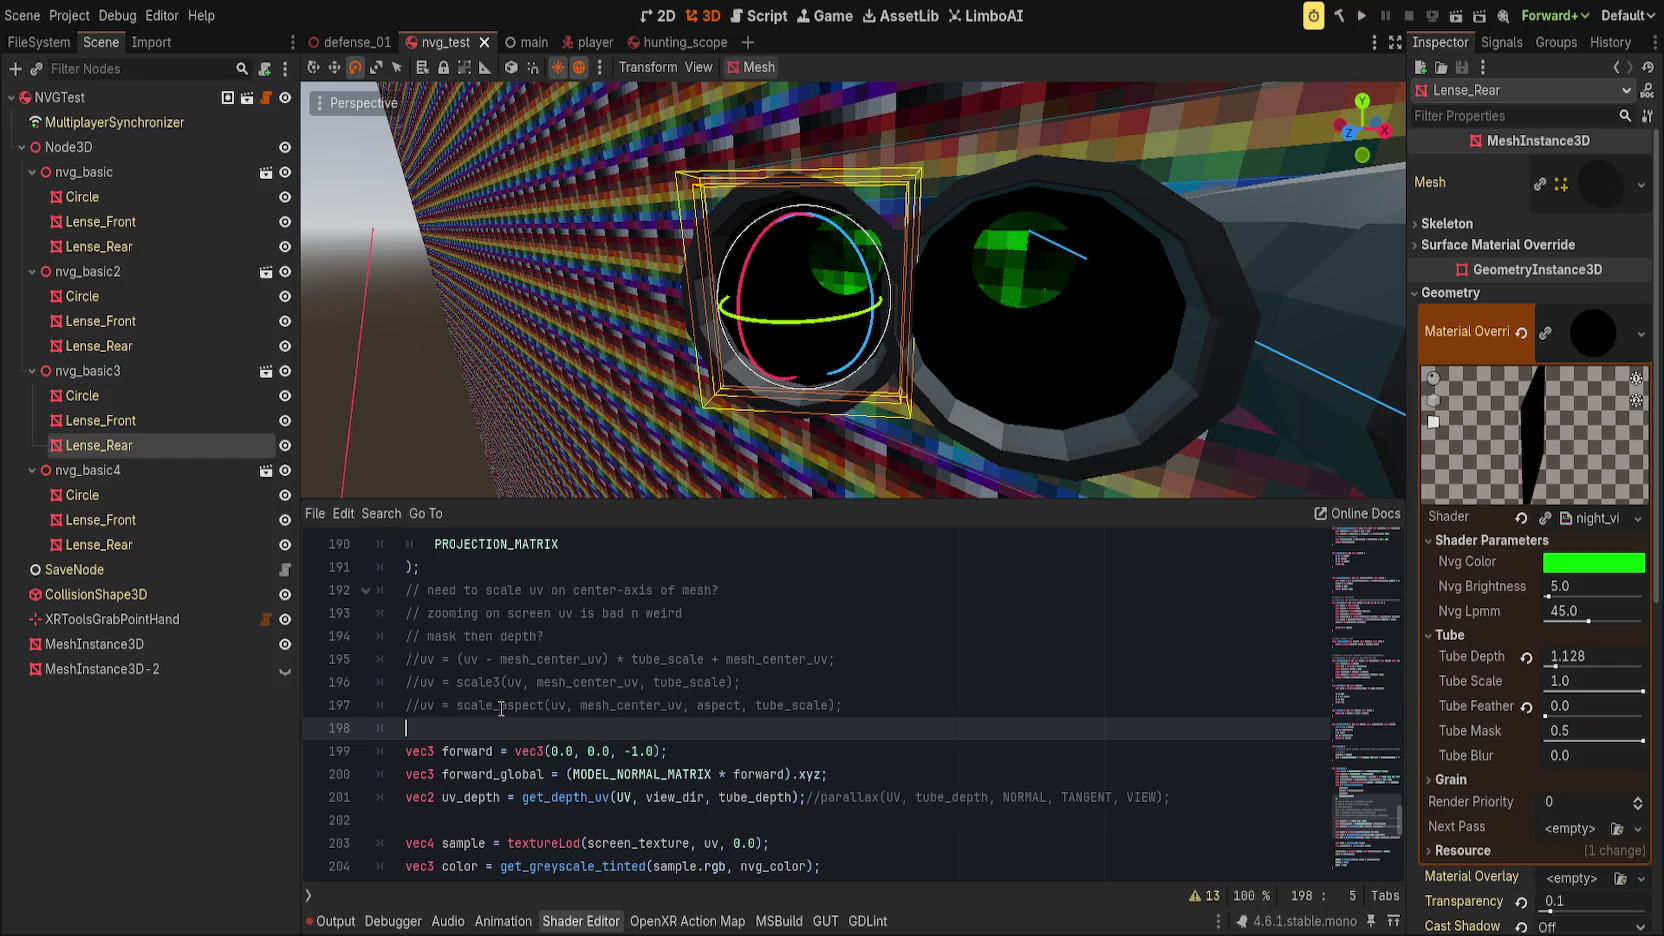
key("ctrl+s")
Step: Declare vec2 scaled_screen_uv = scale_aspect(SCREEN_UV, mesh_center_uv, tube_scale, aspect);
type("vec2 ")
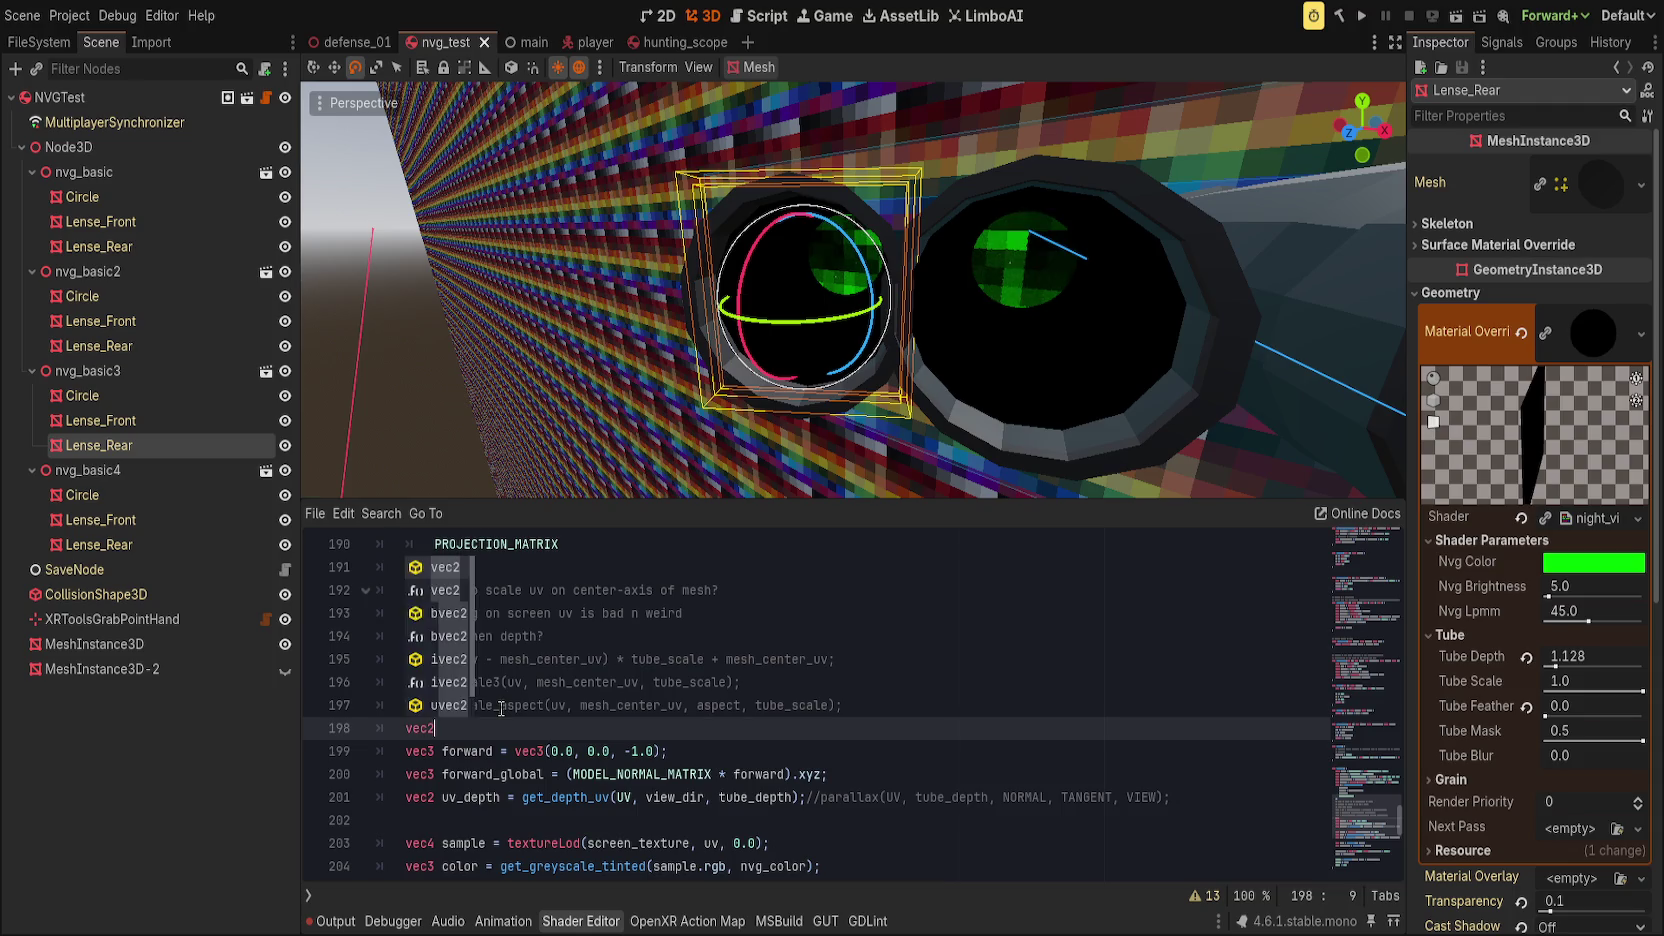
type("scaled_scre")
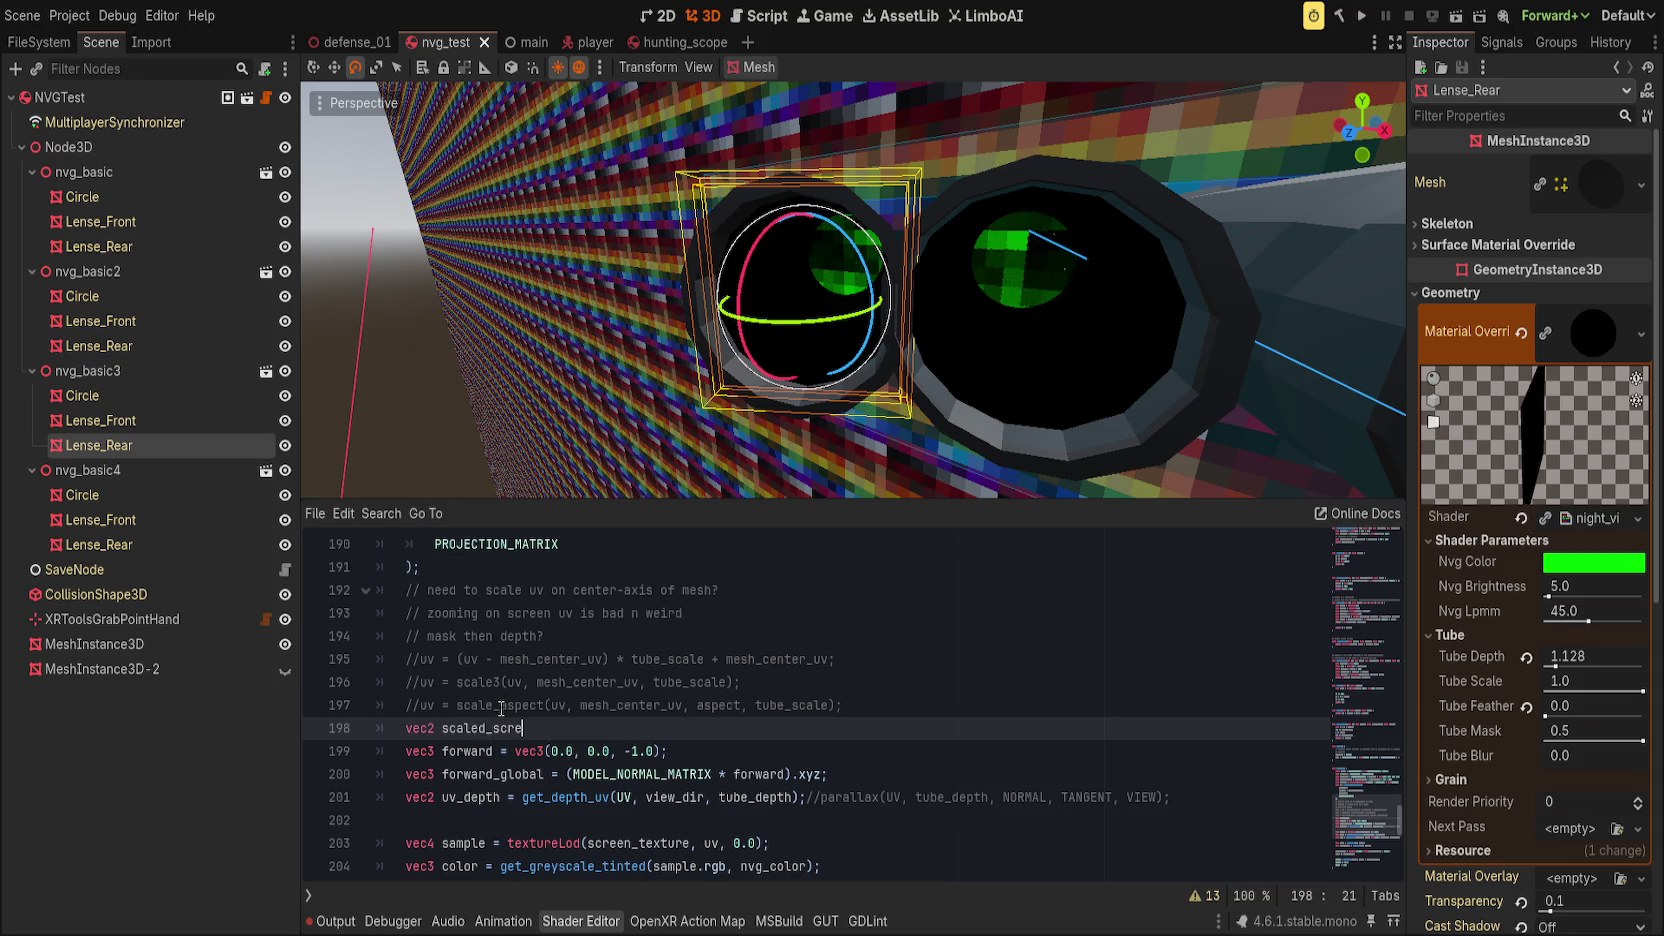
type("en_uv = sc")
type("ale")
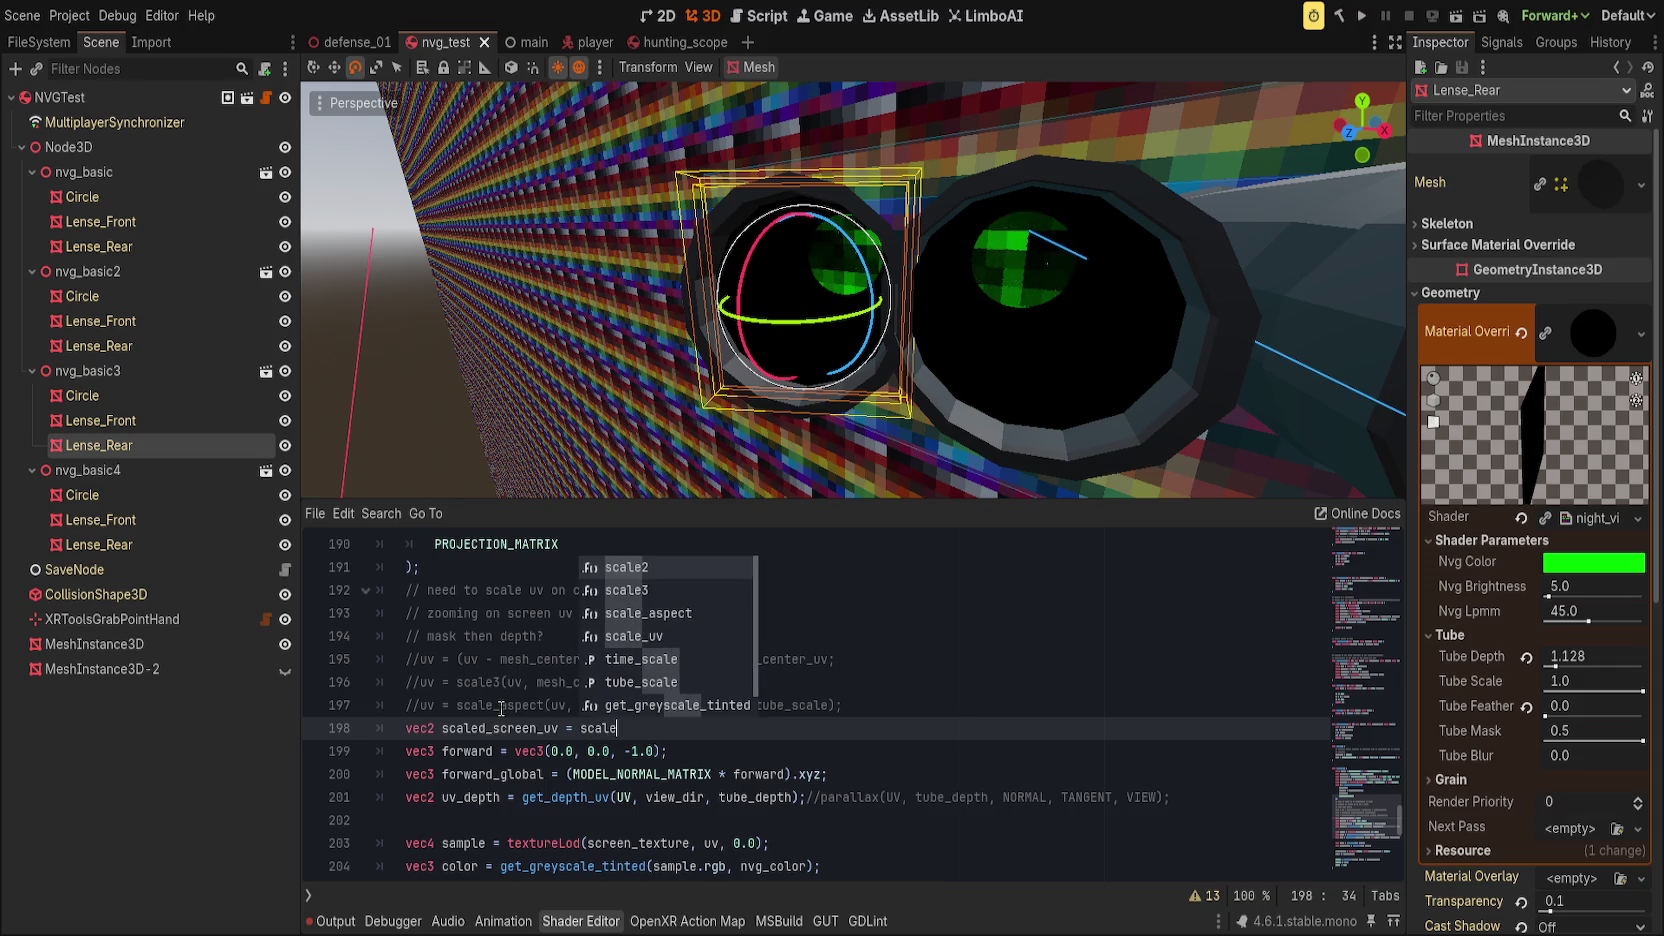
key("Down")
key("Down")
key("Return")
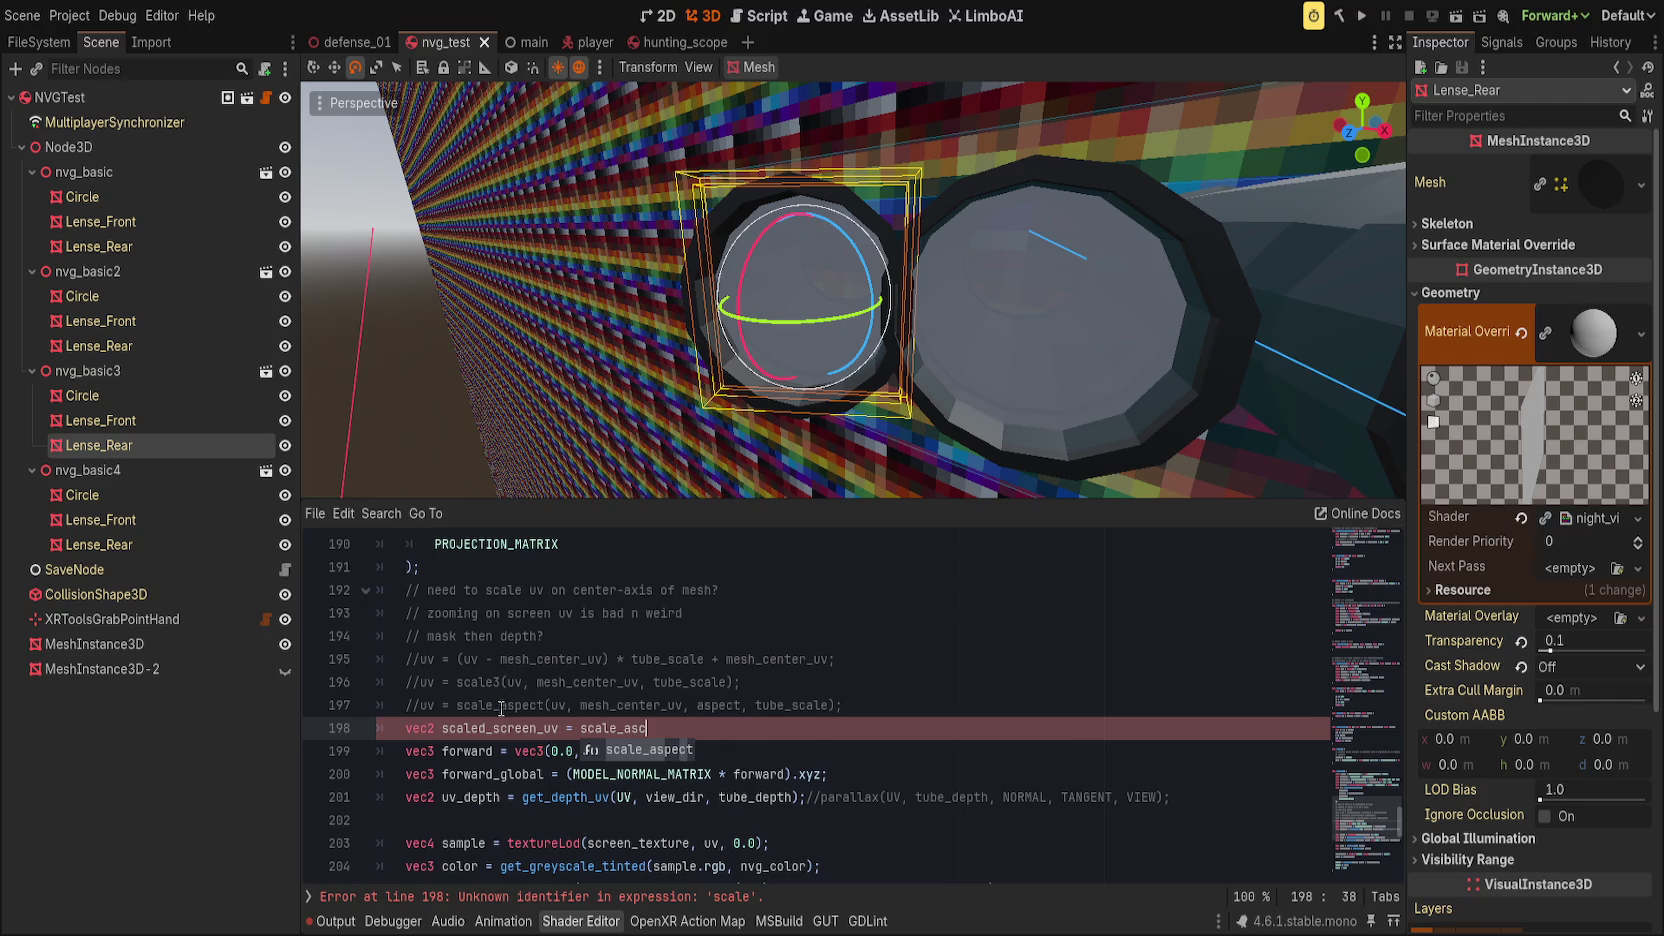
type("pect(SCREEN_")
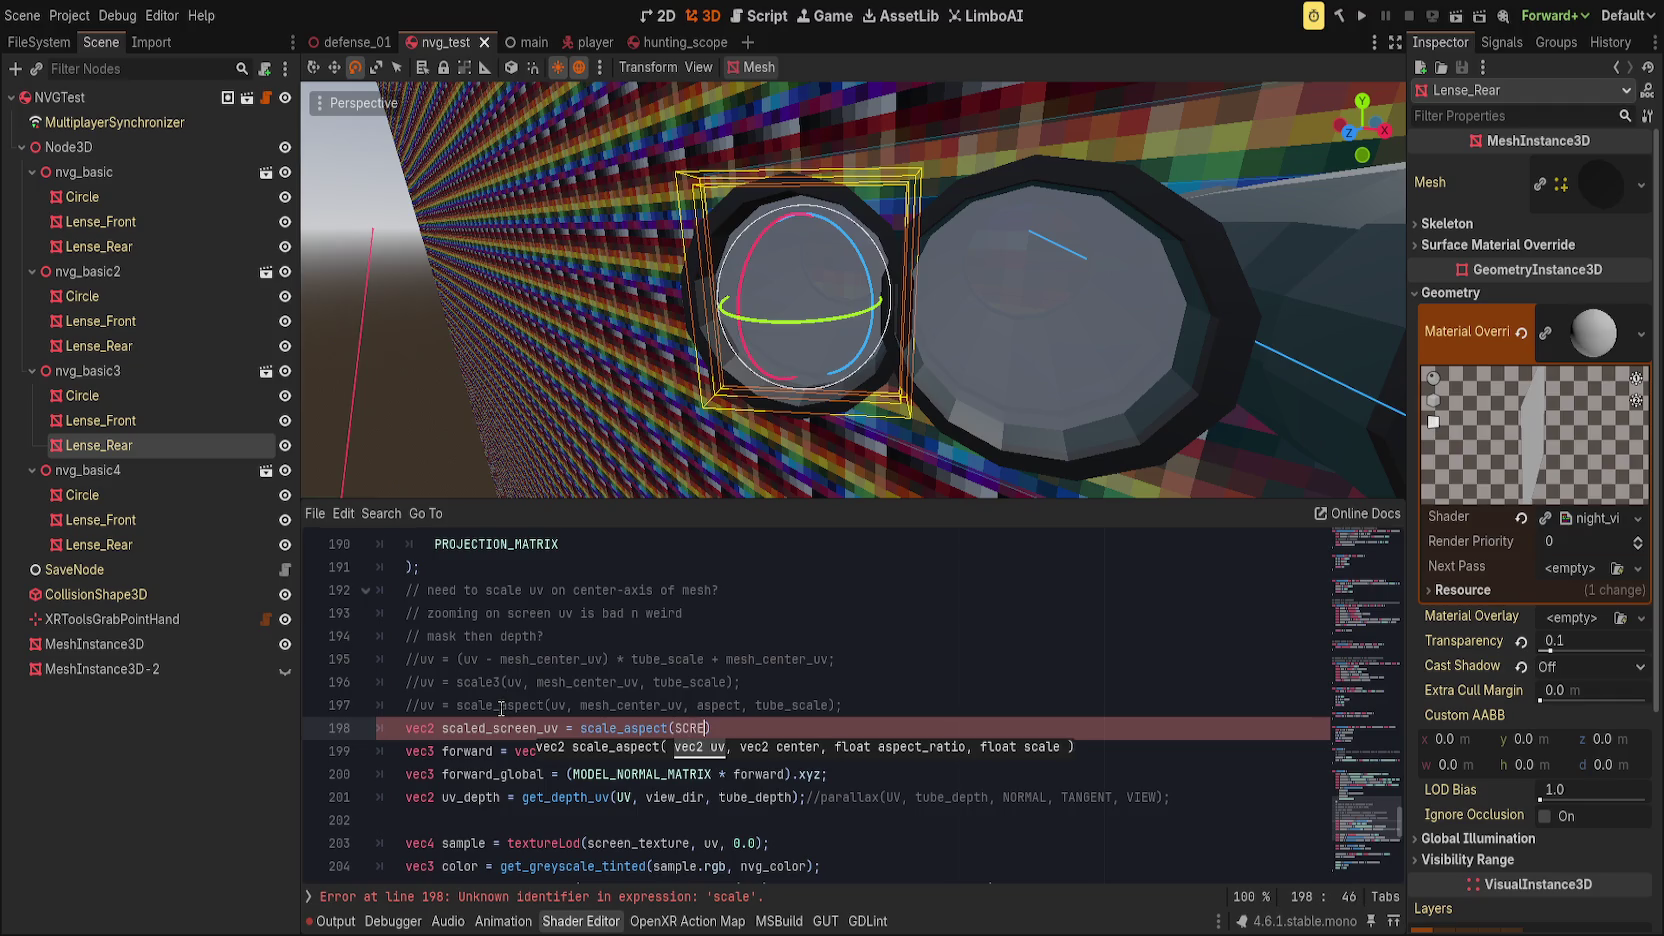
key("Return")
type(", mesh_center_uv,")
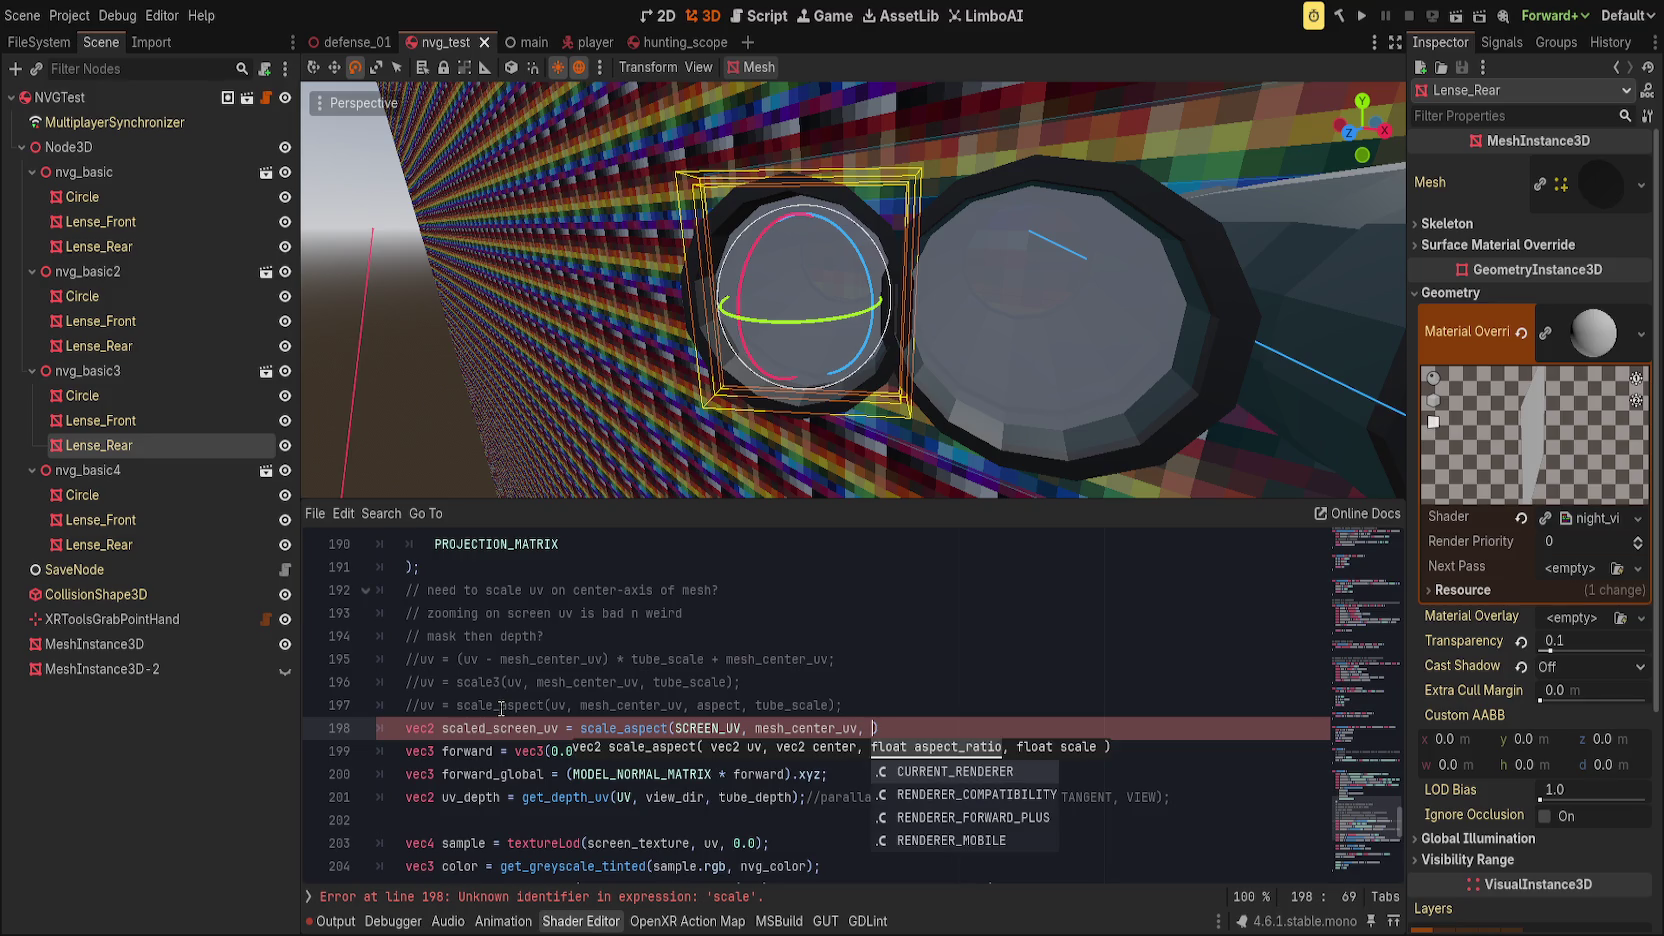
type(" tube_scale, ")
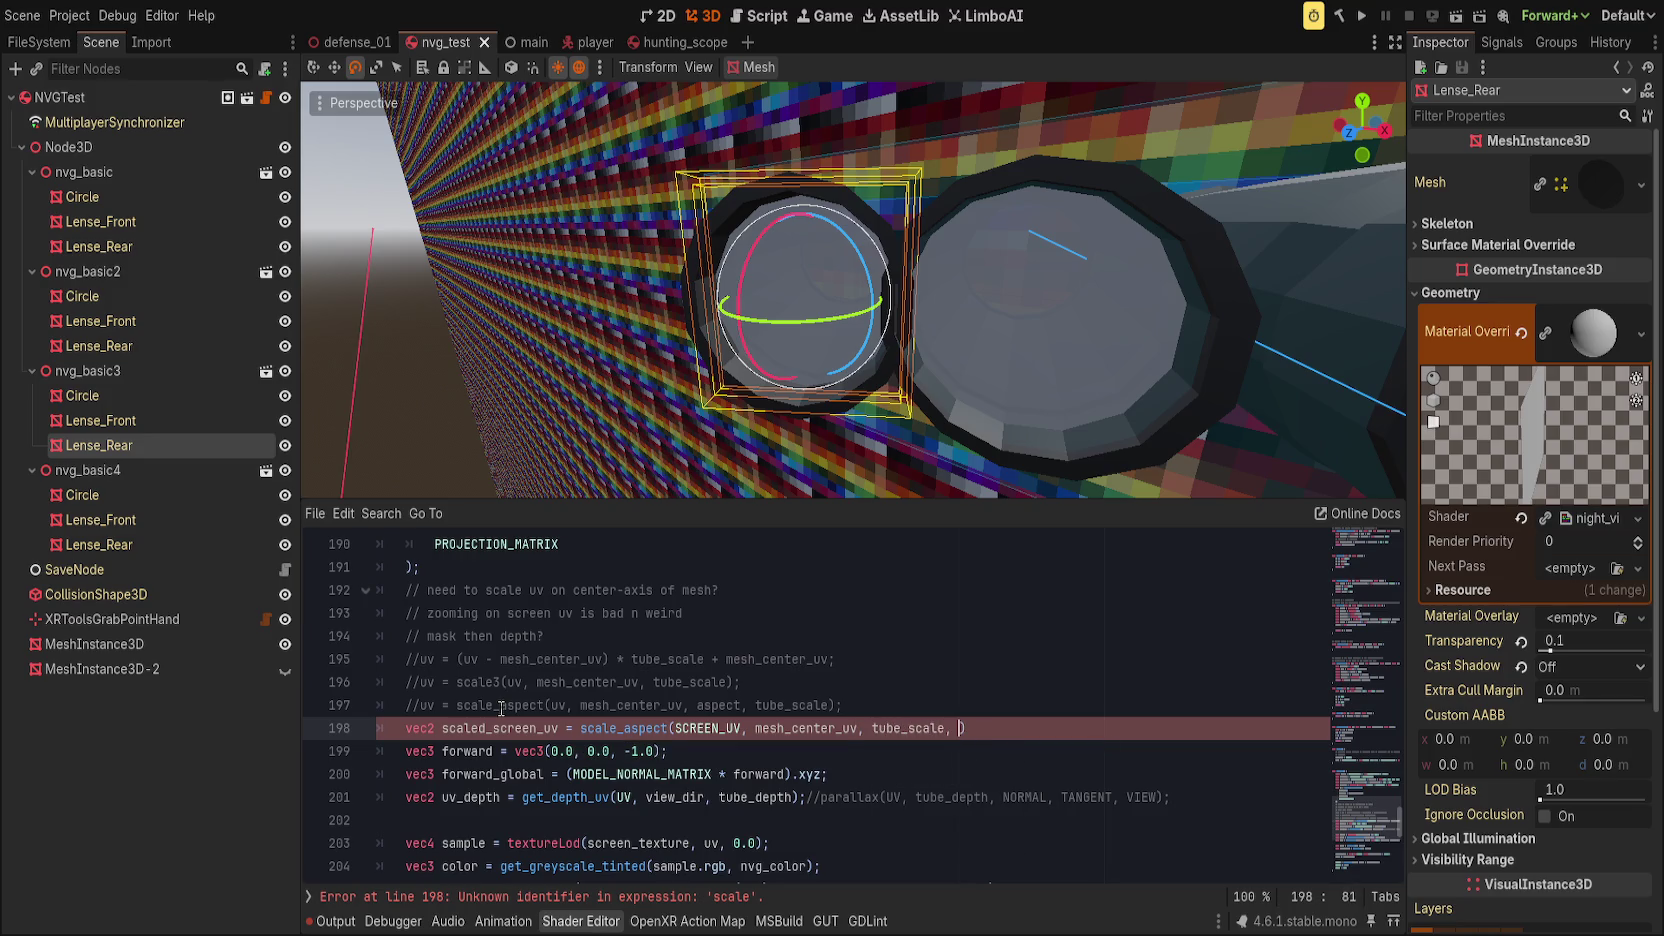
type("as")
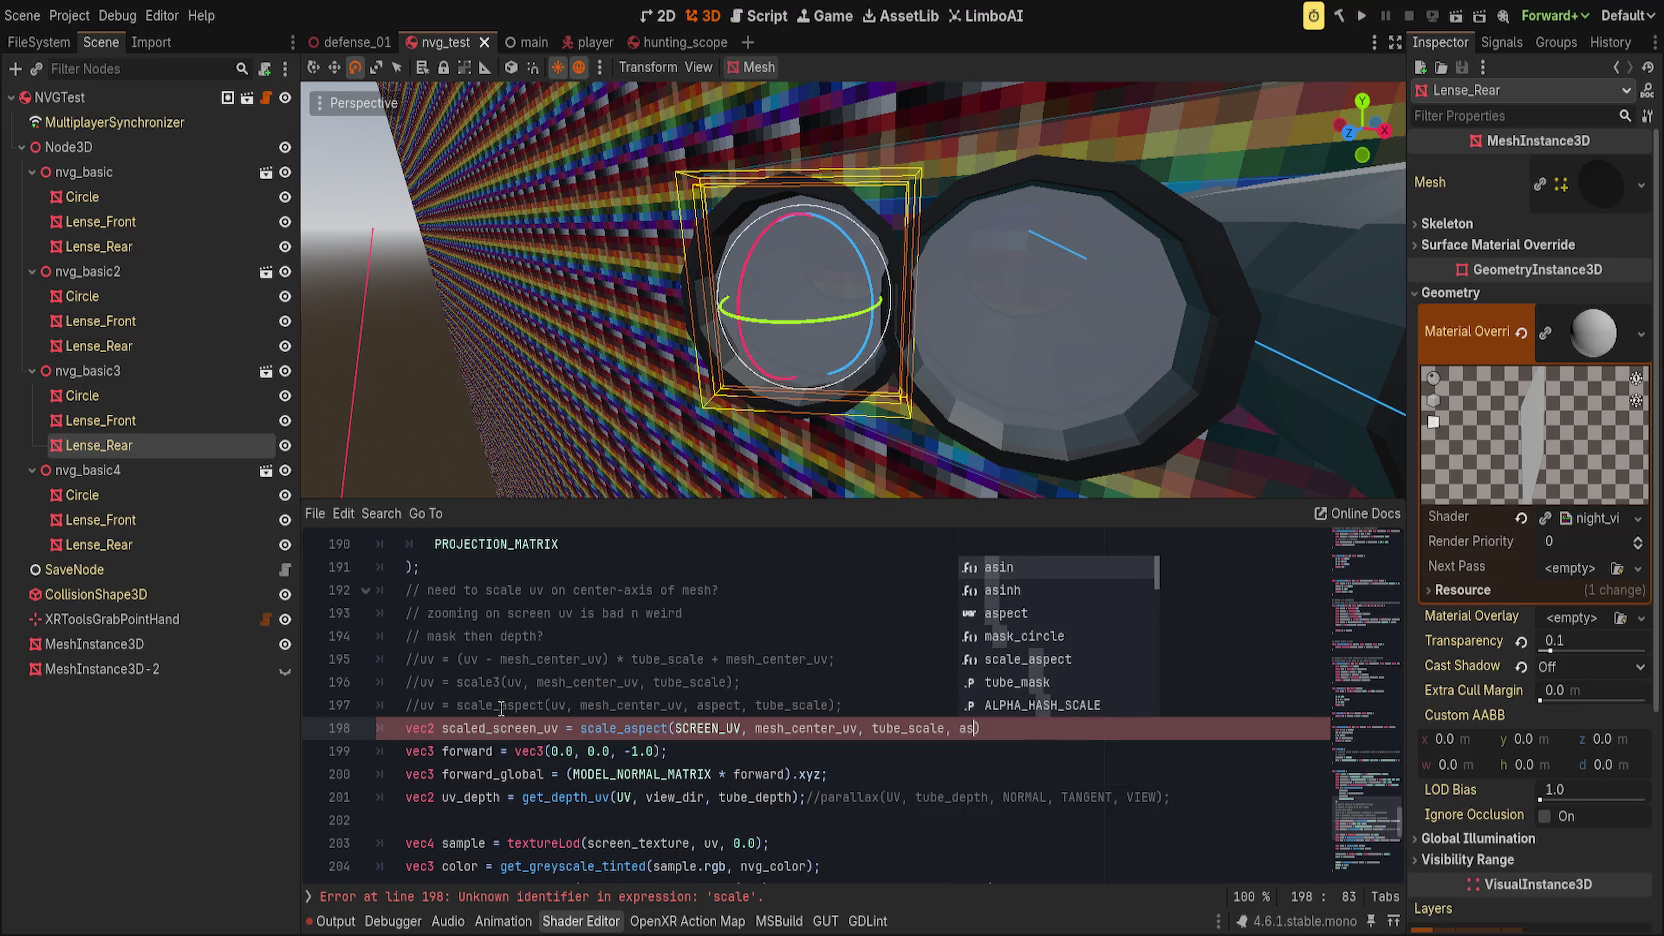
key("Return")
type(");")
key("Return")
Step: Declare vec2 scaled_mesh_uv = scale_aspect(UV, vec2(0.5), tube_scale, aspect);
type("vec2 scaled_mesh_")
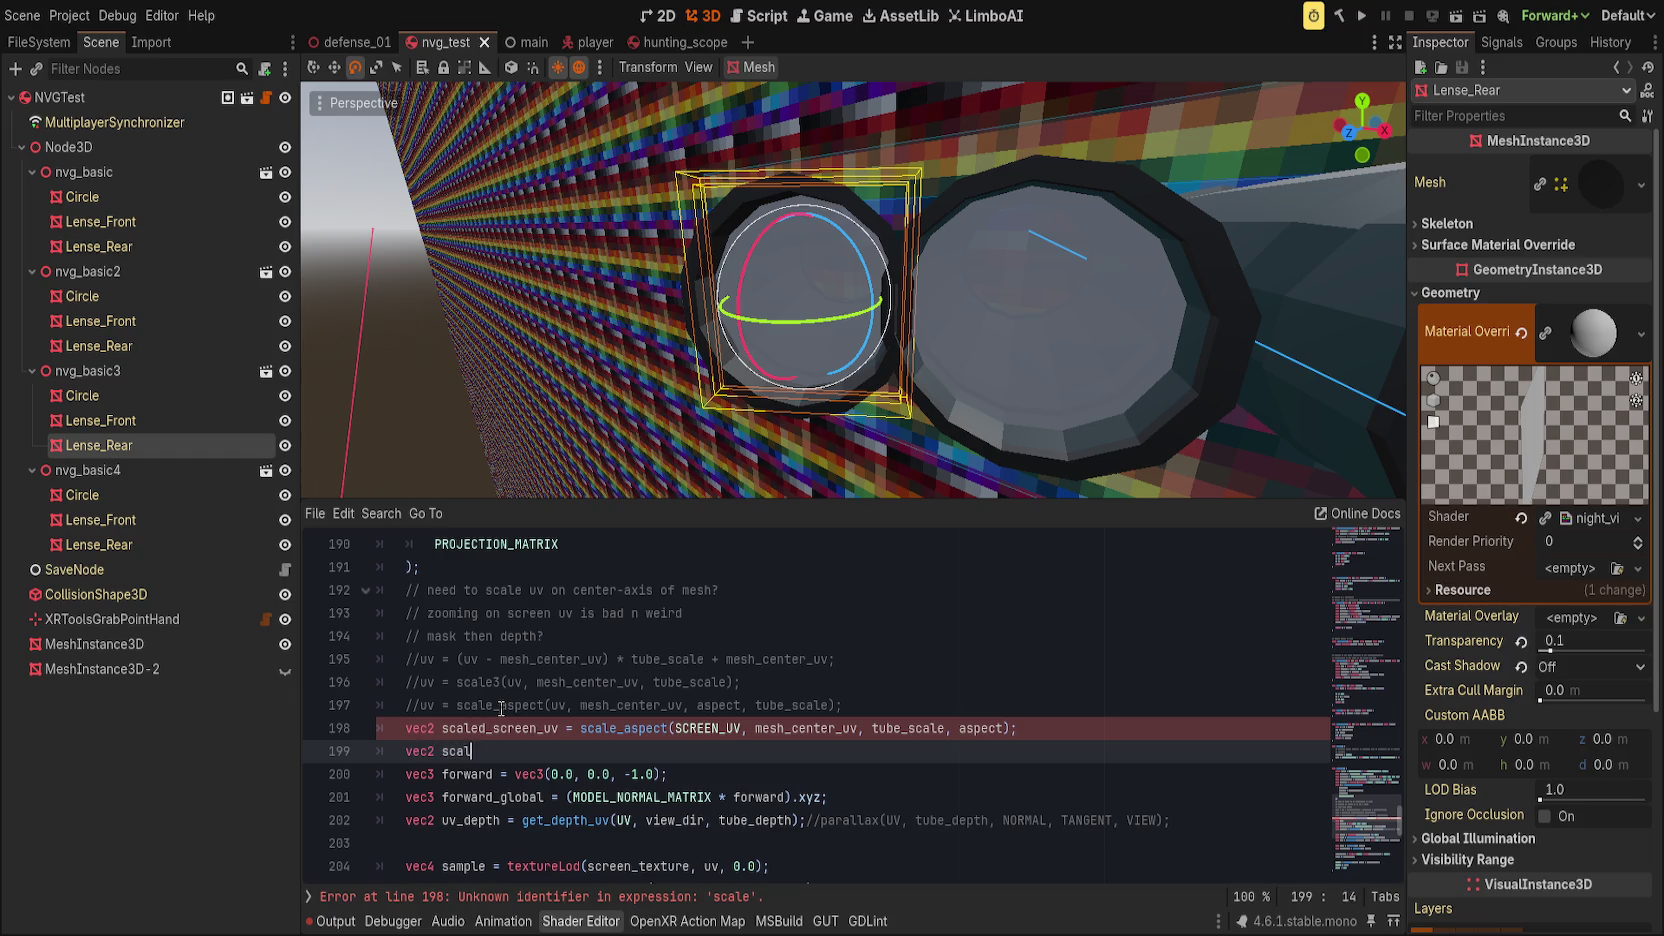
type("uv = scale")
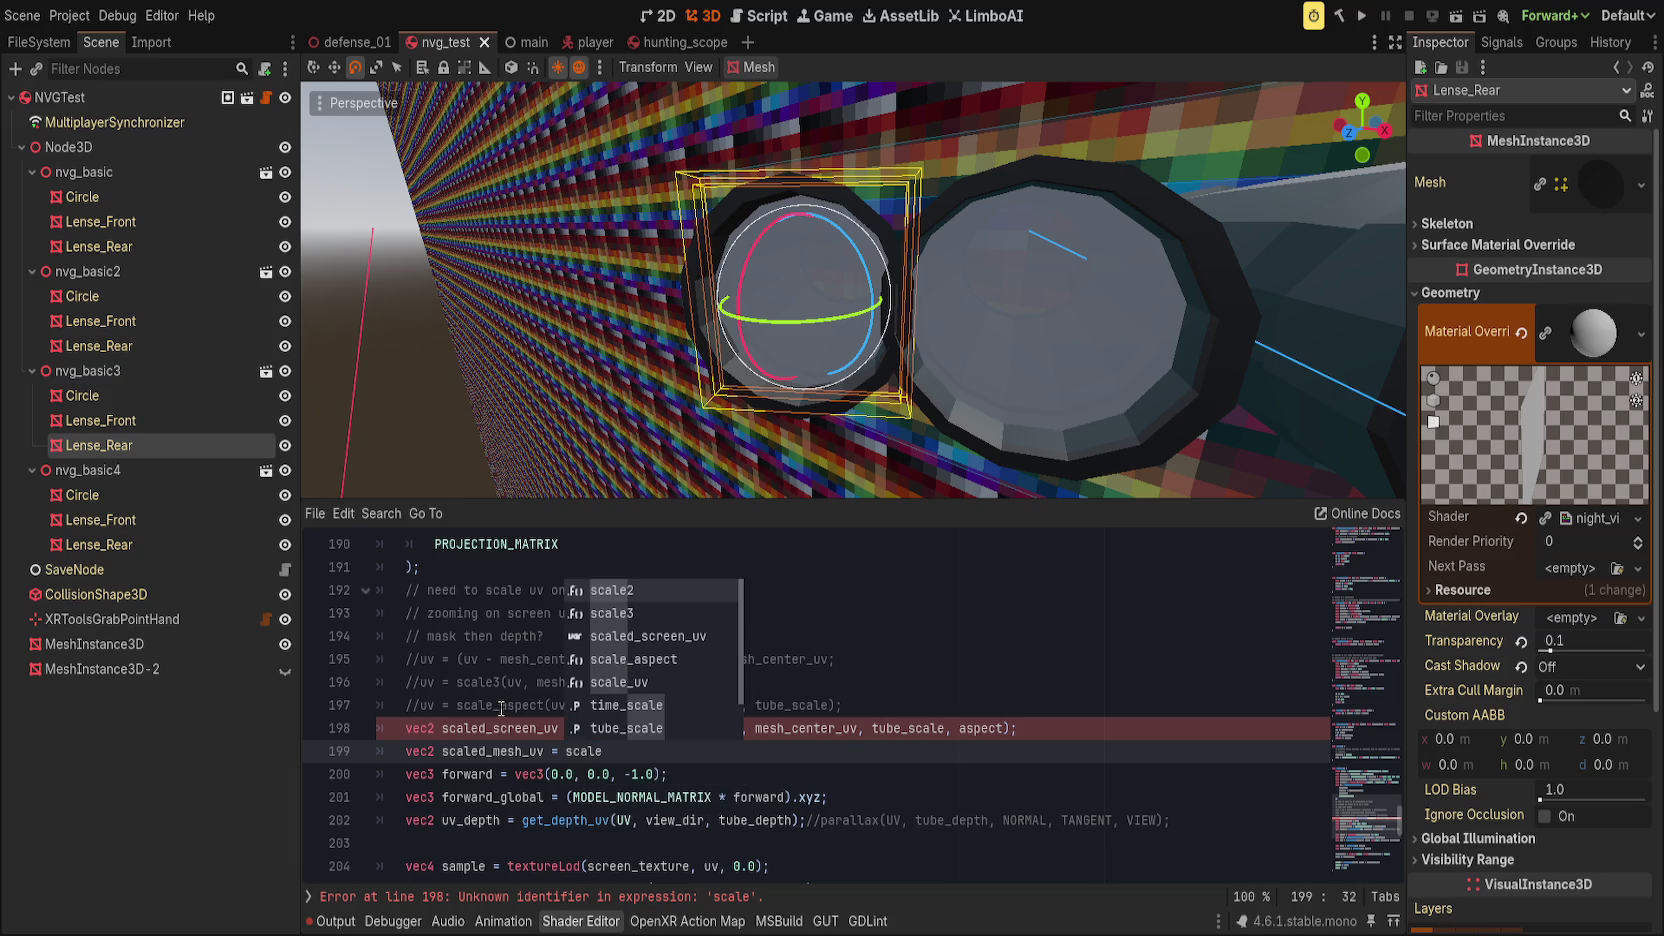
type("_as")
key("Return")
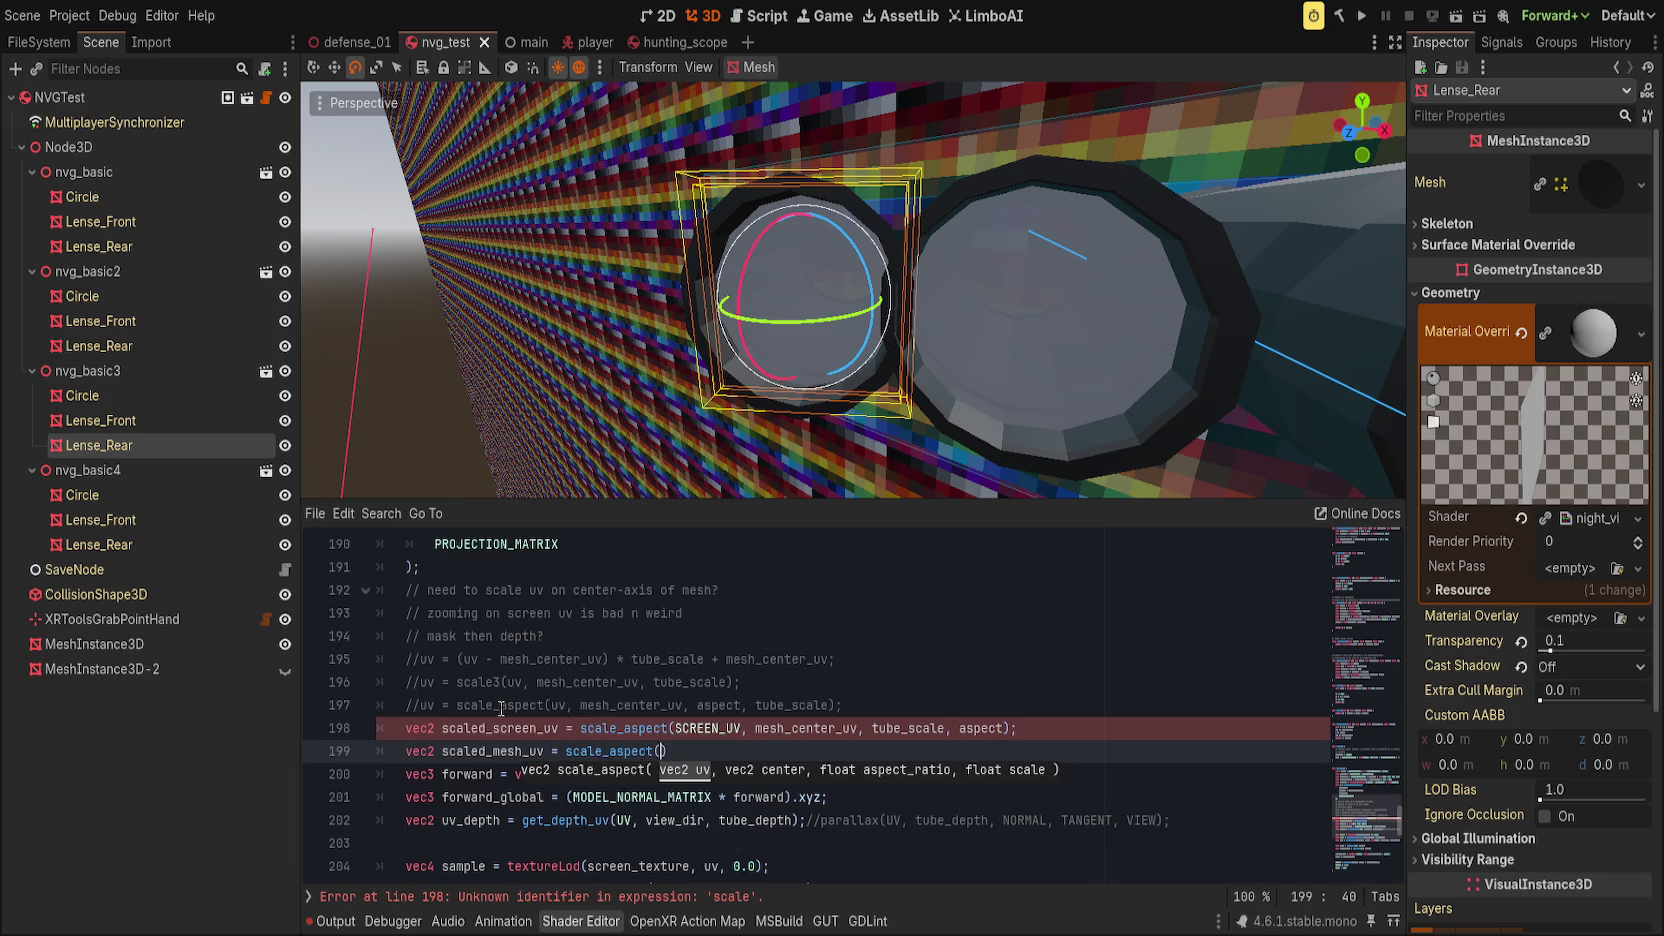
type("UV")
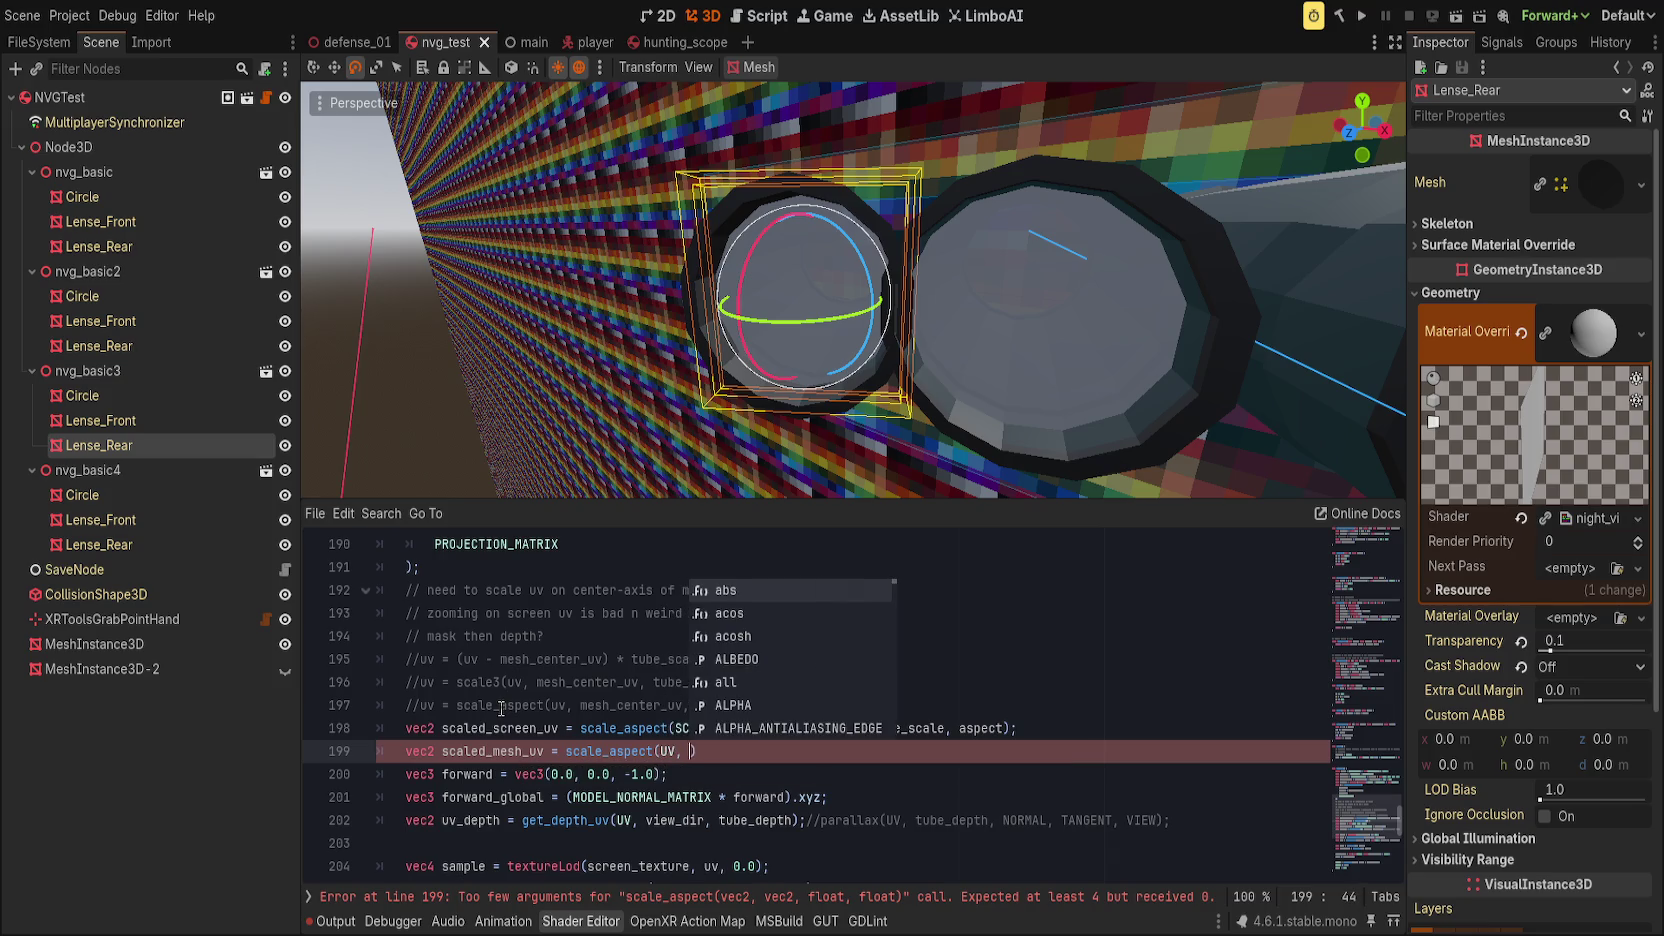
type(", vec2(0")
type(".5), ")
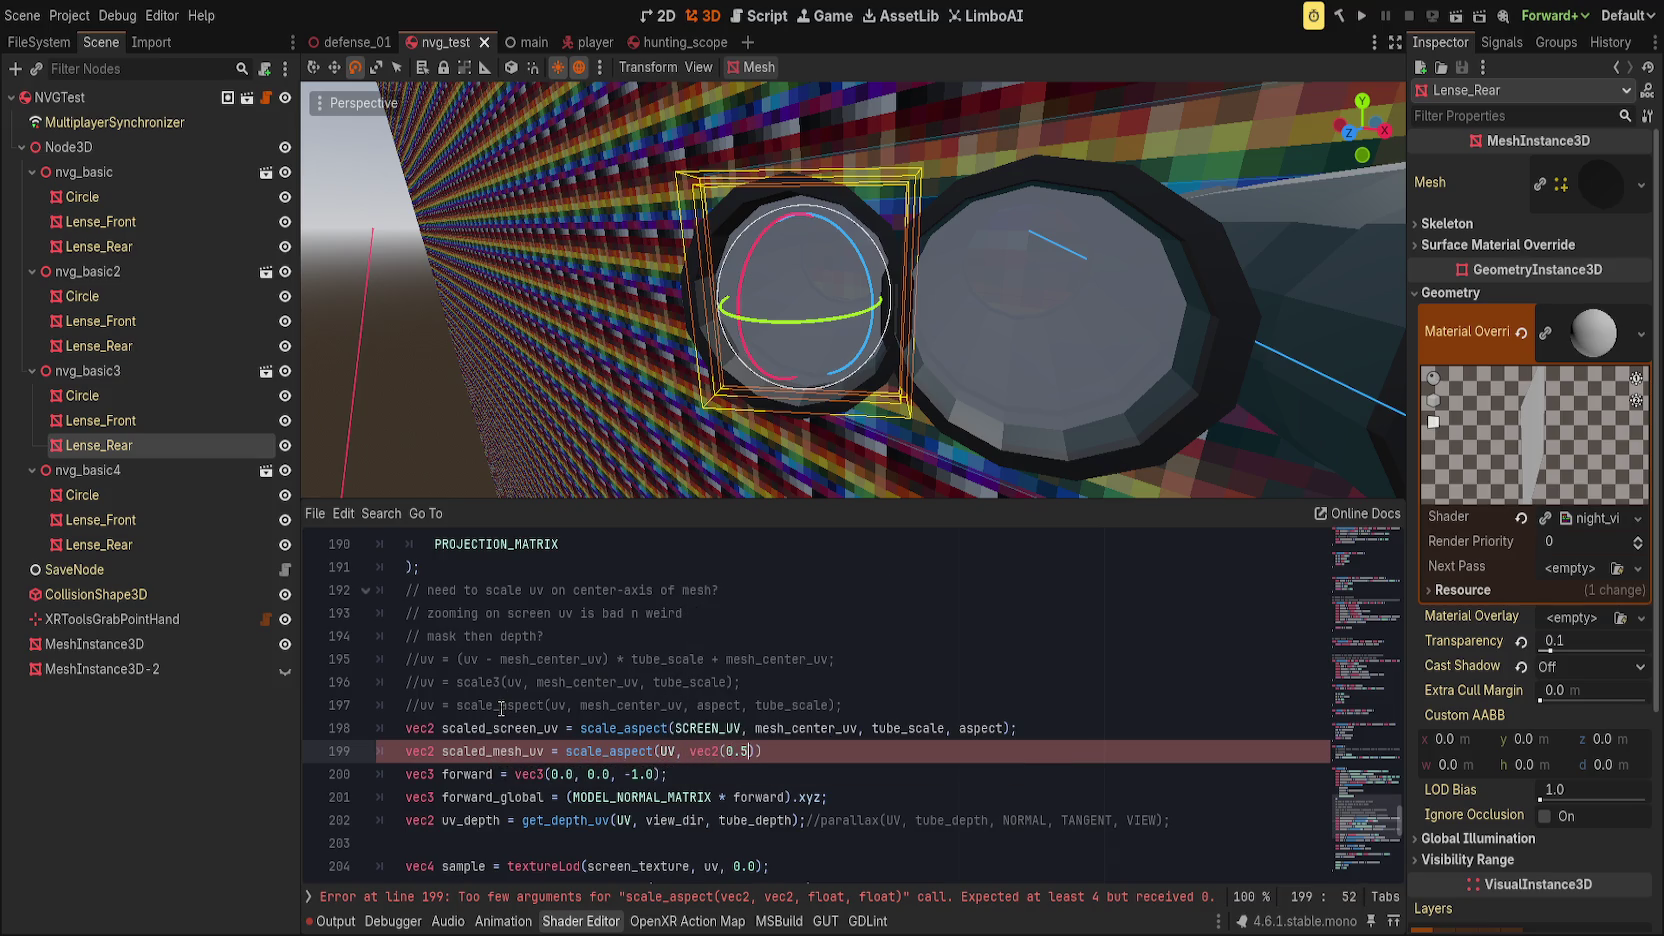
type("tube_scale, ")
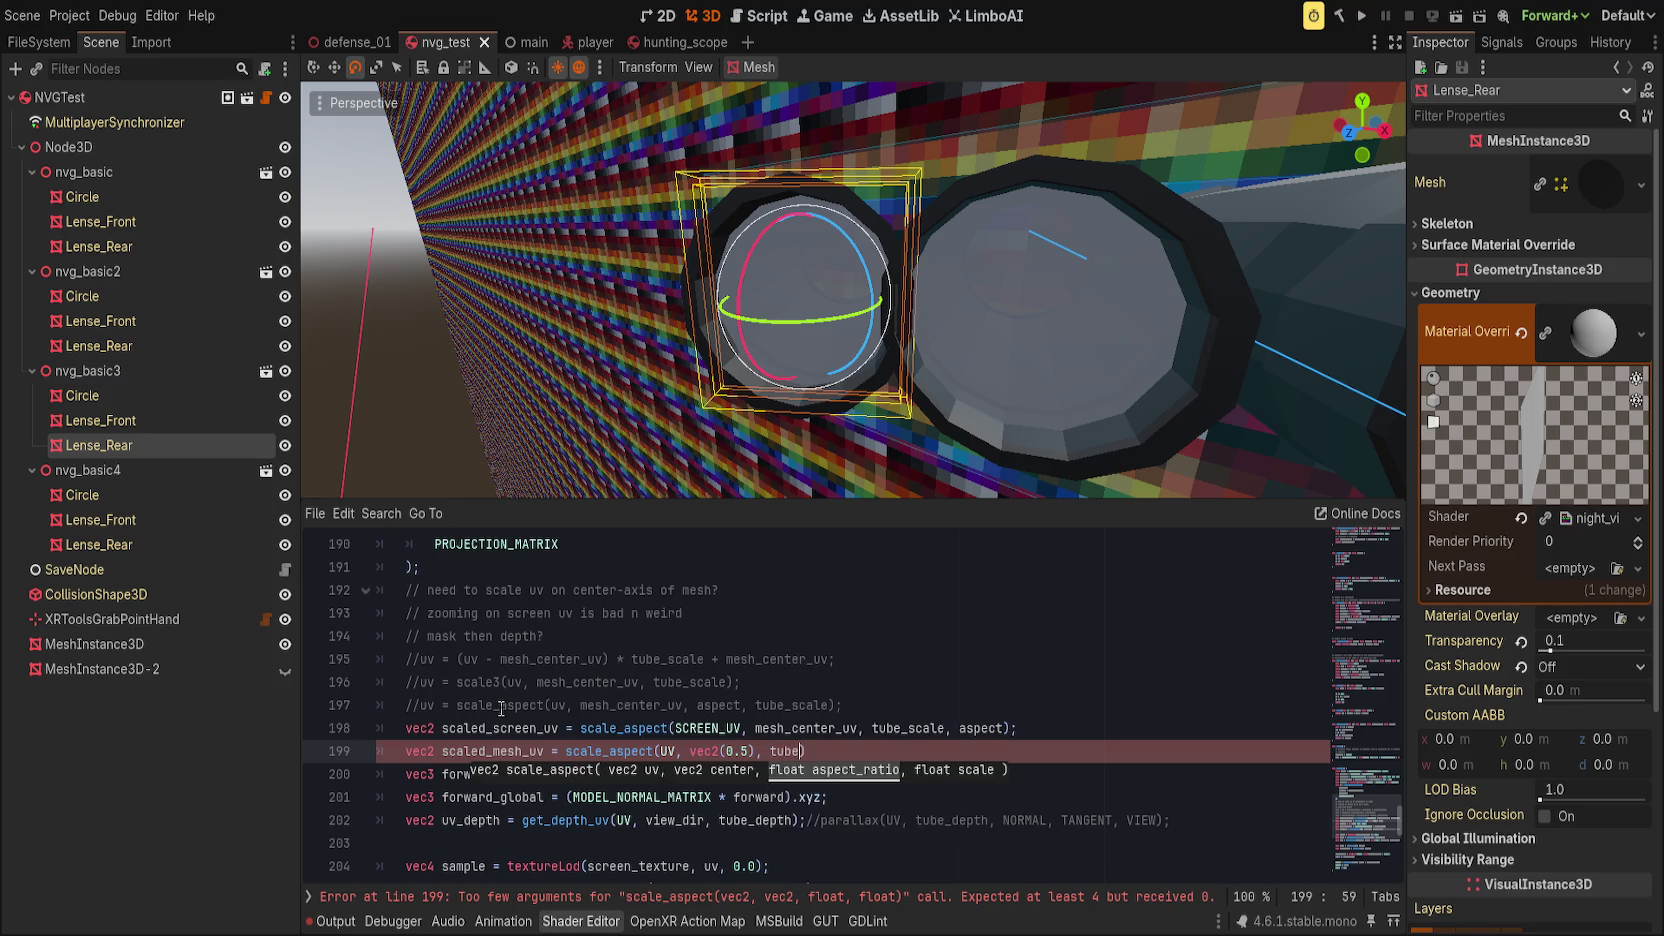
type("aspect);")
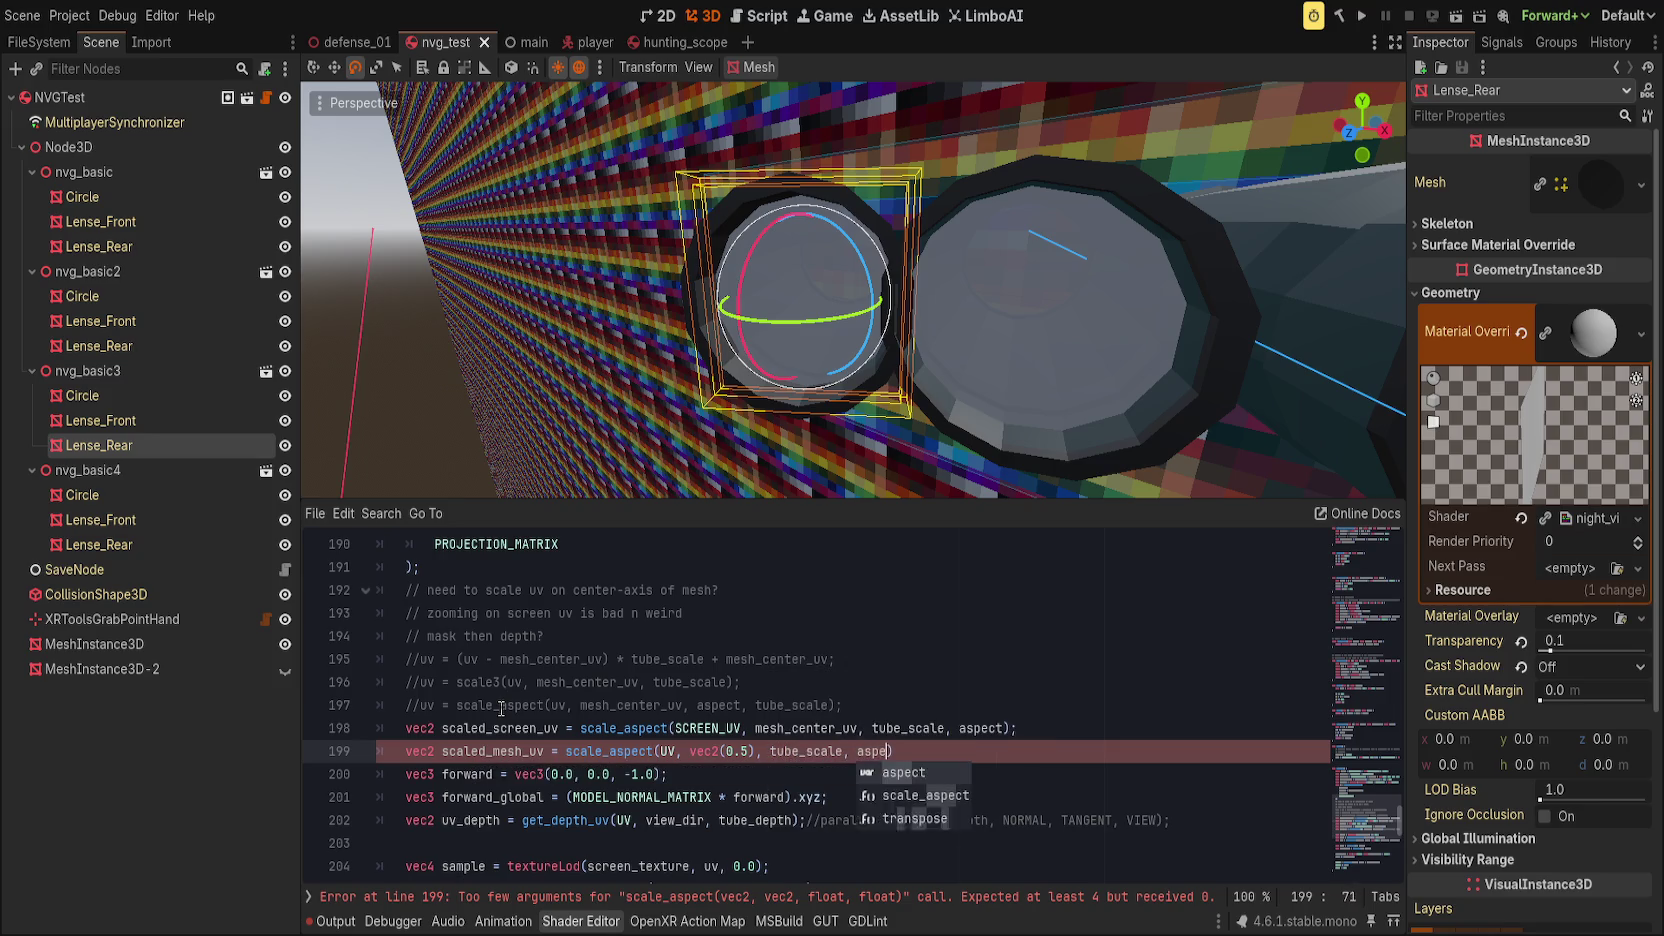
scroll(520, 700, "down", 1)
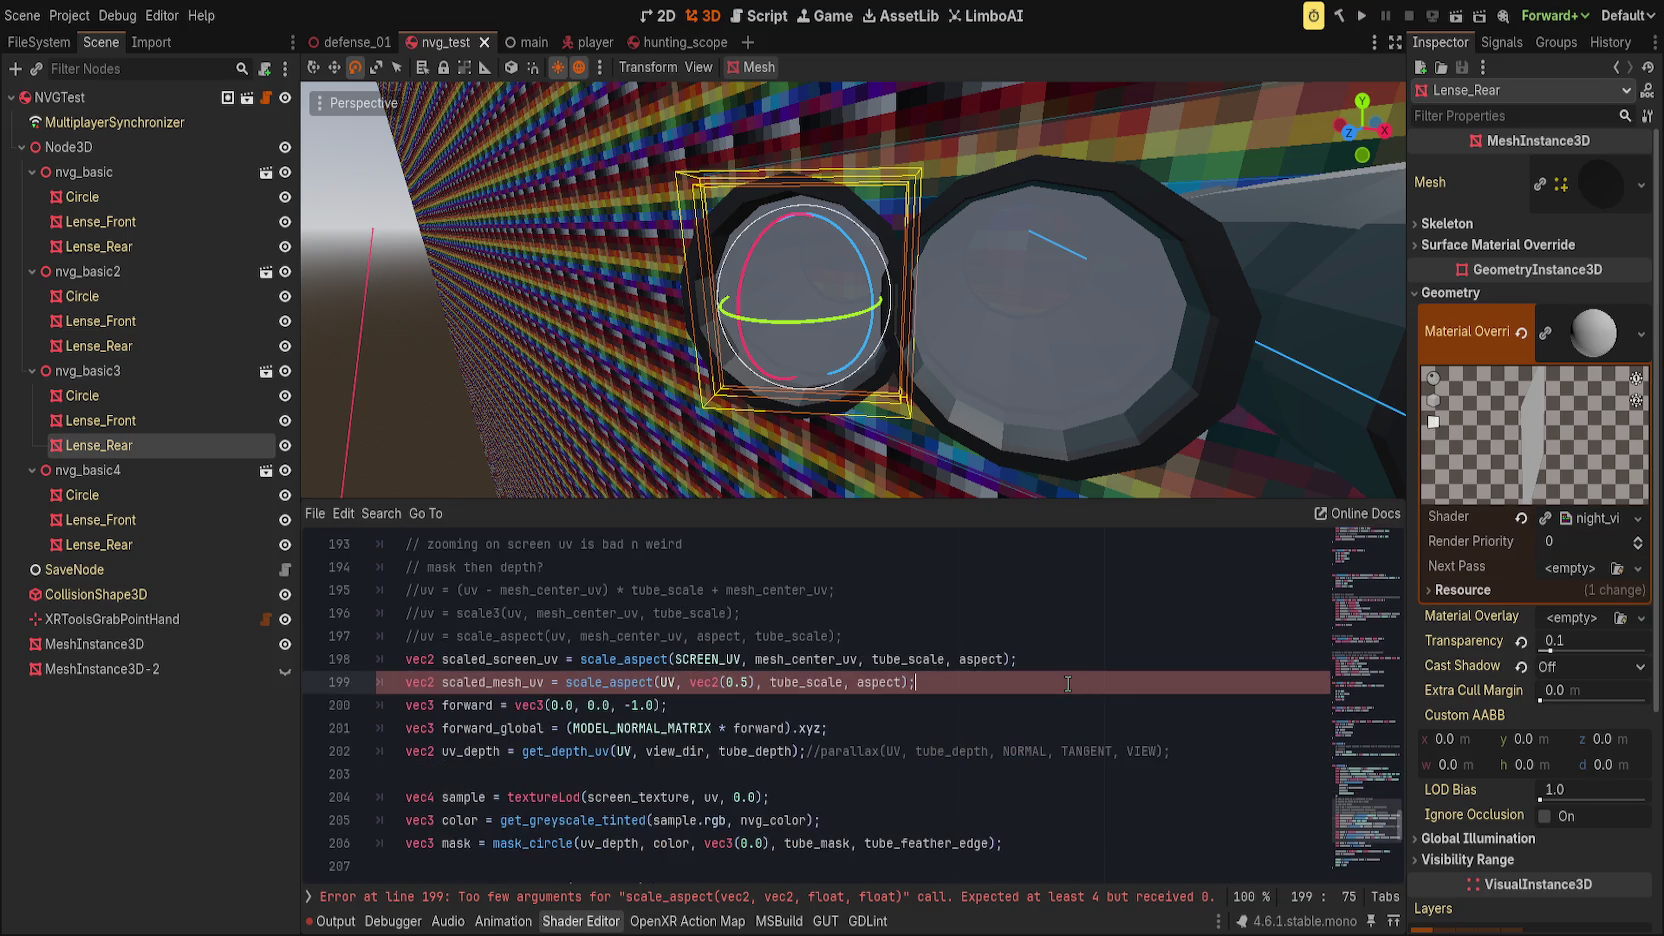
Step: Preview a higher Tube Depth, reset Tube Feather to 0.0, and add blank lines below scaled_mesh_uv
mouse_move(1555, 665)
left_mouse_down()
mouse_move(1631, 666)
mouse_move(1550, 665)
left_mouse_up()
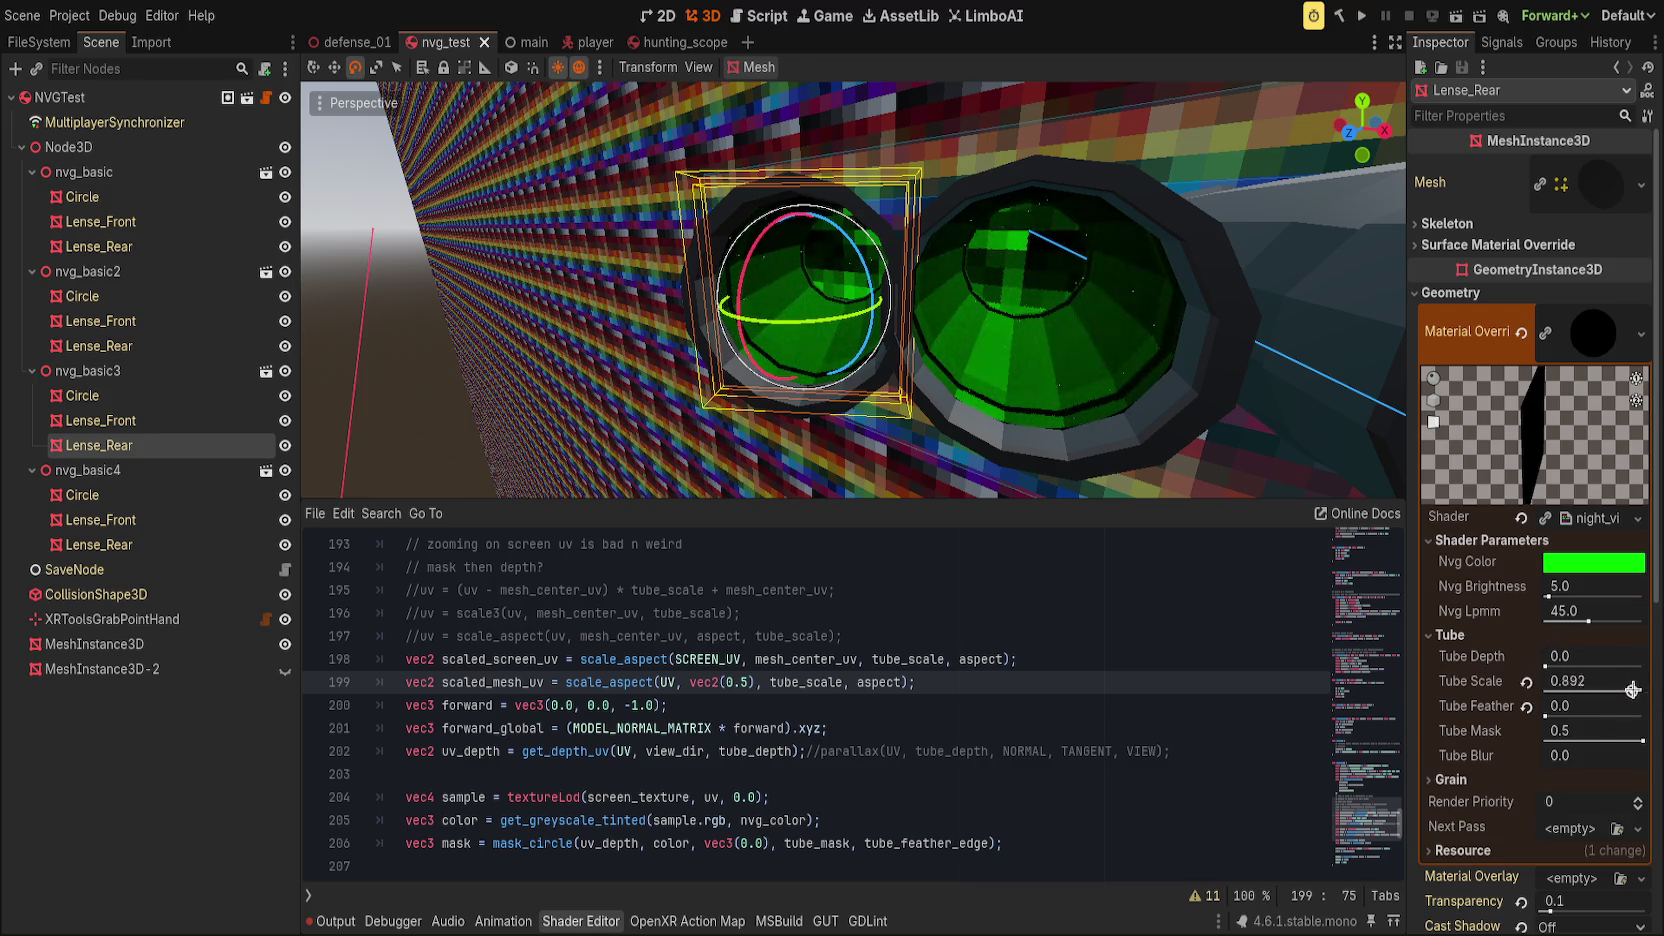
left_click(1526, 707)
left_click(1540, 714)
key("Return")
key("Return")
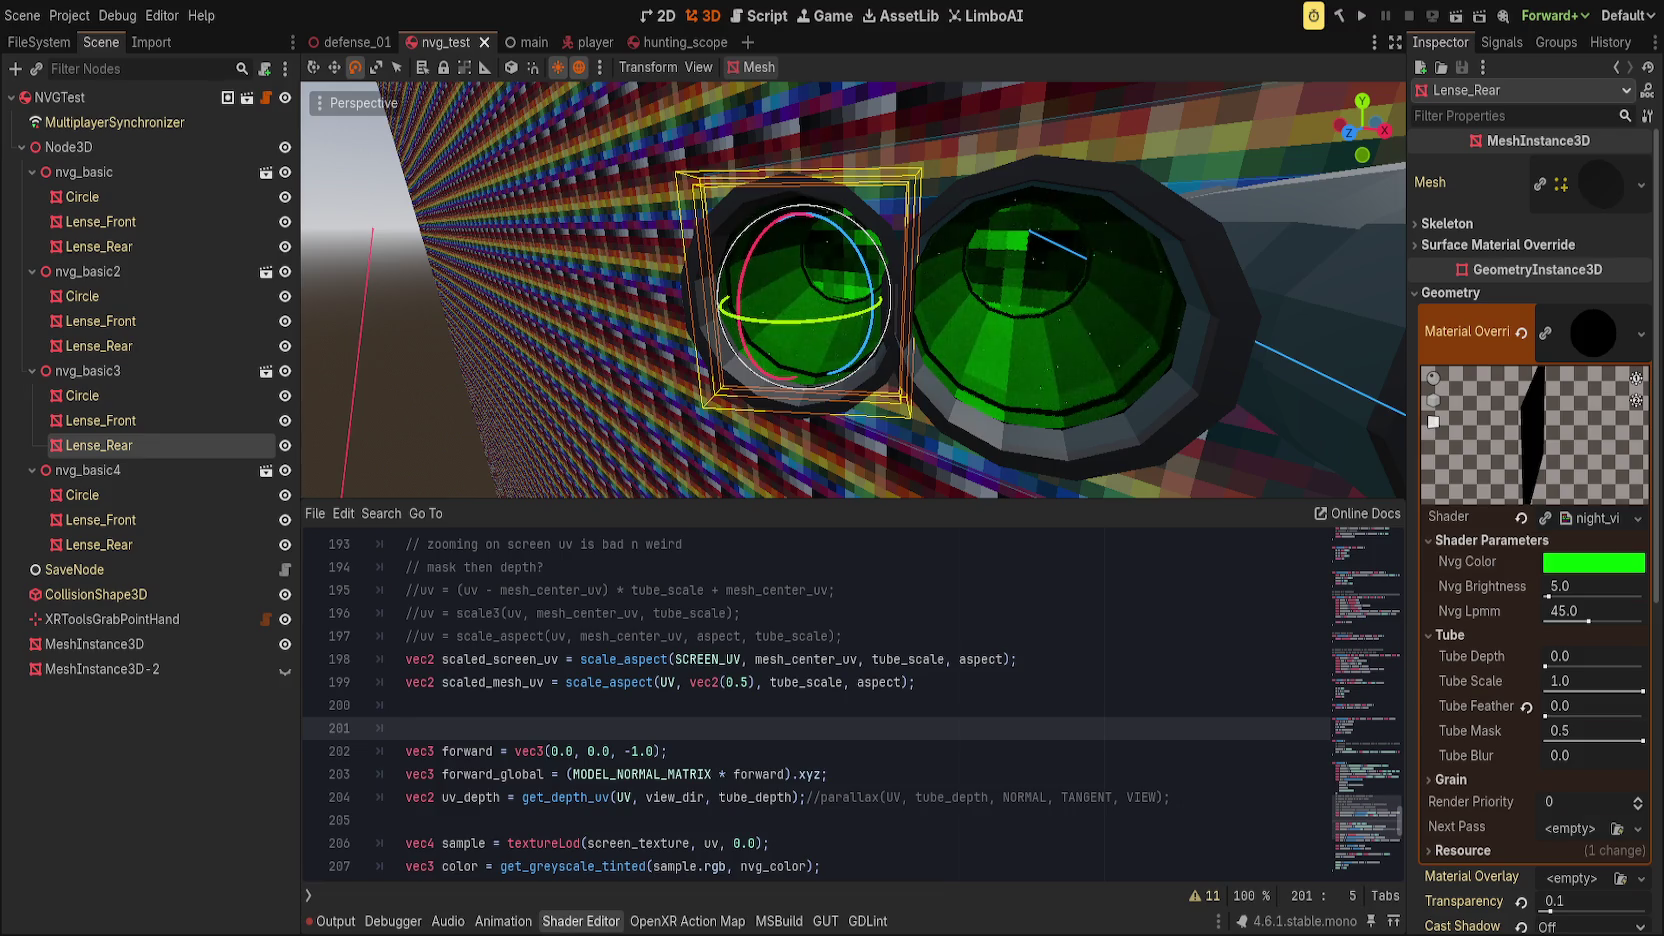
left_click(1045, 697)
key("Return")
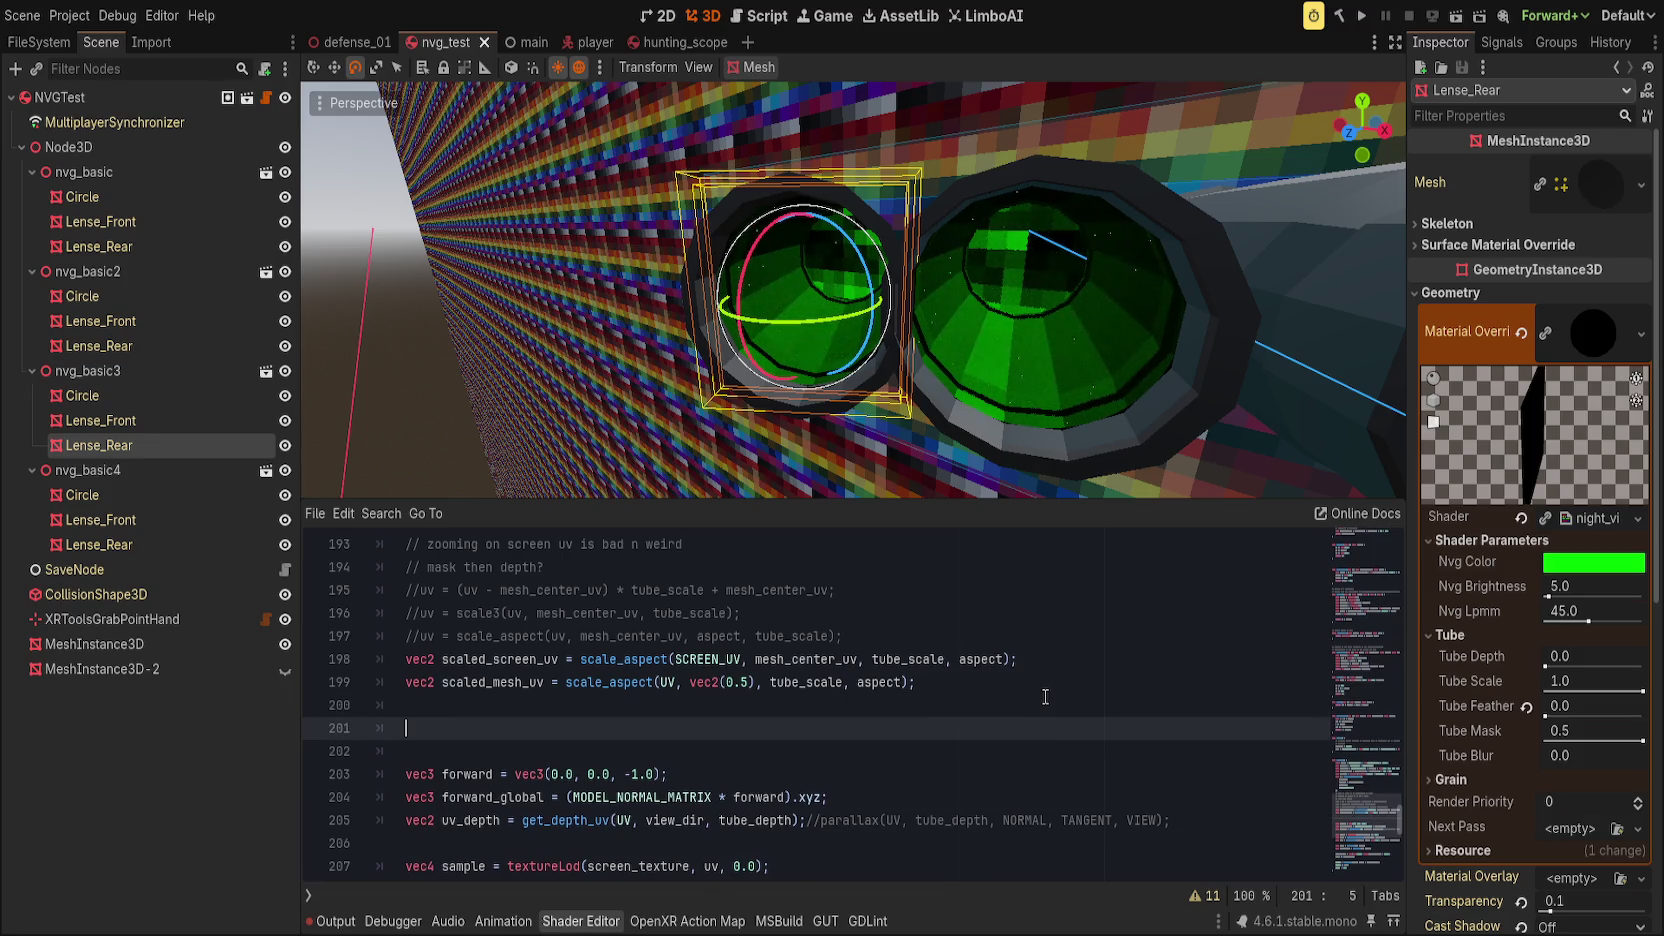
type("vec2 uv")
Step: Delete the unused forward and forward_global vector lines and the stray vec2 line
left_click(689, 820)
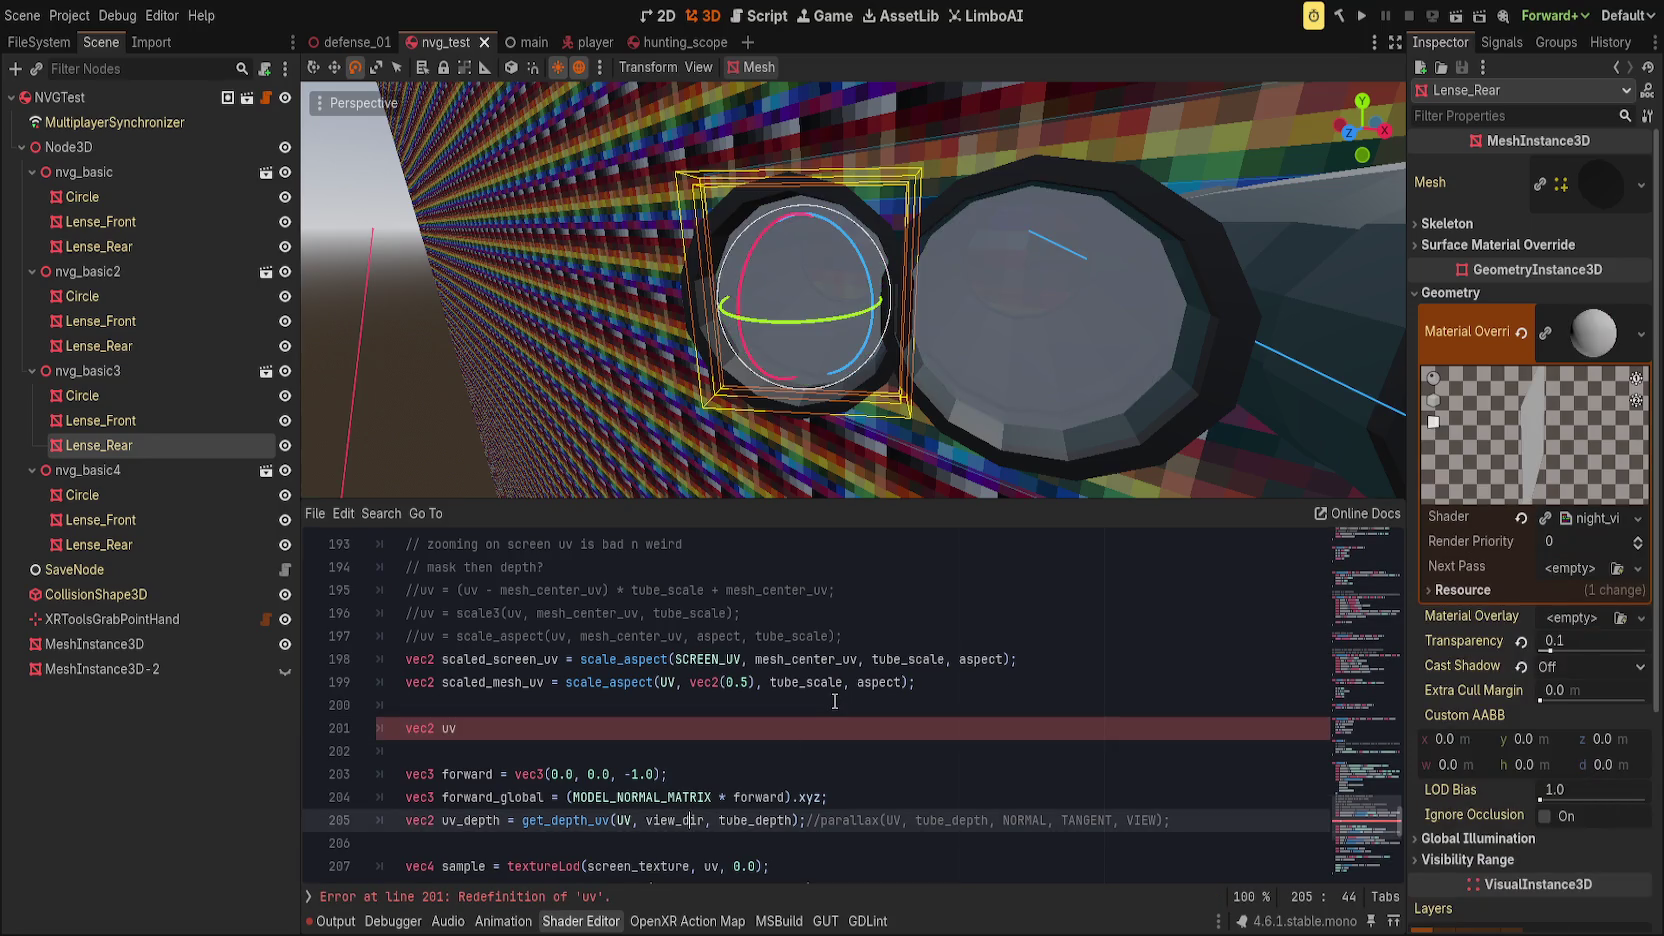
key("Up")
key("Up")
key("ctrl+shift+k")
key("ctrl+shift+k")
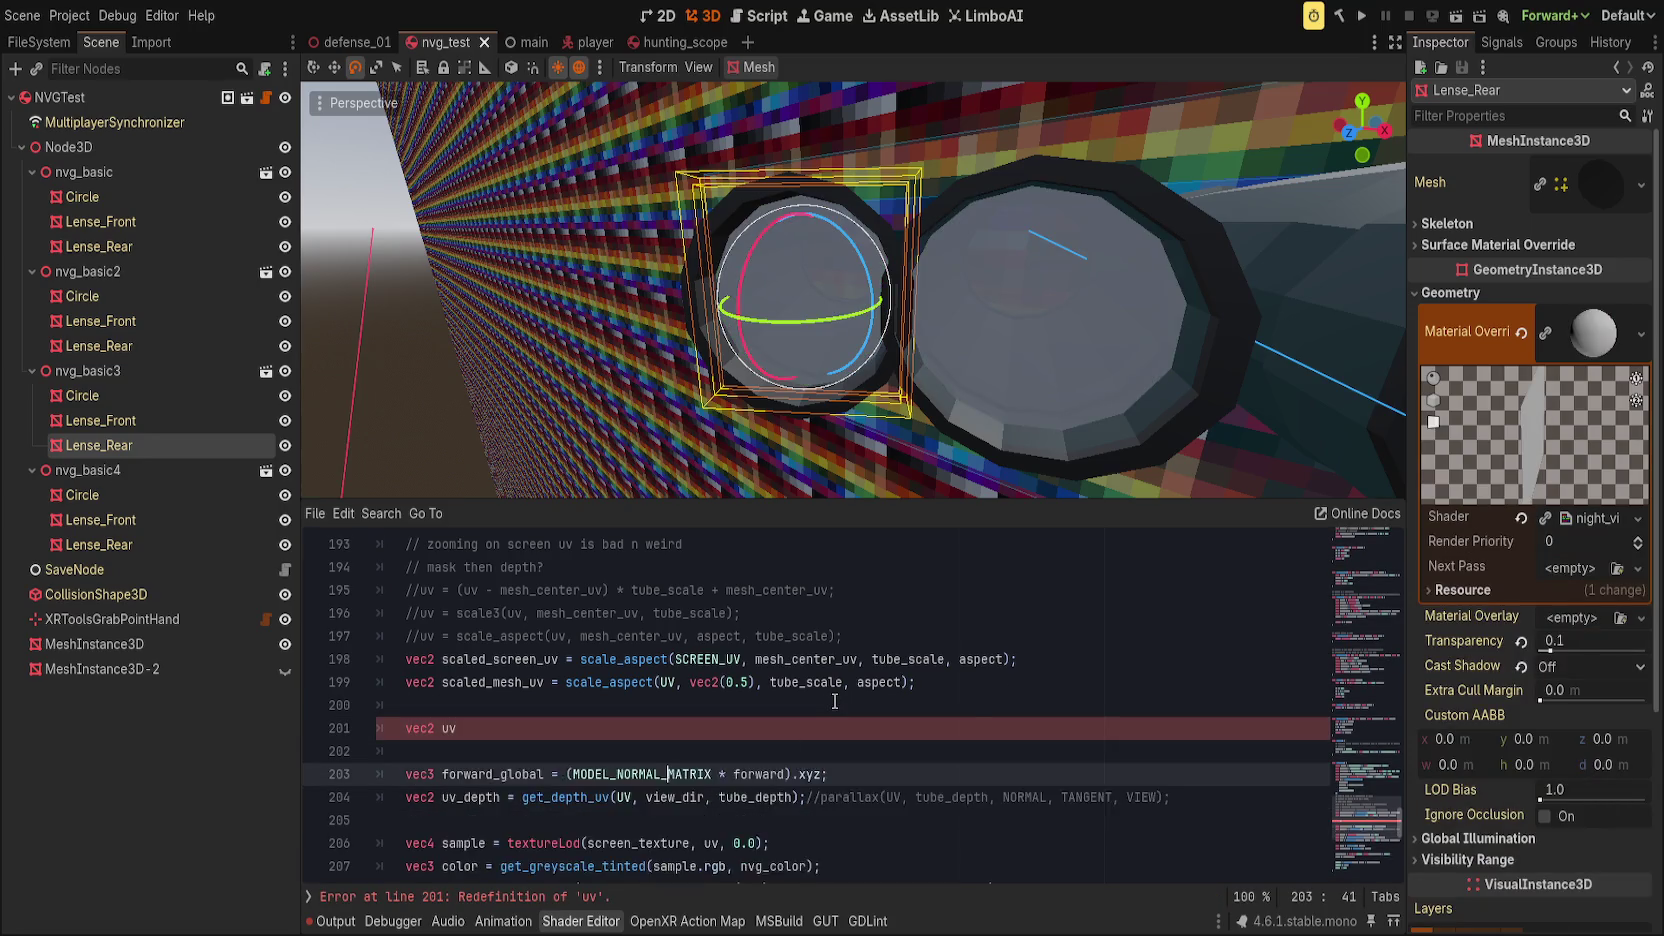
key("Up")
key("Up")
key("ctrl+shift+k")
key("ctrl+shift+k")
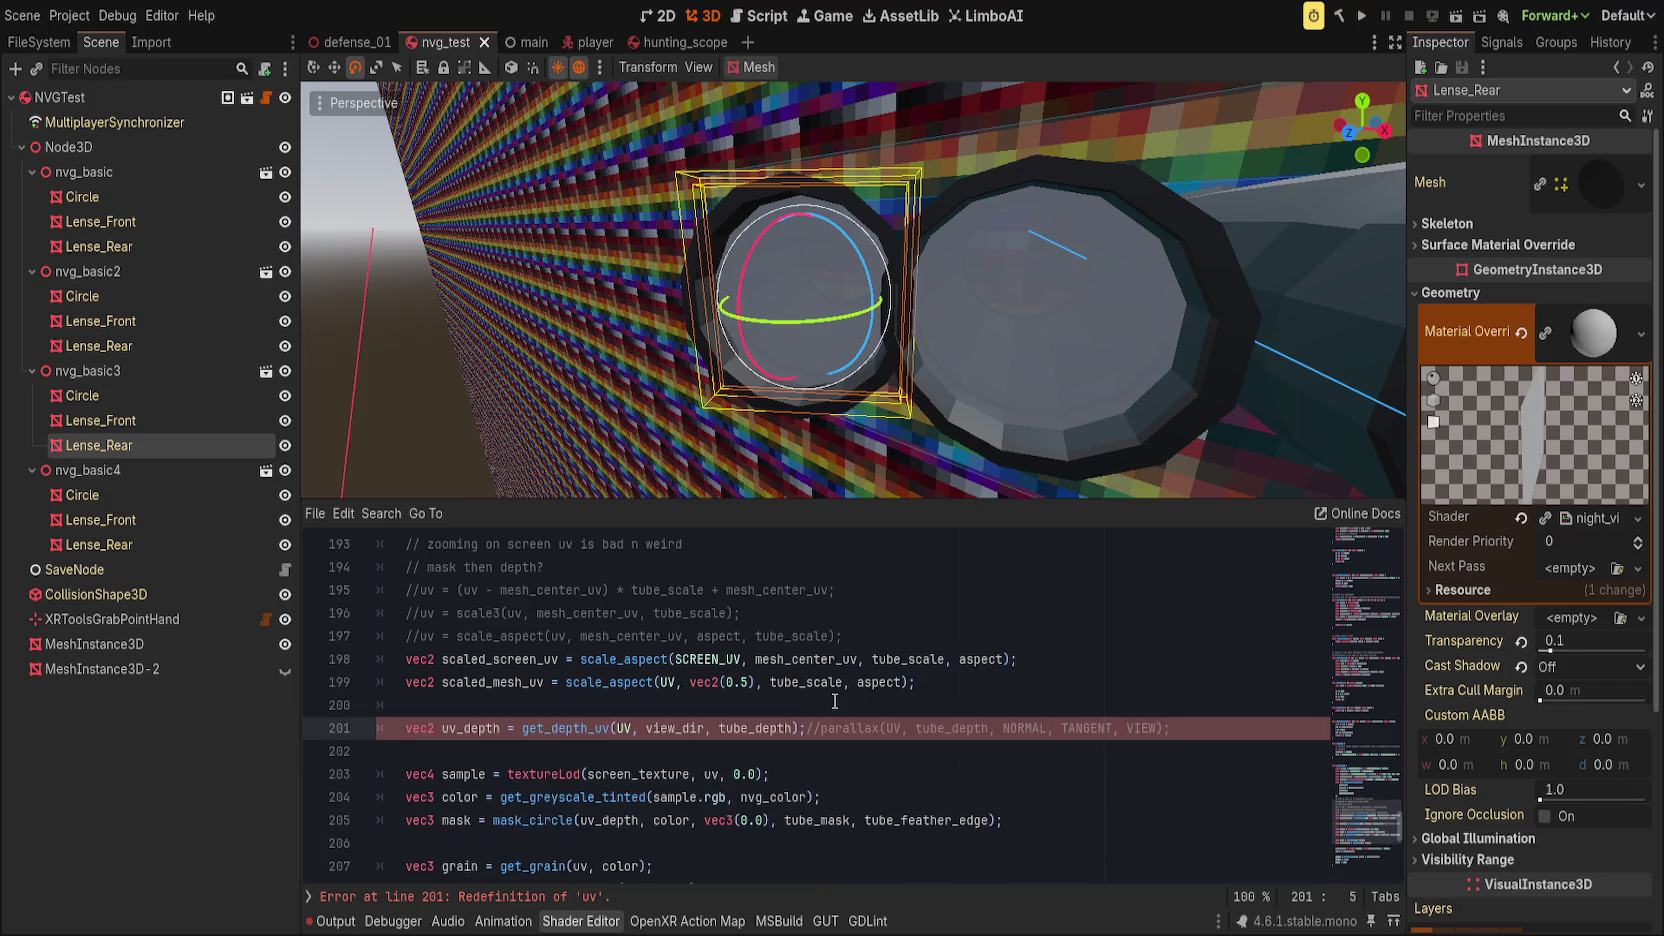
Step: Pass scaled_mesh_uv instead of UV to get_depth_uv on the uv_depth line
left_click(813, 703)
double_click(604, 733)
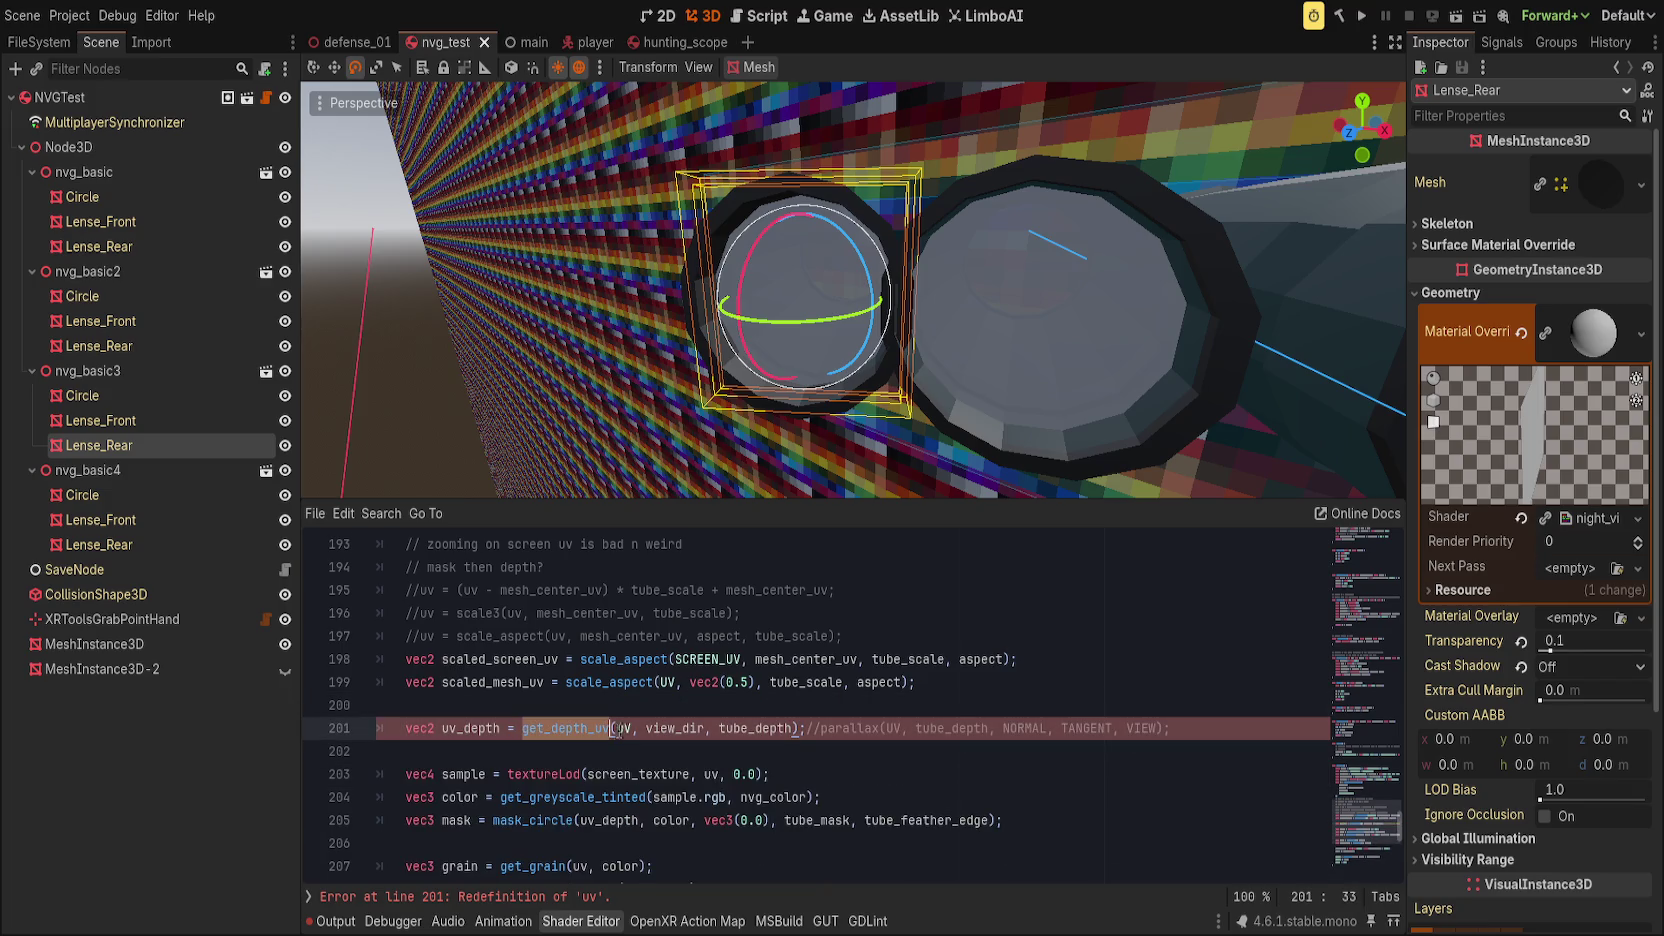
double_click(624, 728)
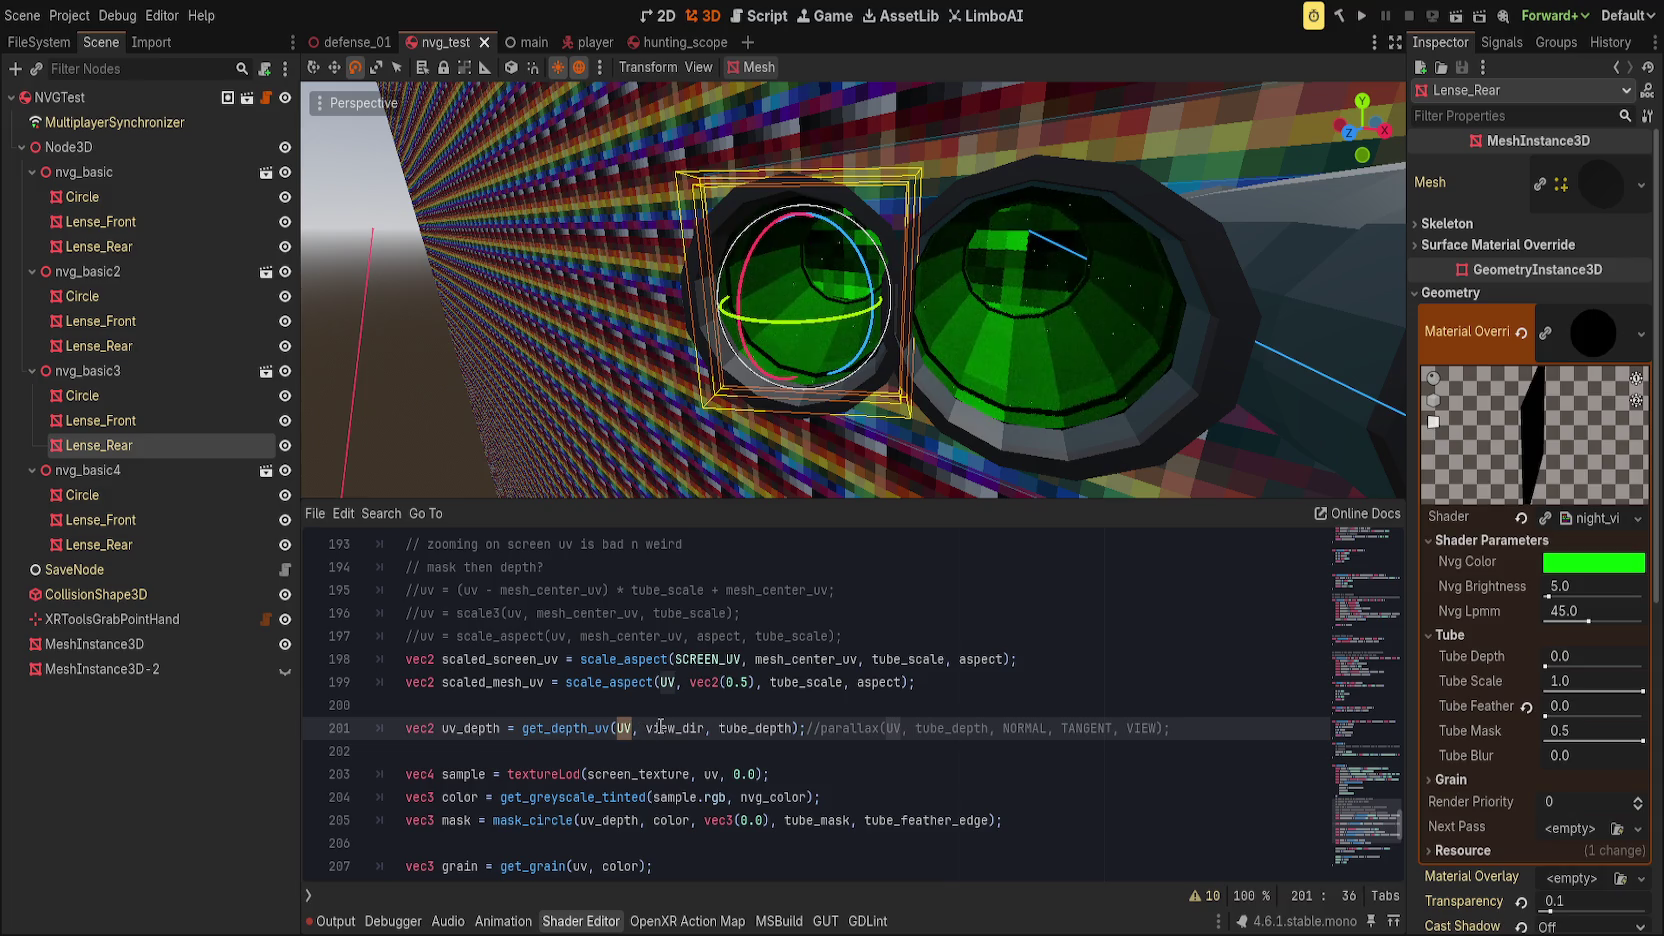
type("scaled_mesh")
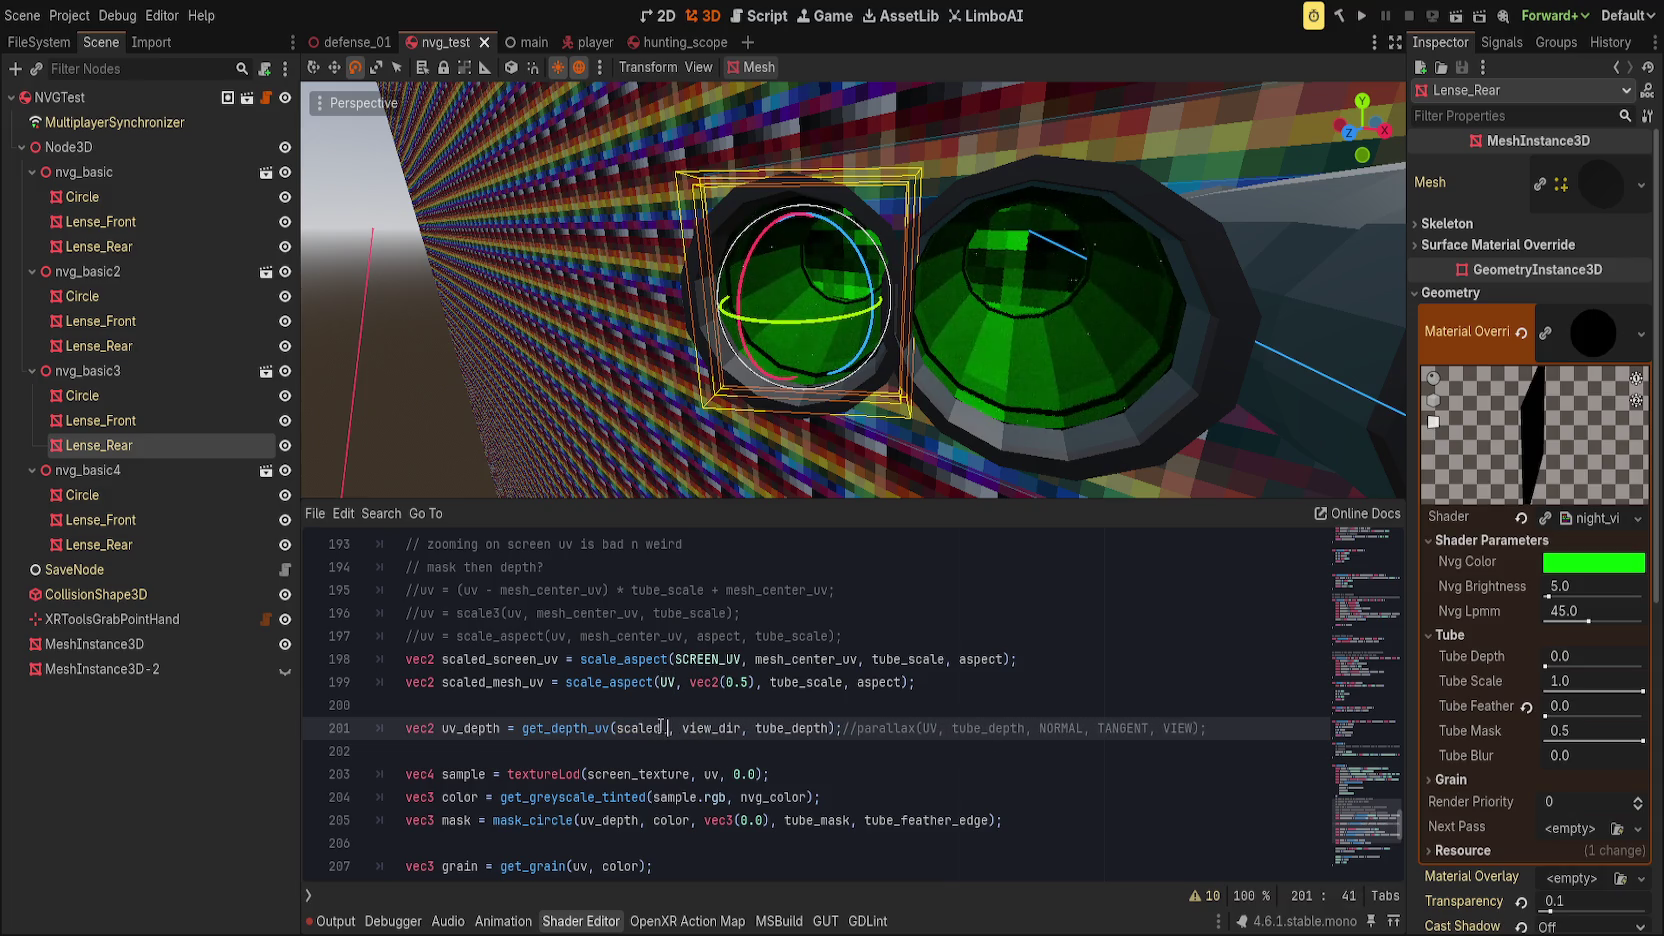
type("_uv")
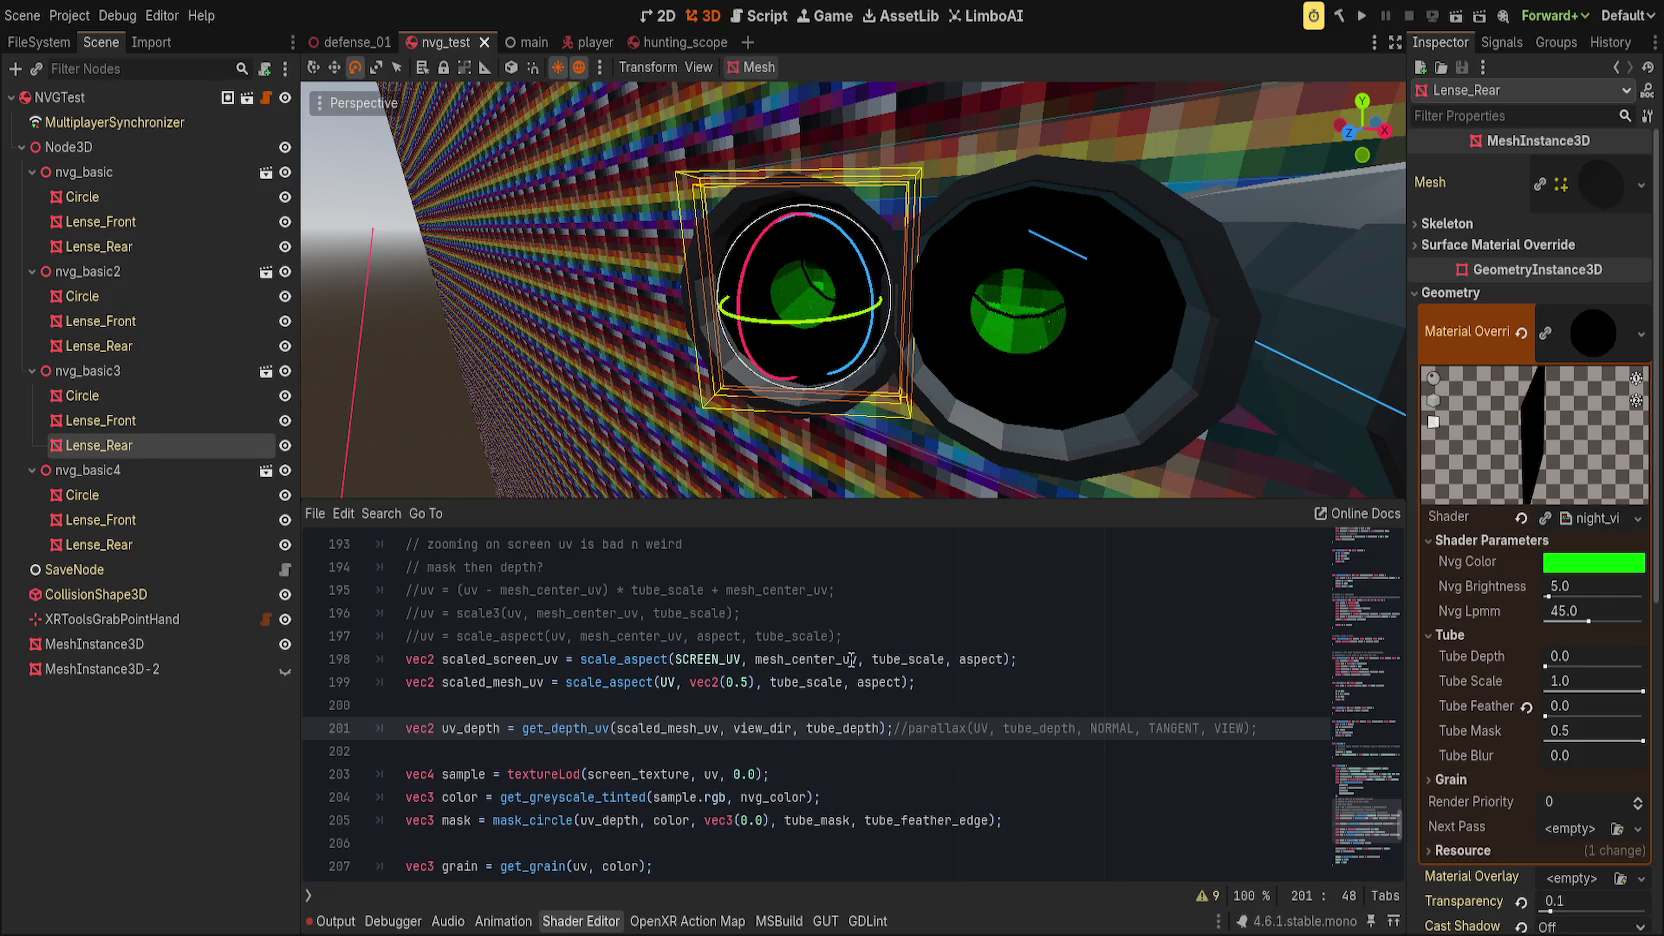
mouse_move(822, 478)
left_mouse_down()
mouse_move(922, 401)
mouse_move(846, 375)
left_mouse_up()
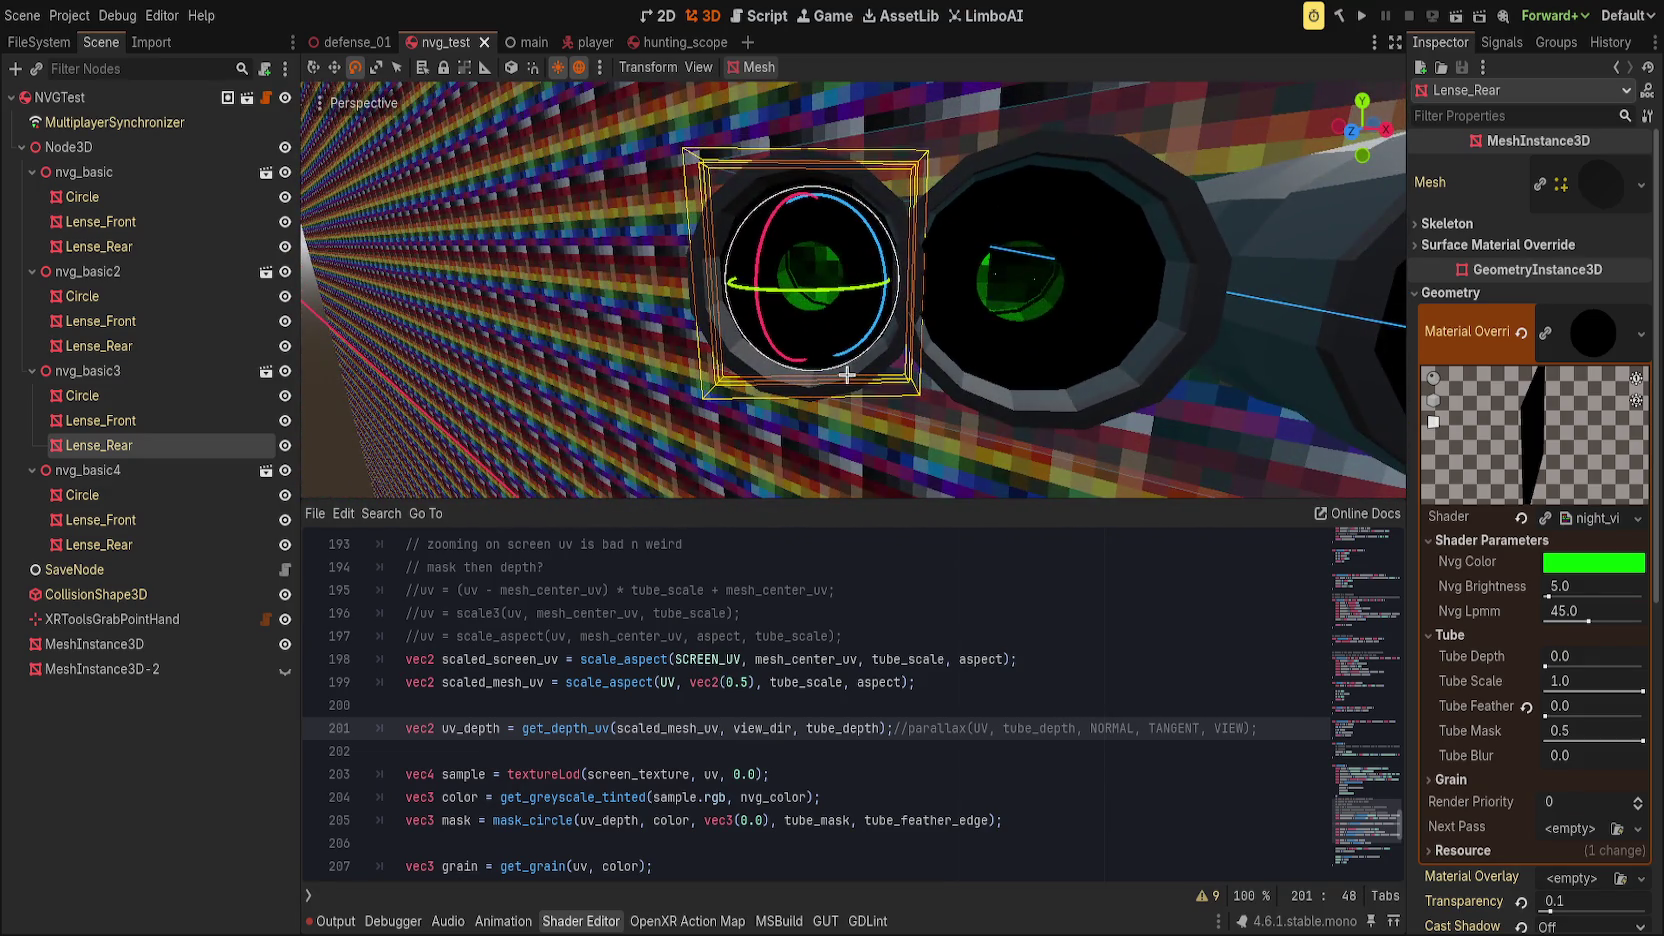
Step: Test a higher Tube Depth and lower Tube Scale, then reset Tube Scale to 1.0
left_click(883, 727)
mouse_move(1555, 664)
left_mouse_down()
mouse_move(1606, 663)
mouse_move(1548, 663)
left_mouse_up()
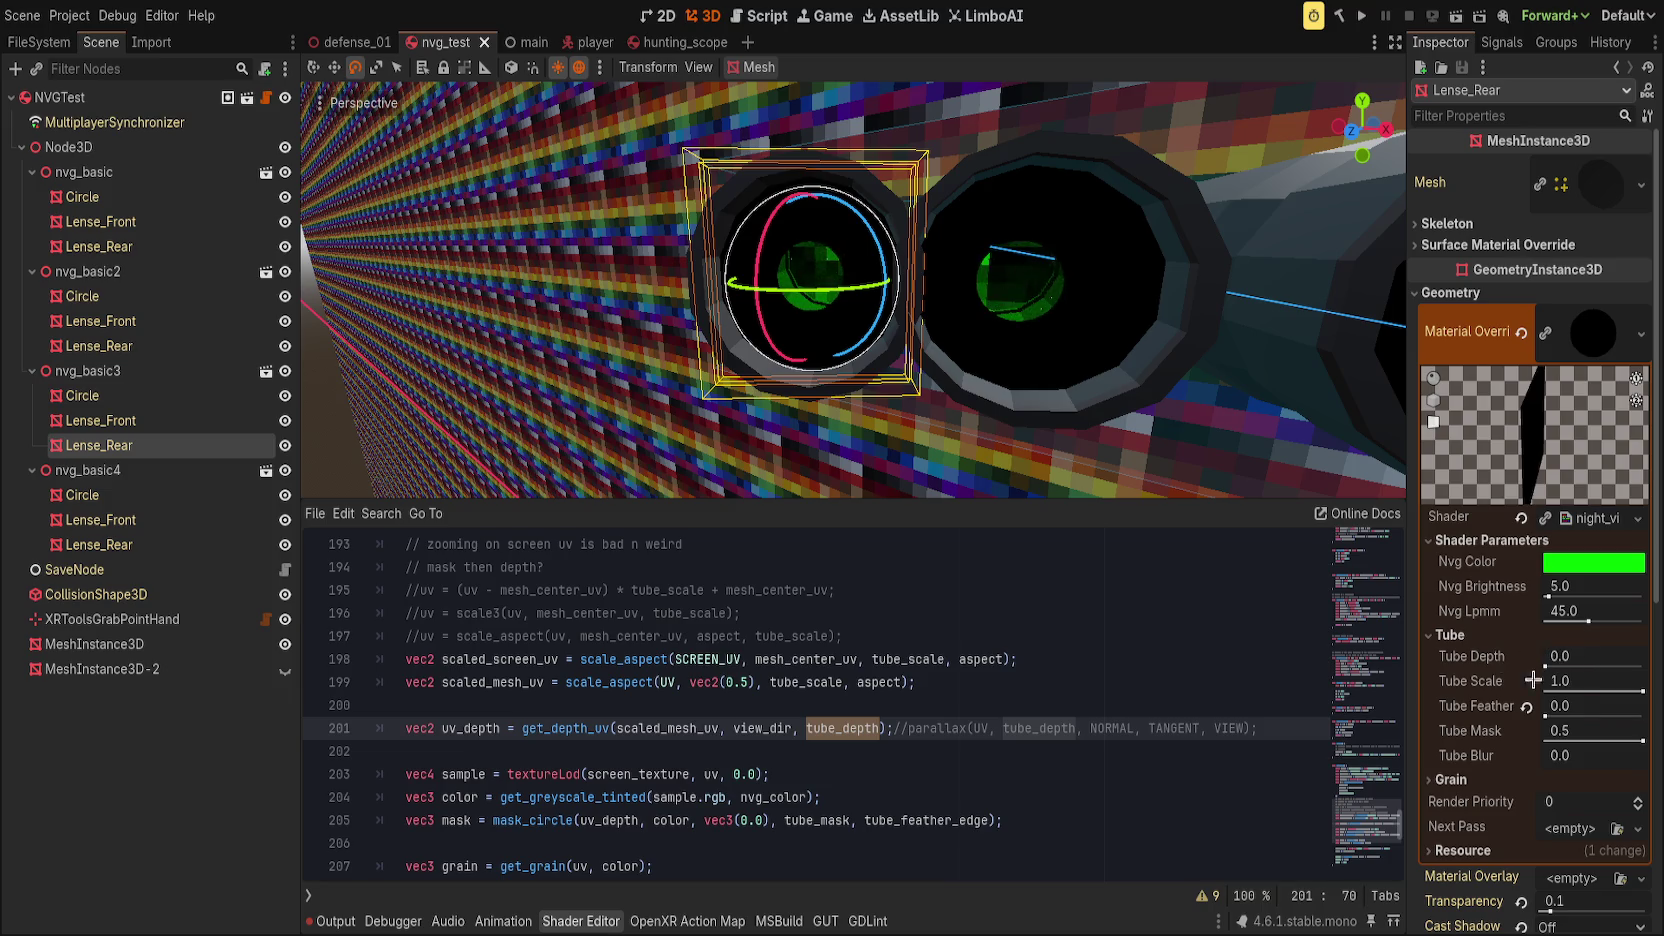
mouse_move(1641, 688)
left_mouse_down()
mouse_move(1490, 675)
mouse_move(1556, 690)
mouse_move(1525, 680)
left_mouse_up()
left_click(1525, 680)
left_click(1151, 720)
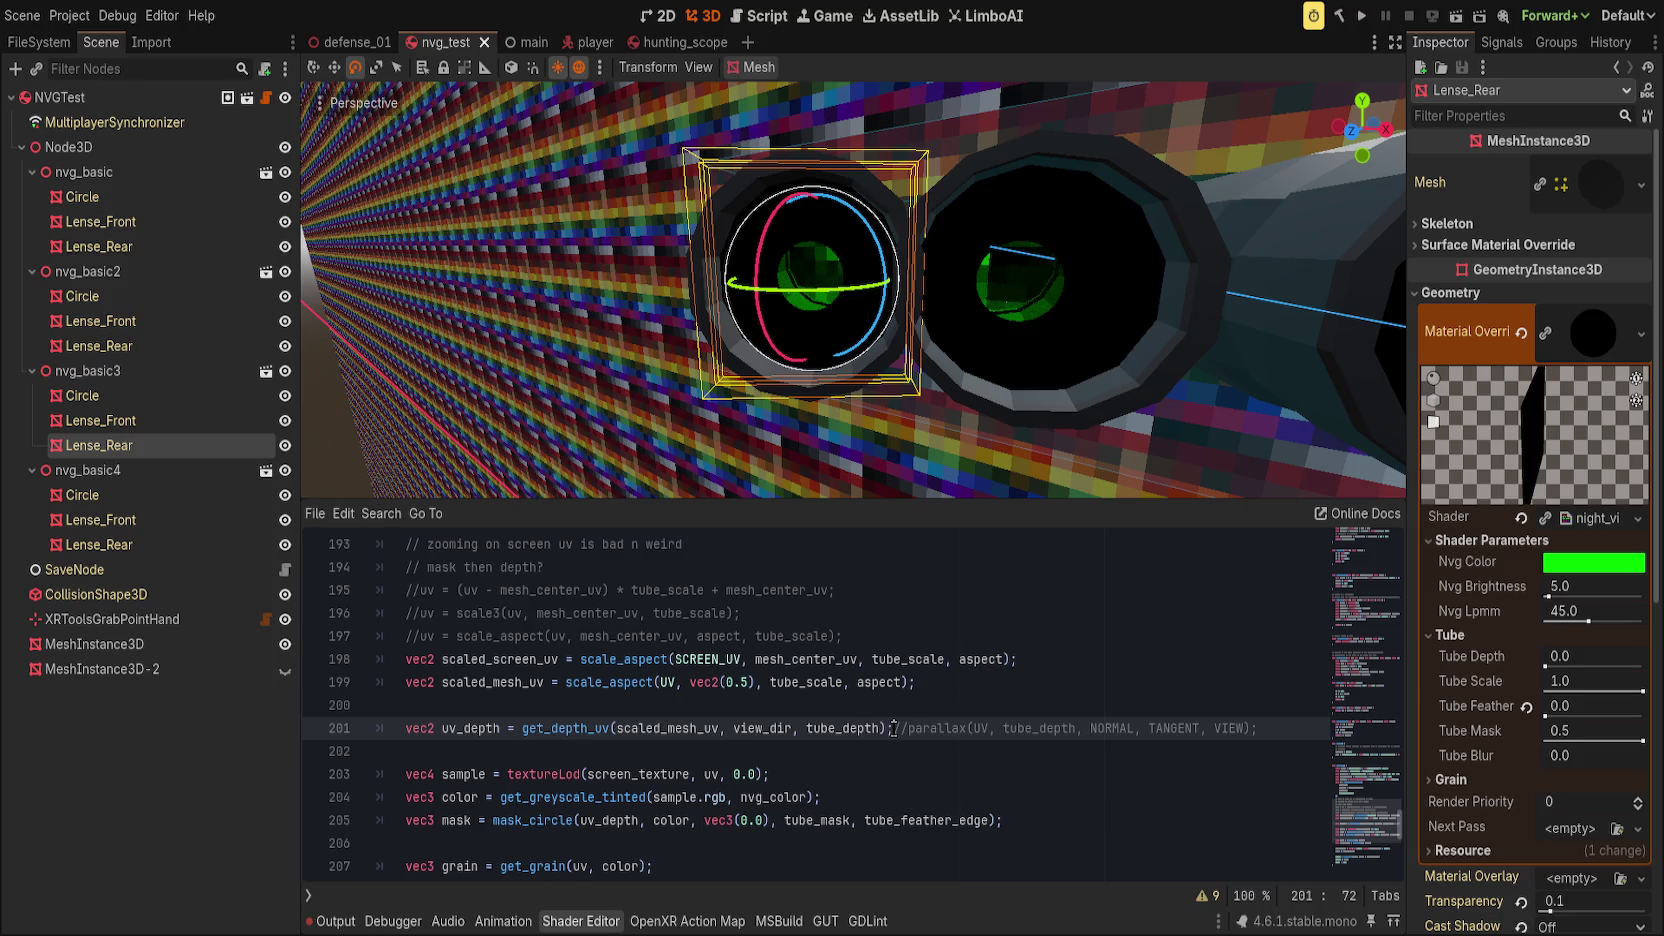
Step: Delete the trailing //parallax(...) comment from line 201
left_click_drag(893, 729, 1308, 732)
left_click(1069, 698)
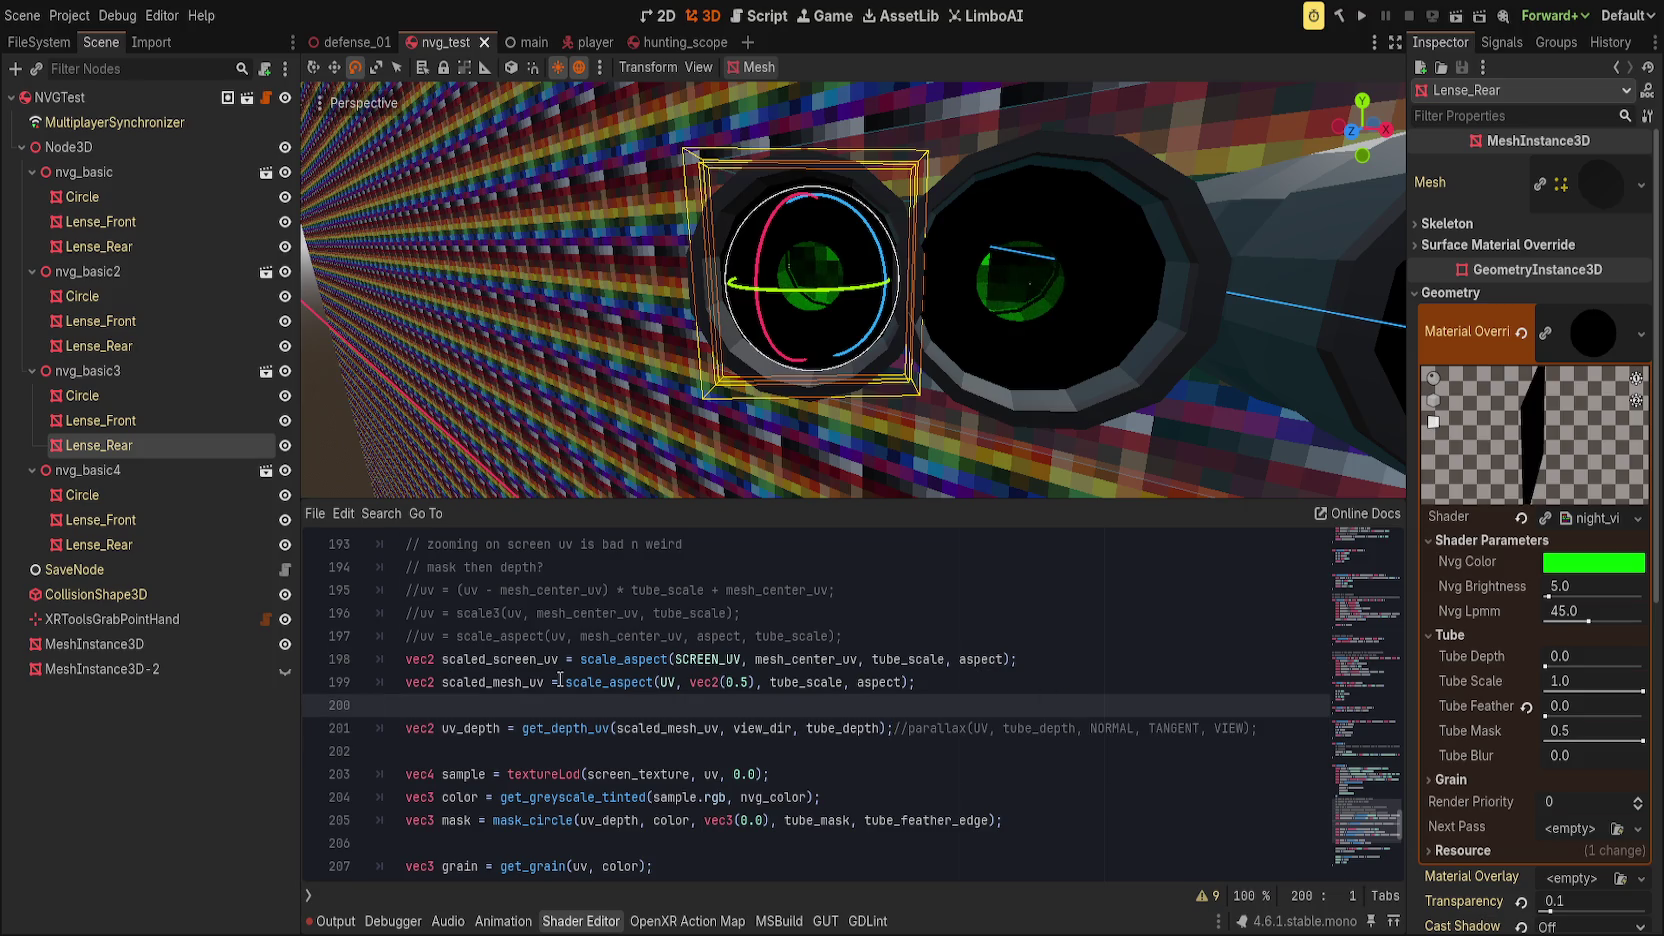
double_click(504, 658)
left_click(511, 687)
left_click(1104, 679)
left_click(660, 727)
left_click(1118, 727)
left_click_drag(901, 731, 1283, 722)
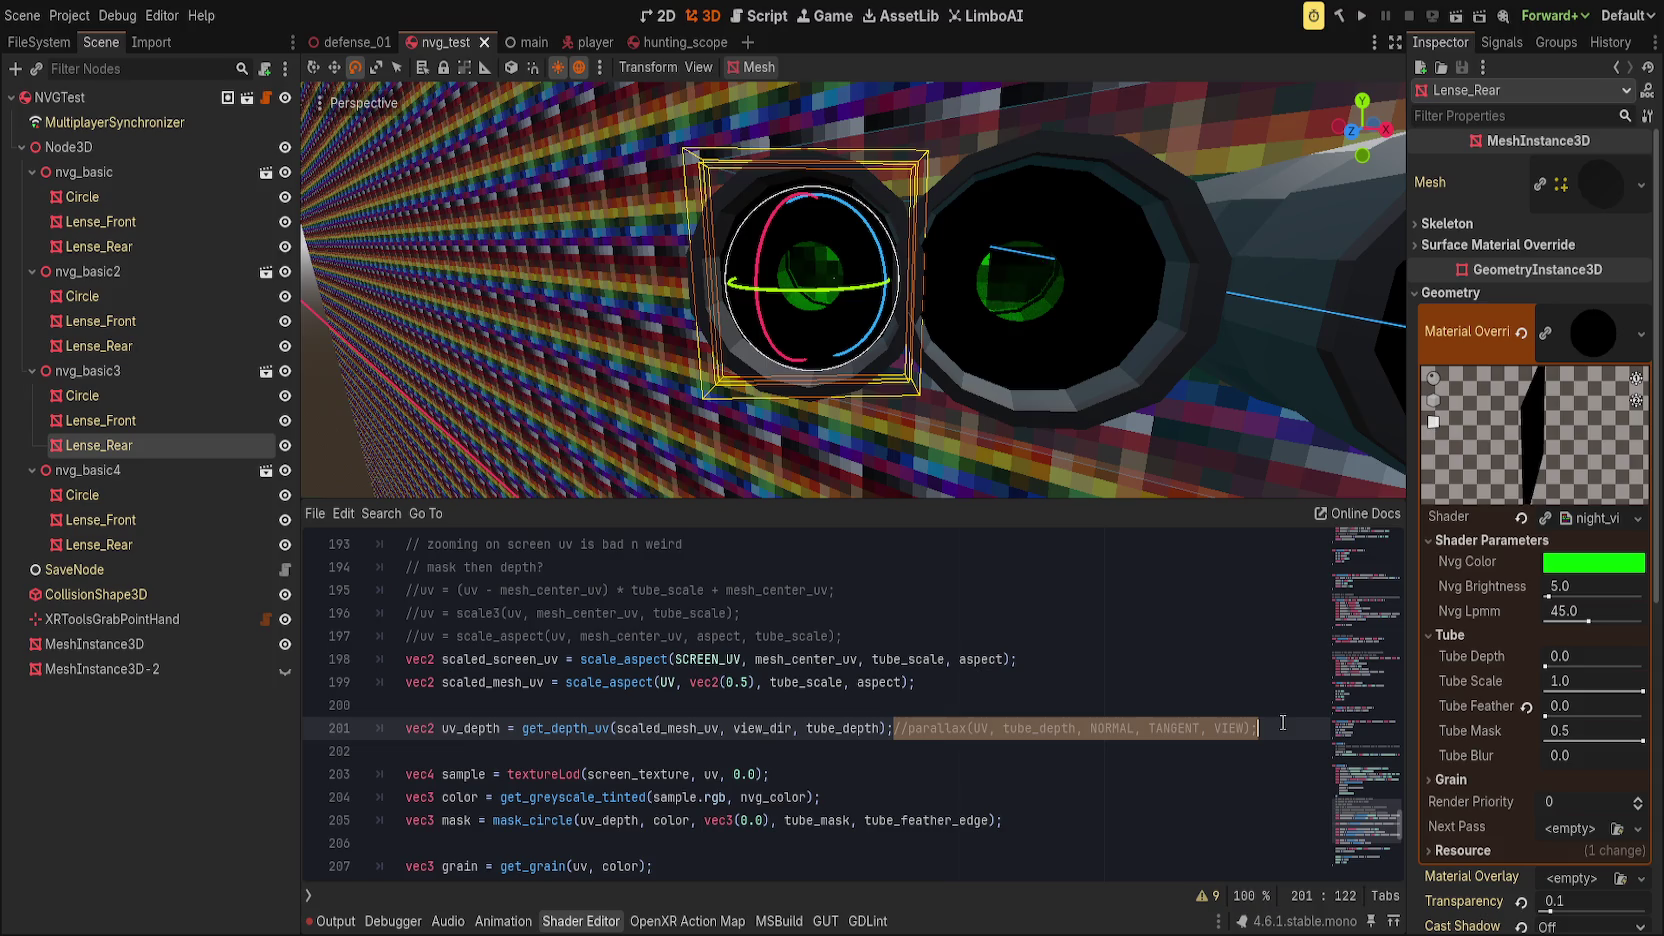
key("Delete")
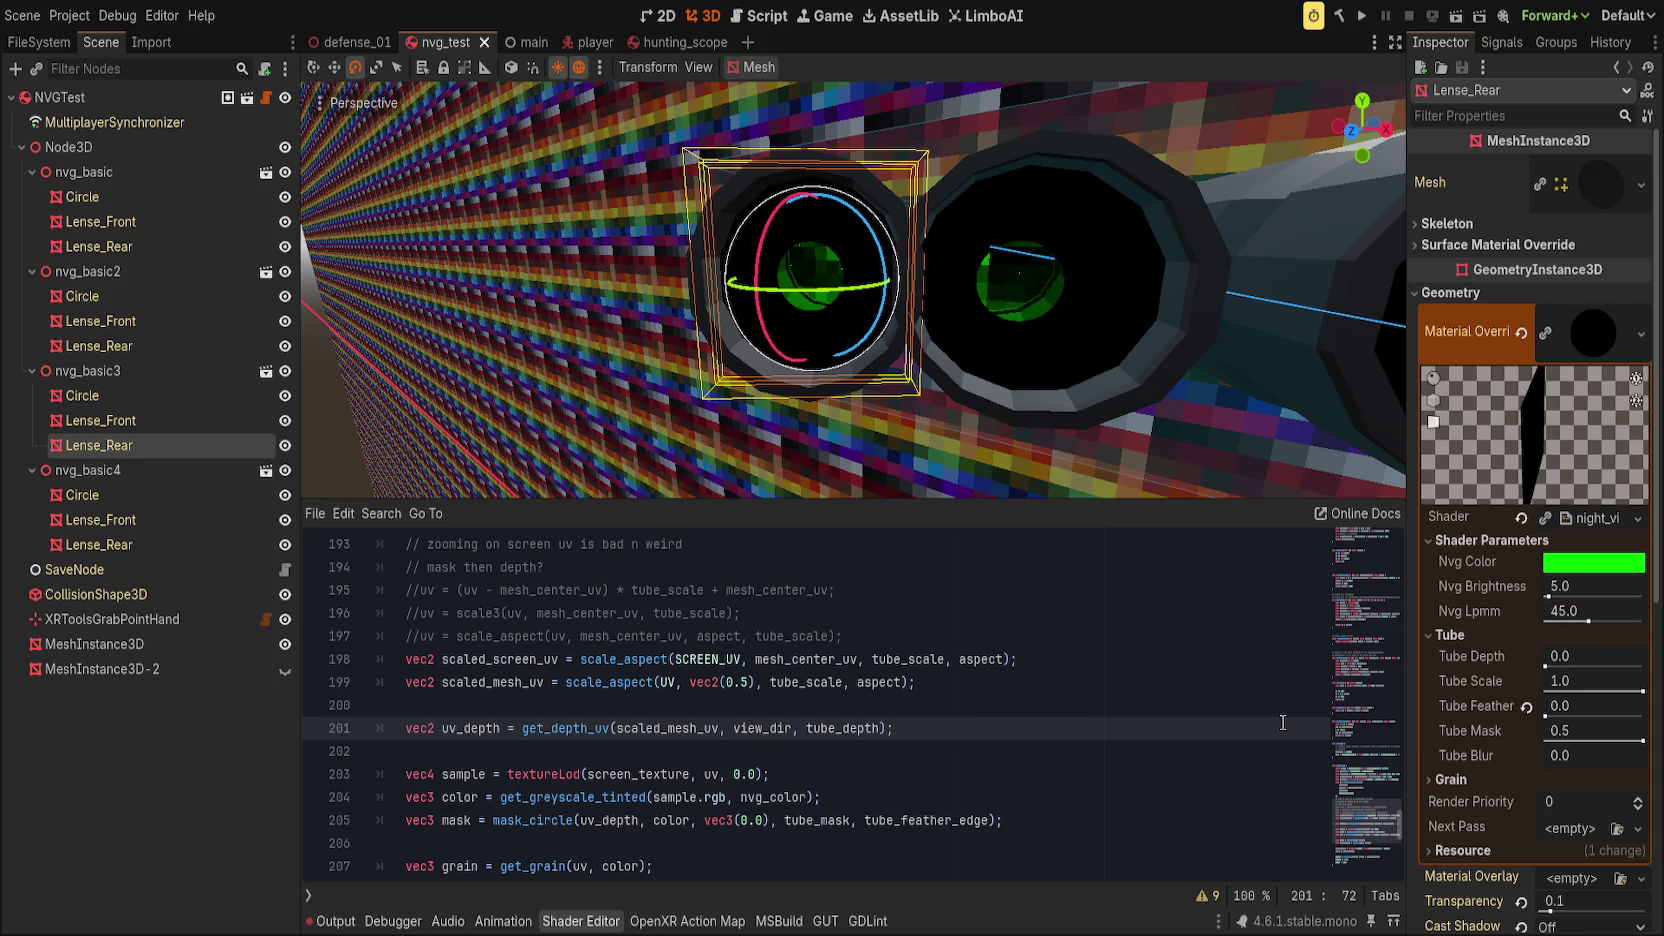
mouse_move(1262, 395)
left_mouse_down()
mouse_move(1155, 323)
mouse_move(1248, 353)
mouse_move(1197, 364)
left_mouse_up()
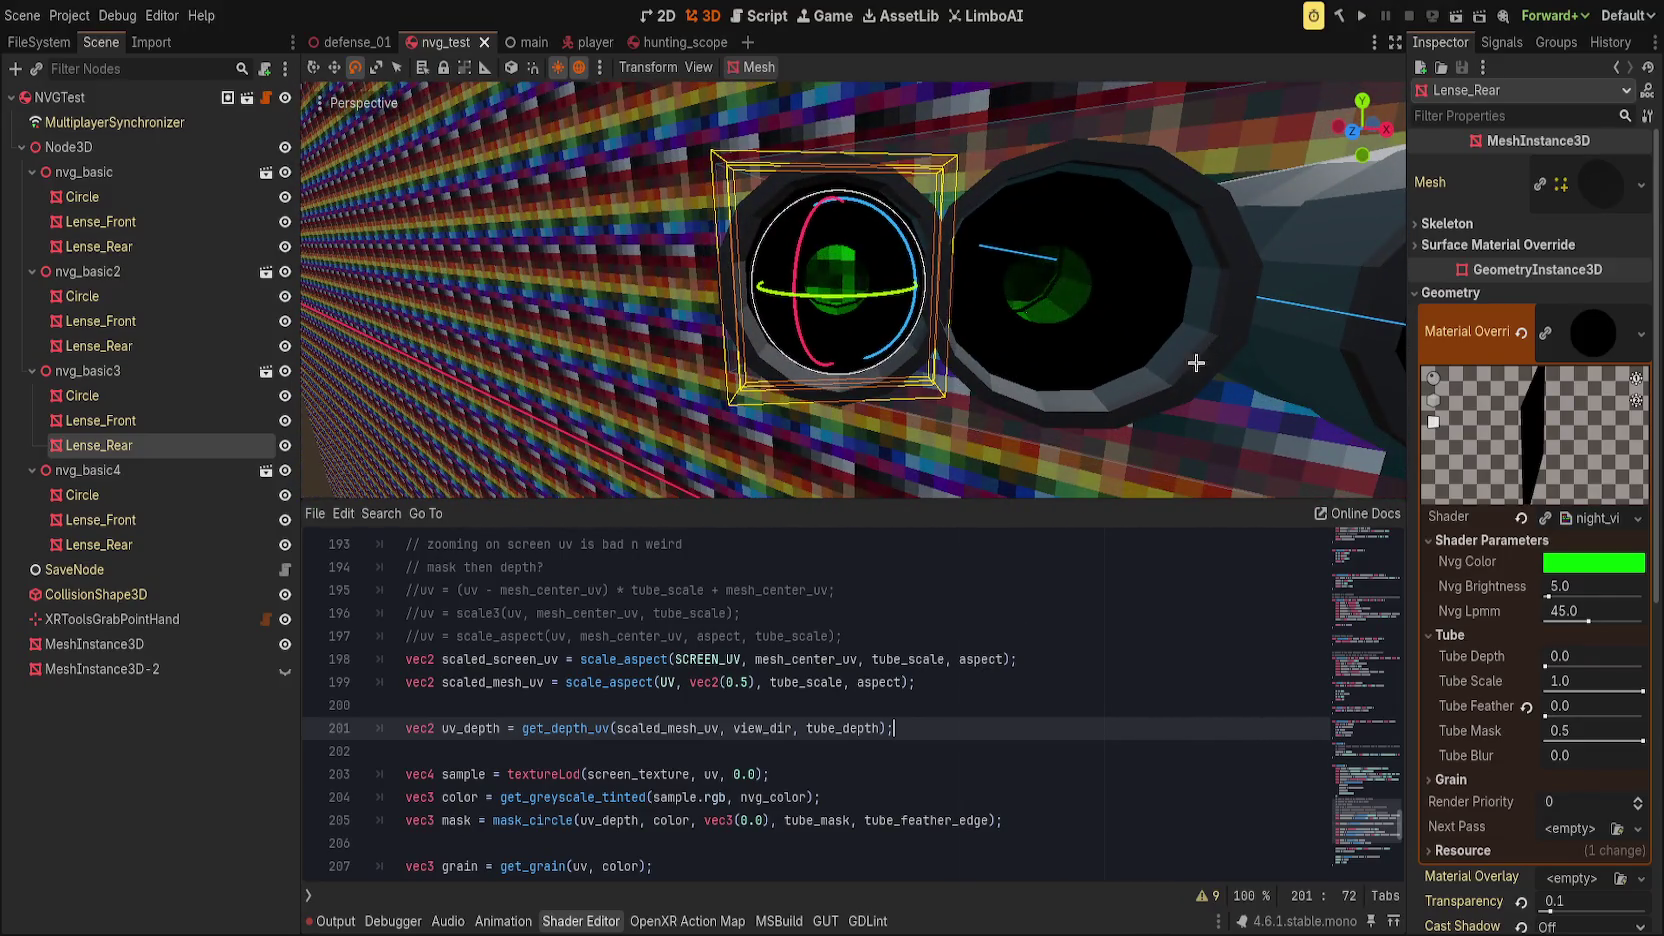
Step: Try vec2(1.0) as the mesh UV center on line 199, then restore vec2(0.5)
double_click(736, 684)
type("1")
key("Delete")
key("Delete")
type(".0")
key("ctrl+z")
key("ctrl+s")
type("4")
key("BackSpace")
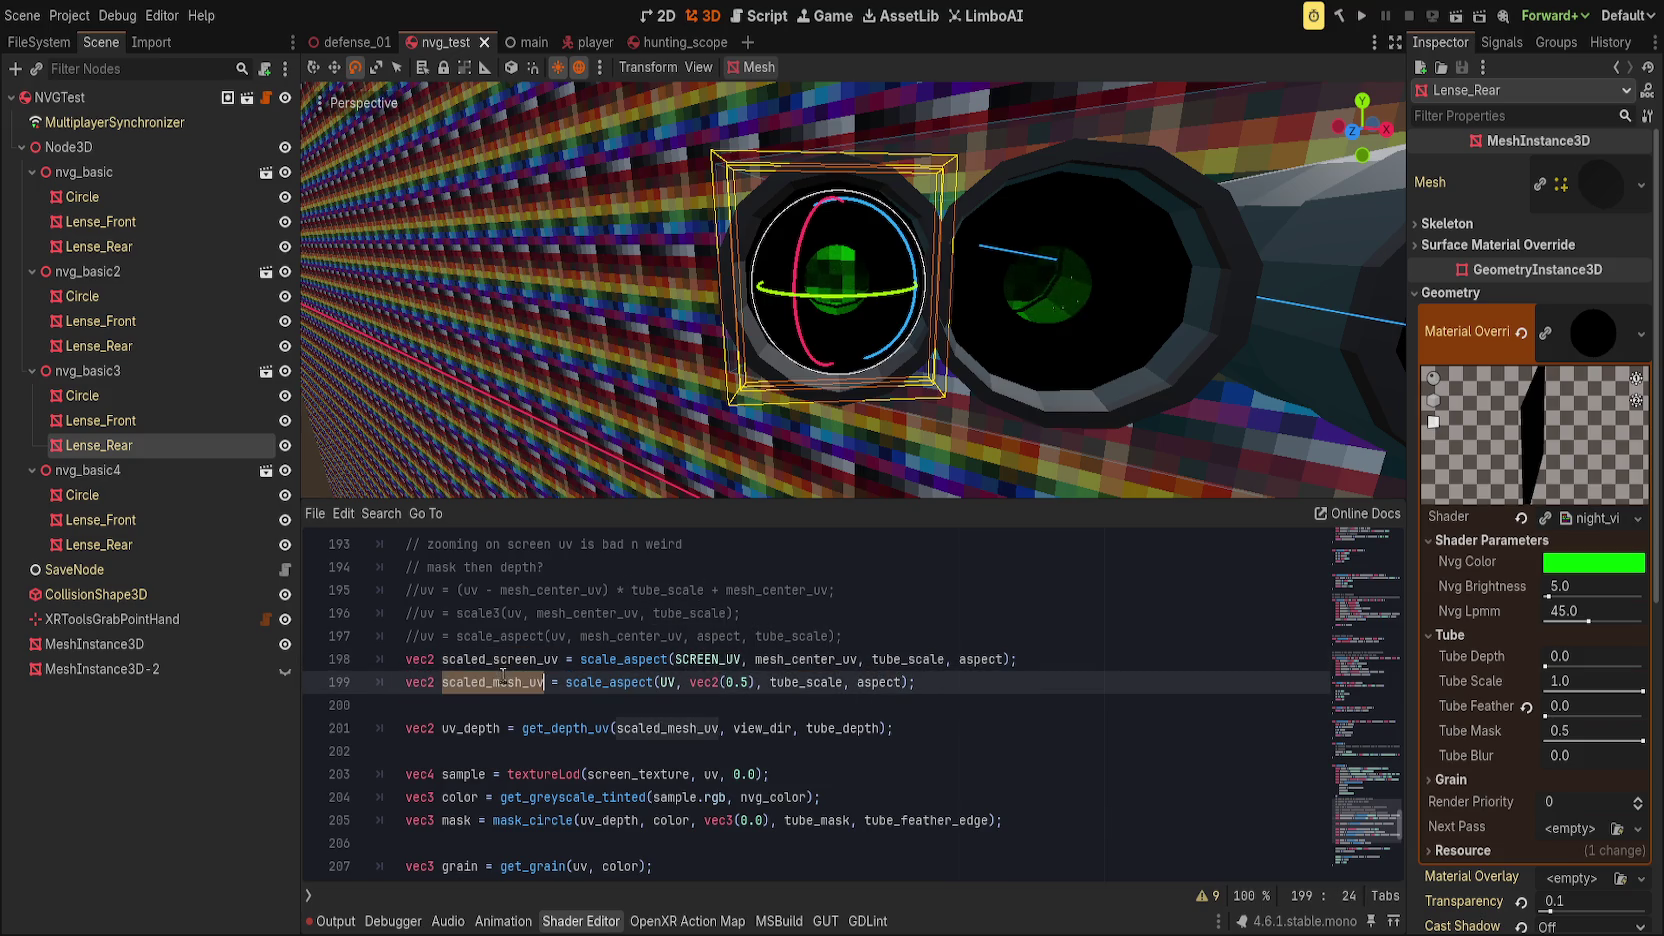
Step: Check where uv comes from, then start a new line after uv_depth reading uv = sca
scroll(957, 707, "up", 1)
scroll(957, 707, "up", 2)
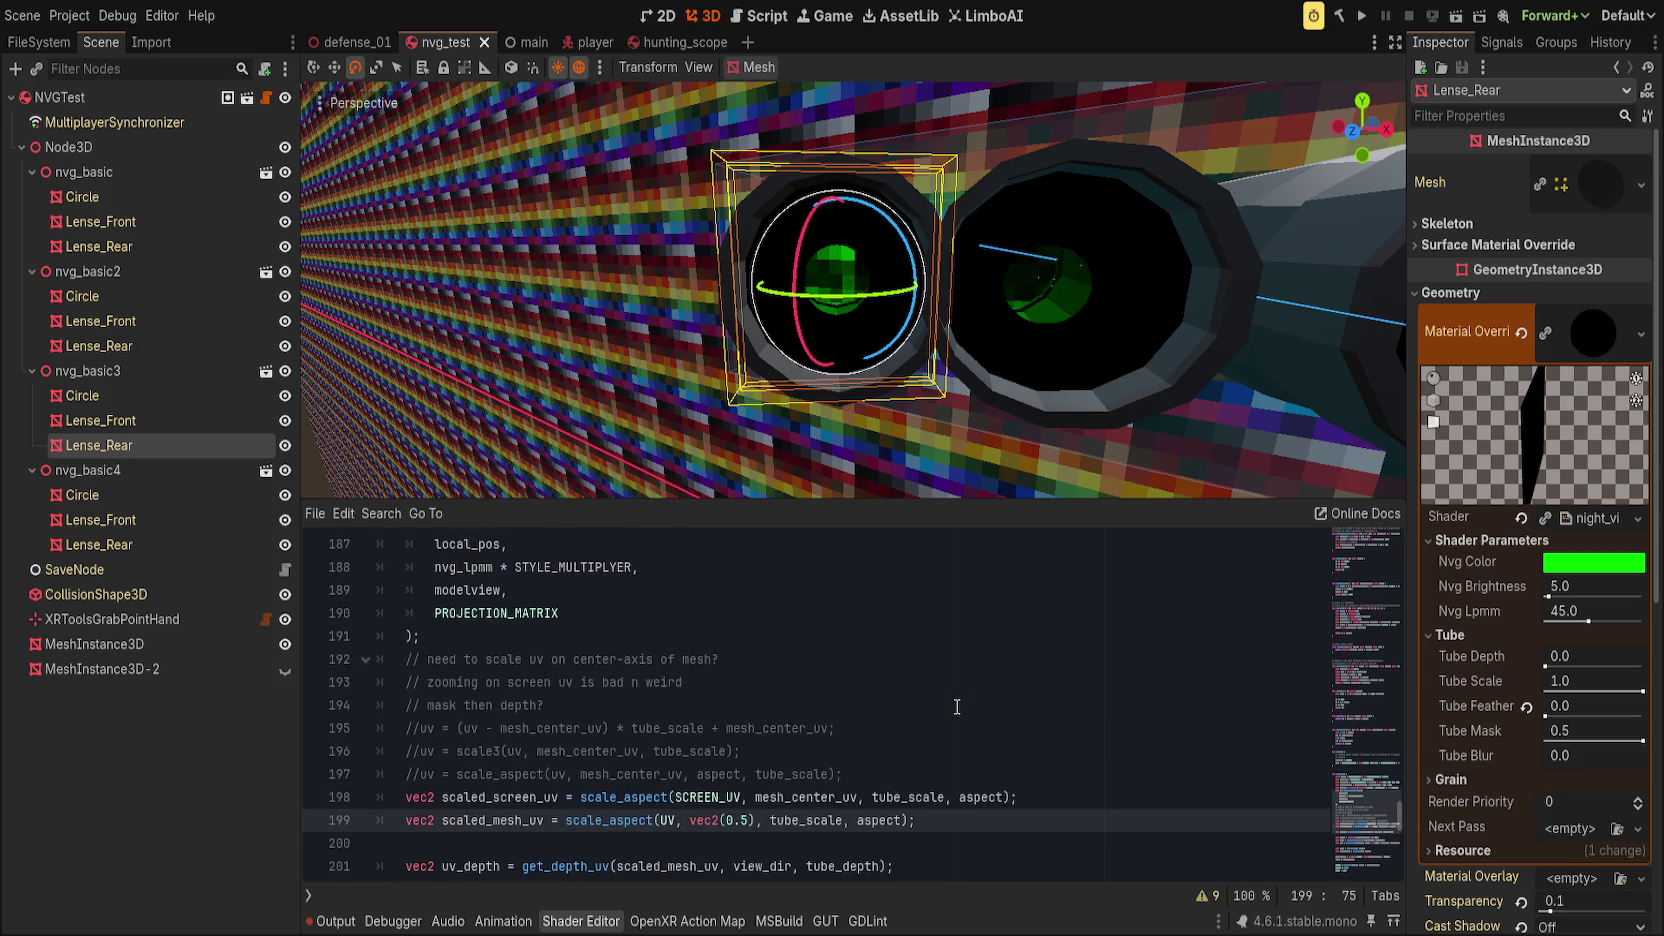
scroll(995, 719, "down", 3)
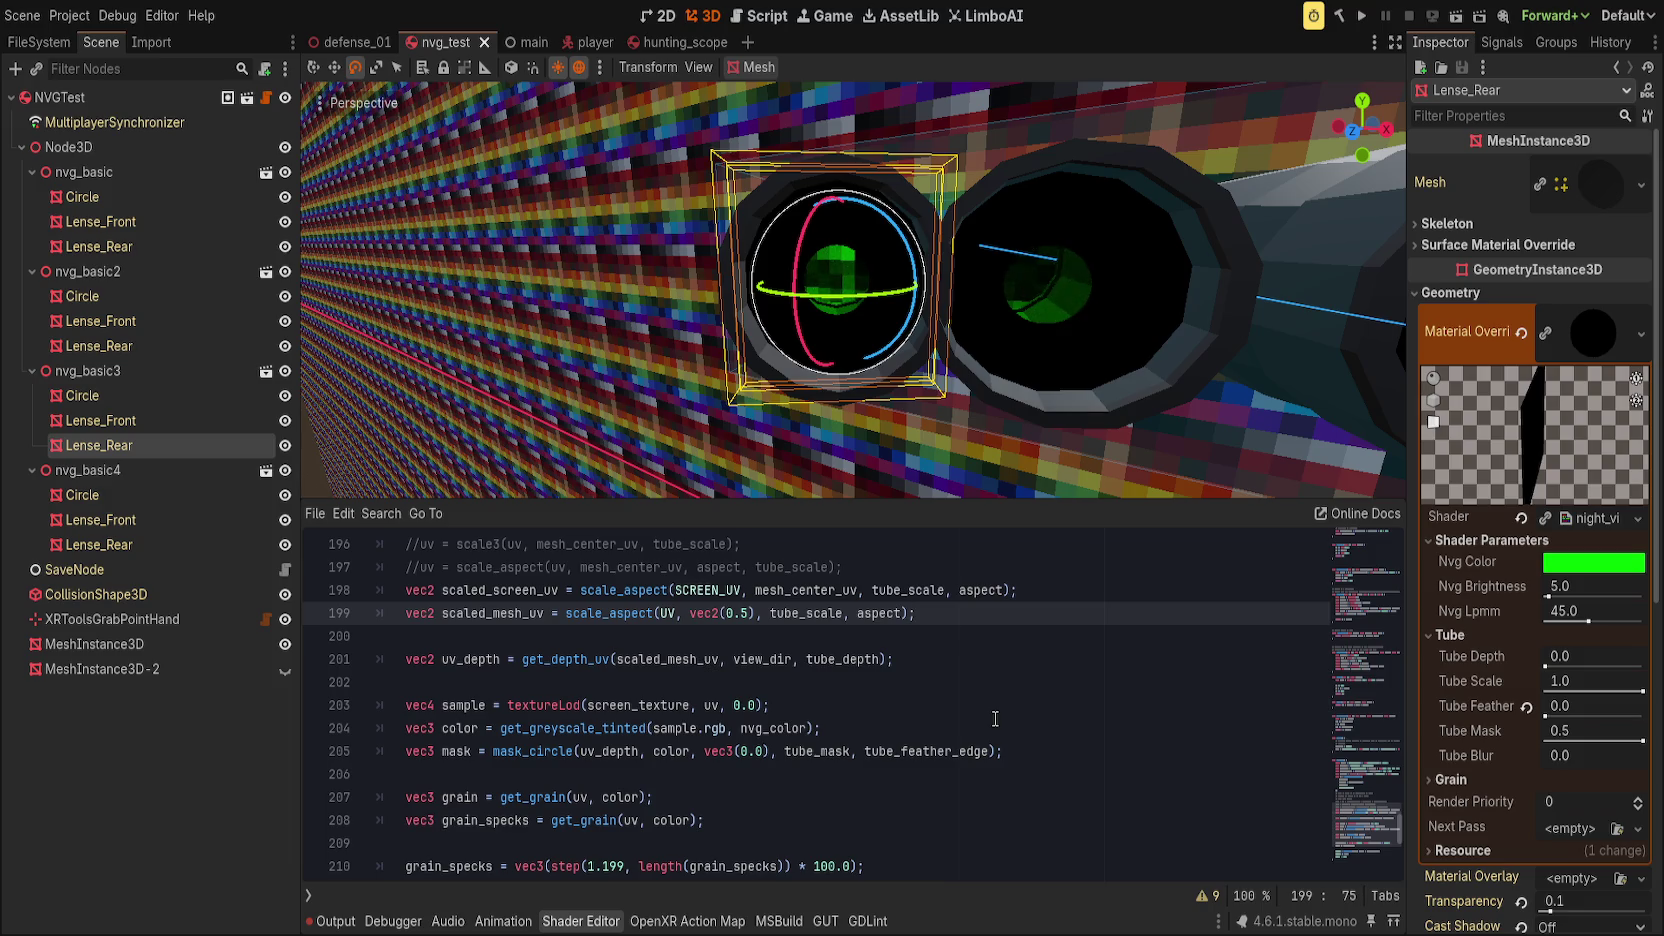
left_click(818, 634)
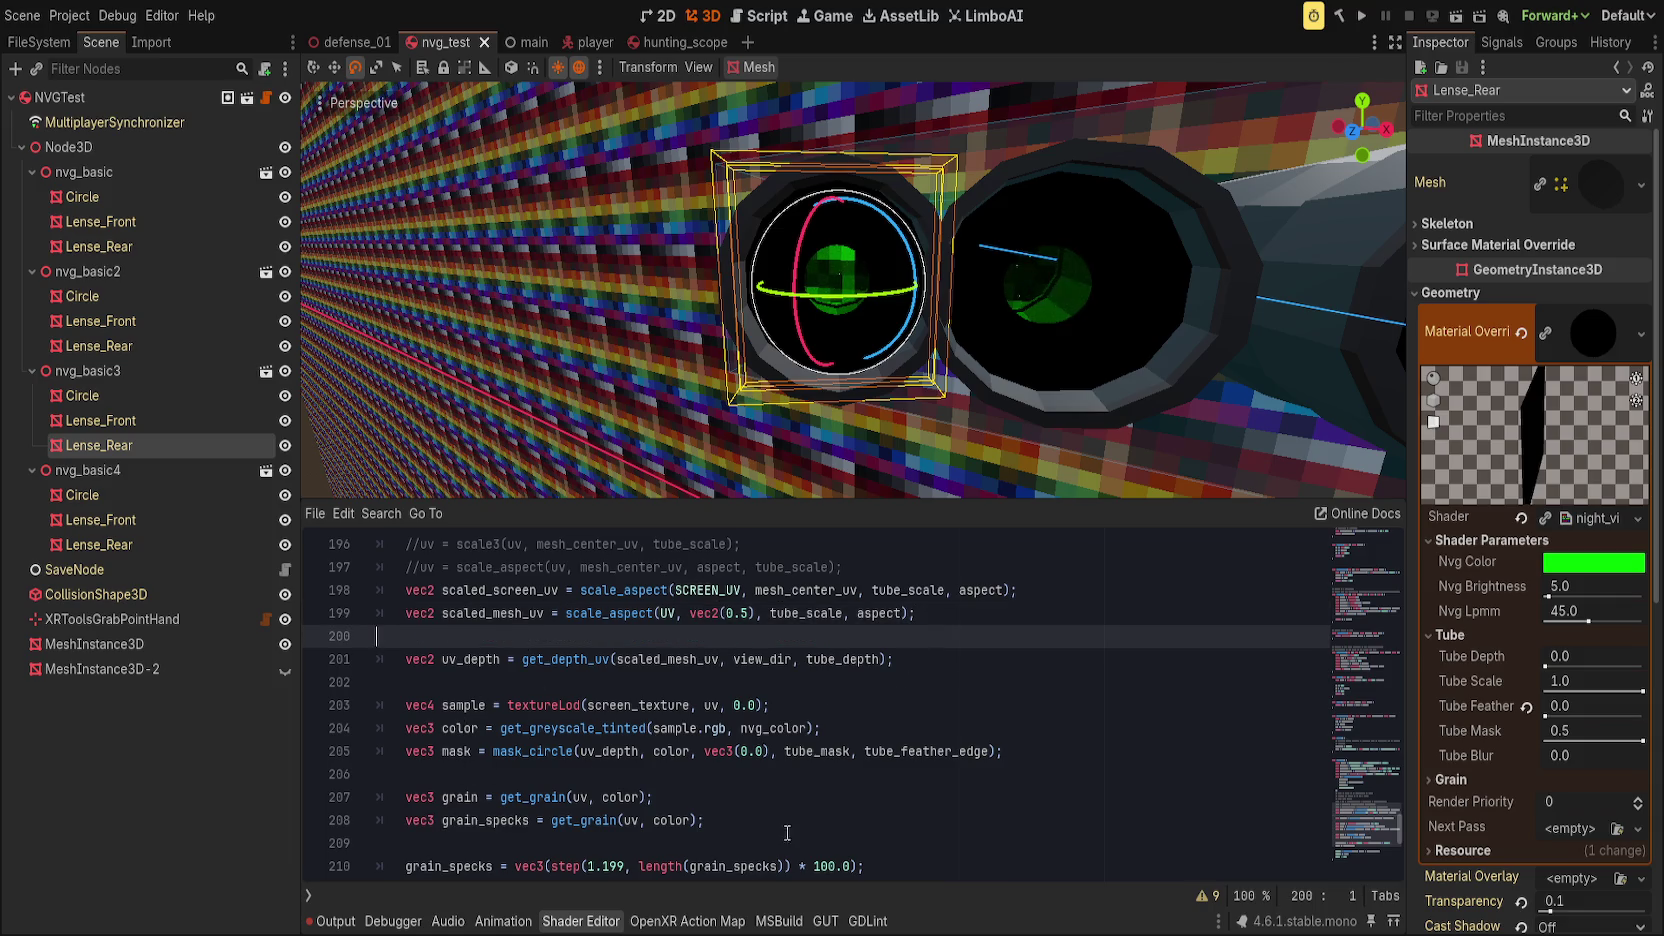
scroll(773, 828, "down", 3)
scroll(480, 684, "up", 7)
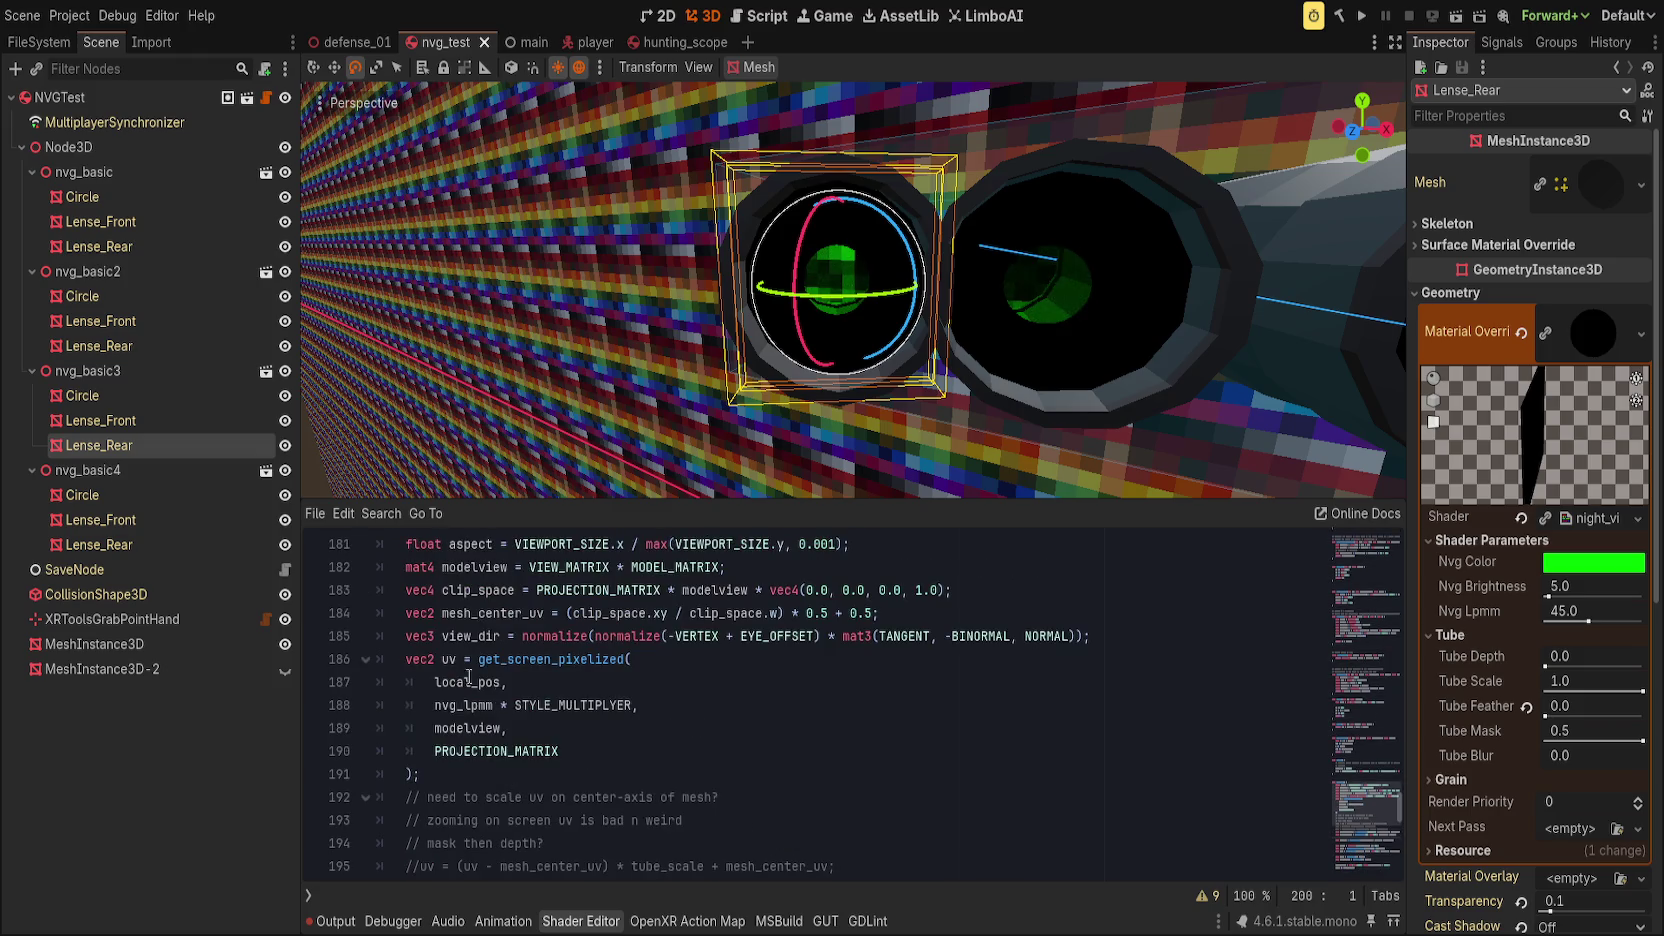
double_click(536, 660)
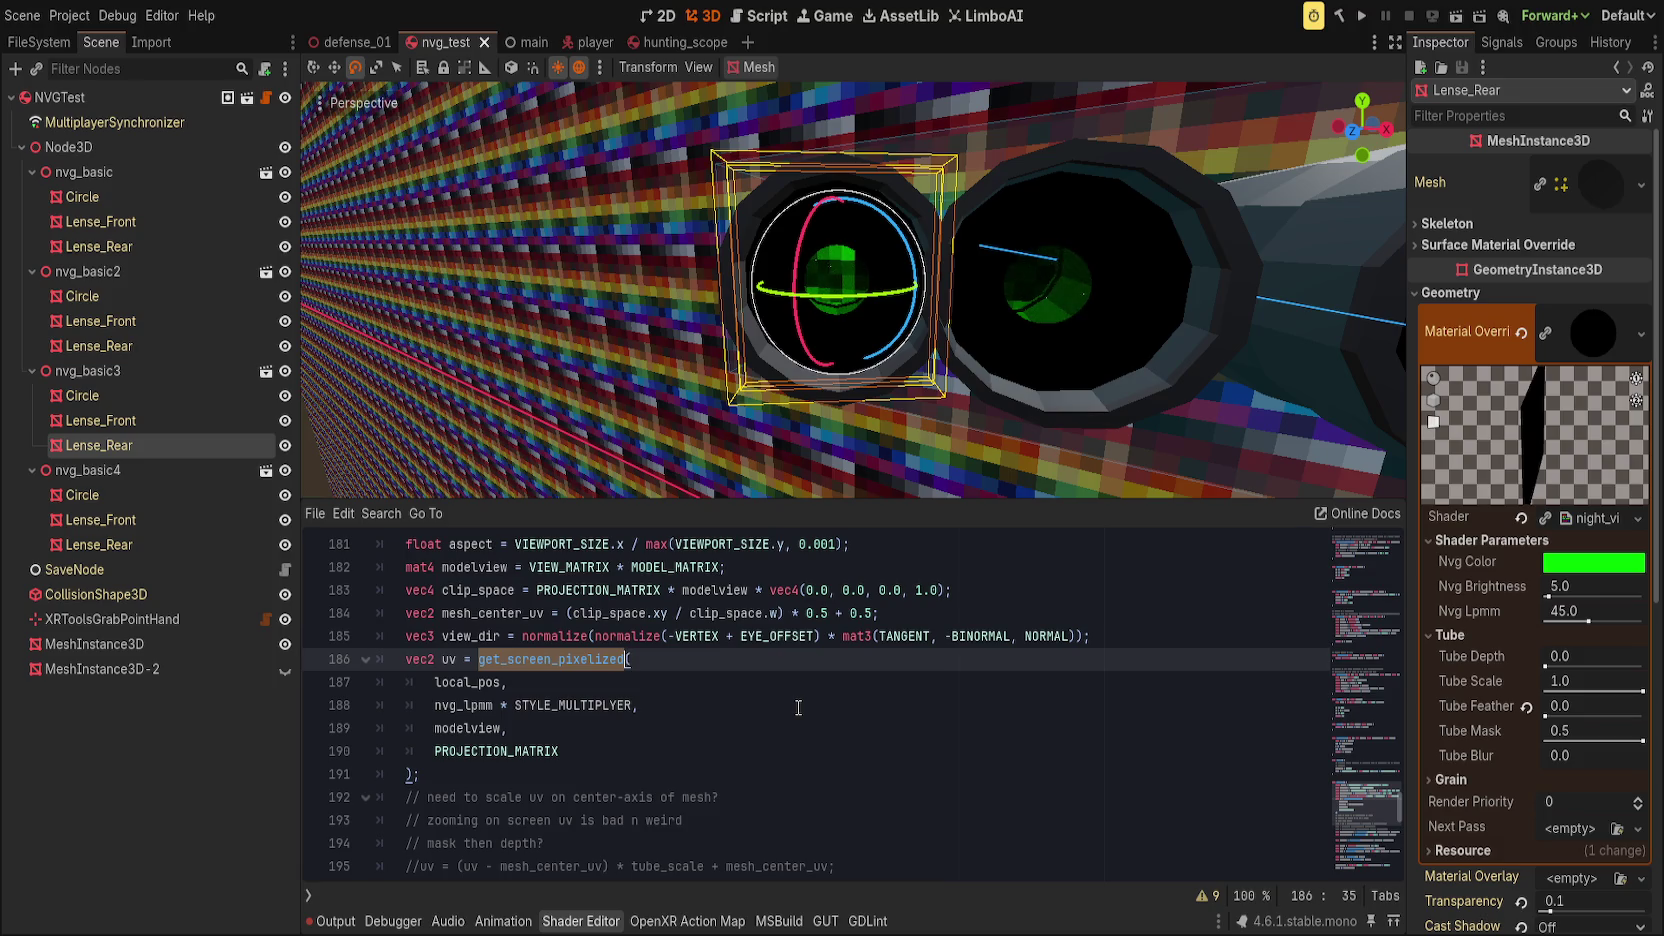
left_click(442, 660)
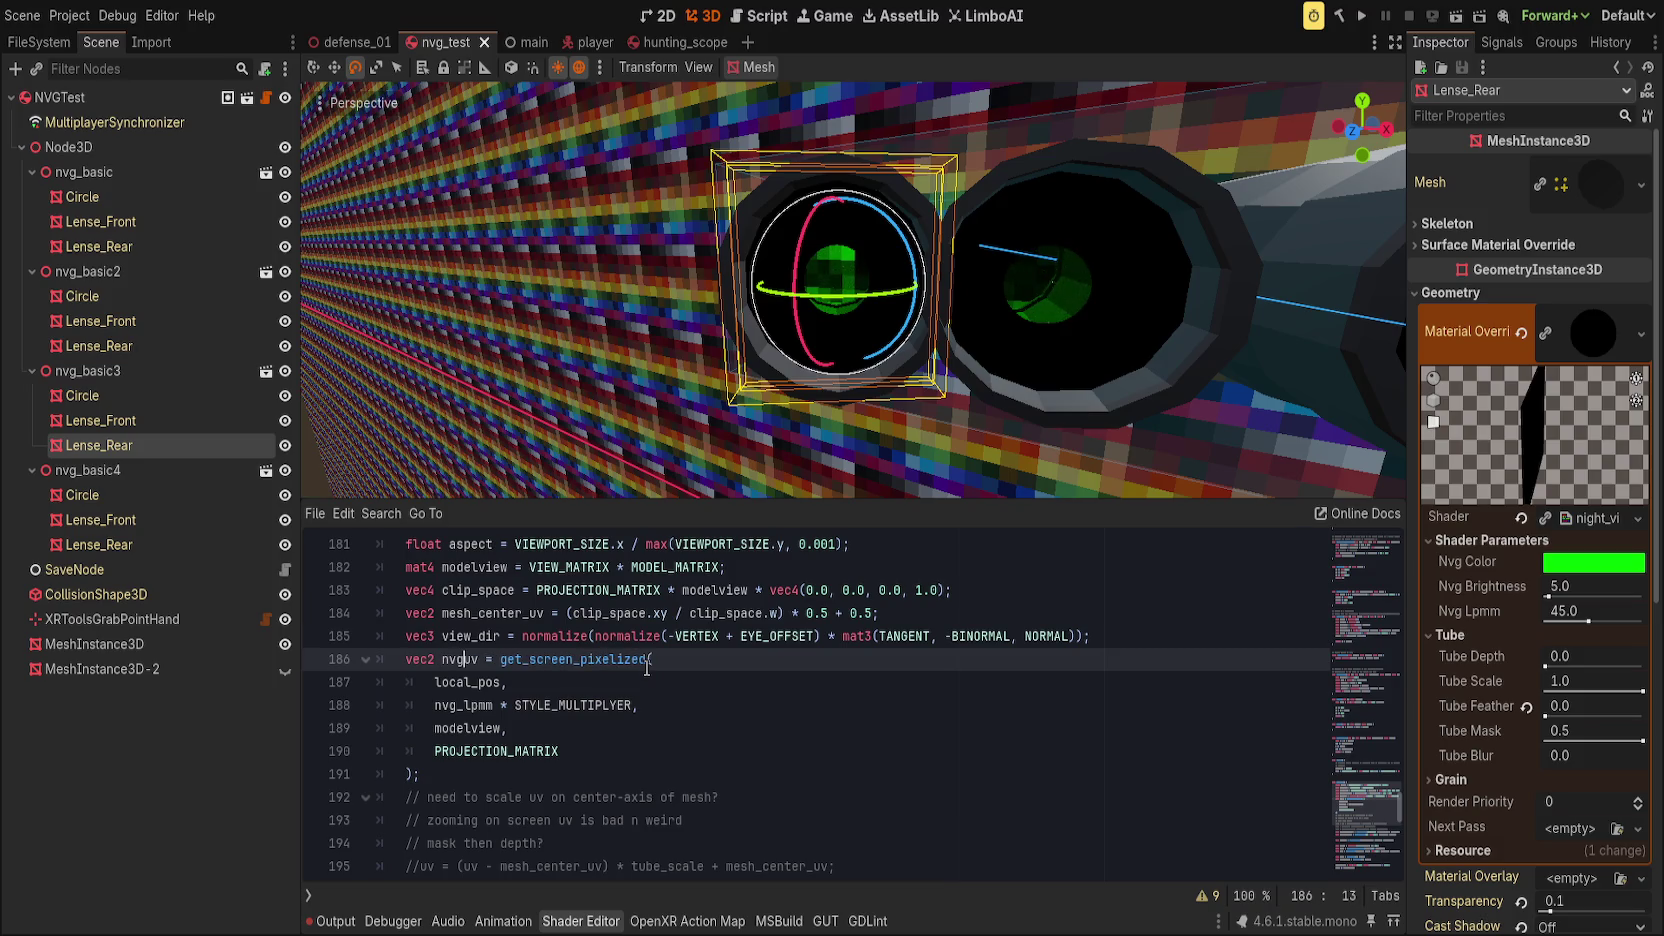
scroll(635, 664, "down", 5)
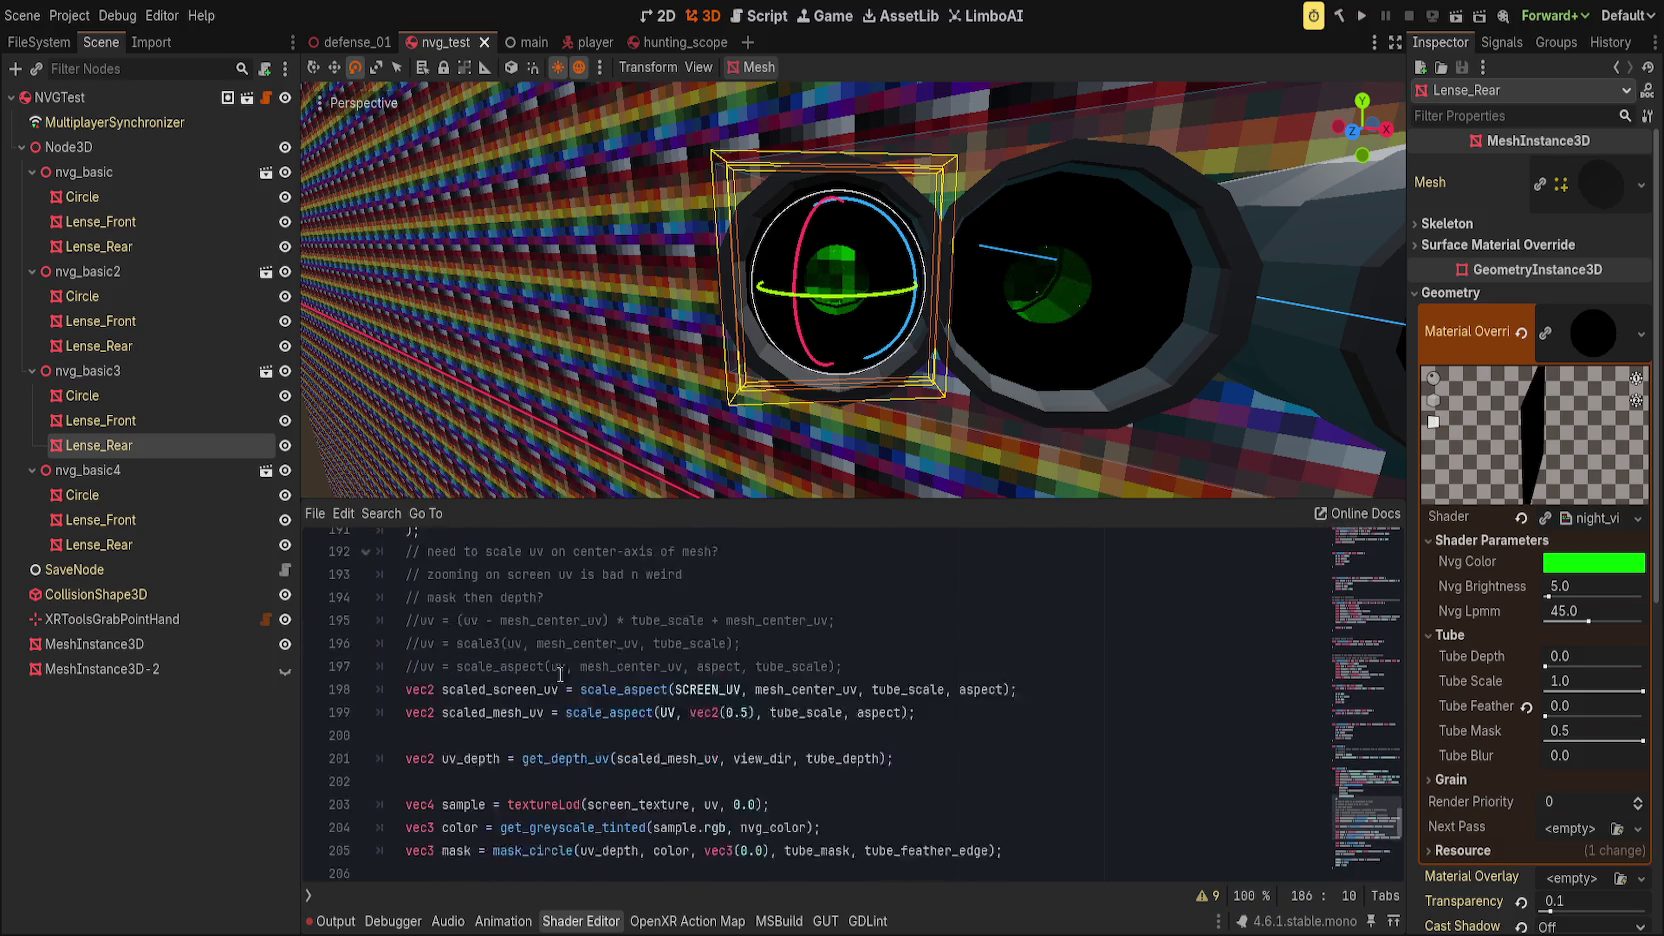
left_click(953, 662)
scroll(624, 750, "up", 1)
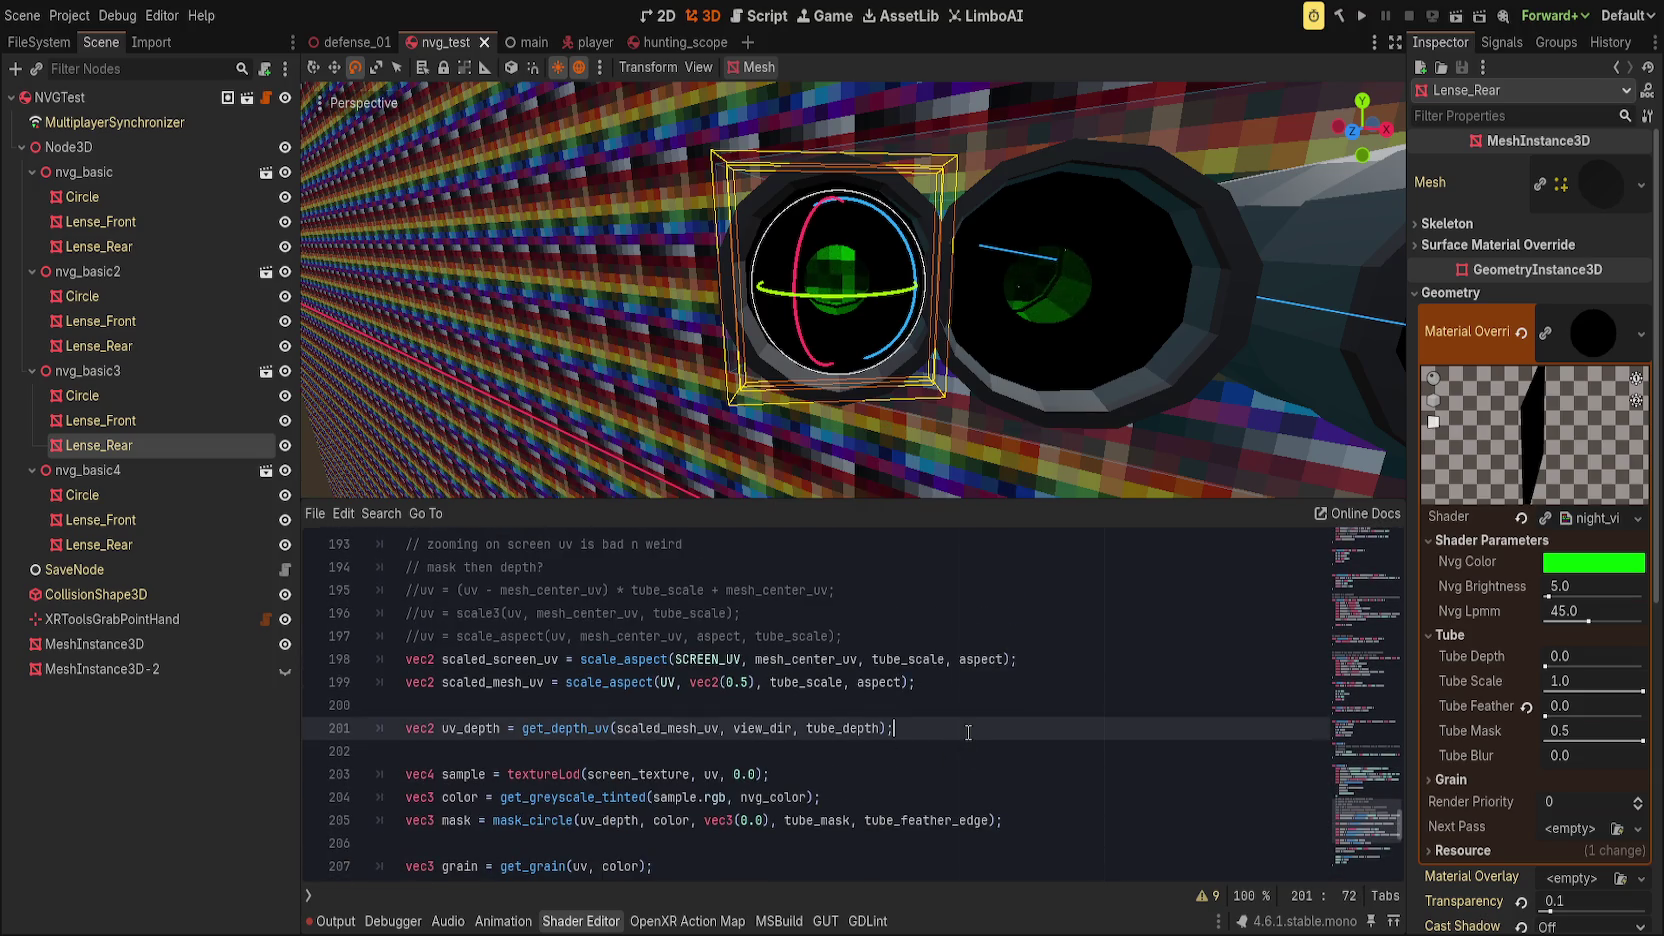
scroll(965, 732, "down", 1)
key("Return")
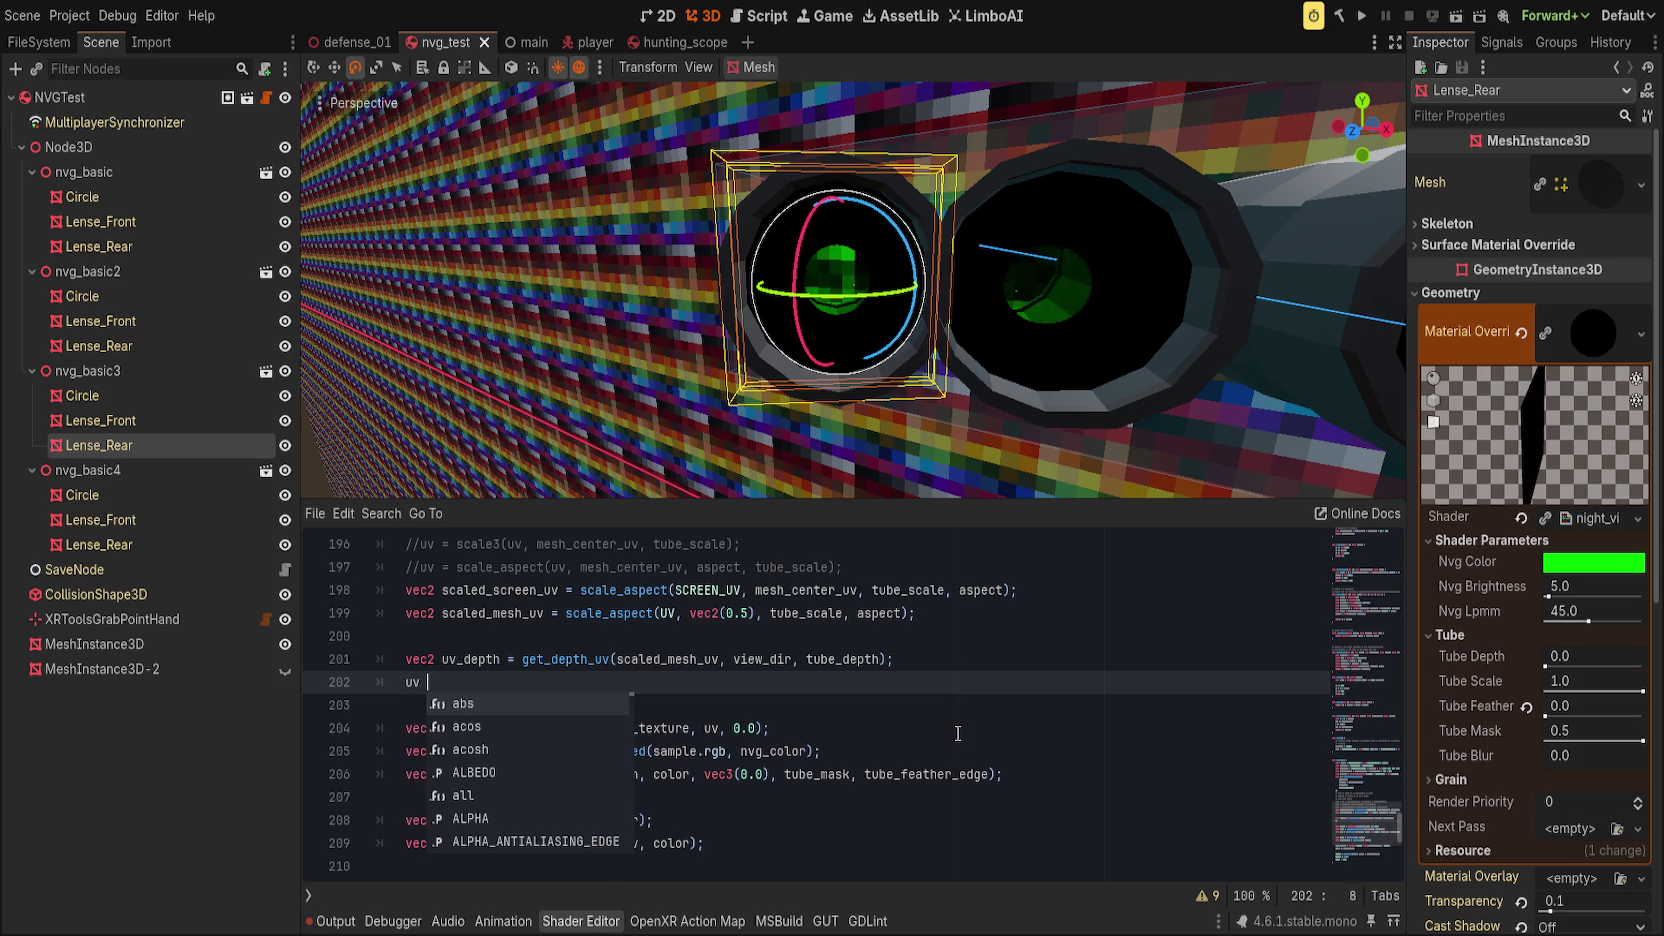
type("= ")
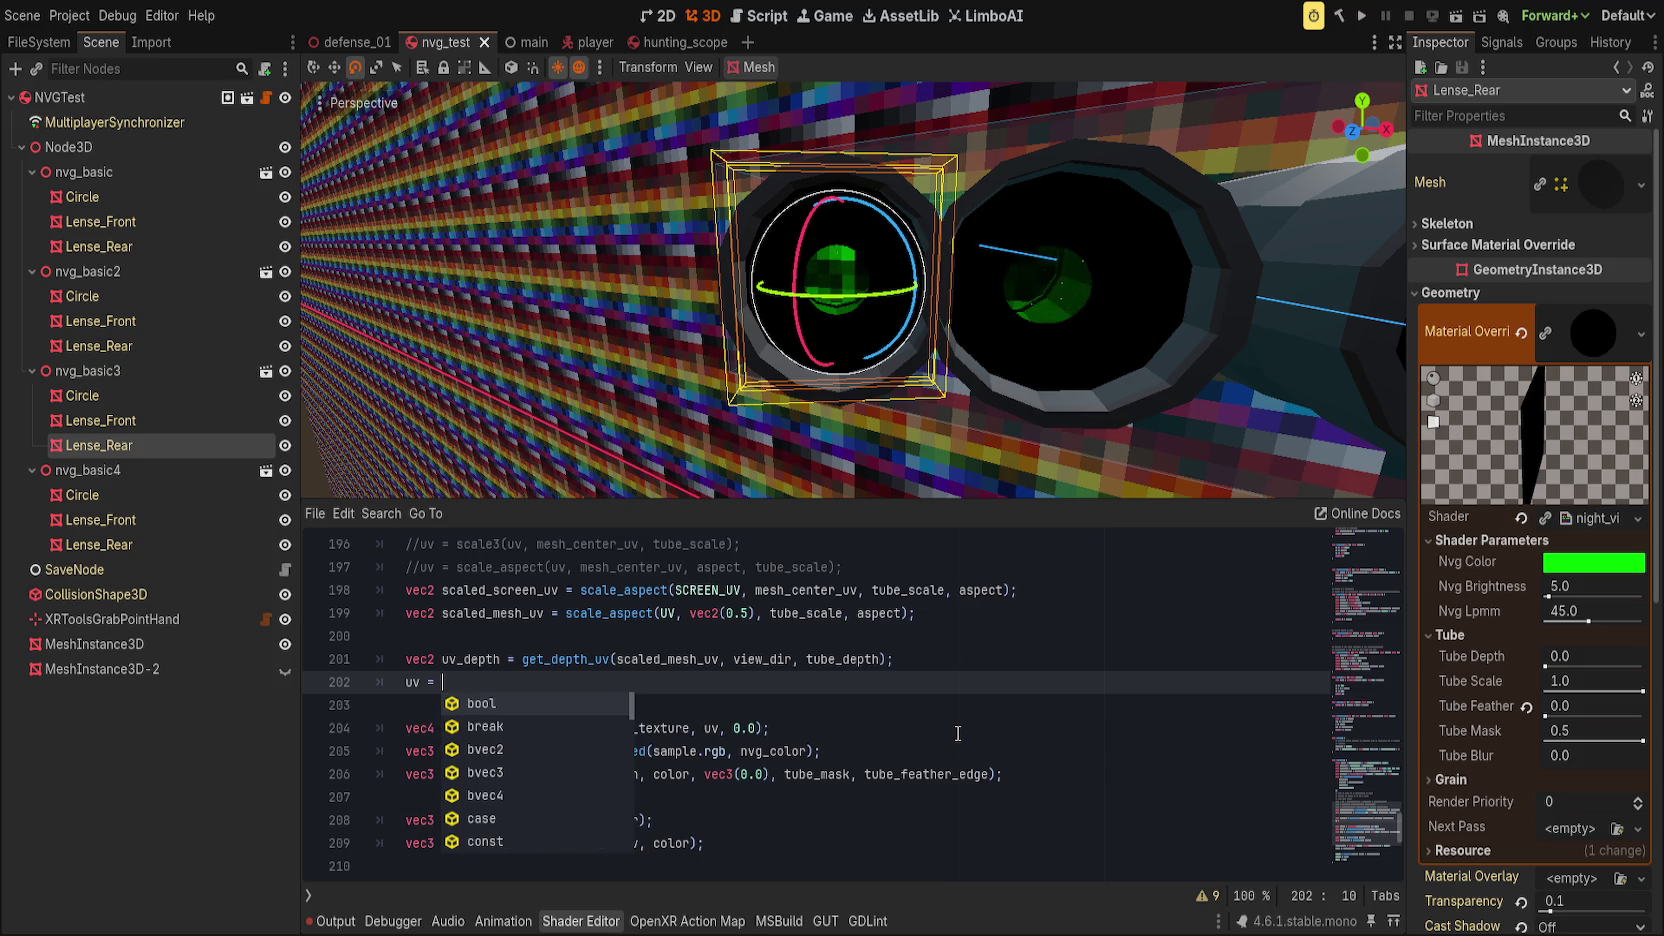
type("scale_")
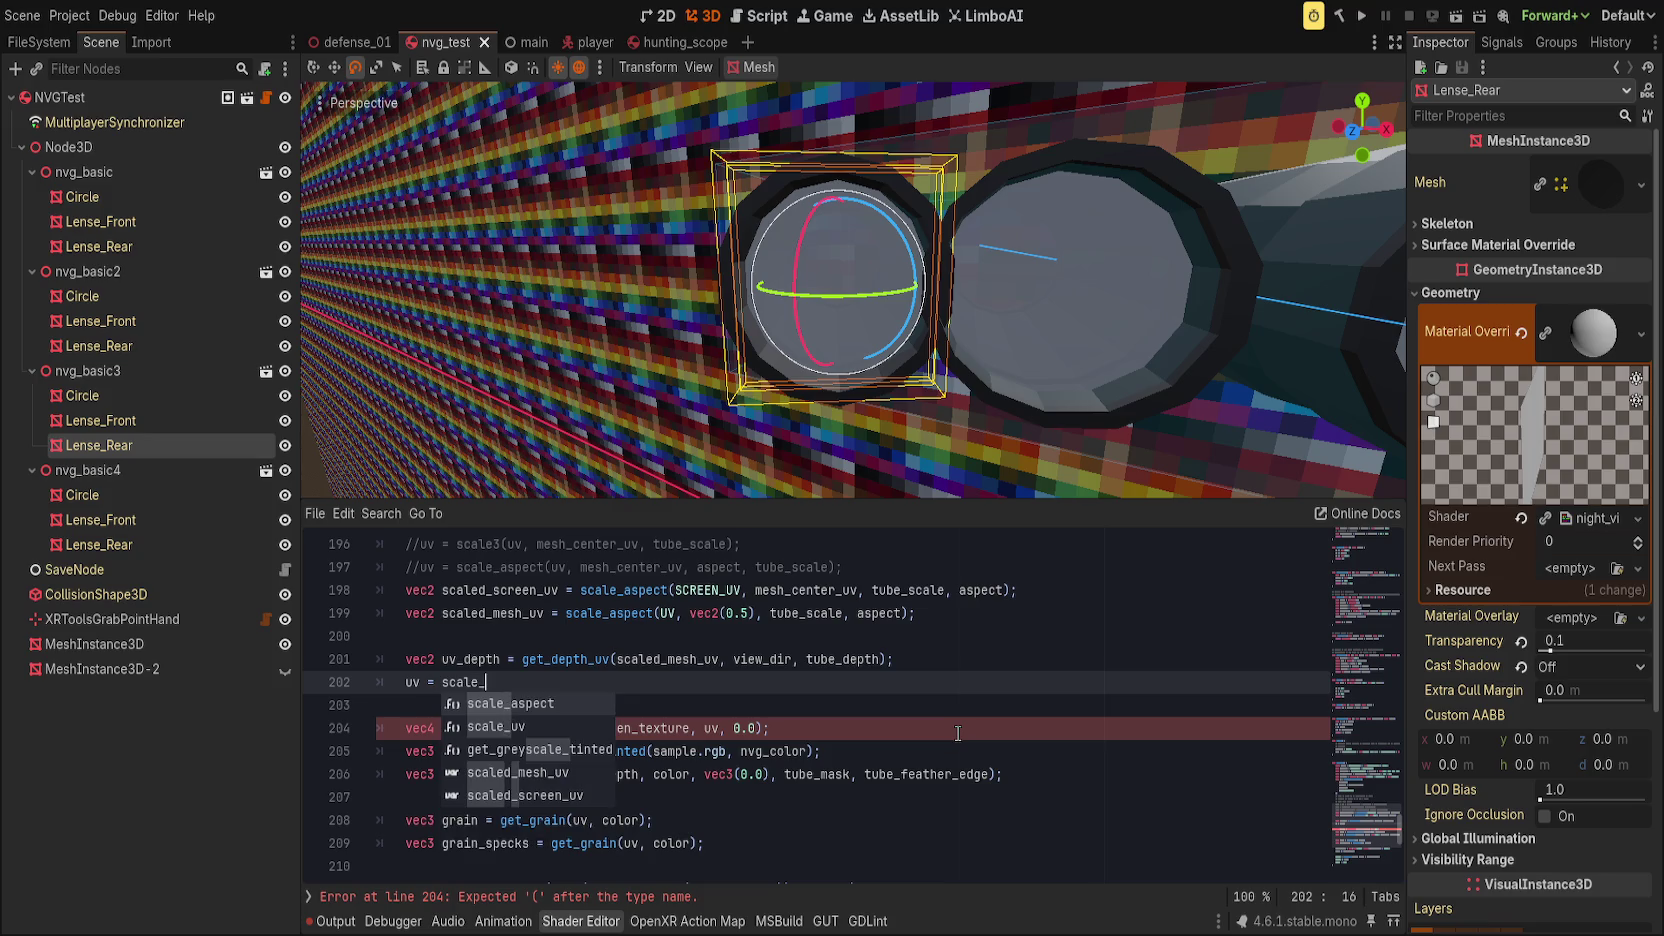
Step: Complete uv = scale_aspect(uv, mesh_center_uv, tube_scale, aspect), save, and hide the shader panel
key("Return")
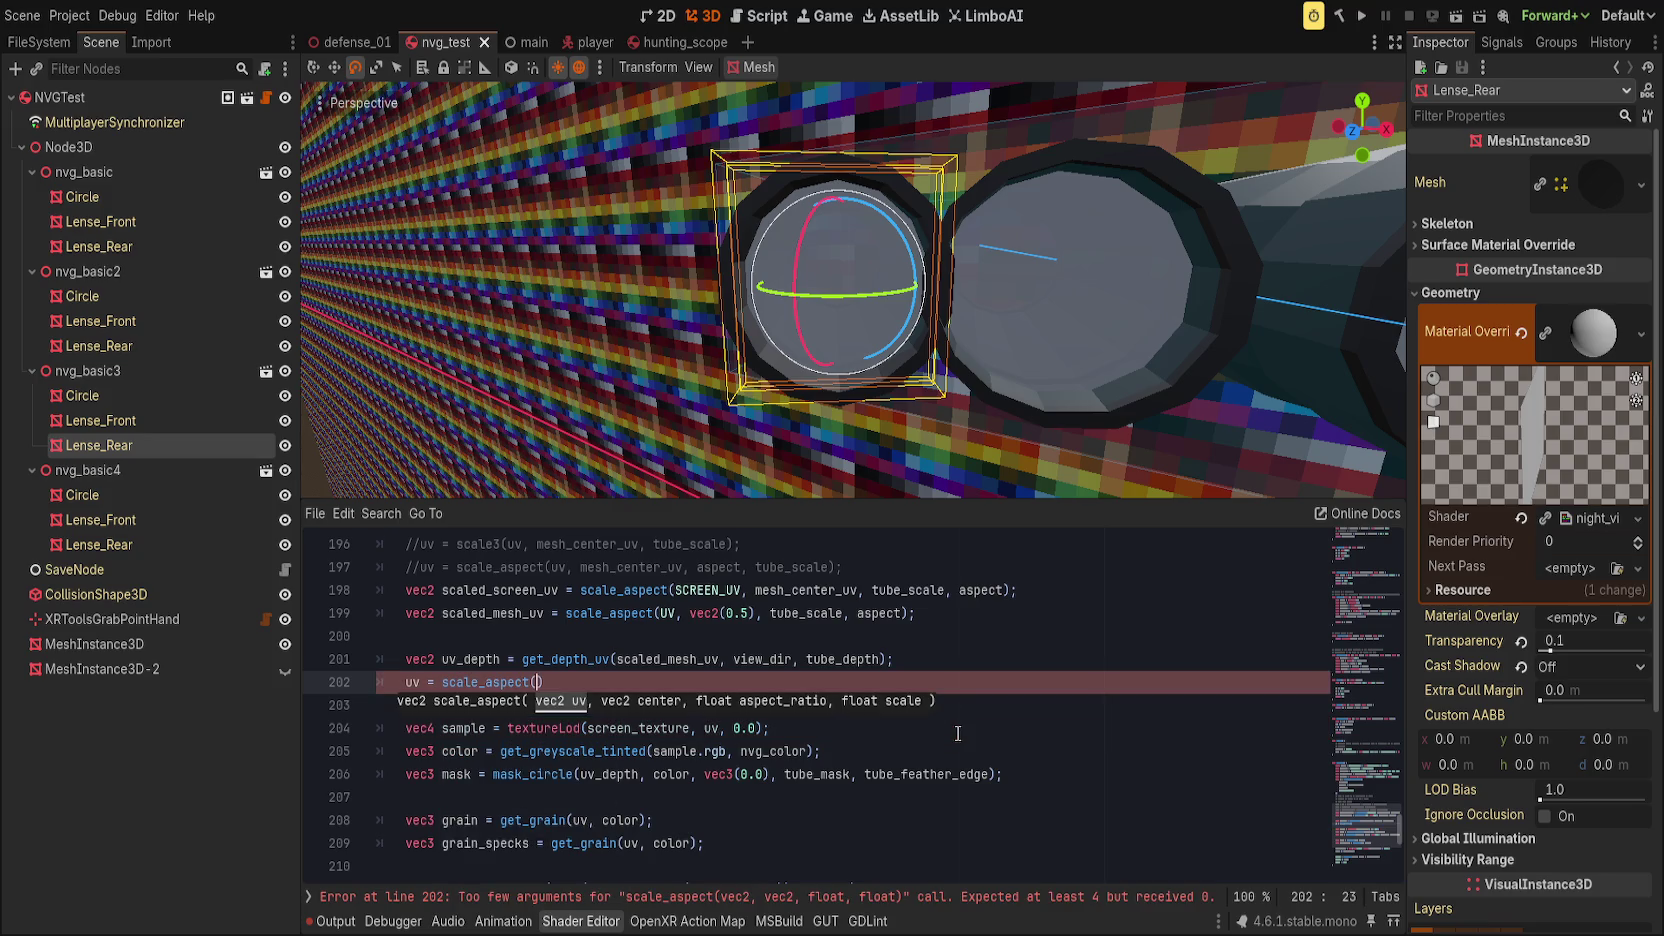
type("uv, mesh")
key("Return")
type(", ")
type("tube_scale, ")
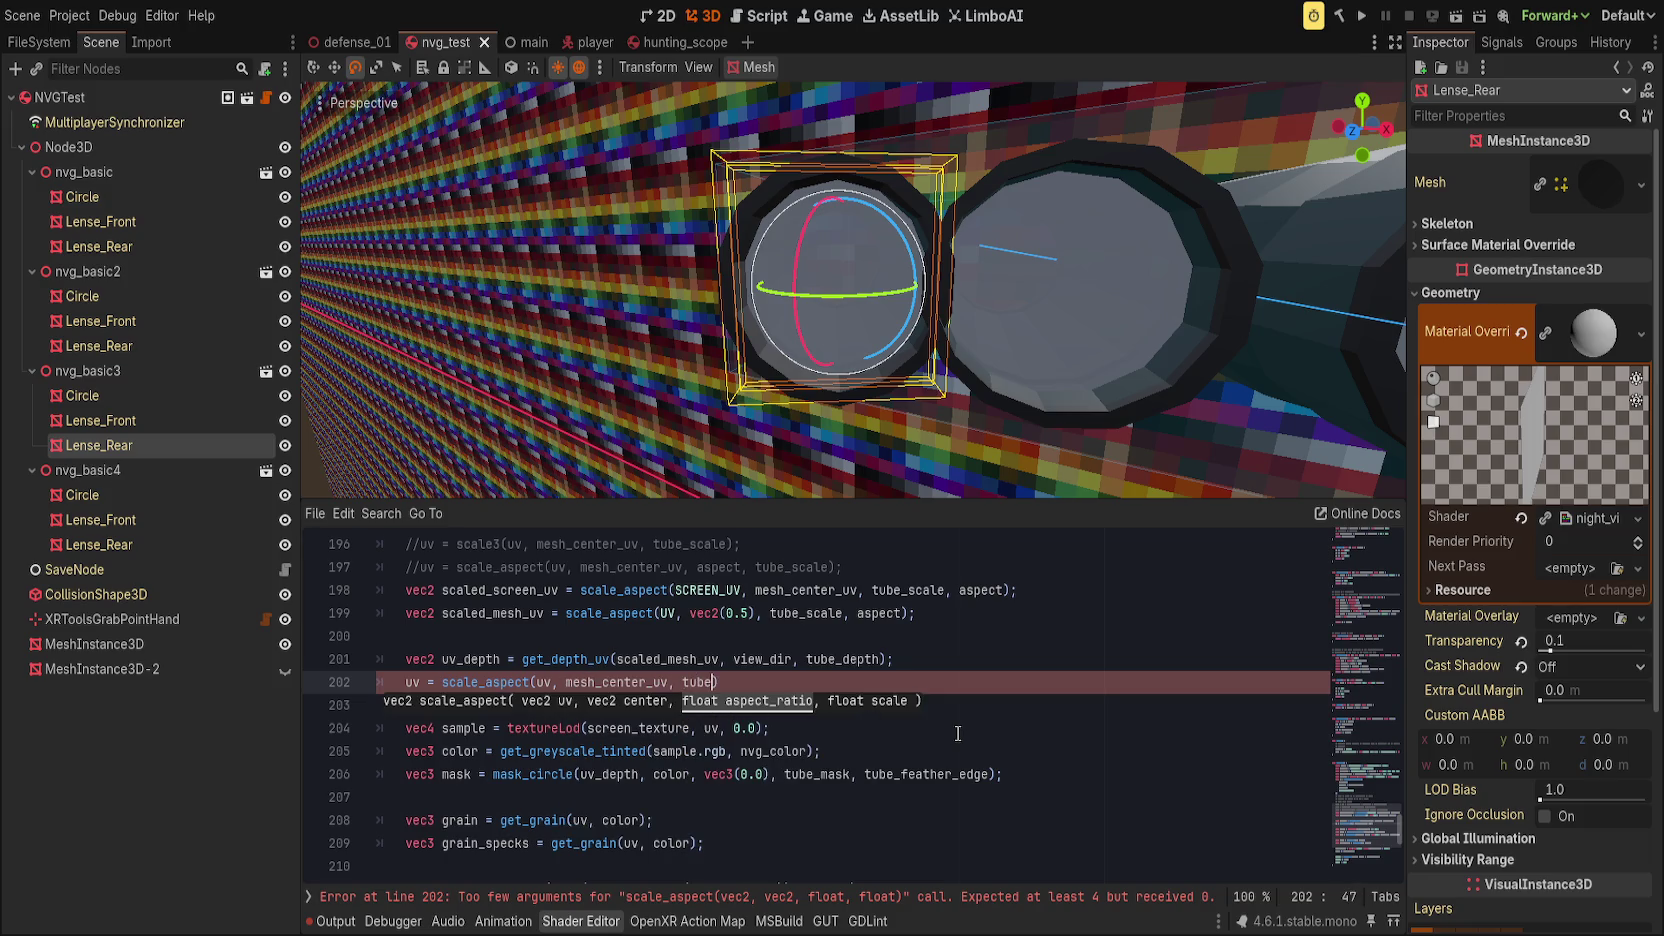
type("aspect);")
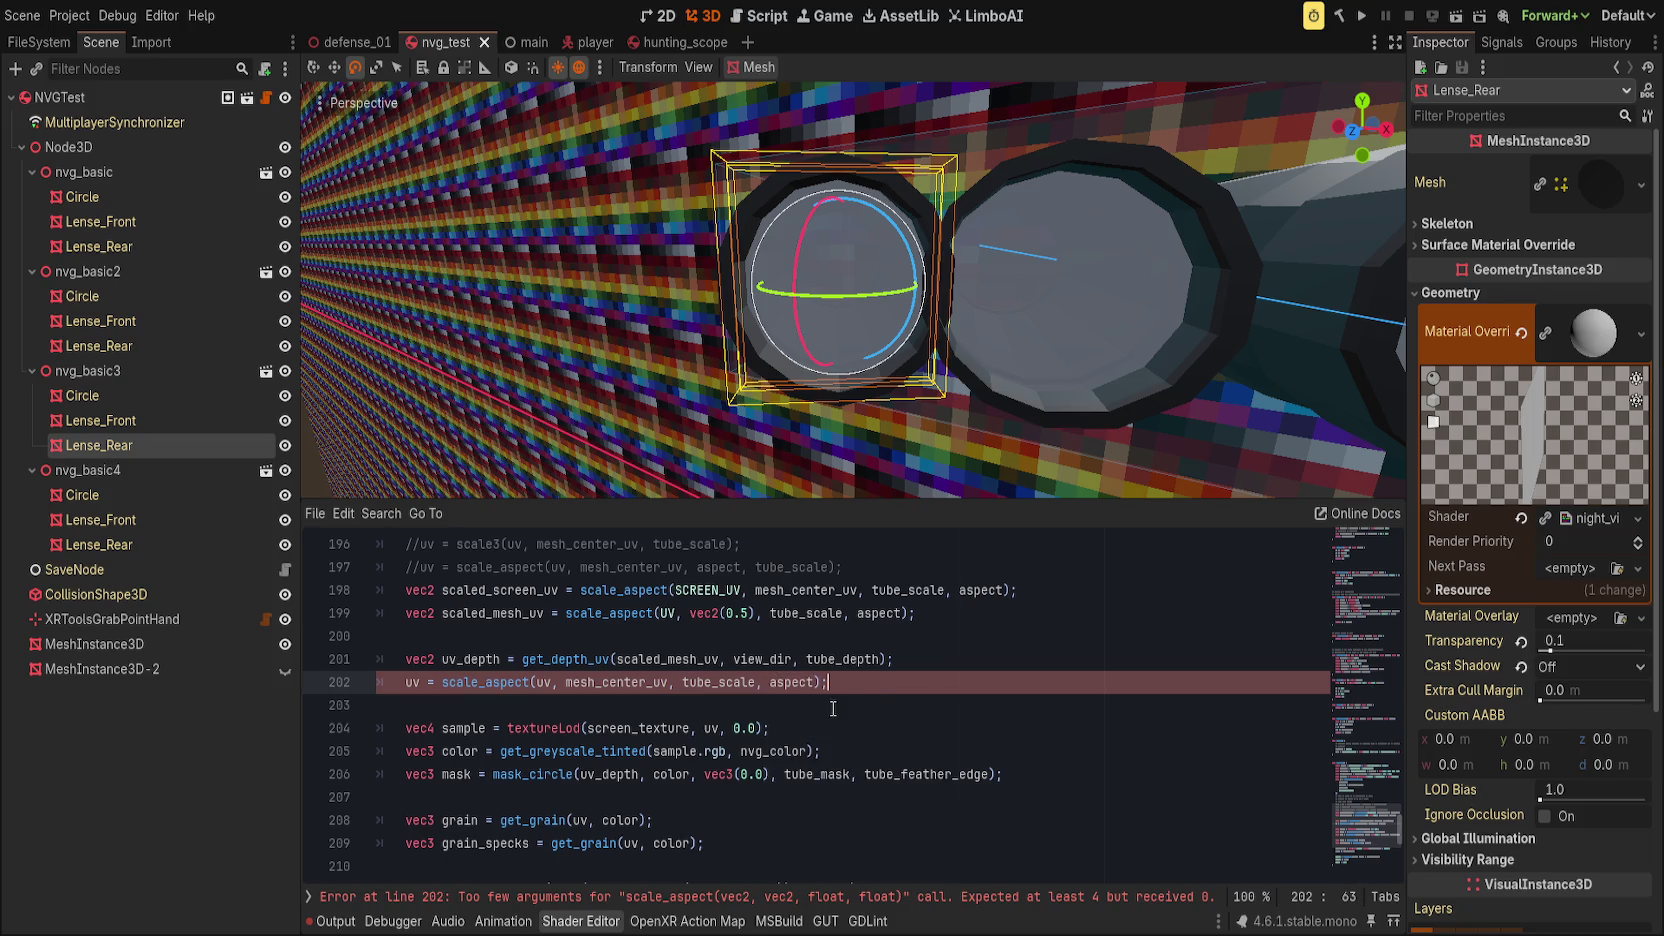
mouse_move(800, 420)
left_mouse_down()
mouse_move(726, 375)
mouse_move(746, 381)
mouse_move(921, 260)
mouse_move(880, 345)
mouse_move(891, 513)
mouse_move(839, 513)
mouse_move(884, 509)
mouse_move(899, 531)
mouse_move(1000, 496)
mouse_move(955, 494)
left_mouse_up()
key("ctrl+s")
key("ctrl+j")
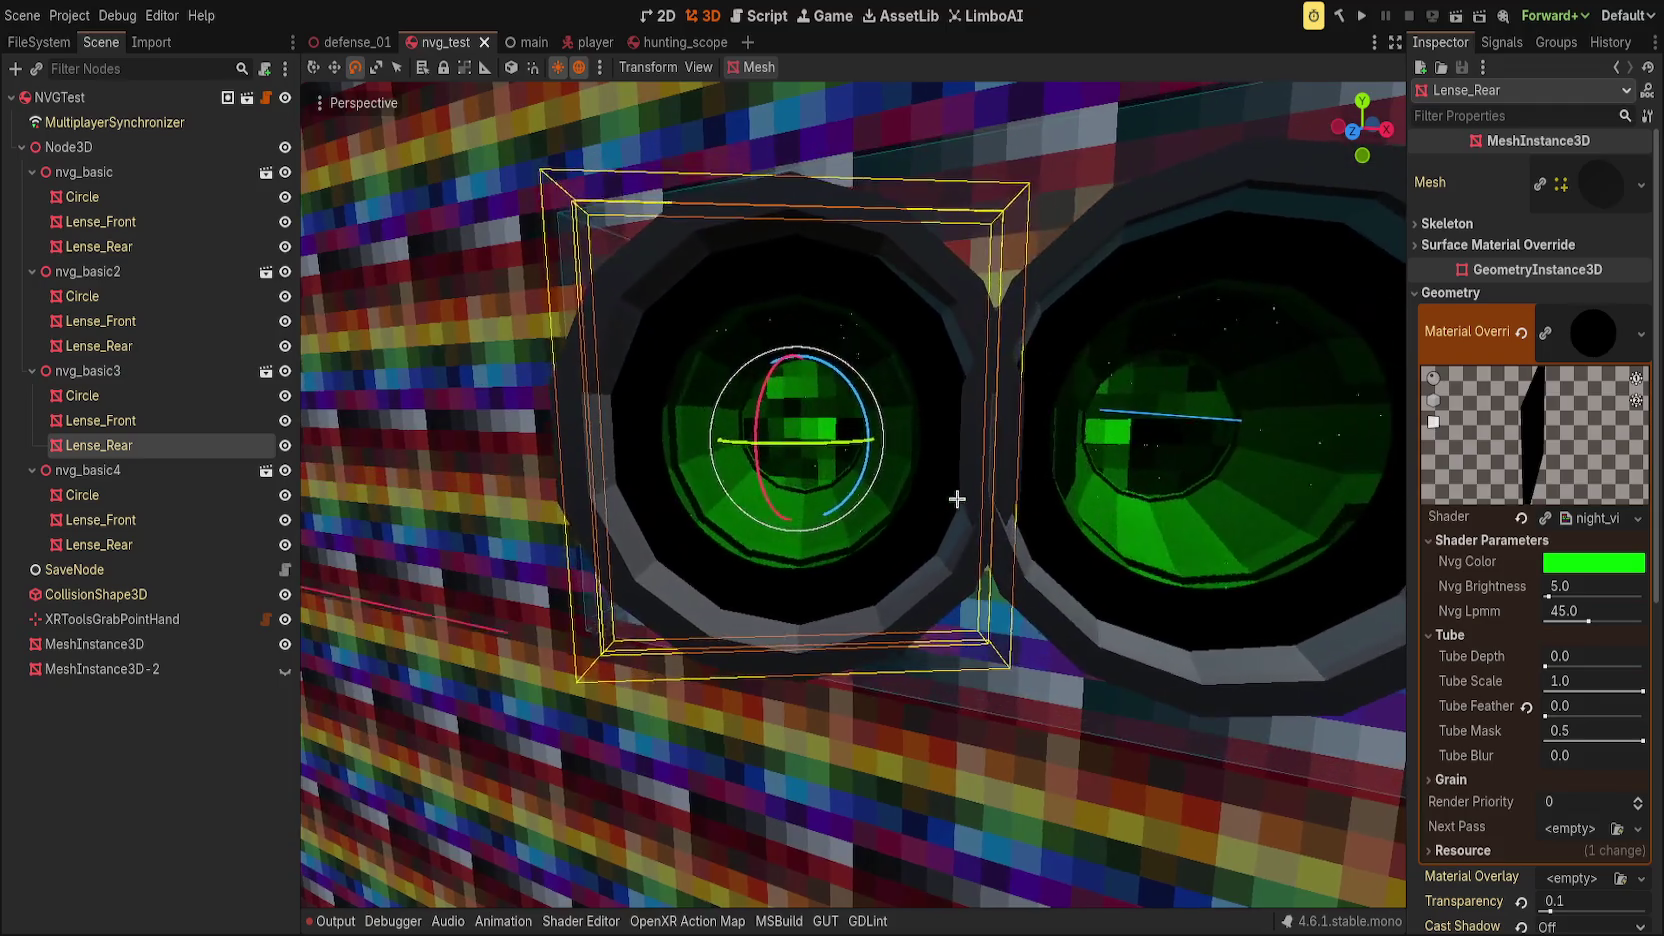
Step: Raise Tube Depth to about 1.217, try a smaller Tube Scale, and bring the shader code back
mouse_move(1545, 662)
left_mouse_down()
mouse_move(1625, 691)
mouse_move(1547, 690)
mouse_move(1643, 691)
left_mouse_up()
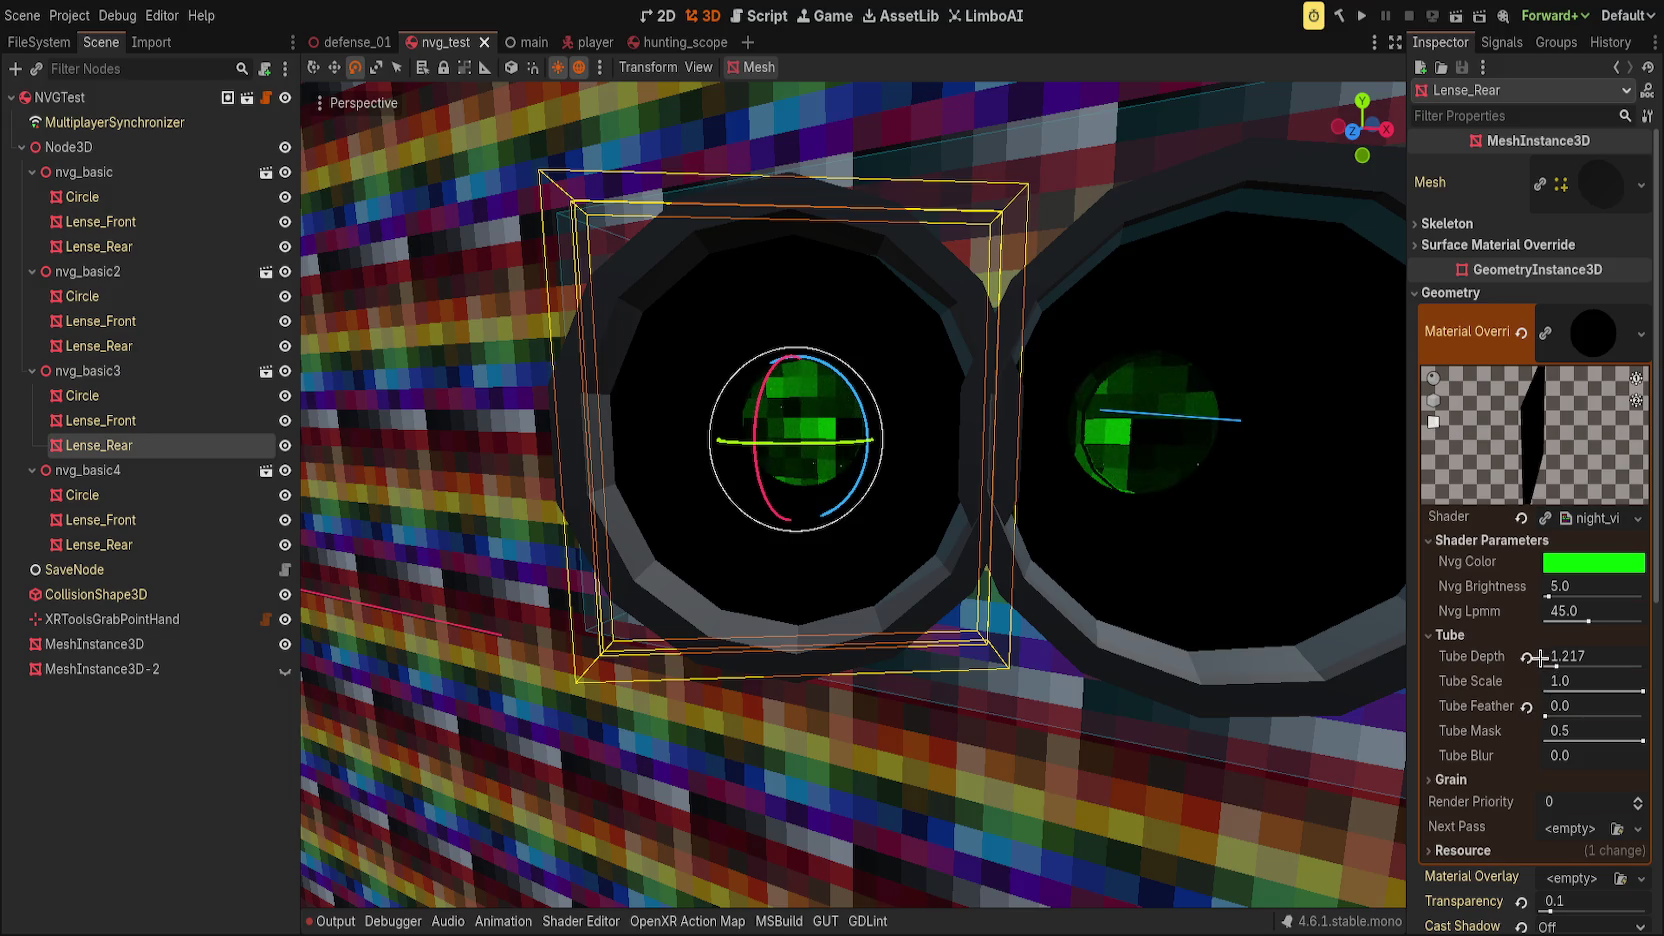
left_click_drag(1541, 661, 1560, 658)
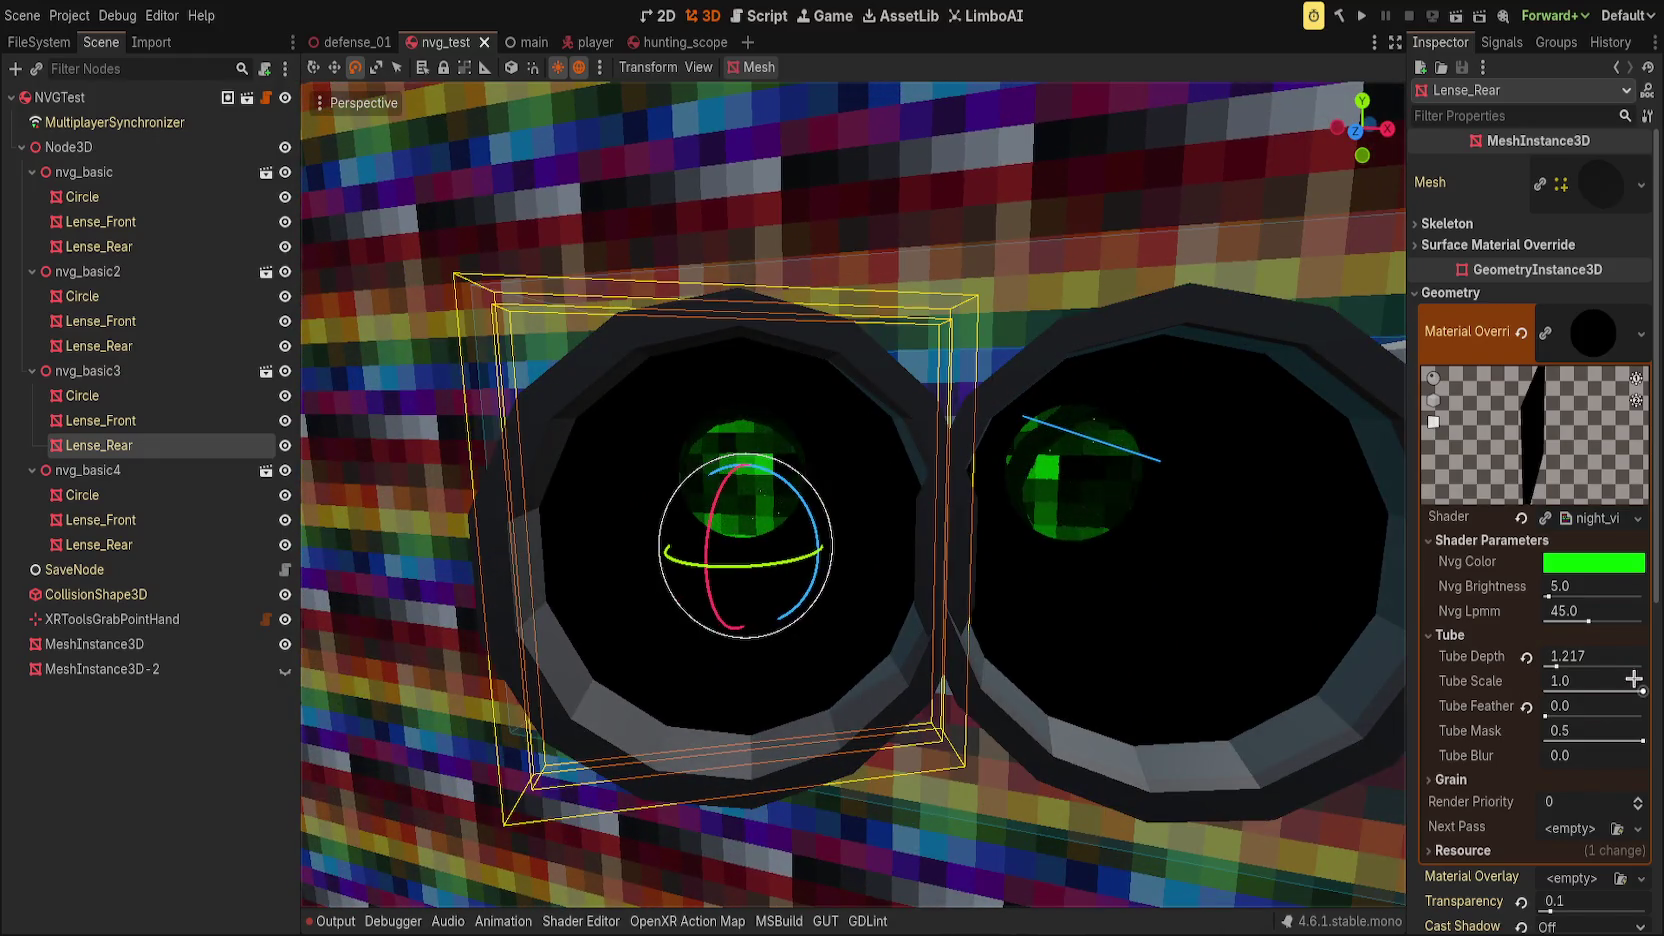
left_click_drag(1641, 688, 1646, 688)
key("alt+s")
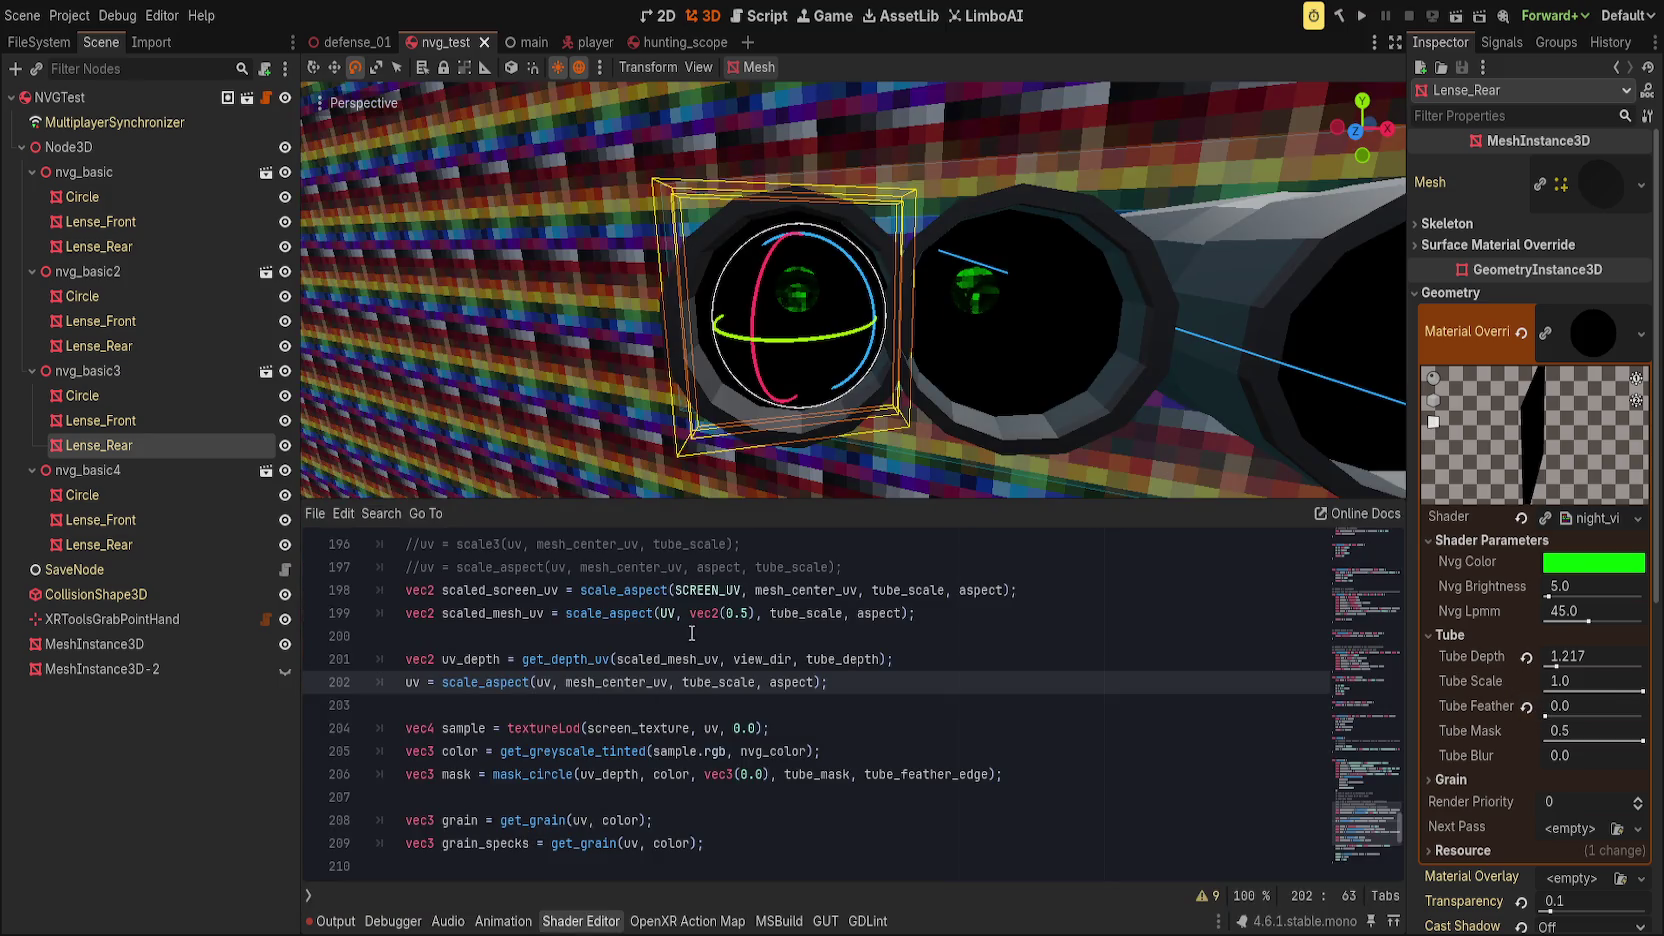
Step: Try mesh_center_uv as line 199's center and save, then undo back to vec2(0.5)
left_click(704, 616)
double_click(797, 590)
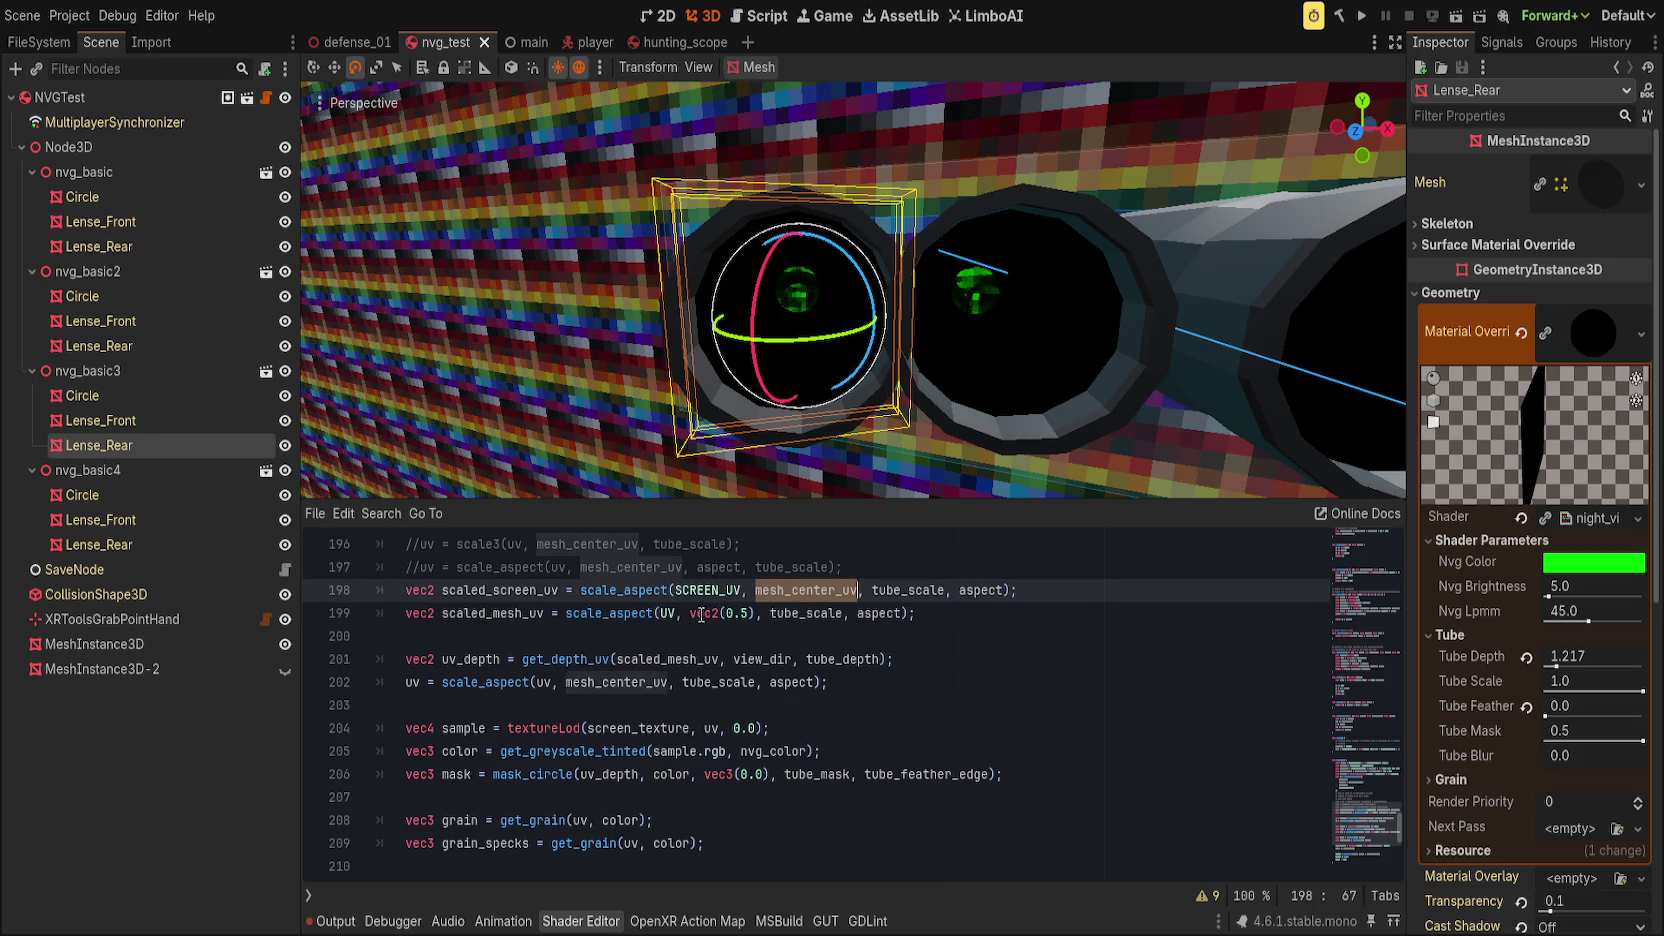
key("ctrl+c")
left_click_drag(690, 613, 756, 613)
key("ctrl+v")
key("Down")
key("ctrl+s")
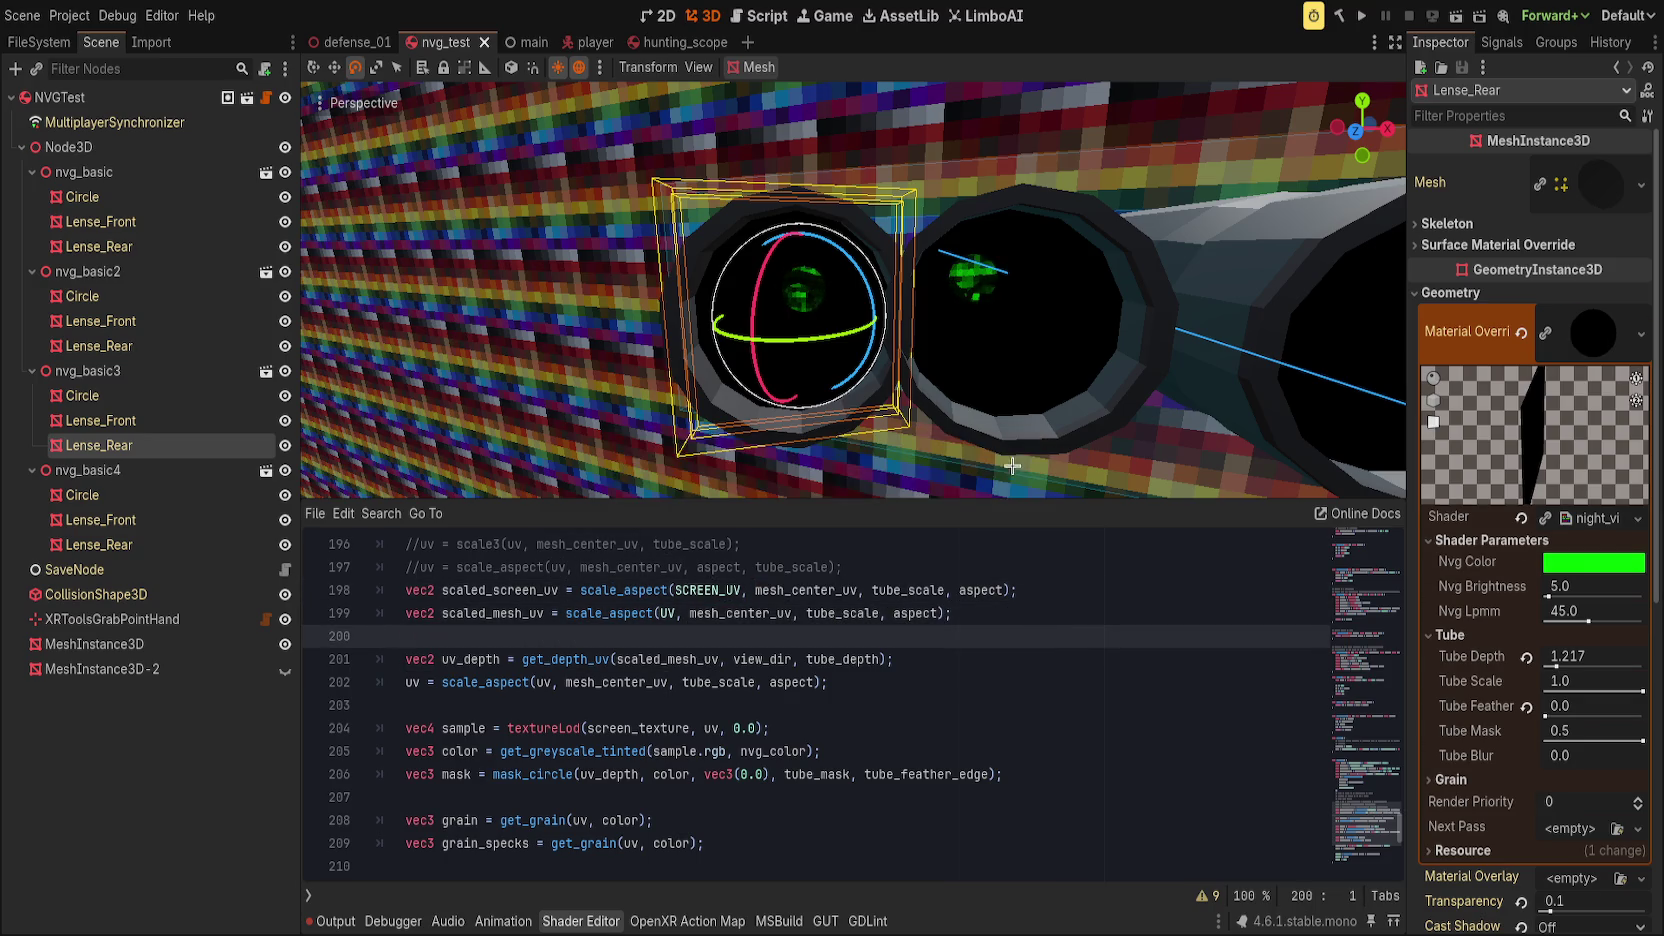
scroll(1020, 460, "up", 2)
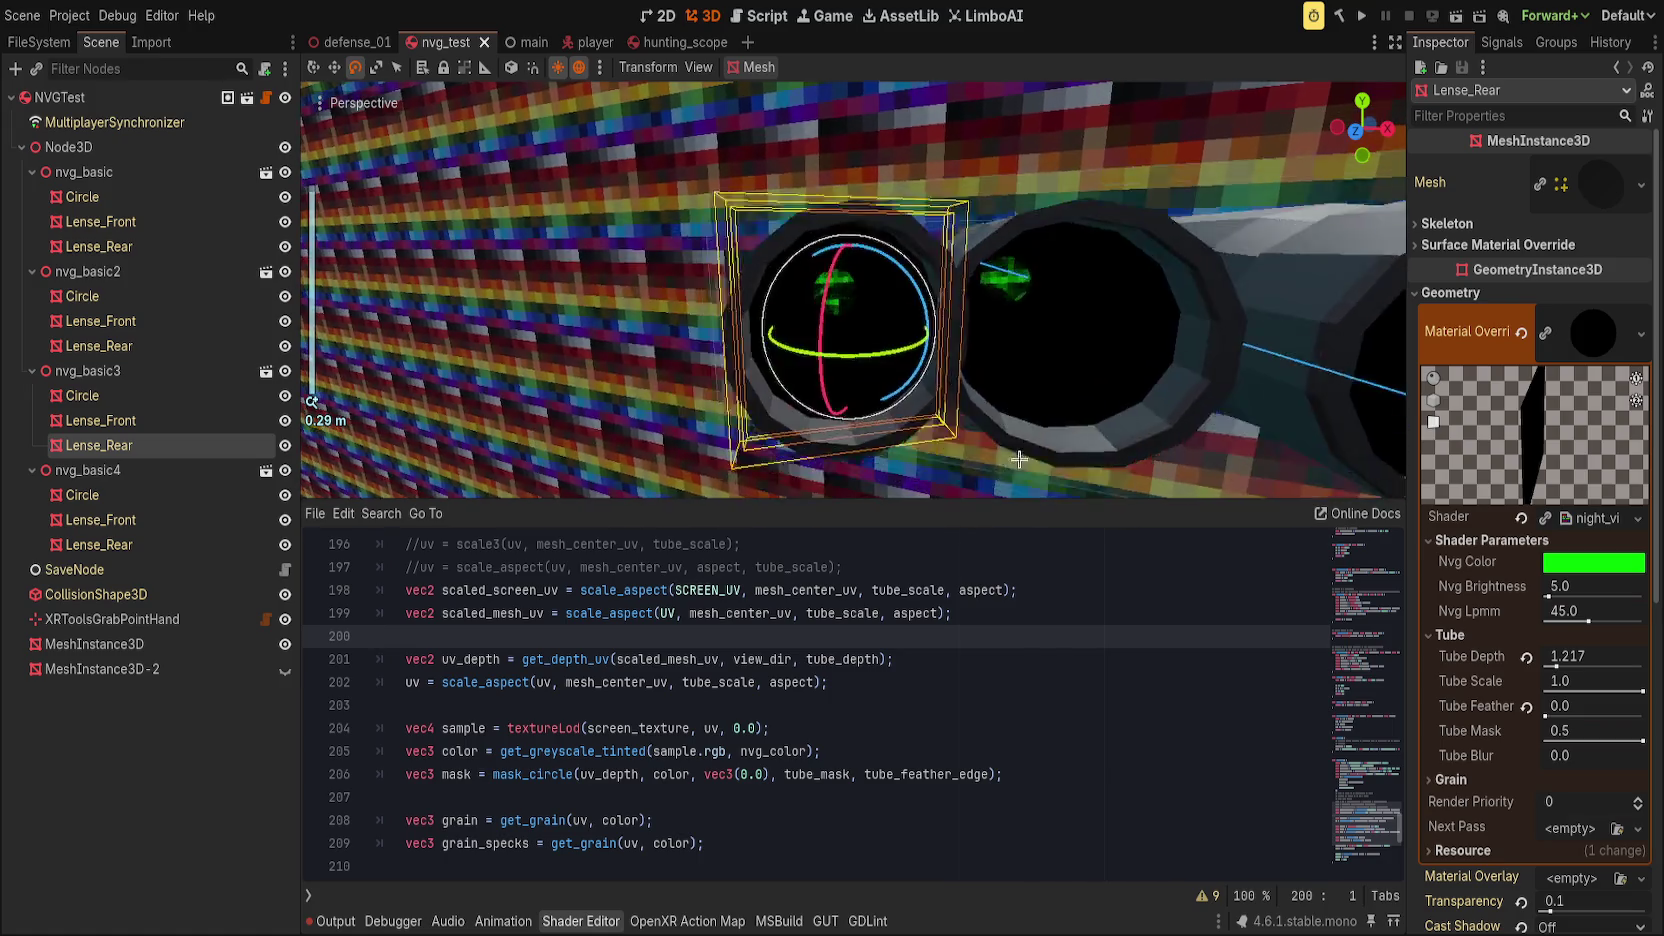
left_click(968, 606)
key("ctrl+z")
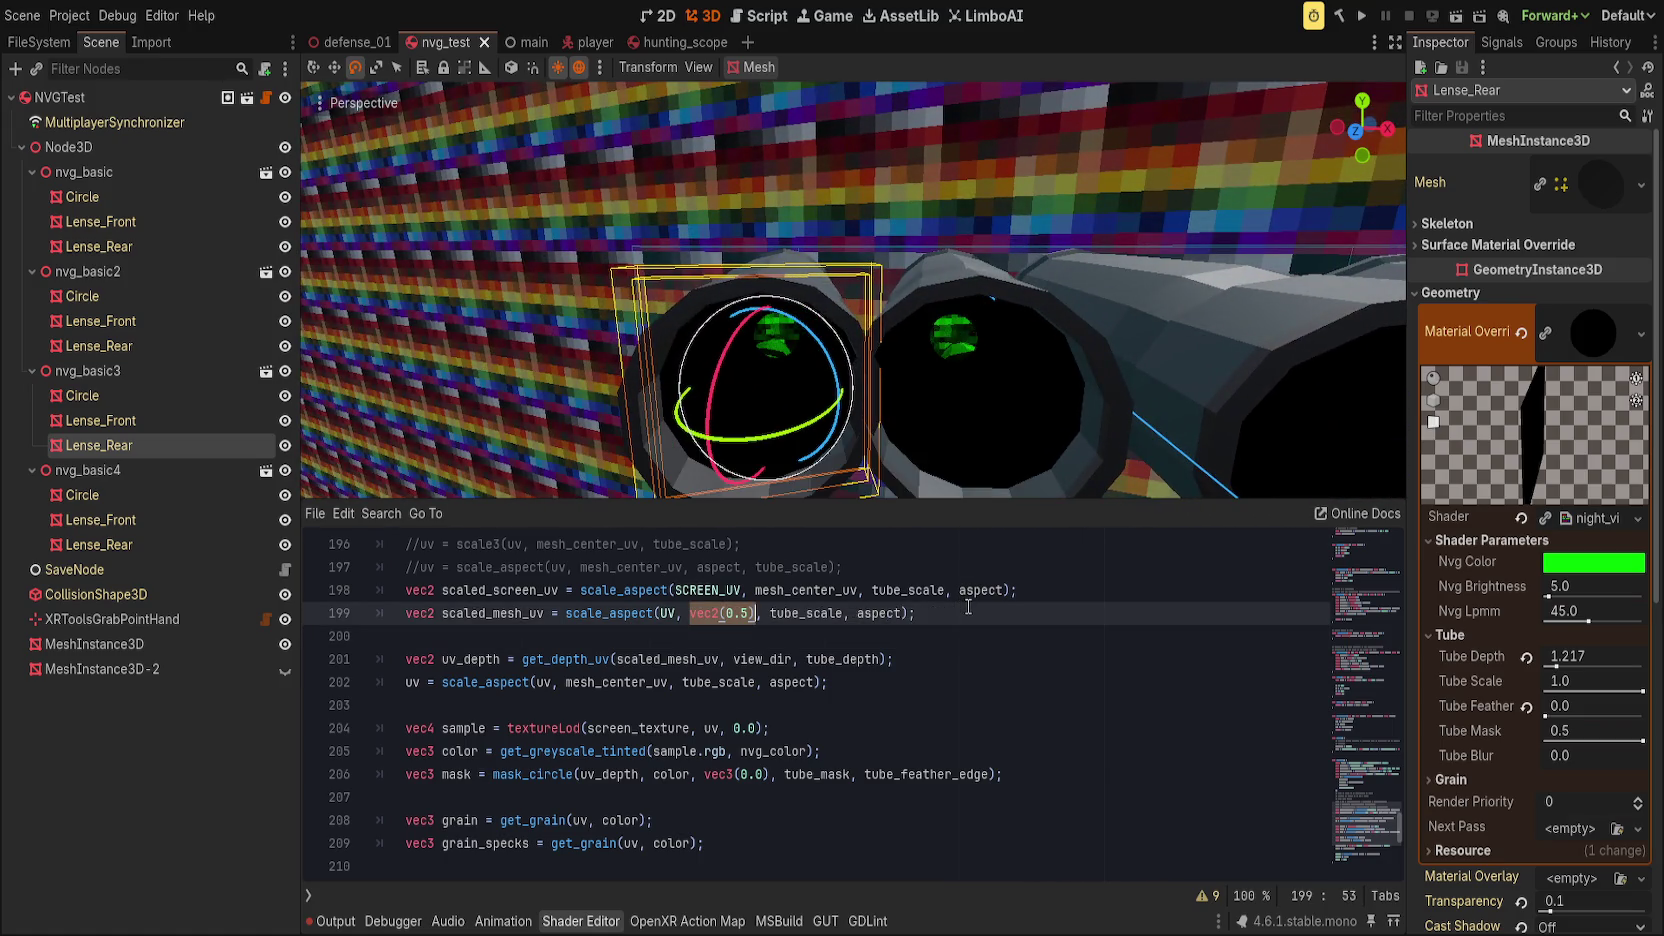
Step: Reset the rear lens's Tube Depth to 0.0 and frame the lens in the viewport
mouse_move(830, 352)
left_mouse_down()
mouse_move(862, 344)
mouse_move(805, 386)
left_mouse_up()
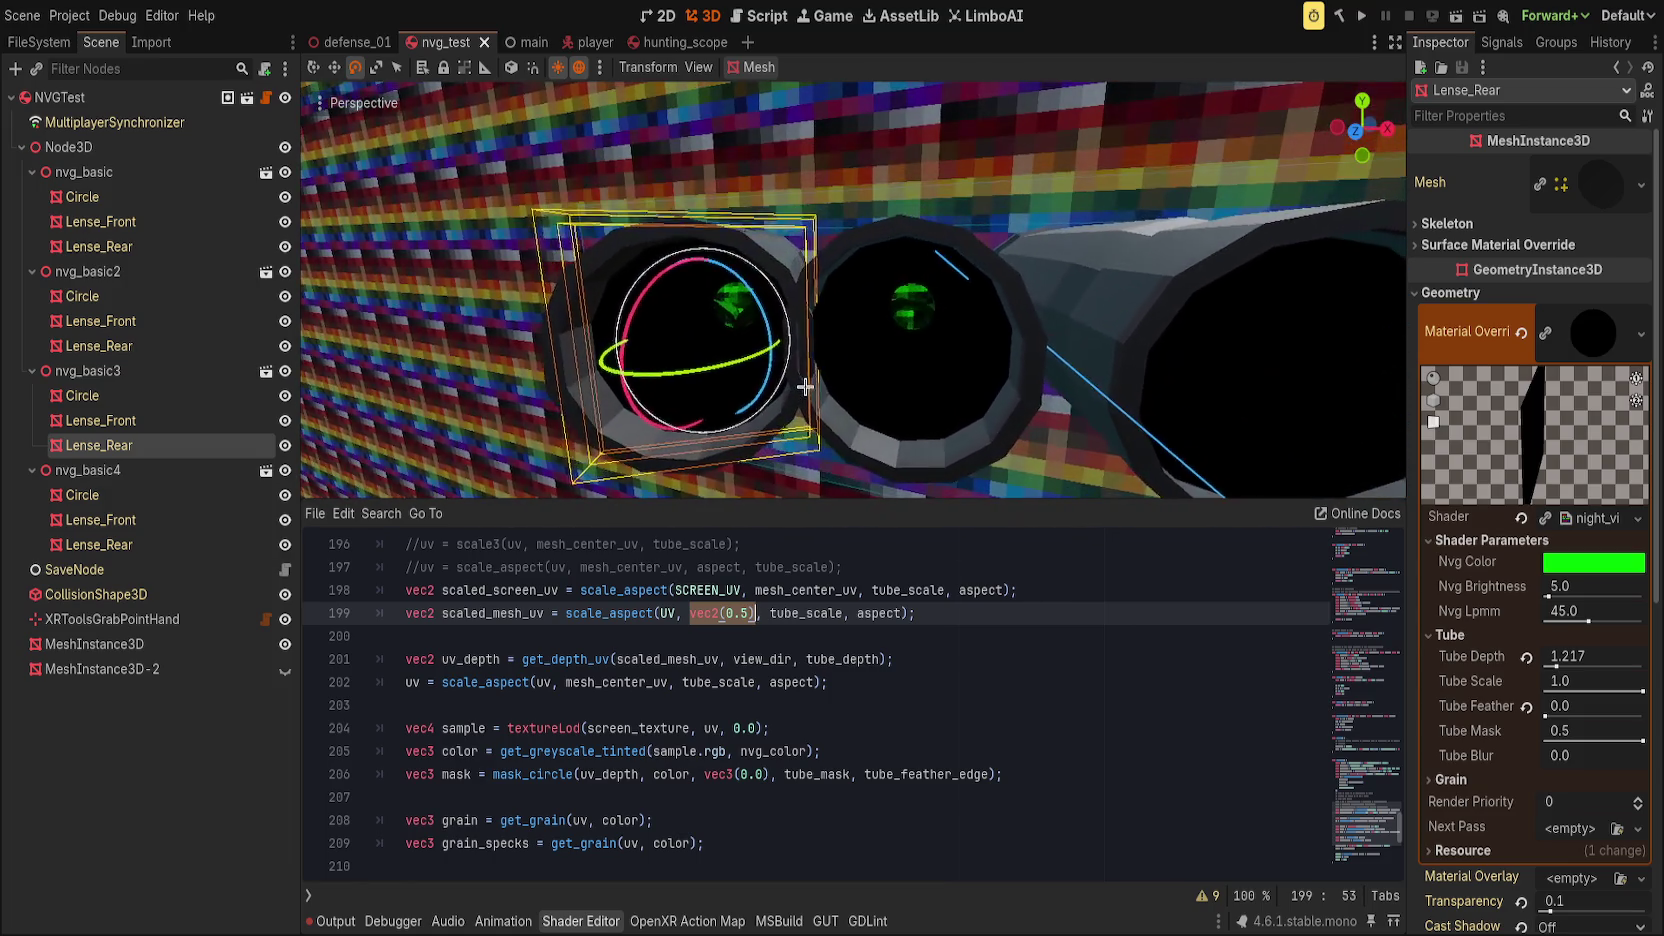
left_click(1526, 657)
key("f")
mouse_move(918, 349)
left_mouse_down()
mouse_move(890, 352)
mouse_move(912, 335)
left_mouse_up()
mouse_move(899, 347)
left_mouse_down()
mouse_move(836, 342)
mouse_move(928, 363)
mouse_move(899, 353)
left_mouse_up()
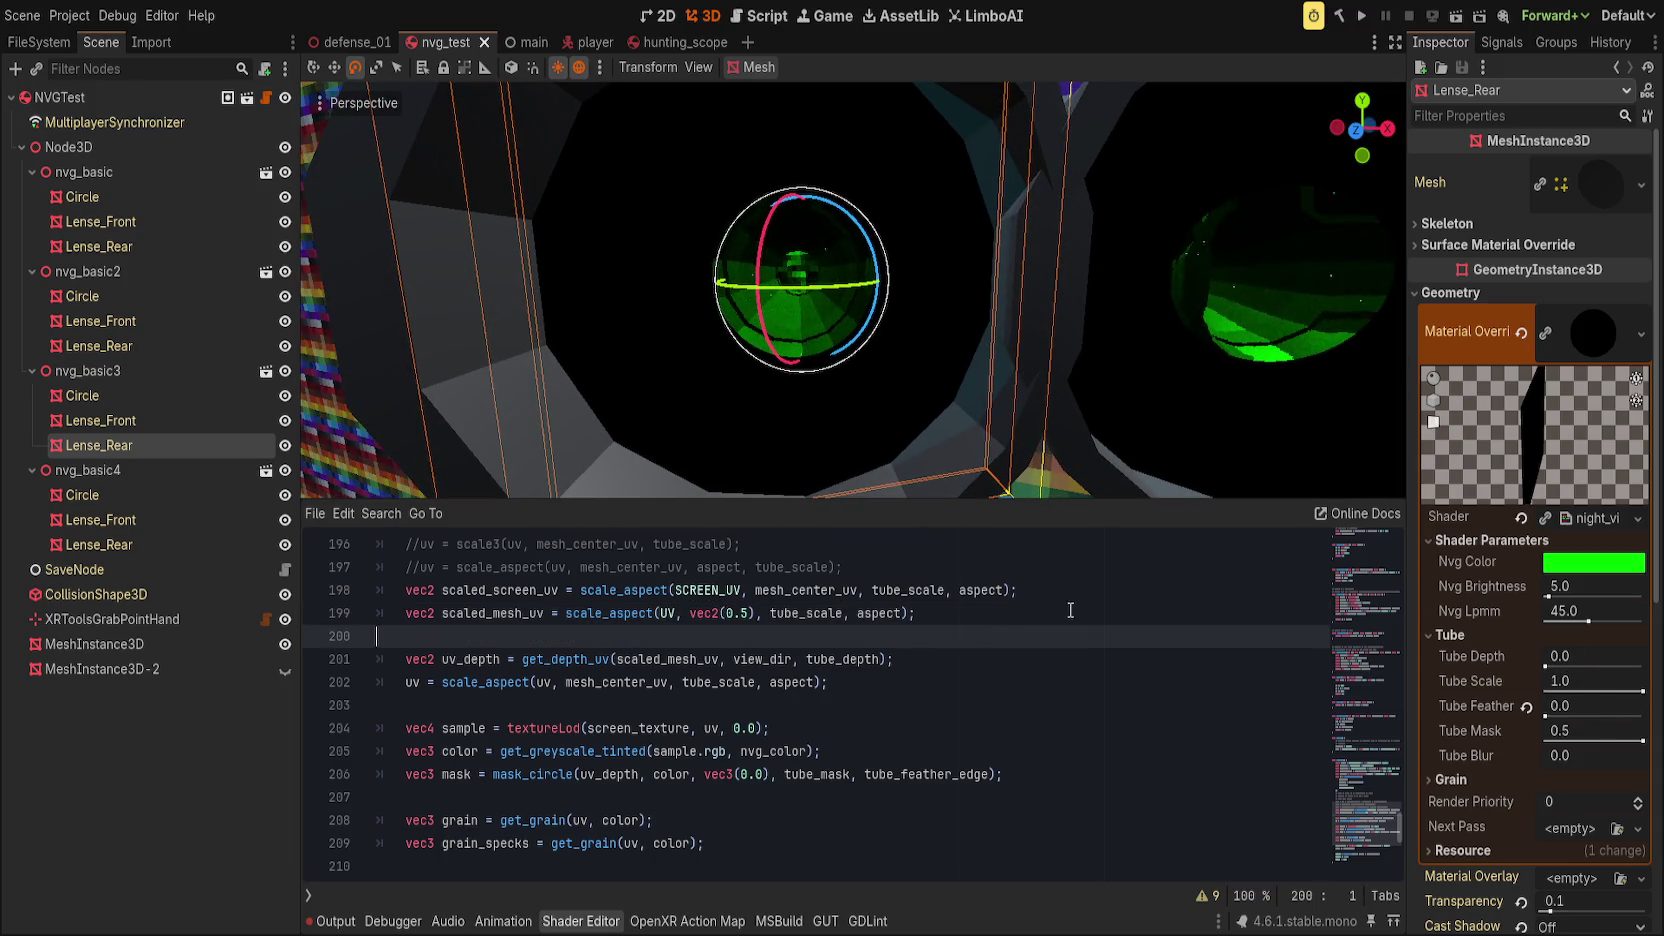
Step: Rename the aspect_ratio parameter to aspect in scale_aspect's signature on line 164
double_click(820, 613)
scroll(1086, 651, "up", 3)
scroll(1086, 651, "up", 8)
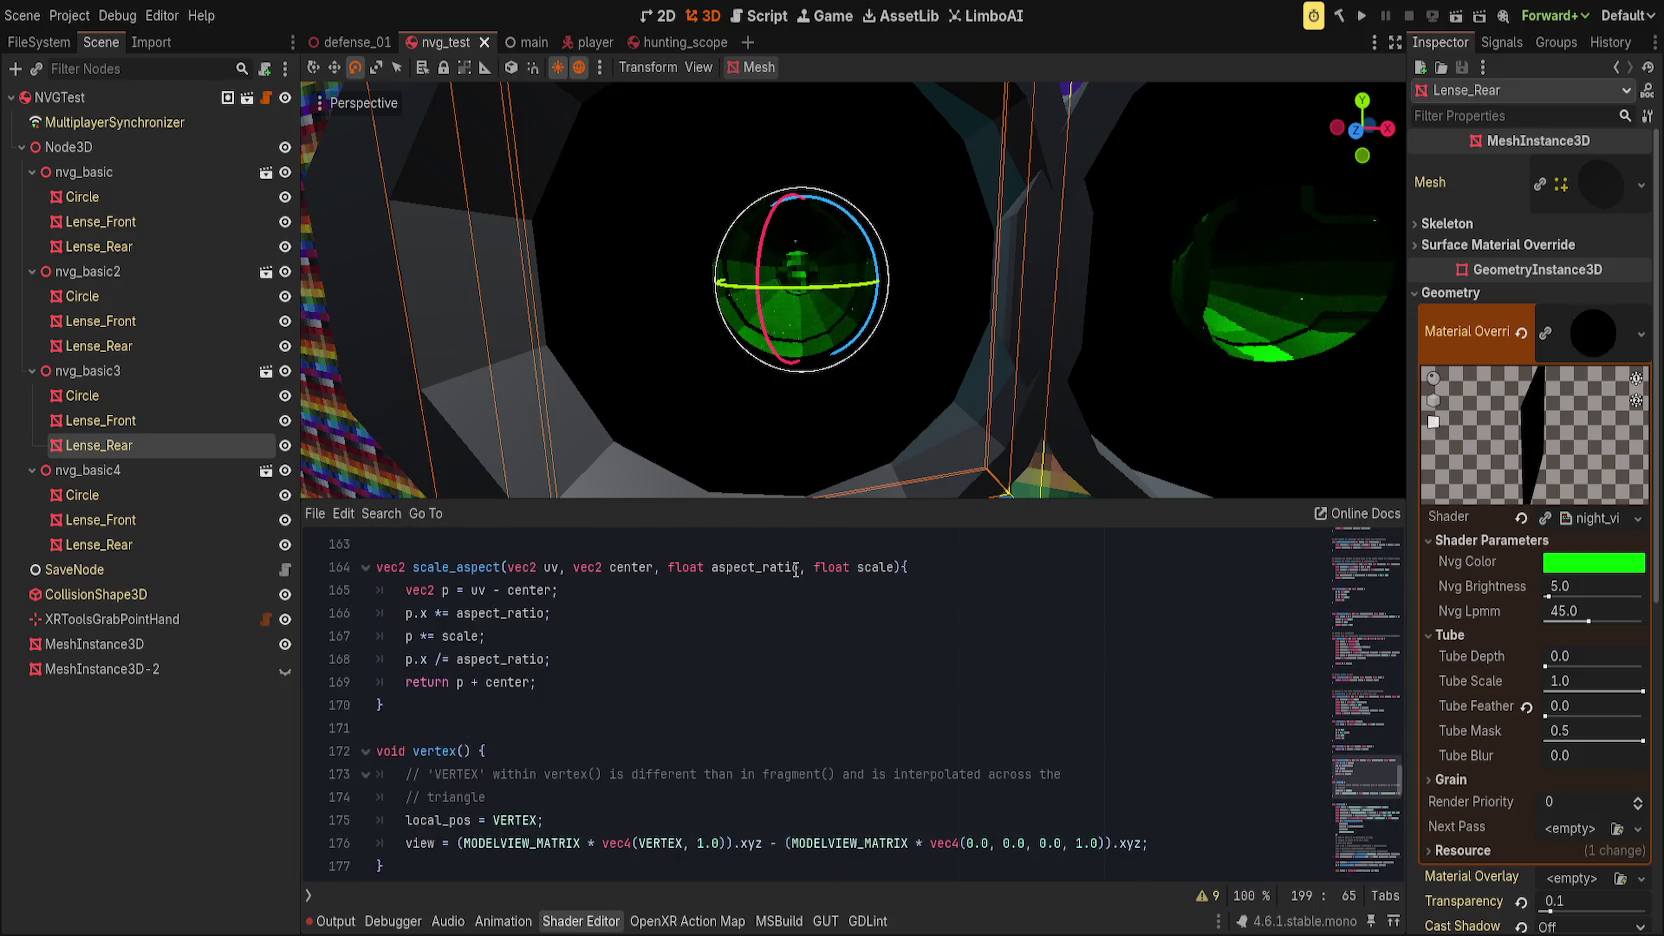
double_click(885, 567)
double_click(758, 567)
type("aspect")
key("Escape")
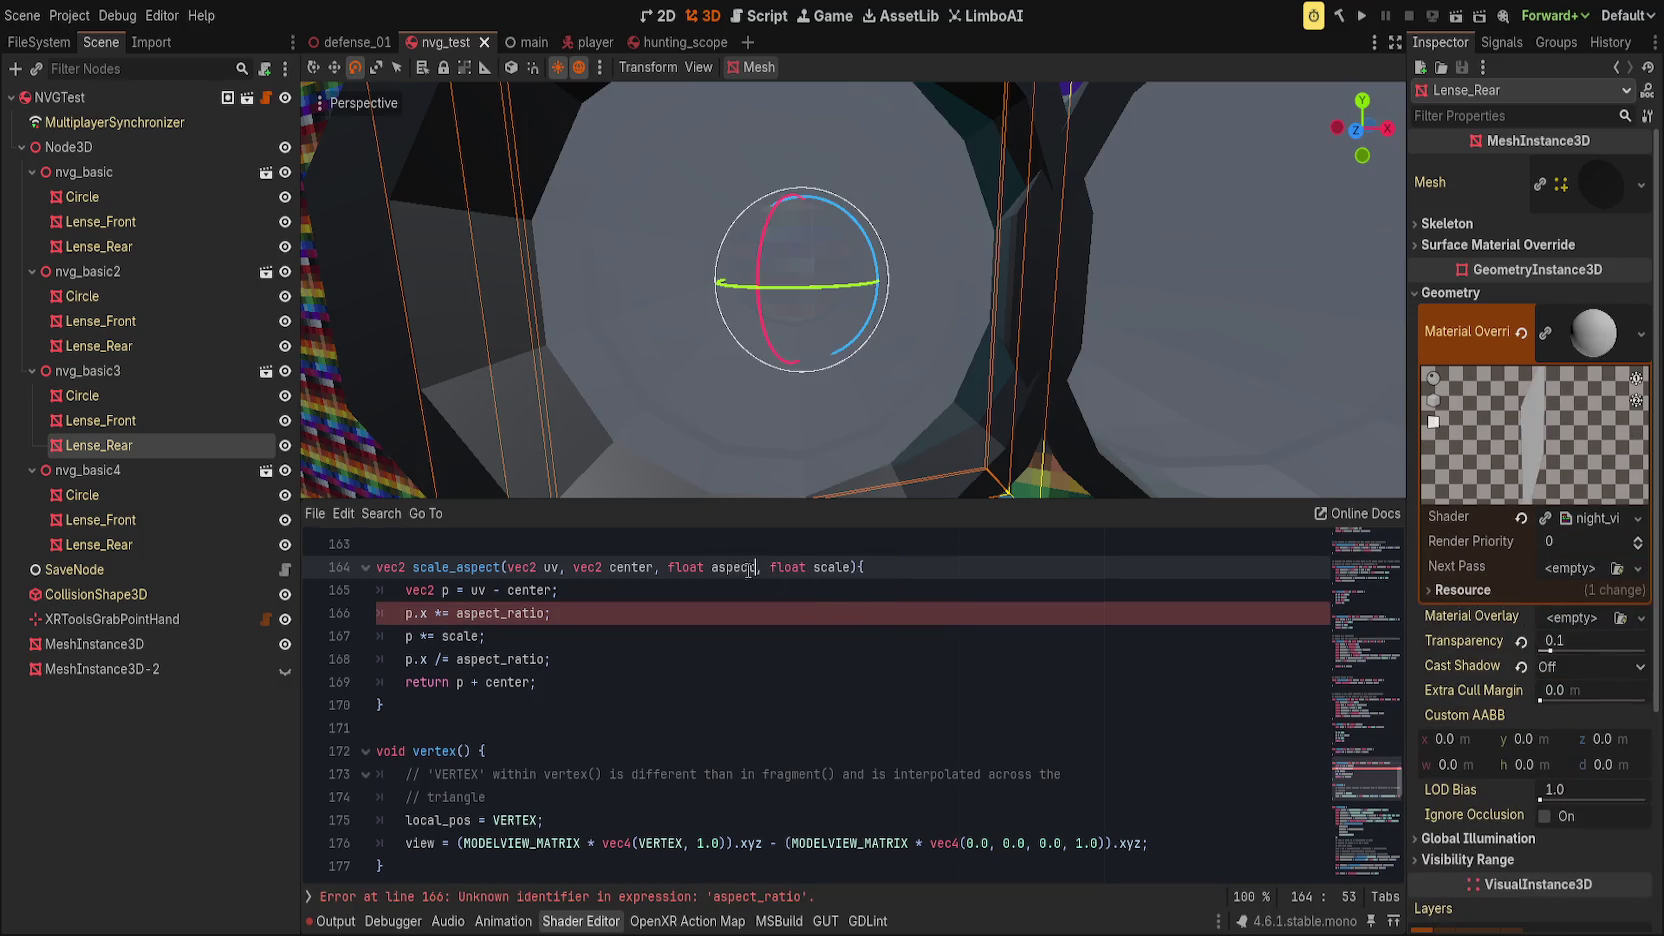
Step: Replace aspect_ratio with aspect on lines 166 and 168 of the function body
double_click(735, 567)
key("ctrl+c")
double_click(490, 613)
key("ctrl+v")
left_click(507, 659)
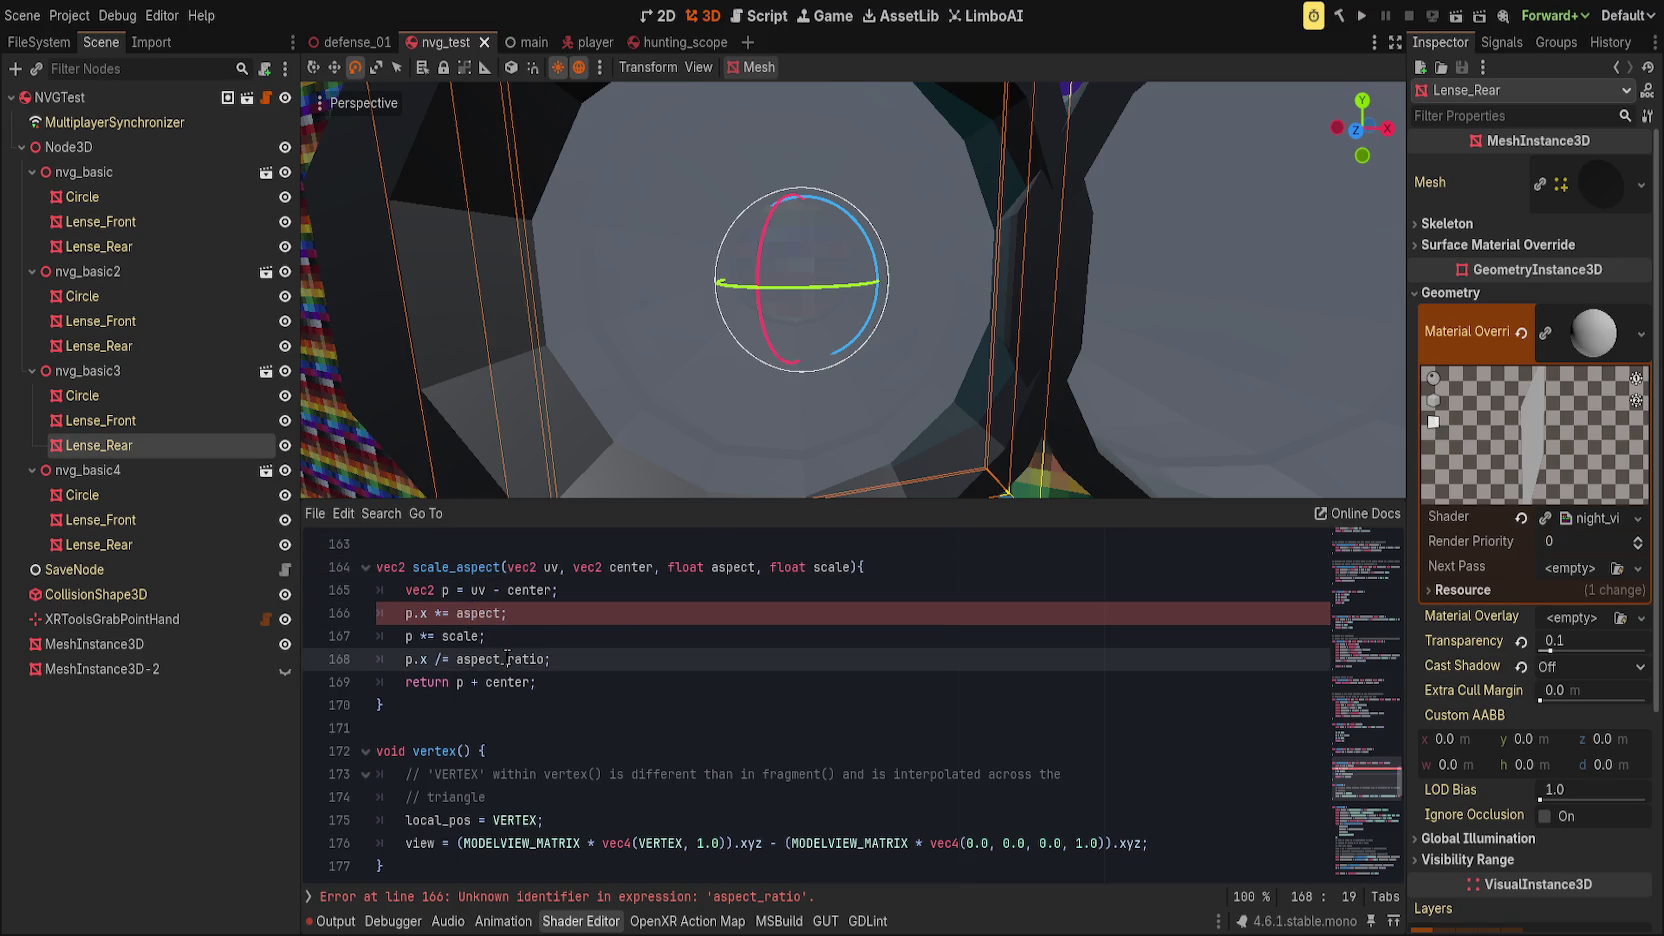
double_click(507, 659)
key("ctrl+v")
left_click(707, 672)
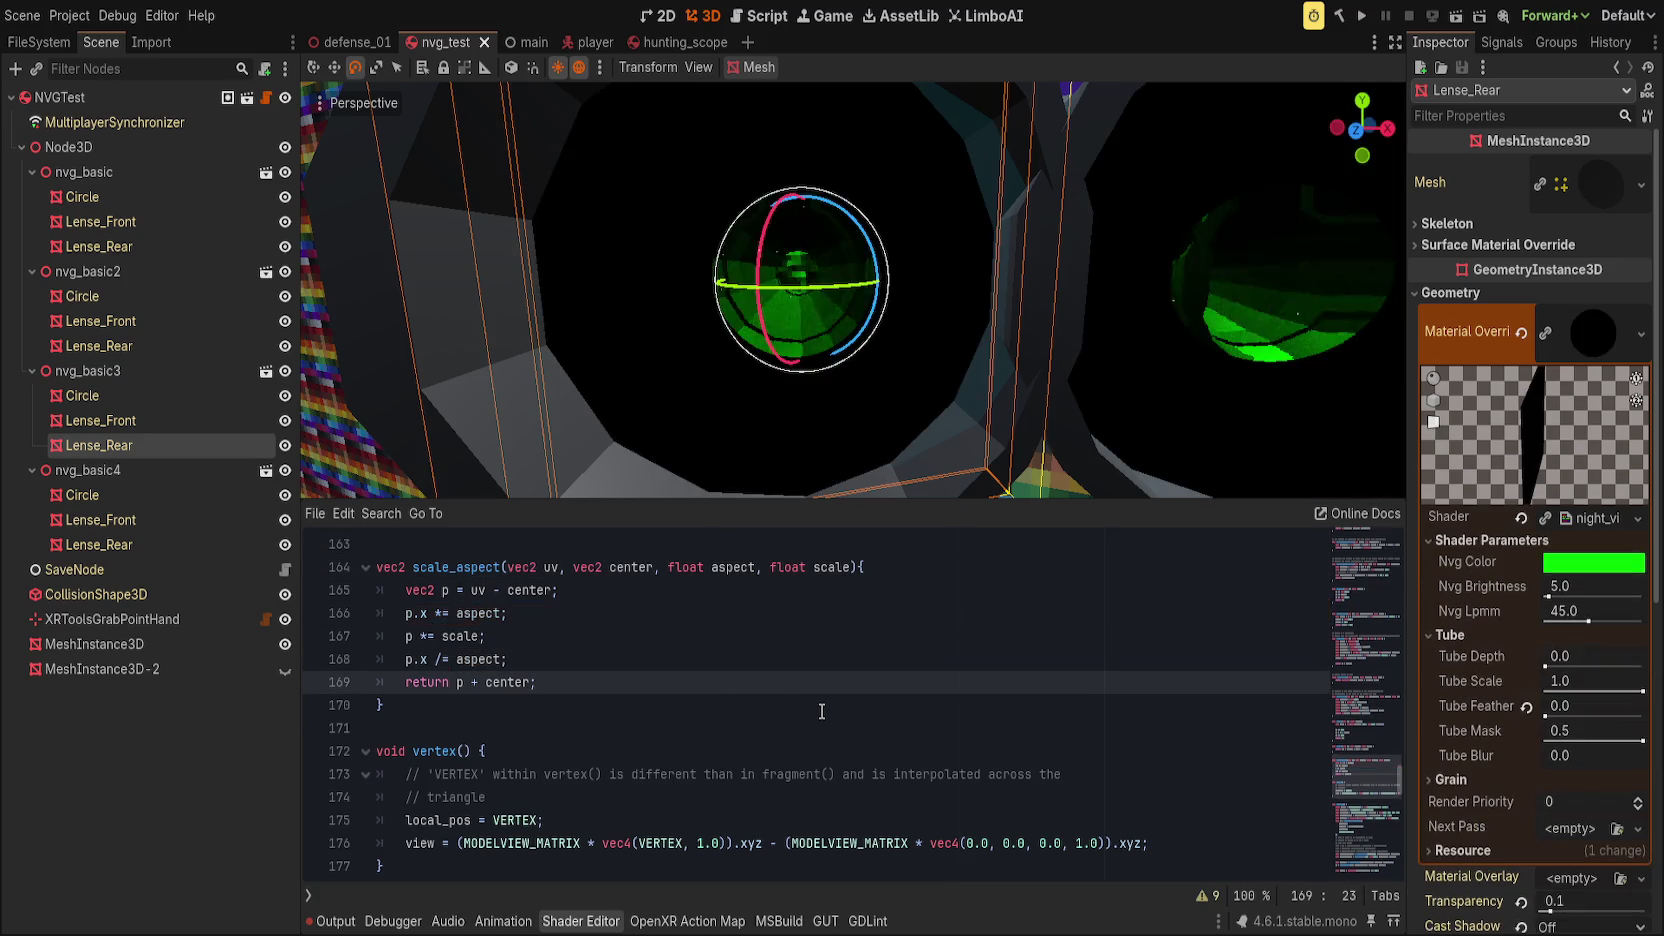
scroll(822, 711, "down", 8)
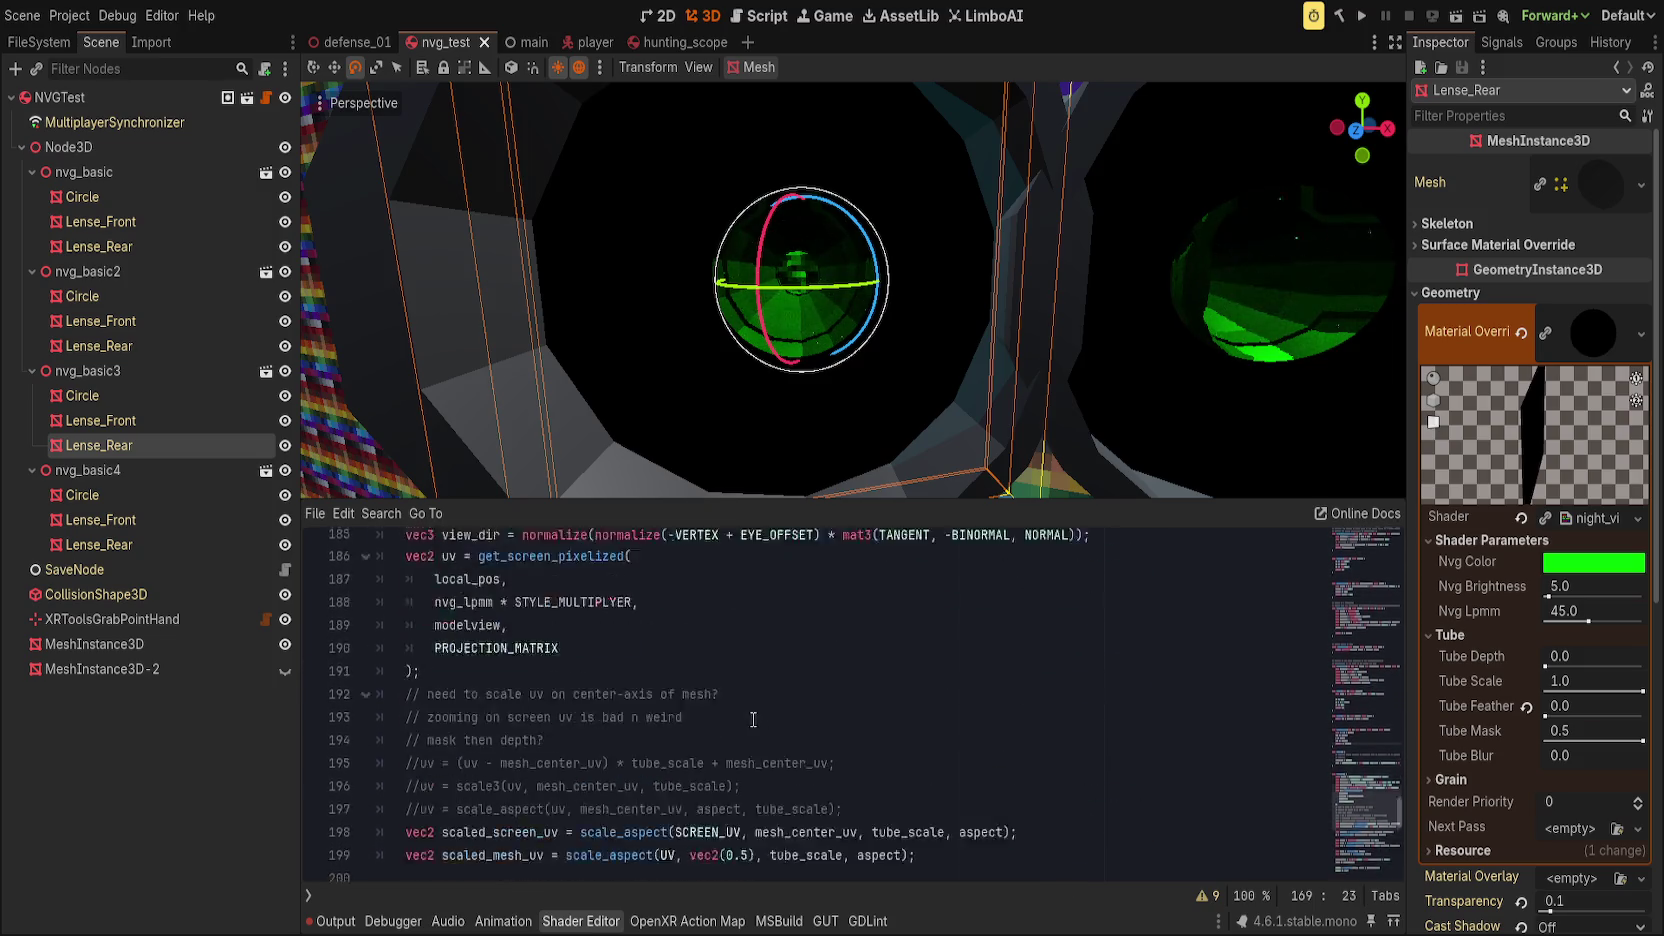
Step: Reorder line 198's scale_aspect arguments to end with aspect, tube_scale
scroll(680, 718, "down", 3)
double_click(627, 589)
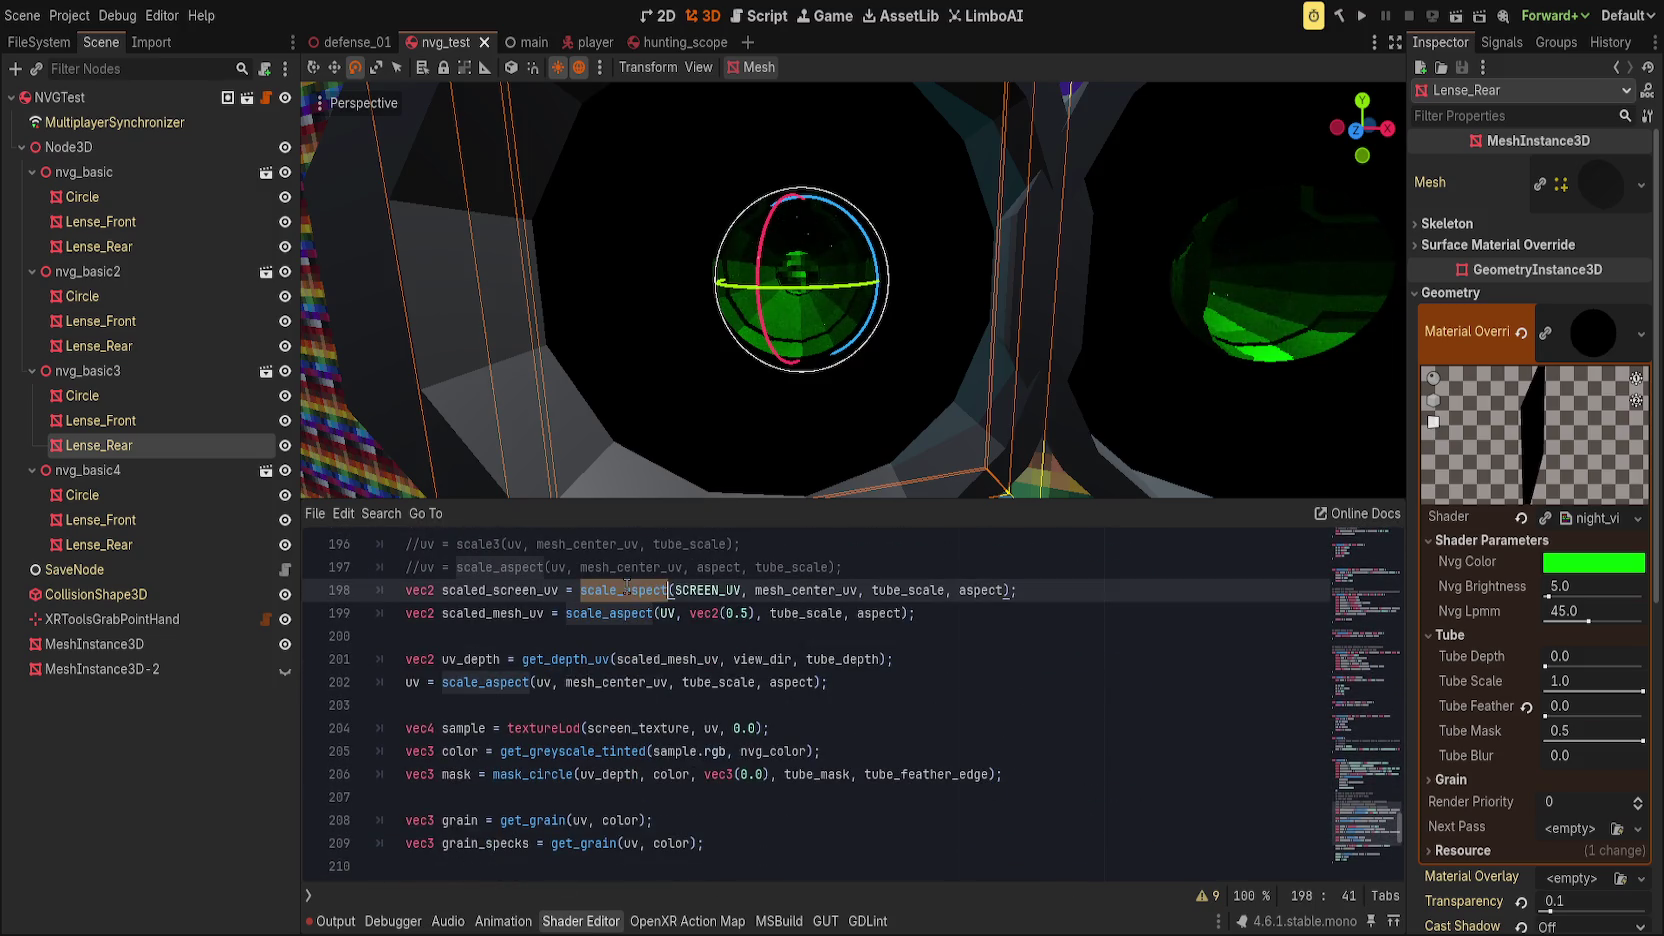
double_click(922, 591)
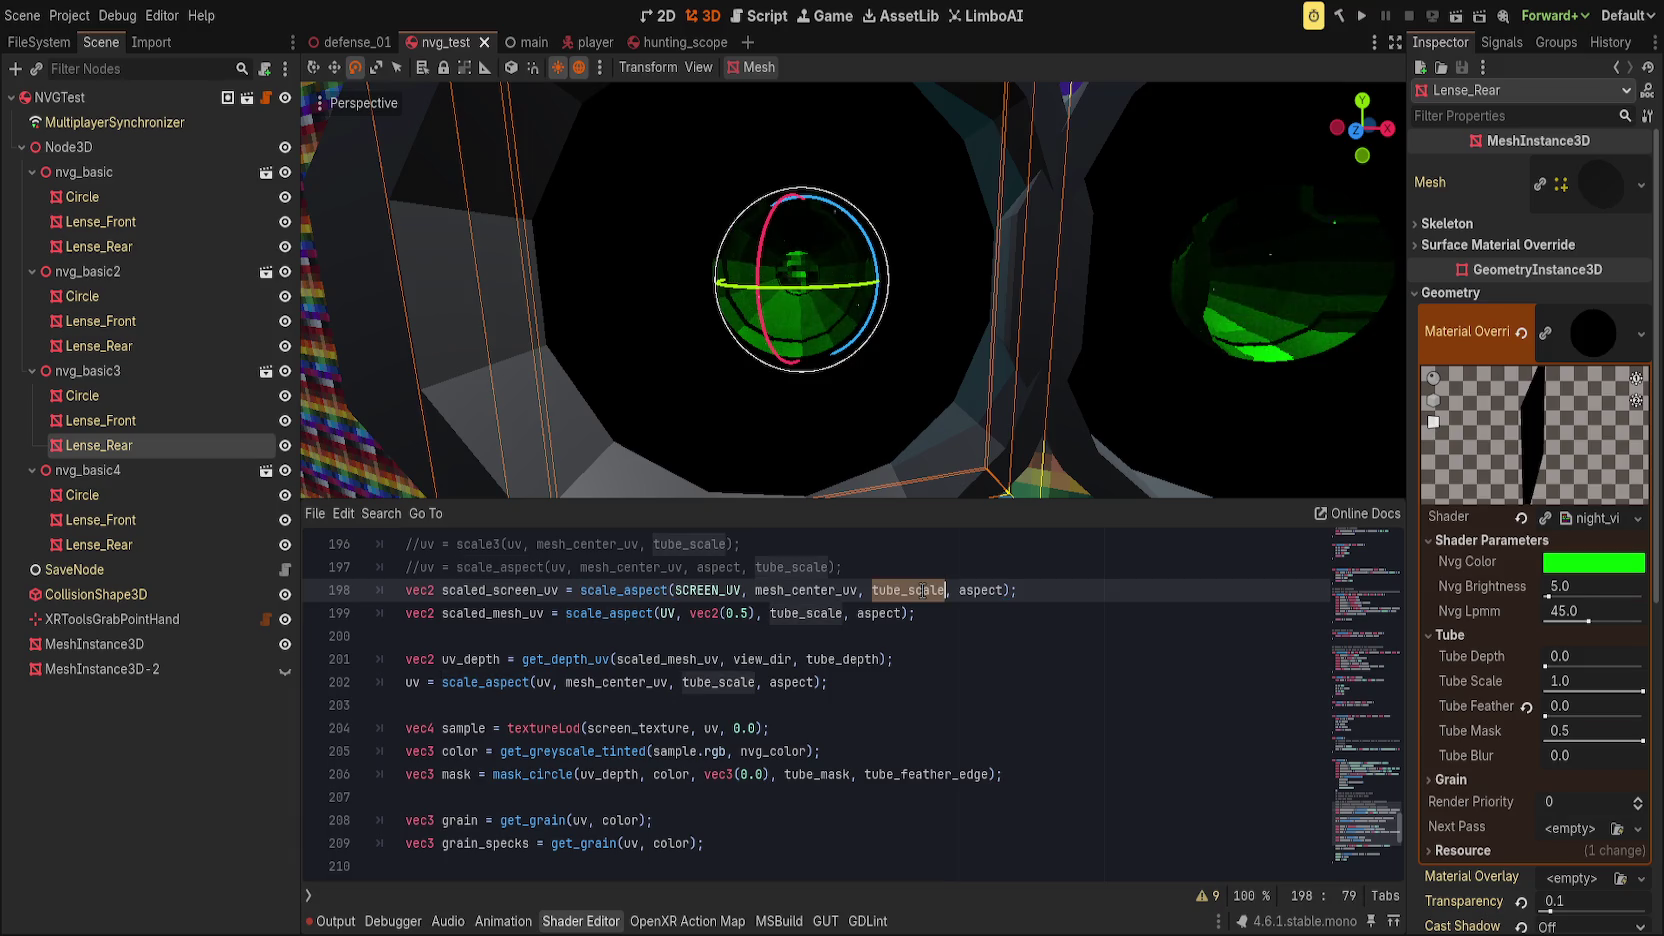
key("BackSpace")
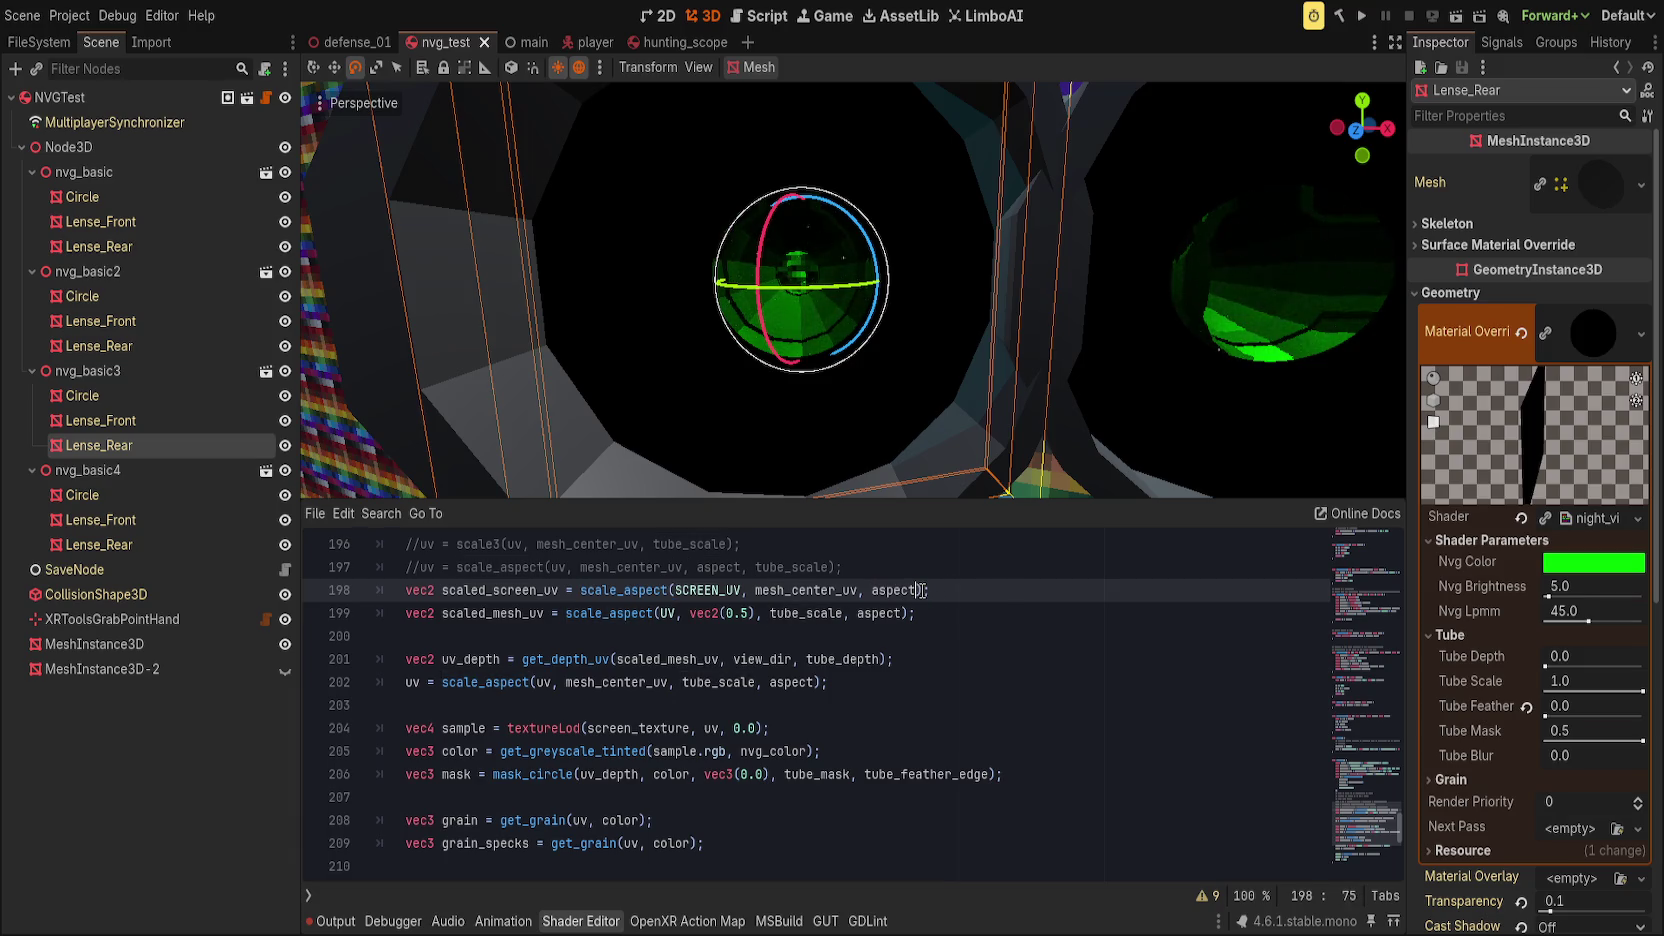
type(", tube")
key("Return")
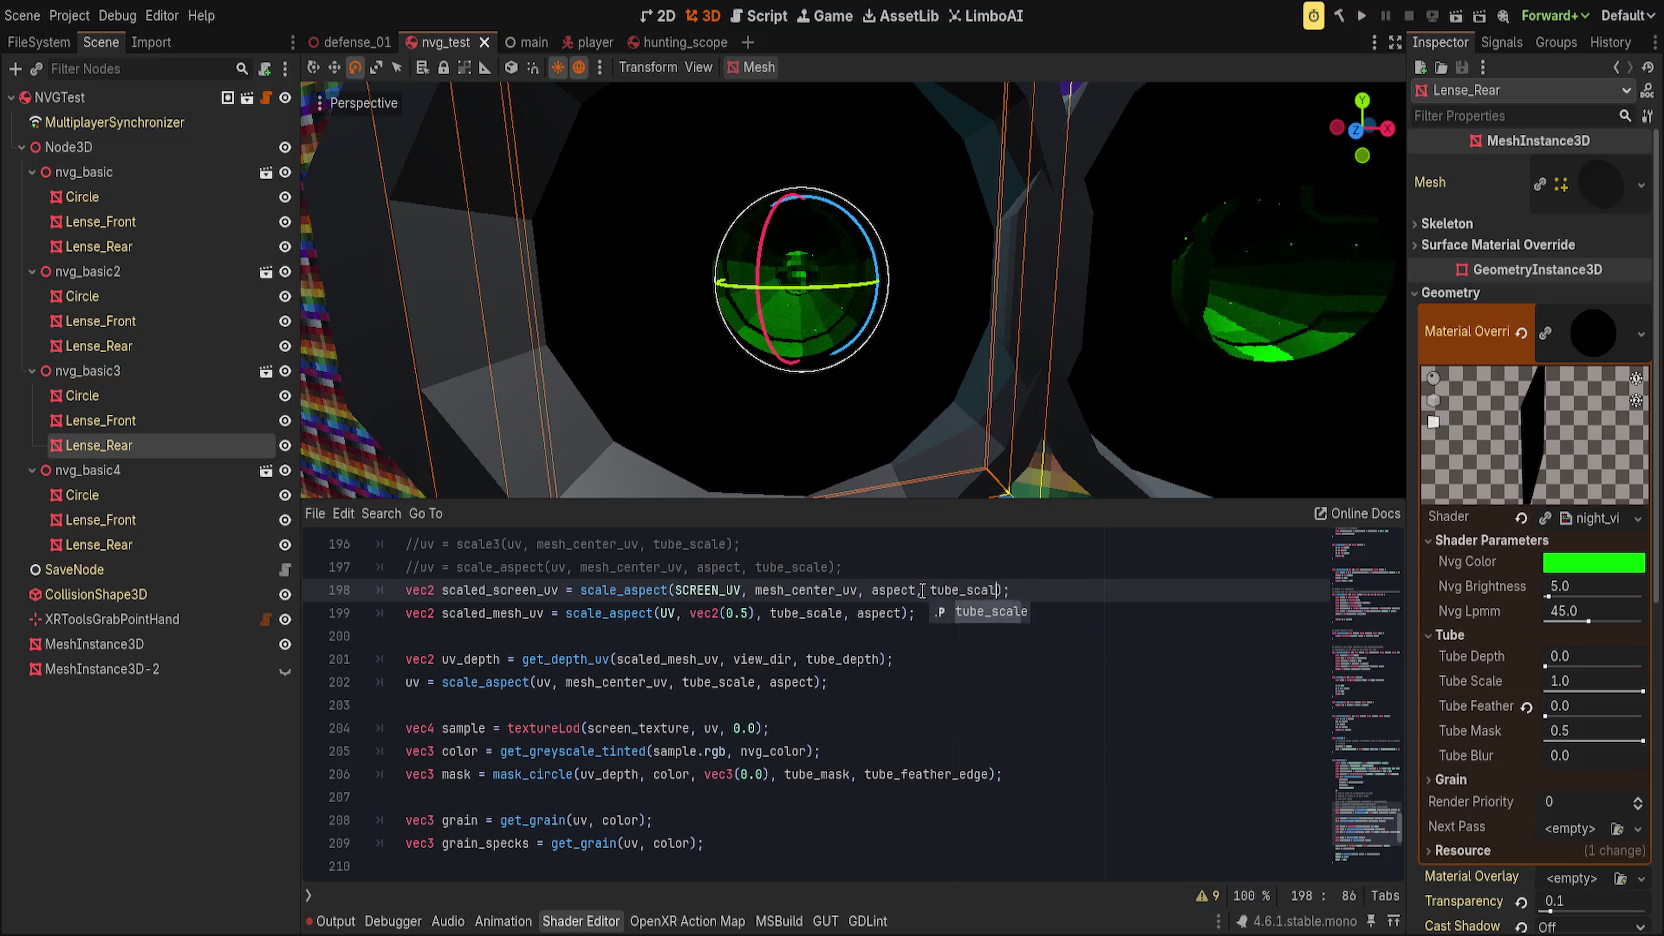
double_click(922, 590)
key("ctrl+shift+Left")
key("ctrl+shift+Left")
key("ctrl+c")
Step: Replace tube_scale, aspect with aspect, tube_scale on lines 199 and 202
left_click_drag(770, 613, 903, 613)
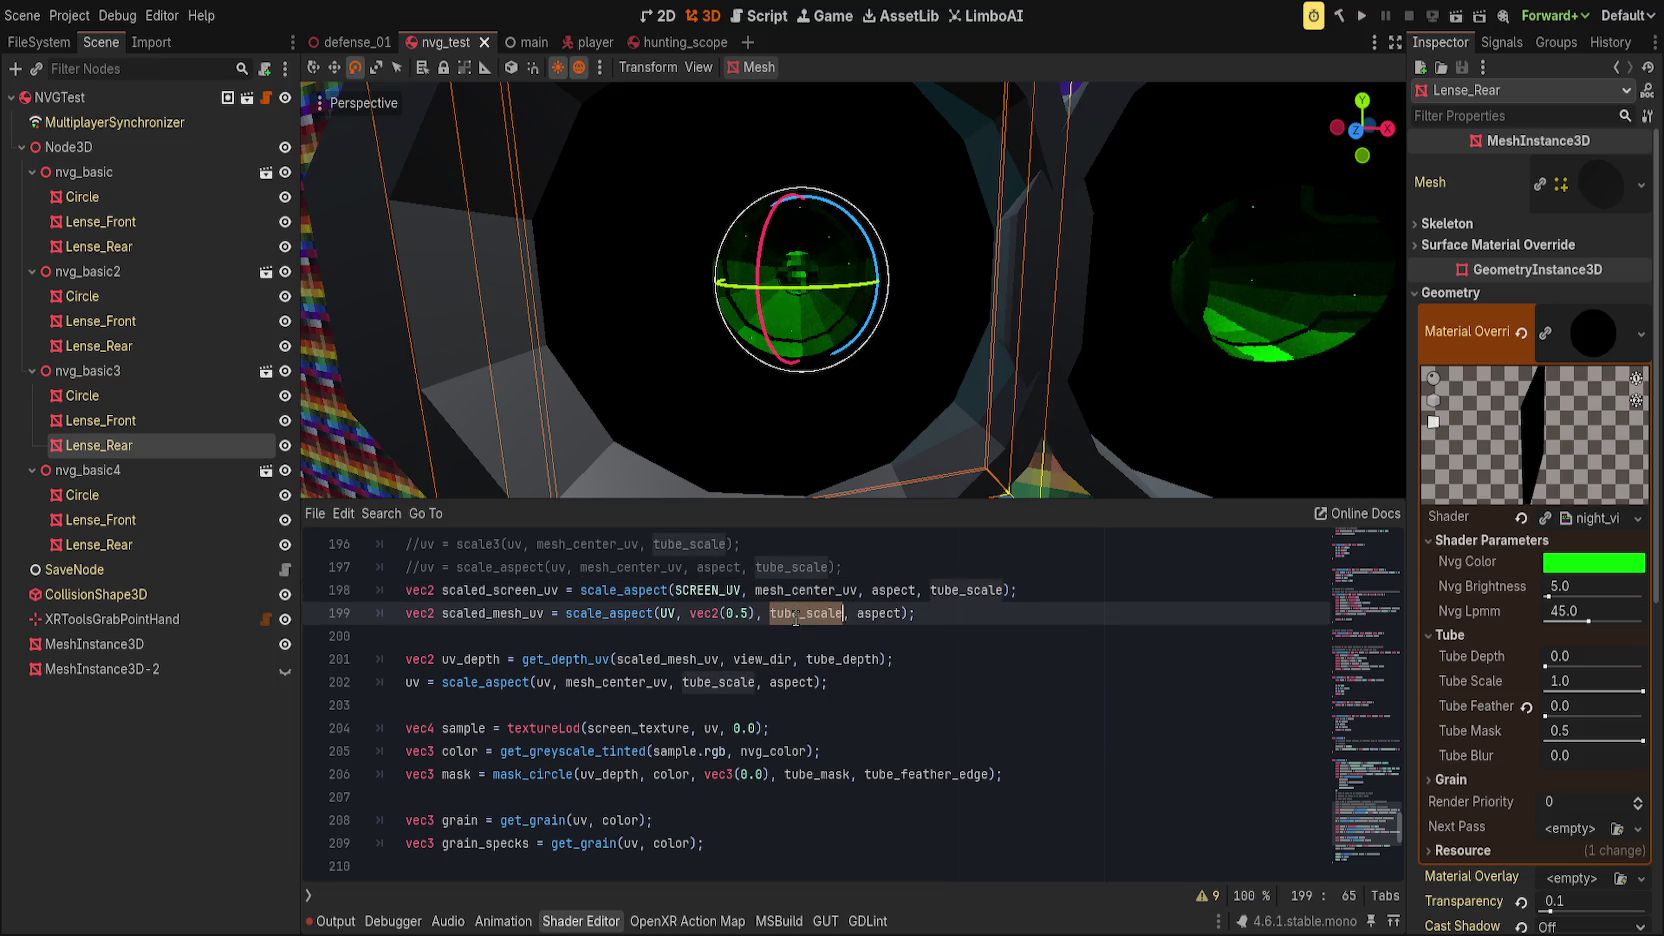
key("ctrl+v")
left_click_drag(681, 682, 814, 682)
key("ctrl+v")
left_click(1003, 690)
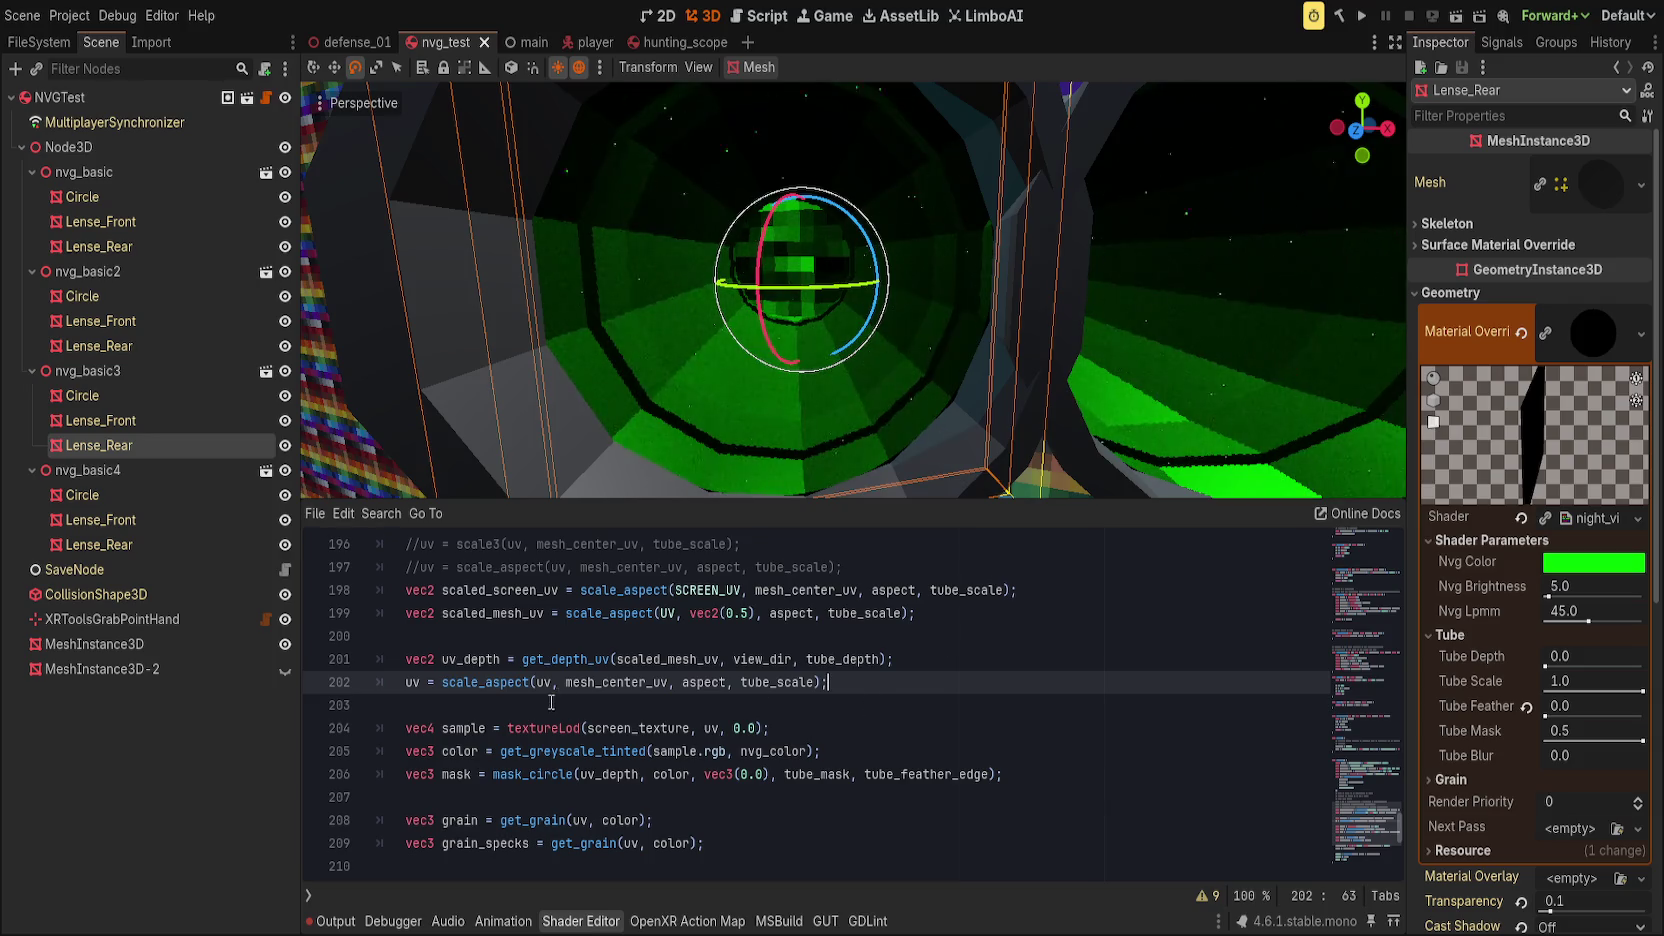
Step: Review all scale_aspect calls to confirm the new argument order
double_click(498, 688)
scroll(771, 724, "down", 5)
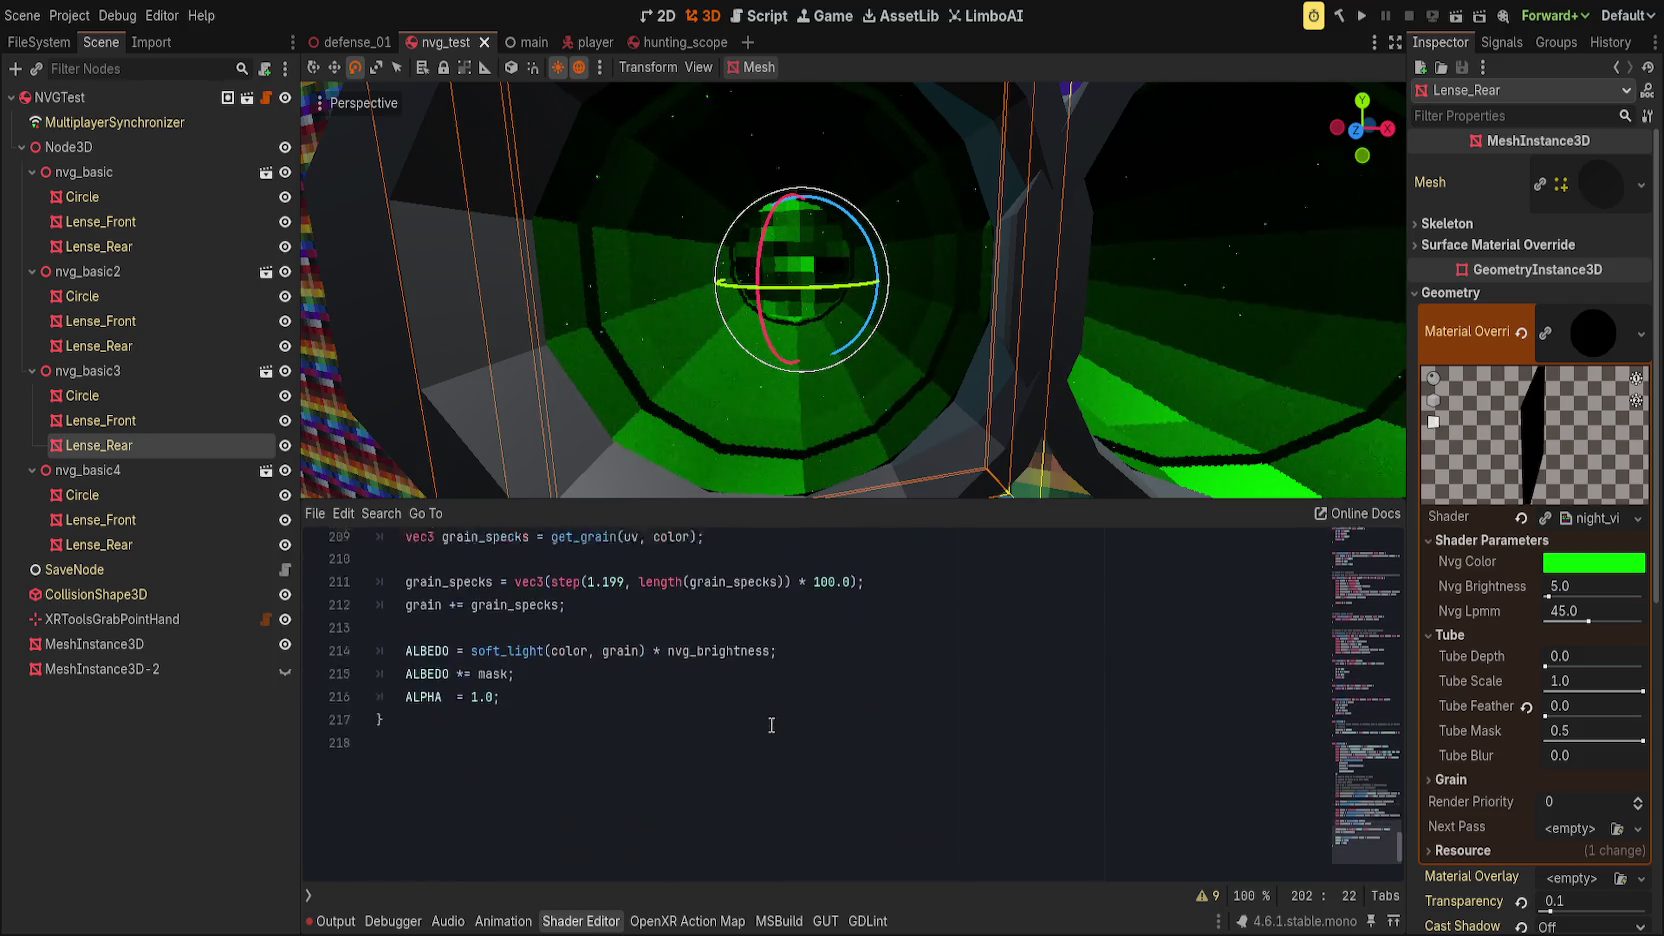
scroll(771, 724, "up", 7)
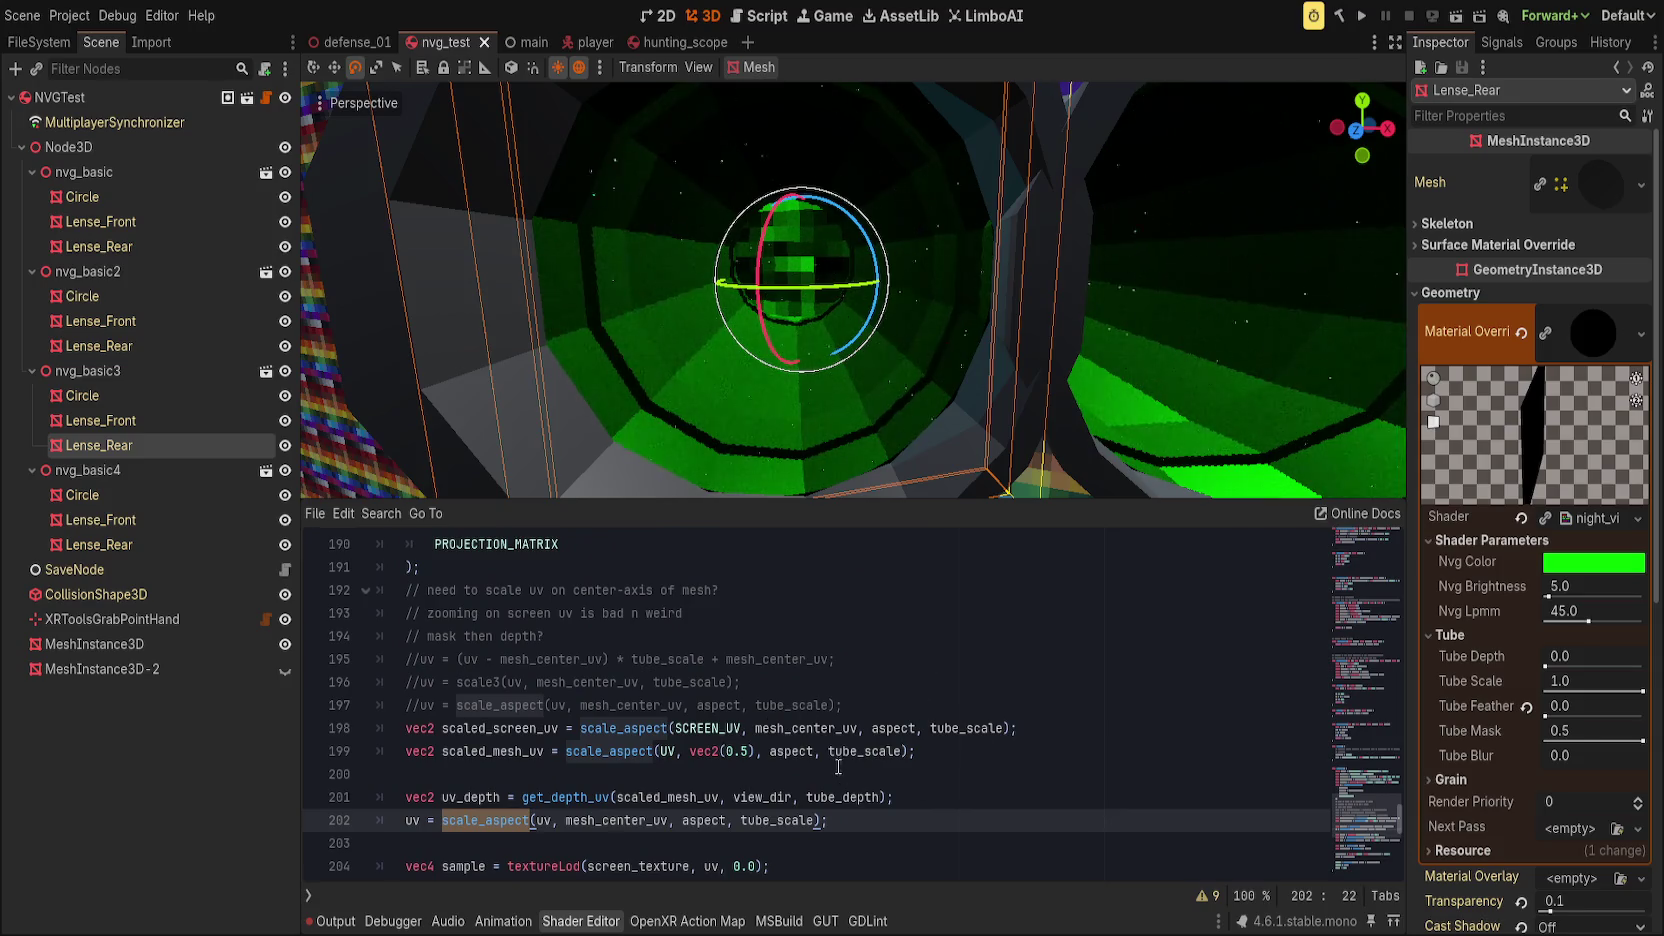
scroll(840, 769, "up", 5)
scroll(668, 762, "down", 7)
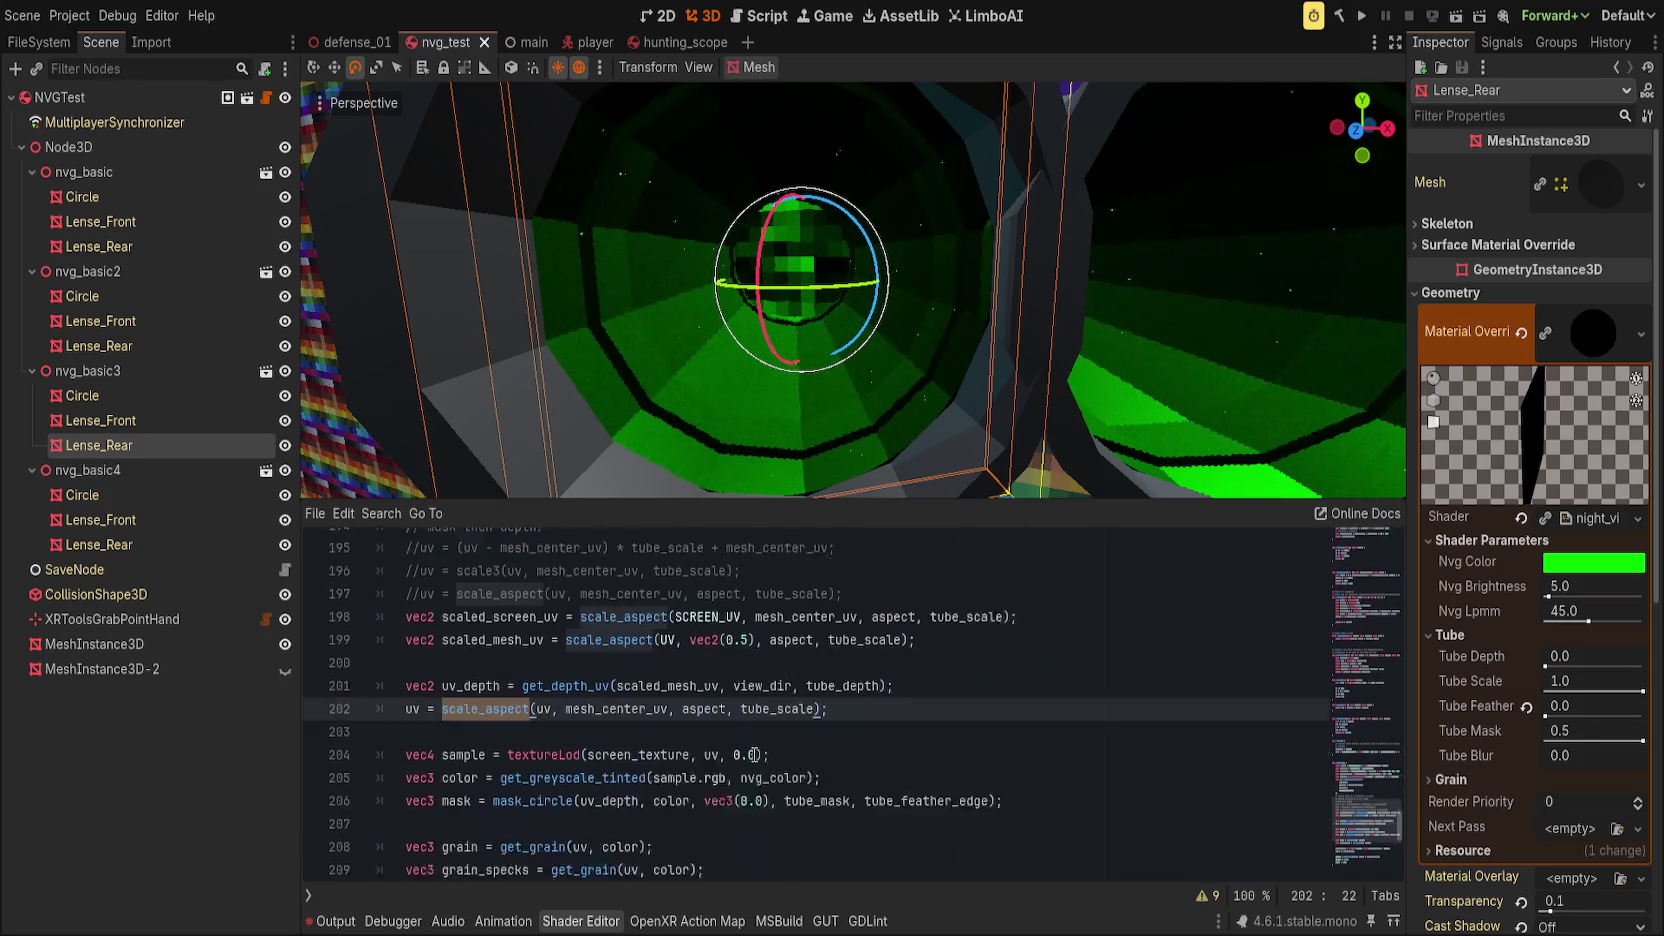
left_click(958, 655)
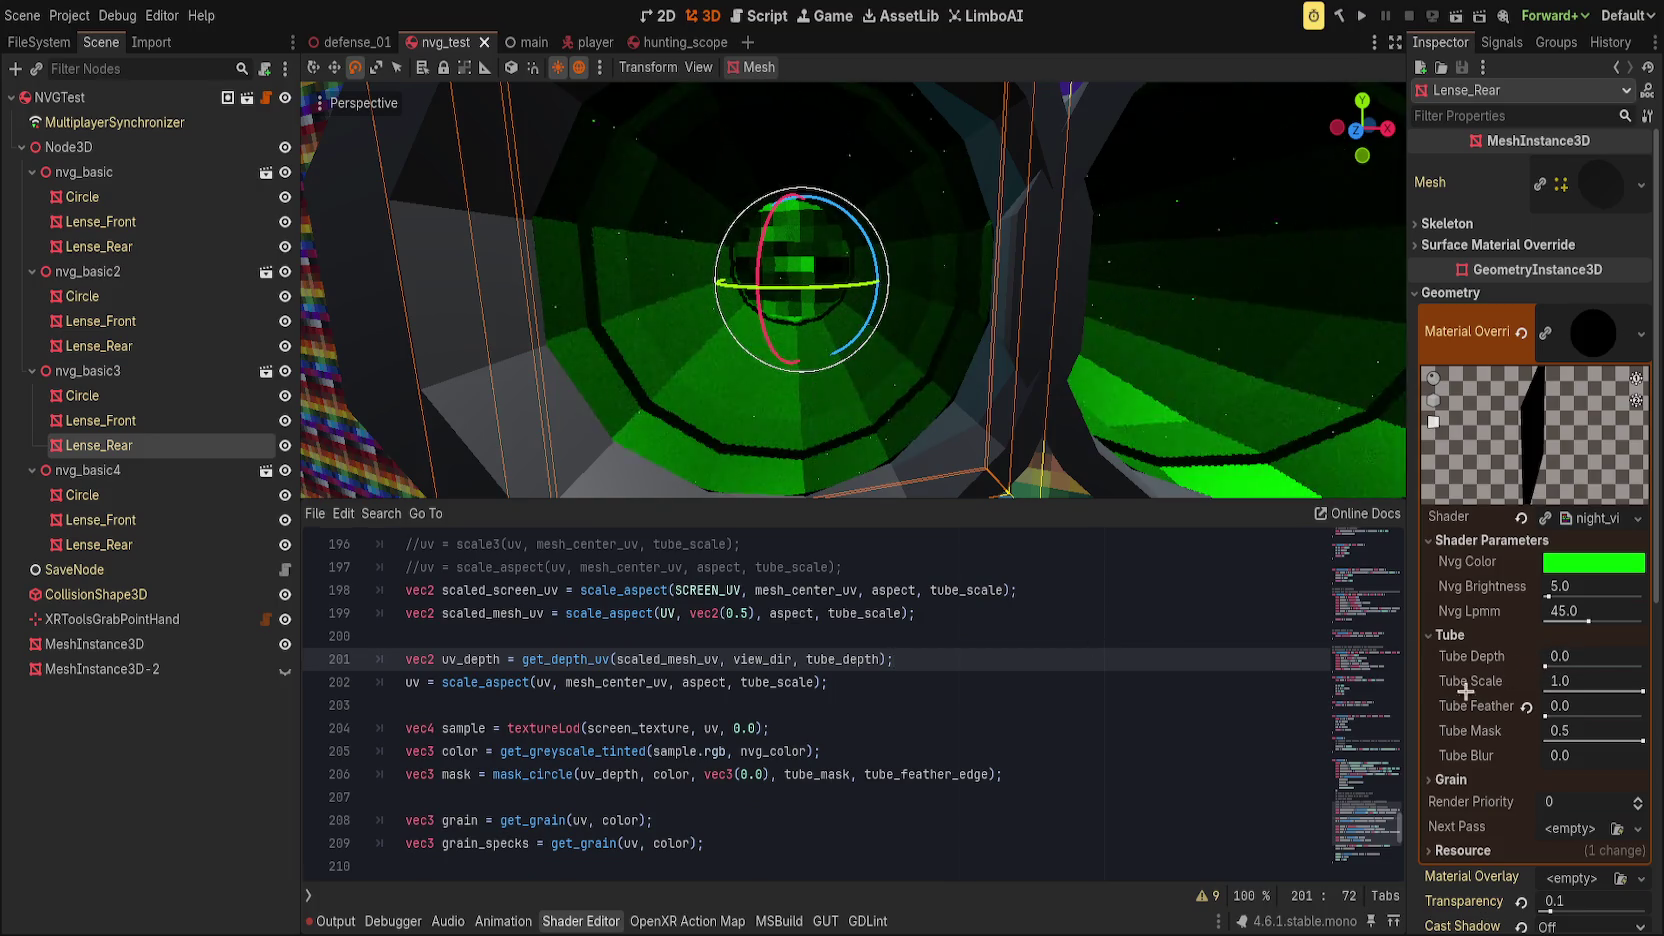
Step: Settle the rear lens at Tube Depth 0.97 and Tube Scale 1.0 after testing 0.59 and 1.46
left_click_drag(1641, 690, 1594, 691)
scroll(1100, 382, "up", 5)
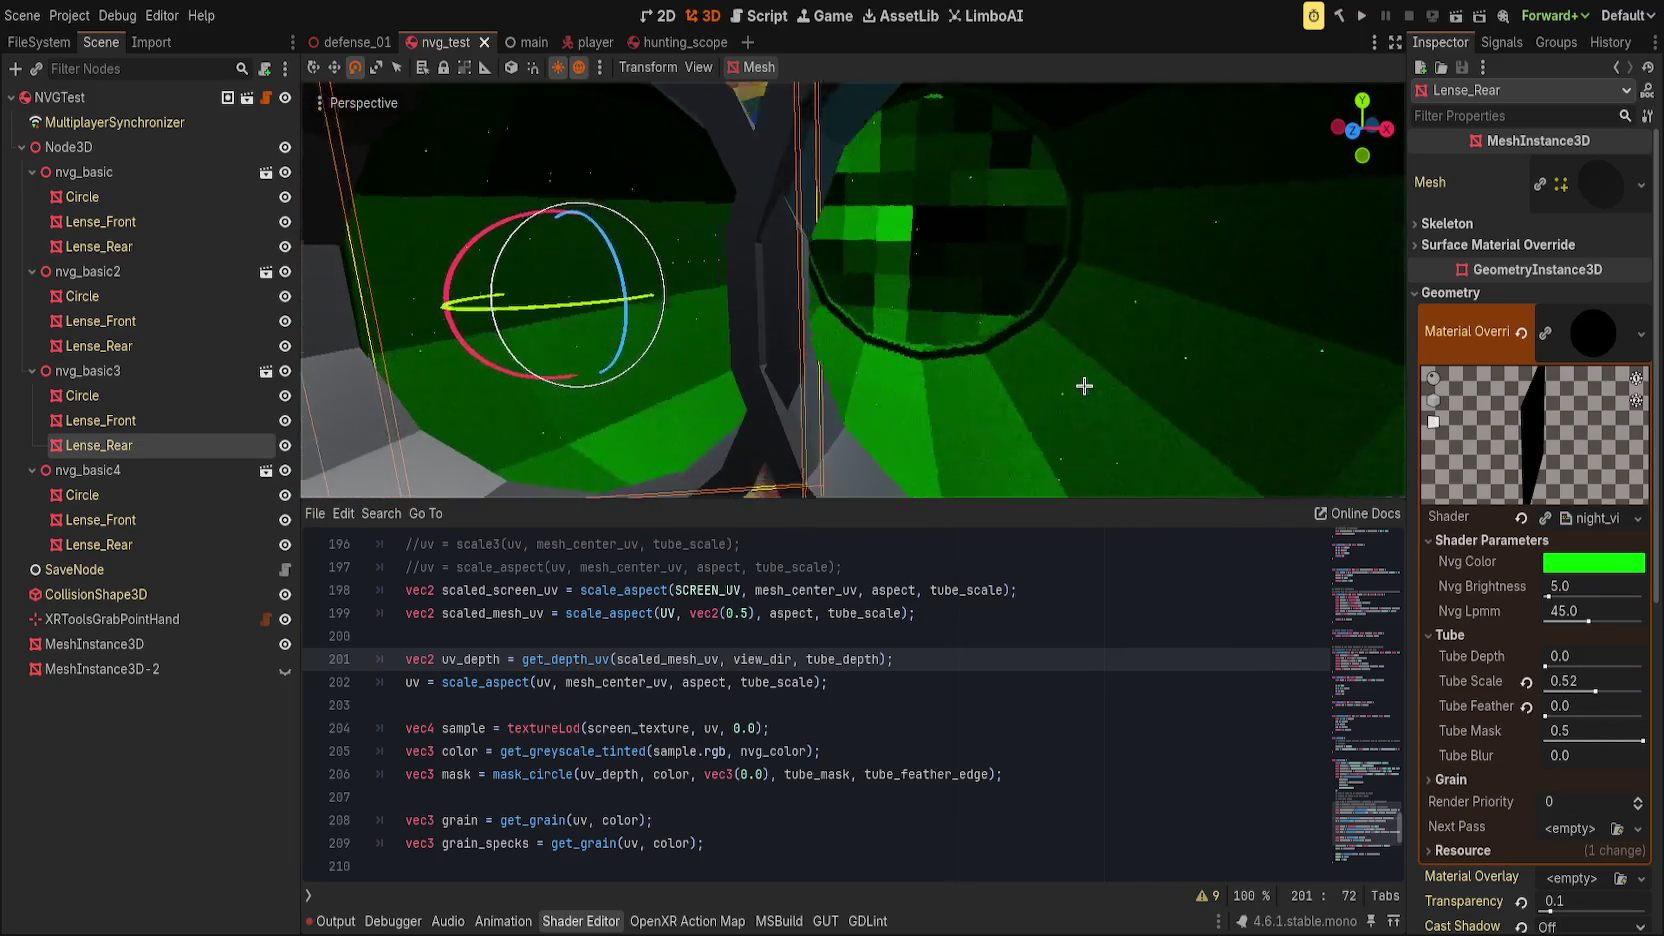
scroll(1086, 381, "up", 2)
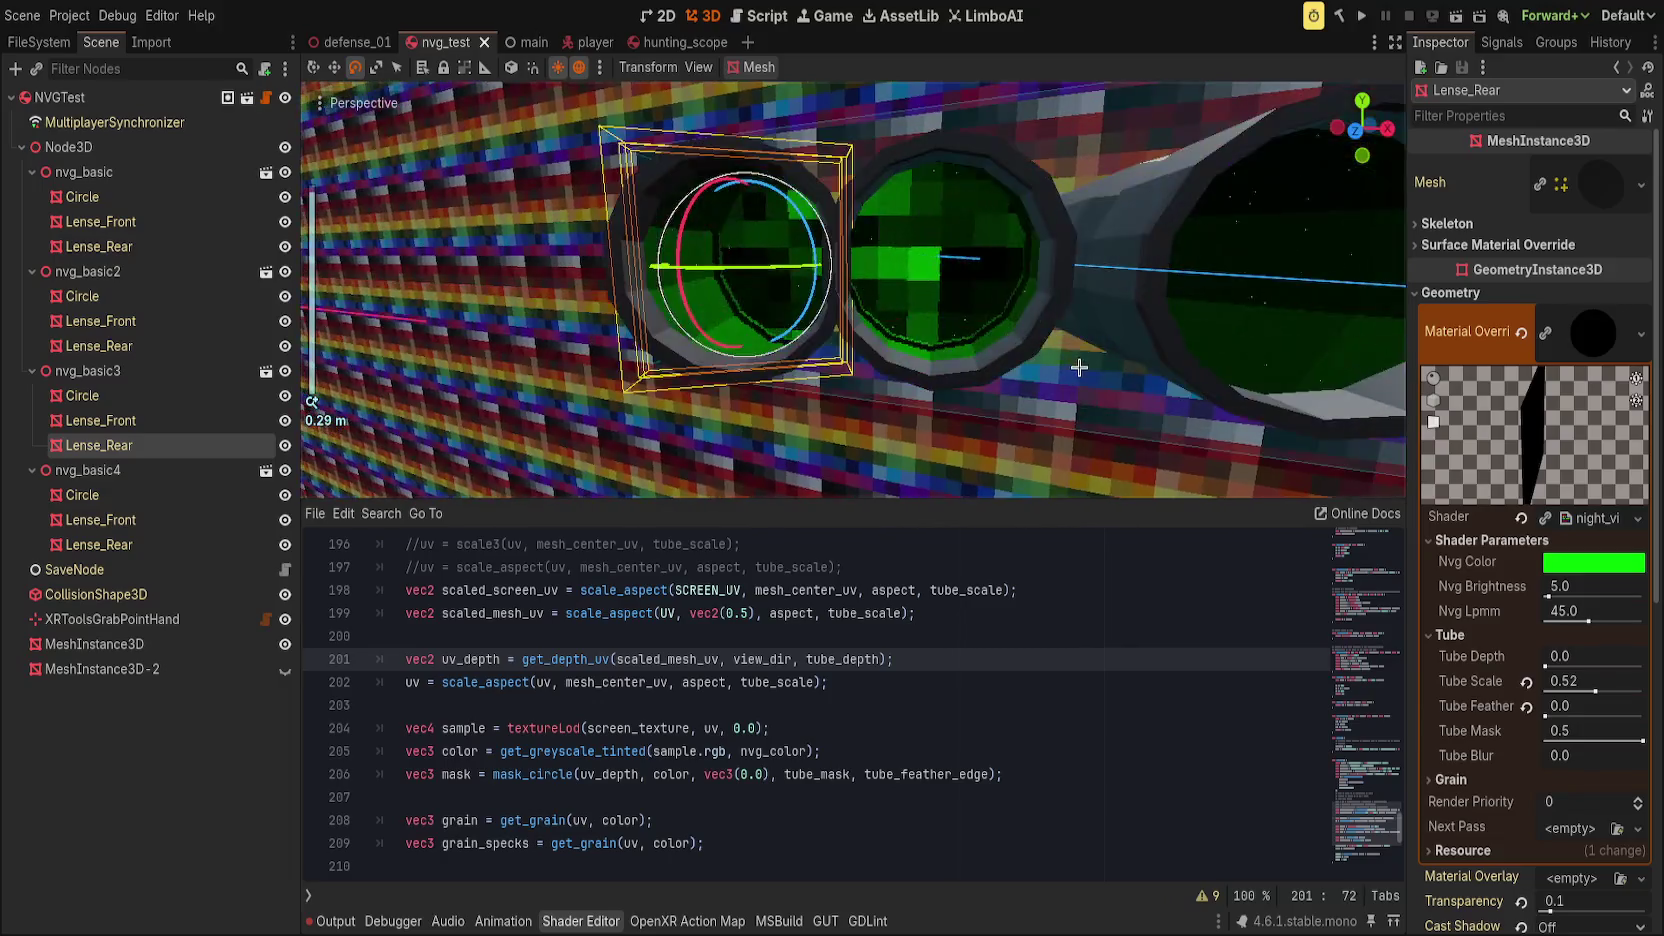
scroll(1091, 382, "down", 1)
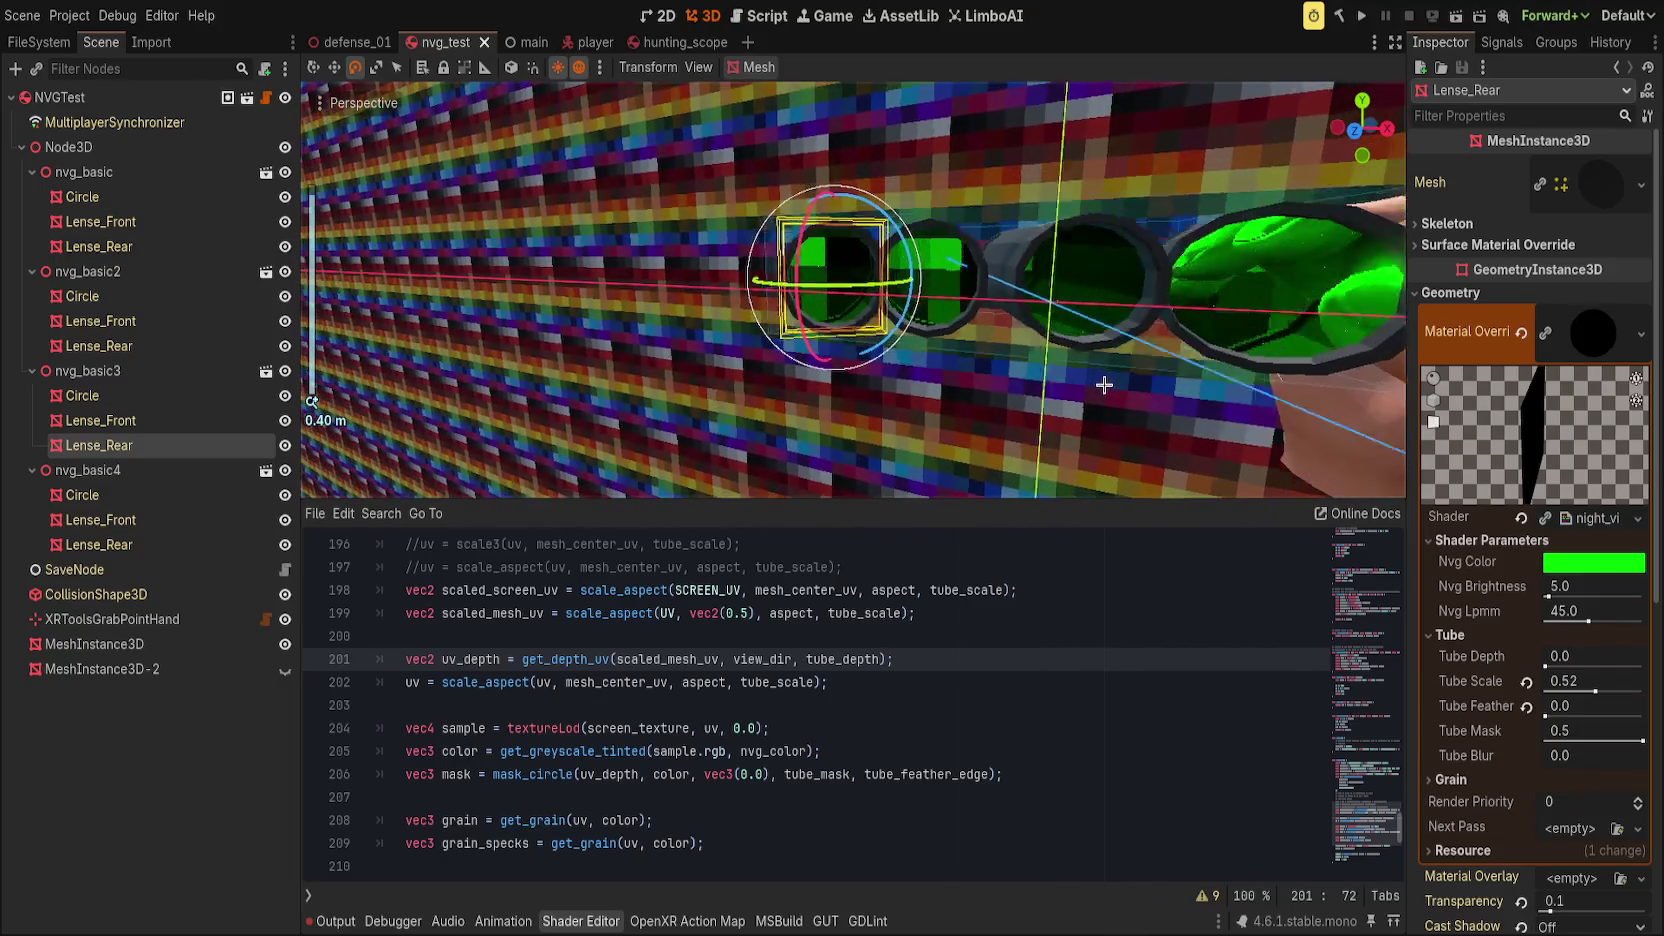
scroll(1100, 395, "up", 2)
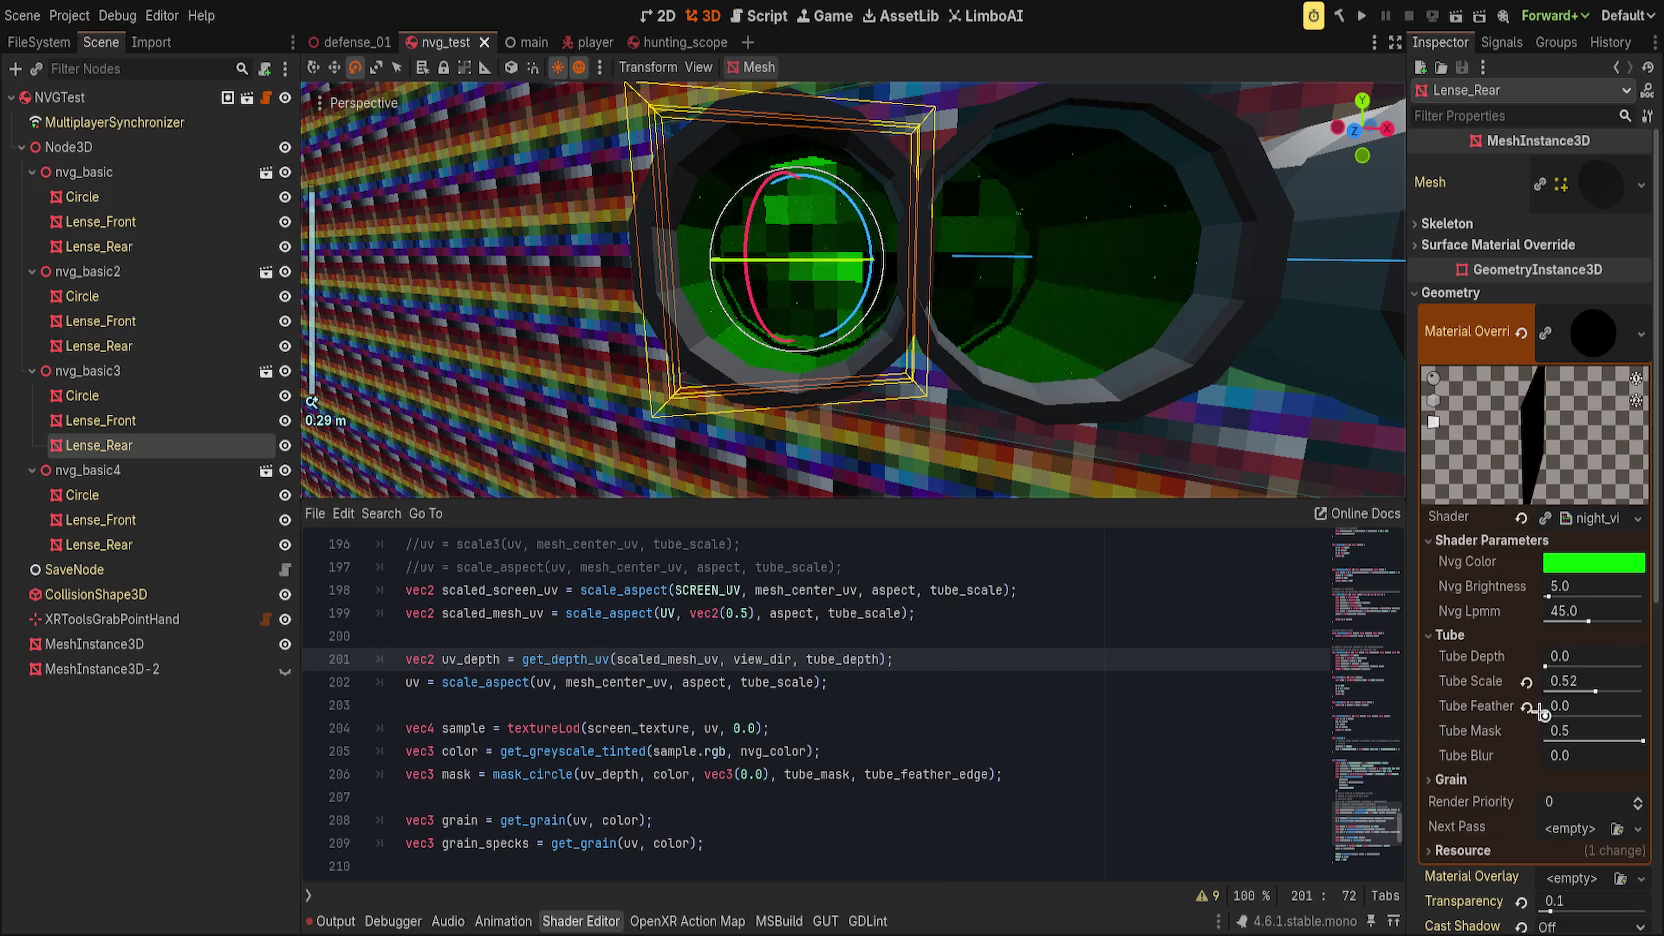
mouse_move(1556, 661)
left_mouse_down()
mouse_move(1535, 664)
mouse_move(1552, 663)
left_mouse_up()
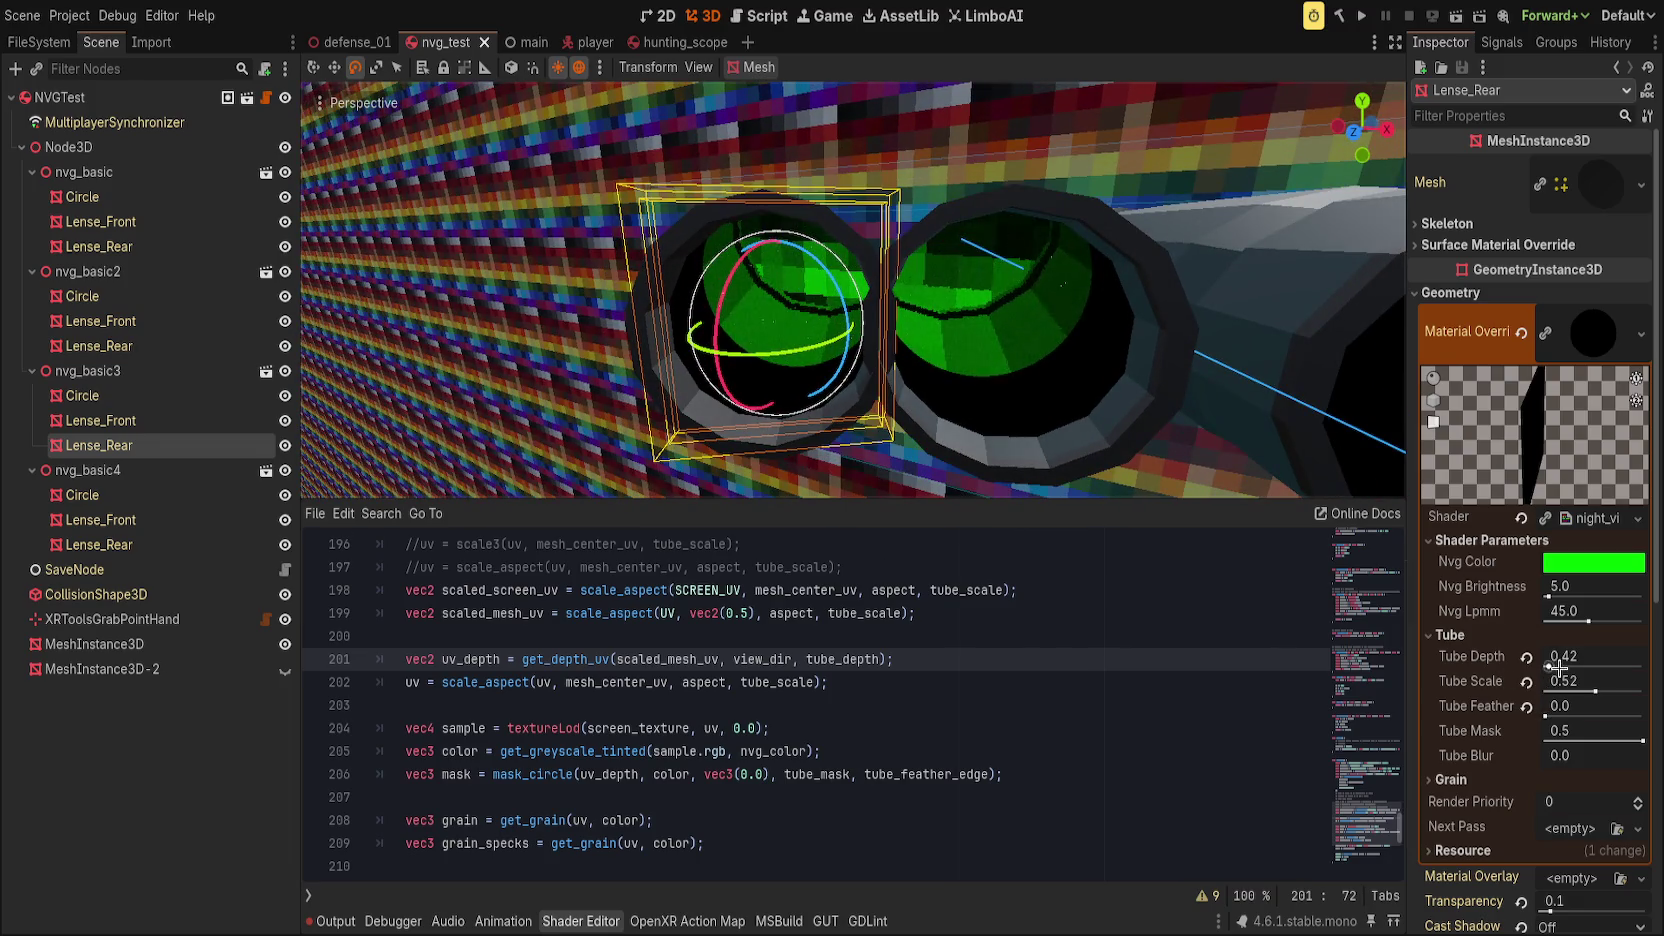
left_click_drag(1549, 665, 1590, 664)
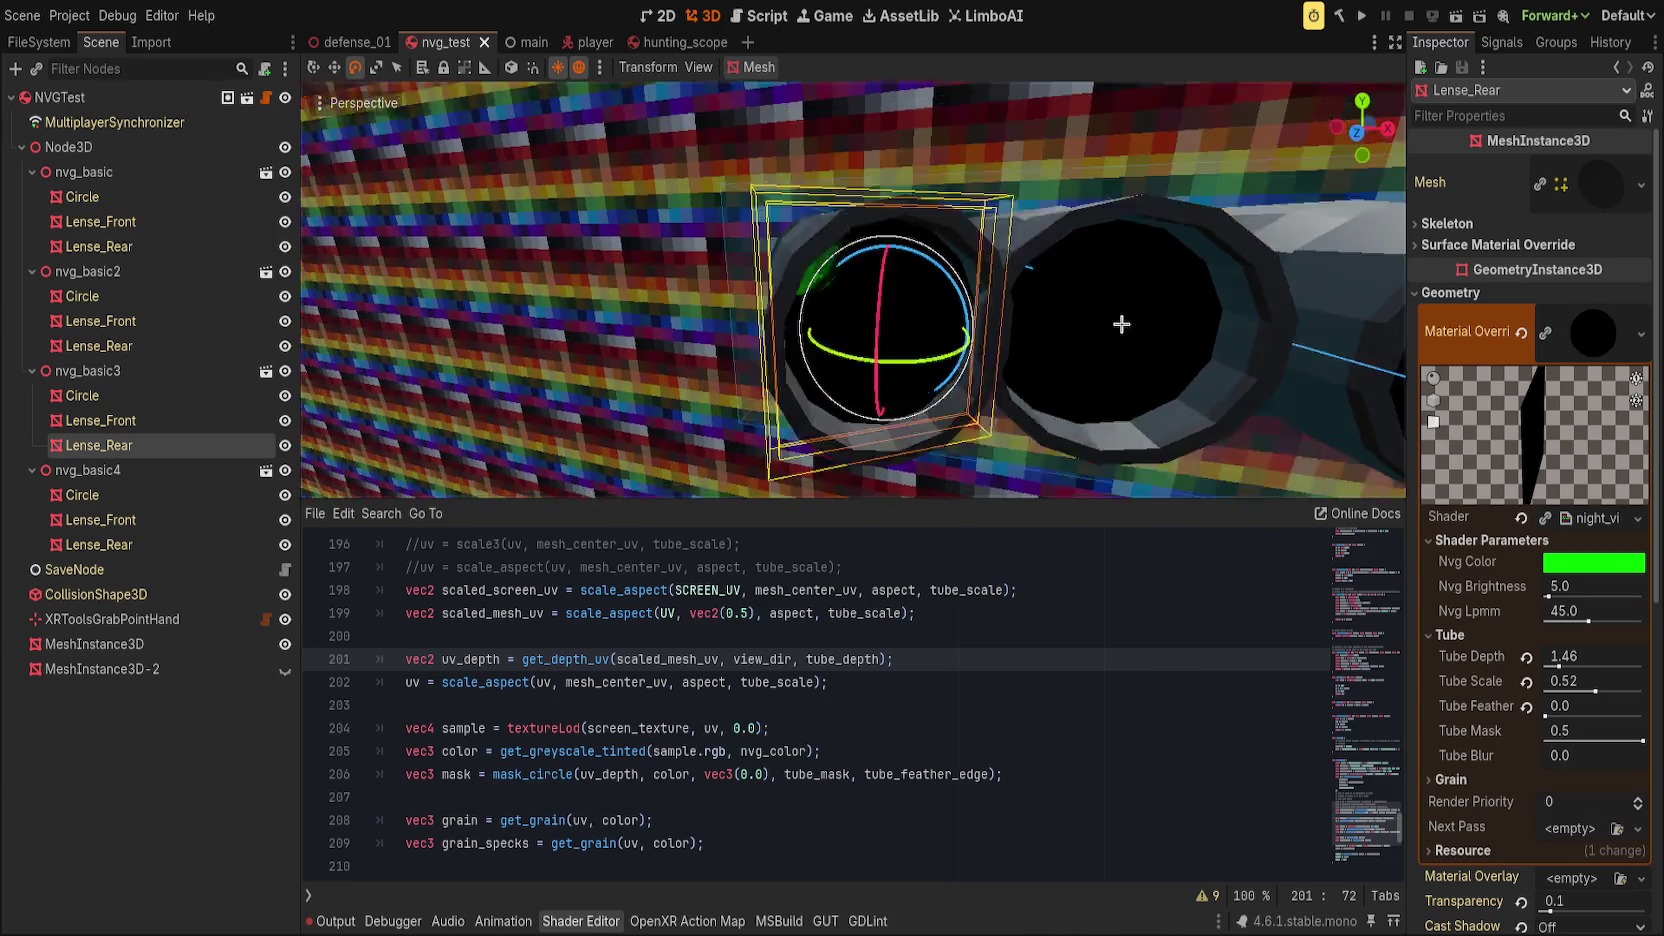
left_click_drag(1579, 656, 1555, 664)
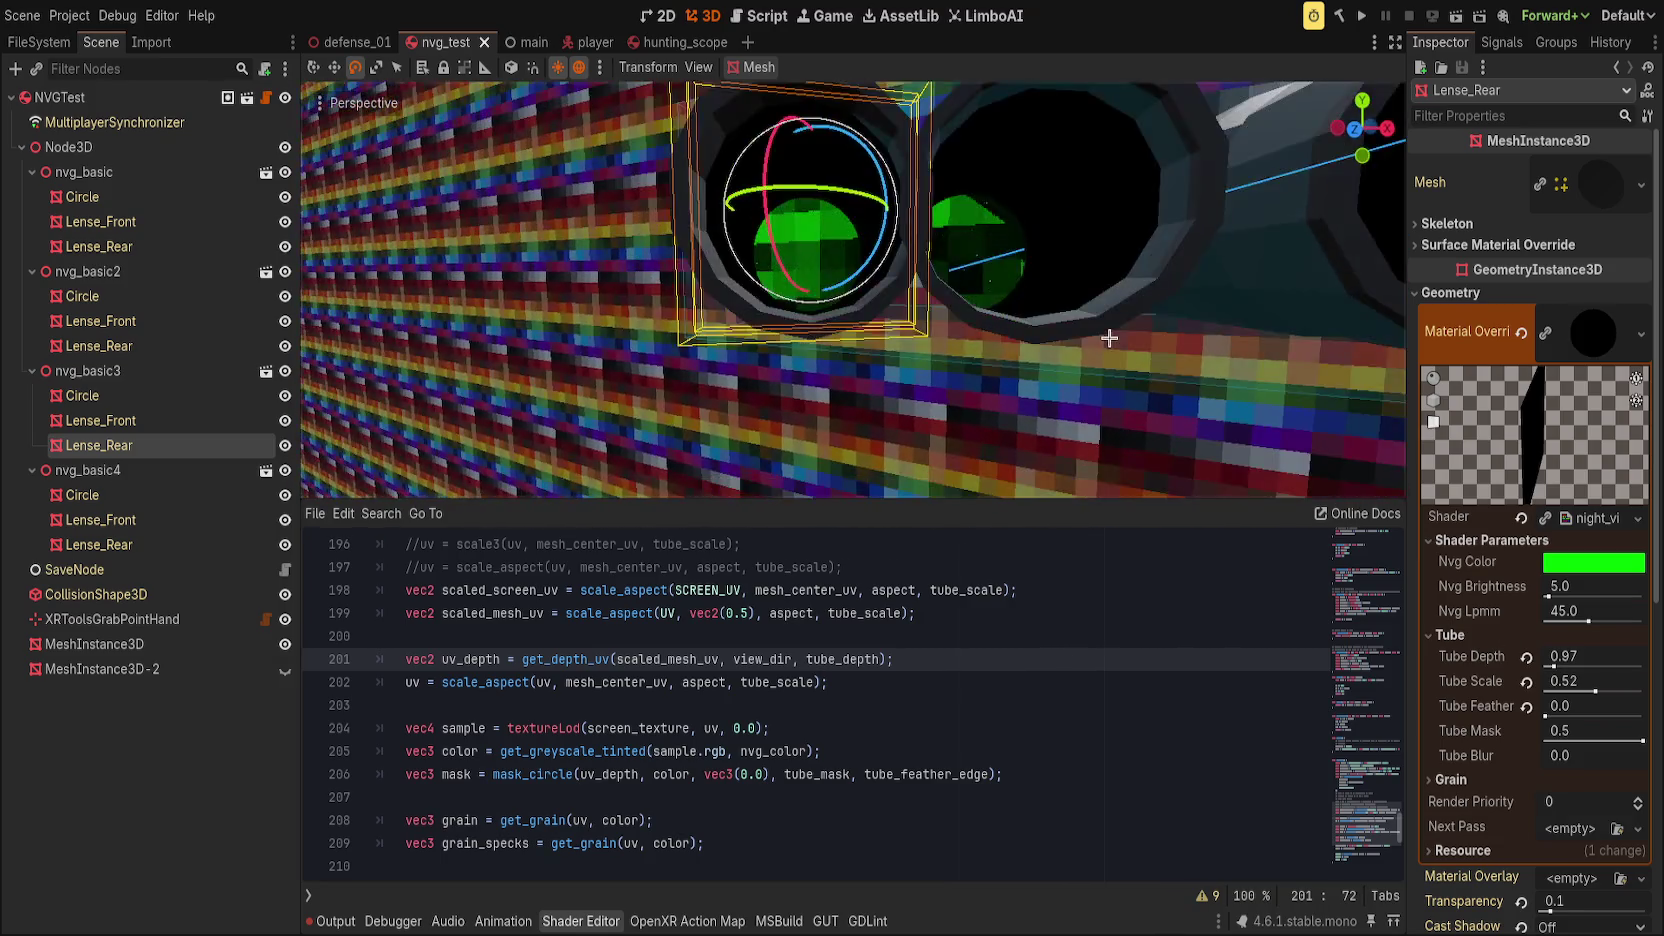
left_click_drag(1591, 681, 1591, 690)
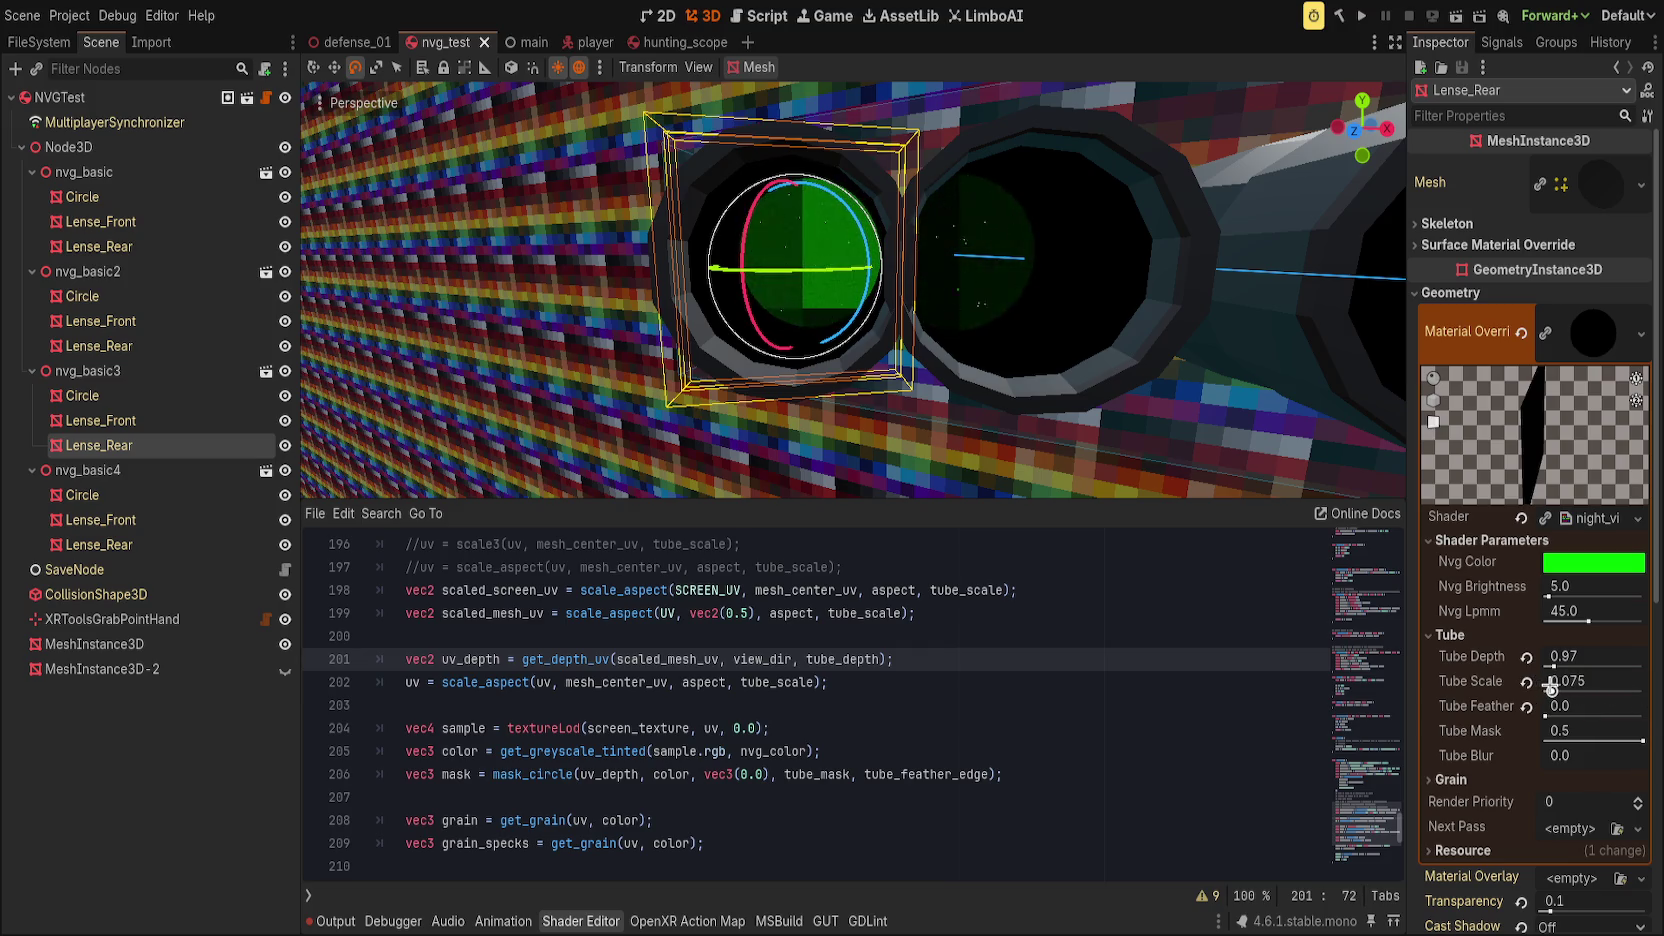
left_click_drag(1549, 686, 1642, 691)
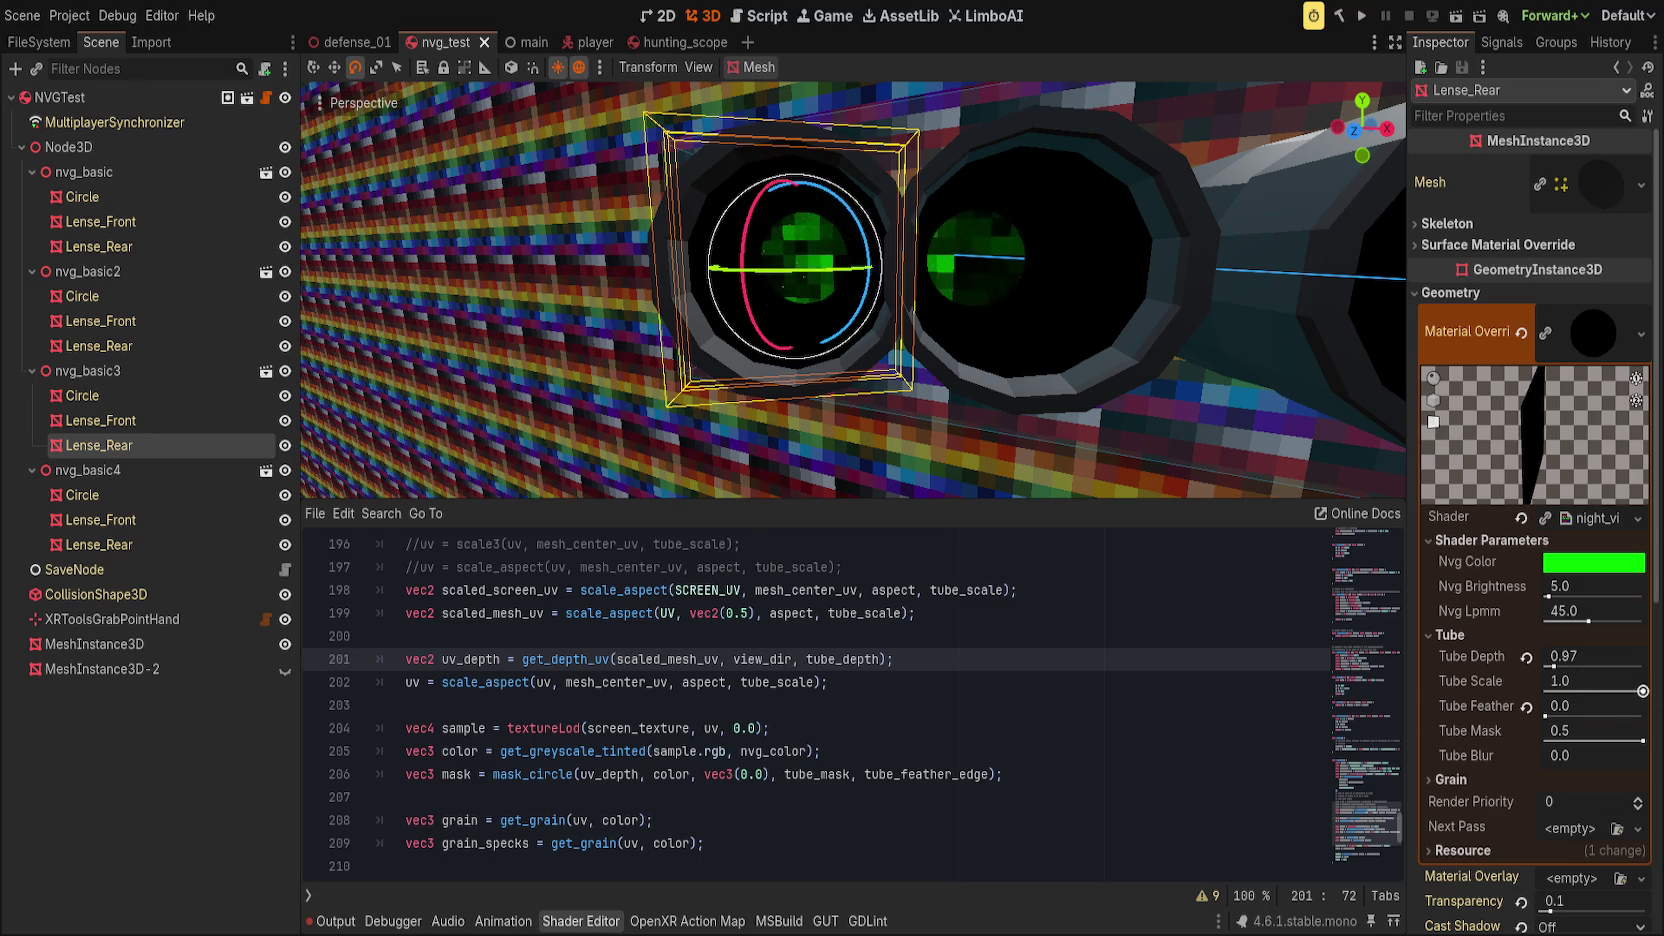
left_click(1054, 684)
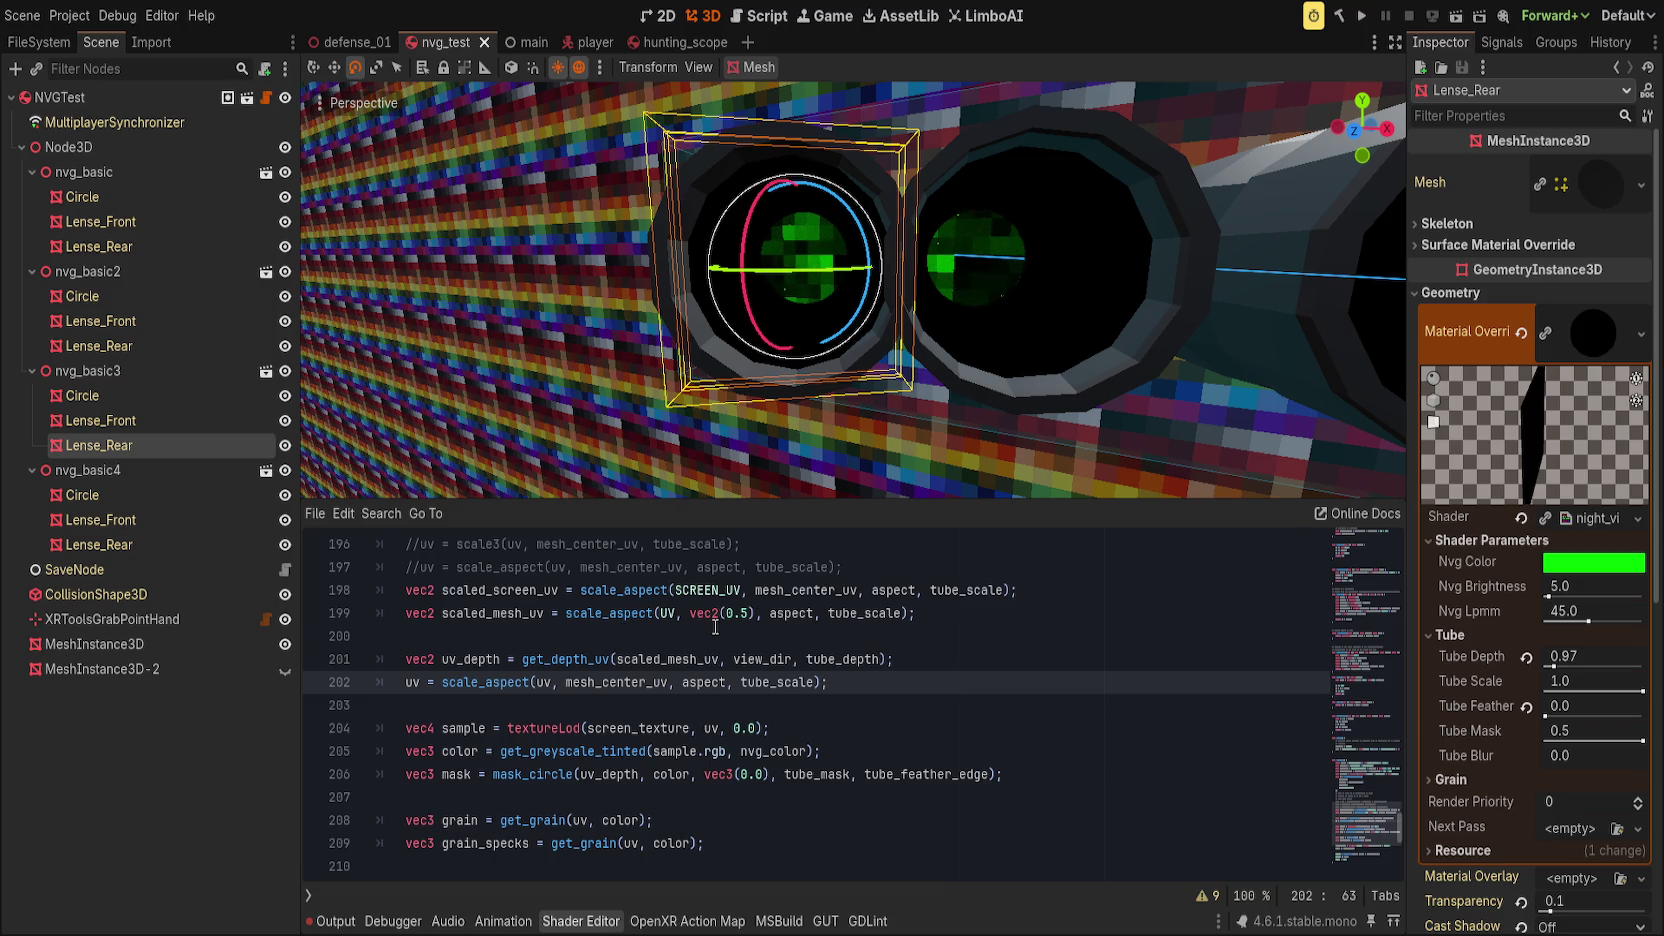
Step: Keep line 199's center at 0.5 and put vec2(0.5) in place of mesh_center_uv on line 198
double_click(495, 612)
scroll(813, 657, "up", 1)
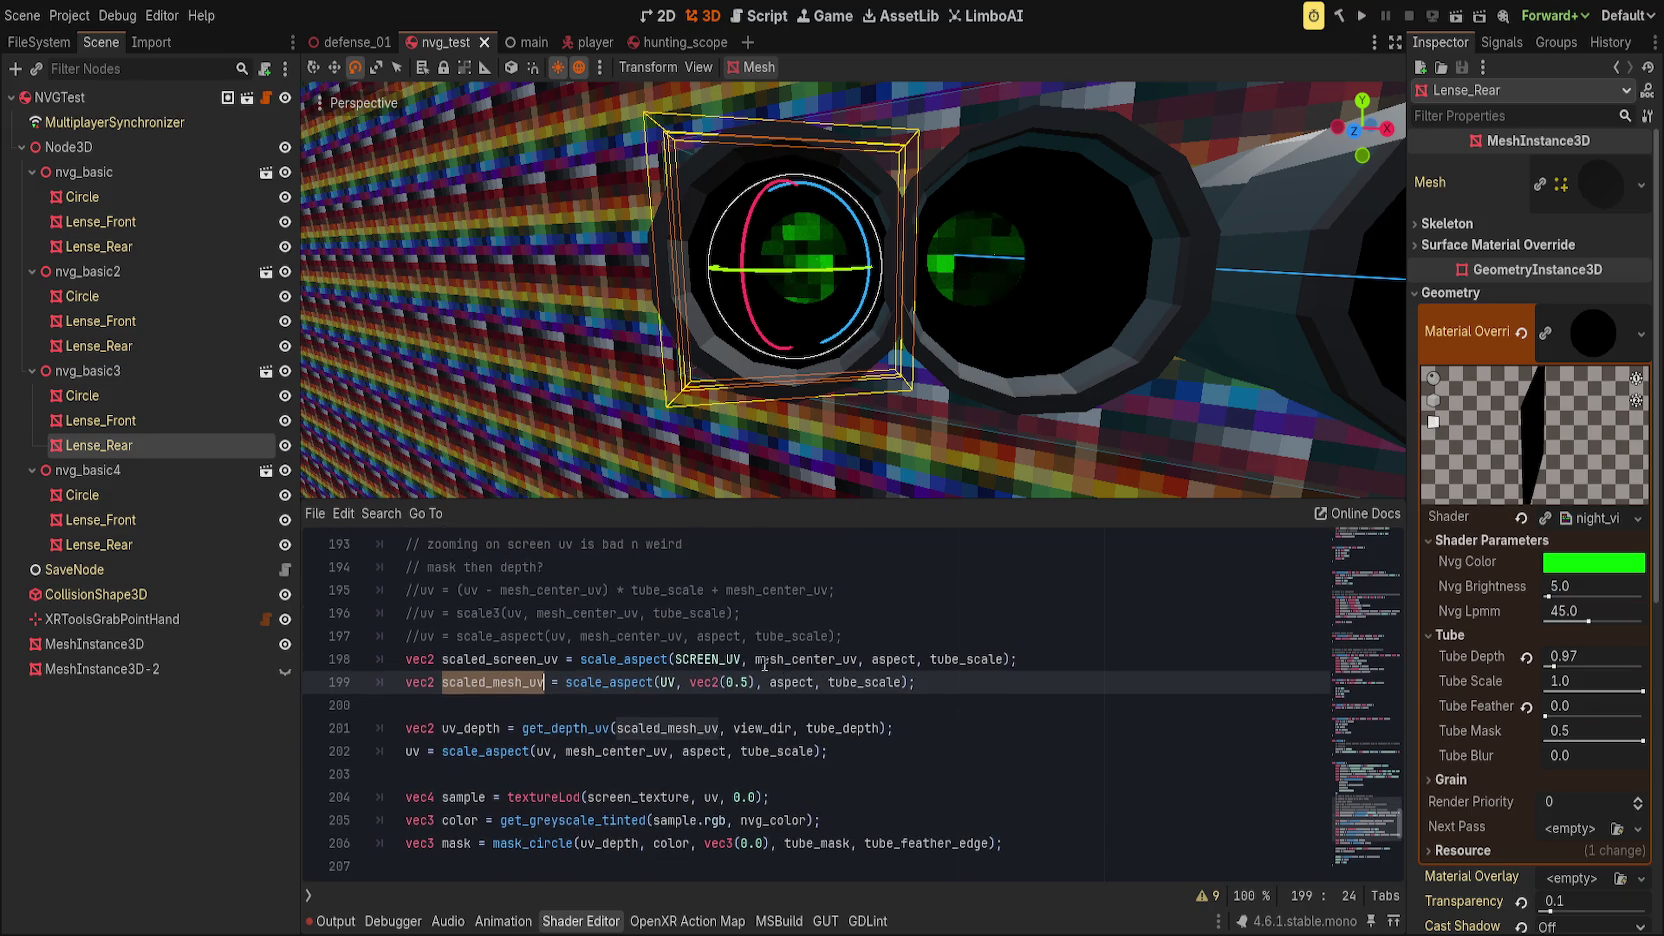
left_click(742, 682)
type("2")
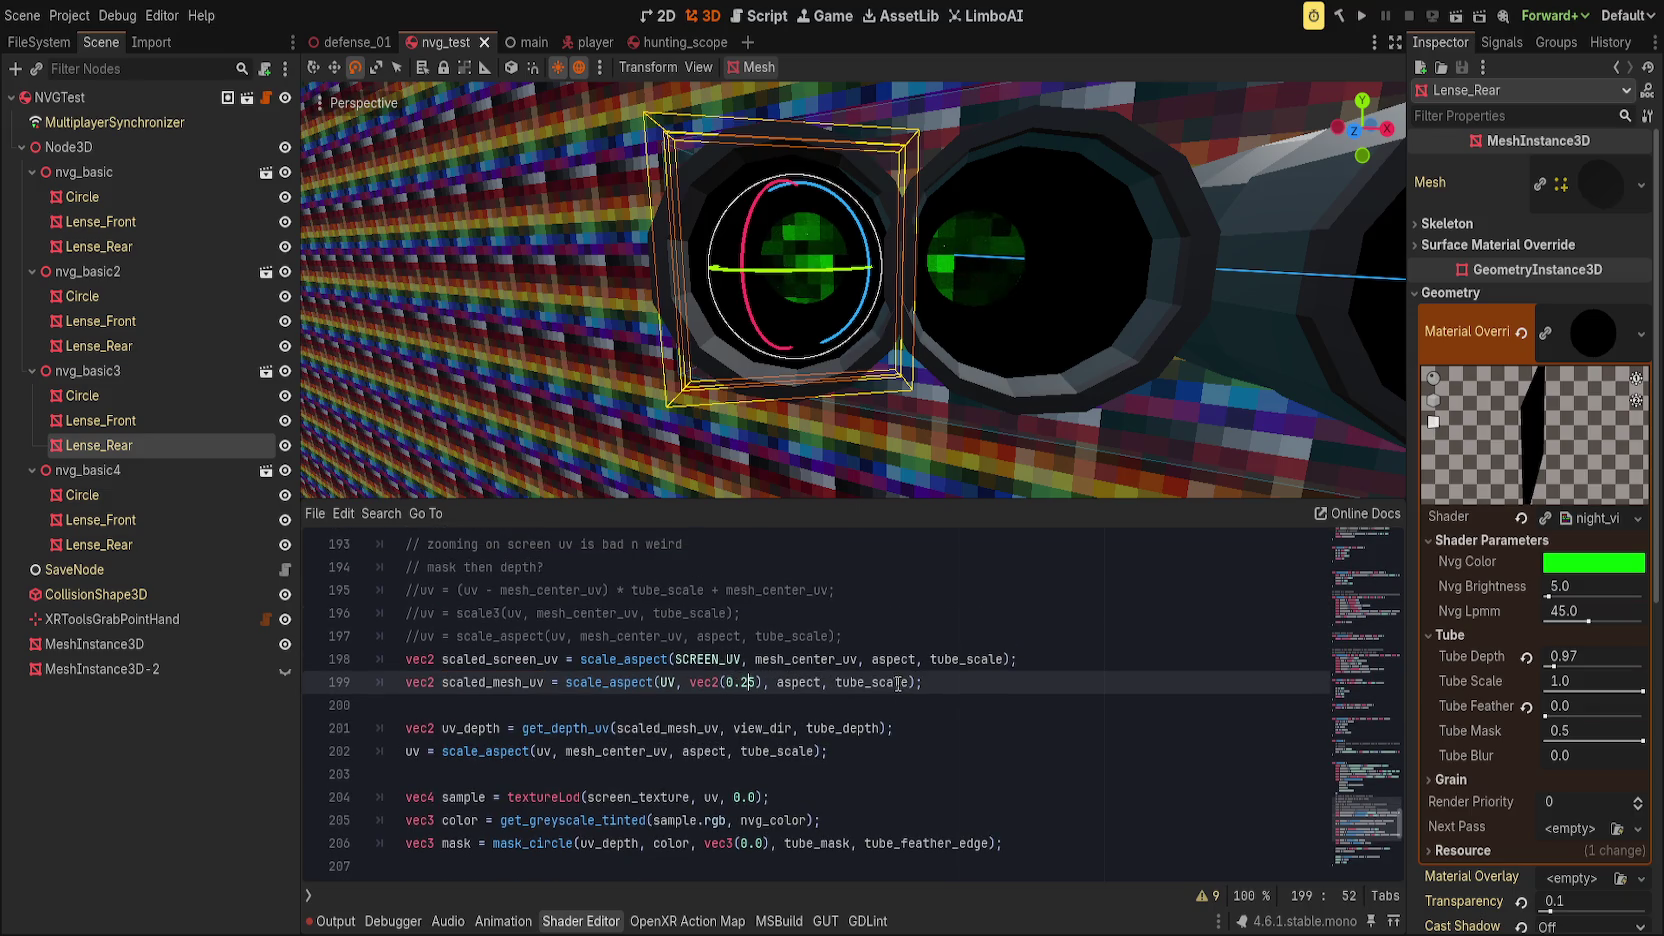
key("BackSpace")
double_click(810, 659)
type("vec2(0")
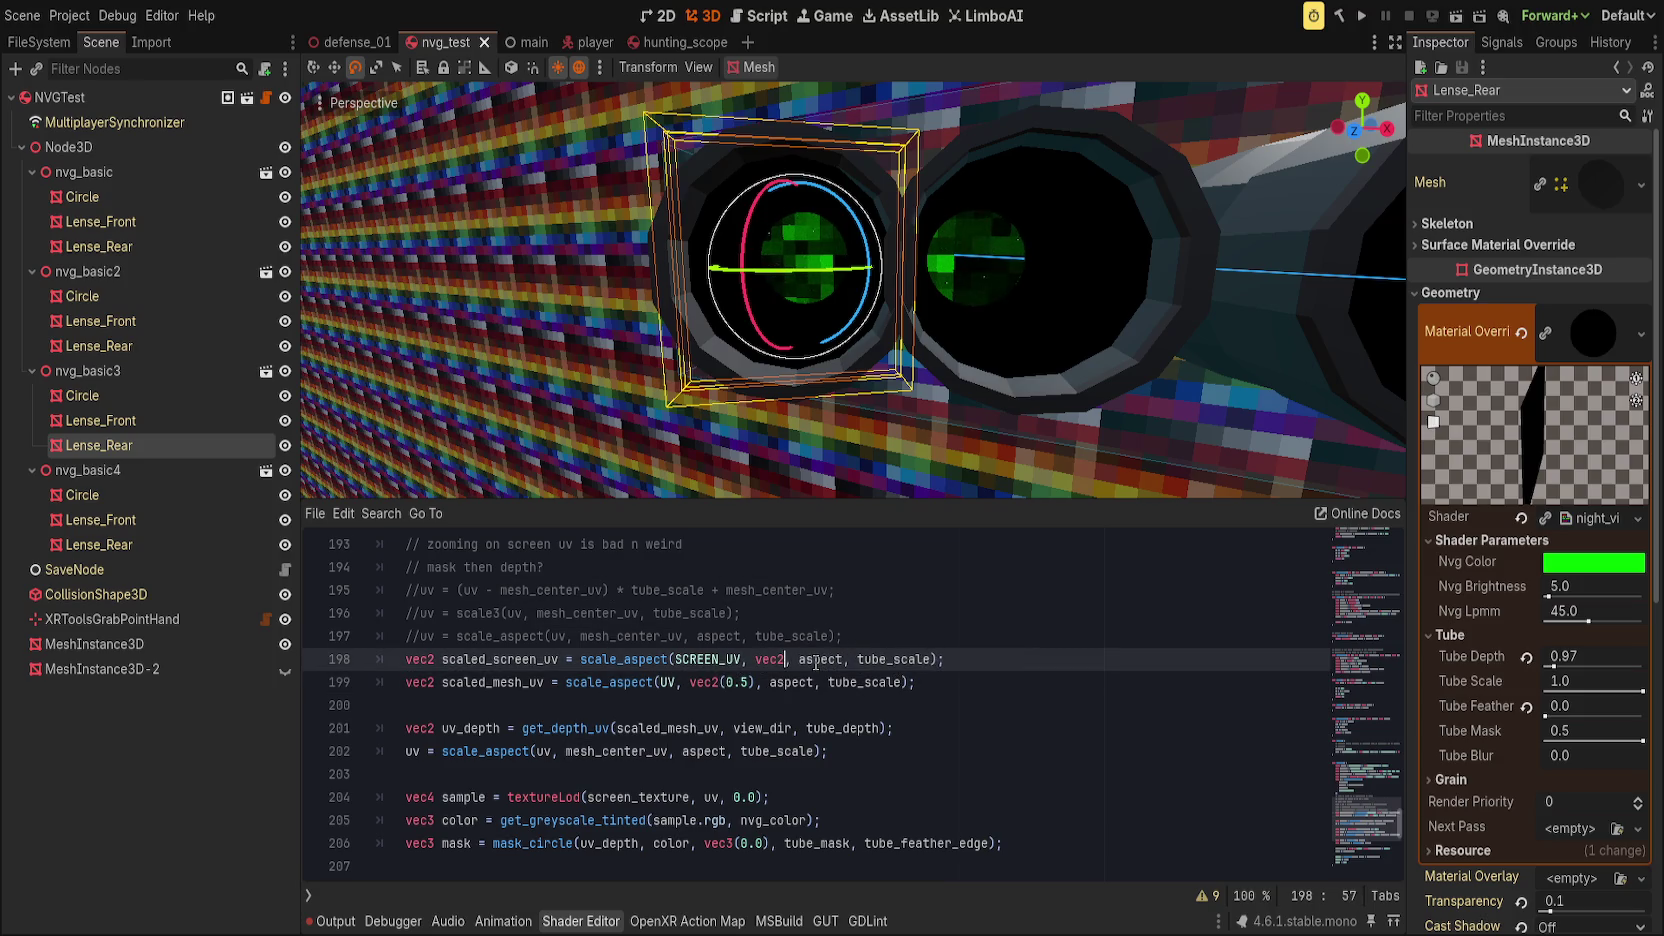
type(".5")
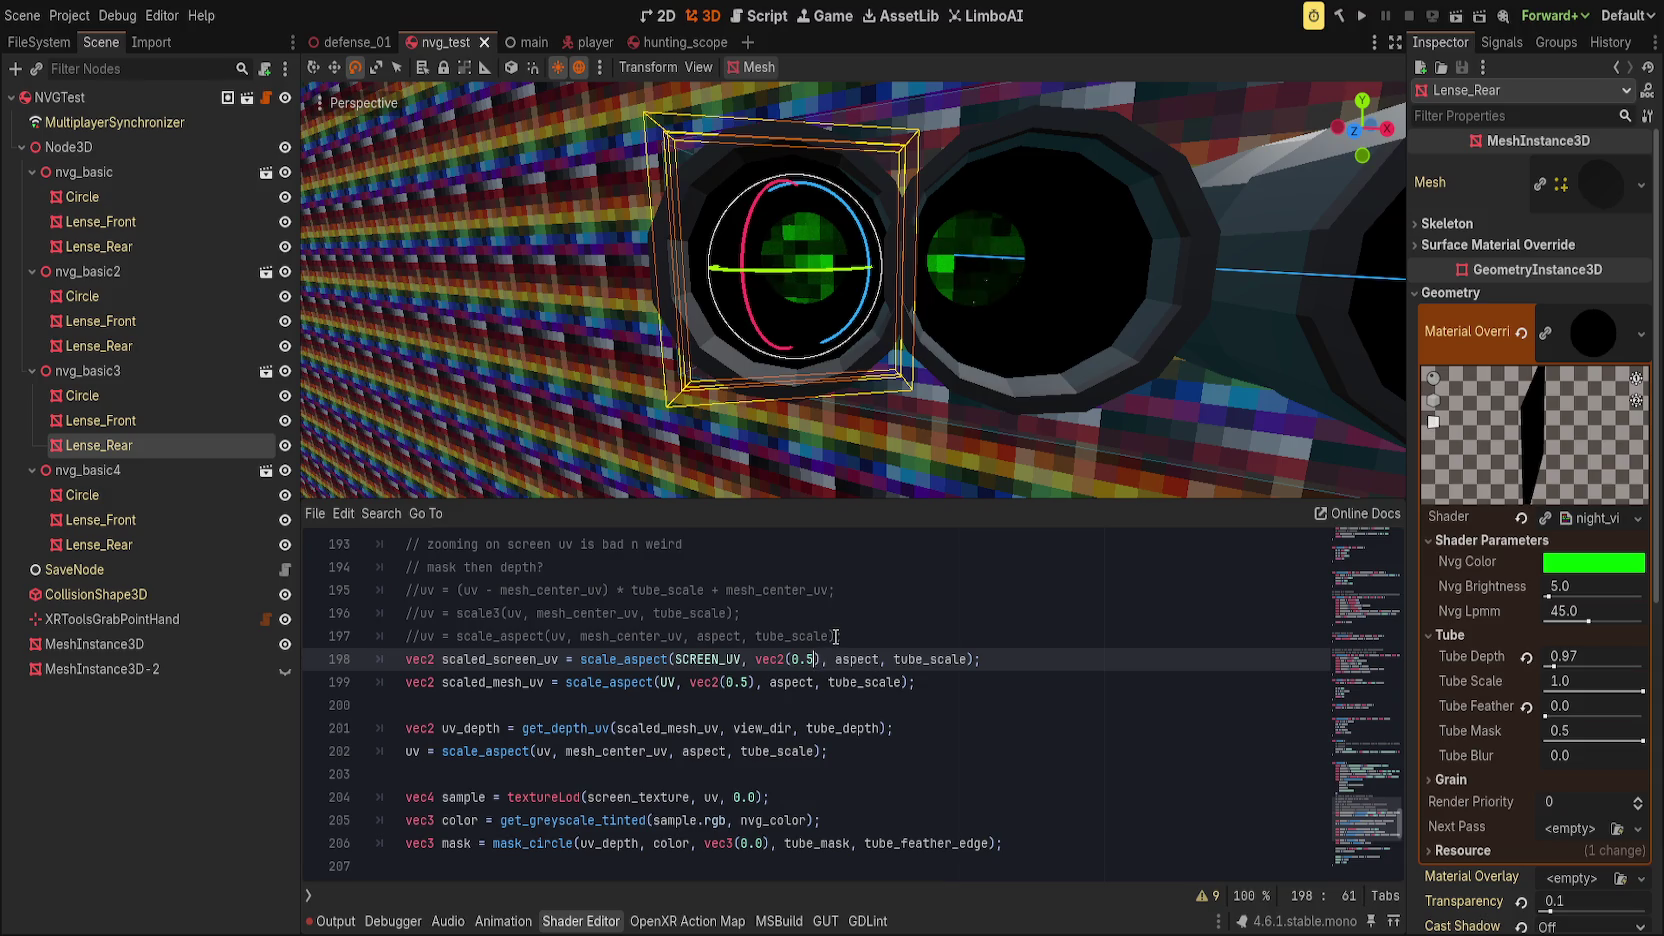
Step: Reset Tube Depth to 0 and lower Tube Scale to 0.361
left_click_drag(1555, 665, 1562, 665)
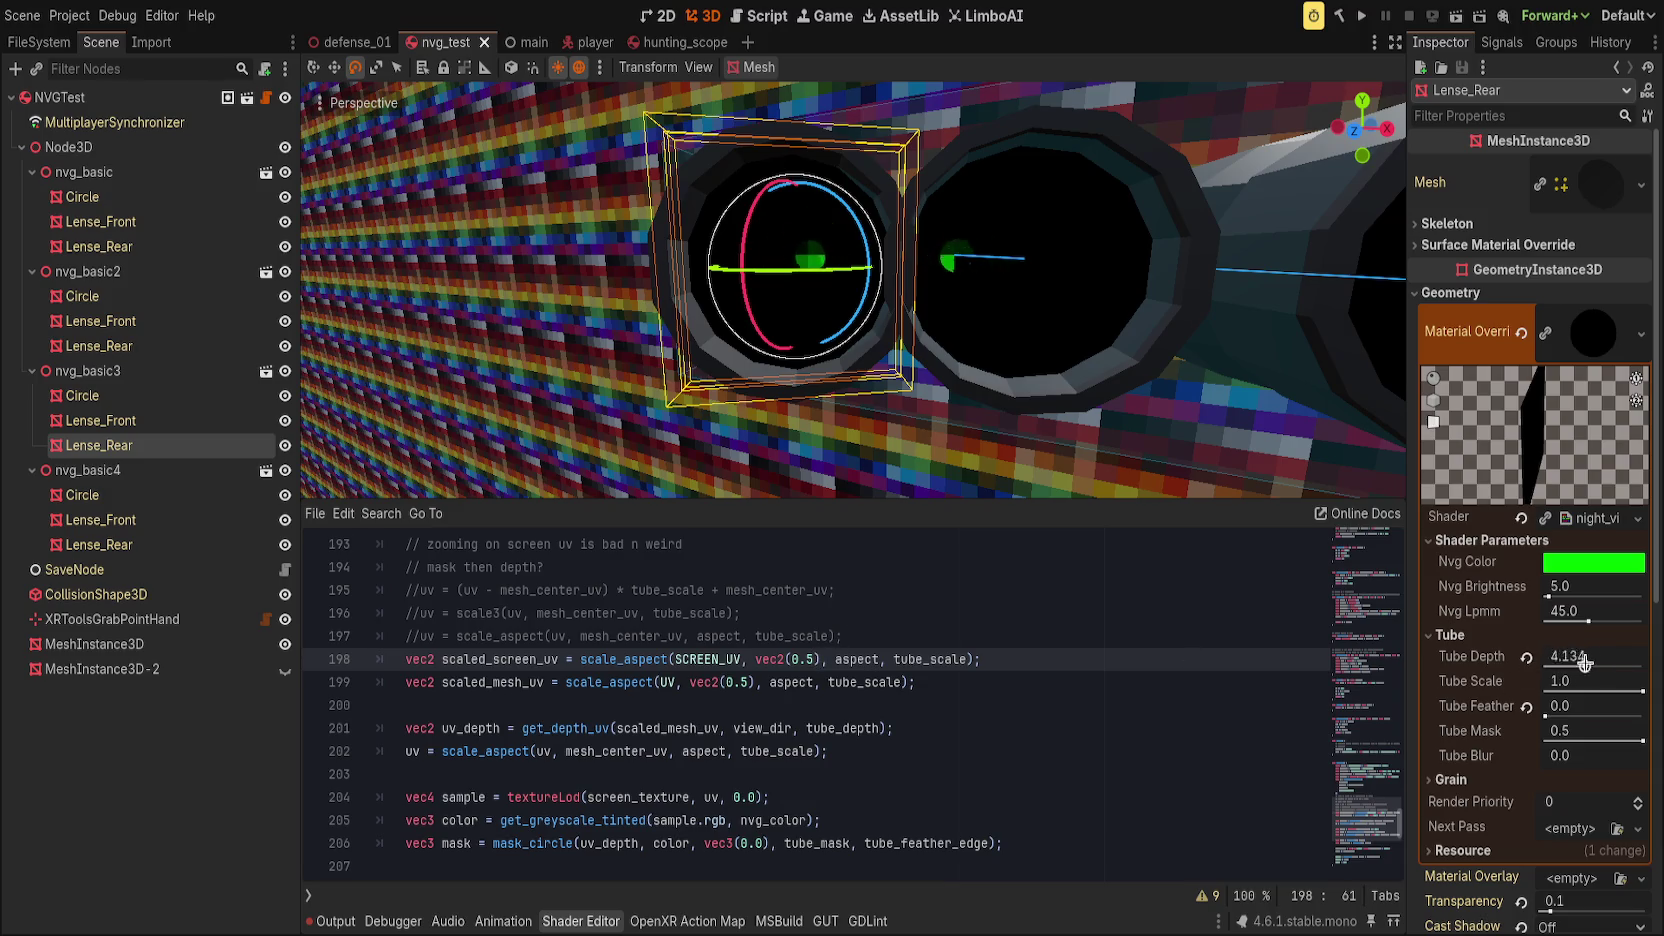
left_click(1175, 663)
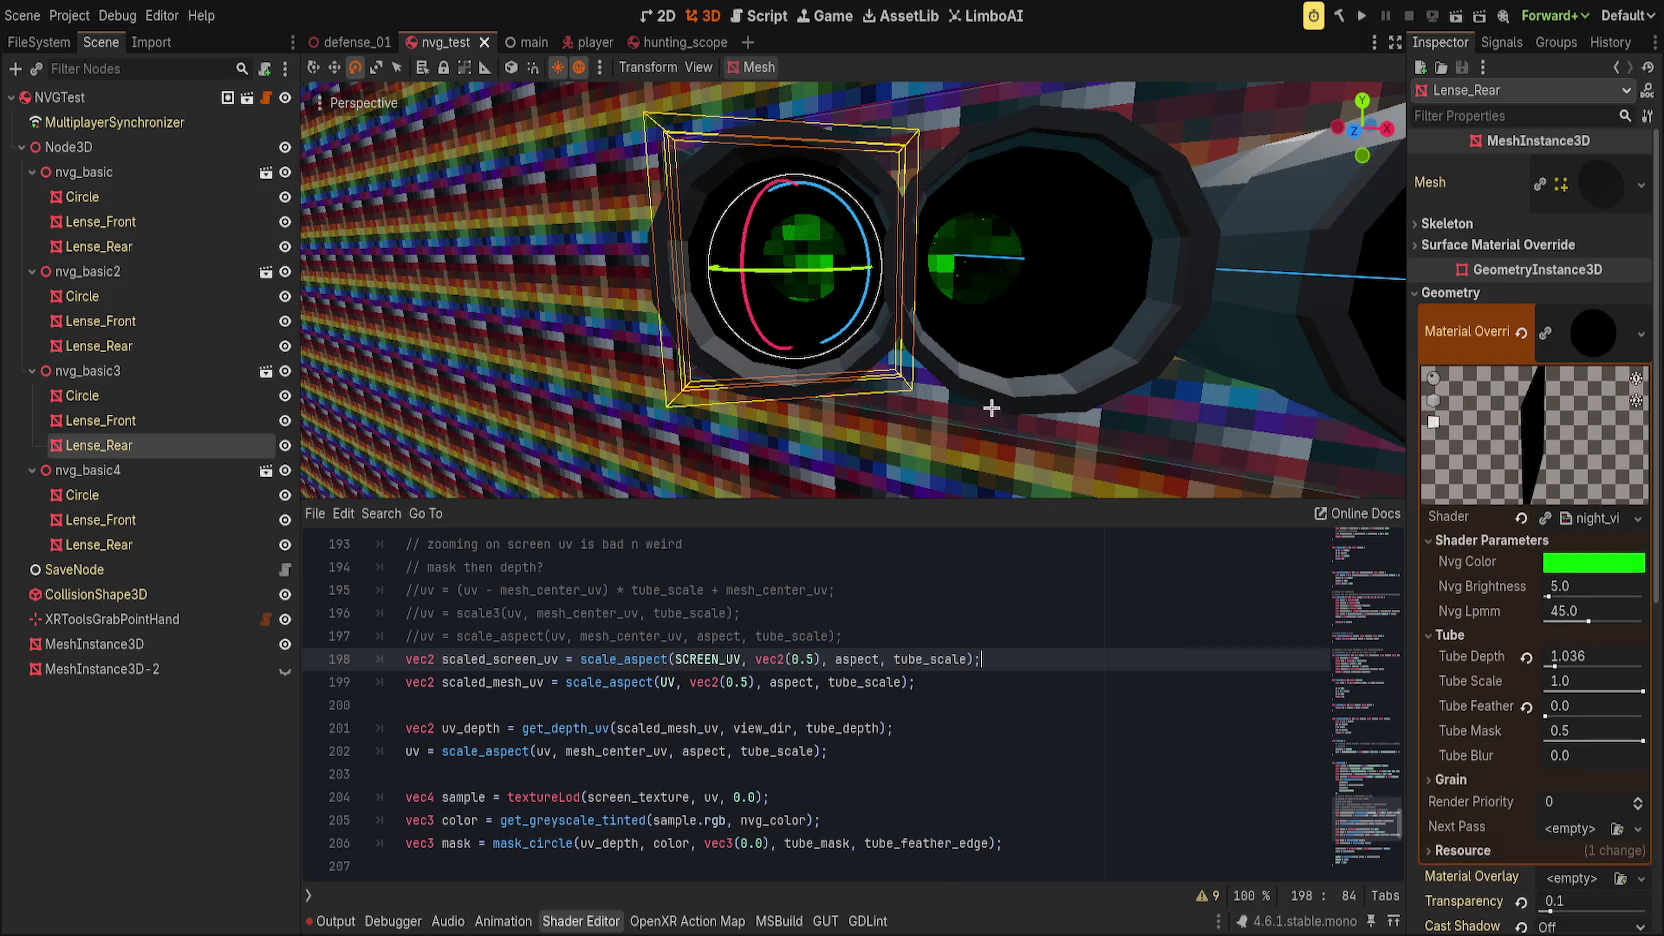
left_click(1527, 658)
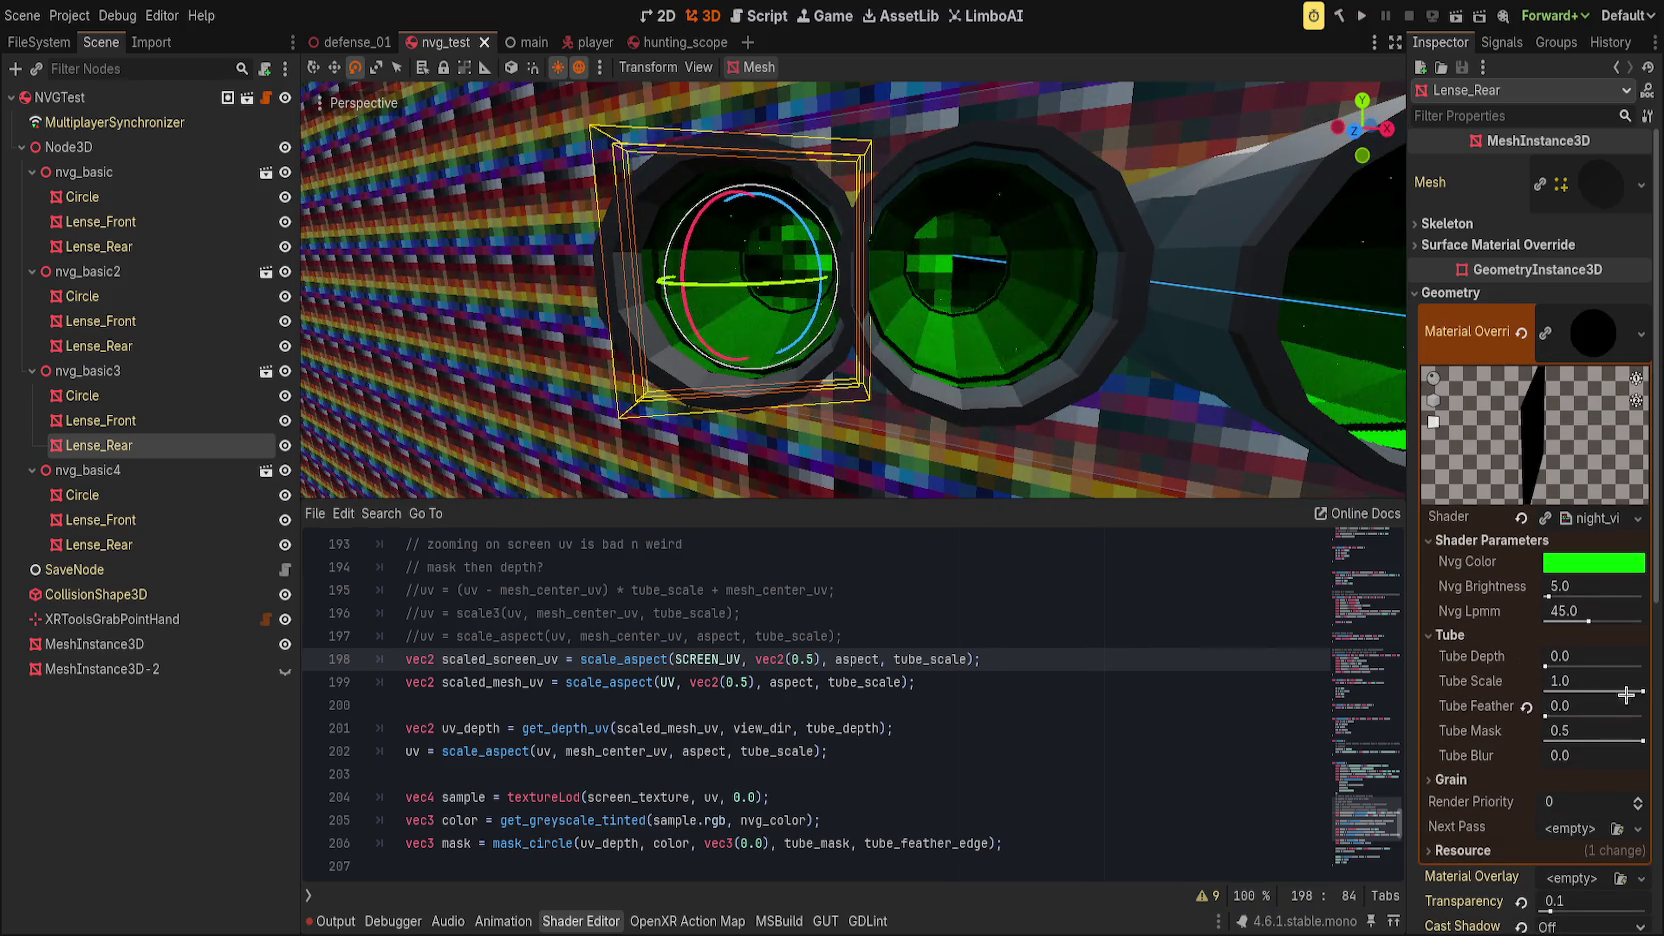
left_click_drag(1640, 688, 1580, 688)
Step: Keep vec2(0.5) as line 198's center and make mesh_center_uv line 199's center
left_click_drag(756, 660, 820, 662)
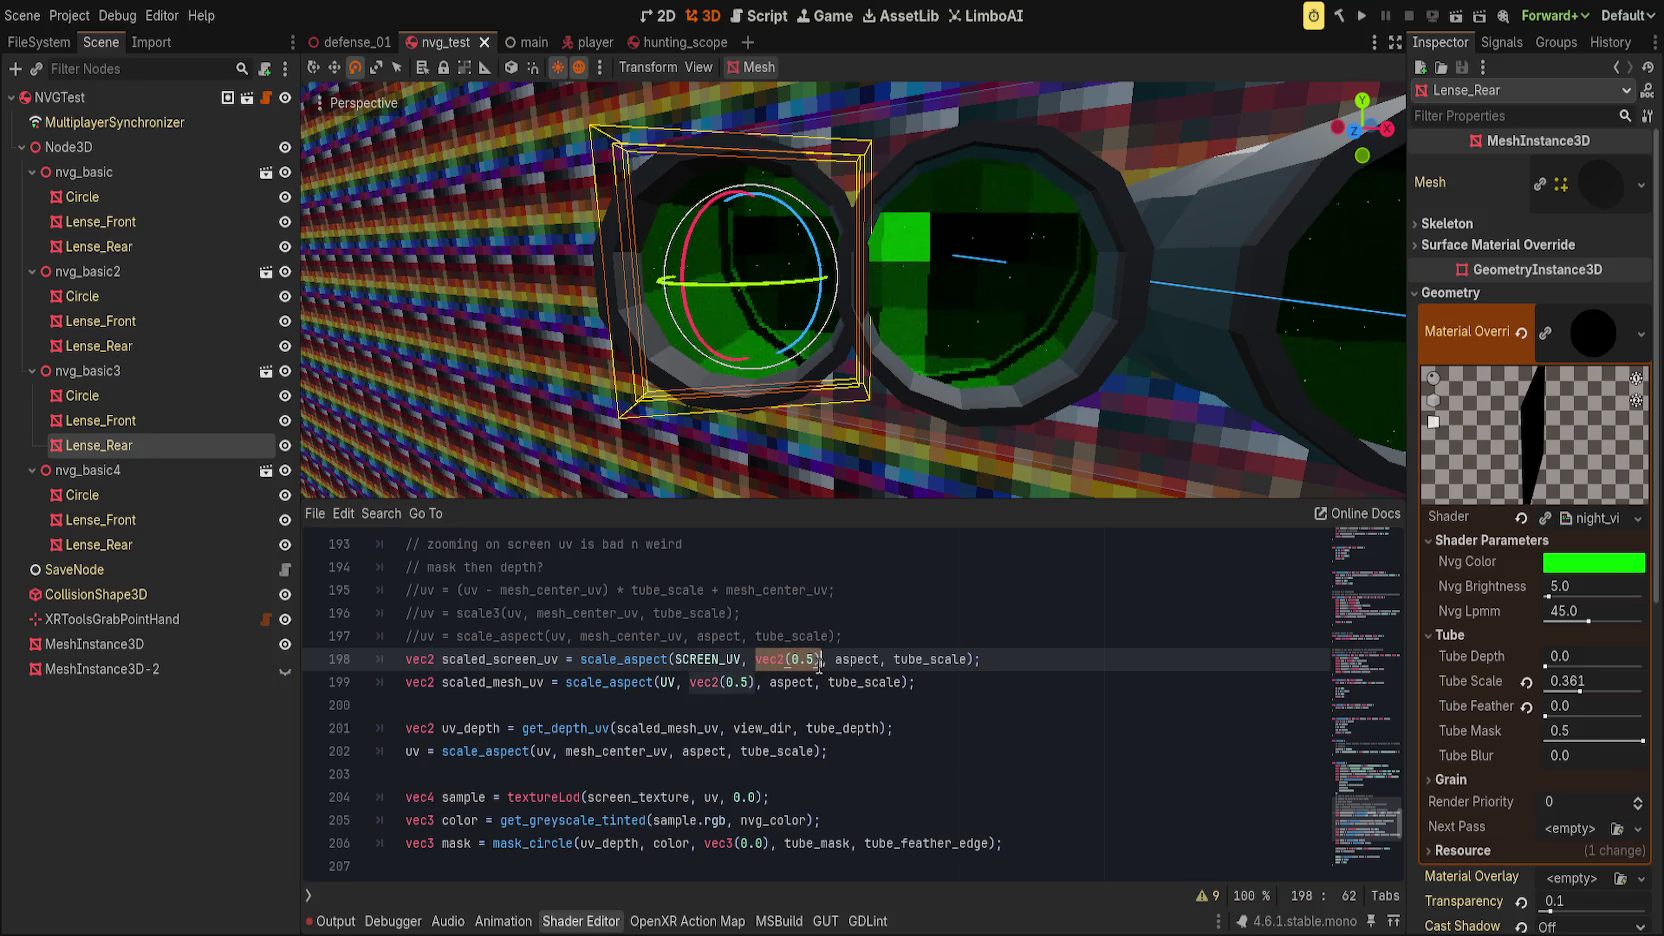
type("me")
key("Return")
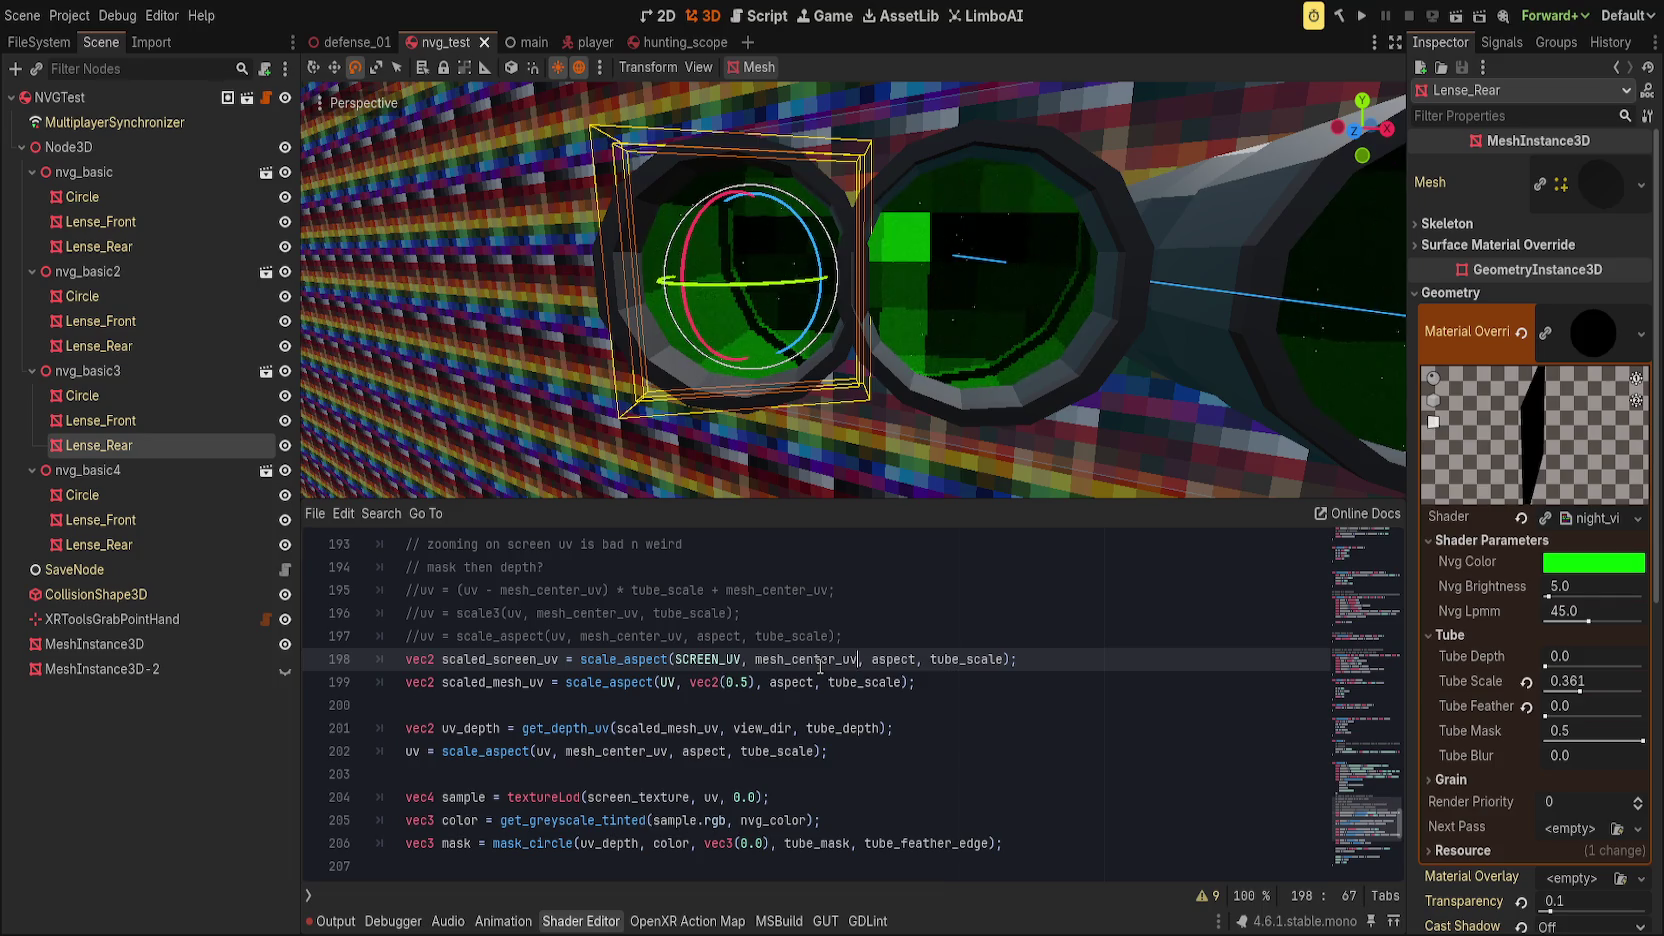
left_click_drag(942, 434, 1048, 437)
double_click(826, 659)
key("ctrl+v")
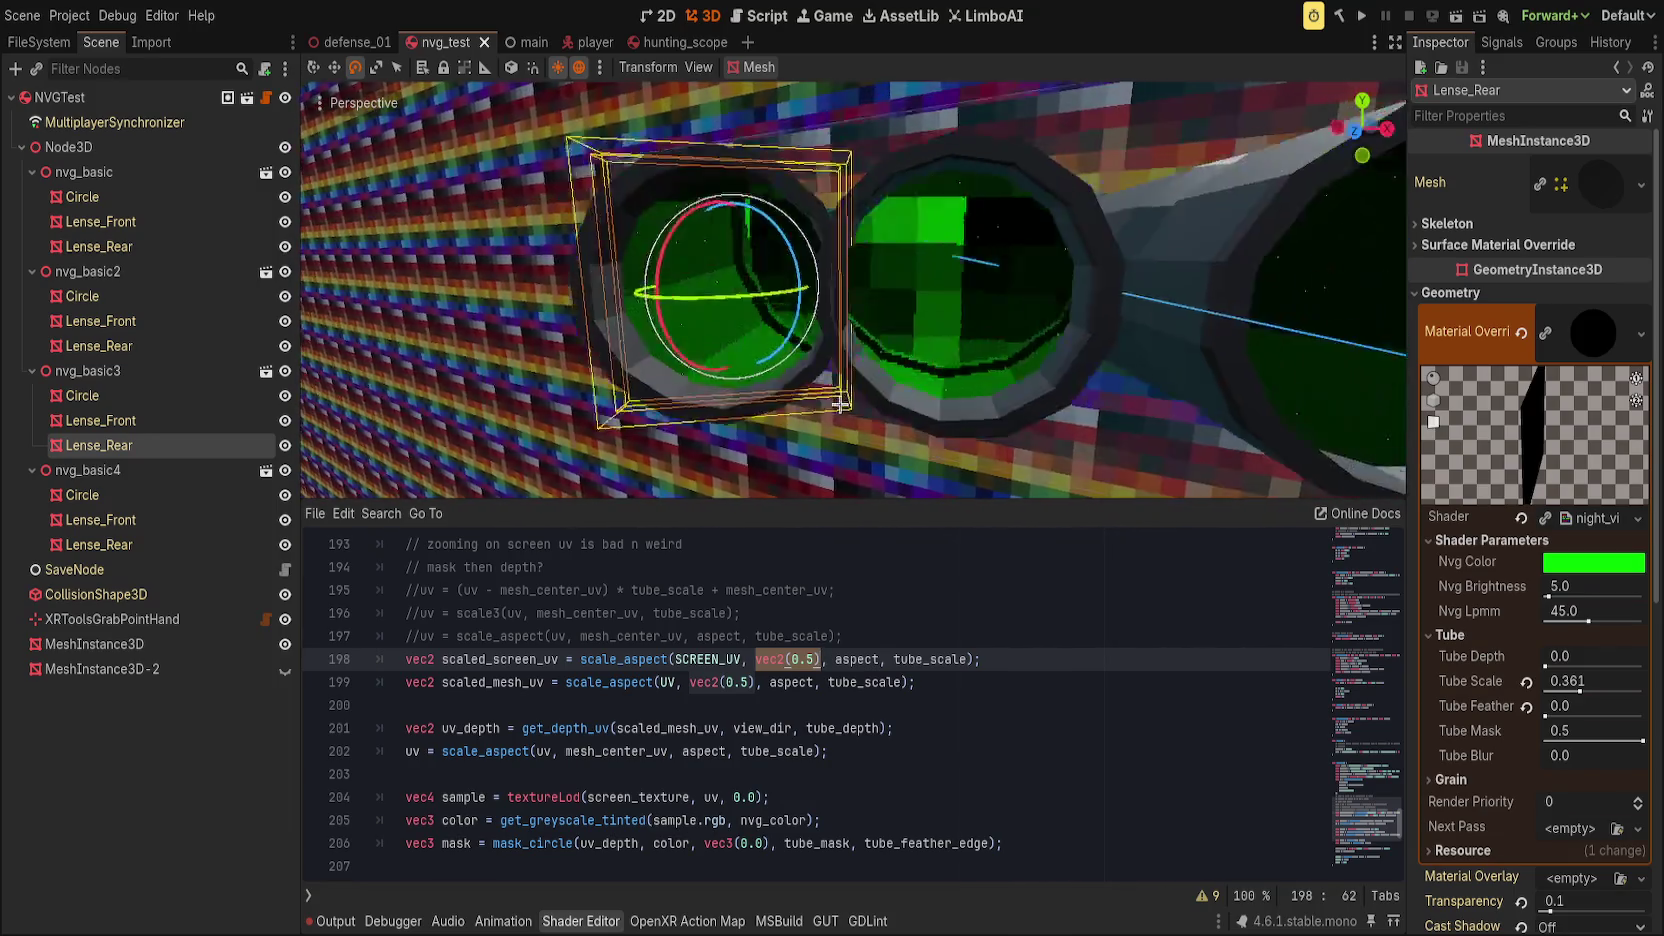
left_click_drag(691, 682, 757, 682)
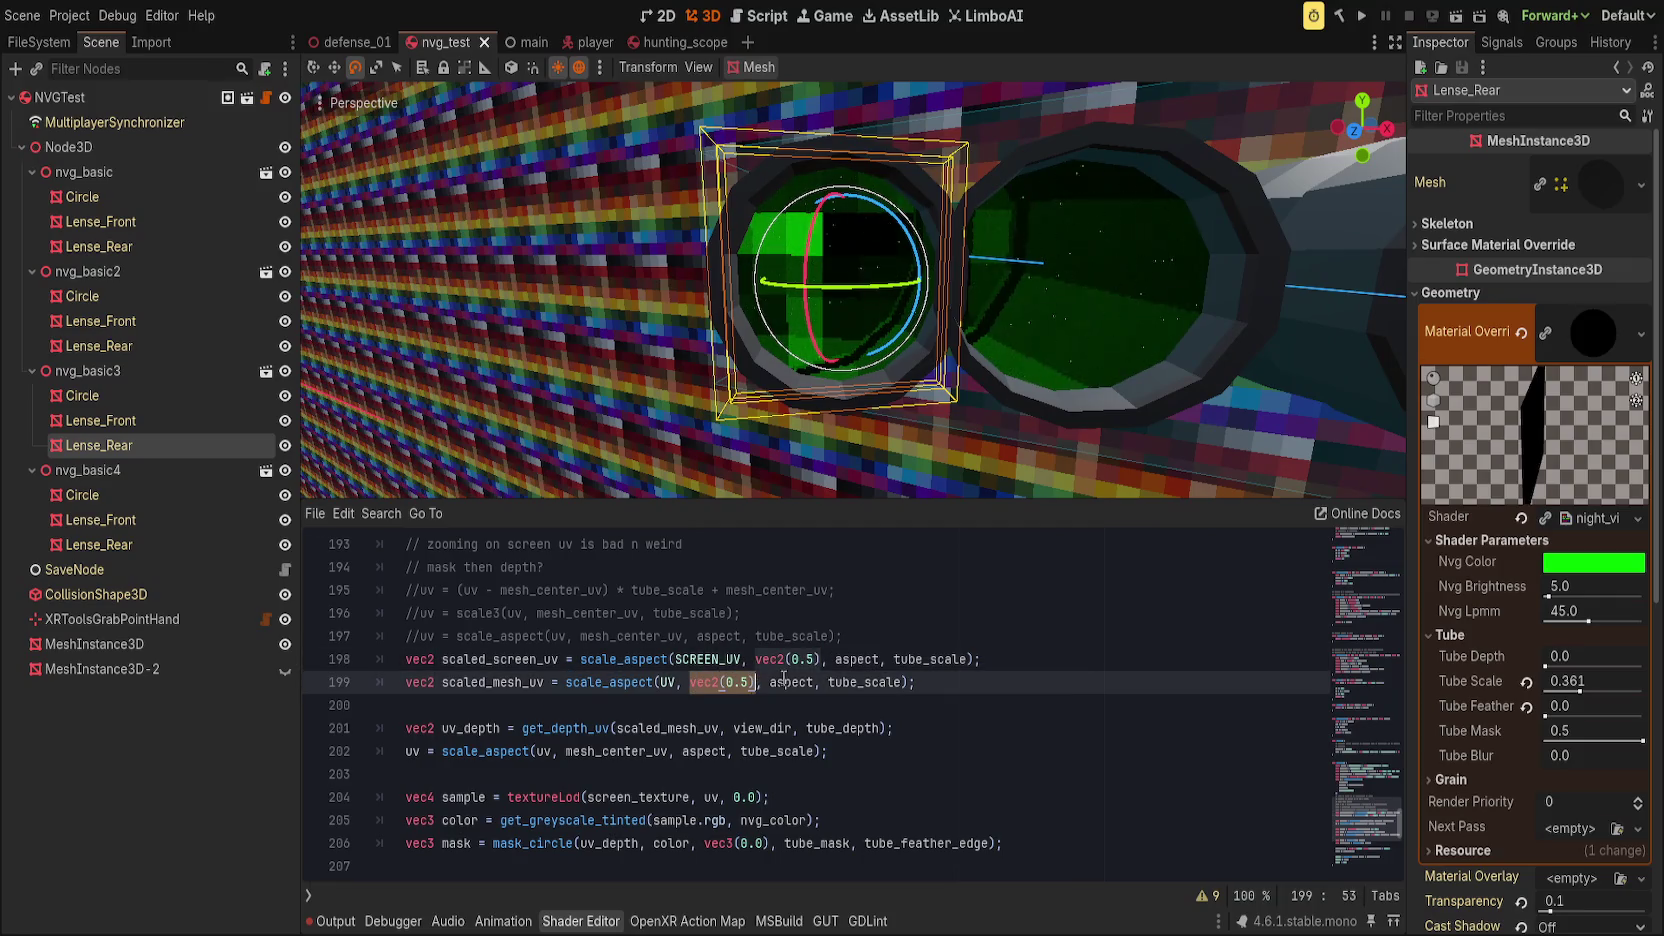
type("mesh_center_uv")
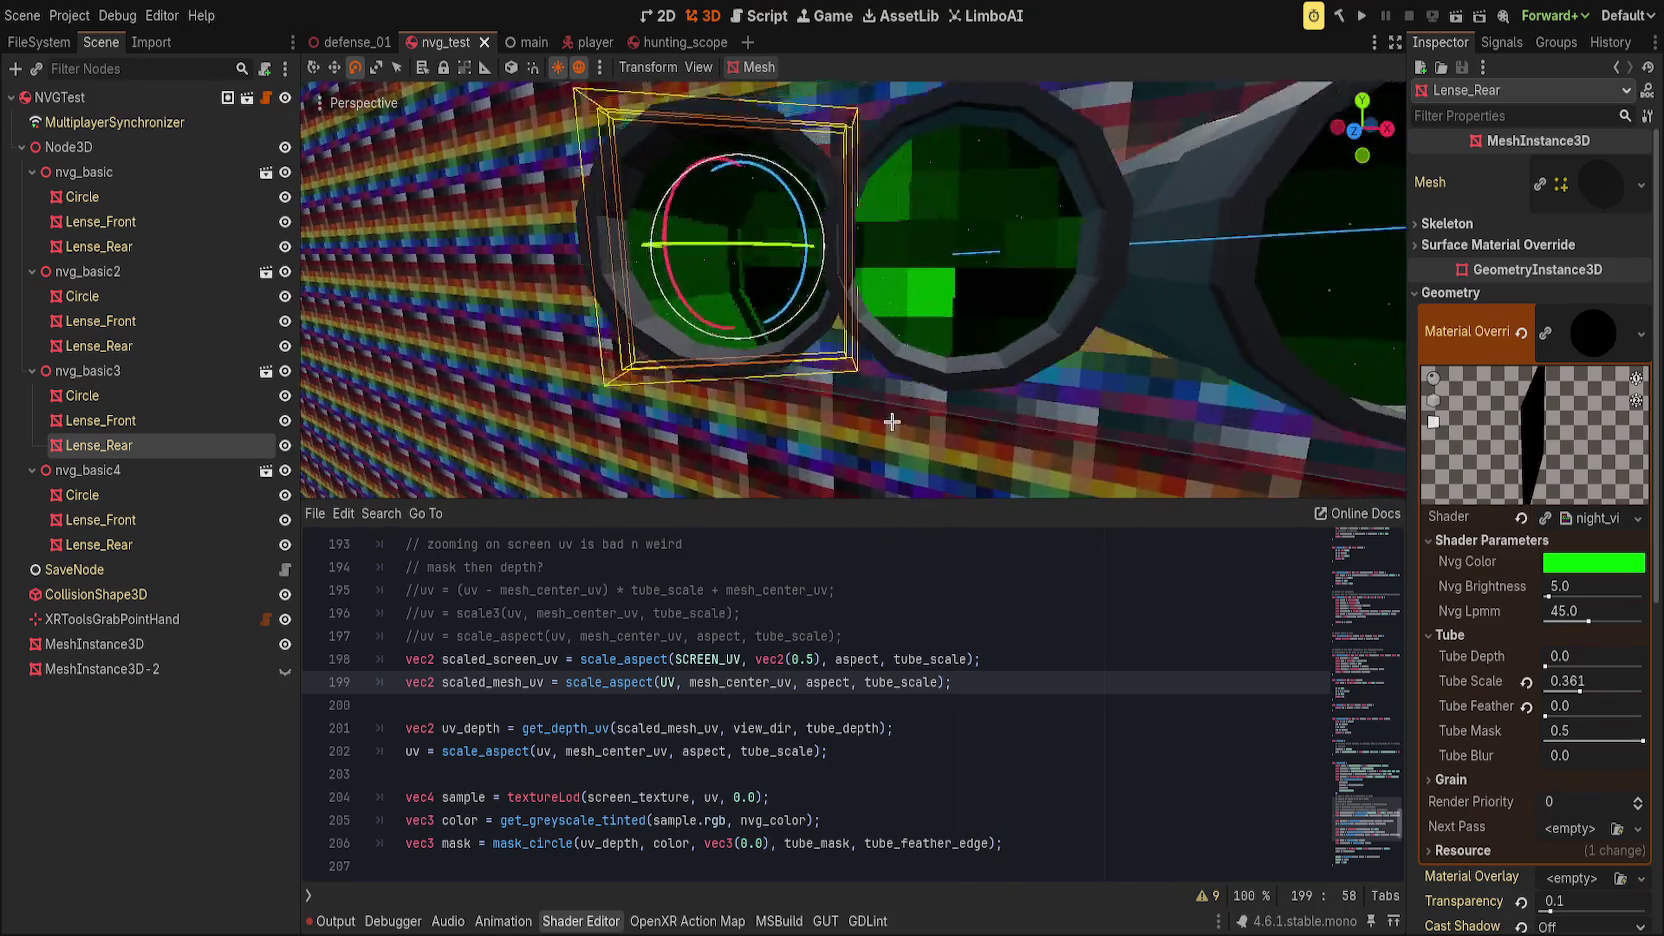
Step: Set line 199's center to vec2(0.5) and line 198's center to mesh_center_uv
scroll(722, 620, "up", 4)
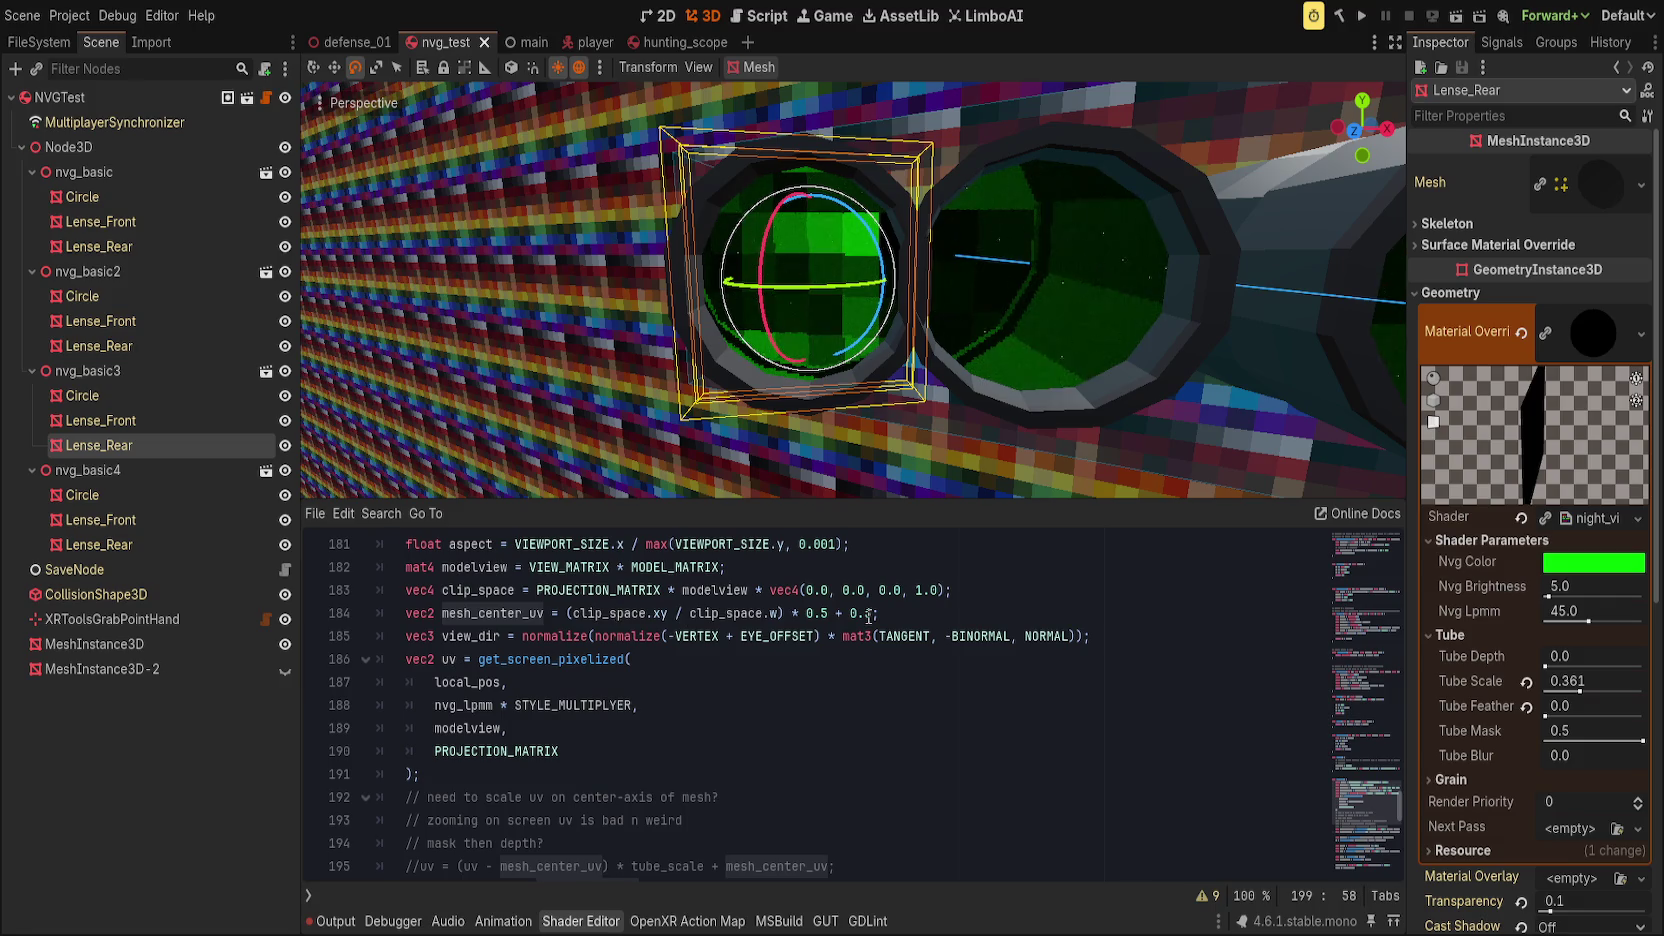
scroll(868, 615, "down", 4)
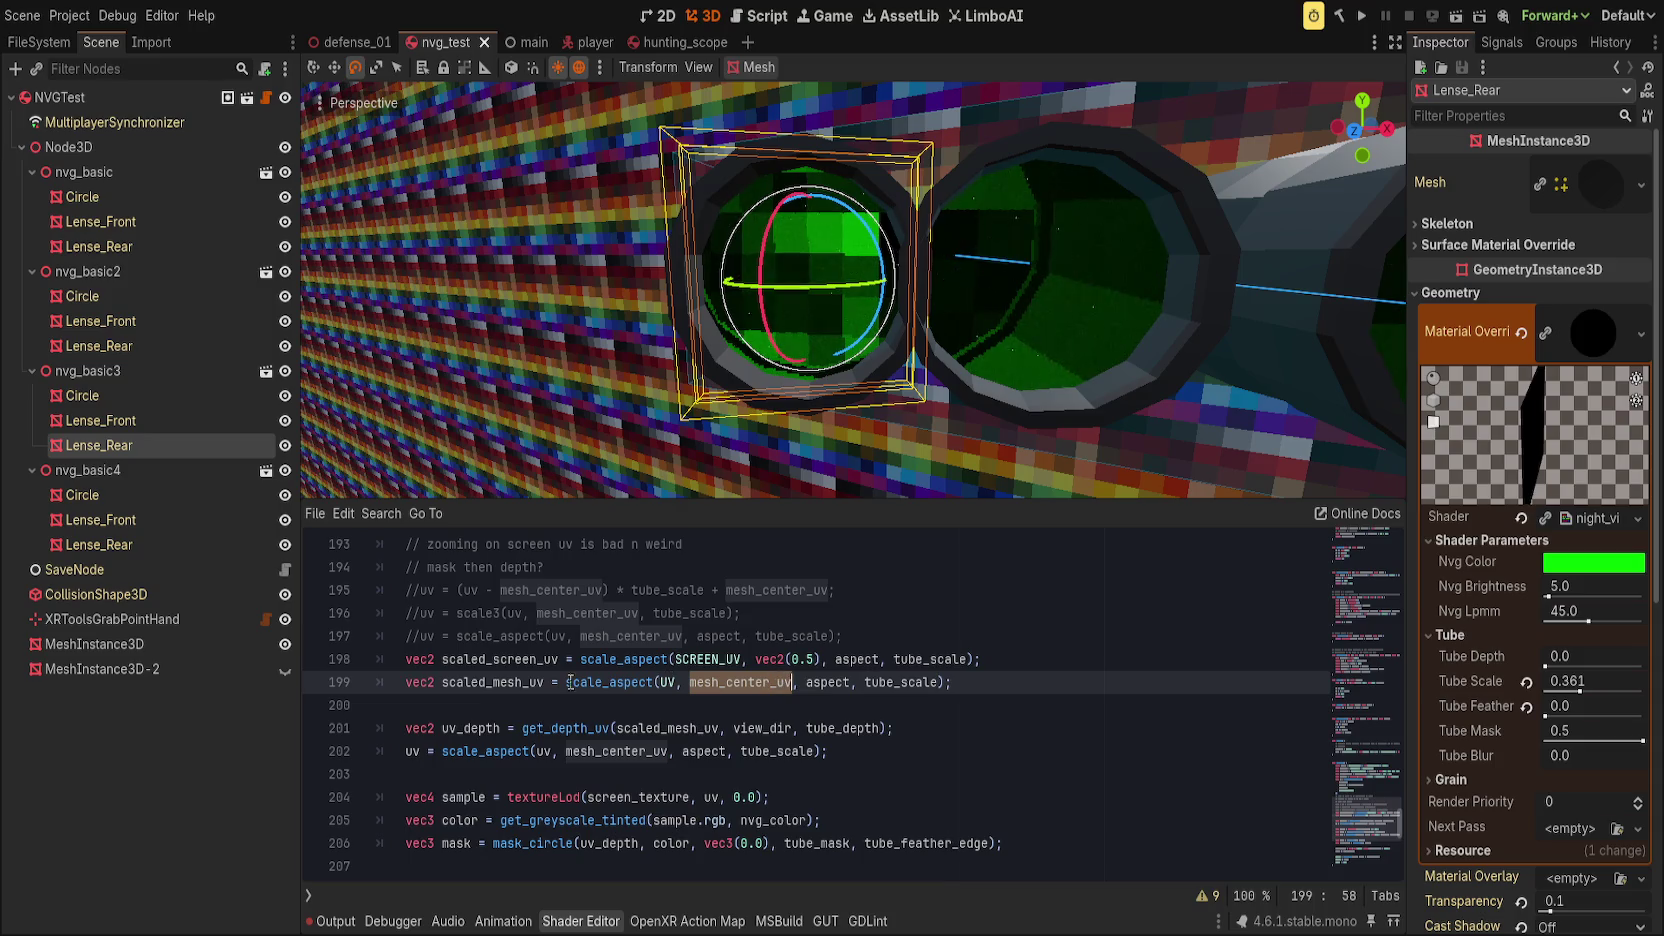
type("vec2(0.")
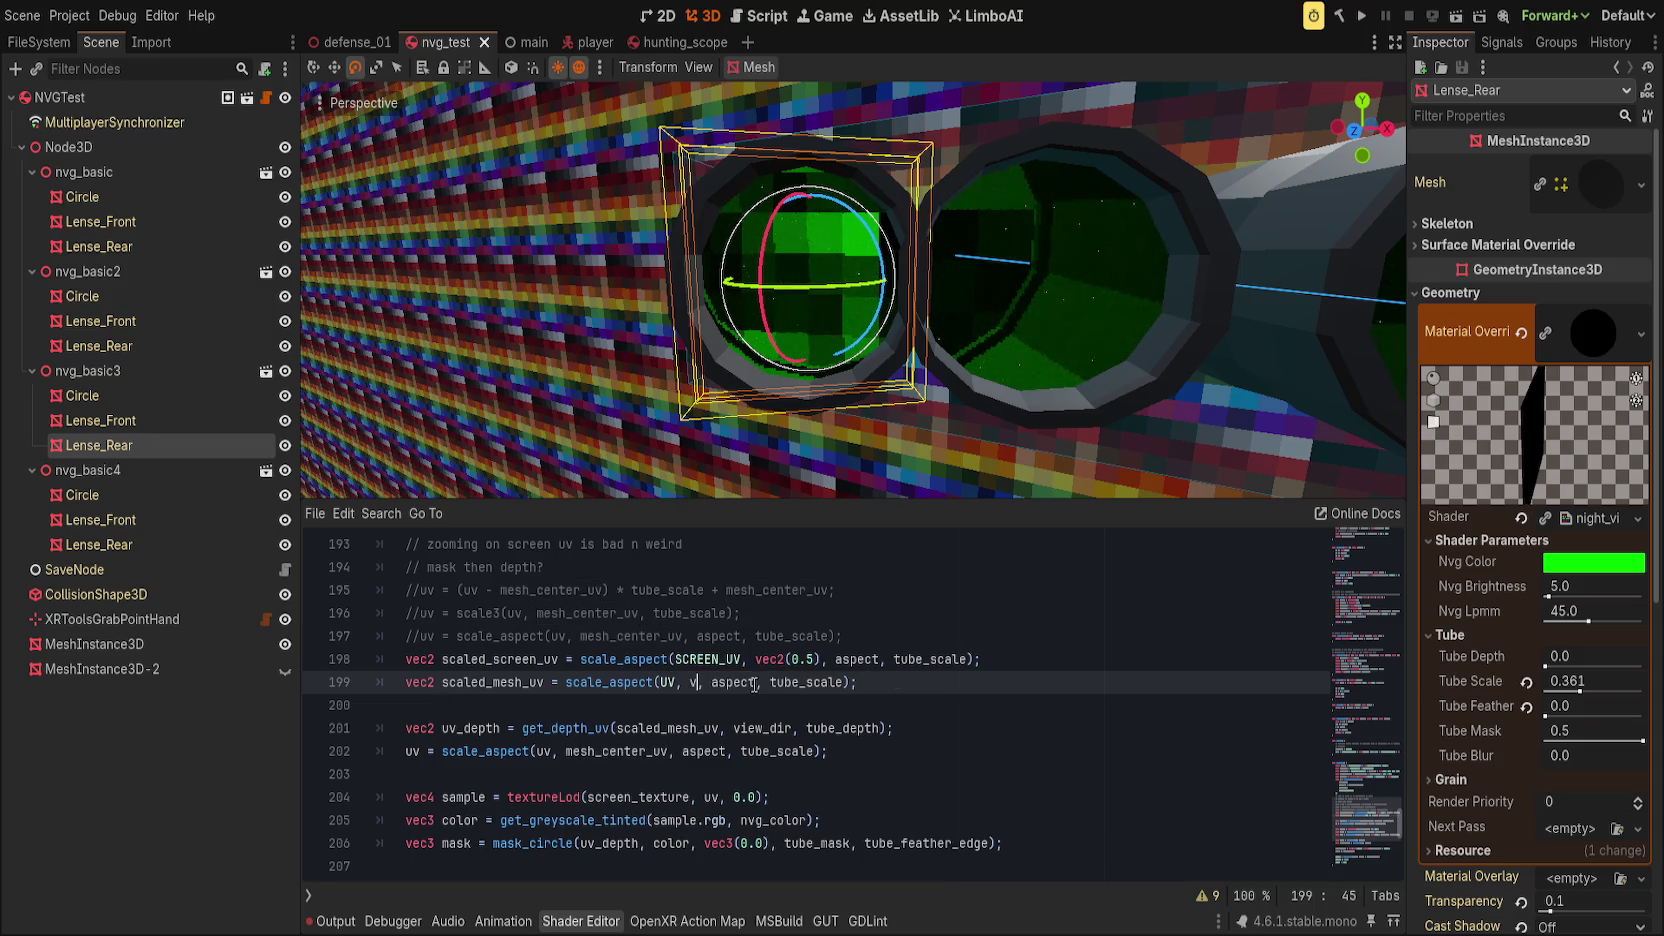
type("5)")
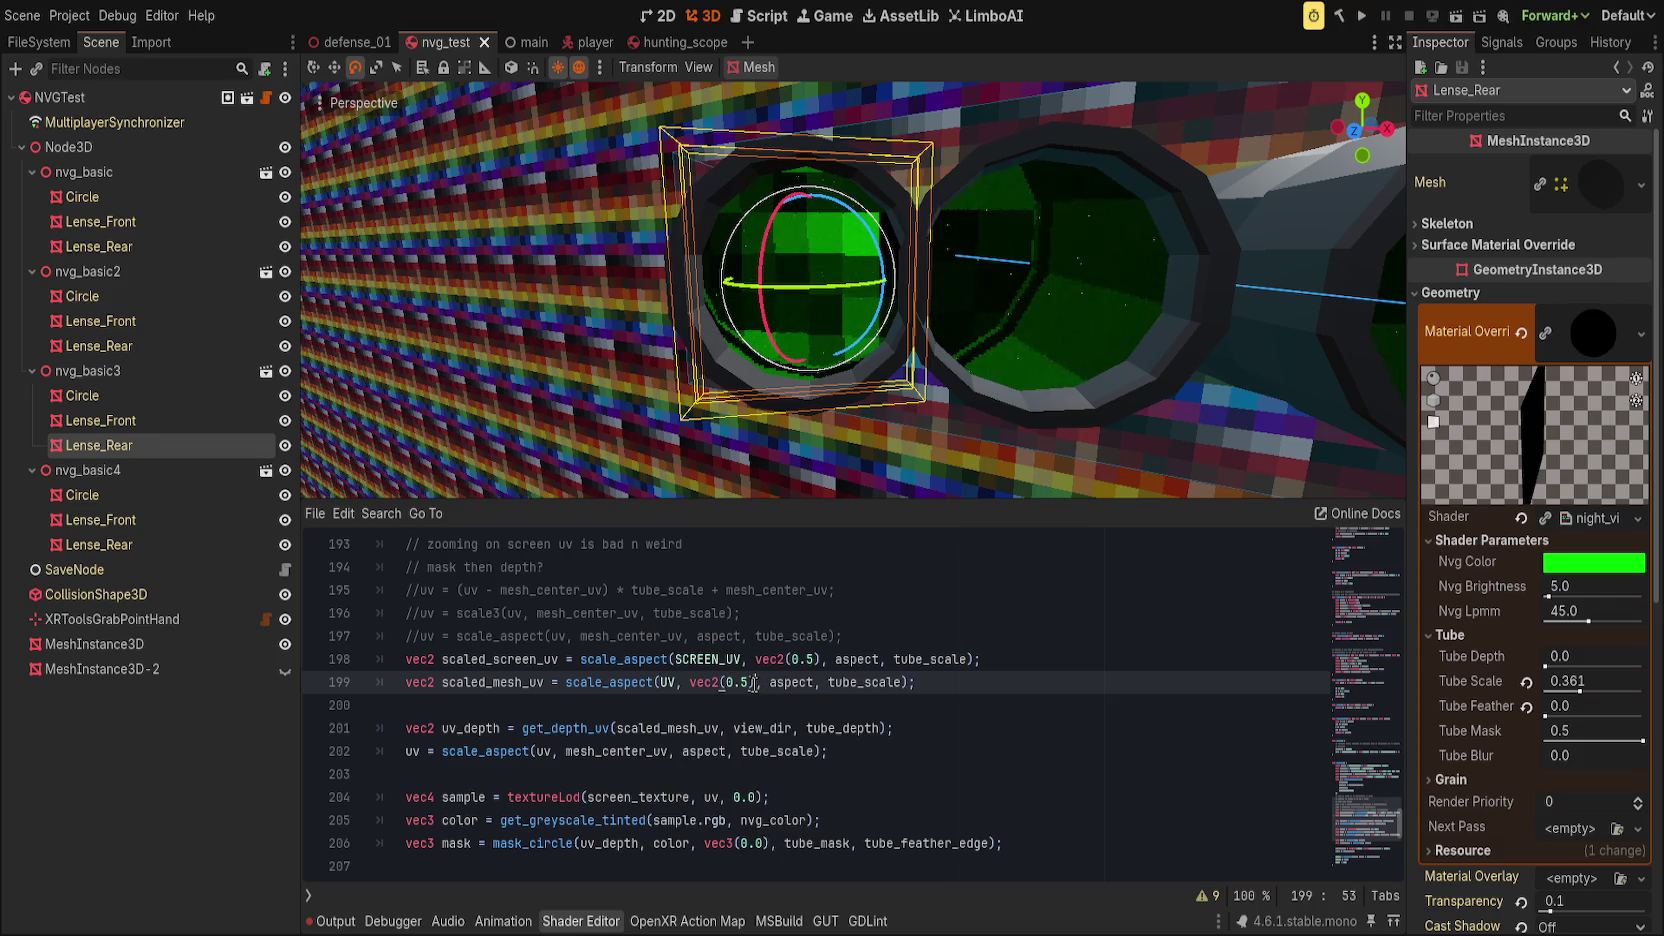
double_click(505, 659)
scroll(600, 675, "down", 3)
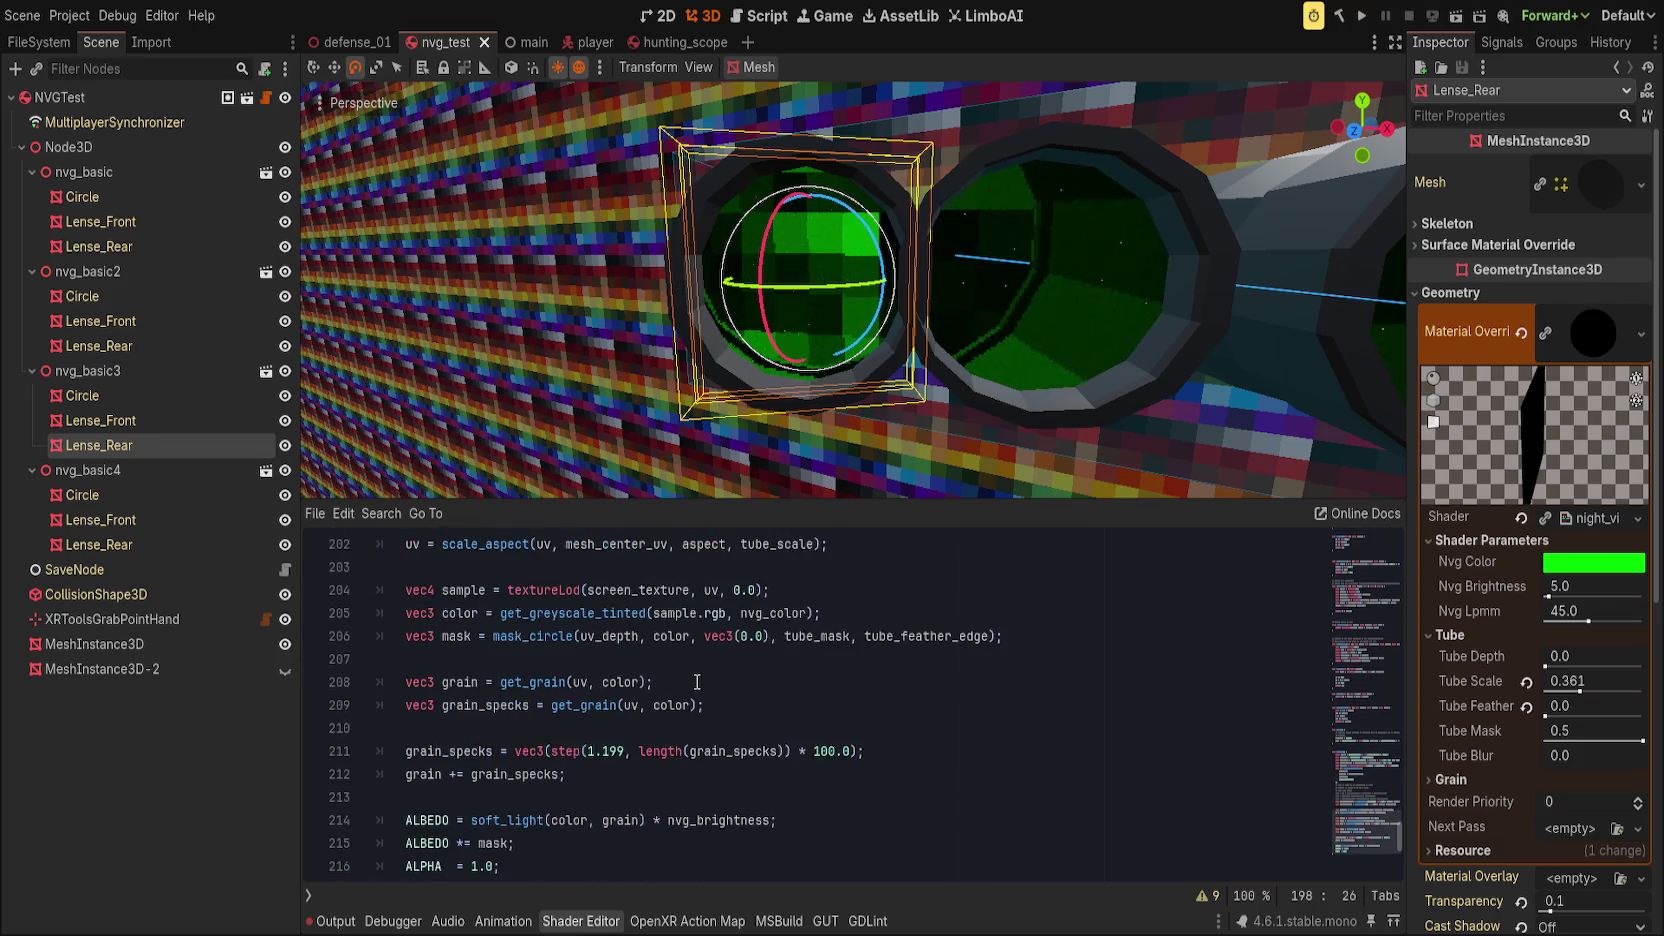
key("ctrl+f")
key("Escape")
left_click_drag(756, 590, 821, 590)
type("mesh_center_uv")
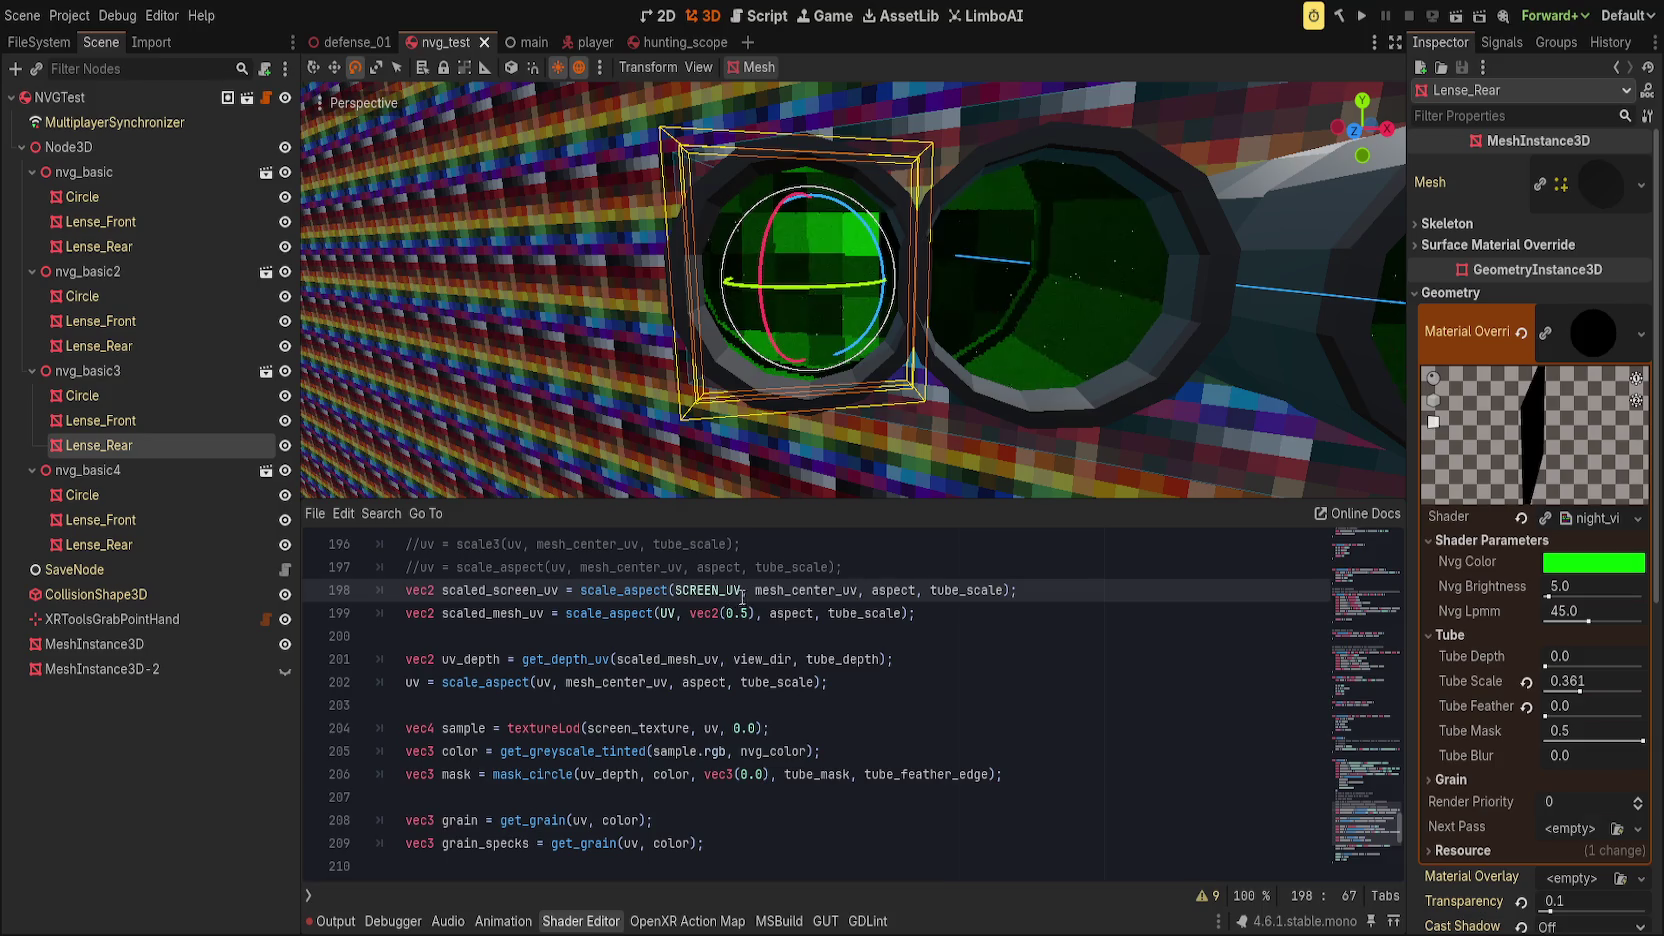
Step: Replace mesh_center_uv with scaled_screen_uv on line 202 and save
double_click(493, 590)
double_click(490, 613)
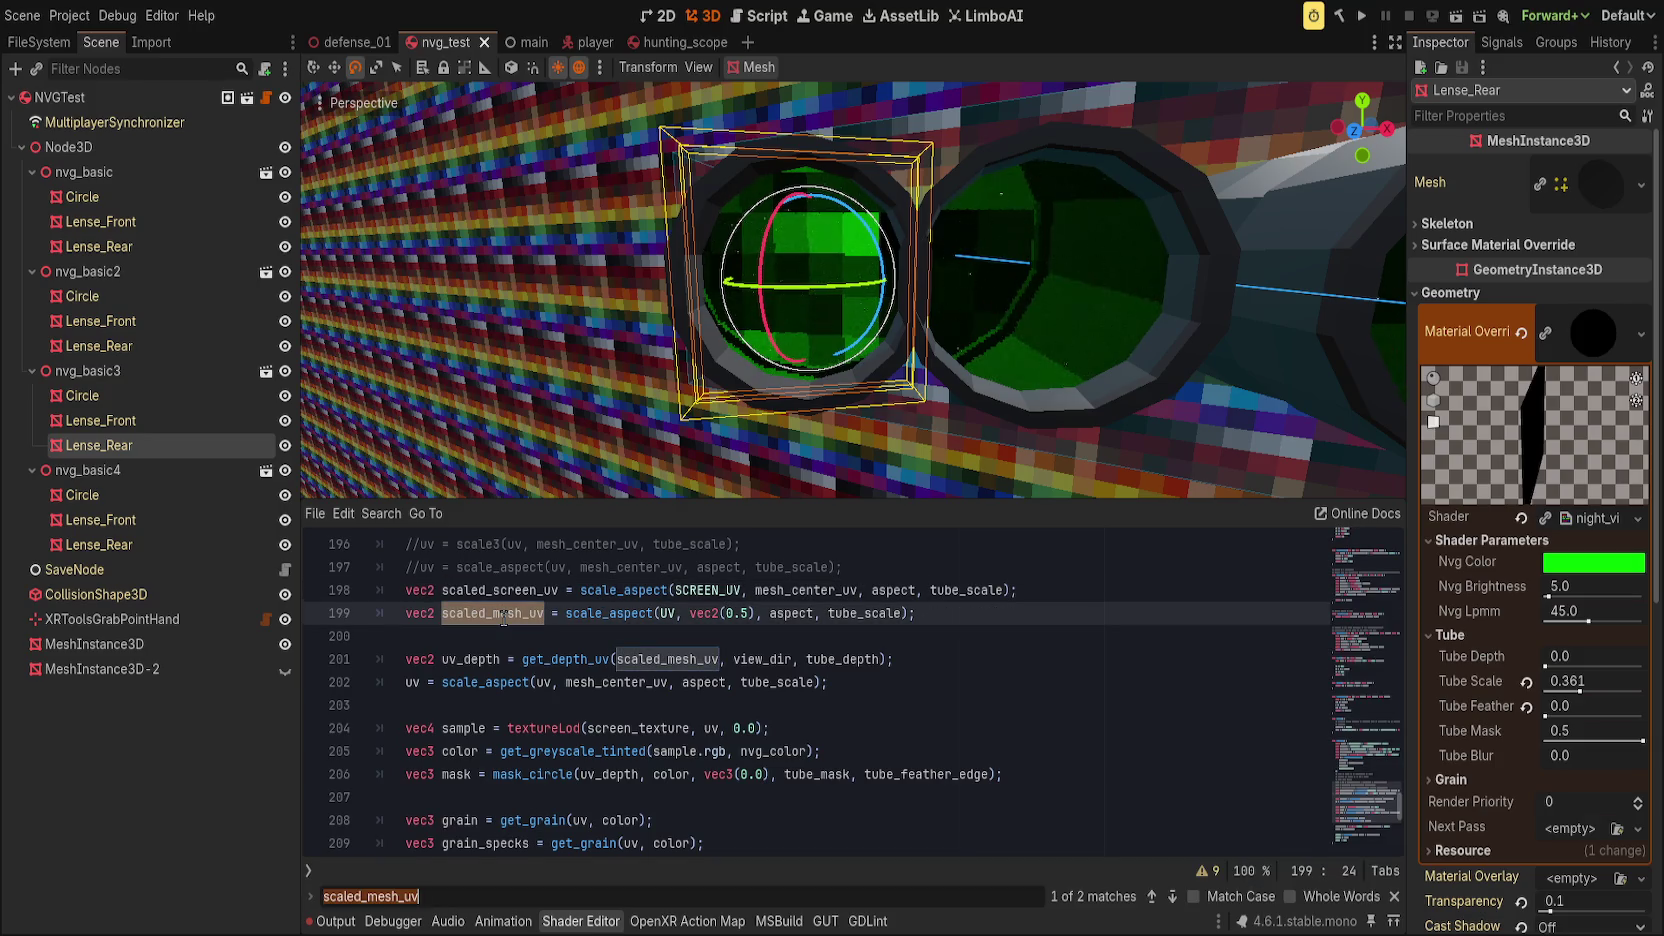
scroll(654, 644, "down", 1)
scroll(894, 674, "up", 1)
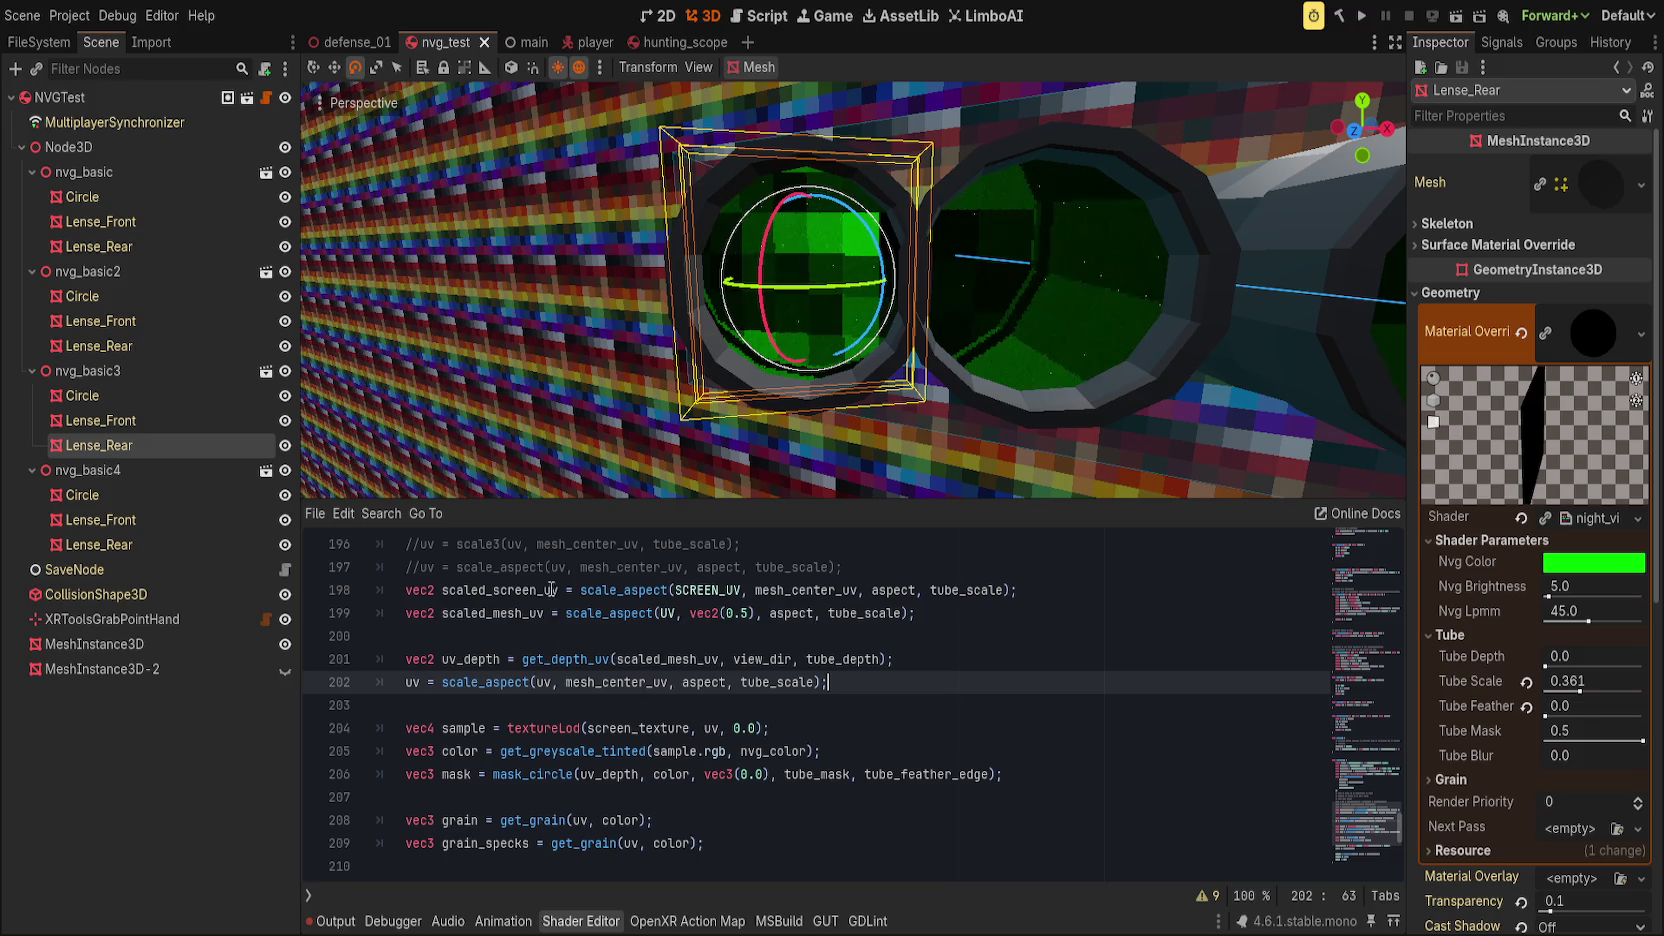
double_click(512, 591)
key("ctrl+c")
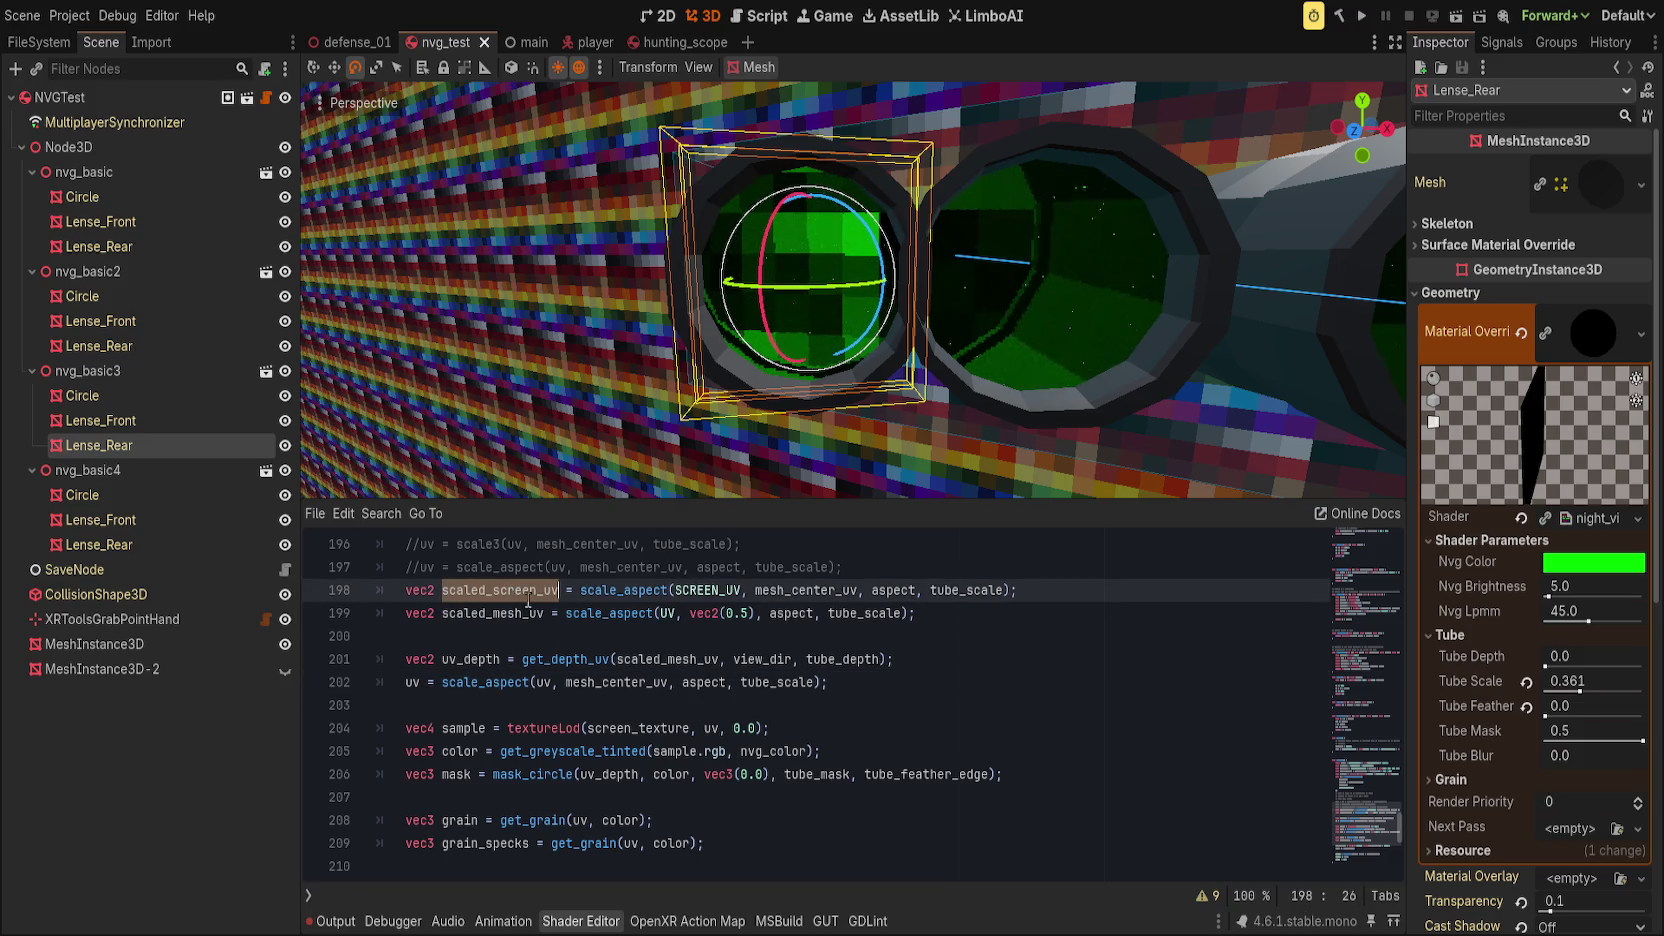
double_click(608, 688)
key("ctrl+v")
key("ctrl+s")
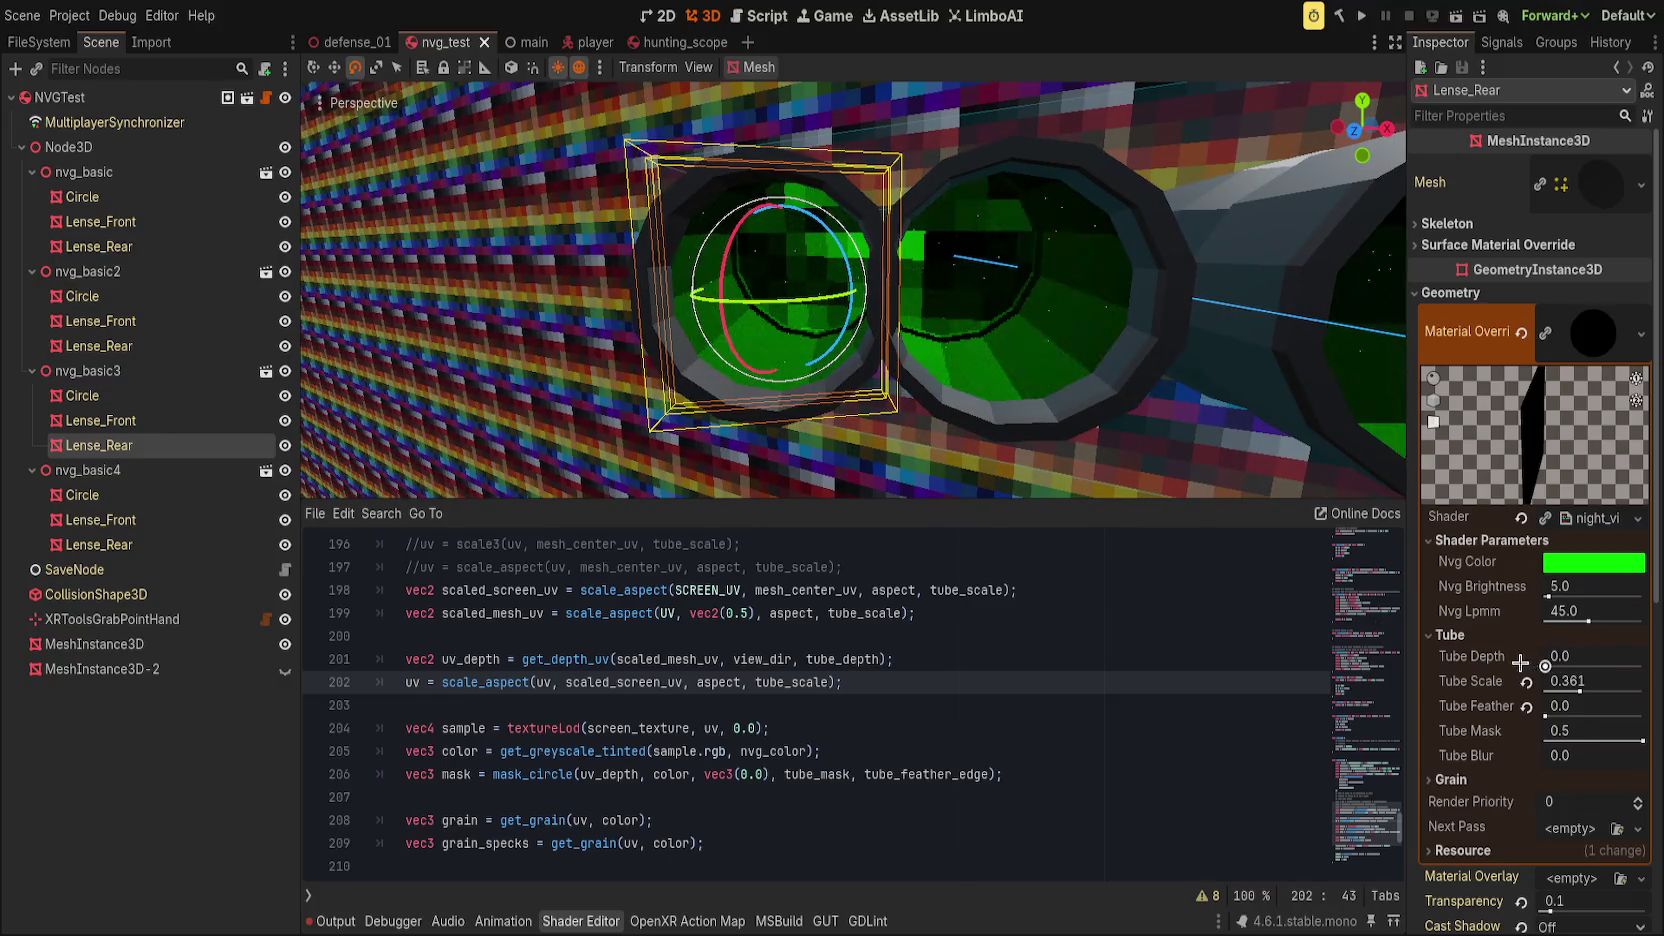
Step: Set Tube Scale to 1.0, reset Tube Depth, and feed scaled_screen_uv to line 201's depth call
mouse_move(1527, 683)
left_mouse_down()
mouse_move(1643, 691)
mouse_move(1584, 689)
mouse_move(1561, 666)
mouse_move(1572, 690)
mouse_move(1548, 690)
mouse_move(1643, 691)
left_mouse_up()
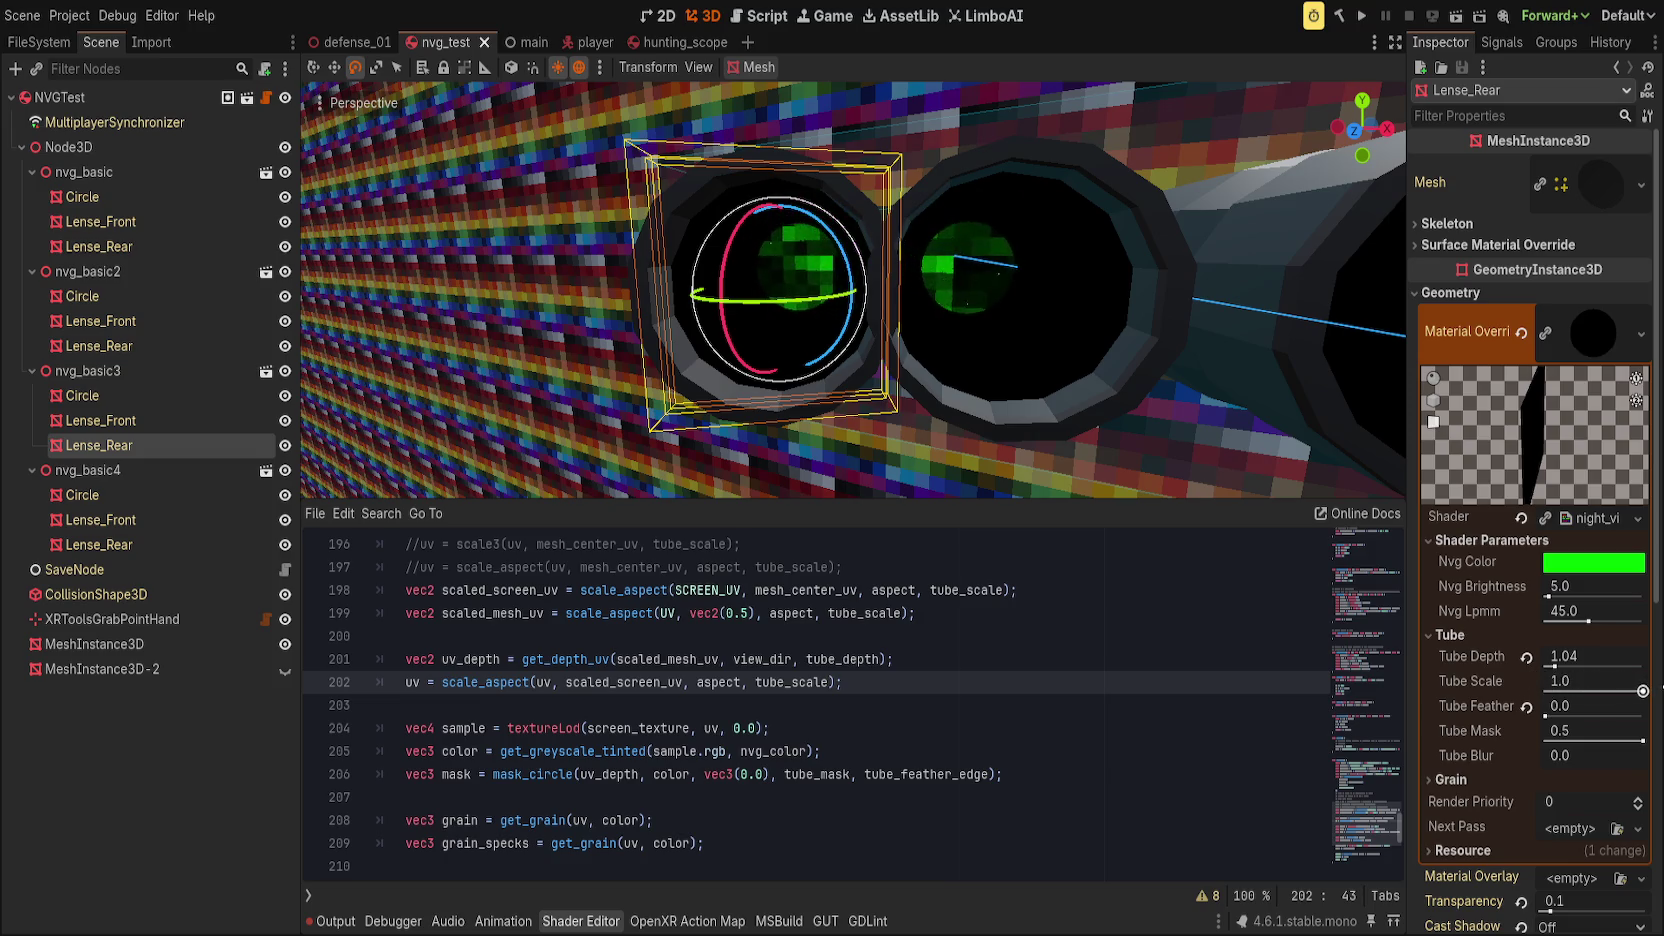
left_click(1526, 657)
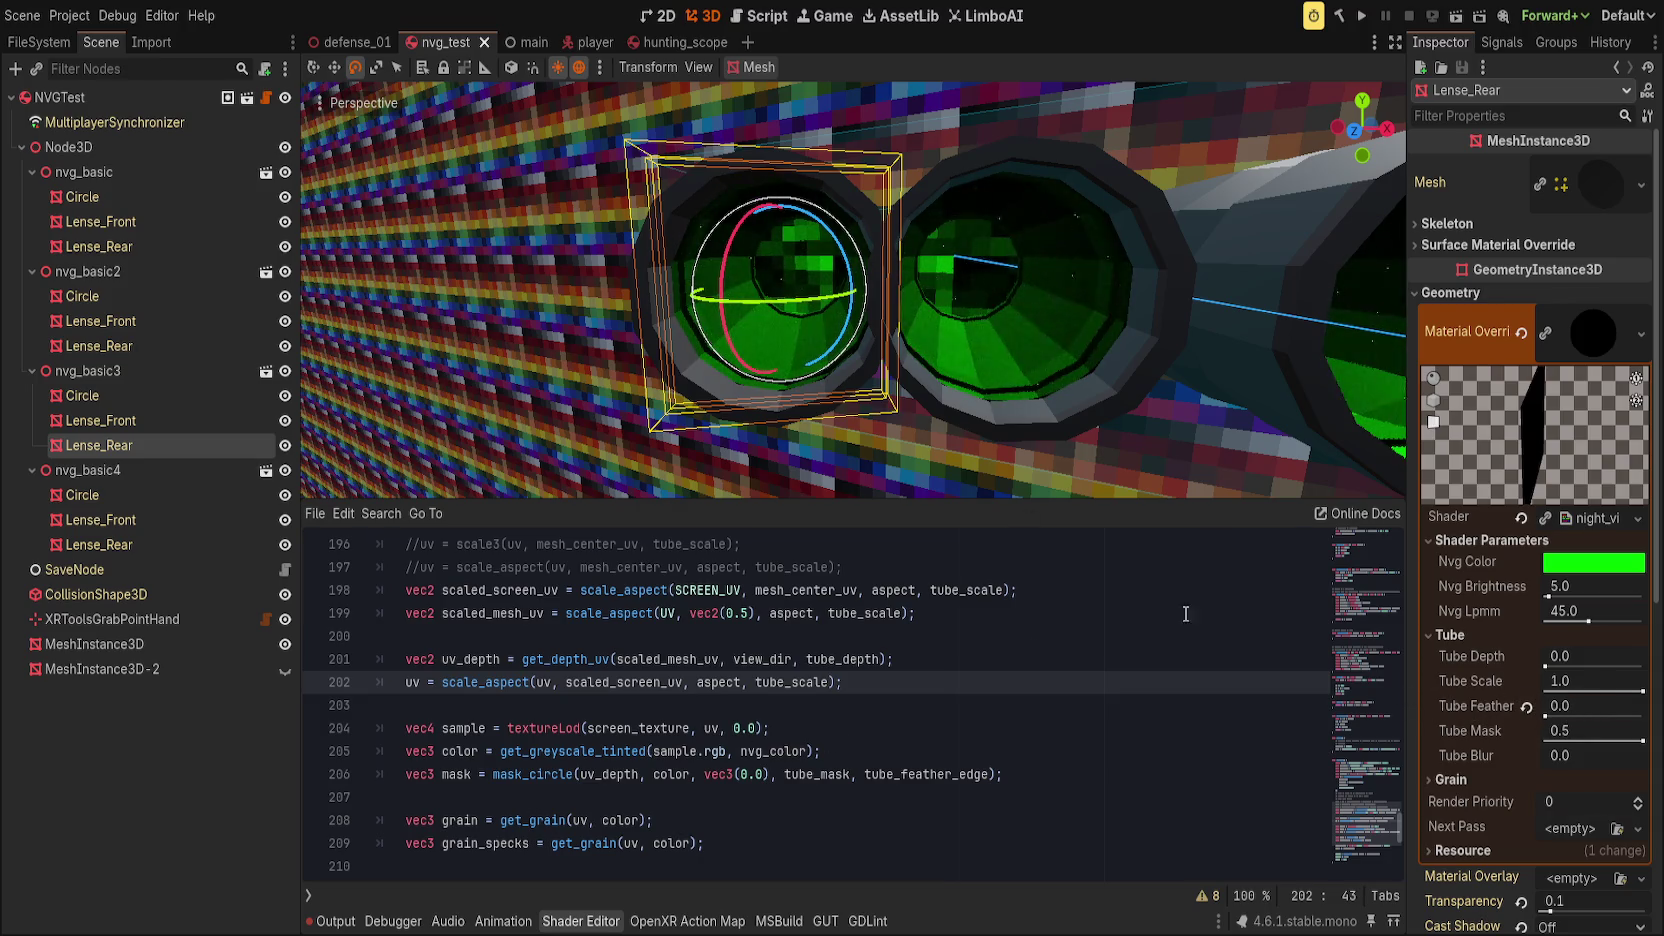
double_click(641, 682)
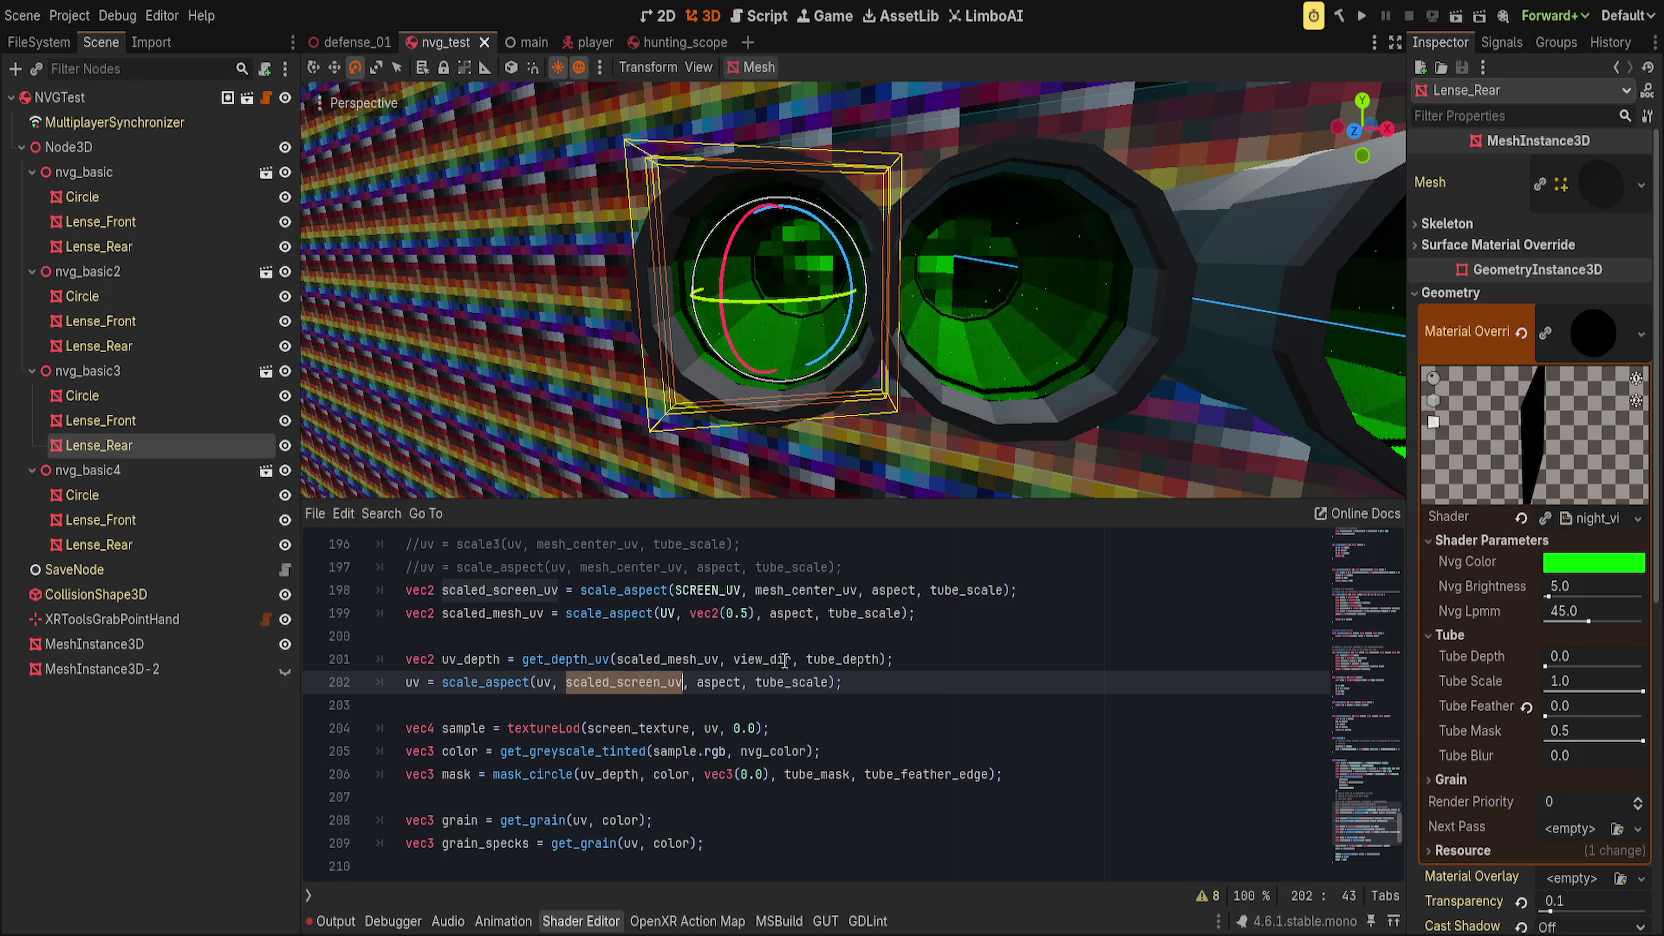
double_click(514, 659)
double_click(703, 659)
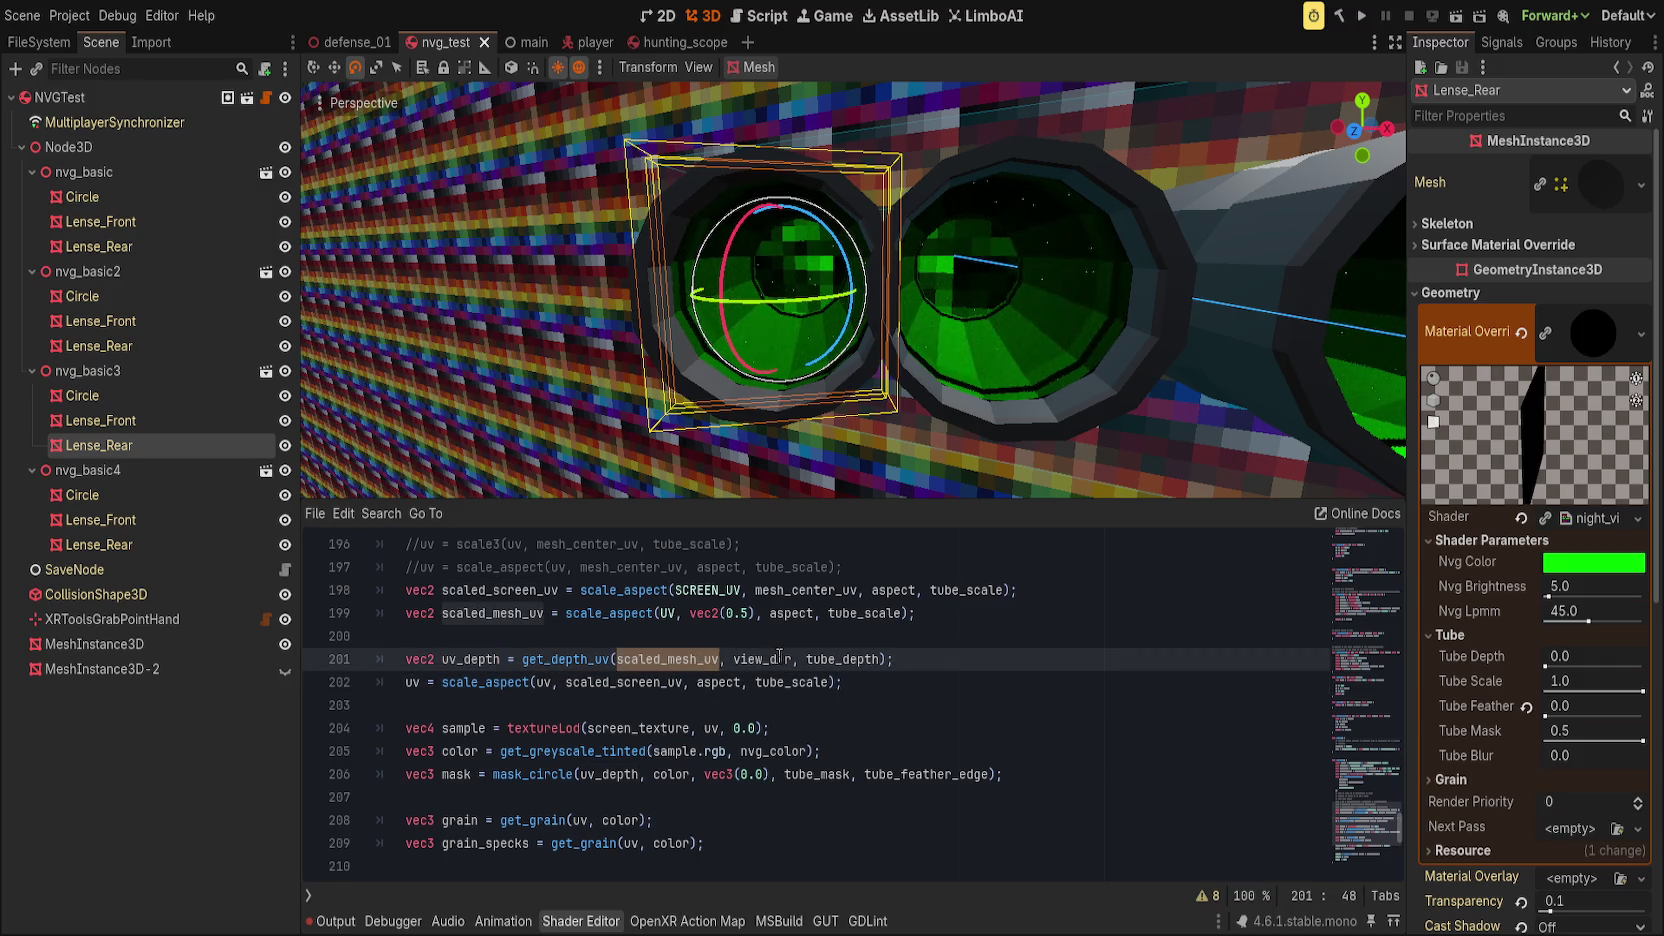
type("scaled_sc")
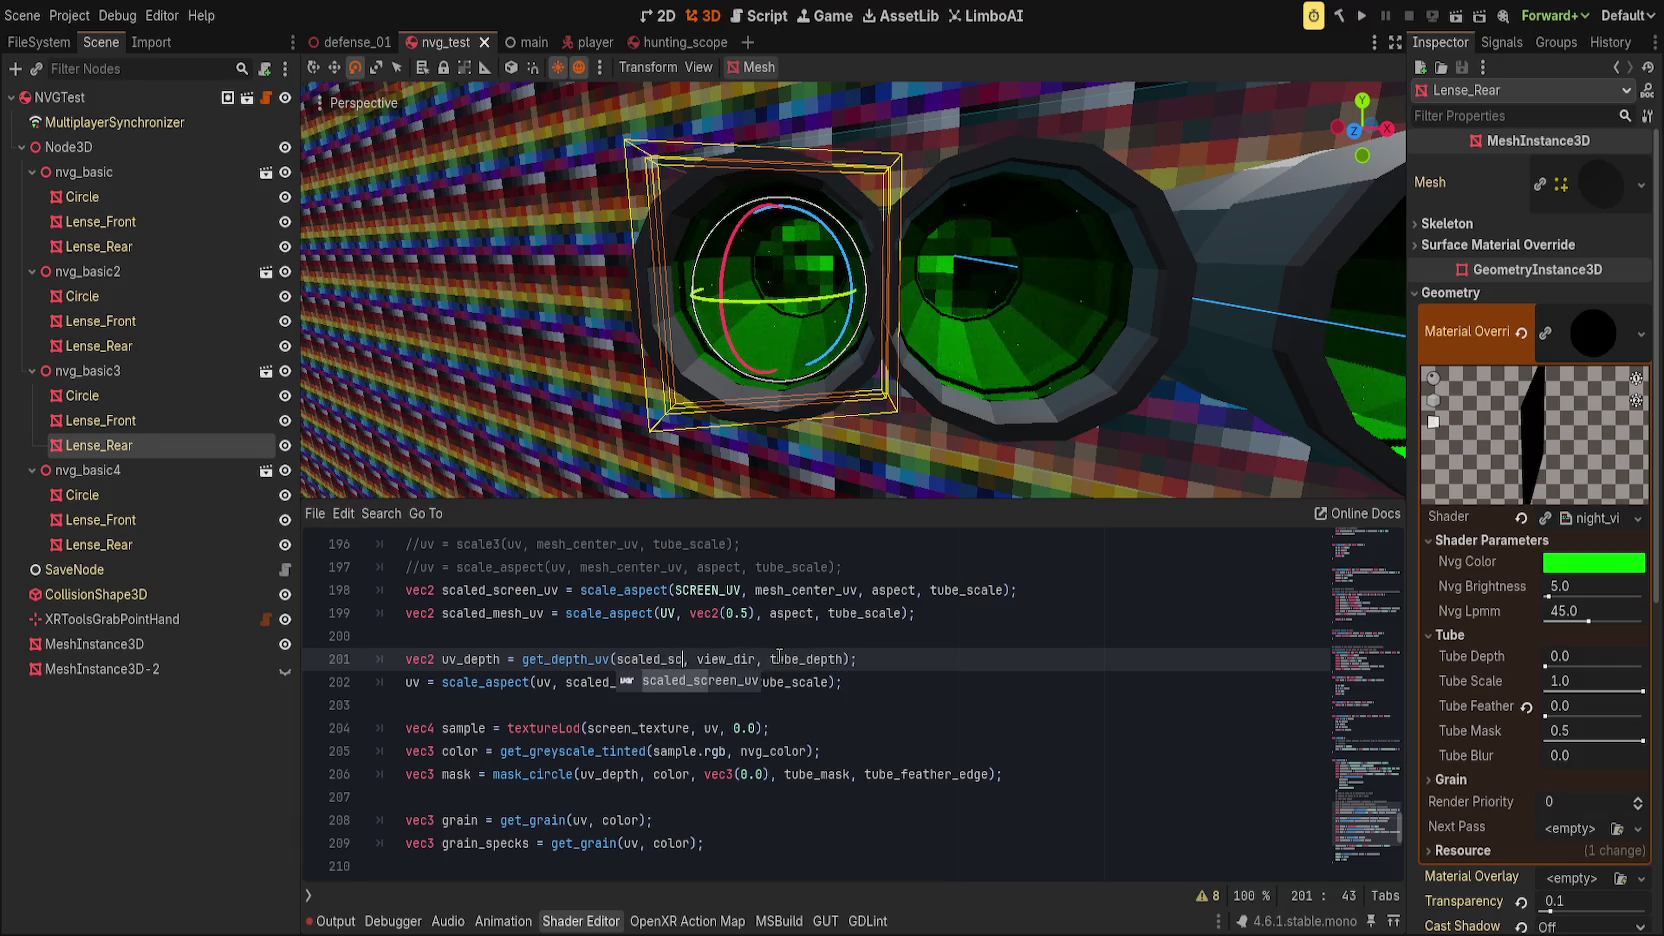
key("Return")
key("ctrl+s")
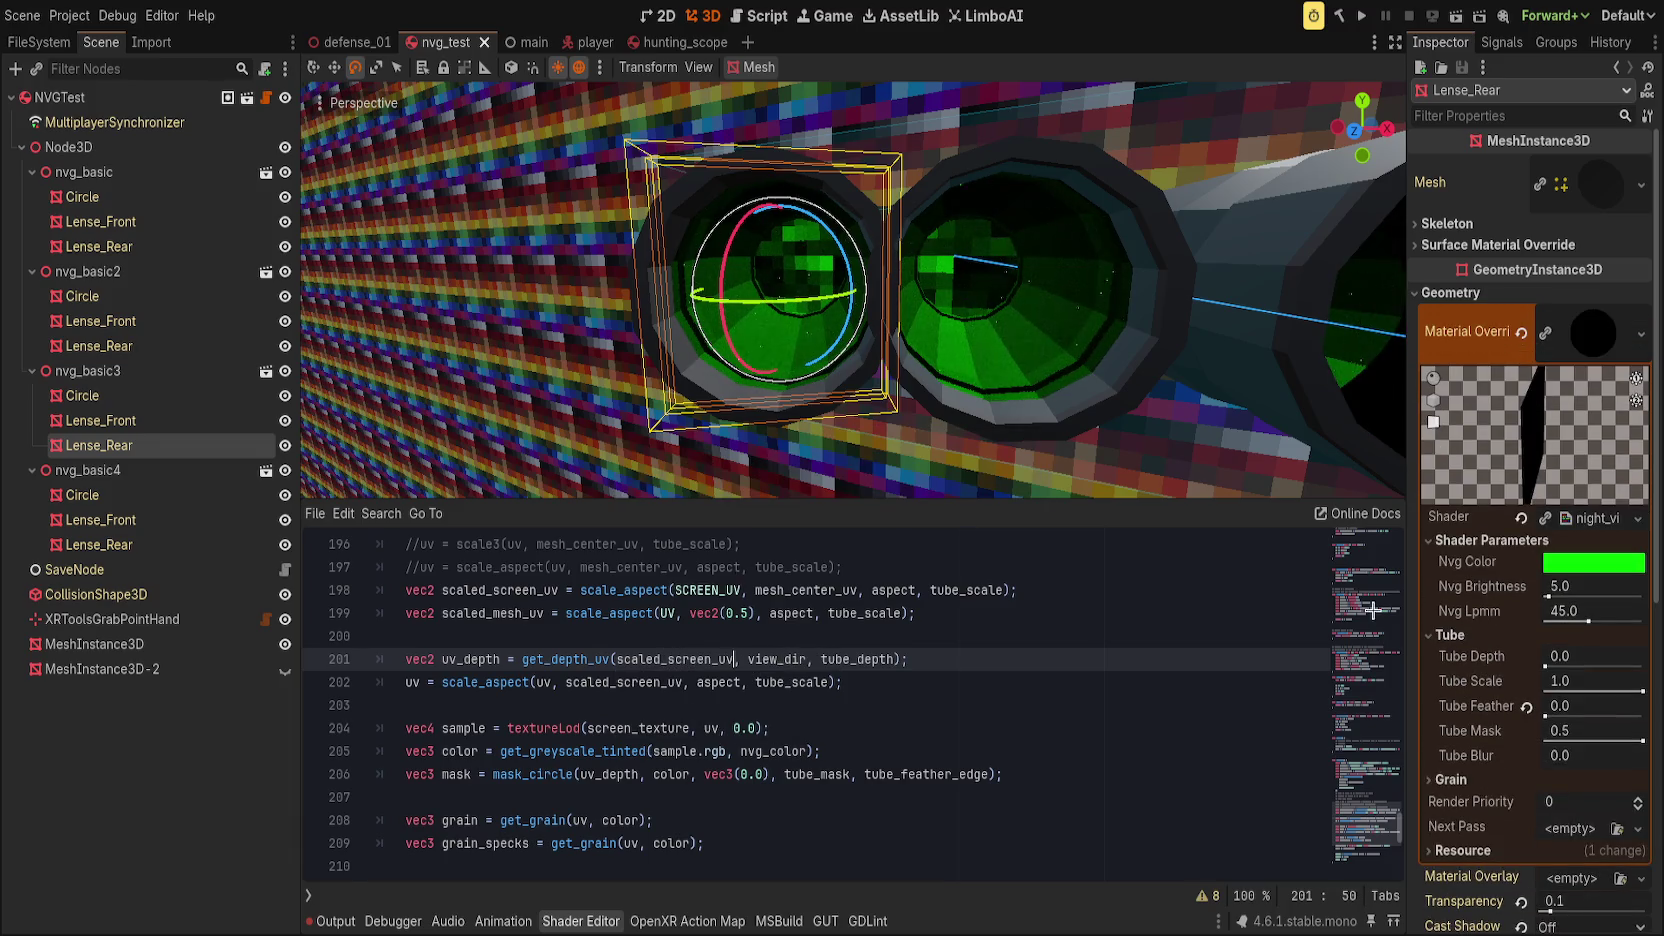
Step: Raise Tube Depth to 1.128, test scaled_mesh_uv on line 202, then undo the swaps
left_click(683, 682)
scroll(977, 761, "up", 1)
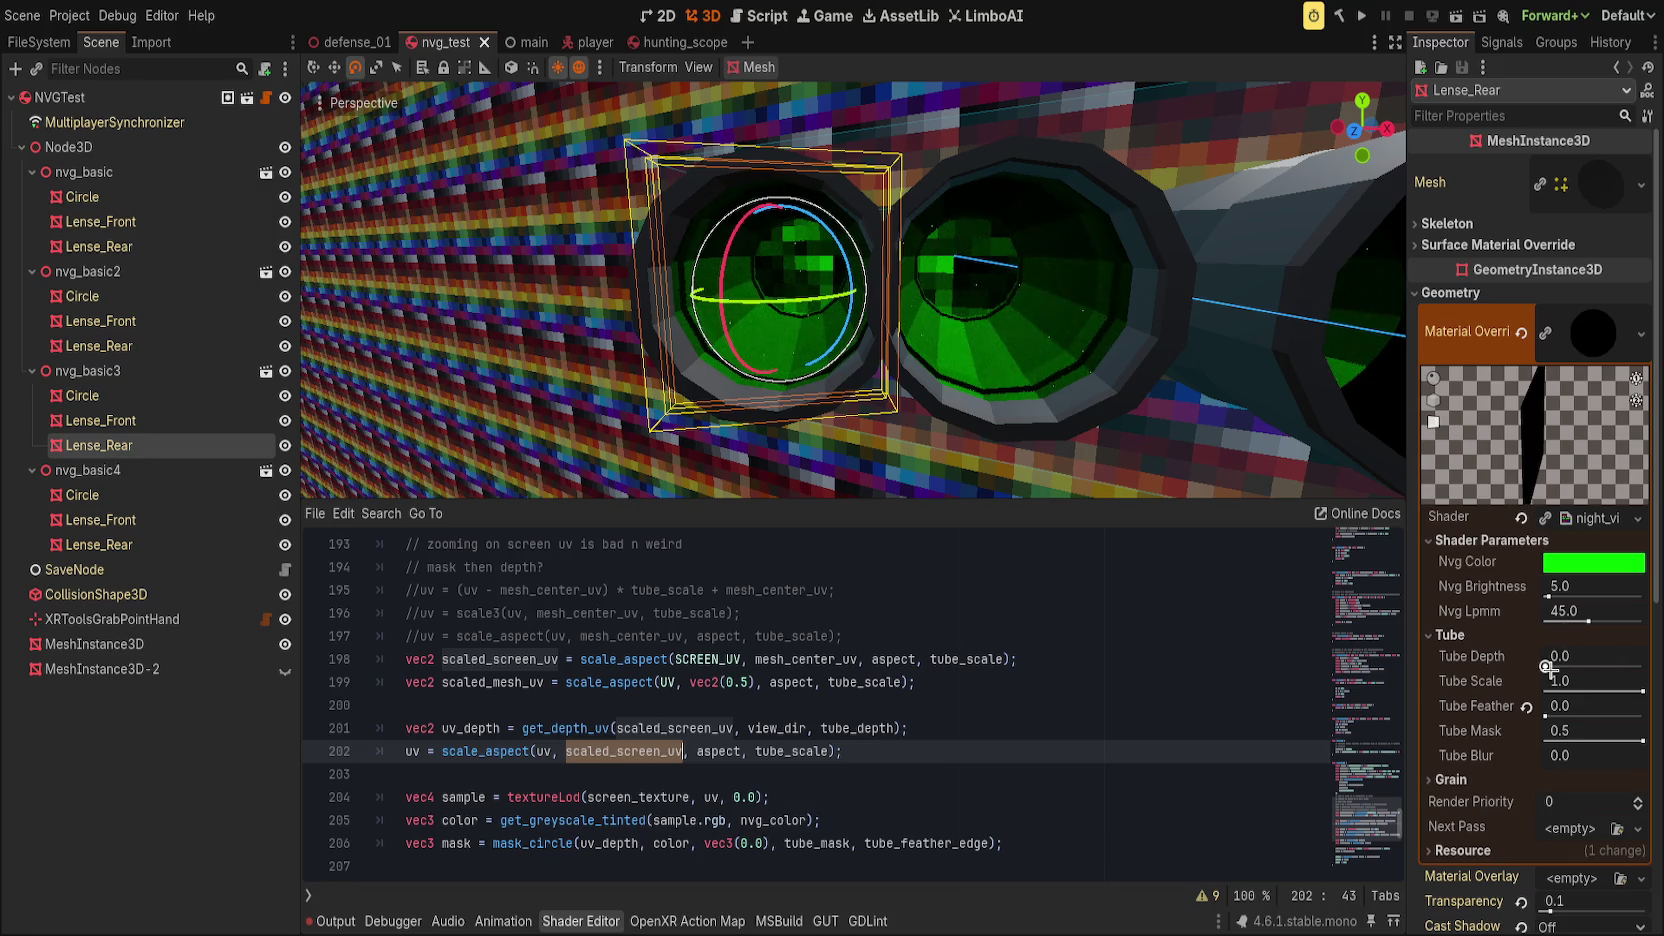
left_click_drag(1545, 664, 1548, 666)
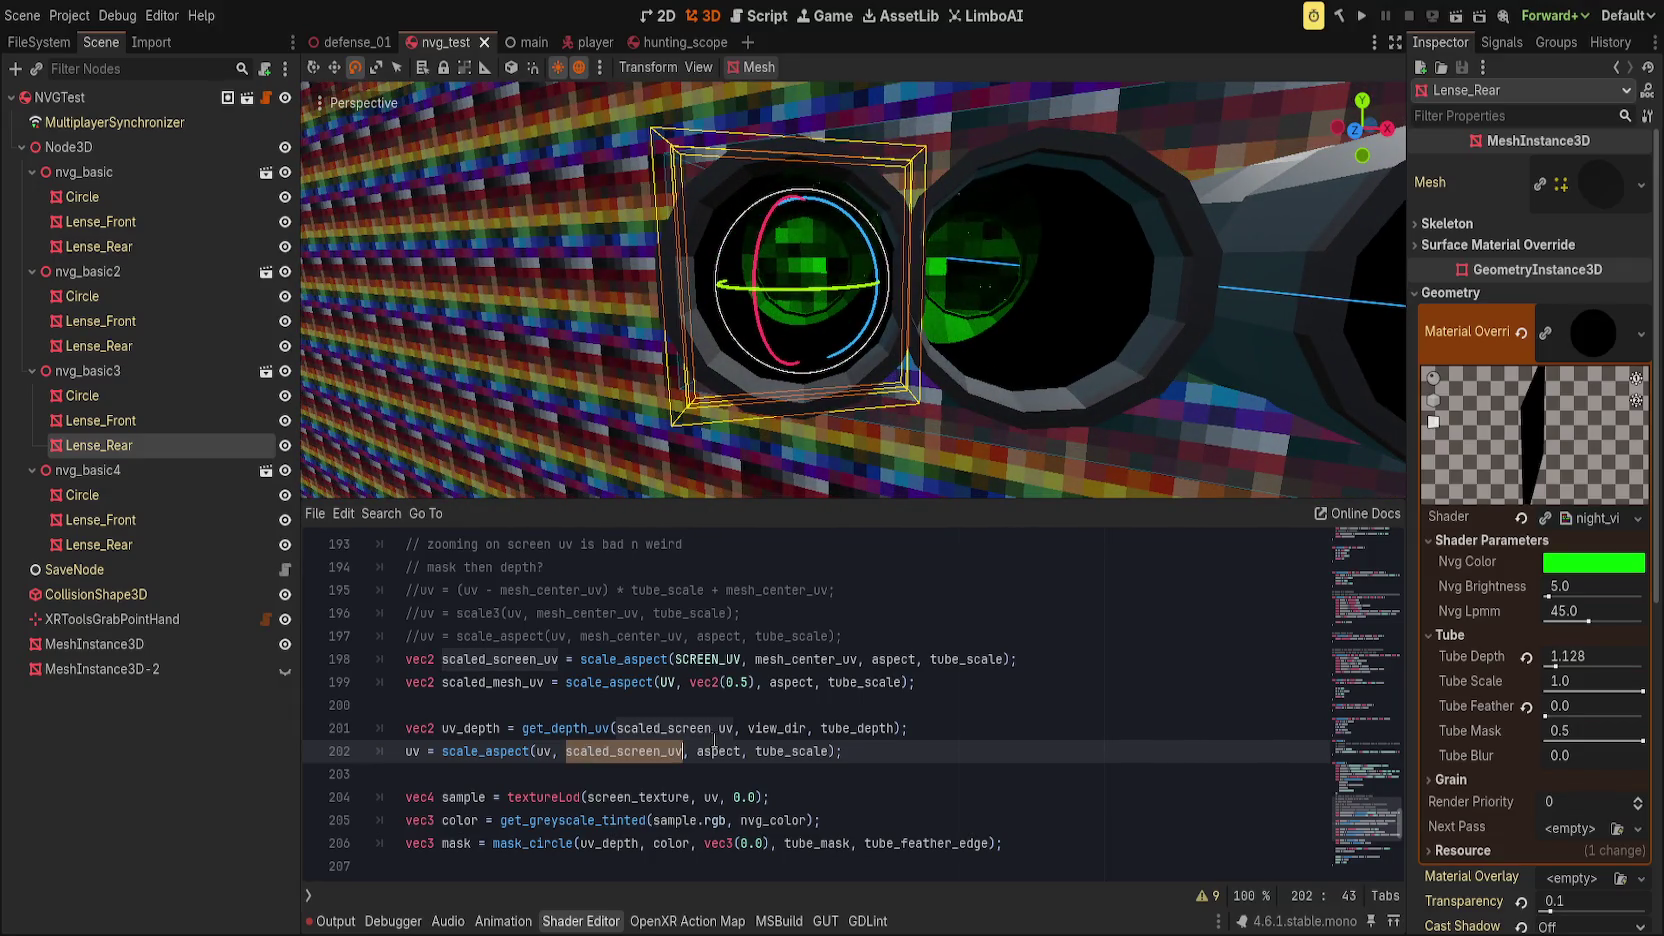
type("scaled_mesh_")
key("Return")
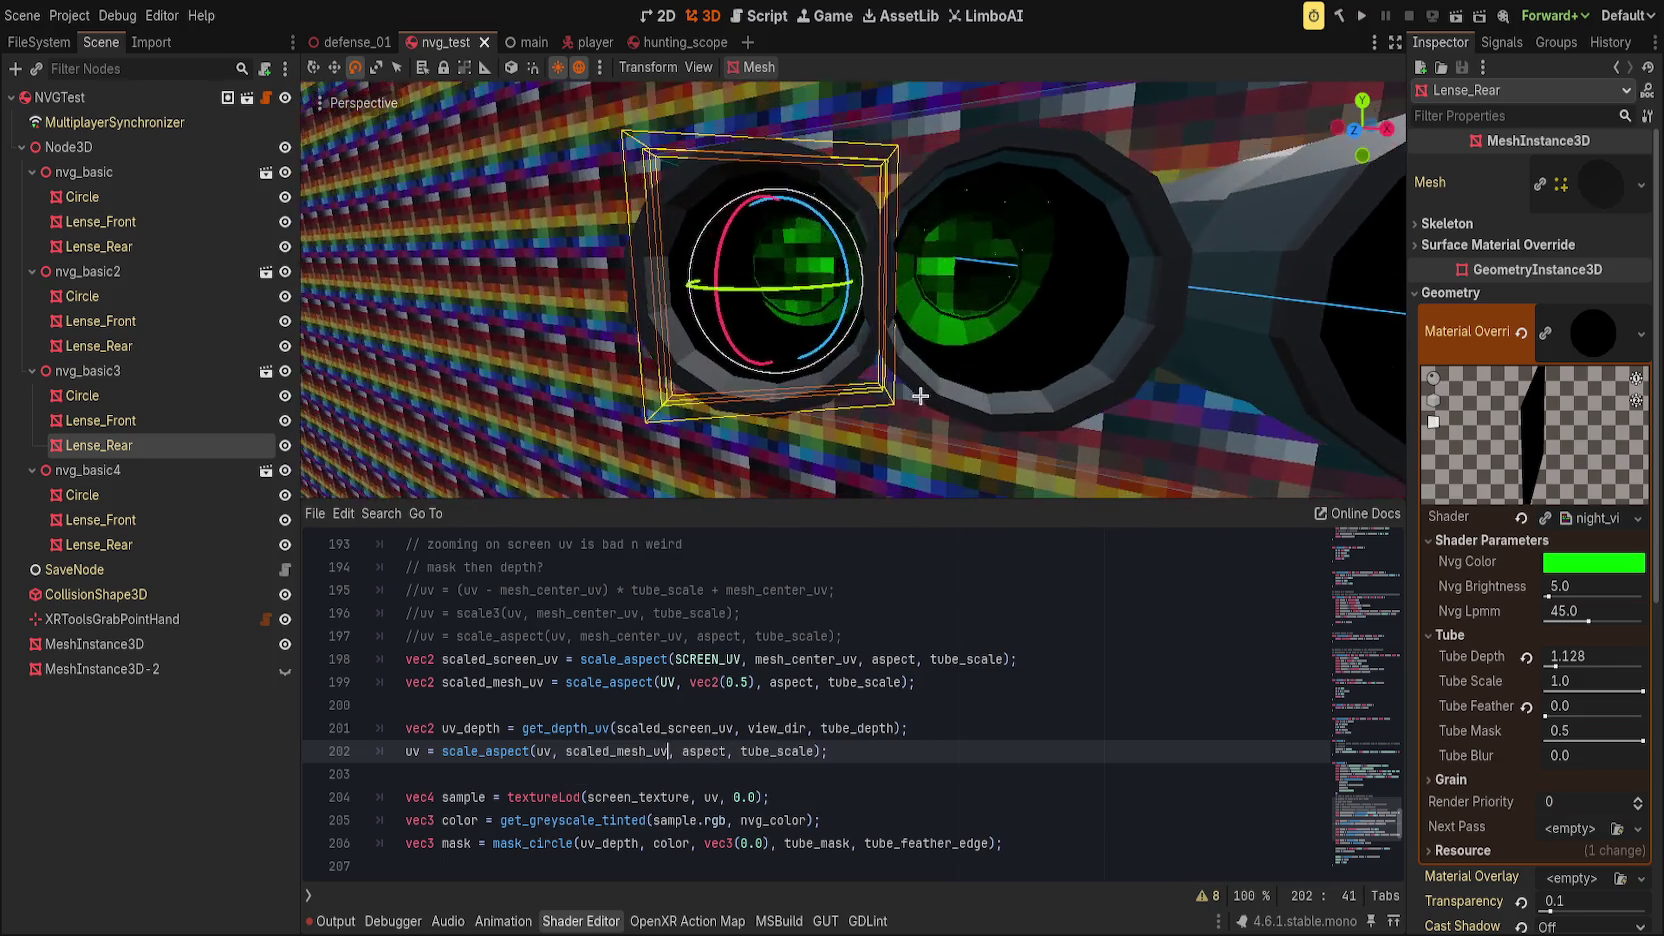
double_click(673, 728)
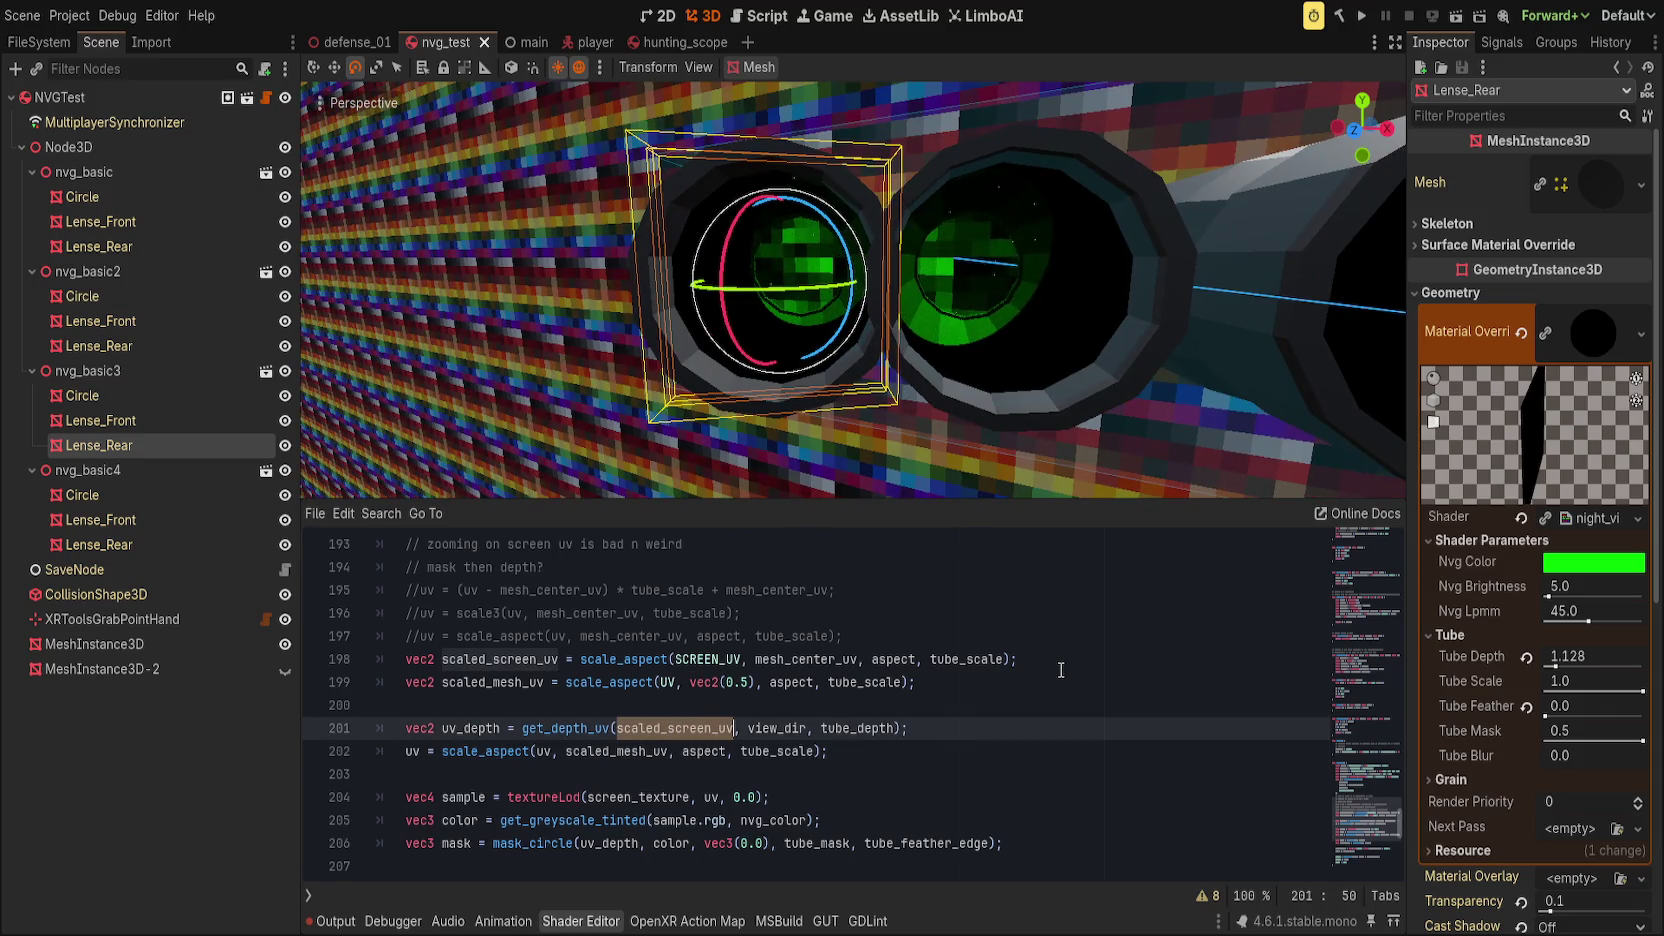
key("ctrl+z")
key("ctrl+z")
key("ctrl+z")
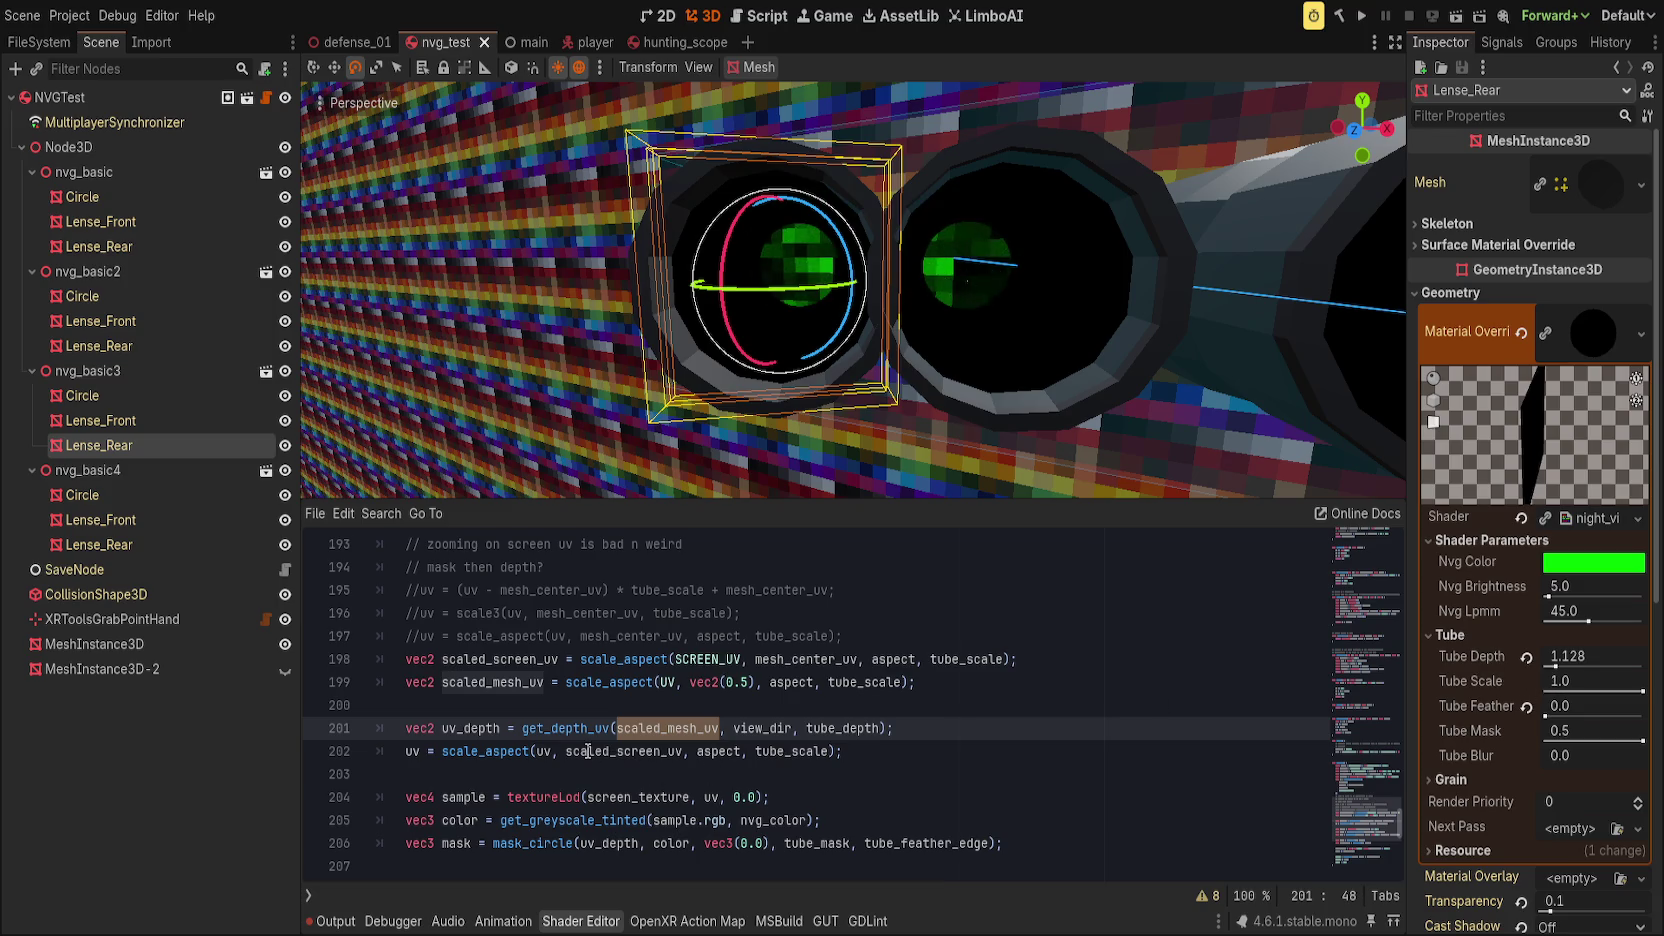
Step: Comment out line 202's uv rescaling with Ctrl+K
key("Down")
key("Home")
key("ctrl+k")
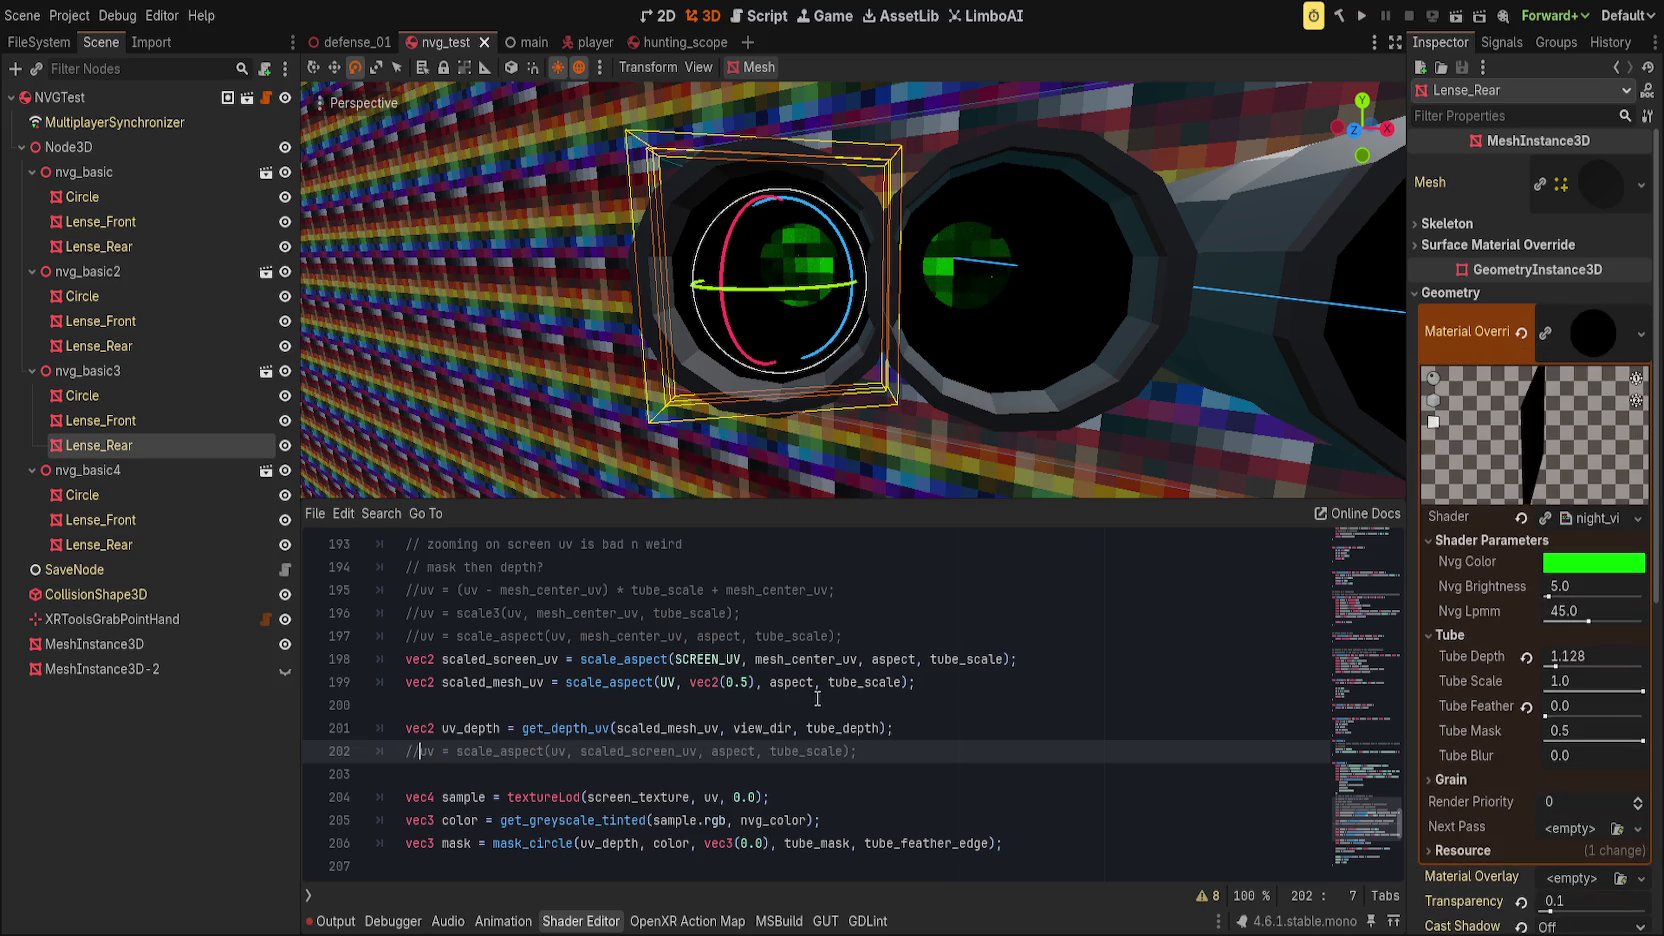
Step: Uncomment line 202's uv = scale_aspect(...) call and retest Tube Scale, ending at 1.0
mouse_move(1641, 690)
left_mouse_down()
mouse_move(1535, 683)
mouse_move(1642, 690)
left_mouse_up()
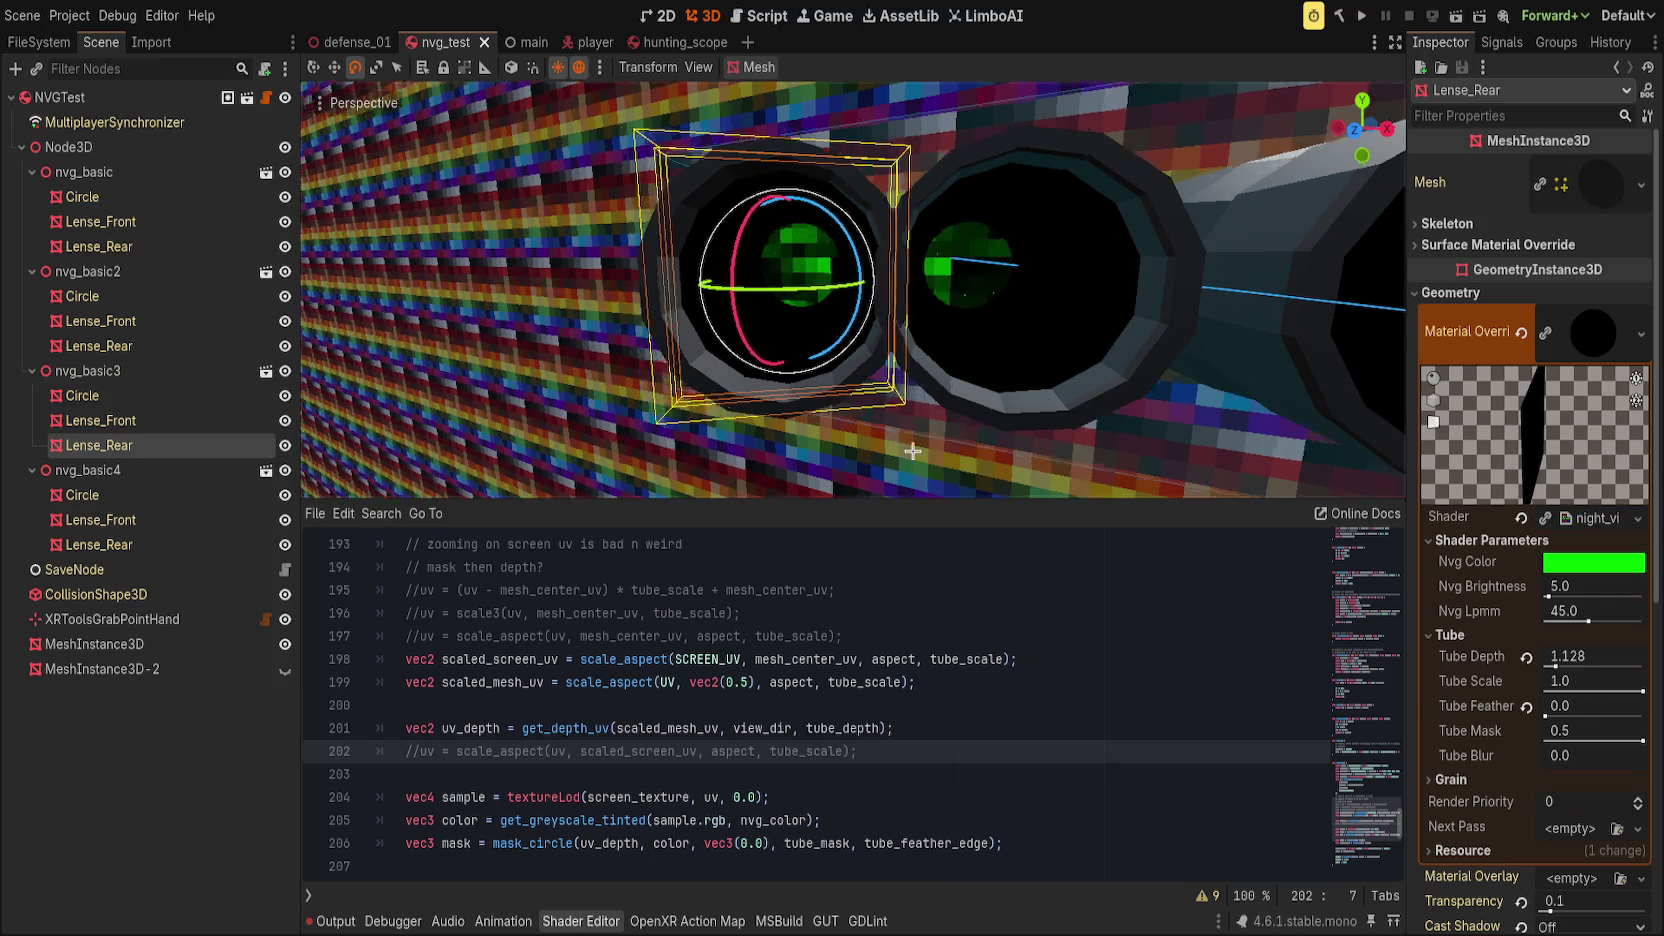
left_click(845, 657)
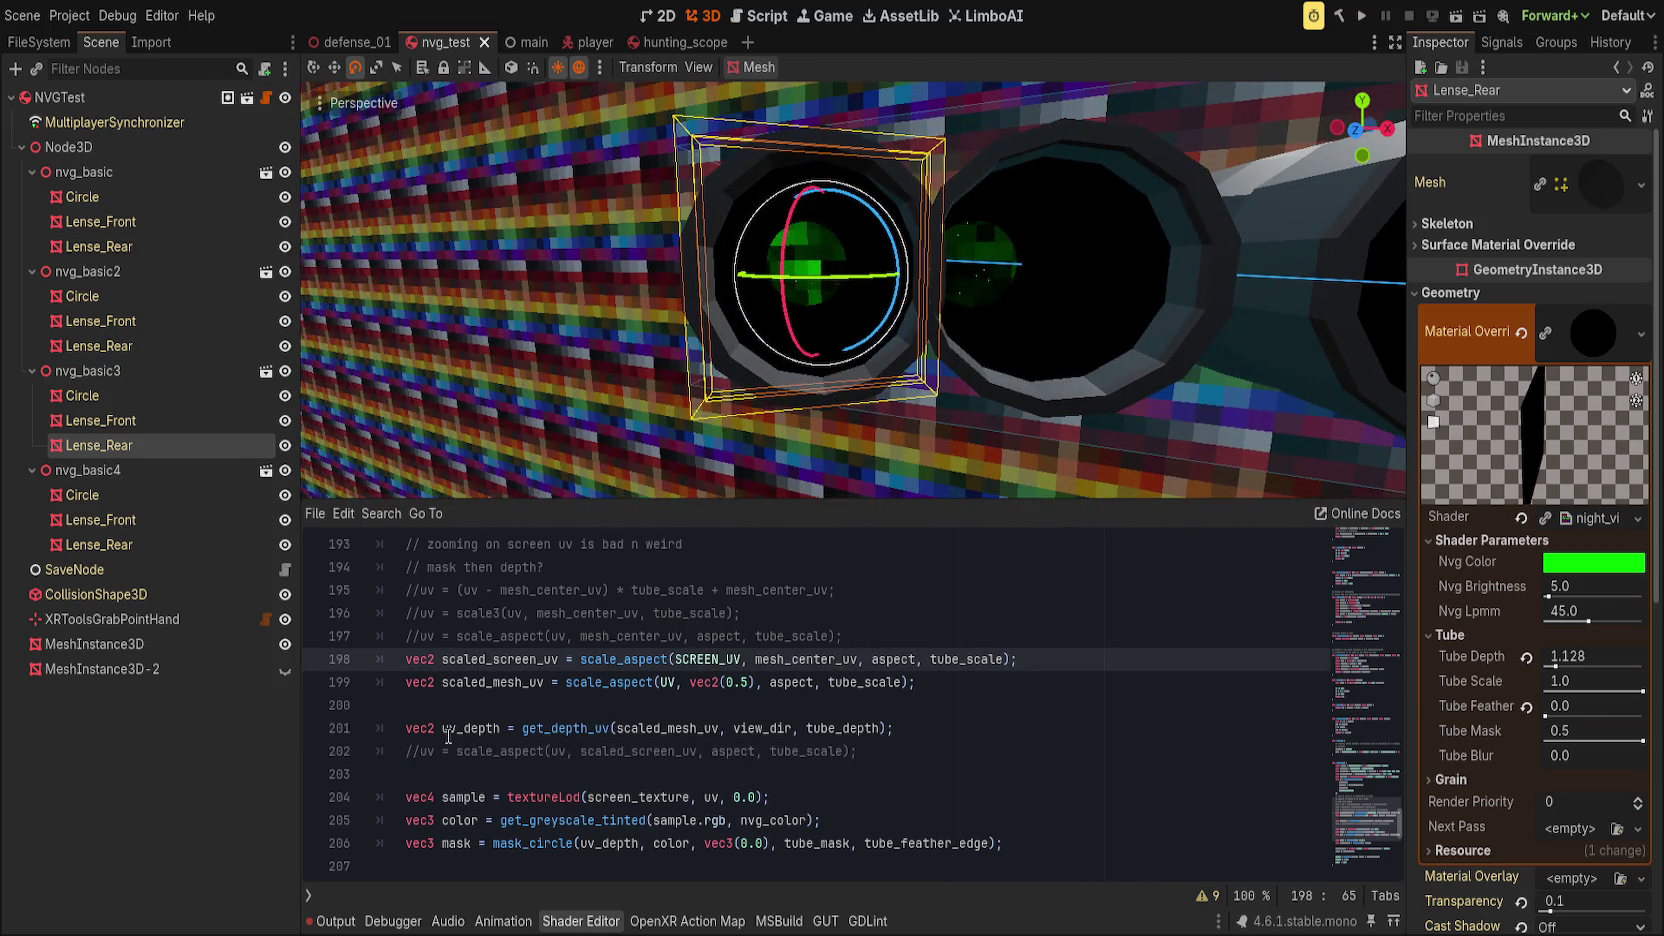
left_click(420, 751)
key("BackSpace")
key("BackSpace")
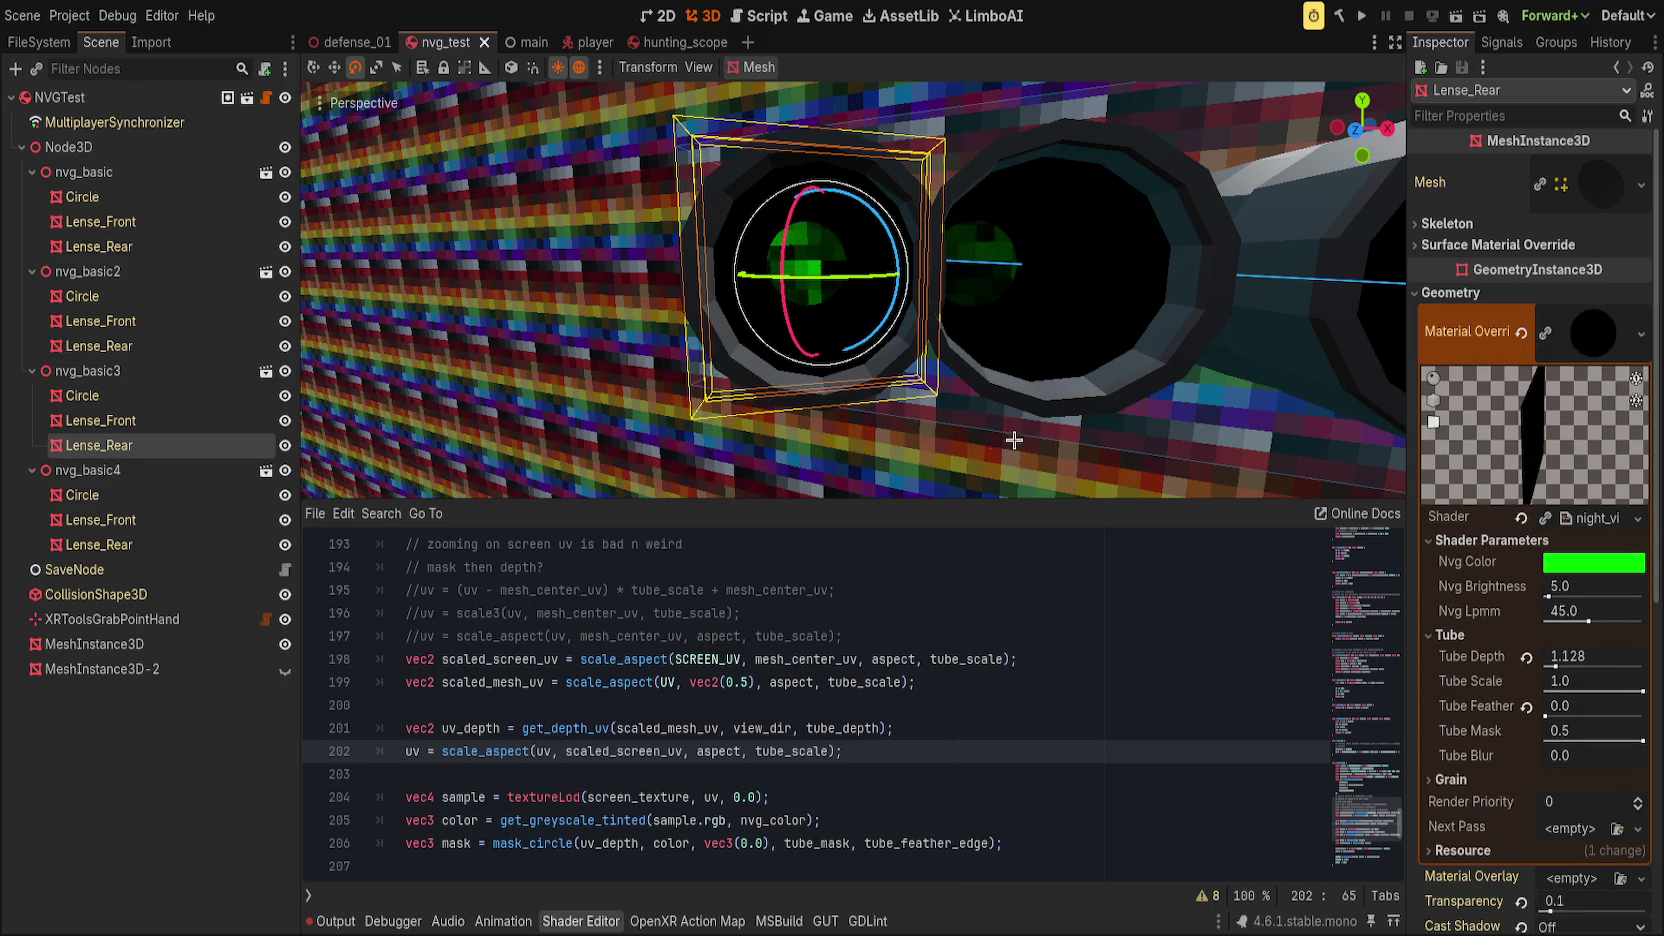
mouse_move(1640, 690)
left_mouse_down()
mouse_move(1562, 690)
mouse_move(1643, 689)
left_mouse_up()
double_click(485, 750)
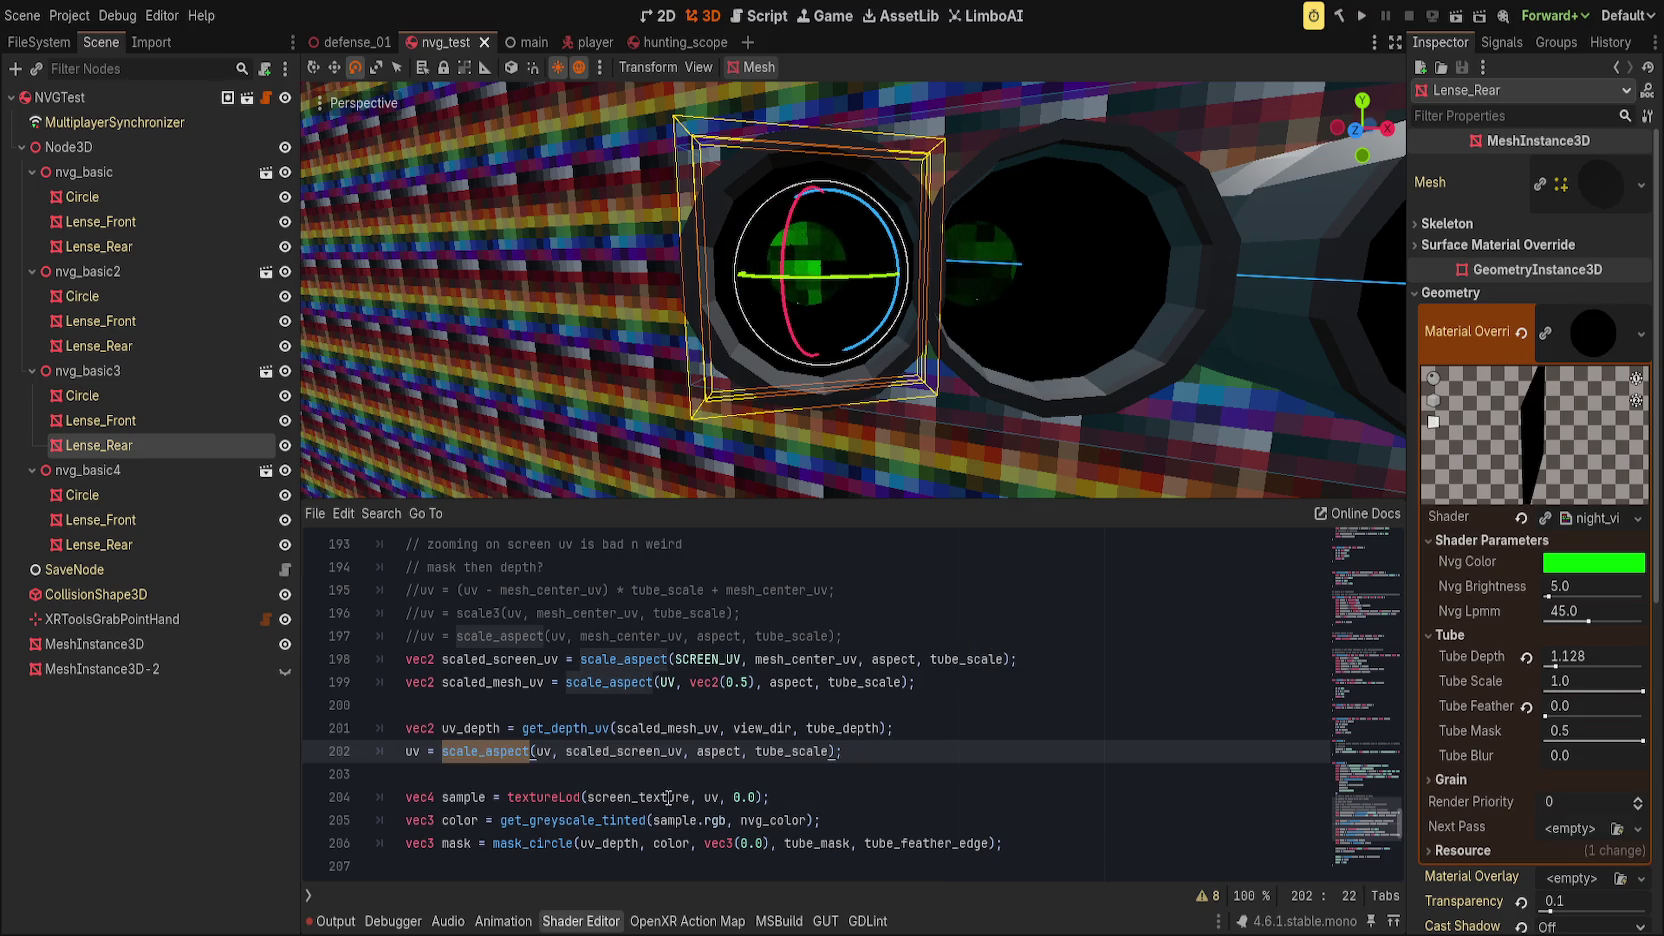
scroll(668, 797, "up", 1)
left_click(632, 728)
type("+")
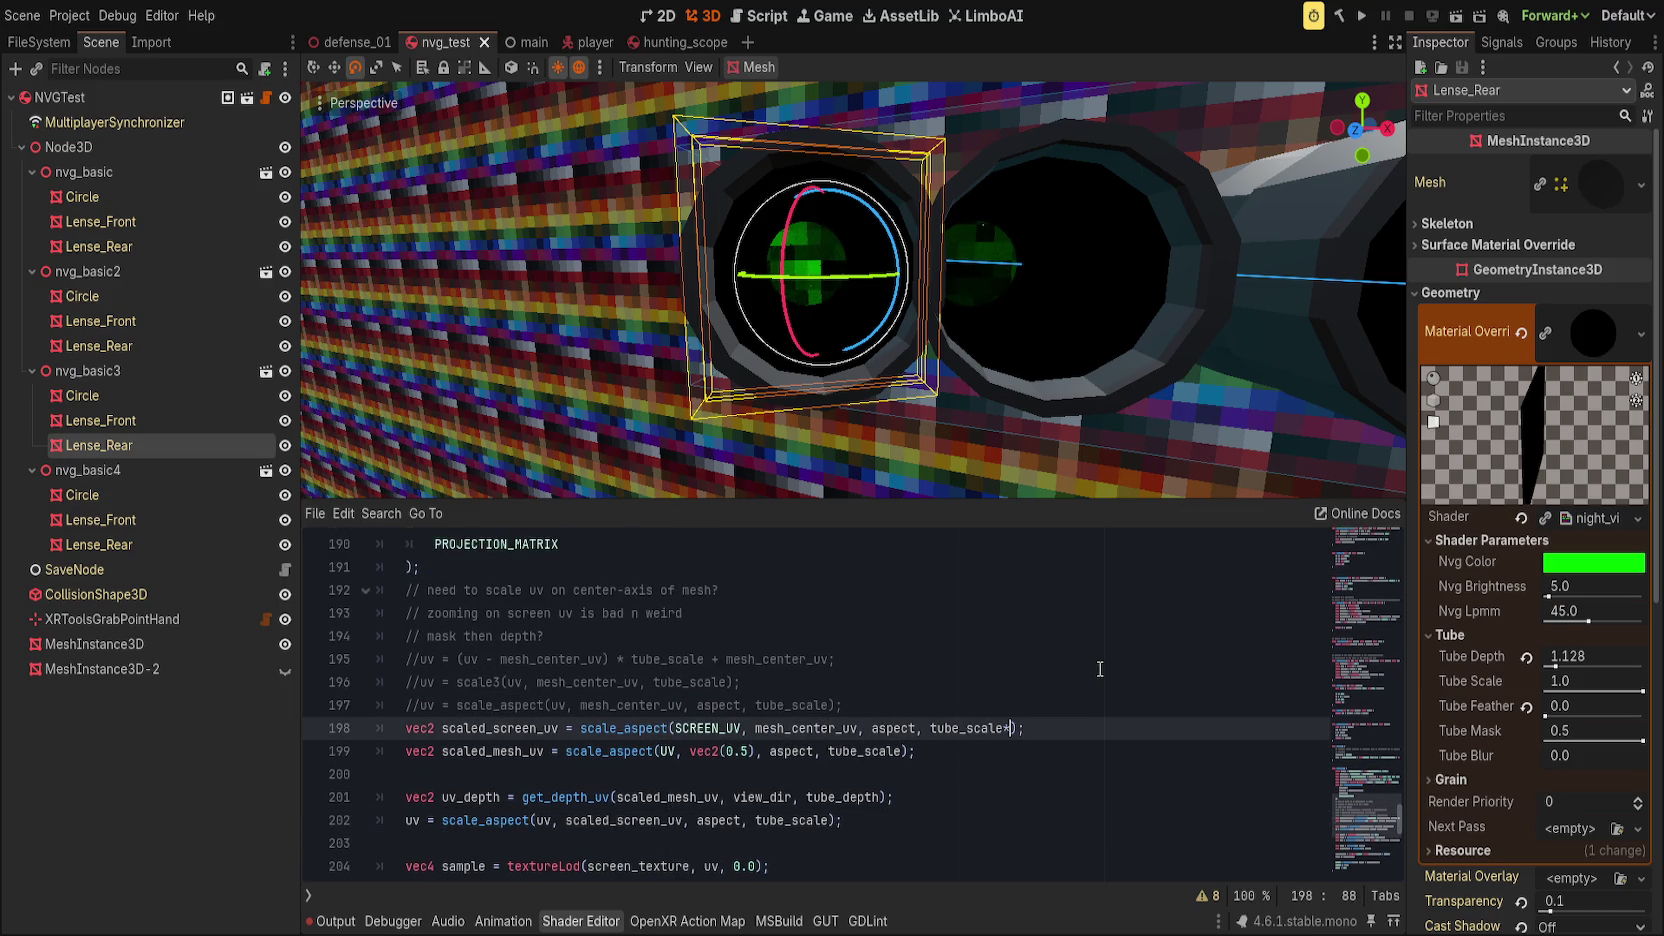
Step: Multiply line 198's tube_scale by 2.0 instead of 0.25 and save
type("0.25")
key("ctrl+s")
left_click_drag(1008, 728, 1042, 728)
type("2.0")
key("ctrl+s")
Step: Lower Tube Scale to 0.343 and orbit the view to face the lens rings
mouse_move(1643, 690)
left_mouse_down()
mouse_move(1560, 688)
mouse_move(1578, 688)
left_mouse_up()
scroll(894, 373, "down", 5)
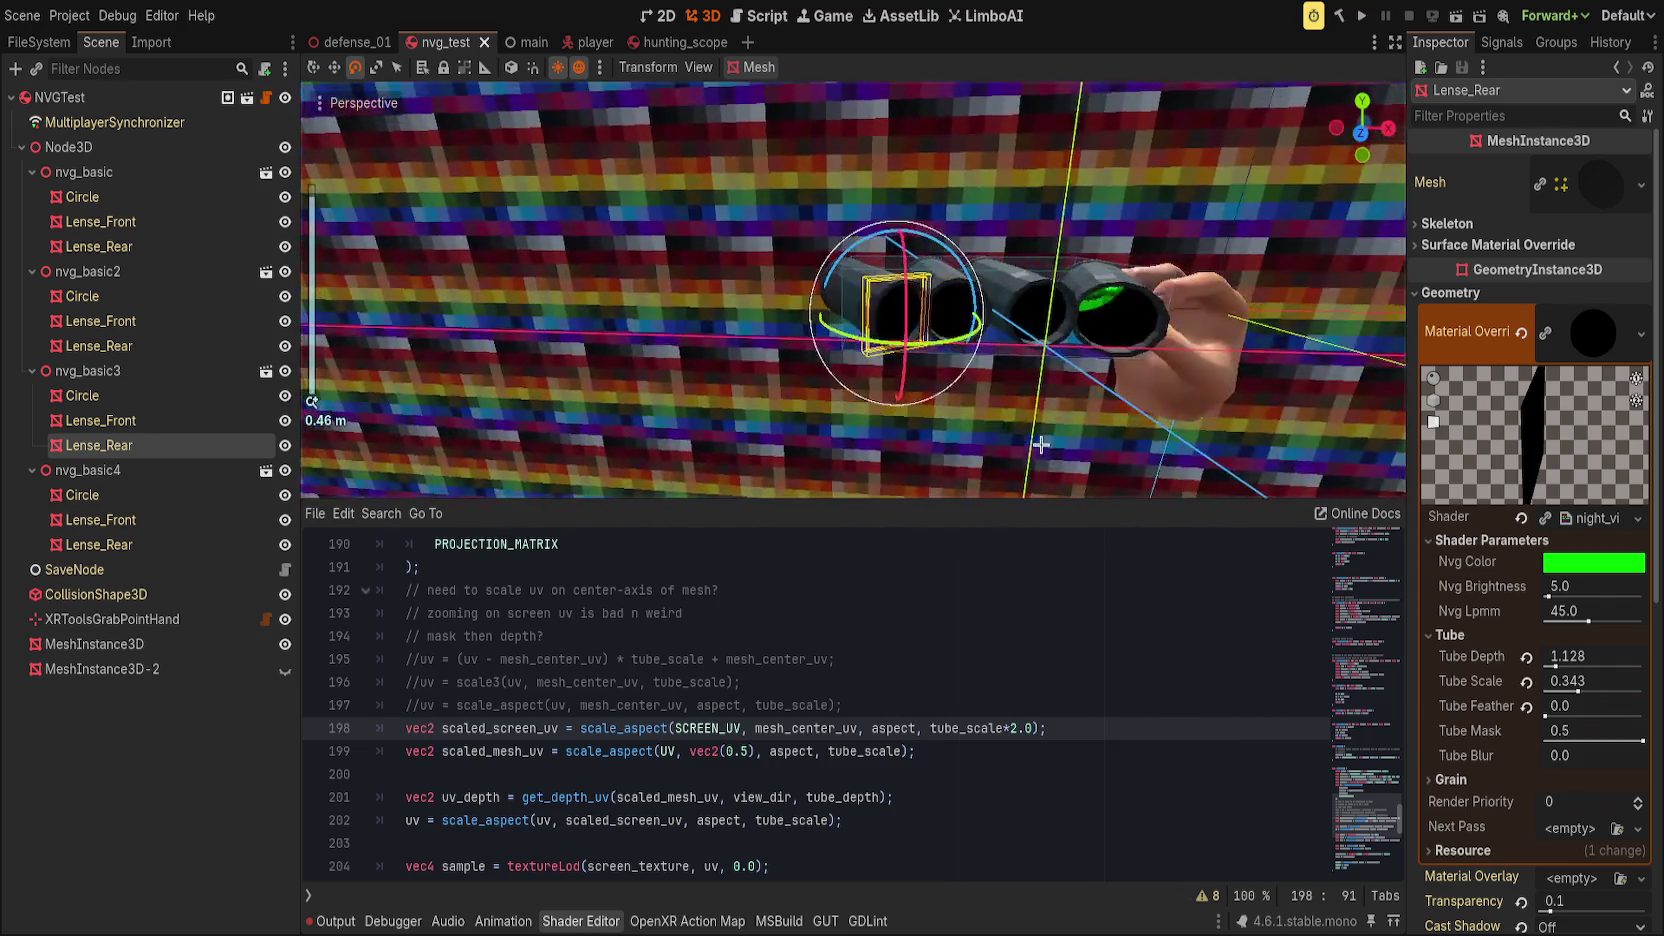
left_click_drag(894, 373, 839, 369)
scroll(929, 431, "up", 5)
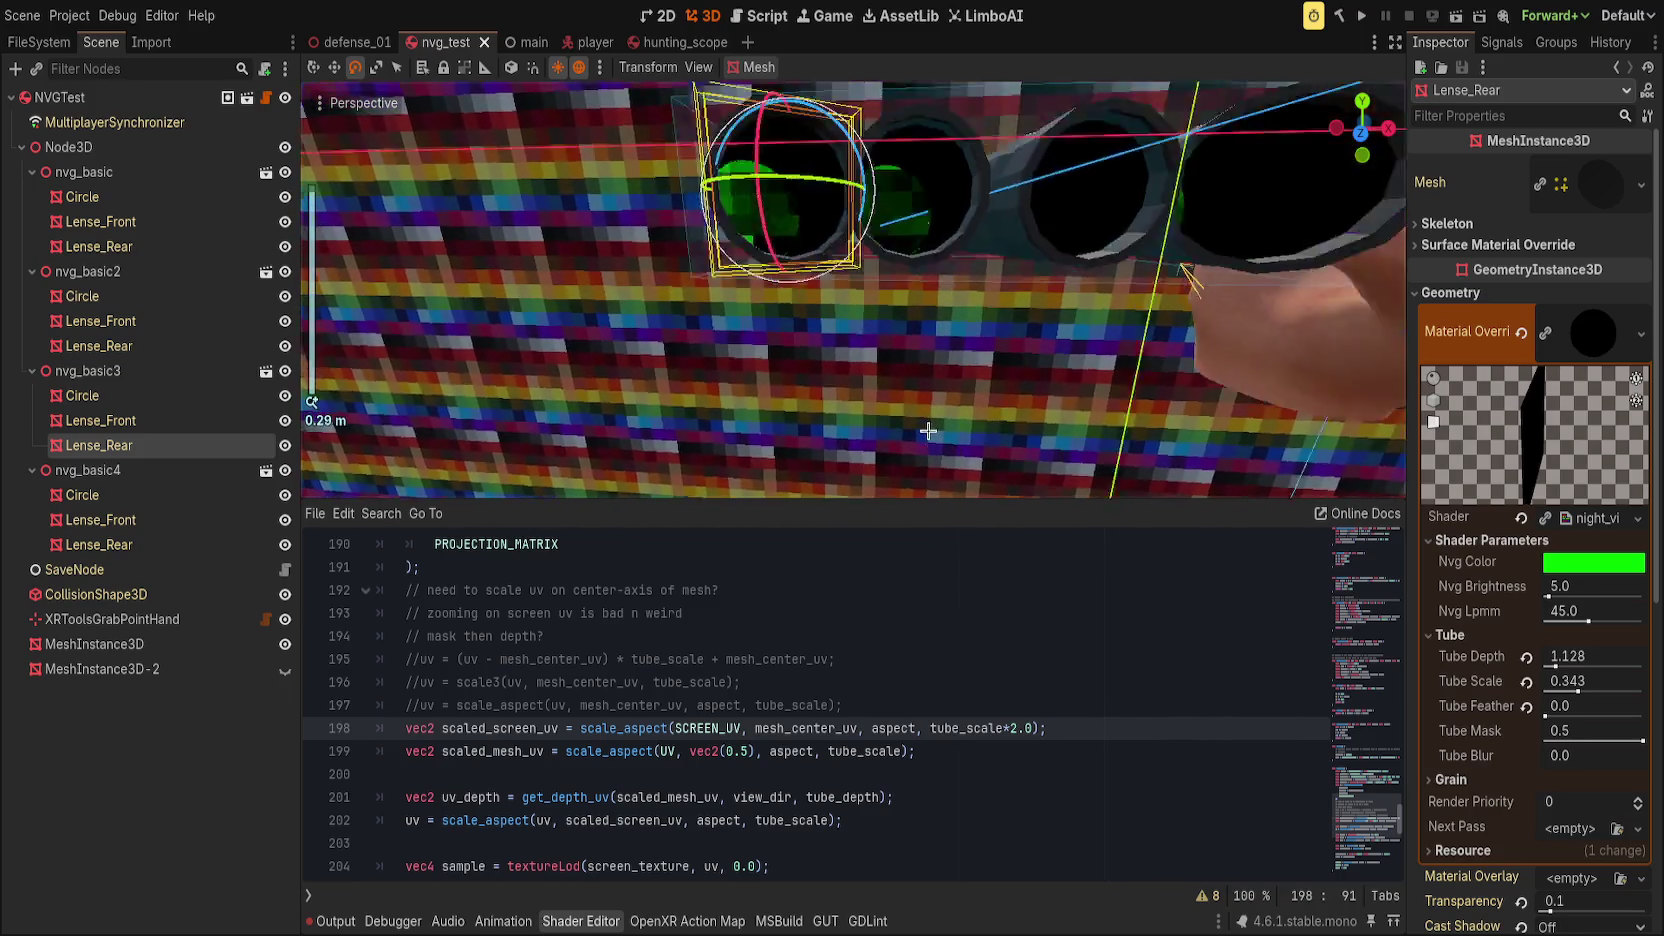
mouse_move(929, 431)
left_mouse_down()
mouse_move(847, 468)
mouse_move(914, 472)
mouse_move(780, 463)
mouse_move(910, 462)
mouse_move(1056, 552)
left_mouse_up()
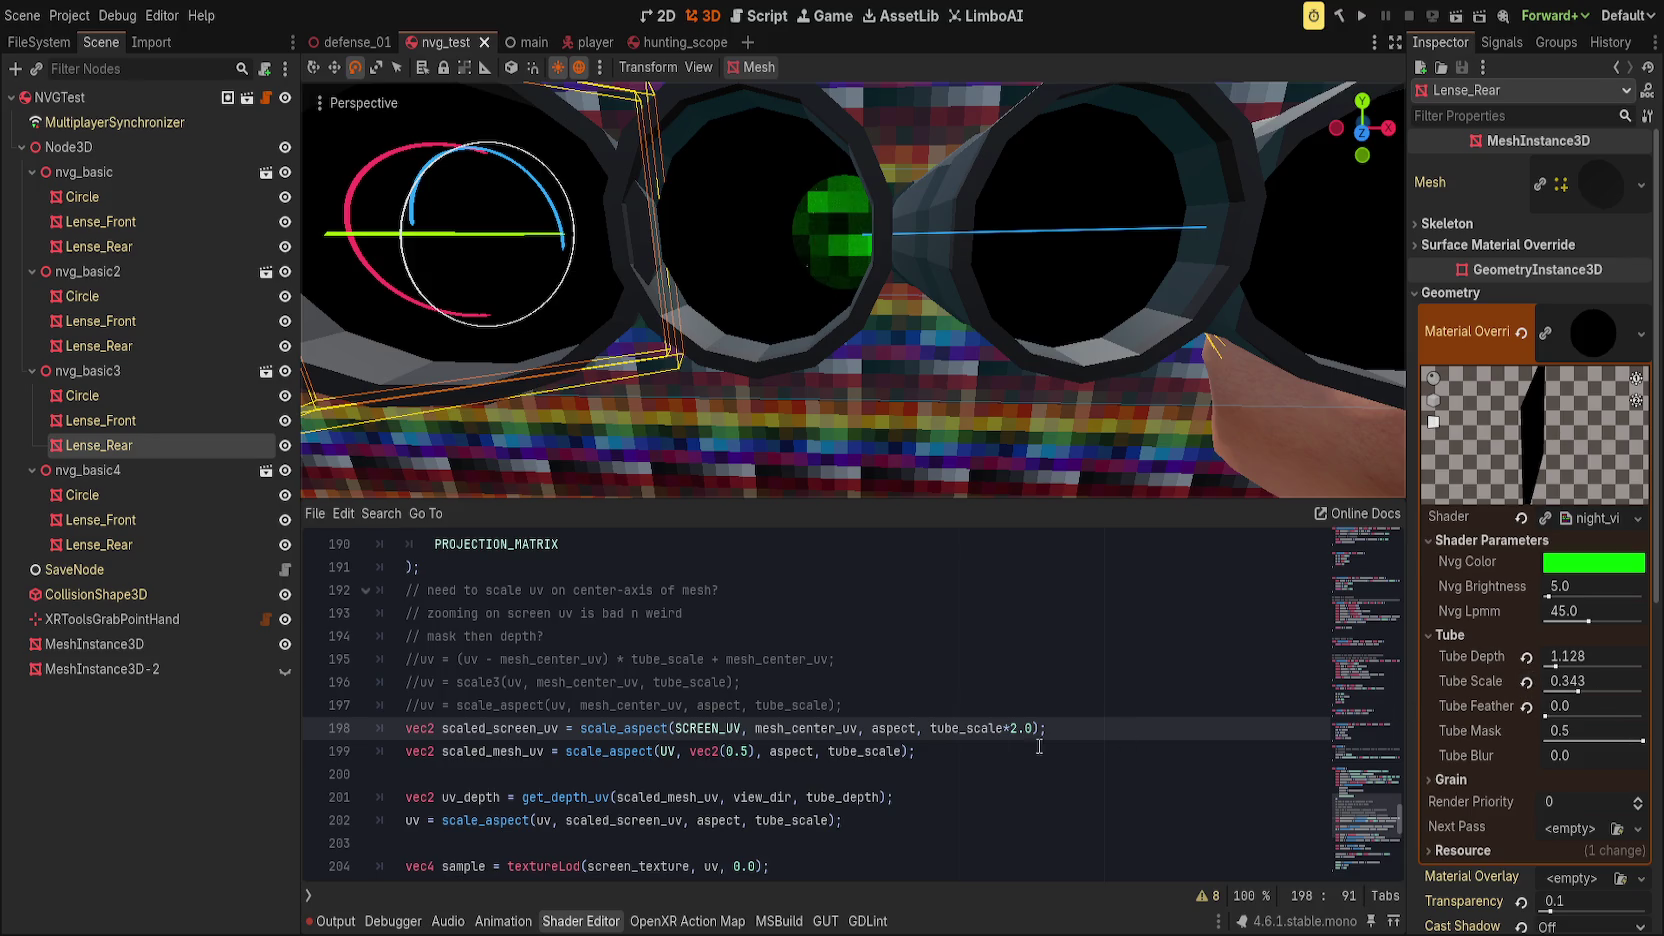
Step: Change line 198's multiplier to 1.5, save, and raise Tube Scale to 1.0
left_click(1013, 728)
type("1.")
key("ctrl+s")
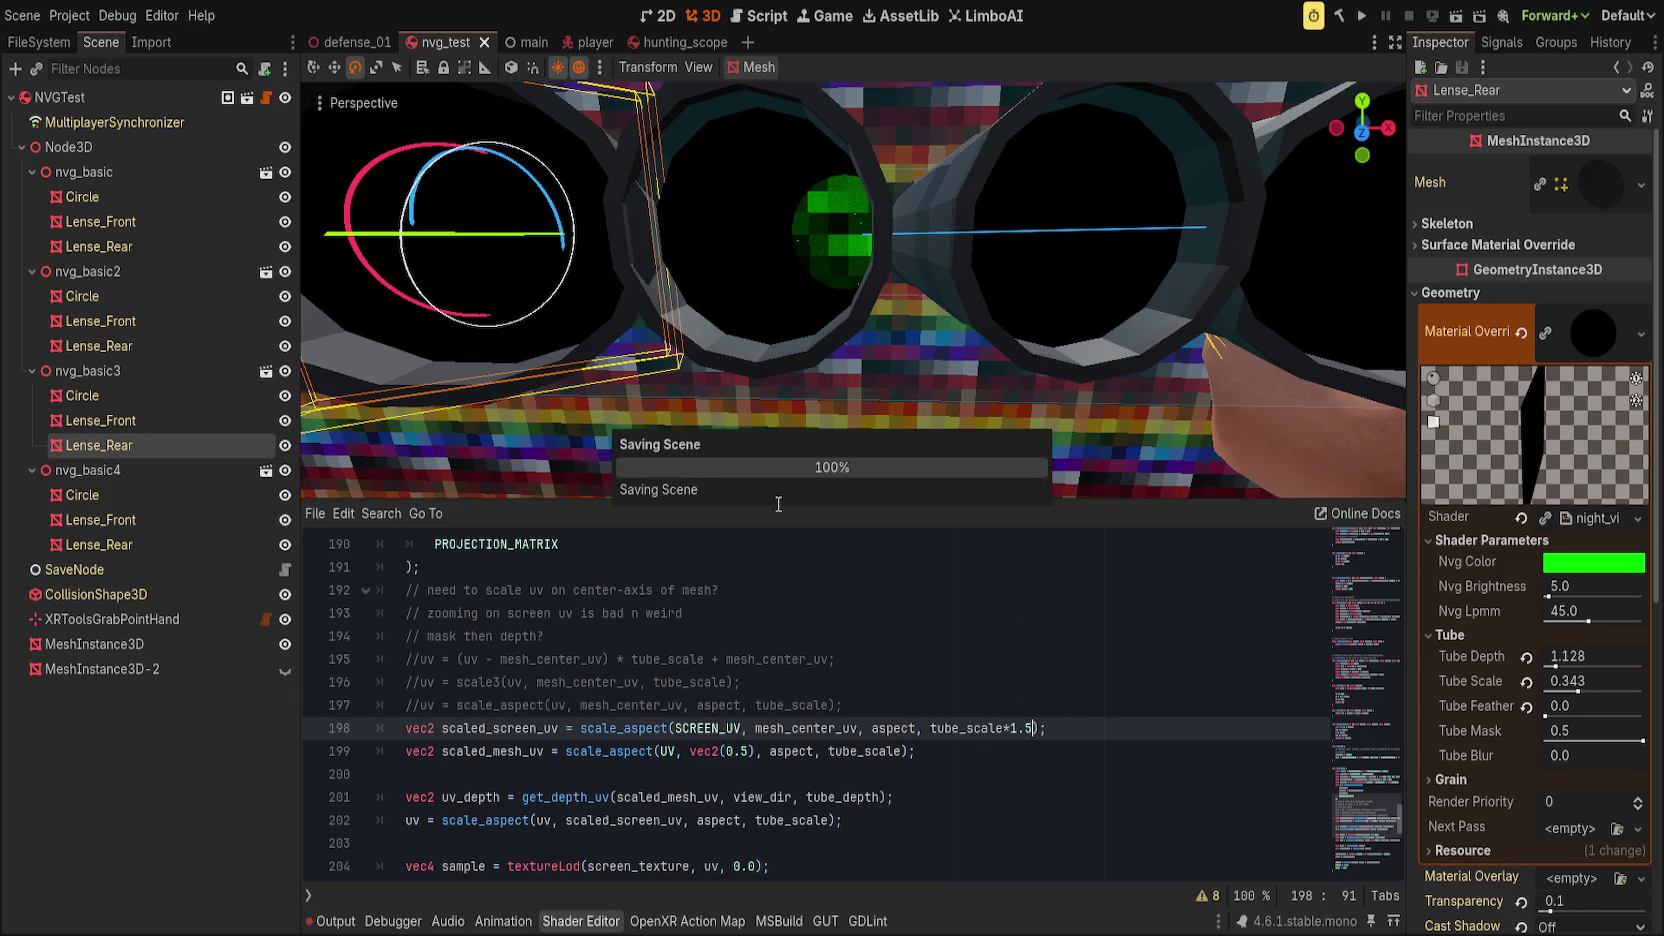
left_click_drag(1574, 684, 1645, 689)
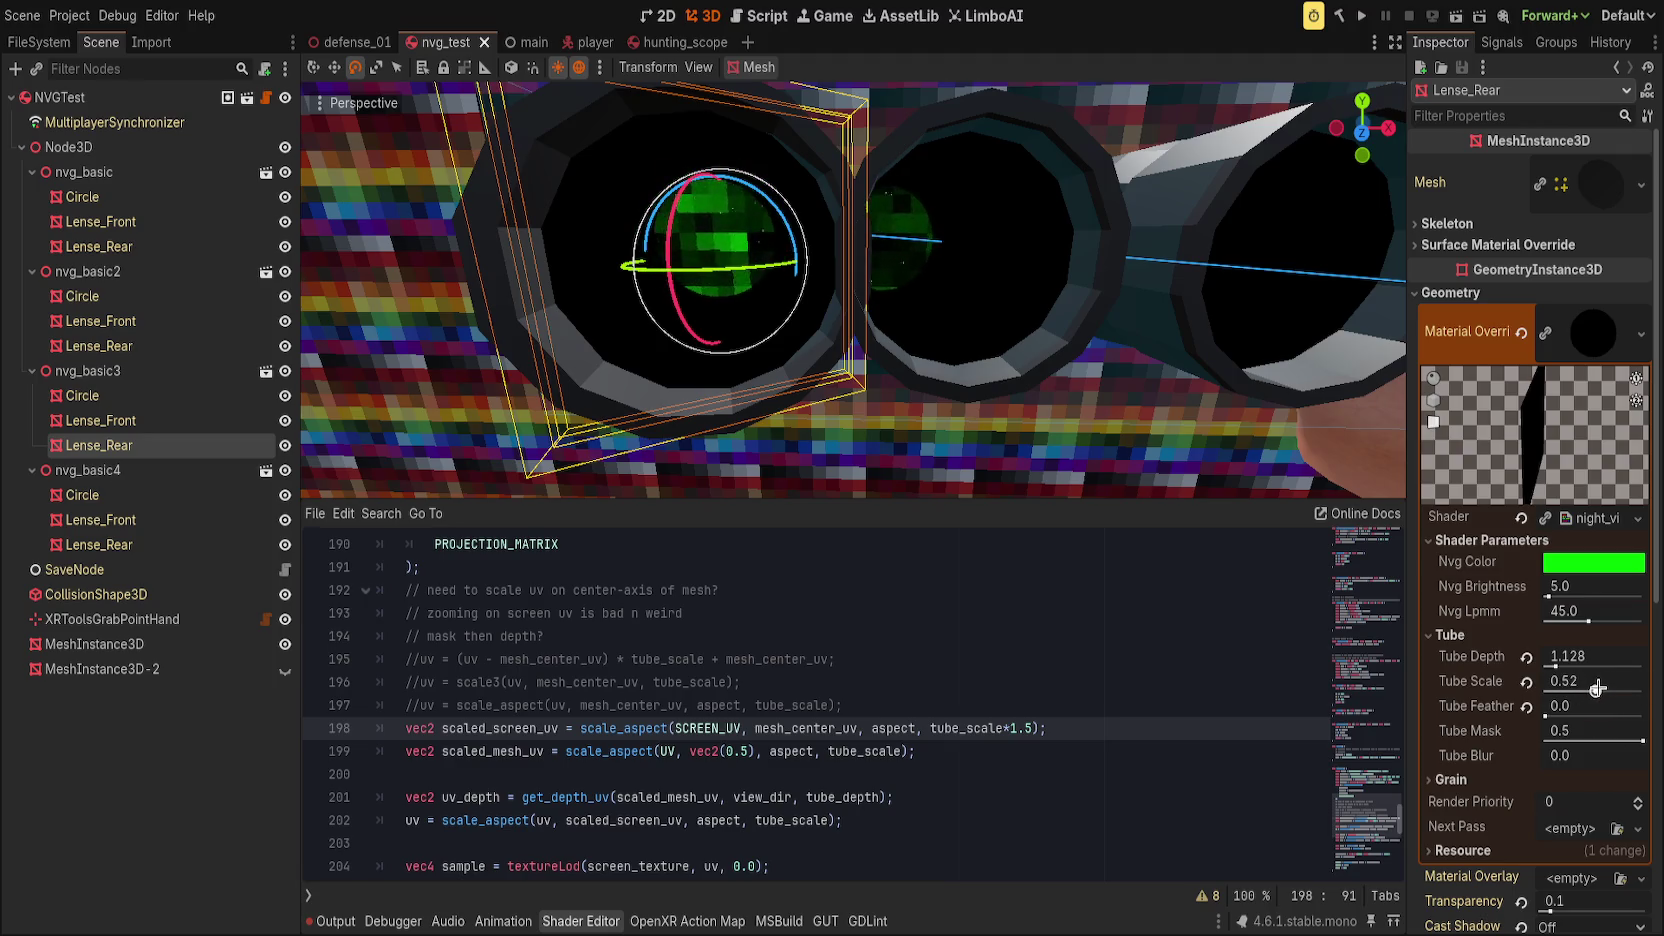
Step: Try vec2(0.5) as line 198's center with Tube Scale 0.378, then undo it
double_click(806, 729)
type("vec2(0.5")
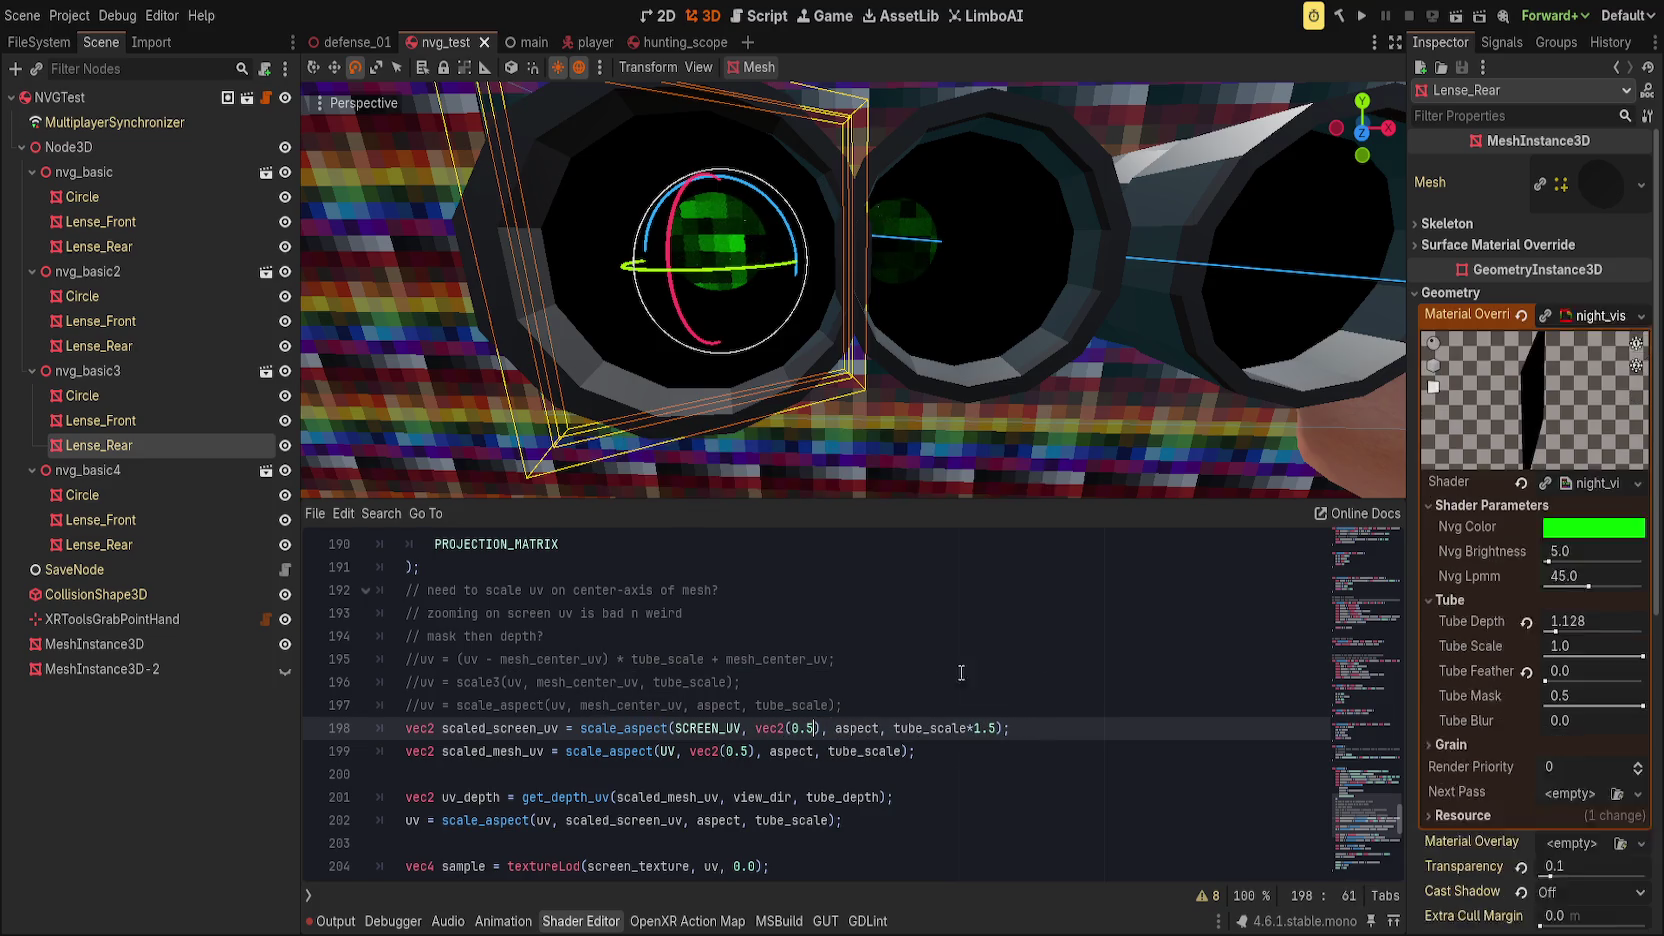
left_click_drag(1643, 690, 1581, 690)
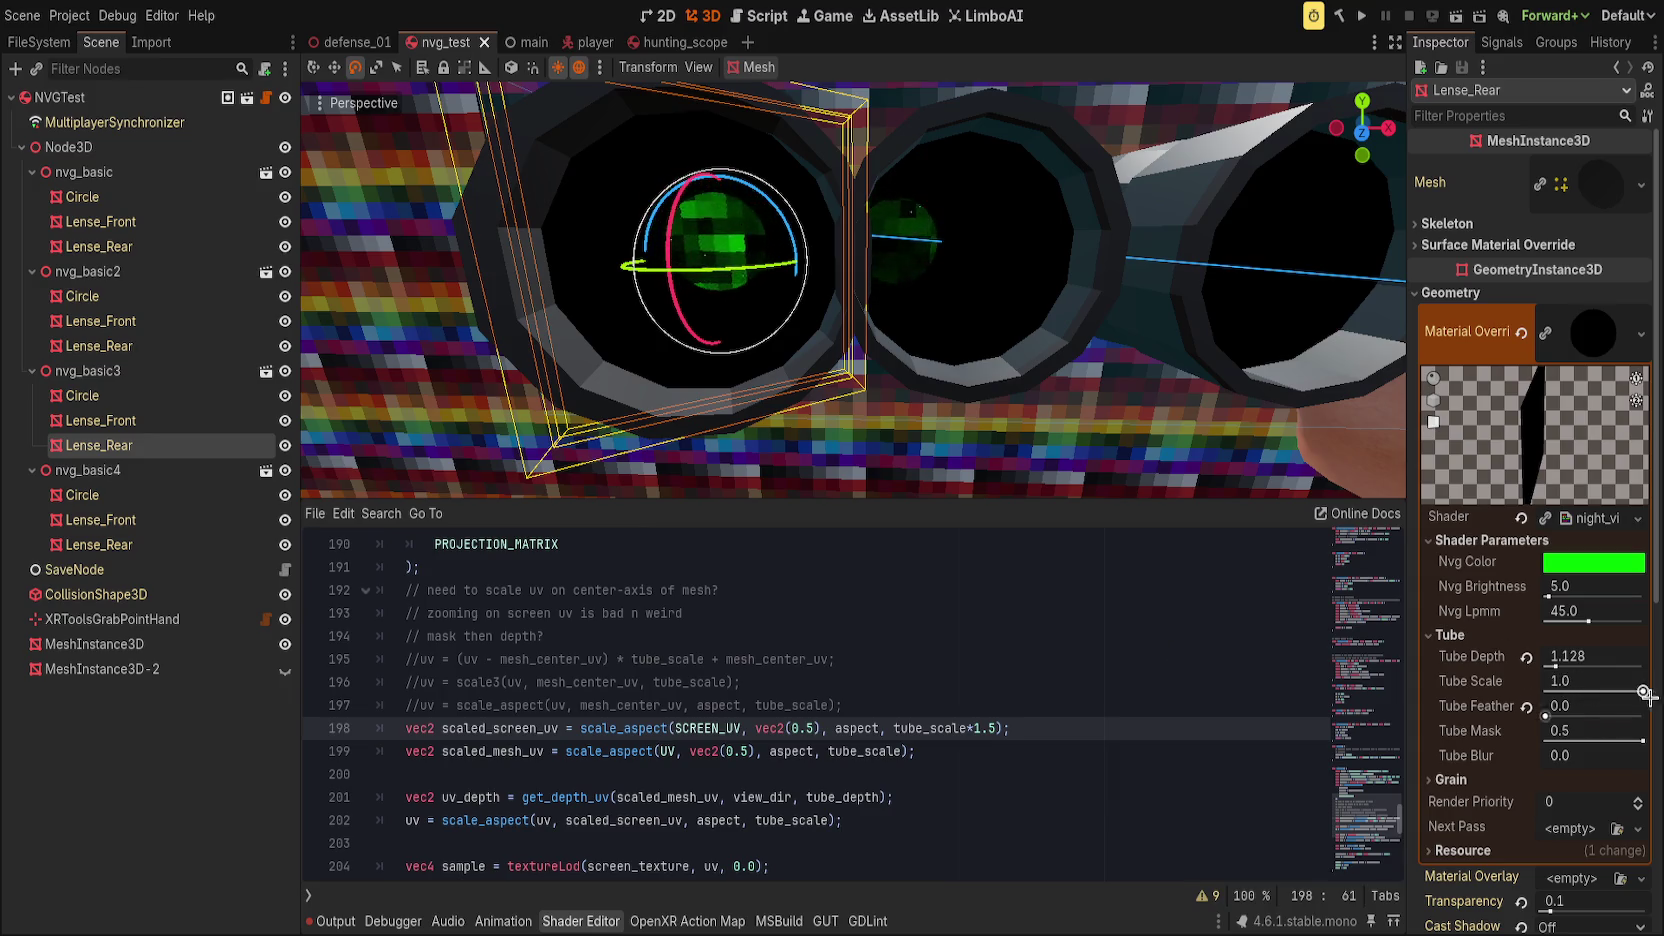
key("ctrl+z")
key("ctrl+z")
key("ctrl+z")
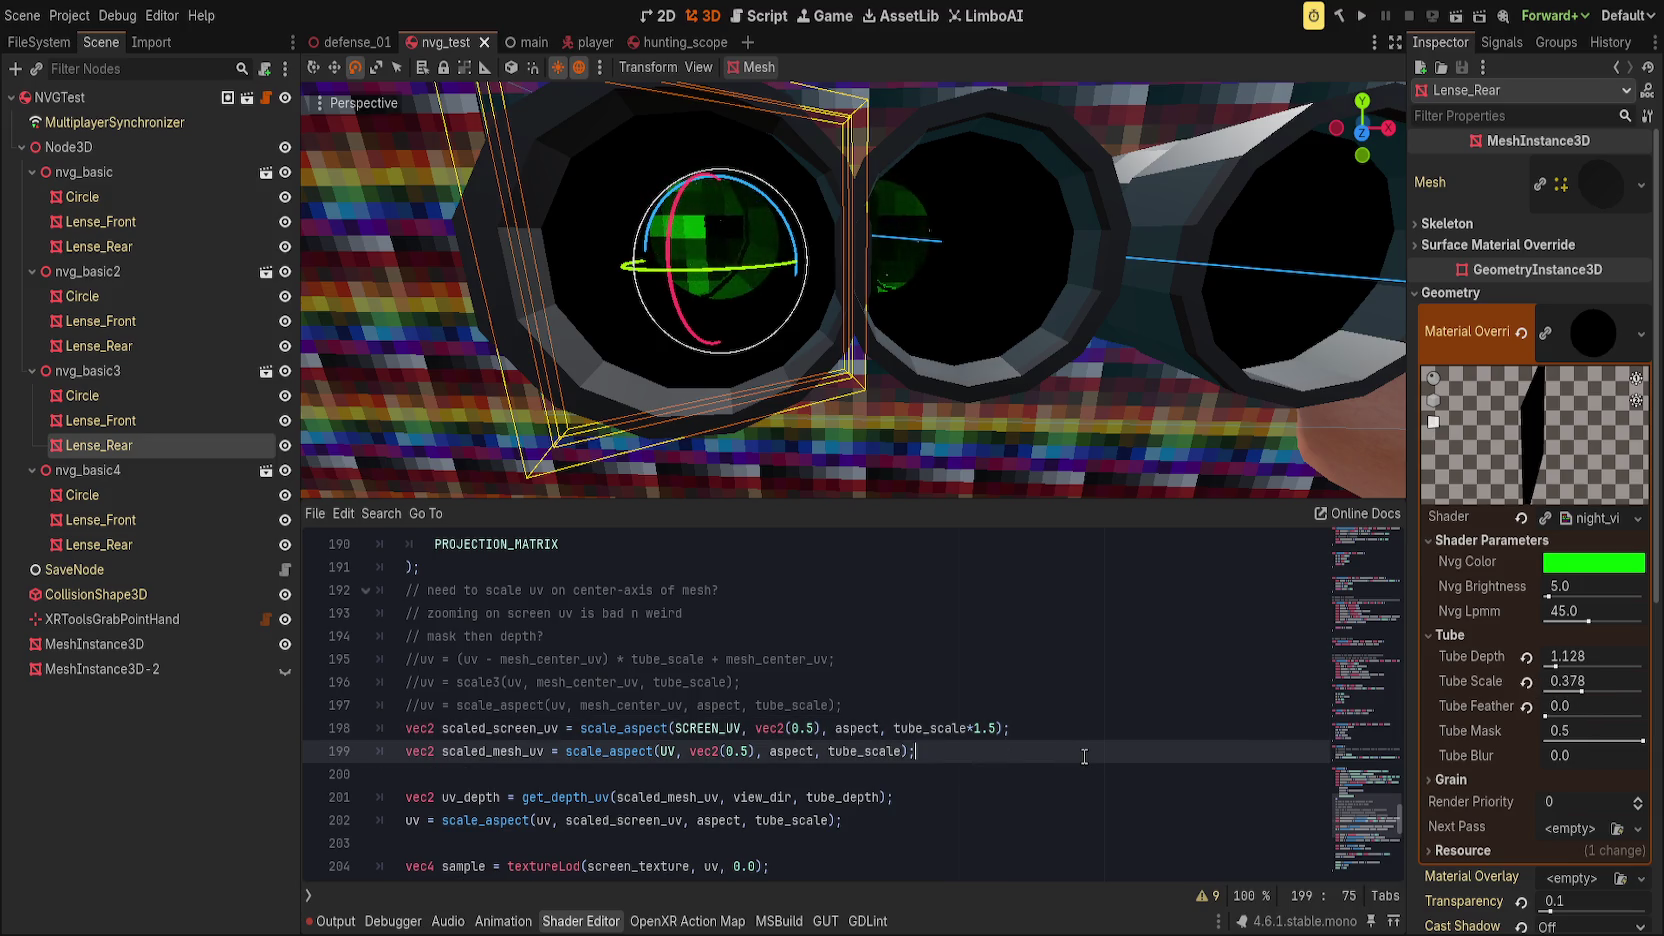
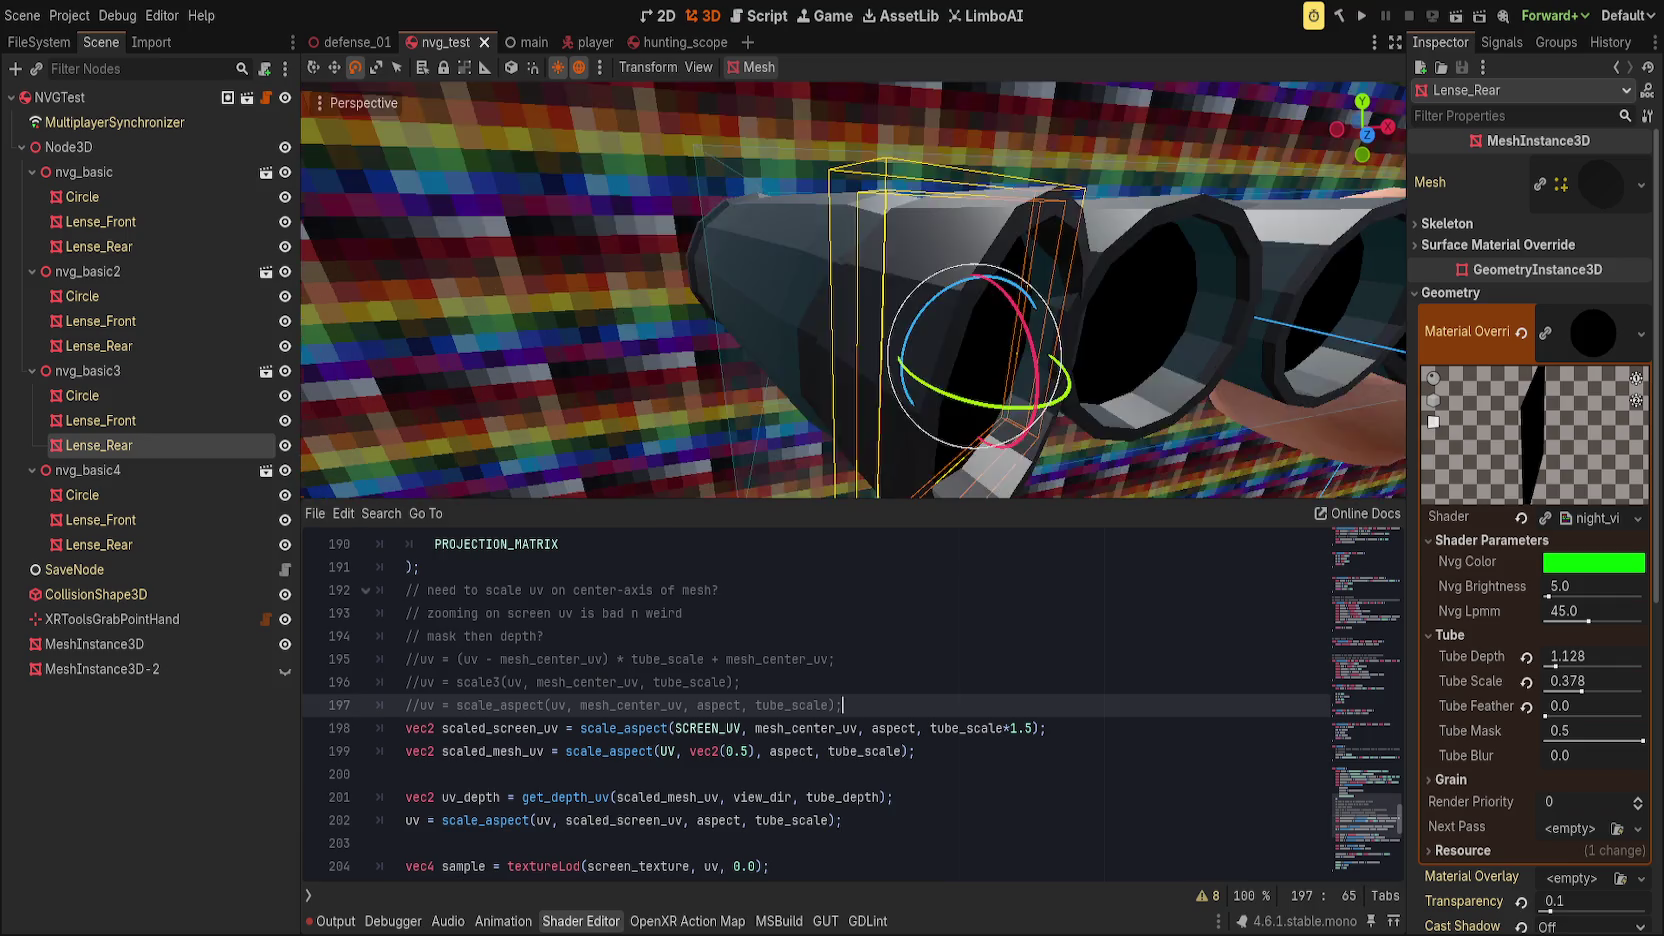
Step: Move in on the scope lenses and lower Tube Depth to about 1.017 and Tube Scale to about 0.172
scroll(791, 289, "down", 2)
key("q")
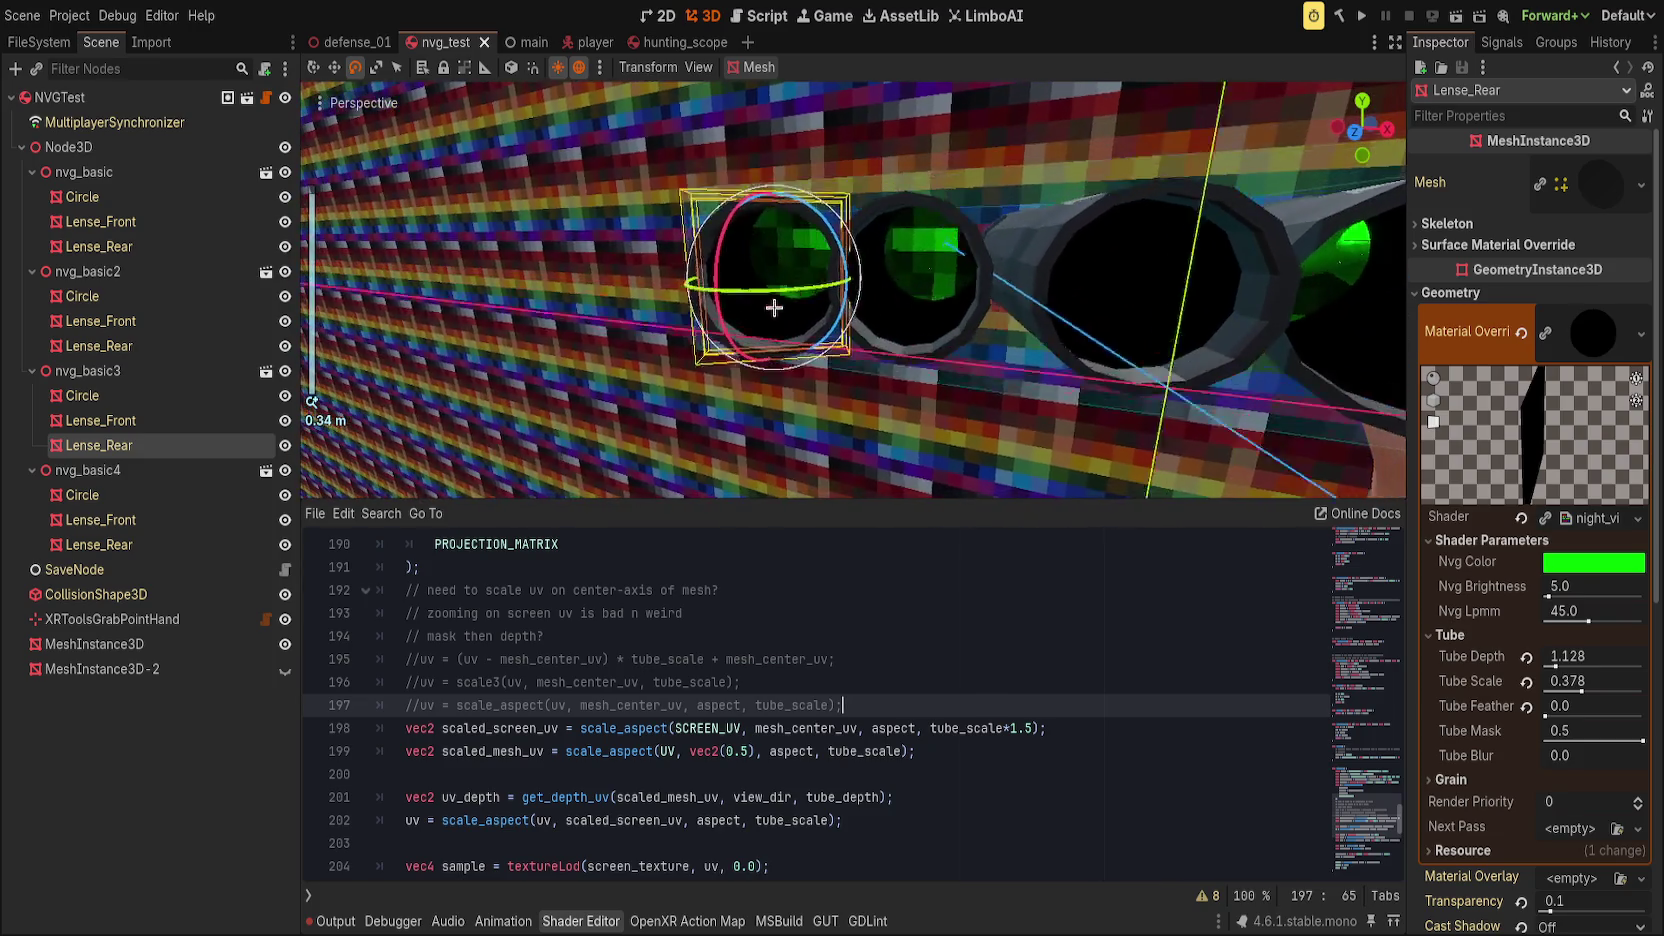
key("e")
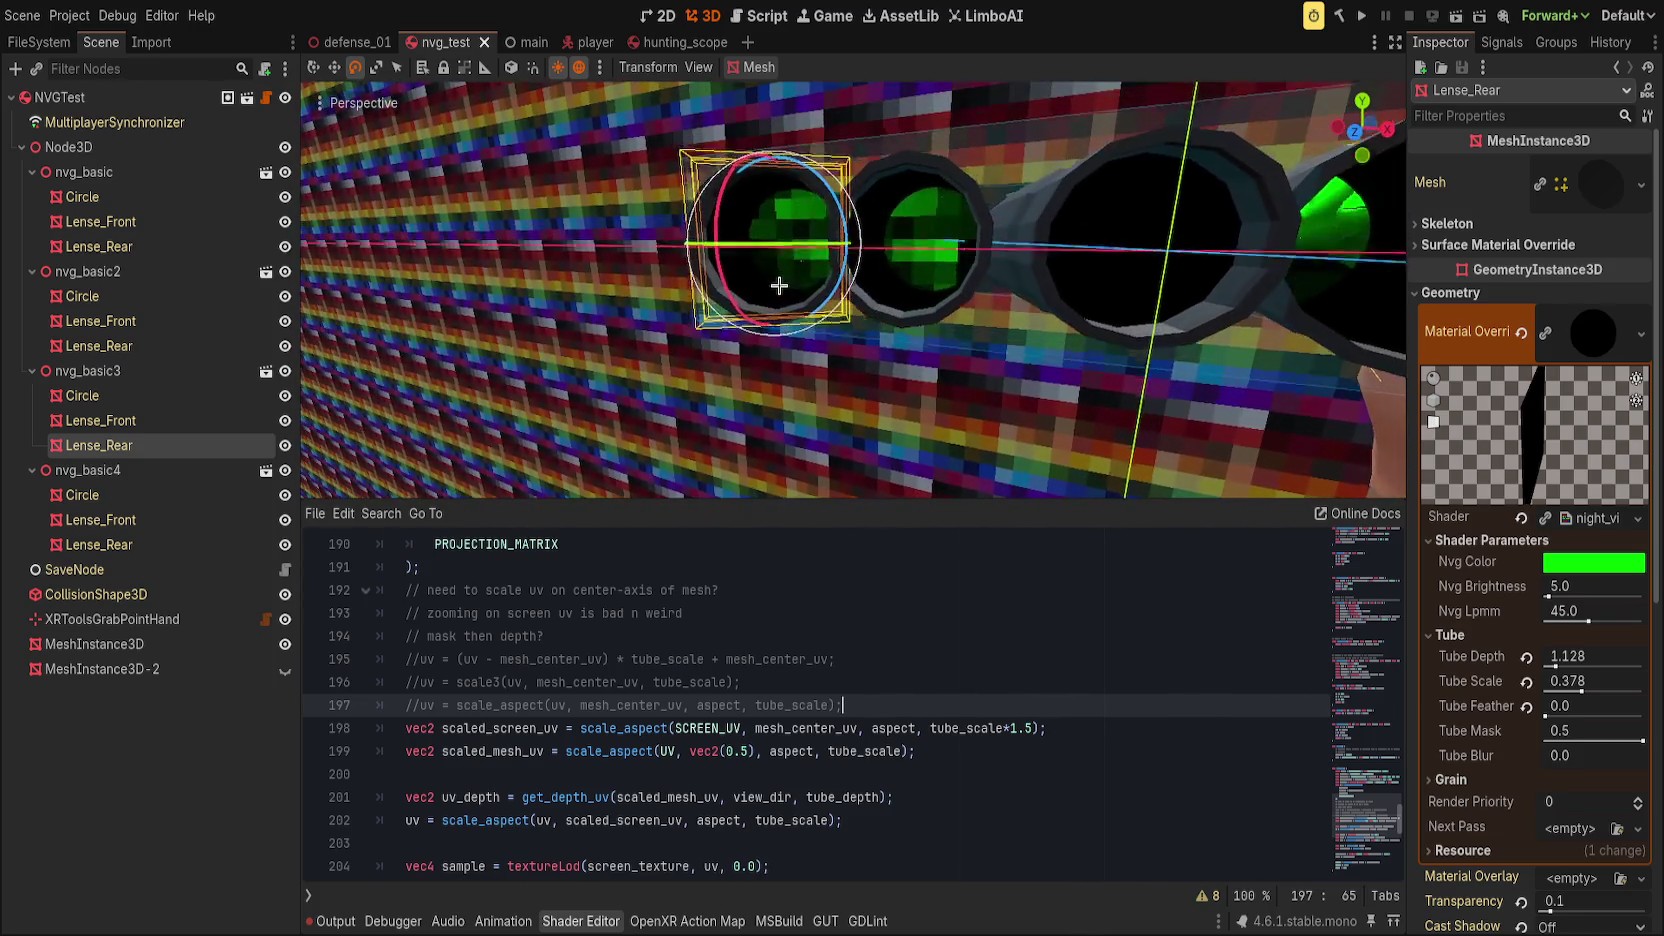
scroll(794, 307, "down", 1)
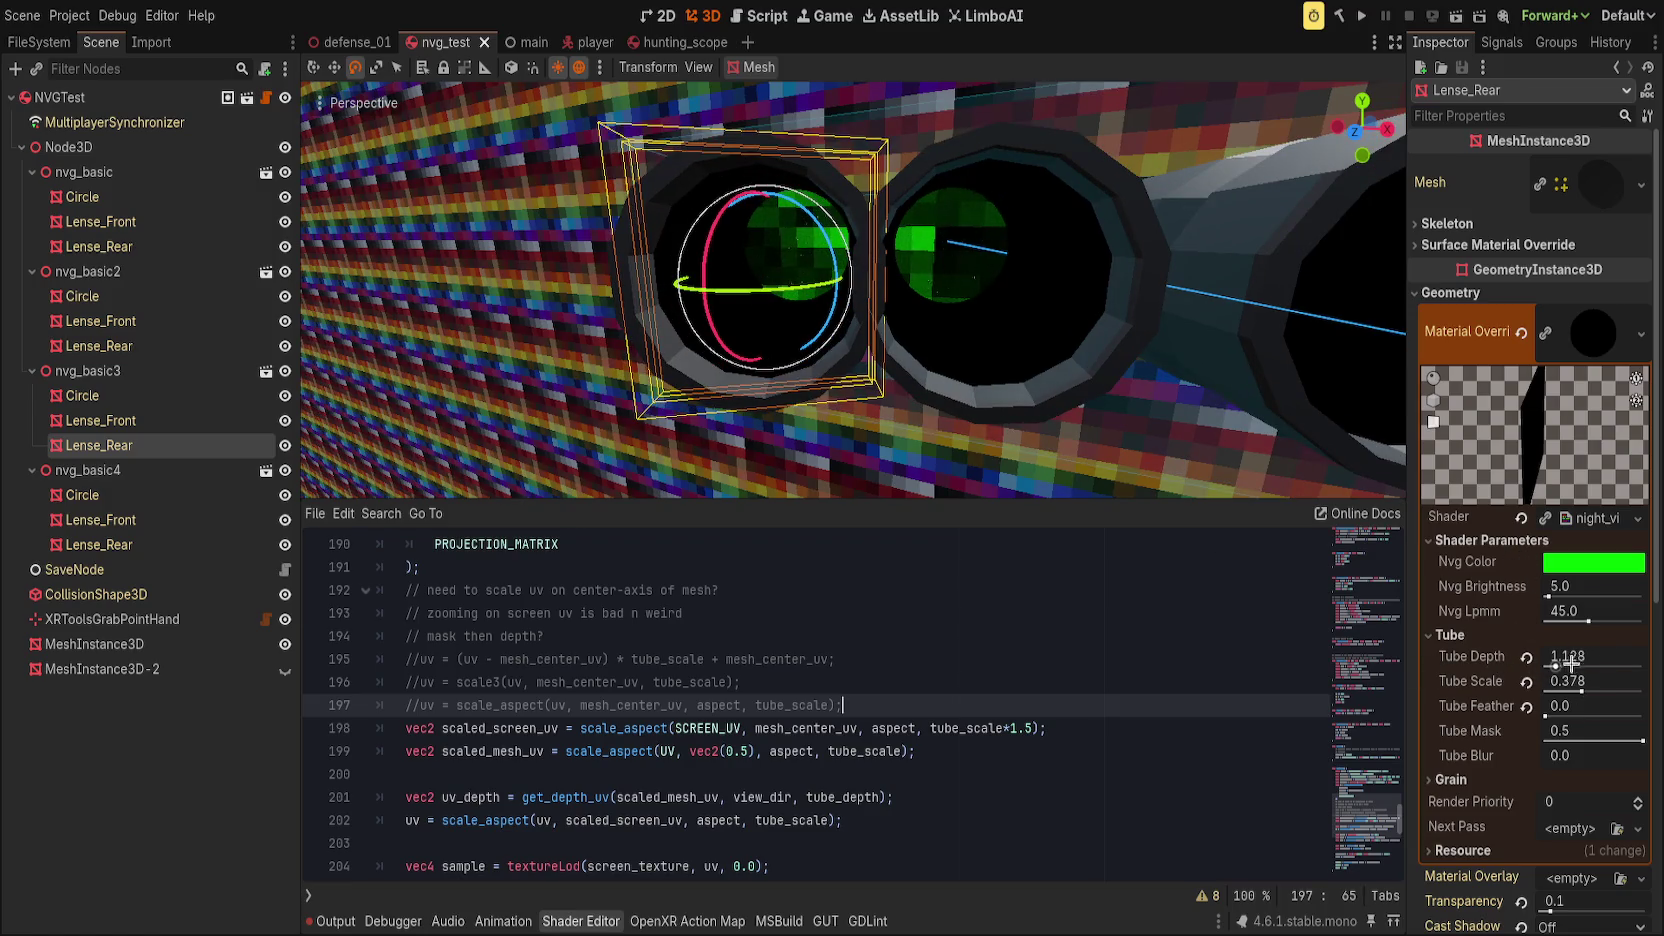
left_click_drag(1553, 662, 1518, 662)
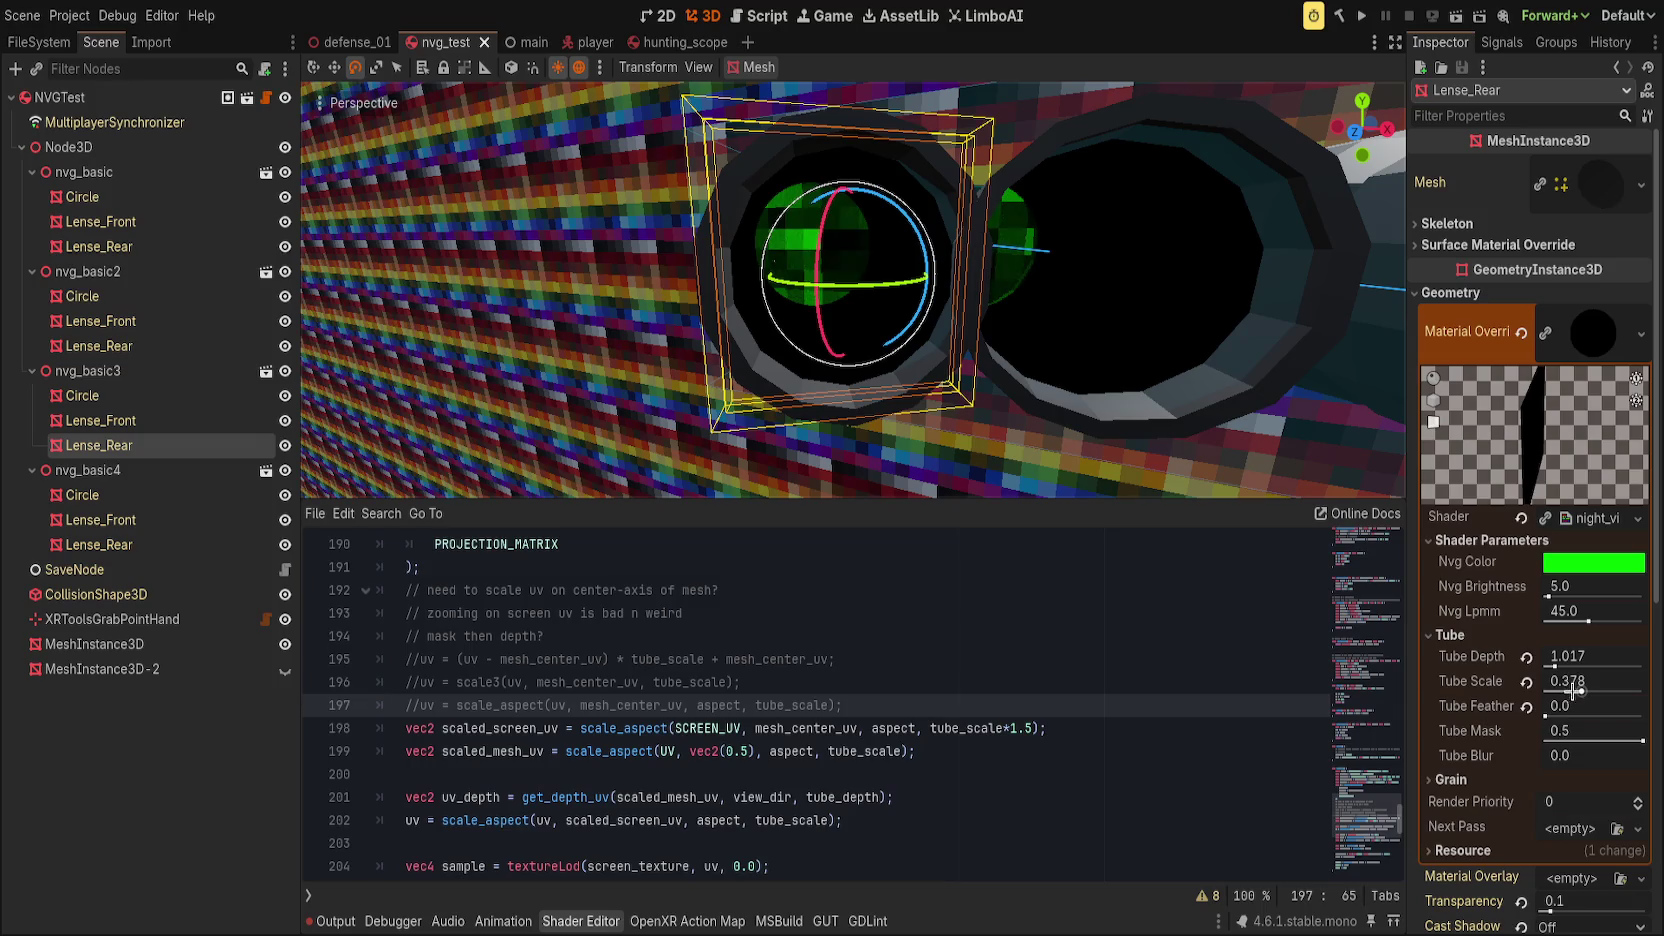
left_click_drag(1581, 690, 1552, 692)
Step: Try line 198 multipliers of 10.0 and then 0.01, and save the scene
double_click(1037, 728)
type("10.0")
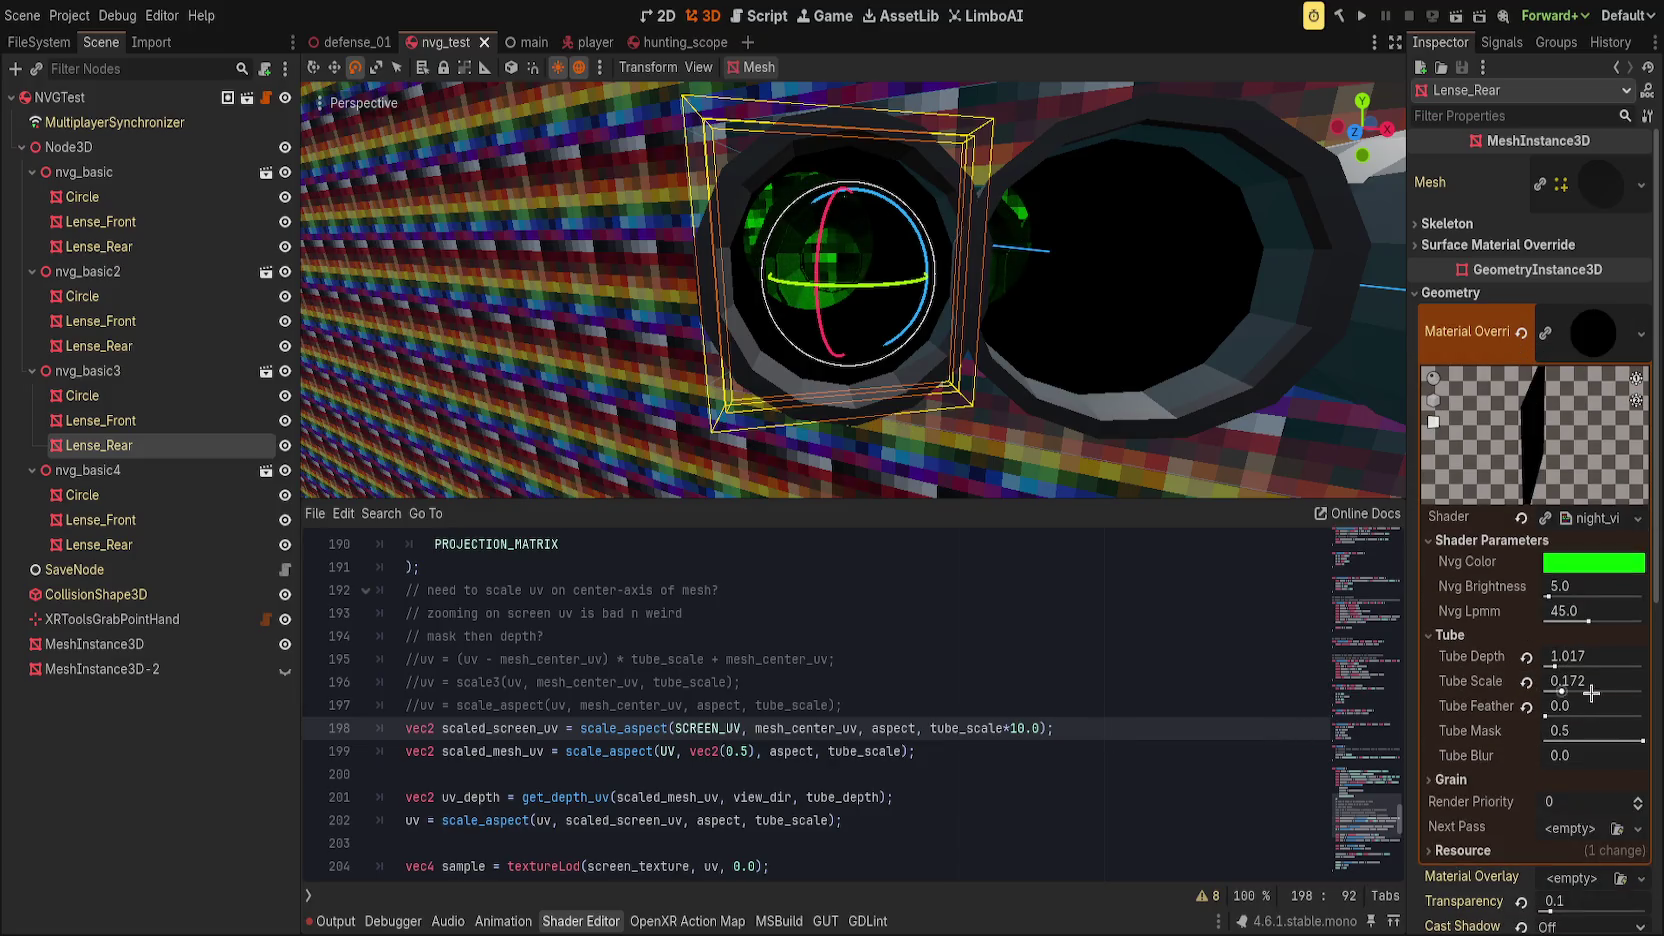
mouse_move(1560, 690)
left_mouse_down()
mouse_move(1655, 690)
mouse_move(1545, 690)
left_mouse_up()
mouse_move(1000, 490)
left_mouse_down()
mouse_move(911, 460)
mouse_move(900, 487)
left_mouse_up()
double_click(1019, 733)
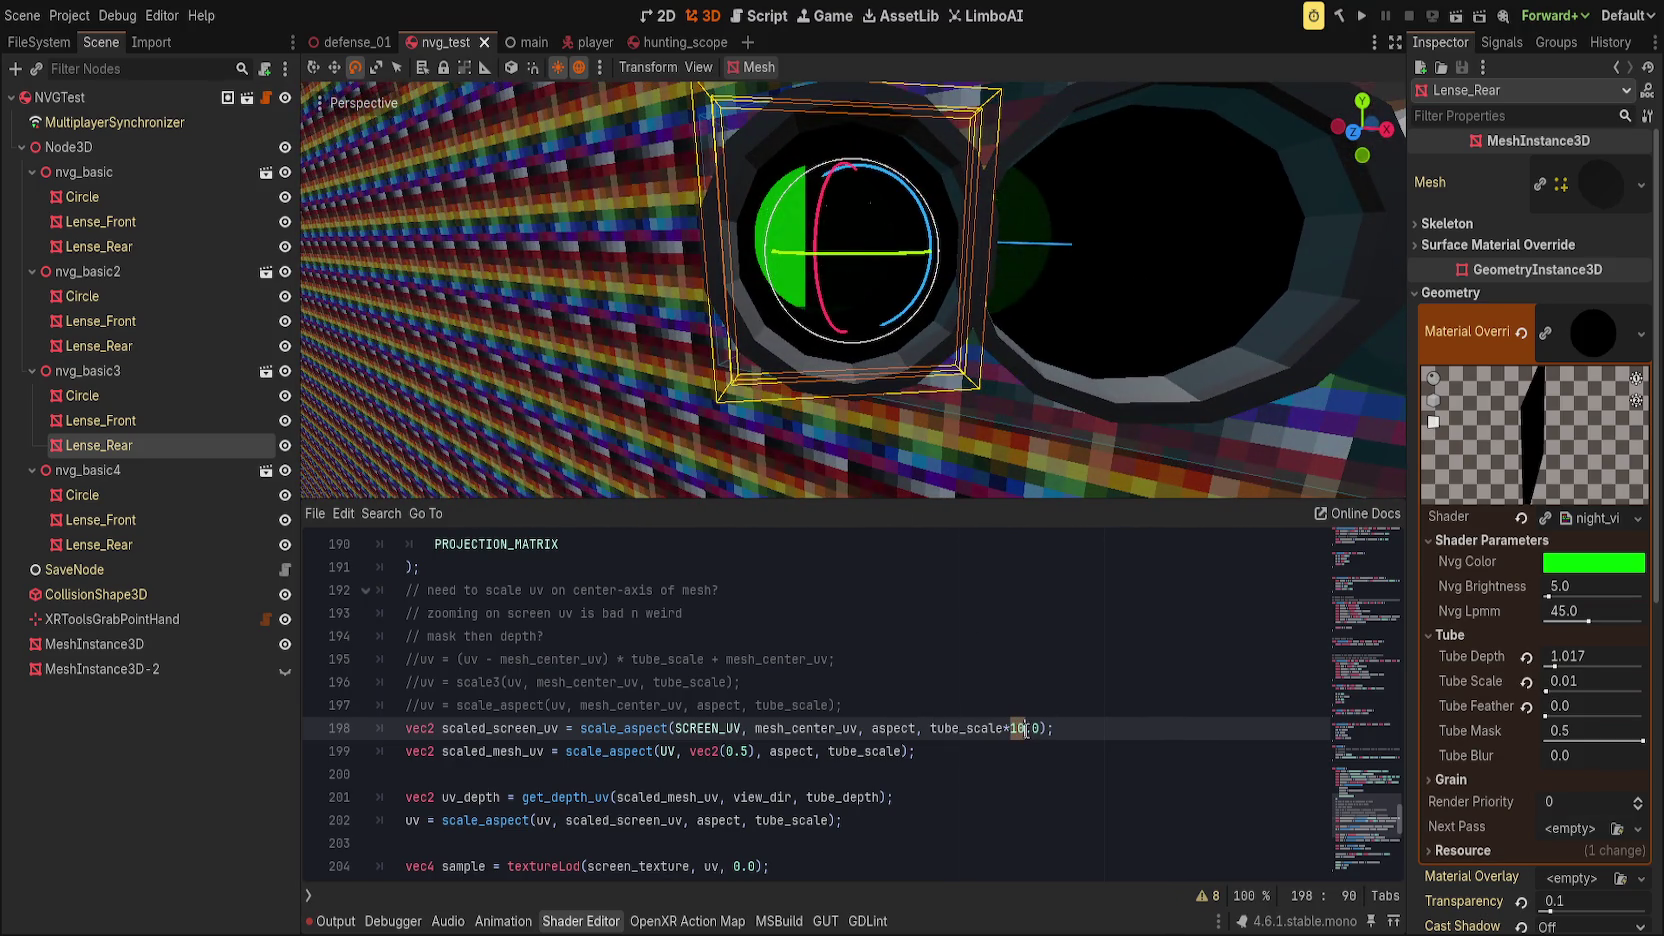
type("0.01")
key("ctrl+s")
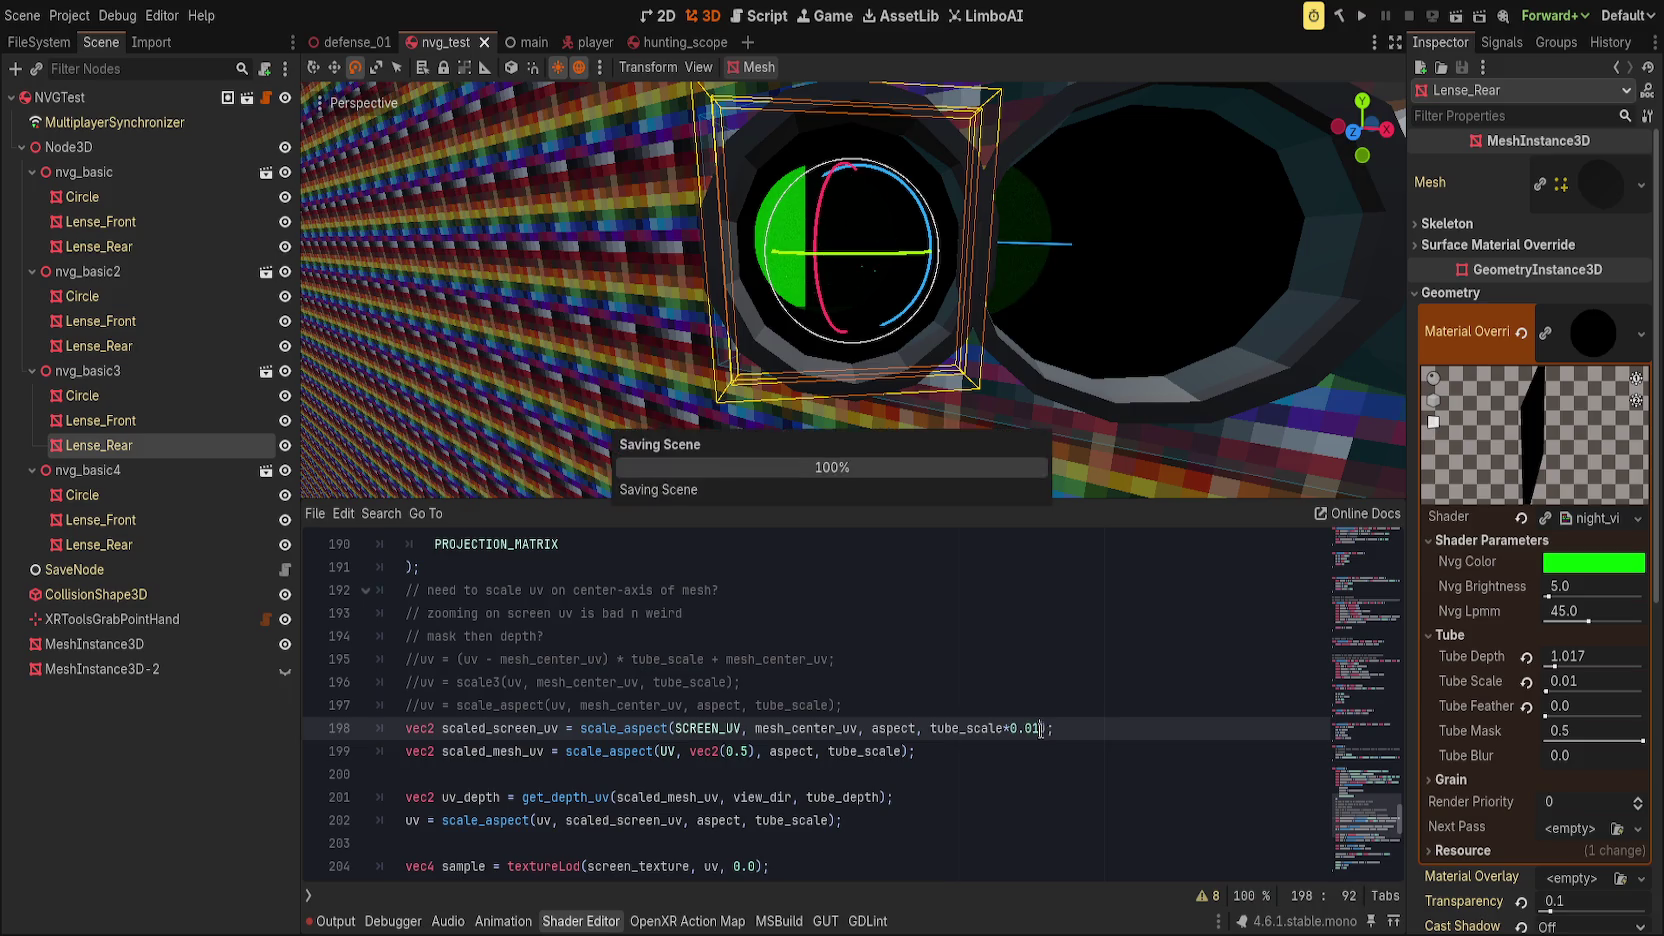
Step: Reset the tube parameters, set the line 198 multiplier to 100, and shrink Tube Scale almost to zero
left_click(1527, 657)
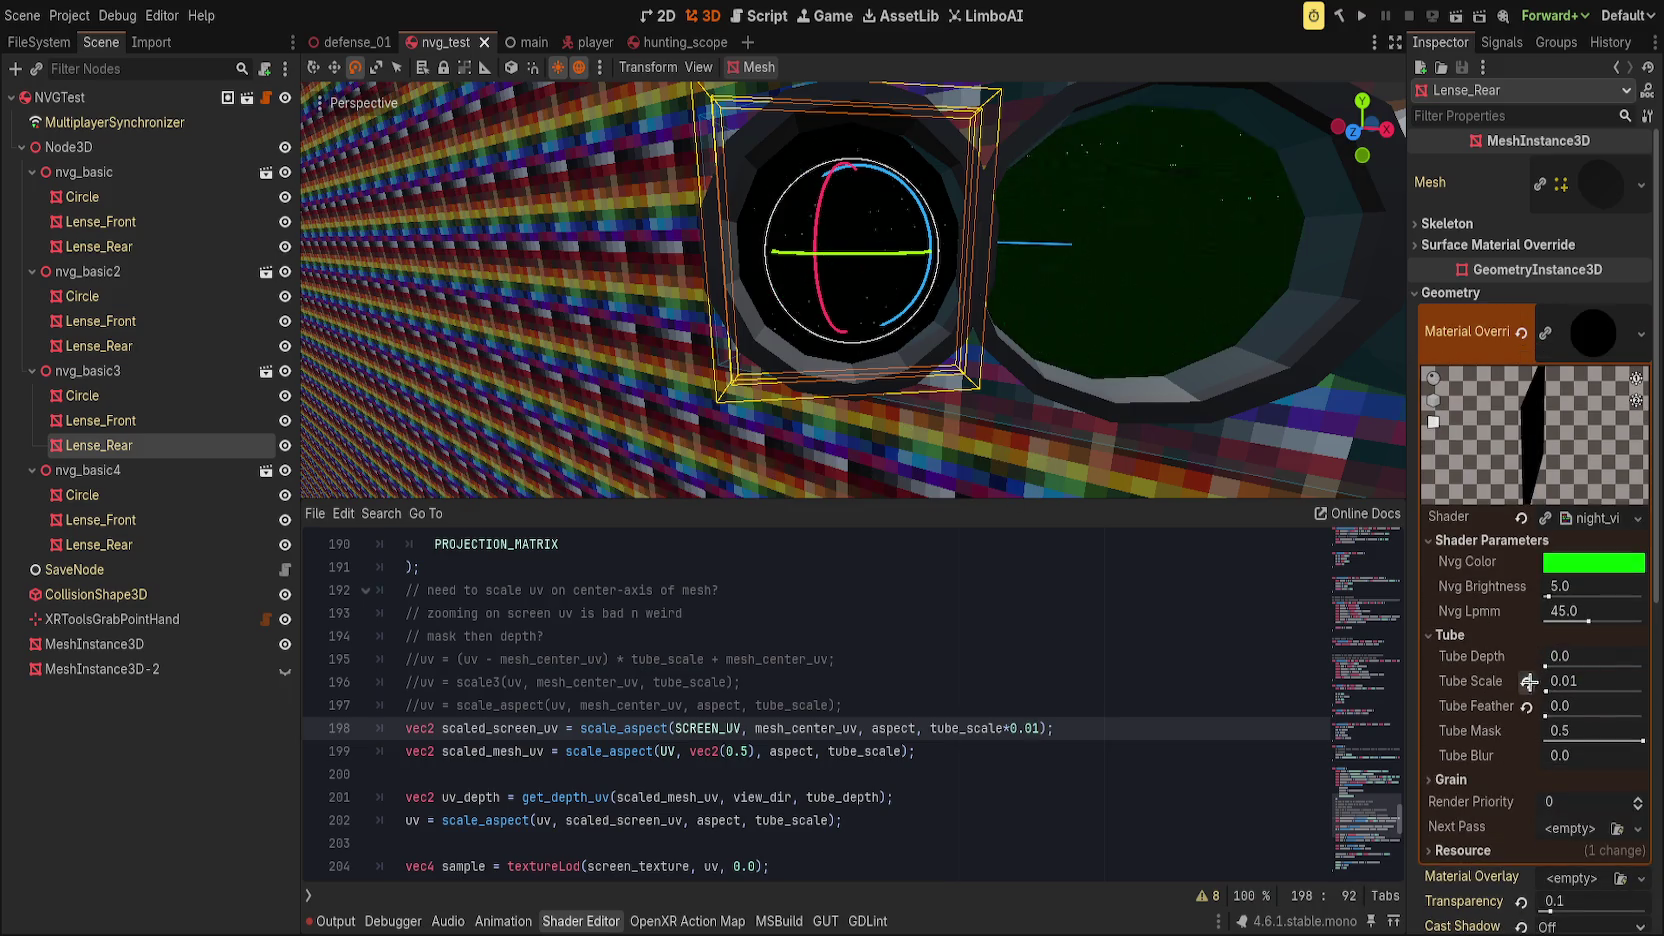
left_click(1527, 682)
mouse_move(1641, 691)
left_mouse_down()
mouse_move(1562, 690)
mouse_move(1643, 692)
mouse_move(1554, 666)
mouse_move(1643, 690)
left_mouse_up()
key("BackSpace")
key("BackSpace")
key("BackSpace")
type("100")
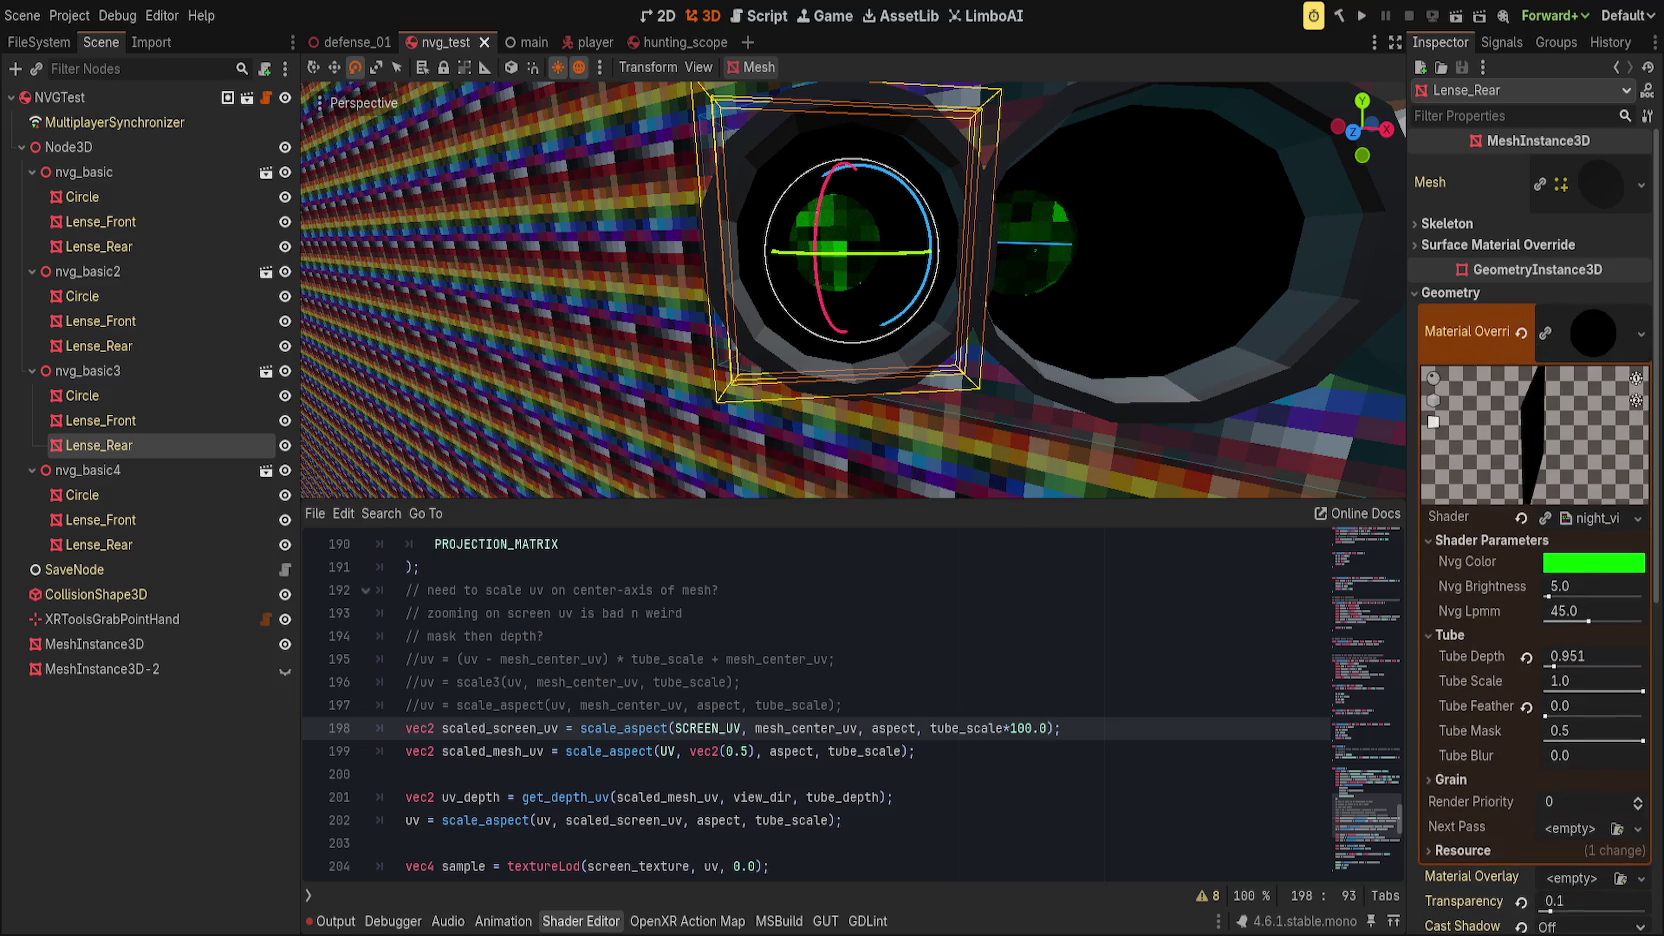
left_click_drag(1643, 690, 1608, 691)
left_click_drag(1560, 688, 1539, 689)
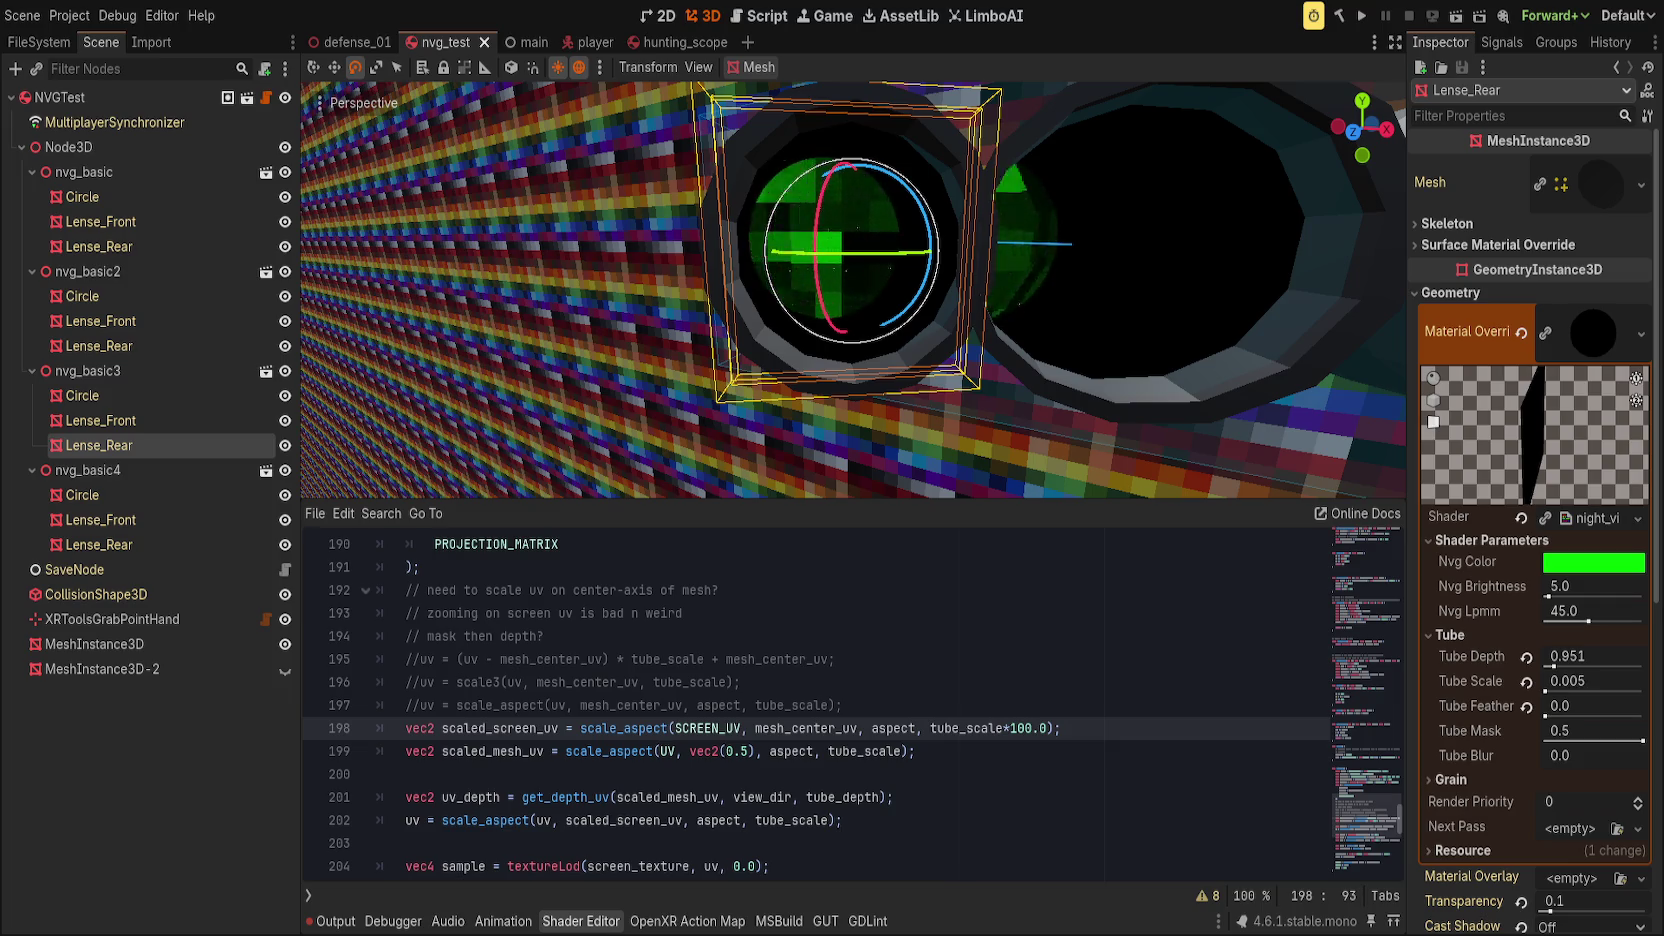
mouse_move(1000, 400)
left_mouse_down()
mouse_move(1037, 416)
mouse_move(1010, 386)
mouse_move(1058, 386)
mouse_move(1025, 375)
mouse_move(1108, 397)
mouse_move(1005, 372)
left_mouse_up()
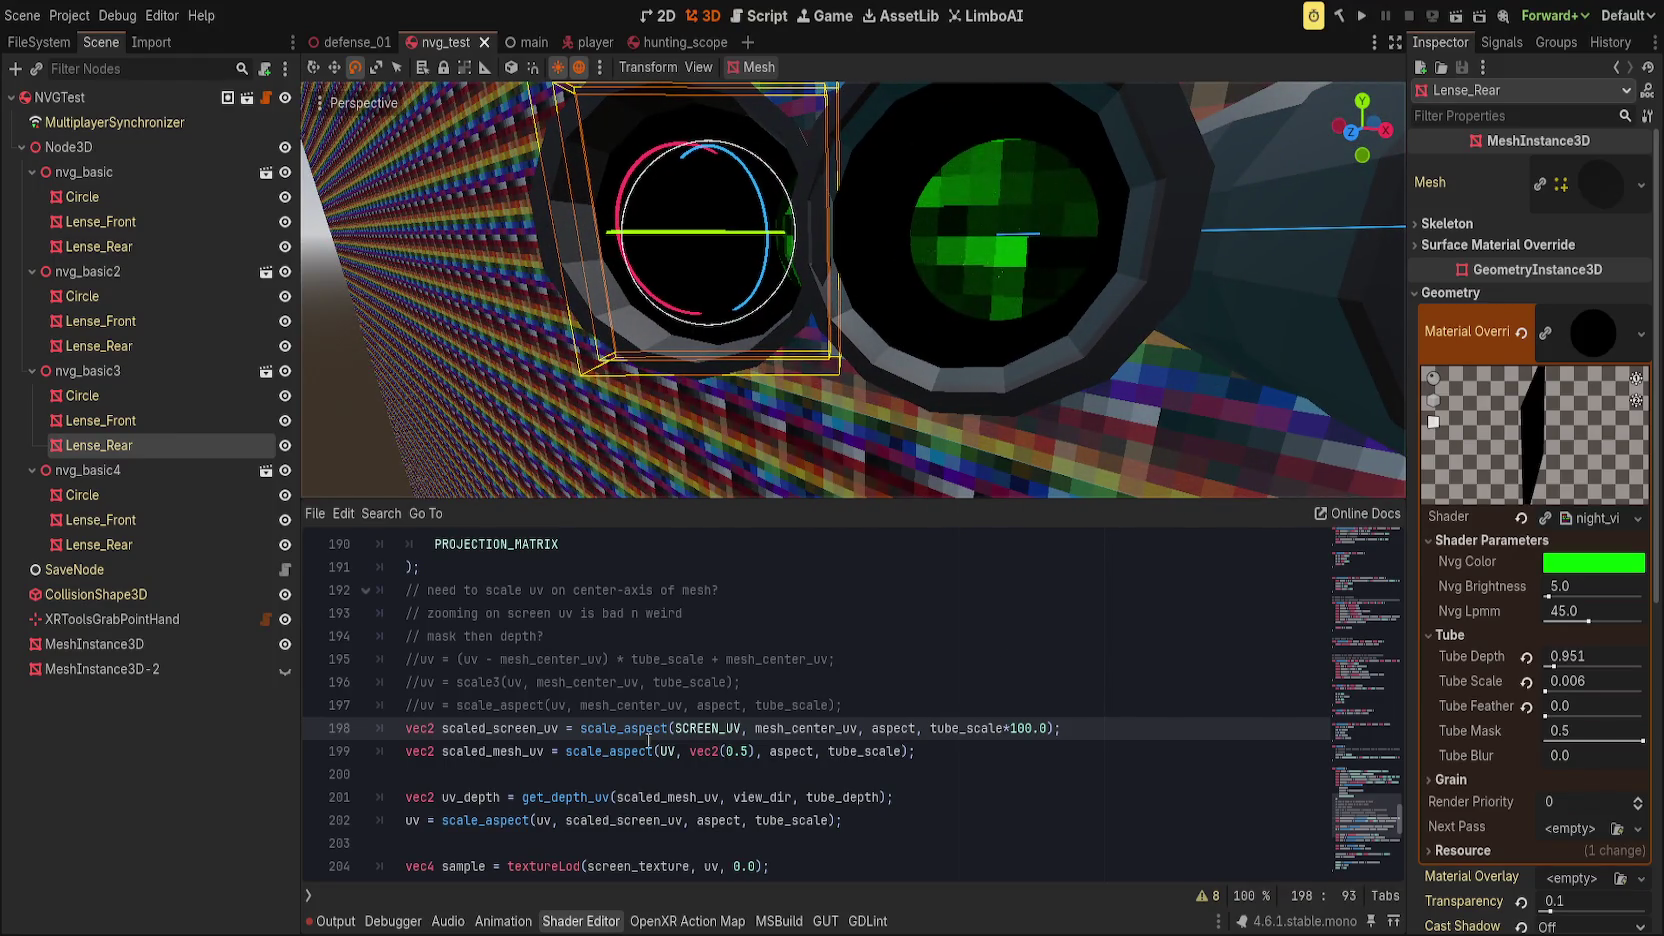
scroll(823, 752, "down", 3)
scroll(1027, 769, "up", 4)
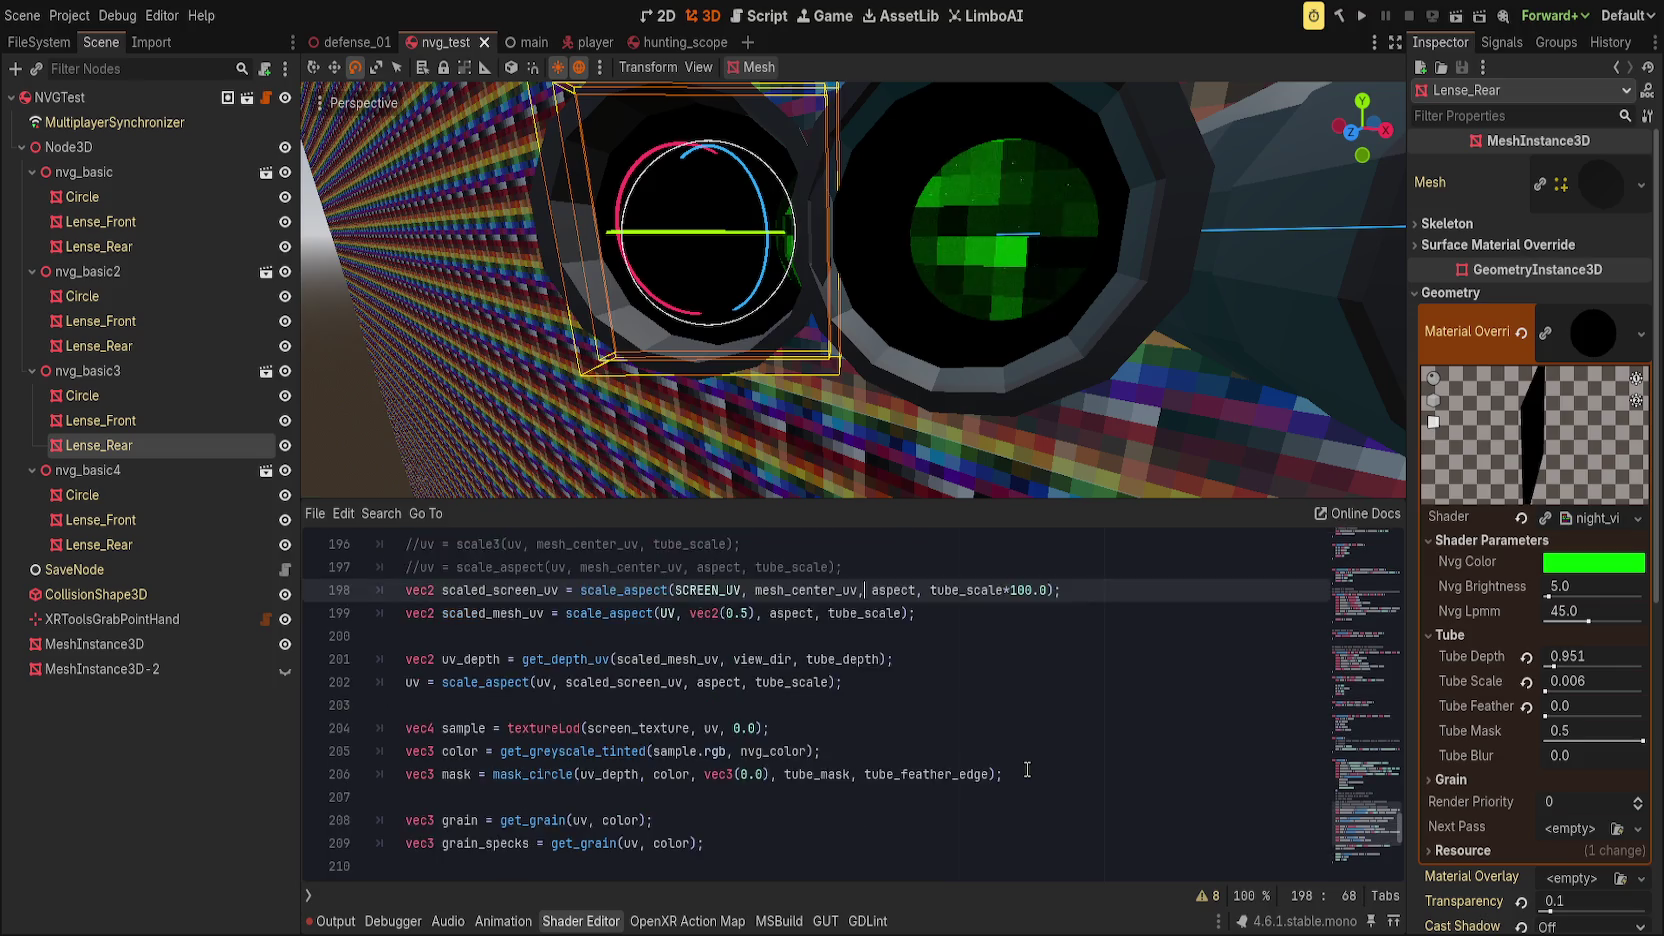
scroll(1025, 768, "up", 9)
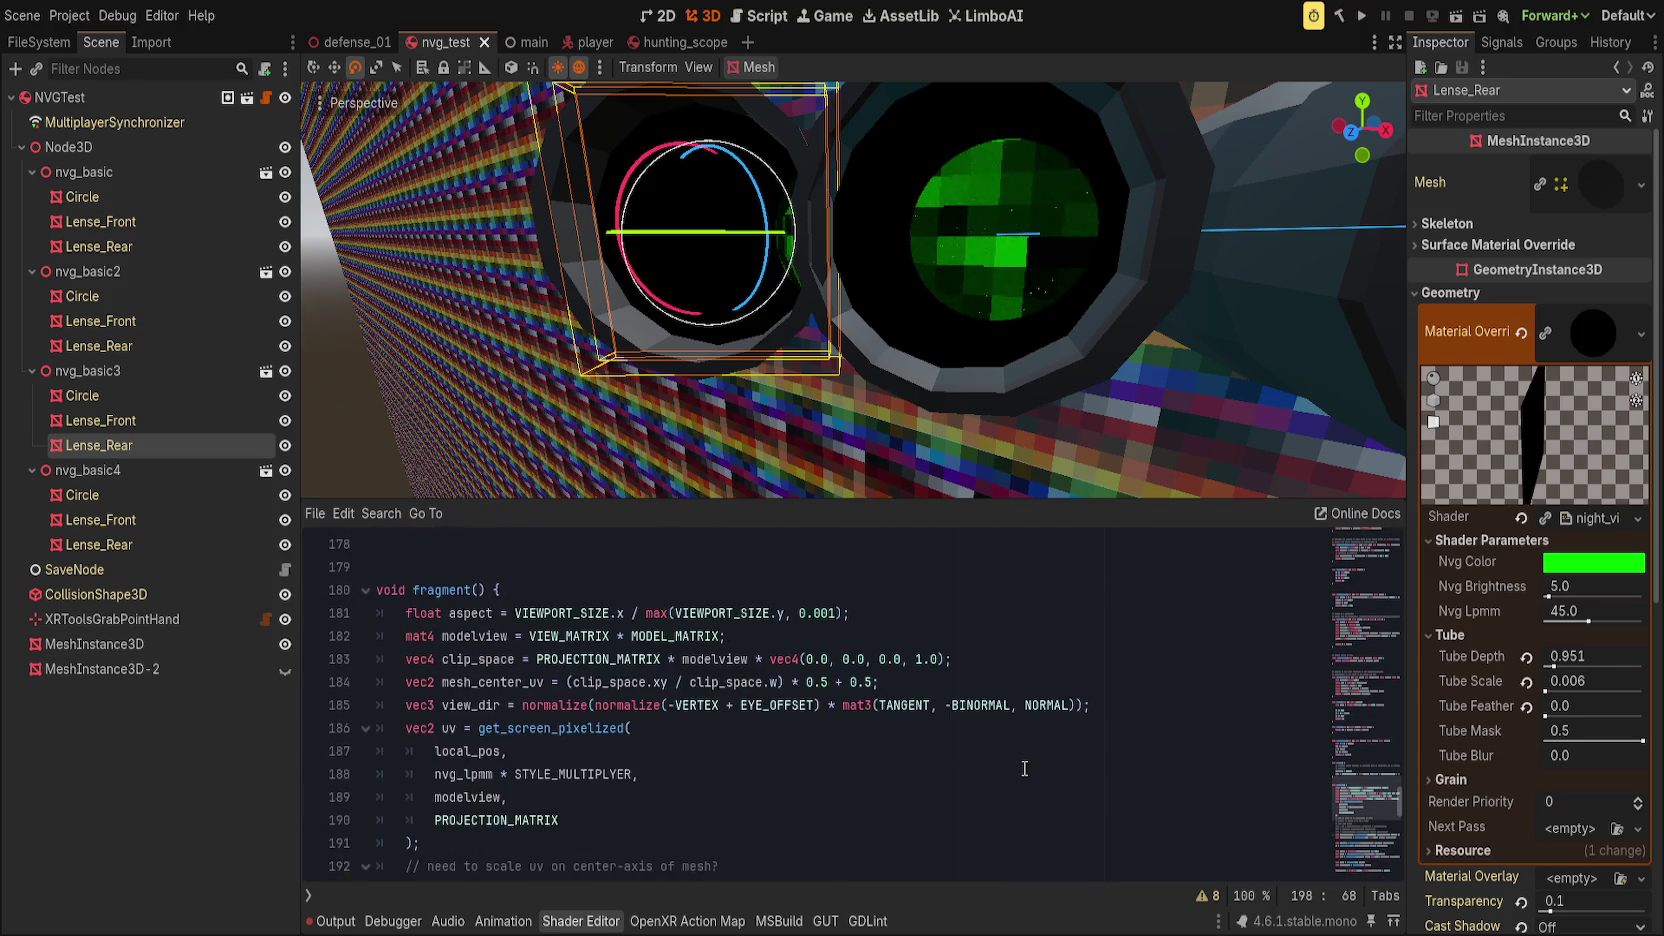
scroll(1022, 767, "up", 8)
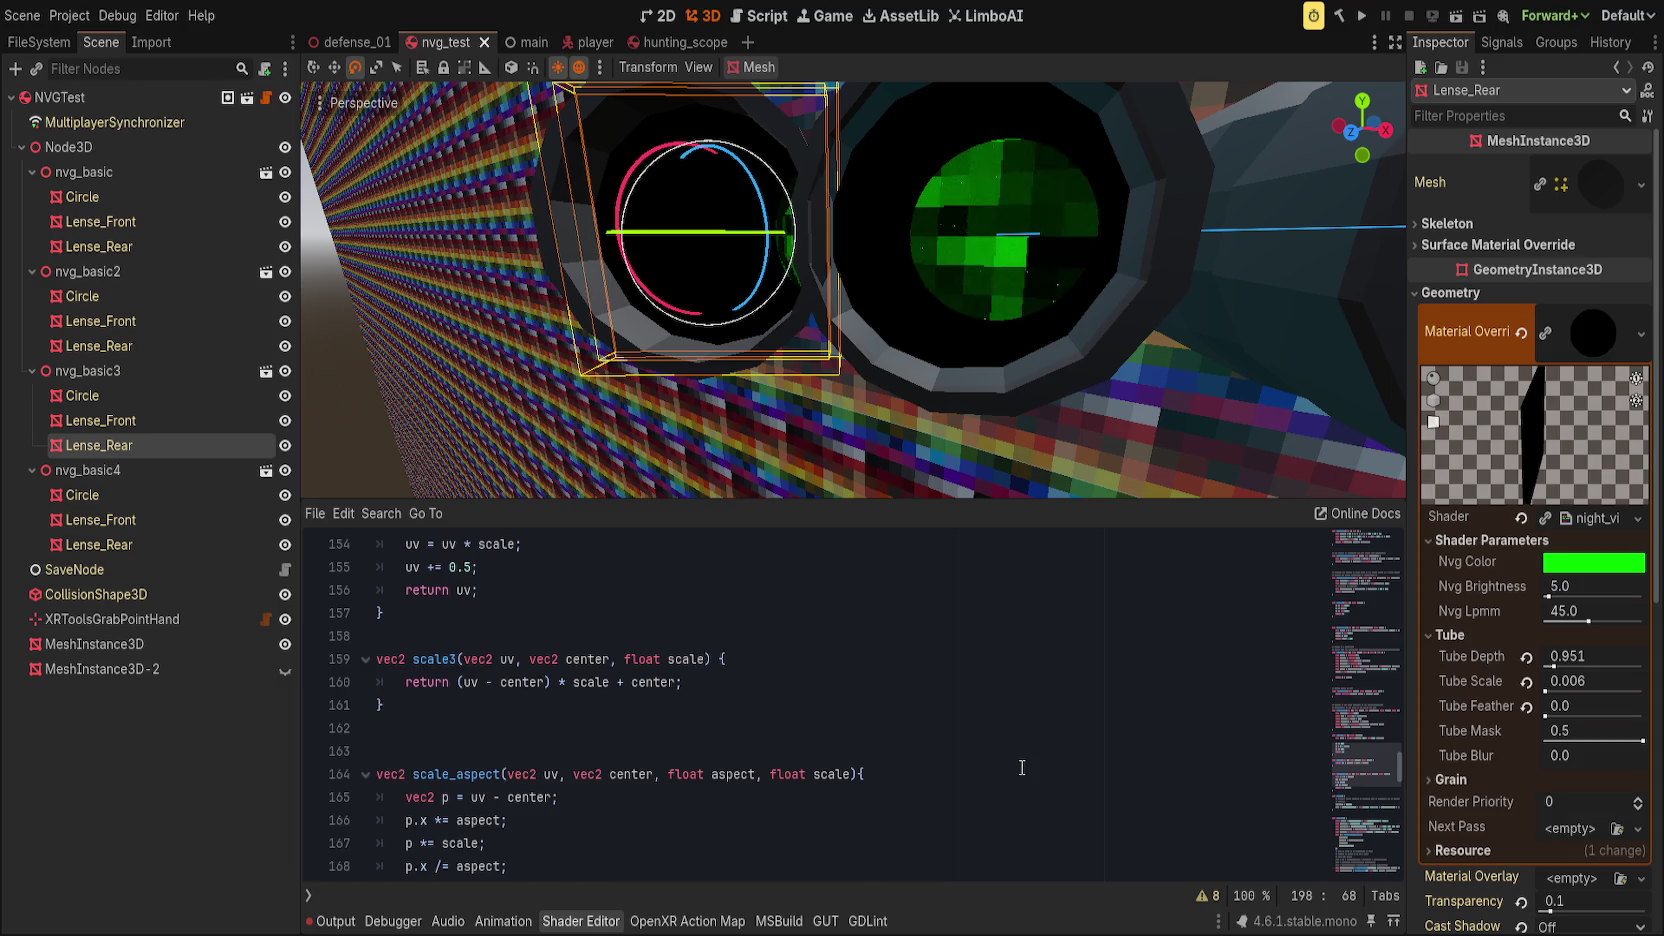
scroll(1023, 767, "up", 5)
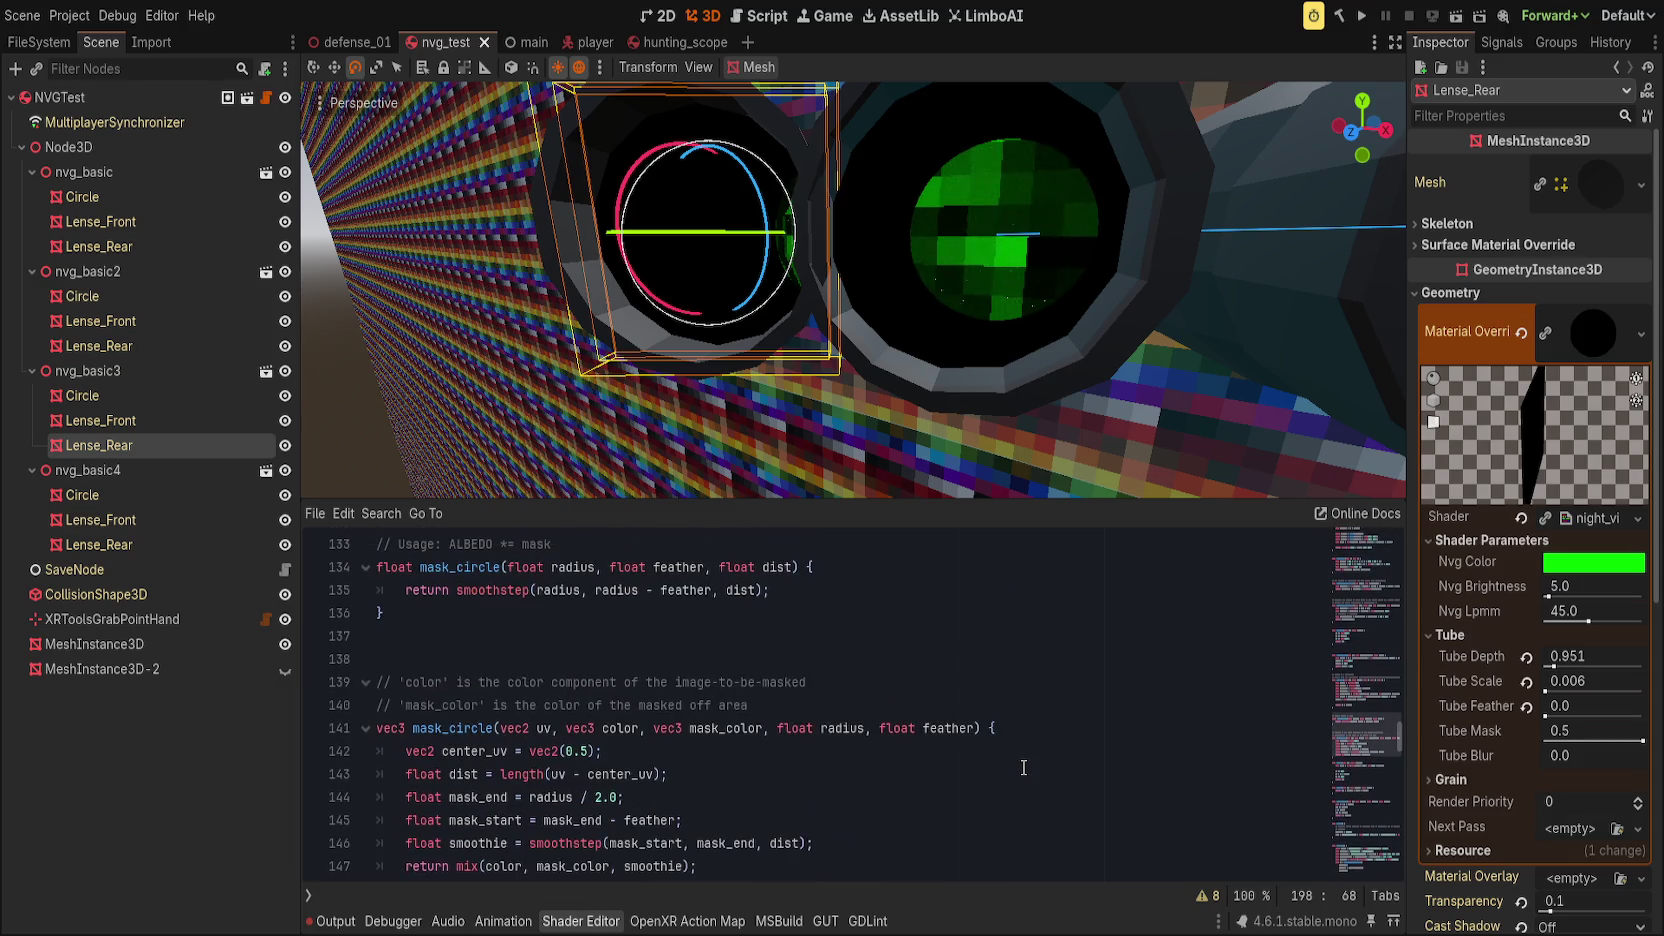
scroll(1023, 767, "up", 6)
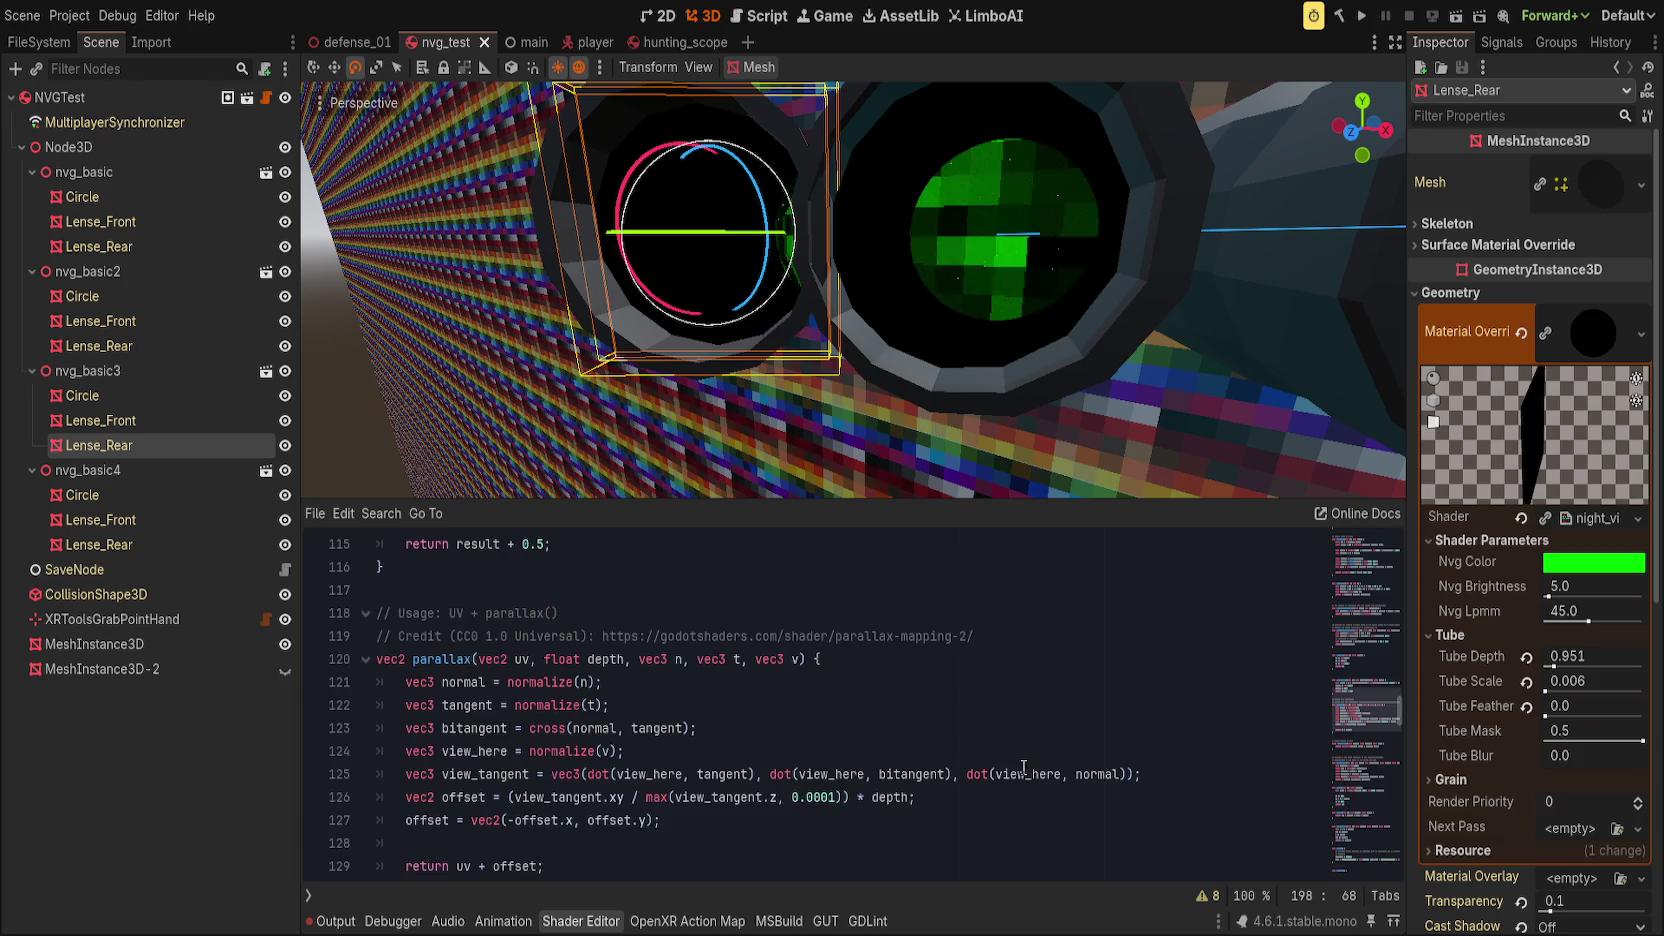
double_click(456, 728)
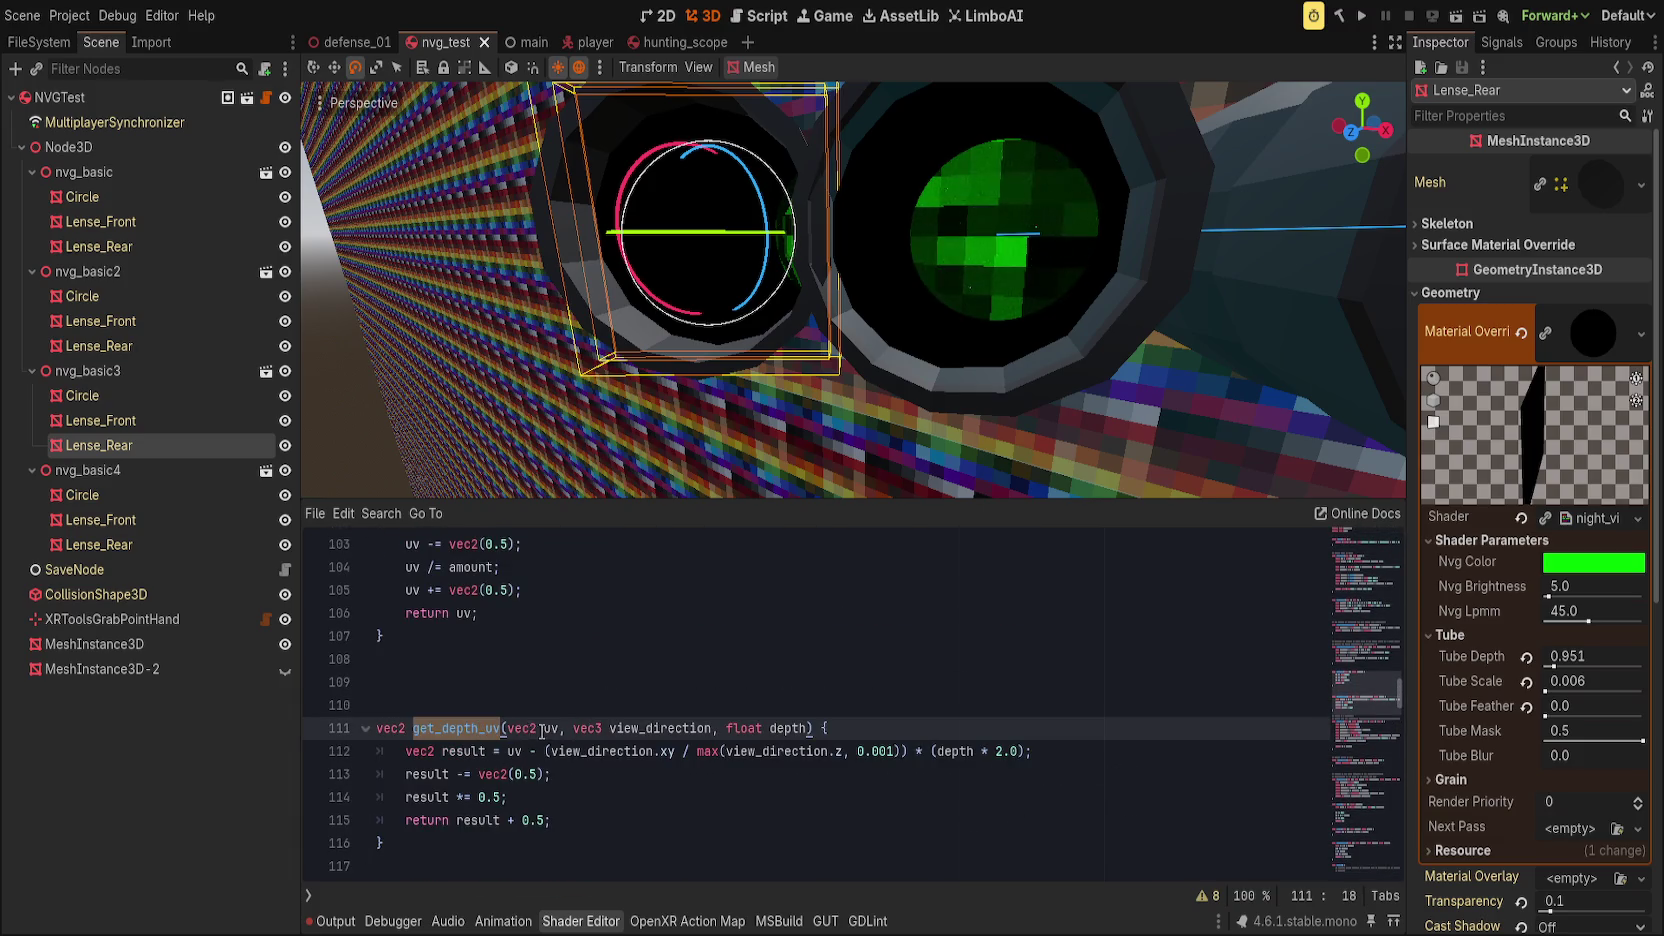
left_click(544, 728)
left_click(775, 728)
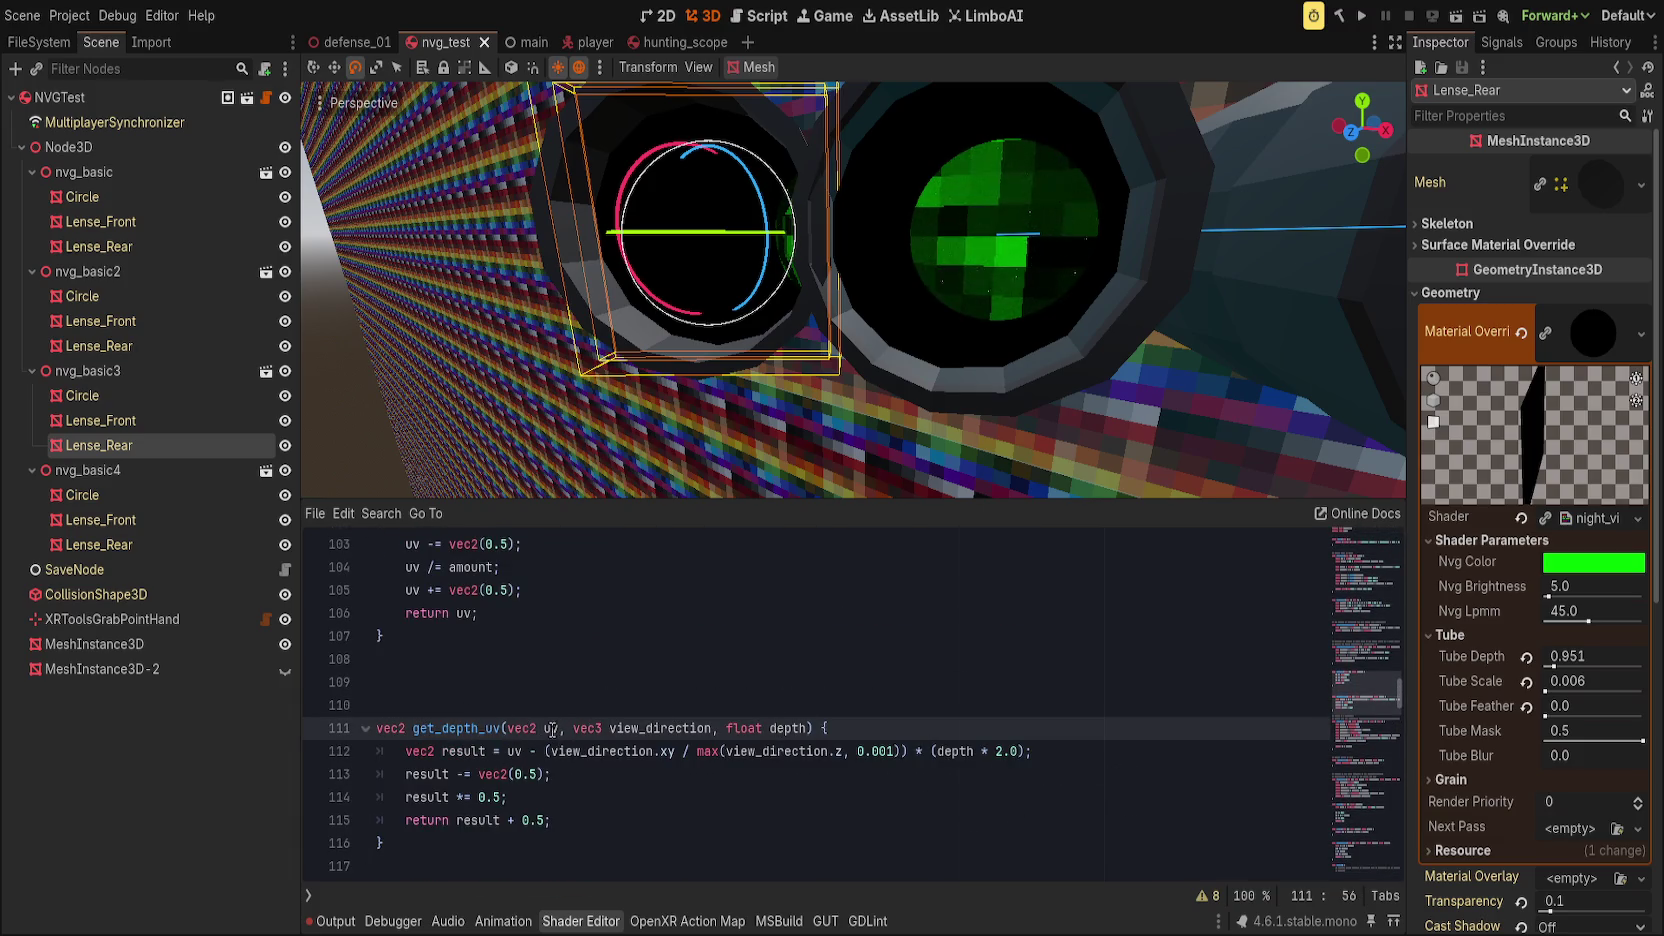
left_click(600, 750)
left_click(801, 798)
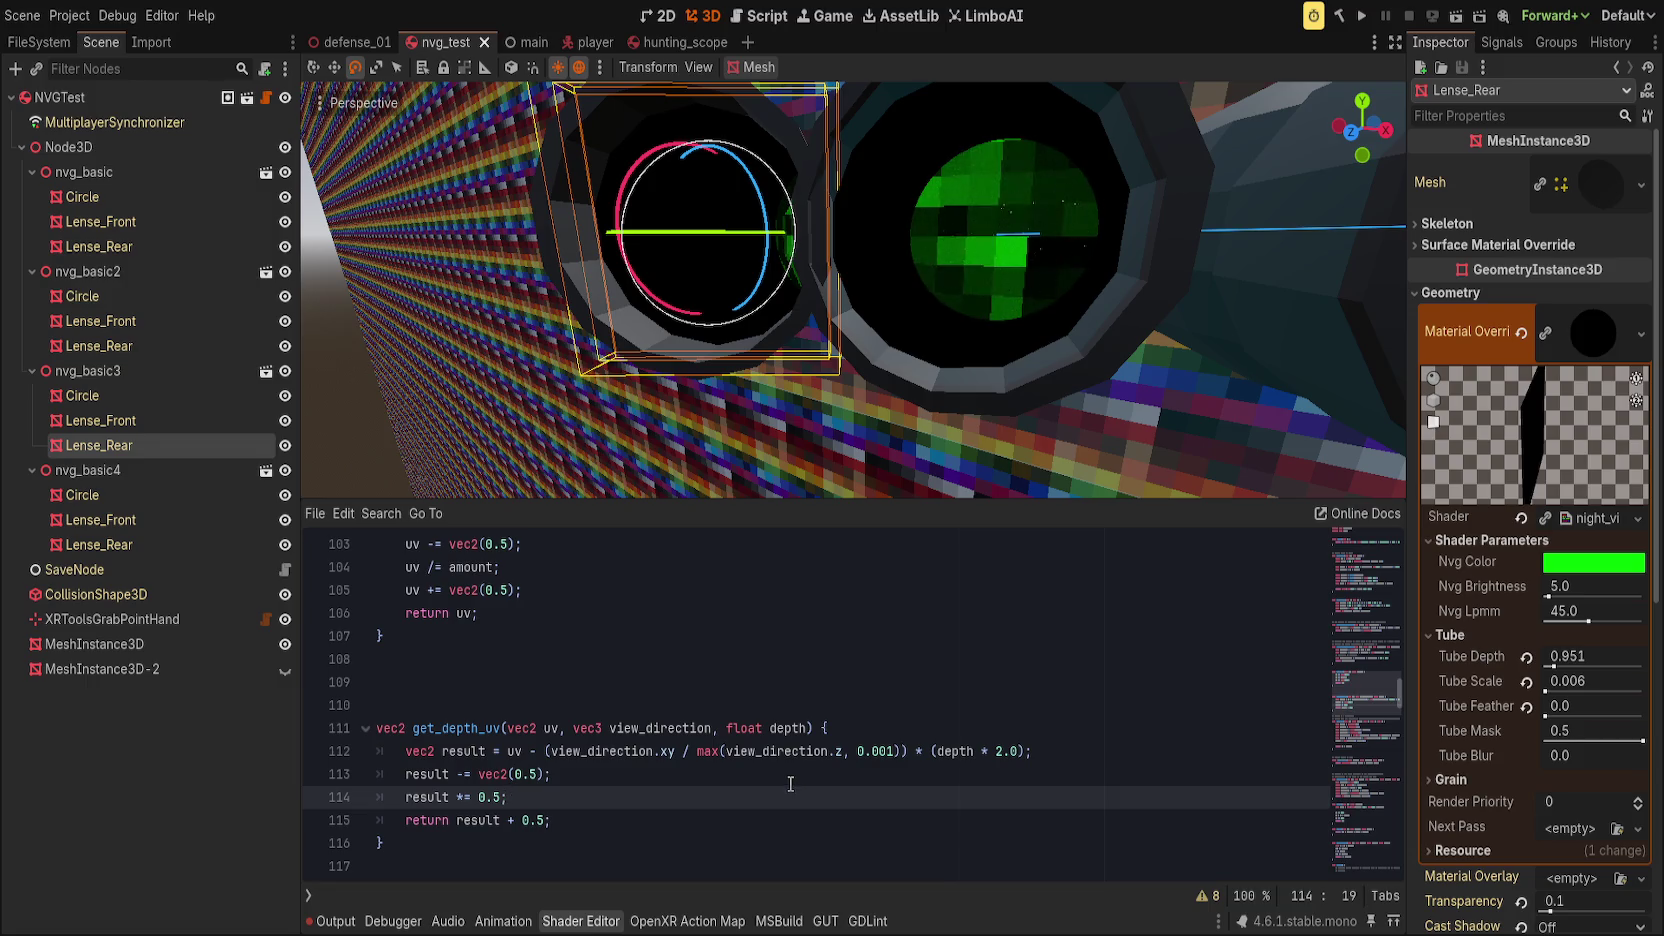
scroll(790, 784, "down", 10)
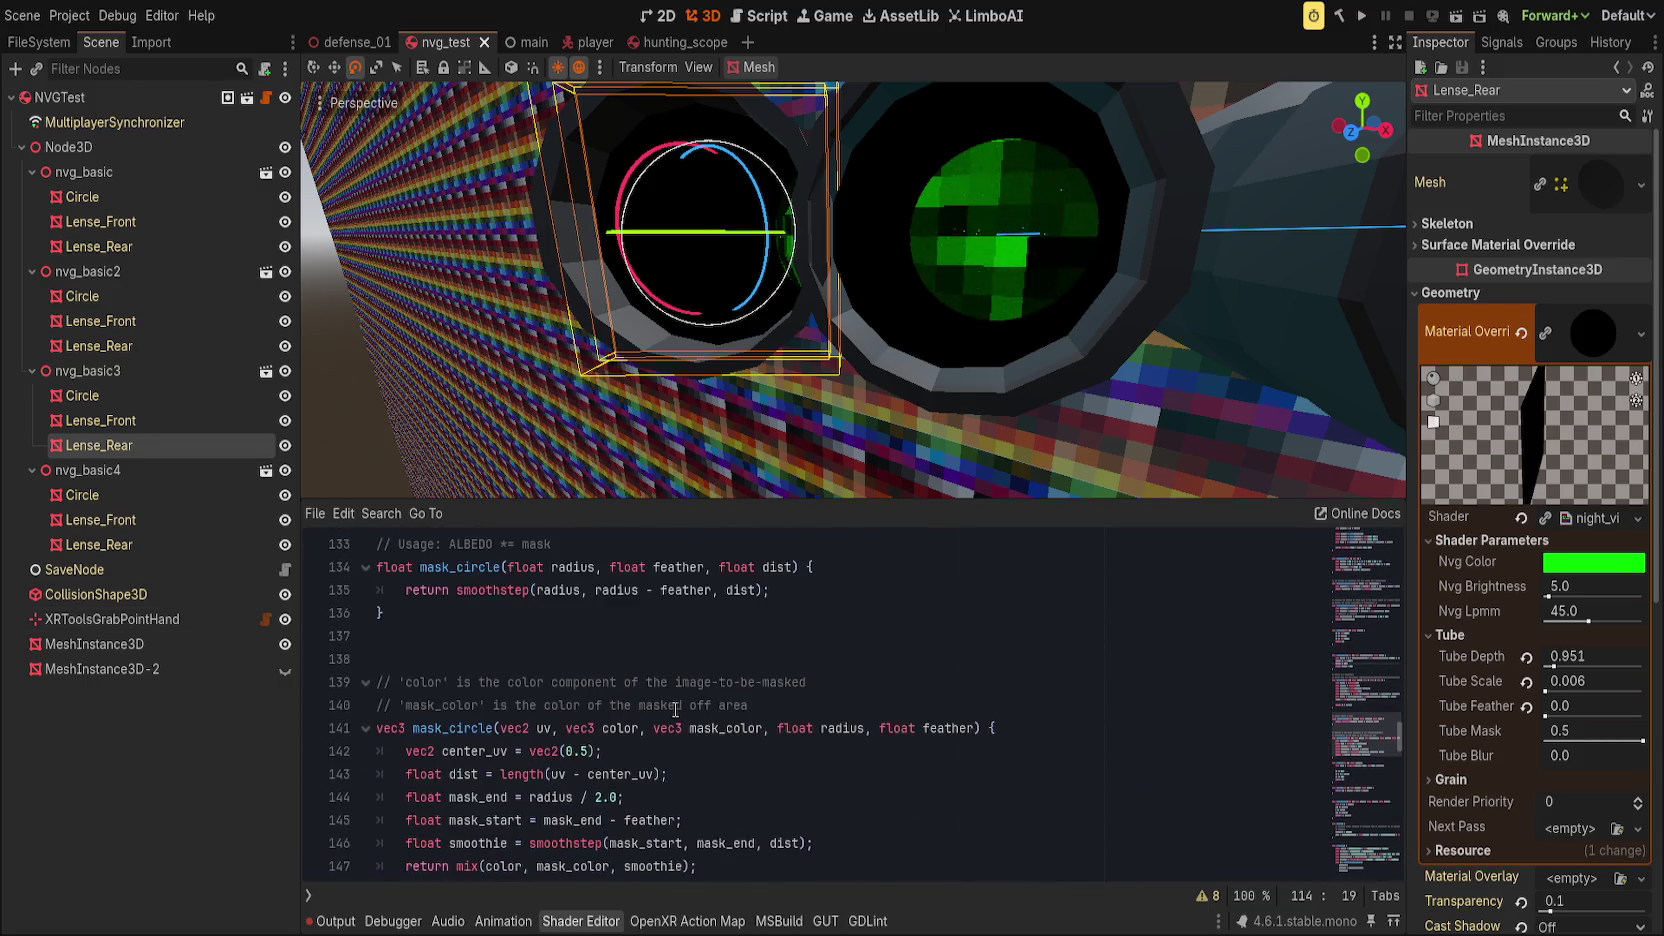
scroll(676, 709, "up", 1)
scroll(829, 683, "down", 15)
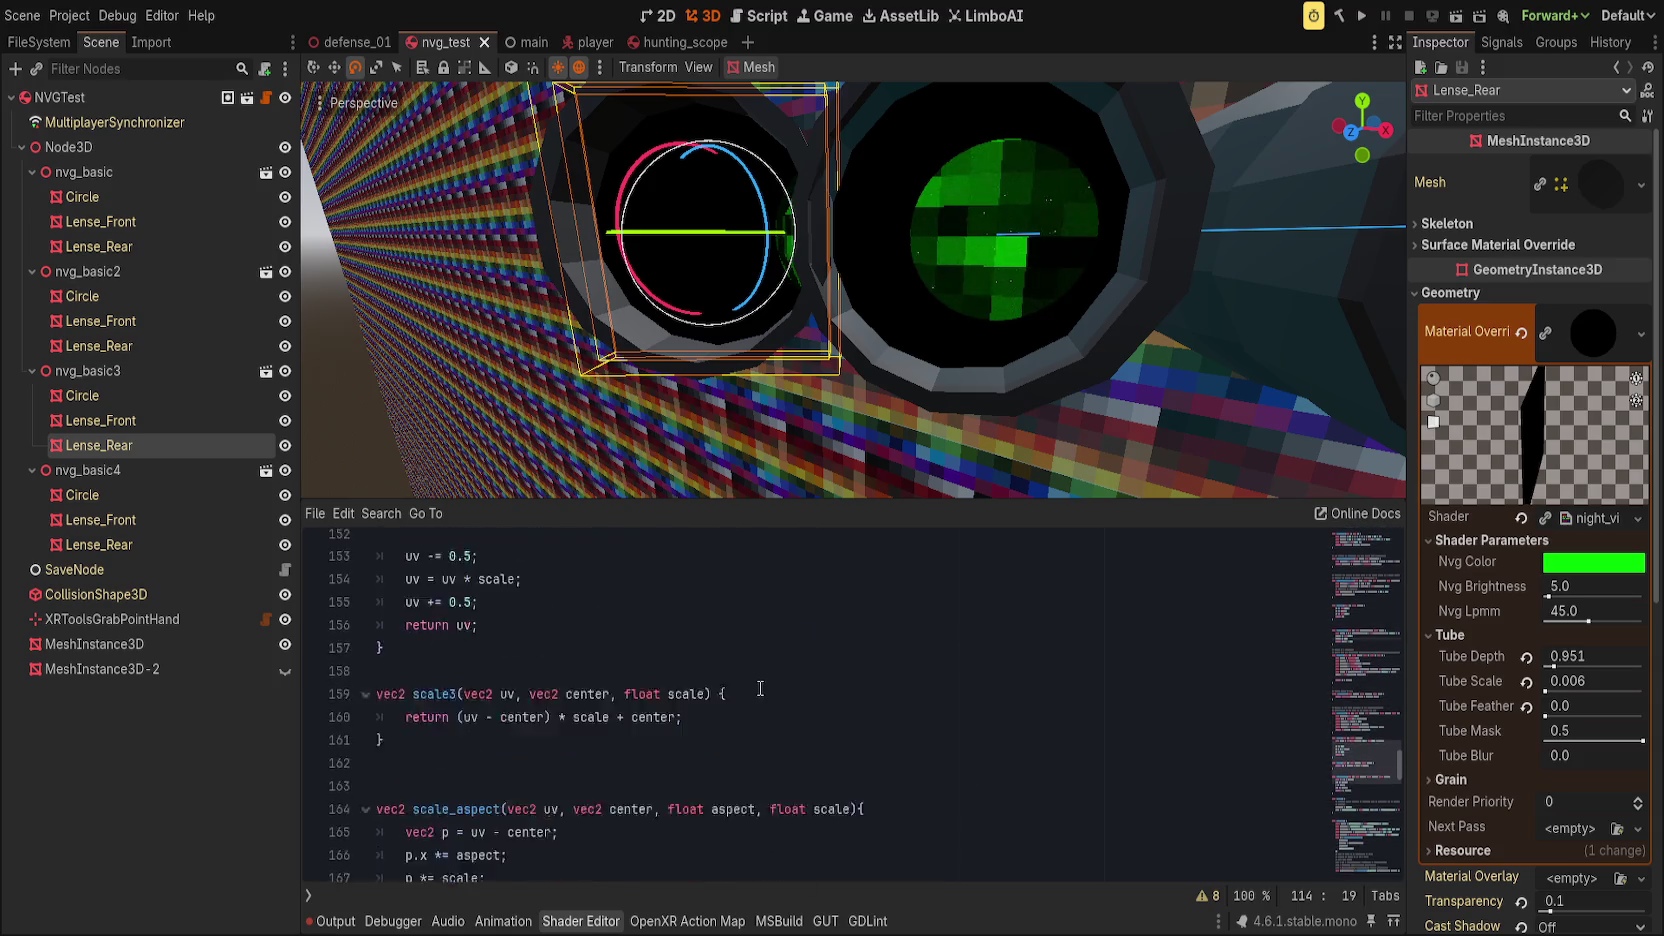
scroll(770, 688, "up", 1)
scroll(743, 692, "down", 2)
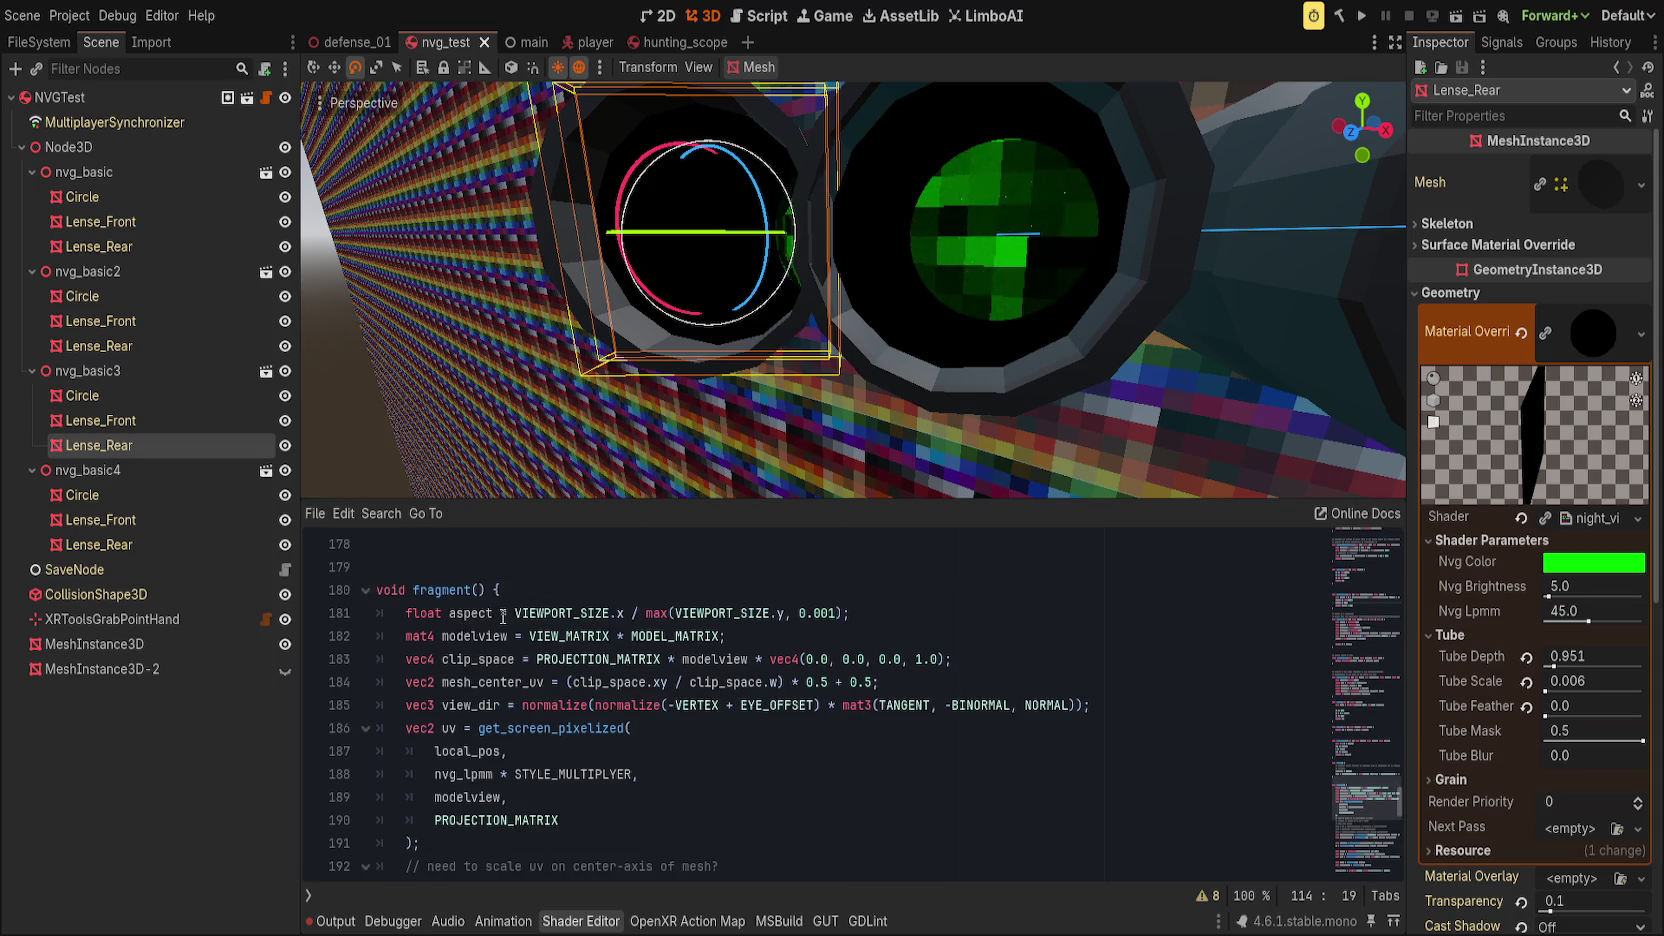
Step: Set line 181's aspect to a constant 1.0 and save the shader
left_click(521, 613)
type("1.0;")
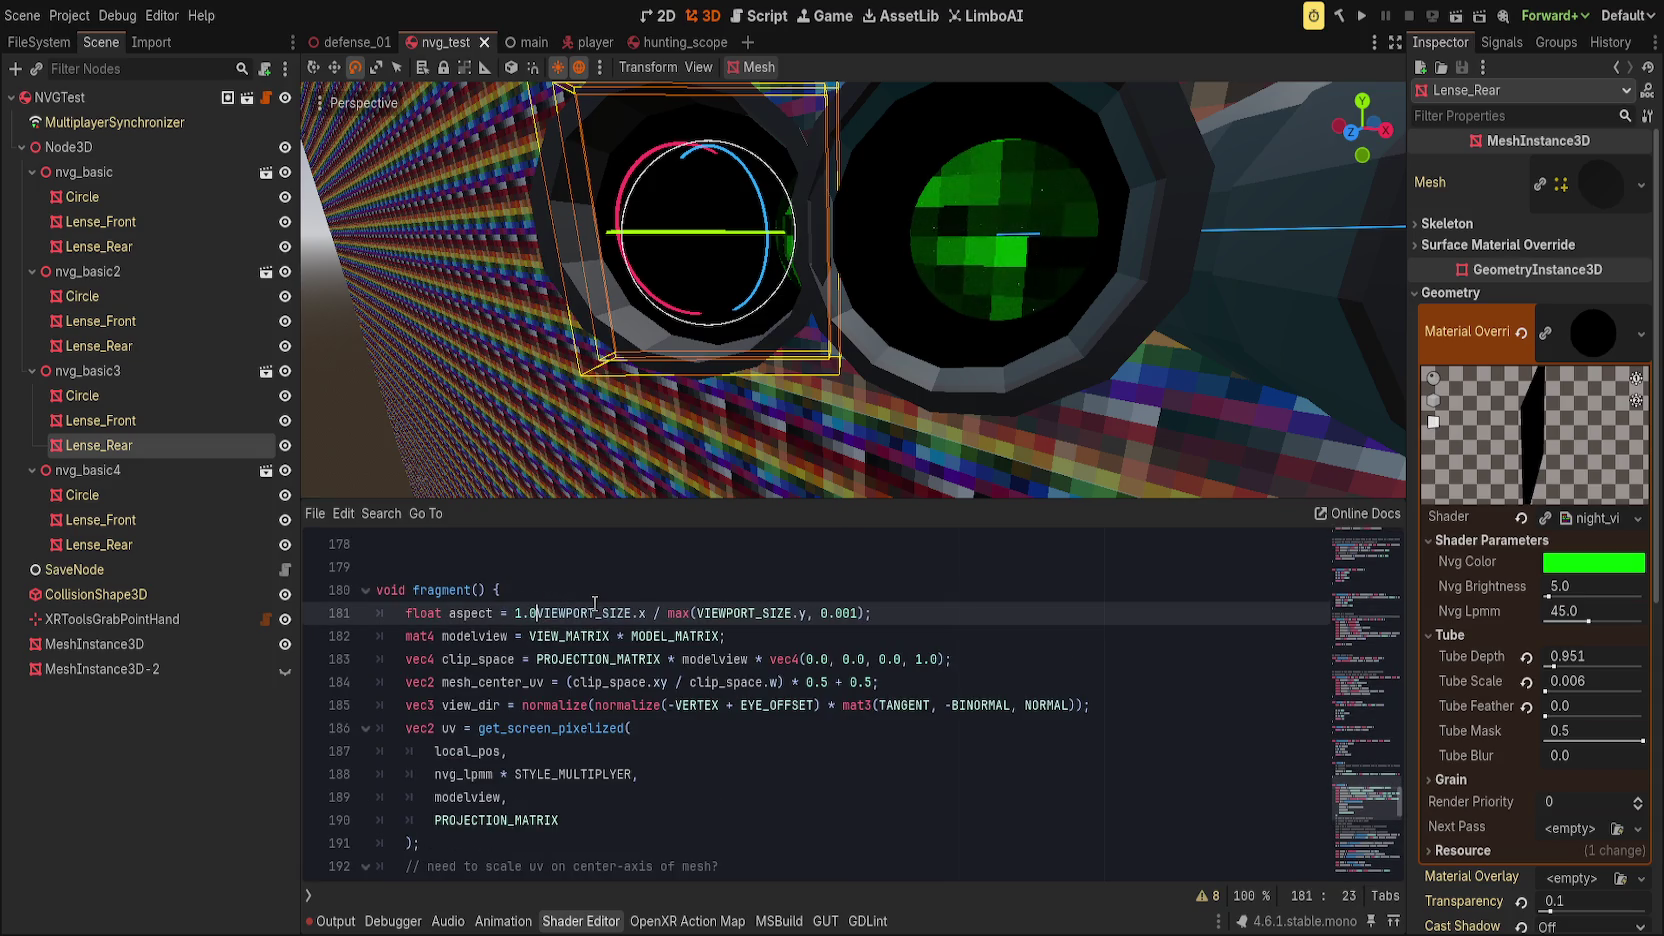
key("ctrl+s")
Step: Frame Lense_Rear with the shader code hidden to inspect the lens image, then bring the code back
key("f")
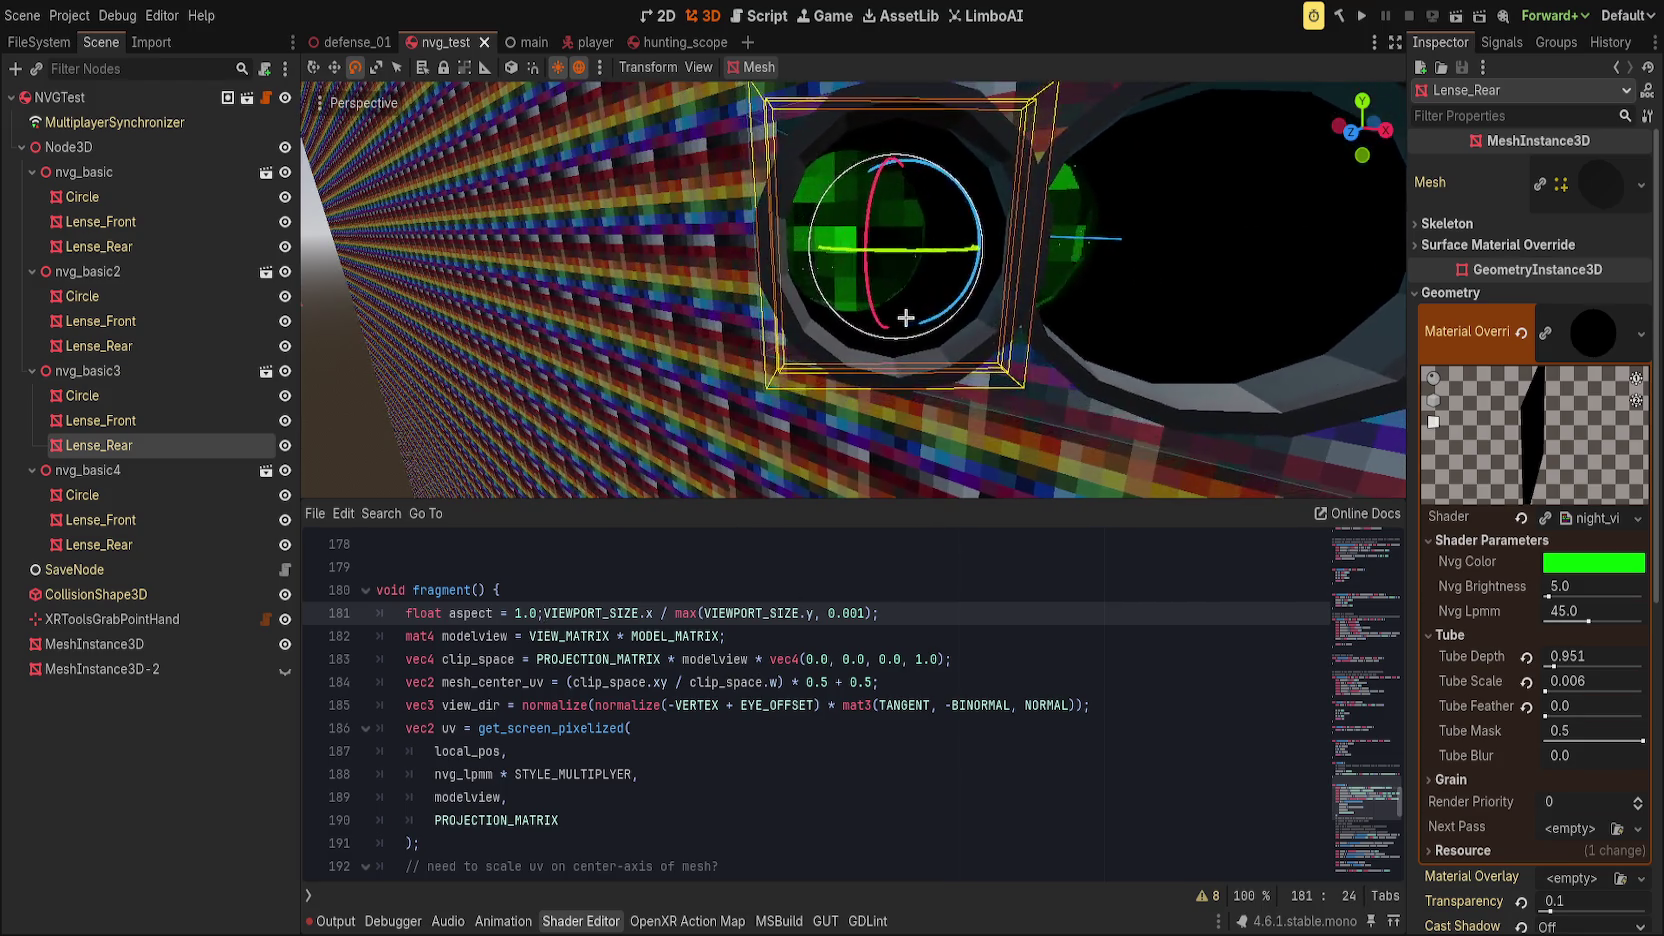
scroll(896, 322, "down", 3)
key("ctrl+j")
scroll(896, 322, "up", 3)
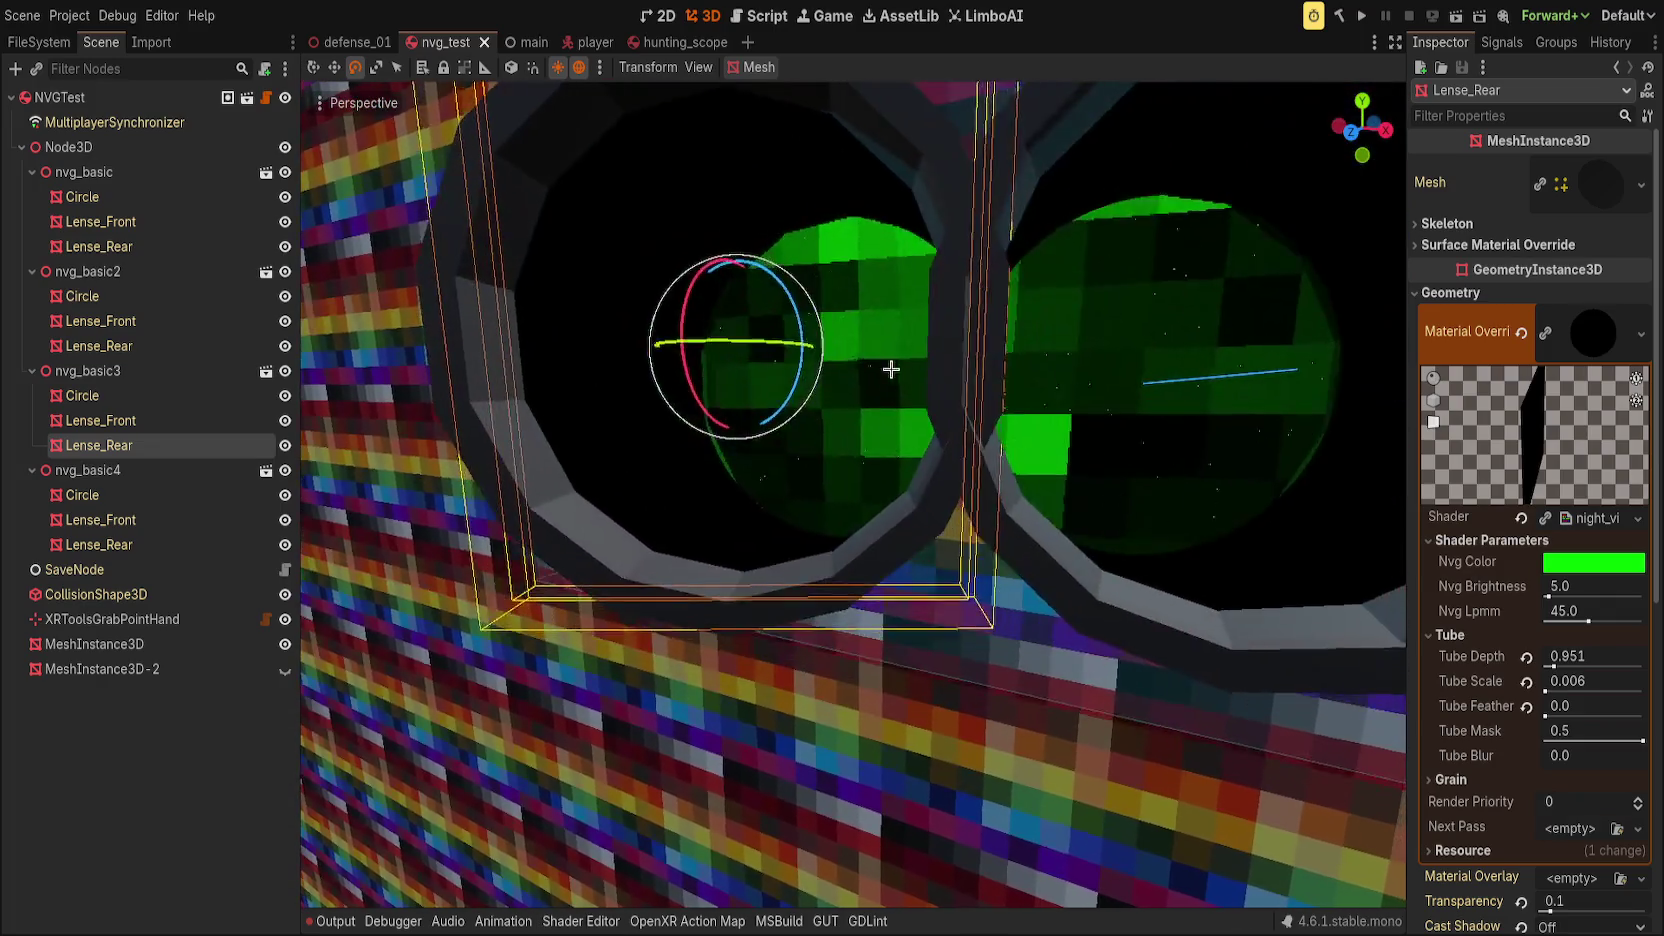
scroll(891, 369, "down", 5)
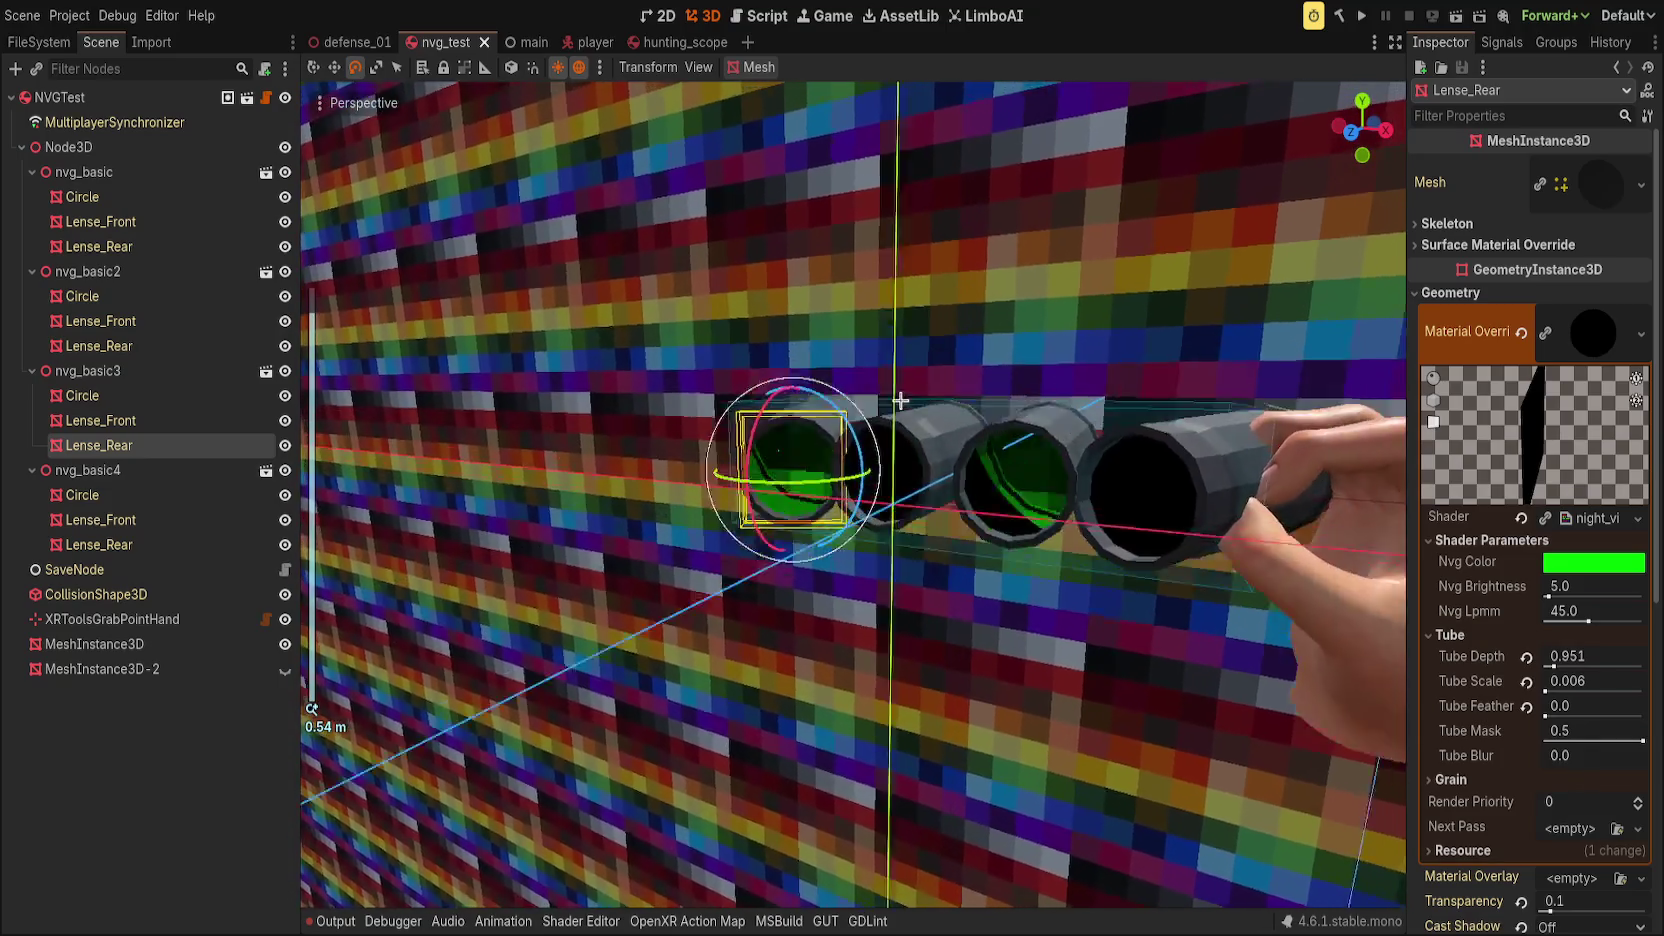
scroll(942, 399, "down", 3)
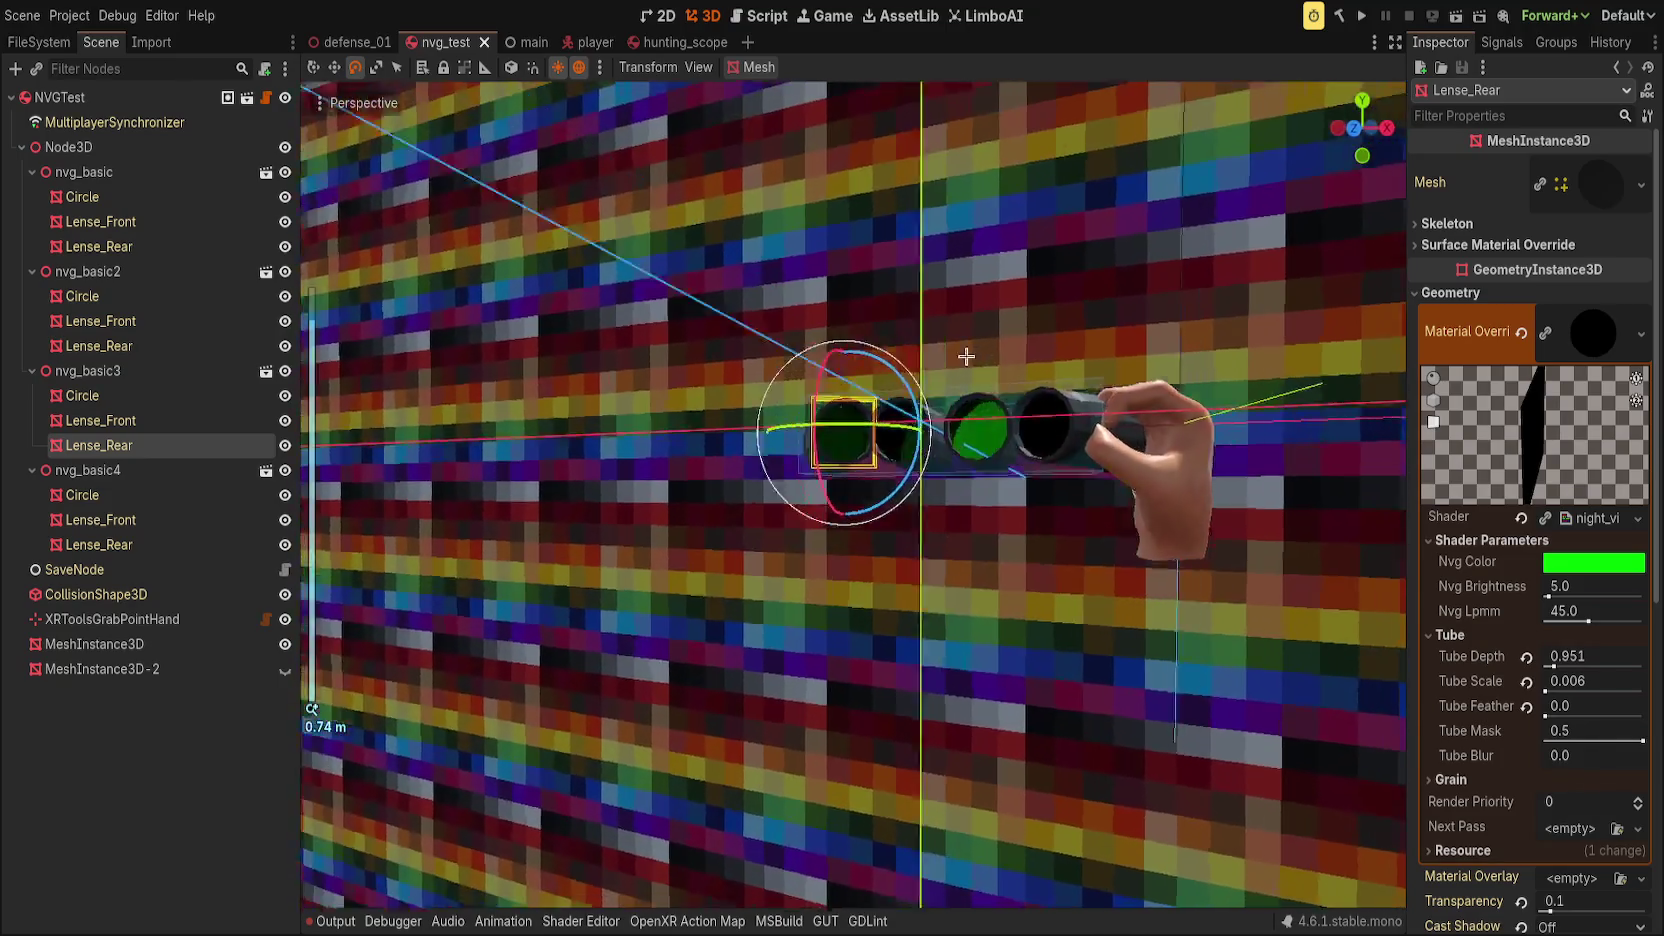
scroll(950, 400, "down", 2)
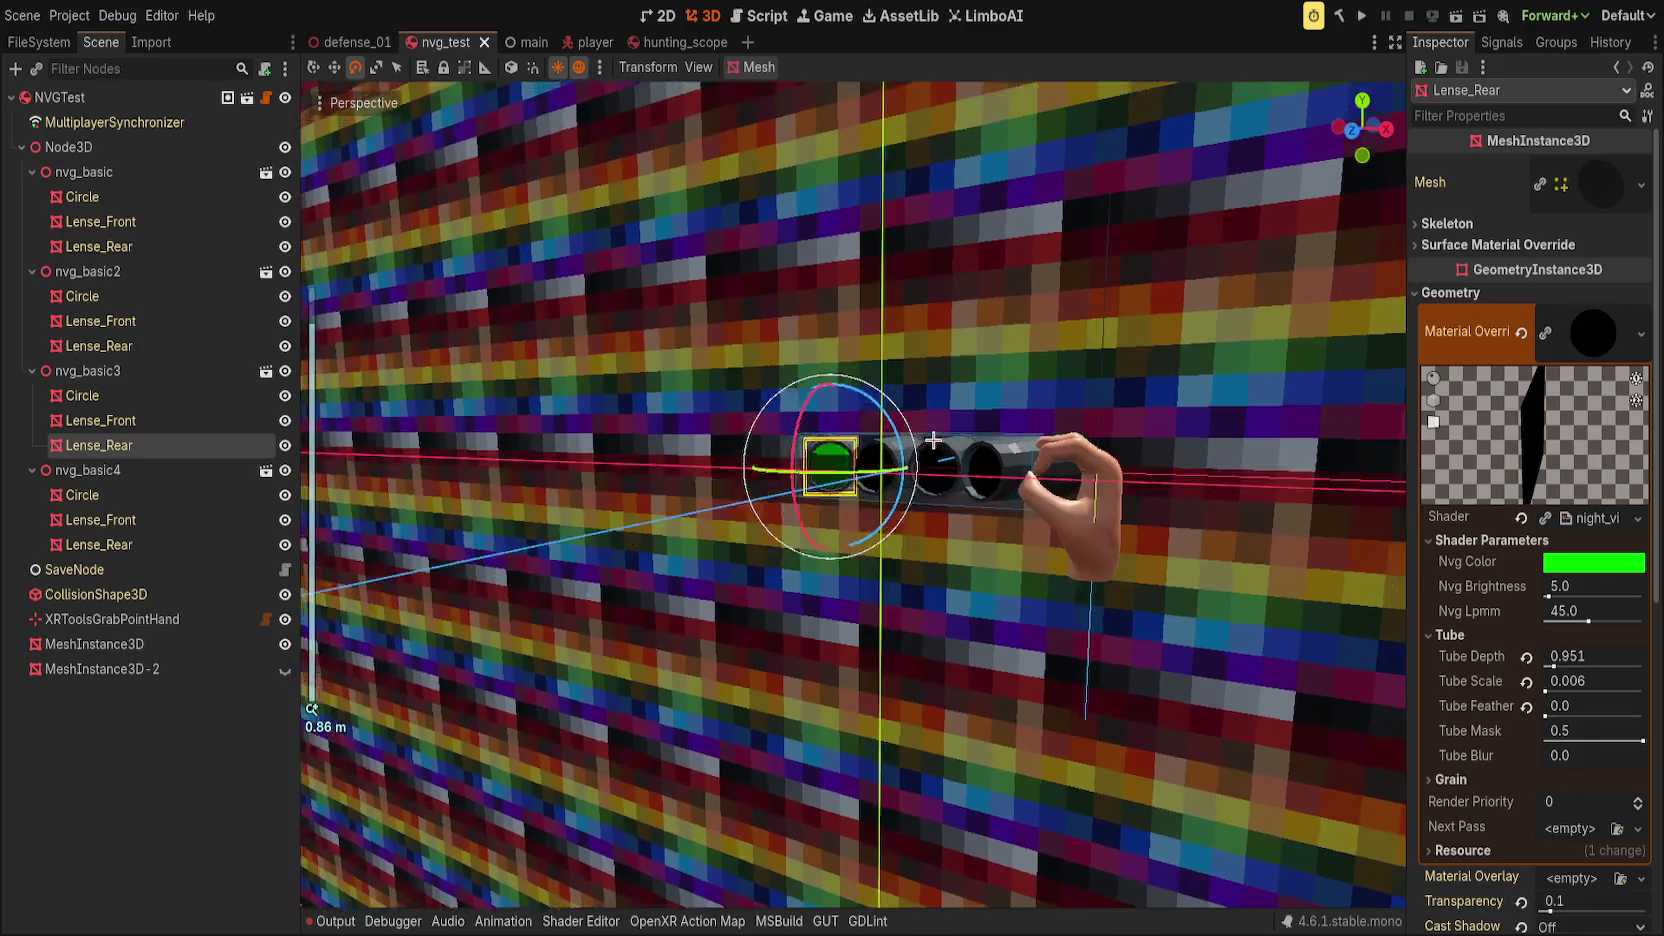
scroll(933, 440, "up", 15)
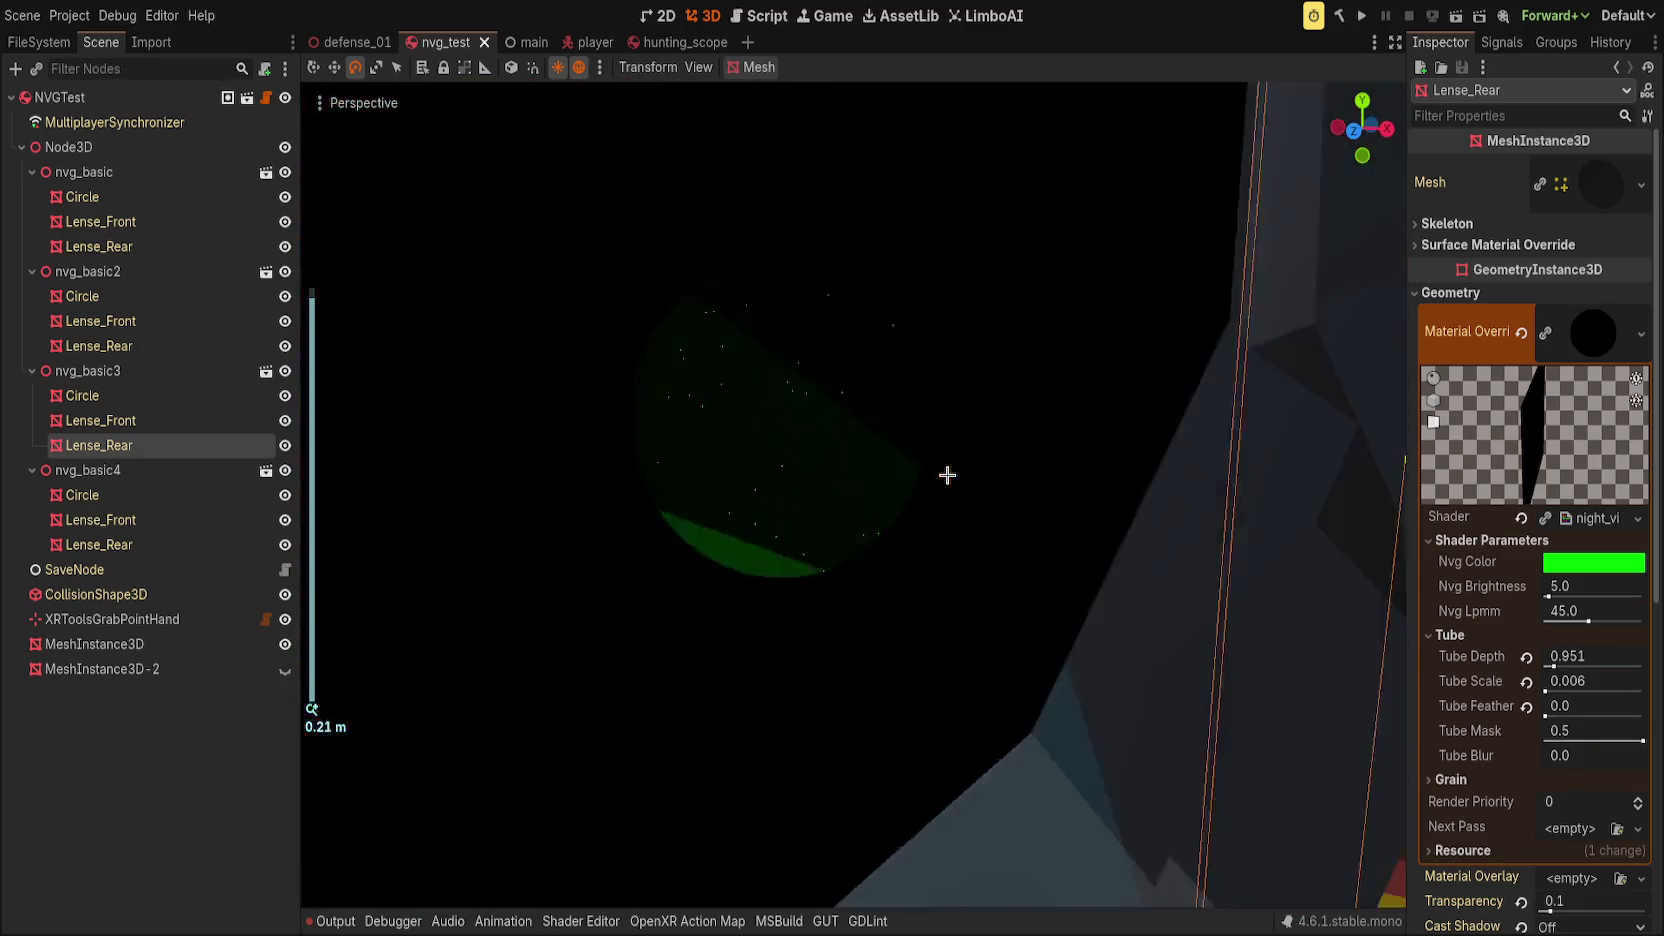
scroll(947, 475, "down", 2)
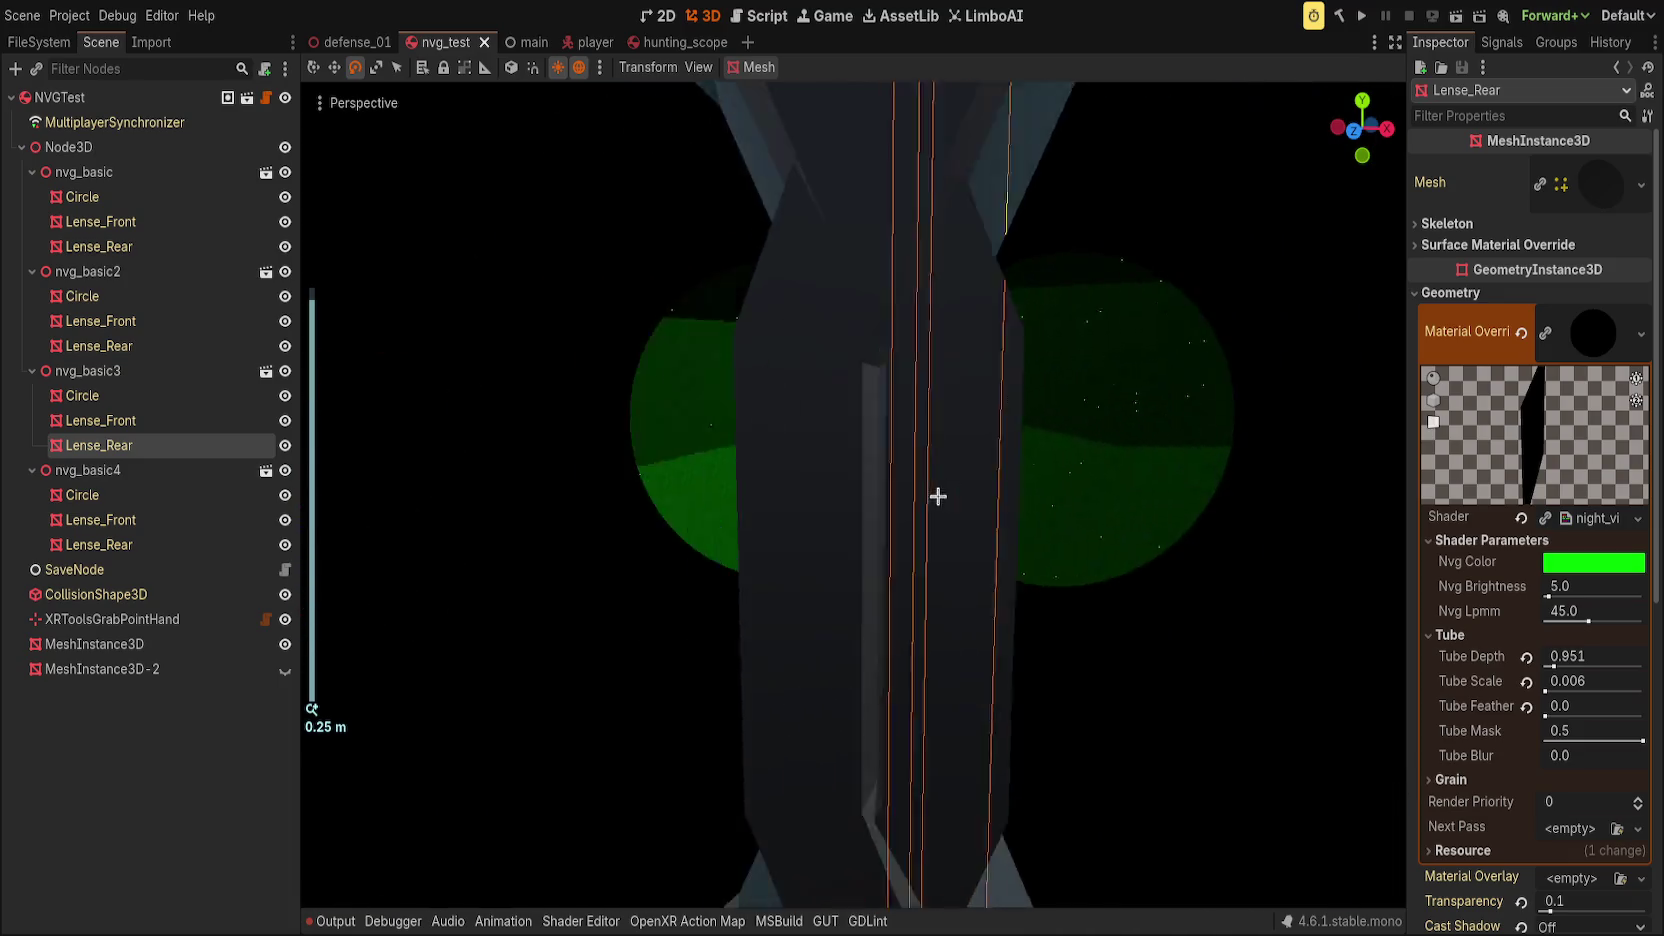
scroll(828, 514, "down", 8)
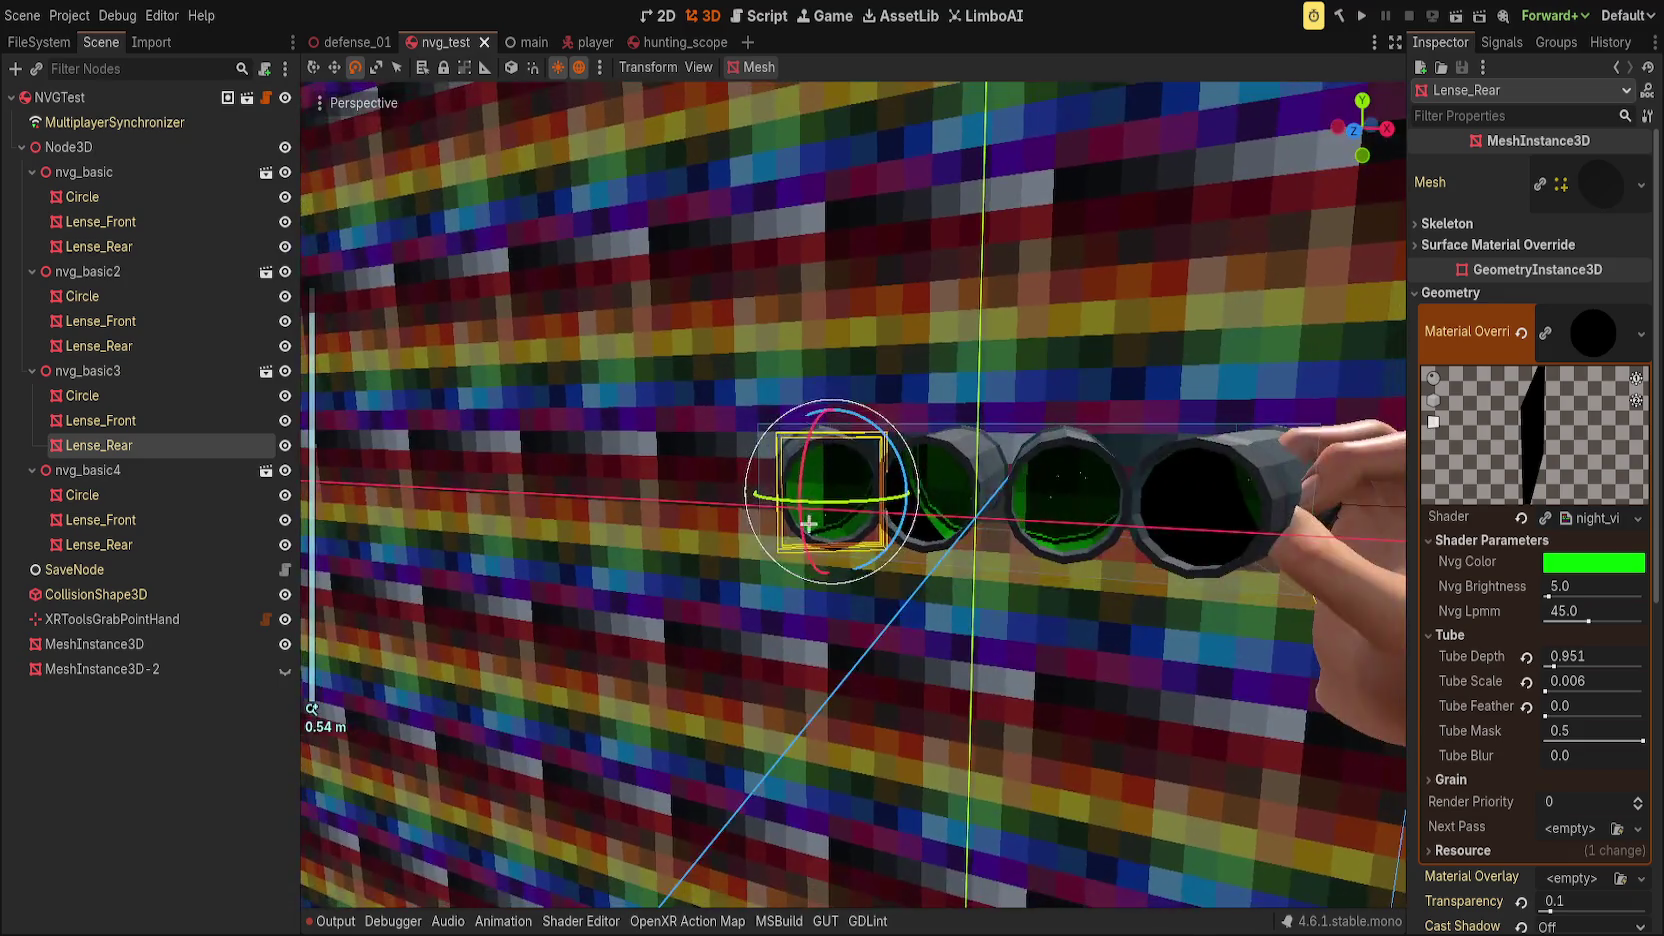
key("alt+s")
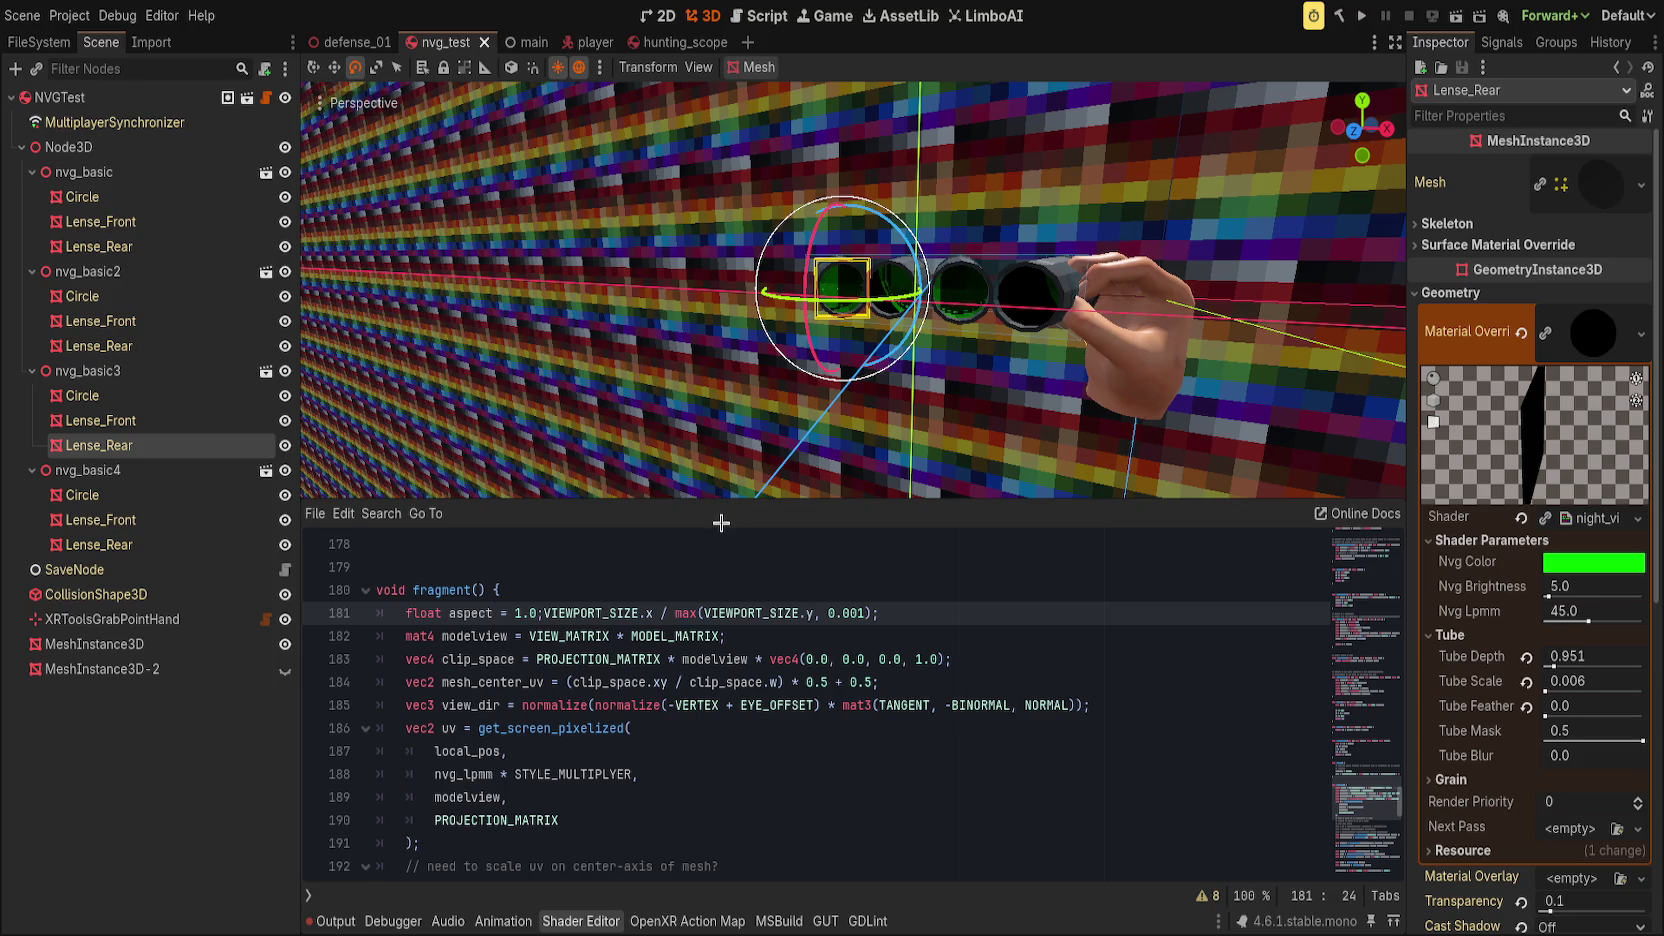
Step: Rewrite line 181 as float aspect = VIEWPORT_SIZE.x / VIEWPORT_SIZE.y; and save
left_click_drag(538, 616, 513, 616)
key("BackSpace")
scroll(905, 400, "up", 6)
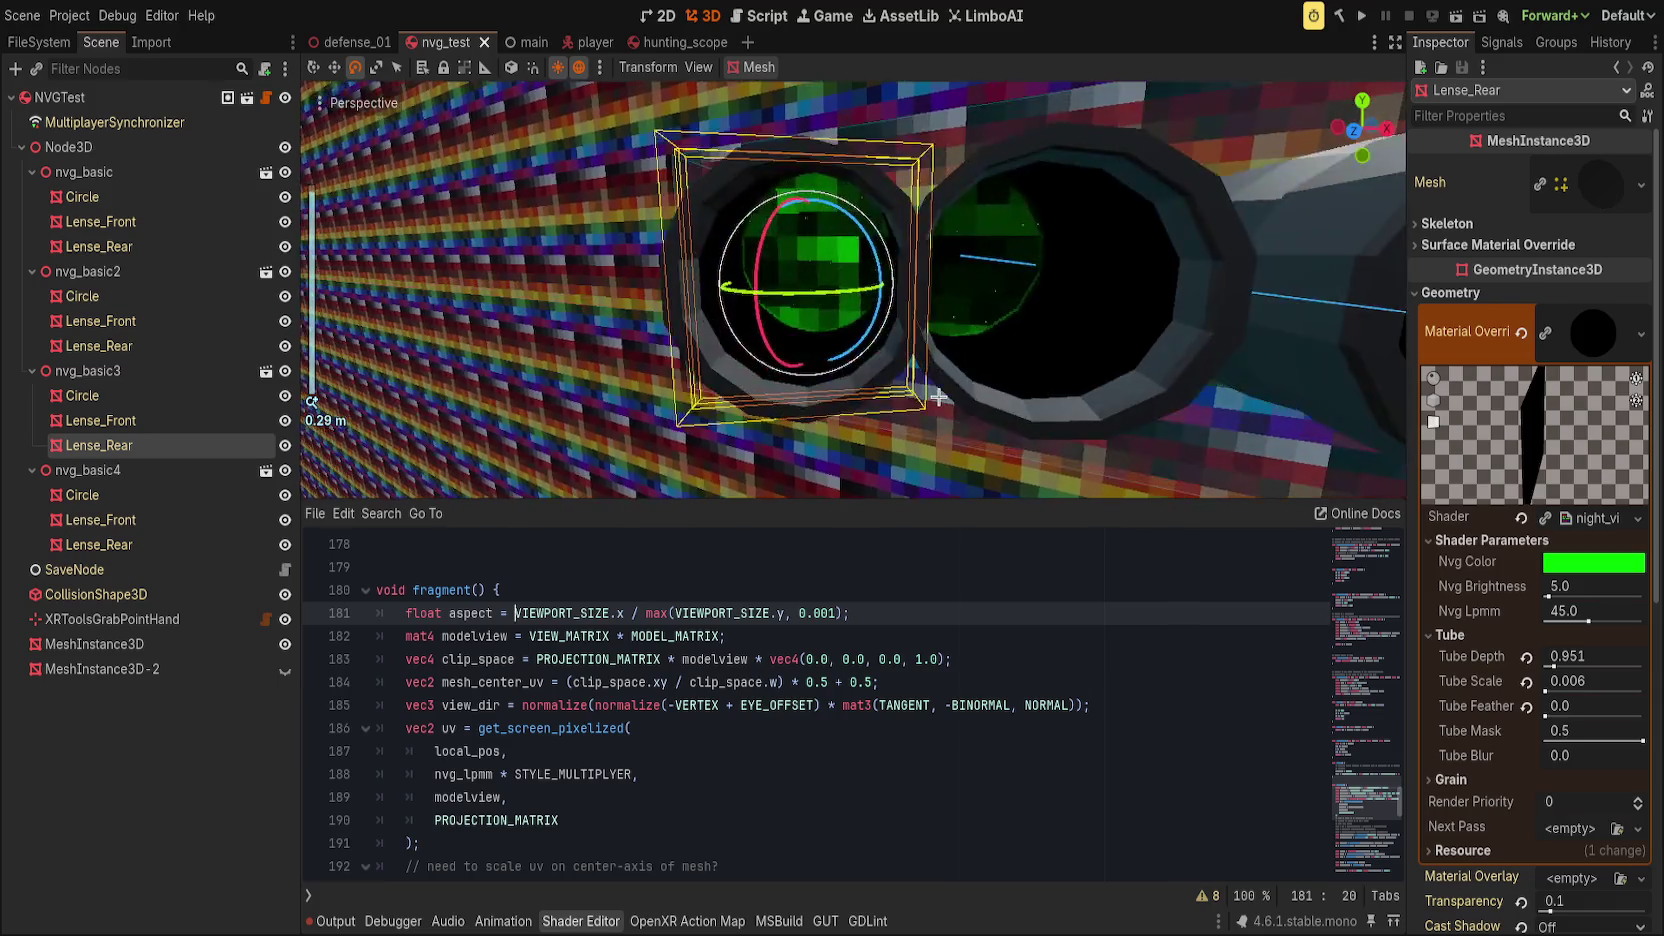
left_click(842, 642)
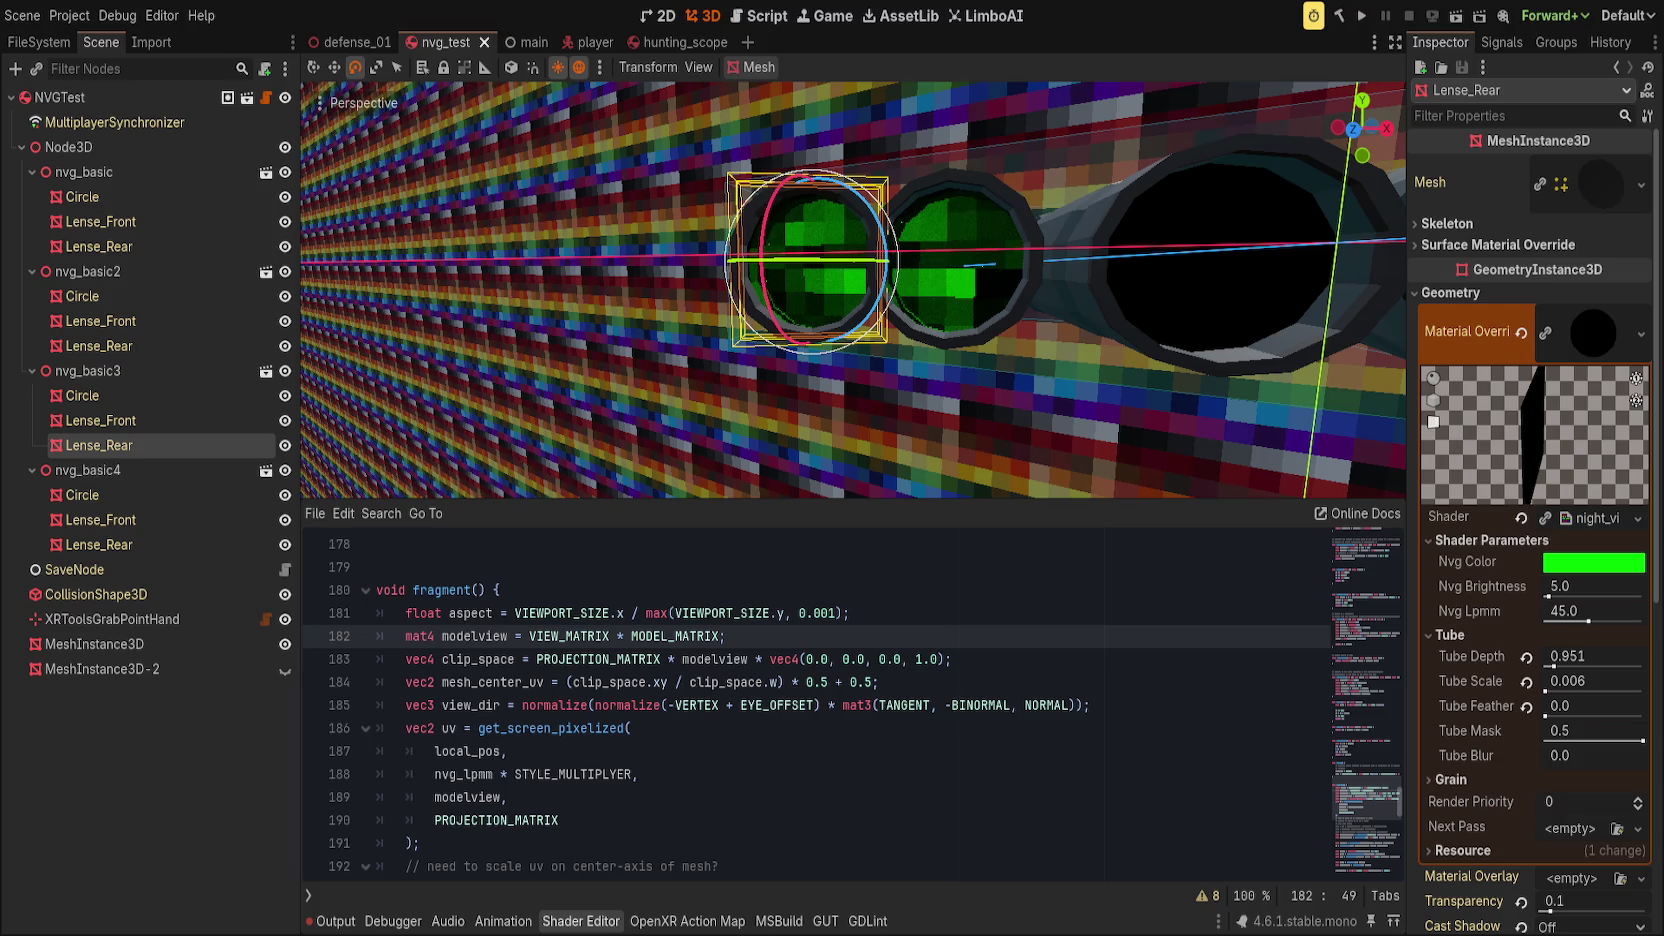
left_click_drag(668, 613, 943, 598)
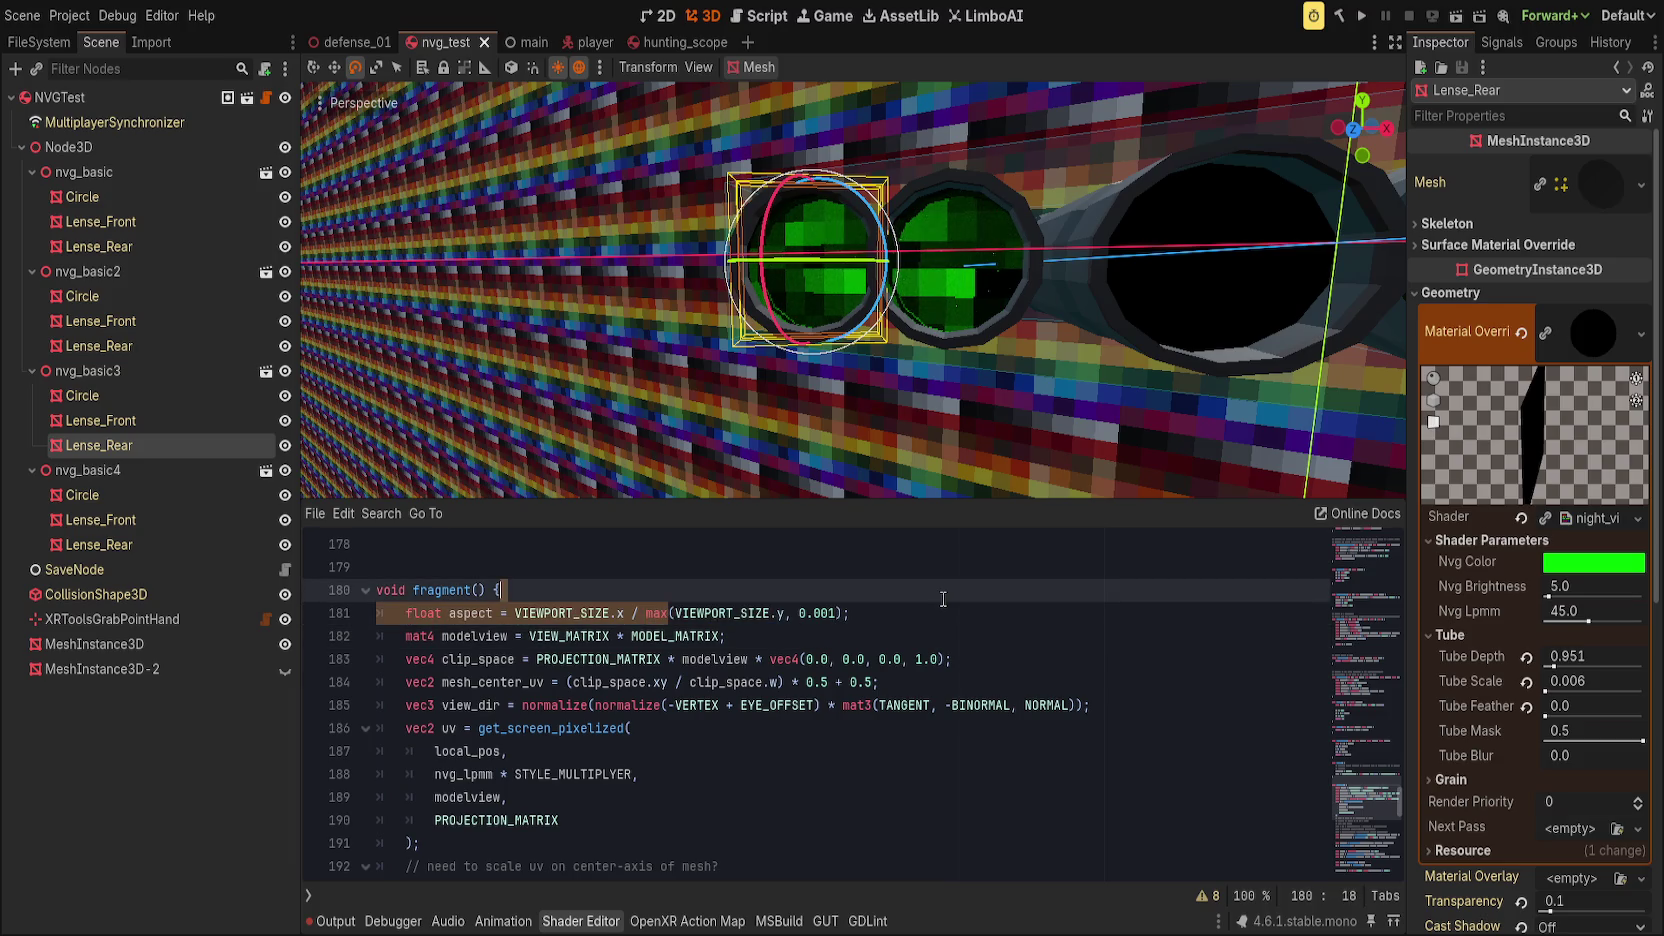
key("Down")
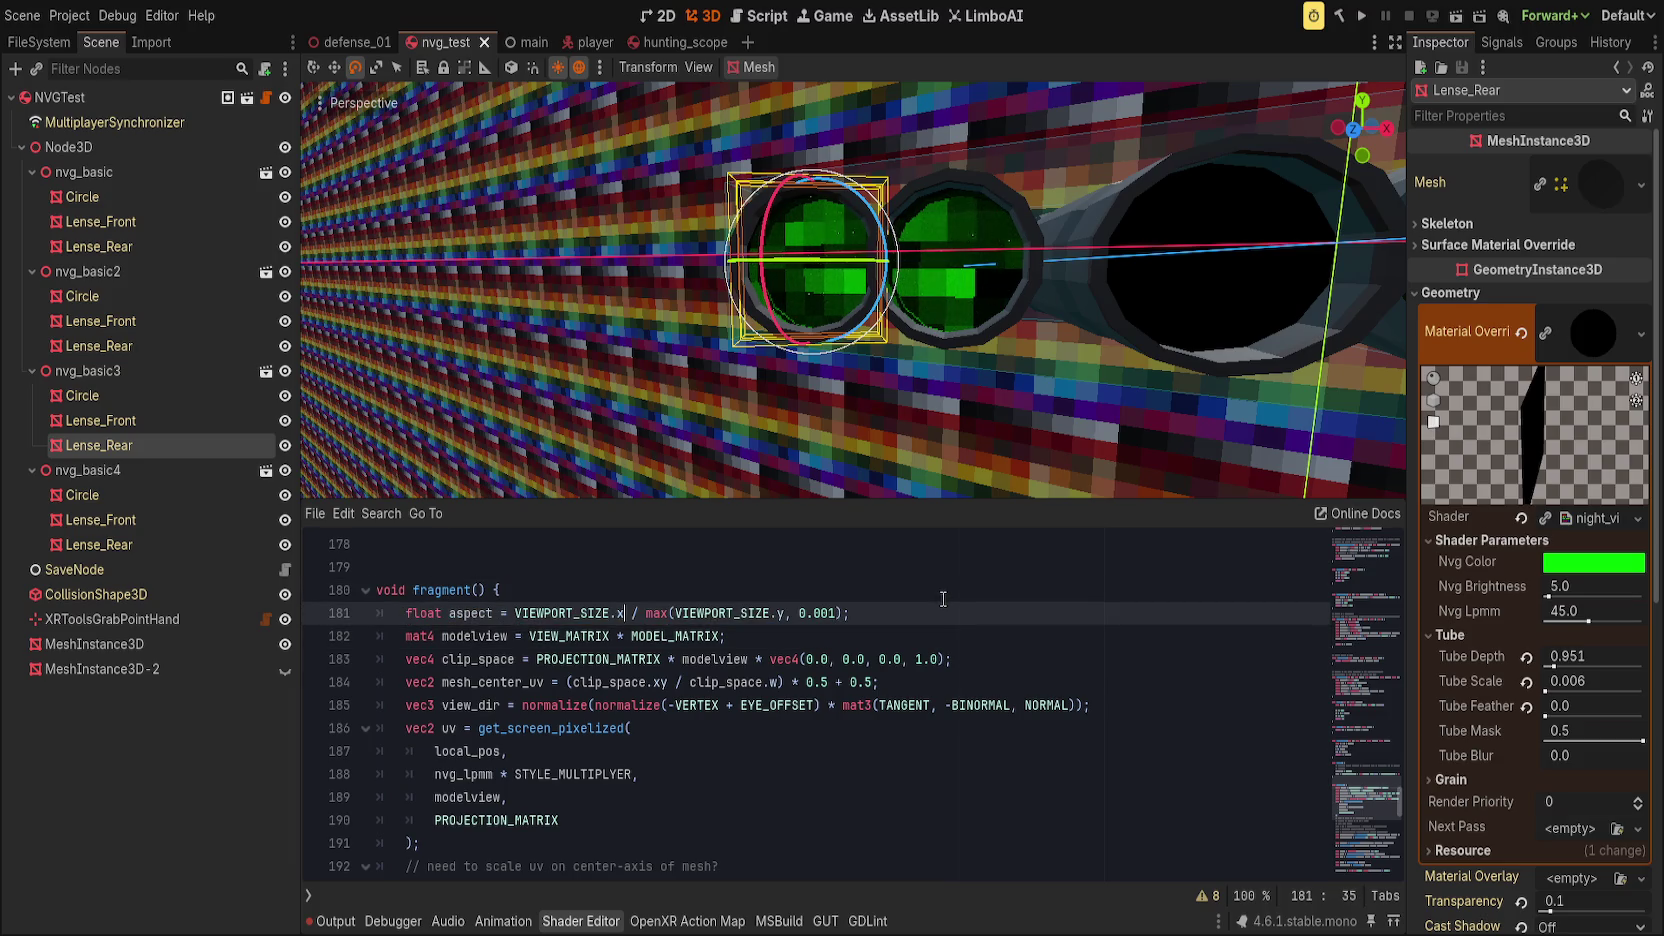
key("Delete")
key("Delete")
key("Delete")
key("ctrl+Right")
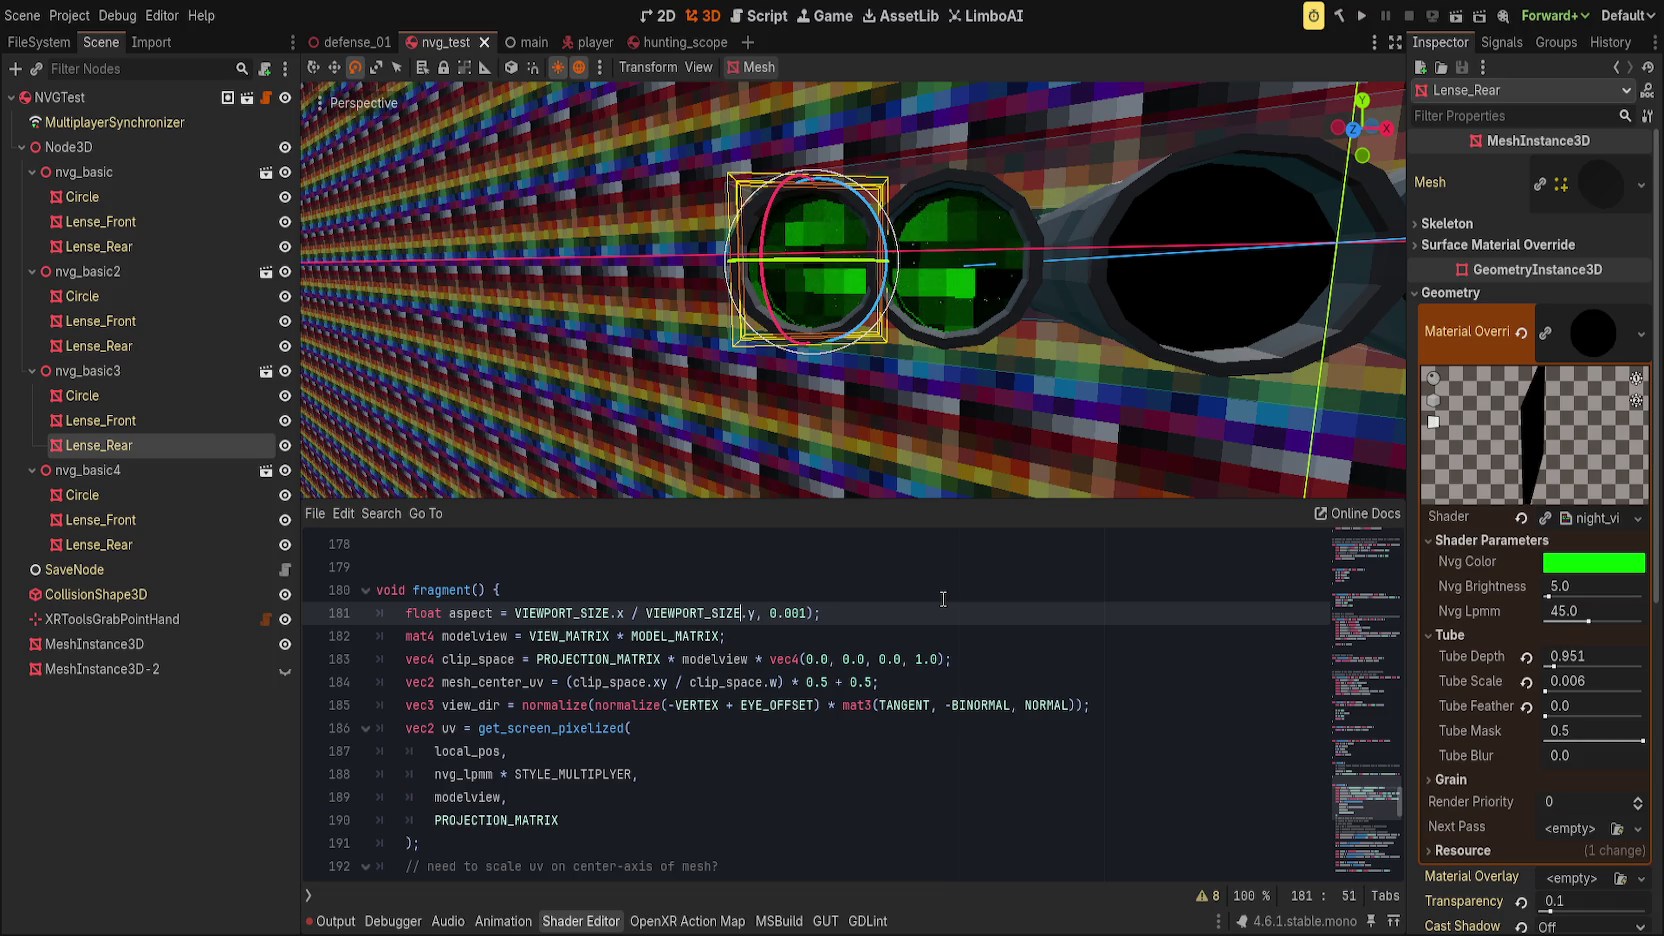
key("shift+End")
key("Delete")
key("ctrl+s")
Step: Set the rear lens's Tube Depth to 0.0
scroll(921, 371, "up", 6)
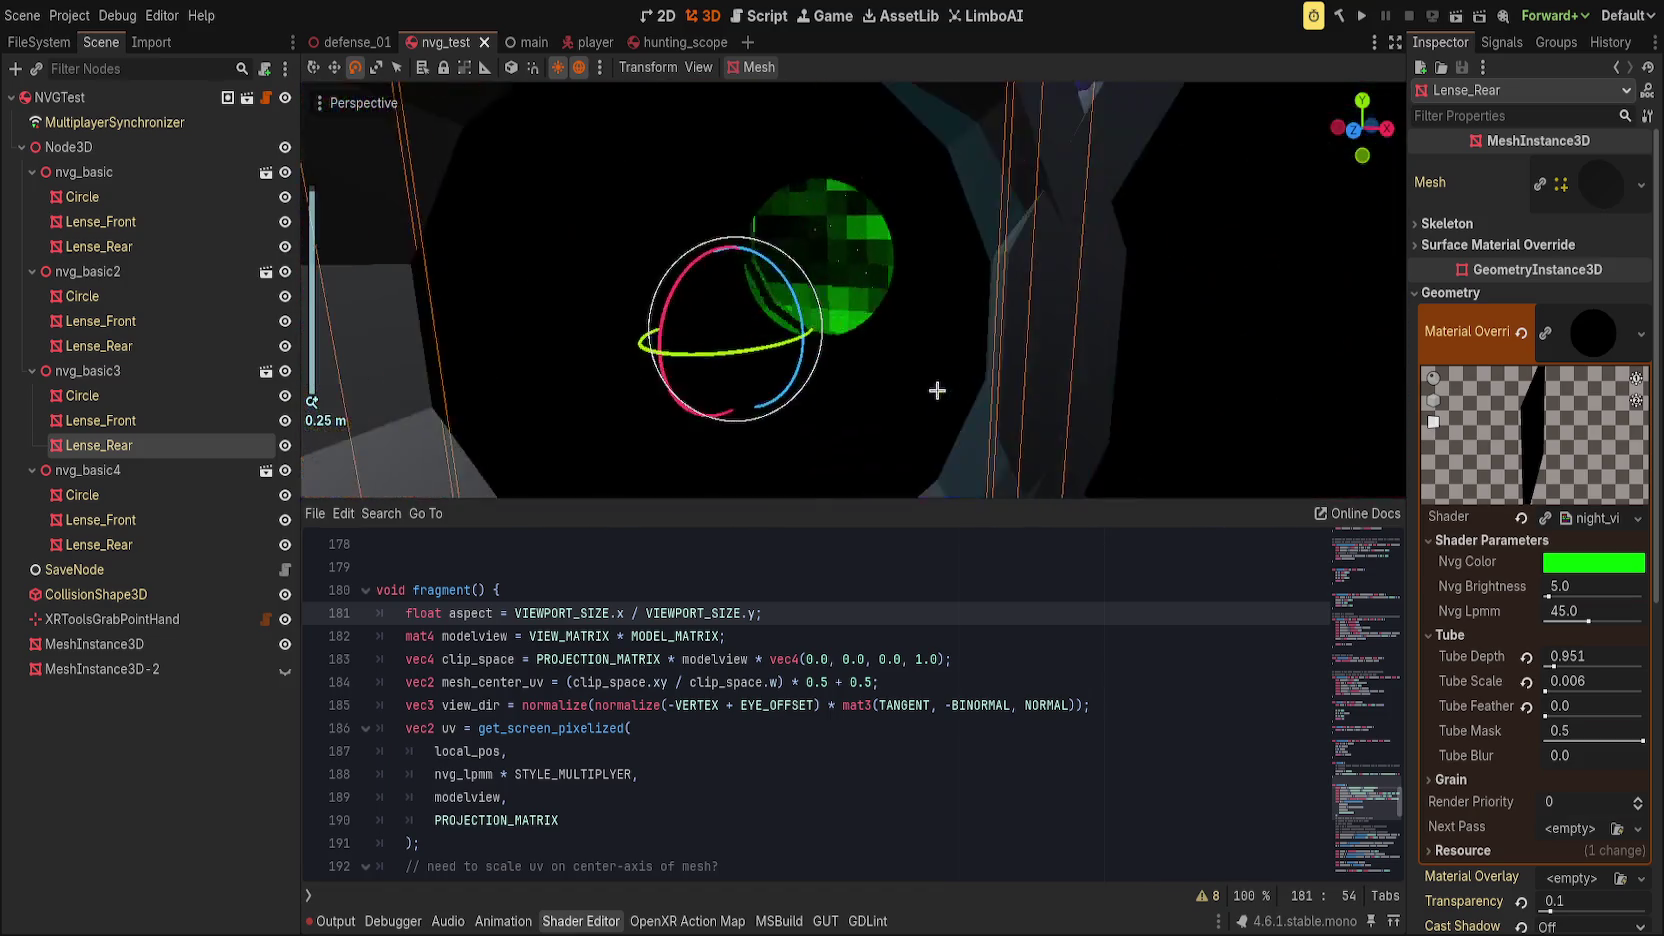
scroll(937, 390, "down", 4)
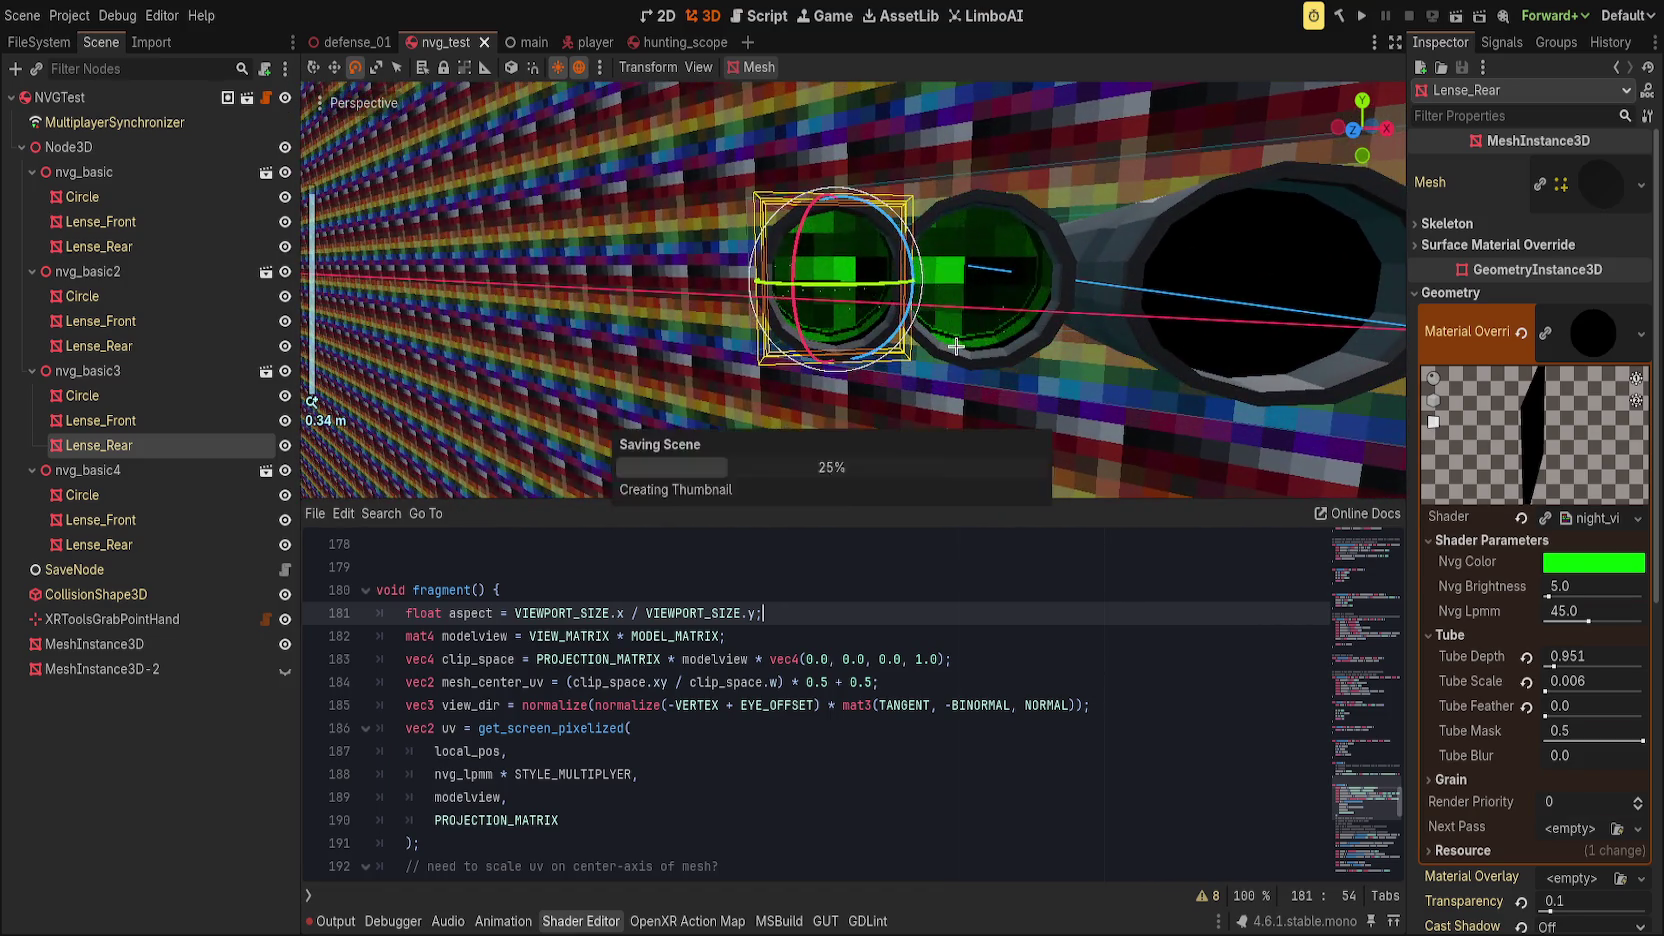
key("Up")
key("Down")
key("Down")
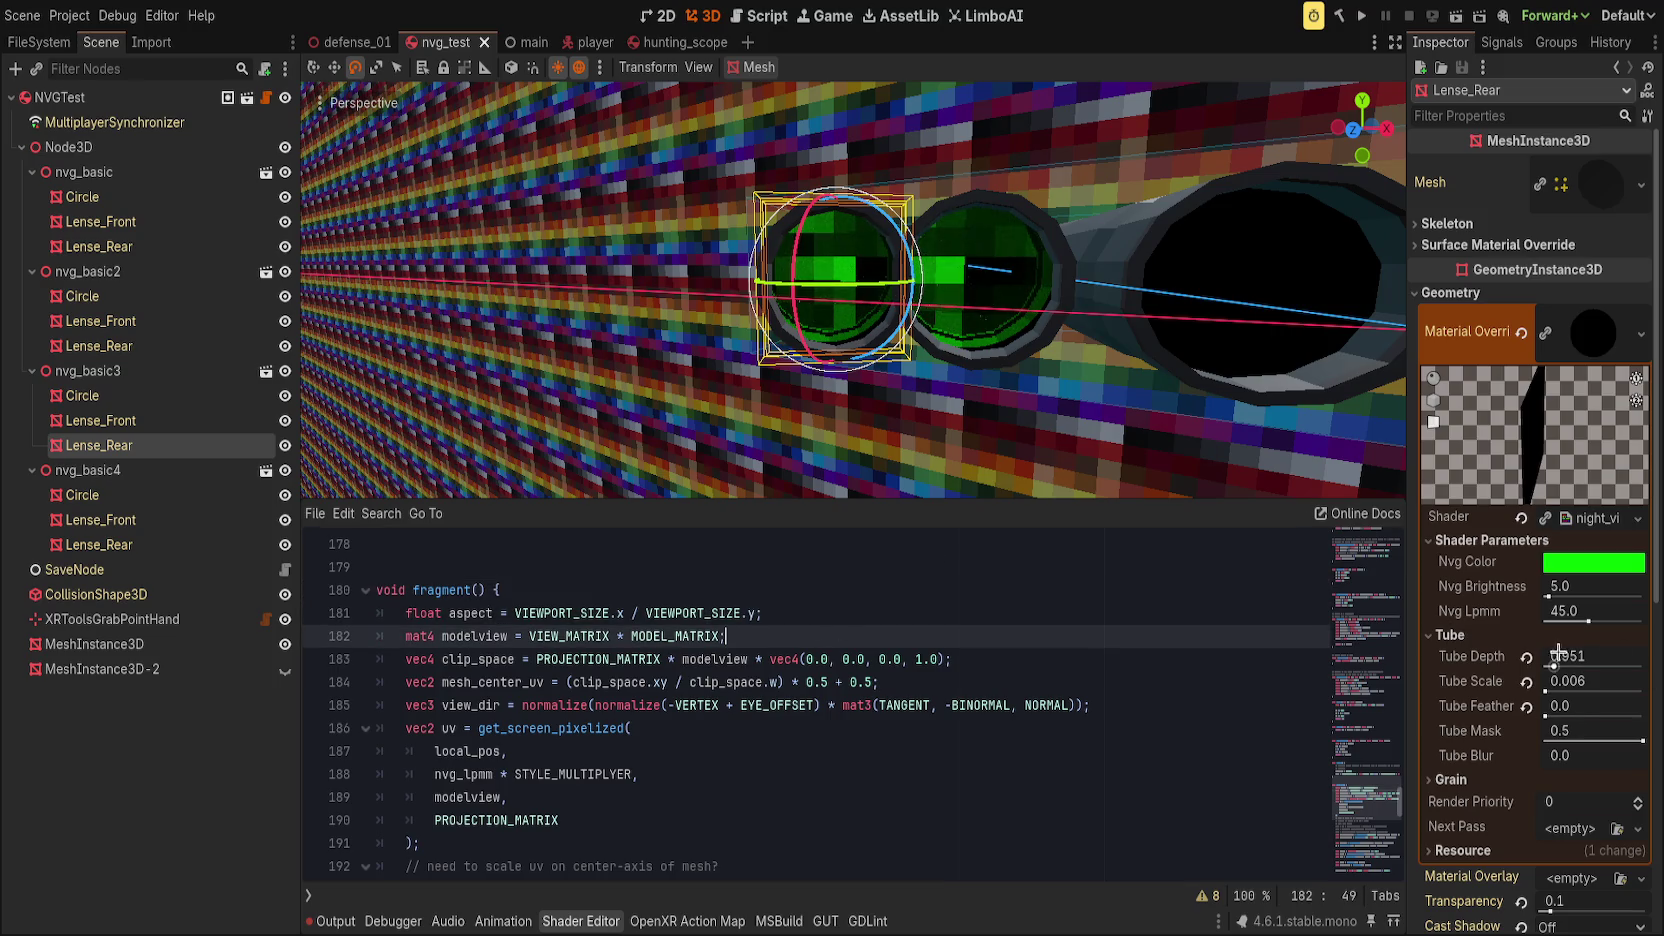
left_click_drag(1553, 665, 1545, 667)
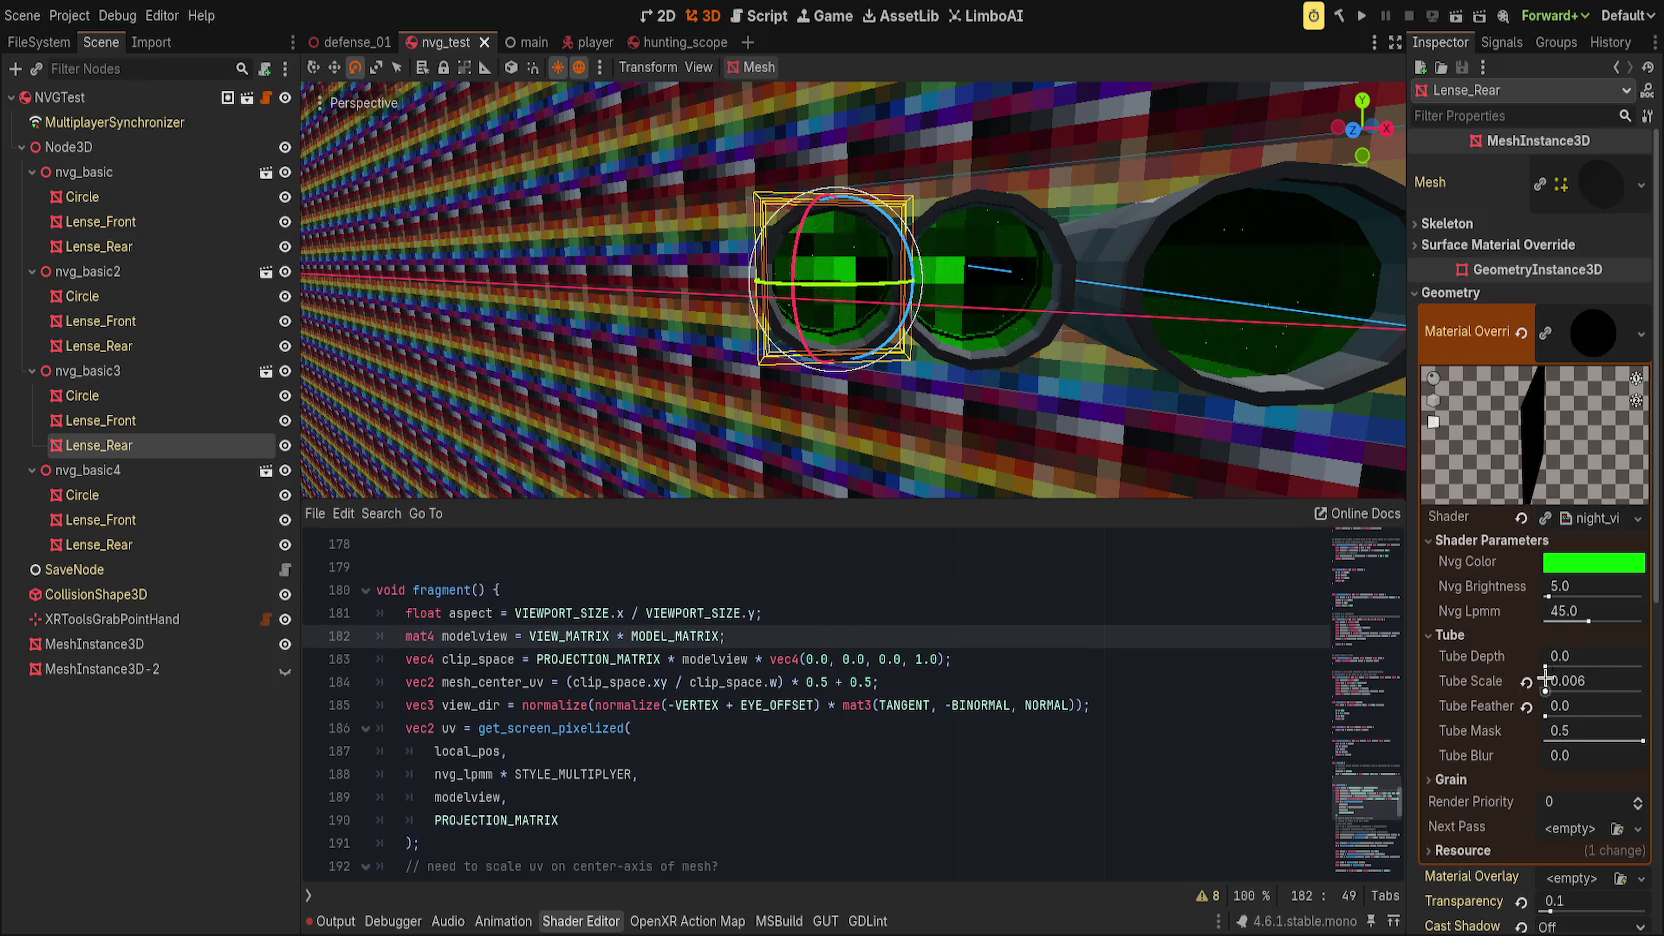
Step: Revert Tube Scale and Tube Feather, reselect Lense_Rear, and raise Tube Depth to about 0.42
left_click(1526, 681)
left_click(1528, 706)
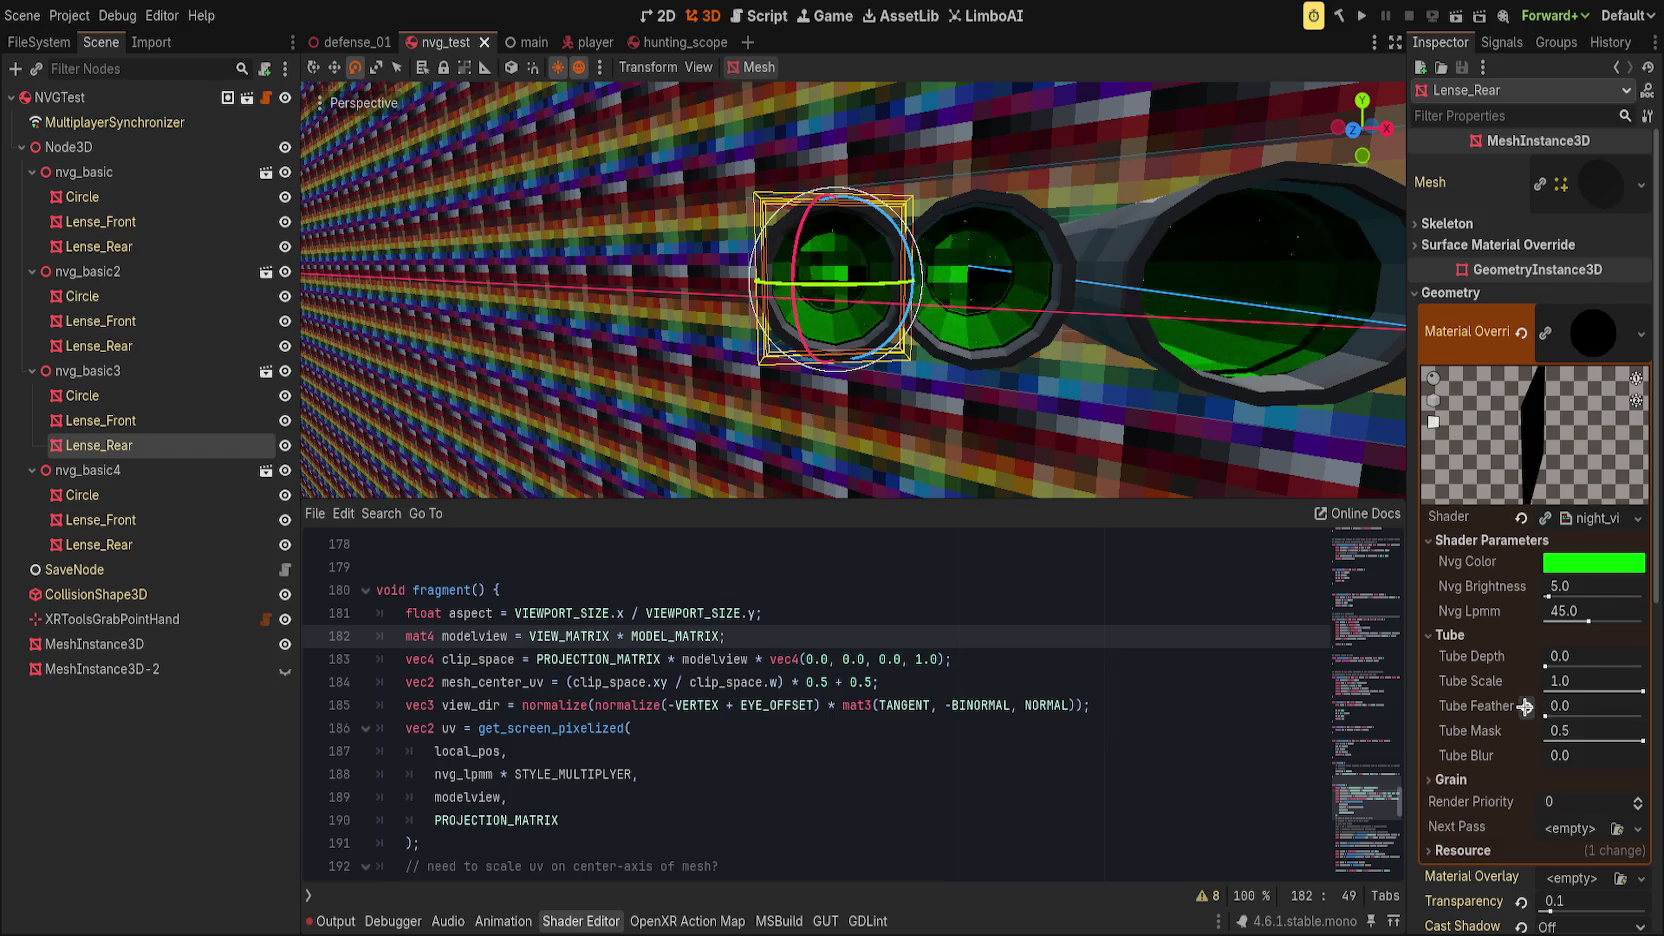
scroll(1177, 361, "down", 5)
left_click(1175, 394)
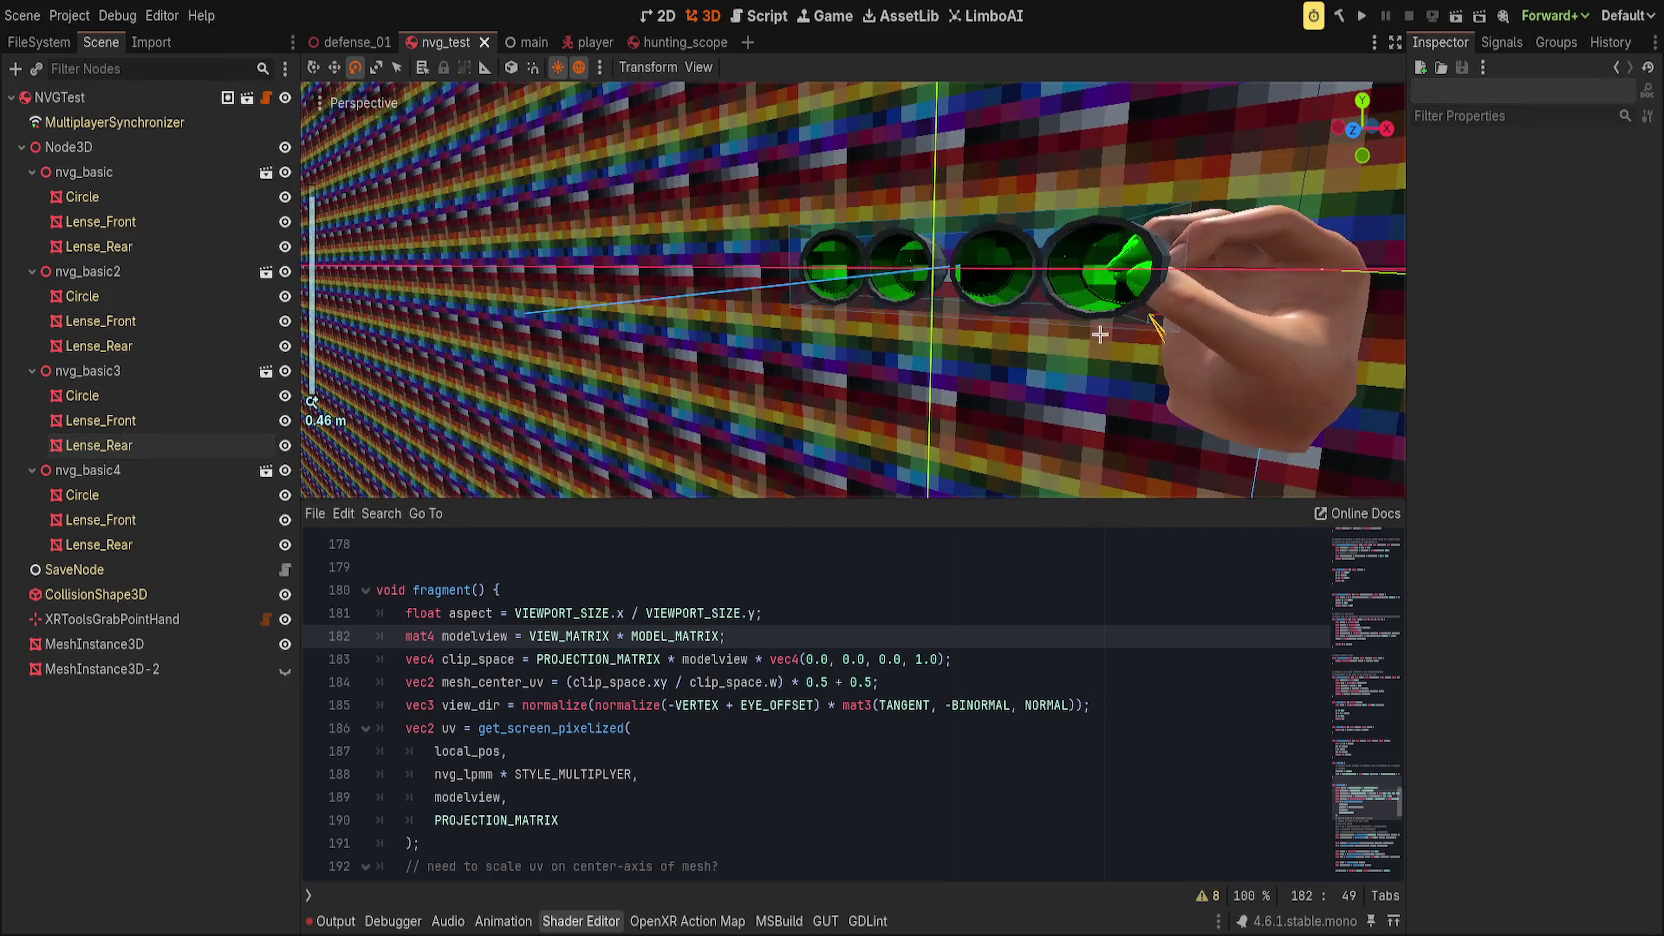
left_click(184, 436)
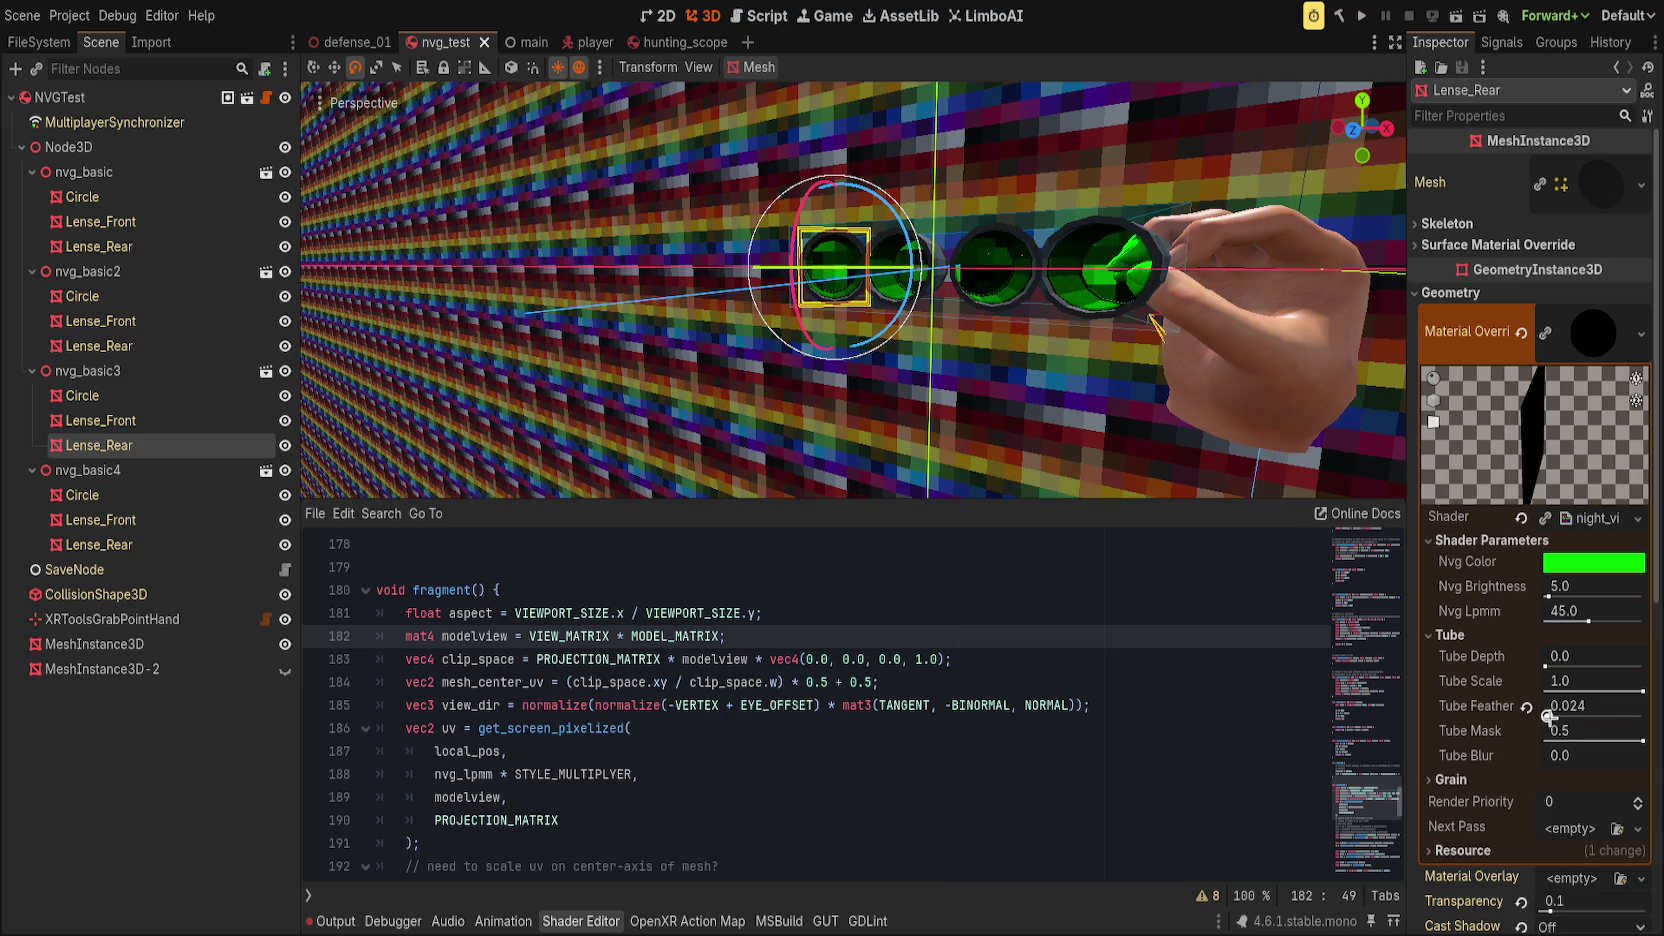
scroll(1061, 411, "up", 5)
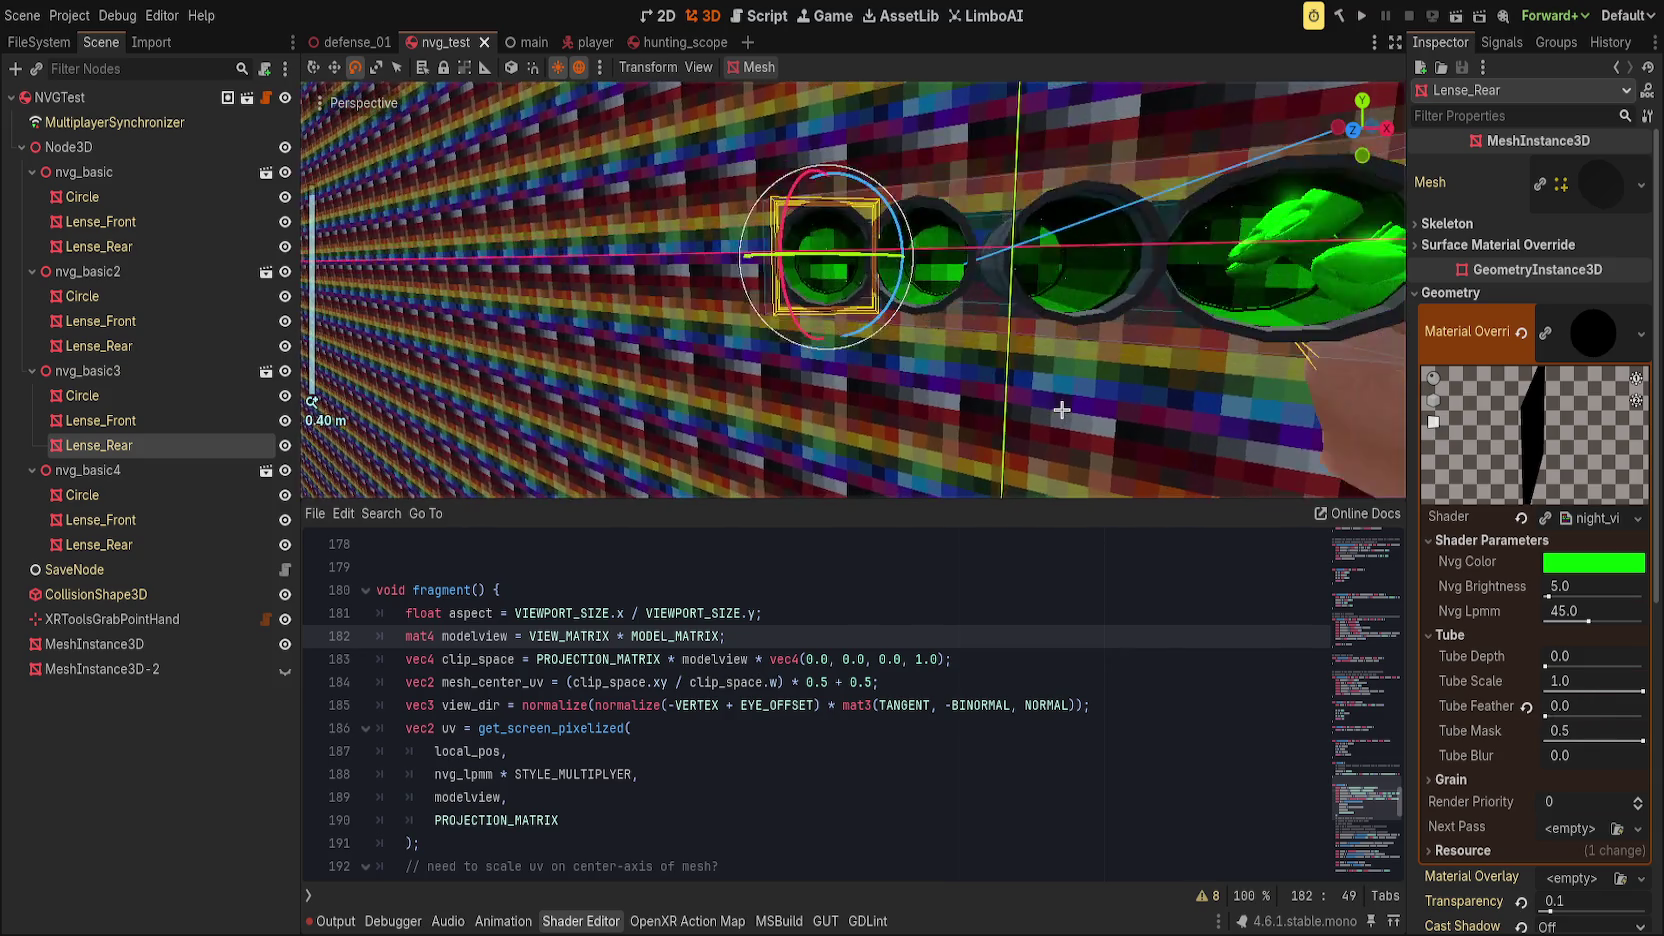
left_click_drag(1546, 667, 1550, 667)
Step: Select the parallax function body and move to its parameter list
scroll(1136, 497, "up", 3)
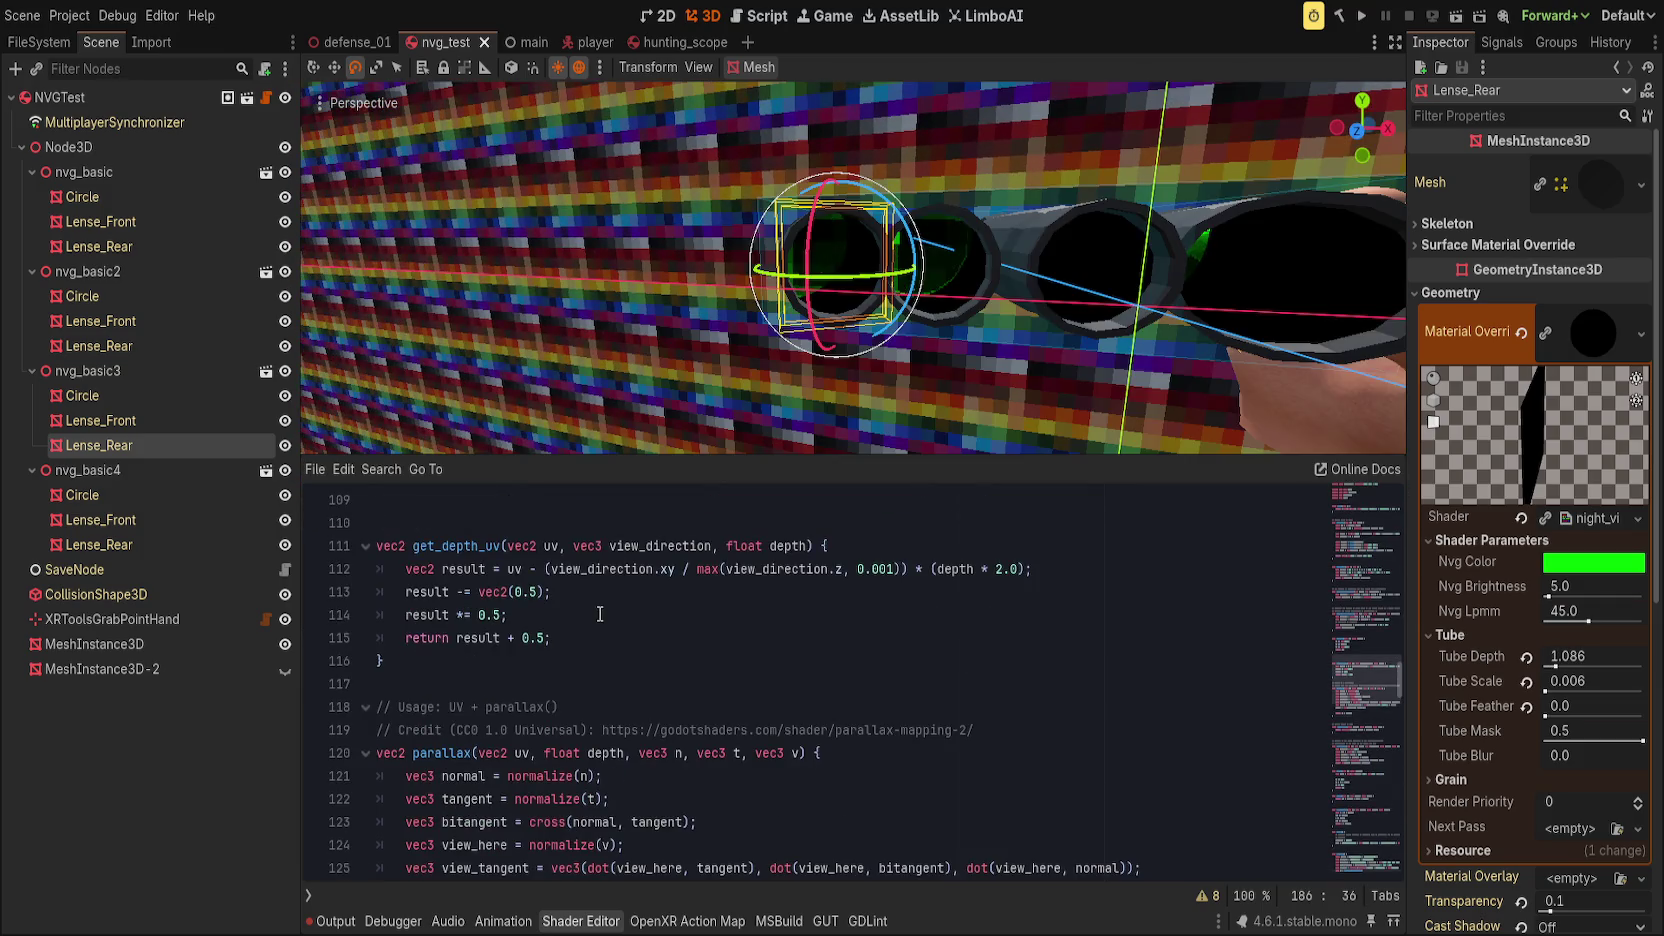
scroll(760, 700, "down", 2)
left_click_drag(545, 822, 759, 631)
left_click(786, 616)
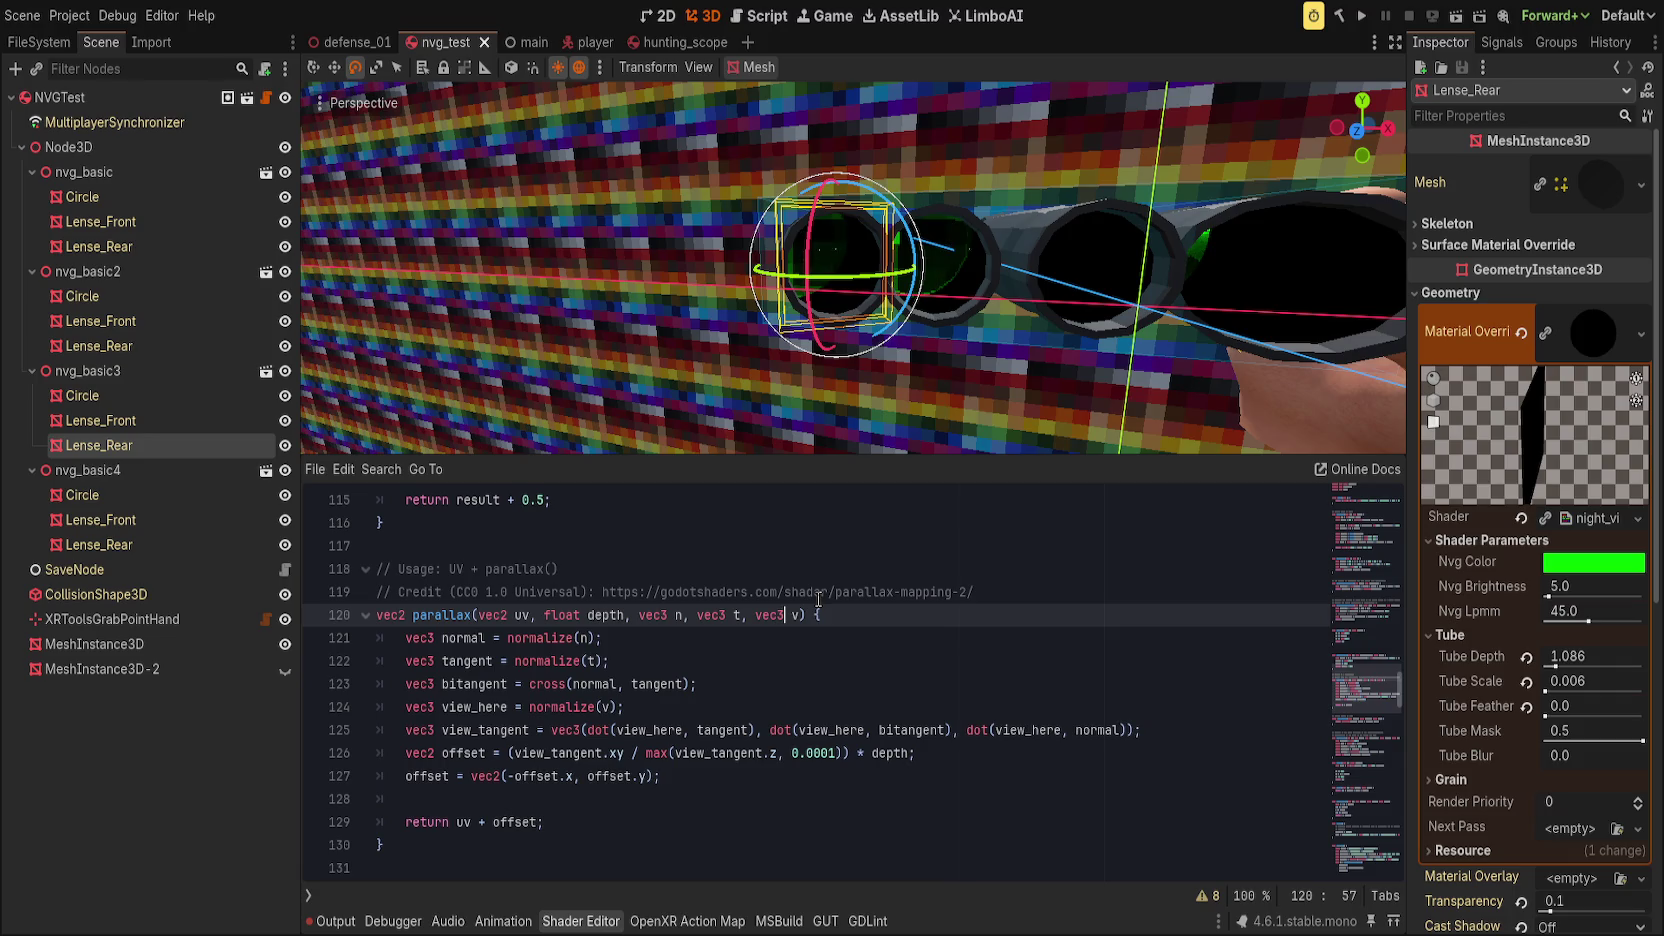
key("Up")
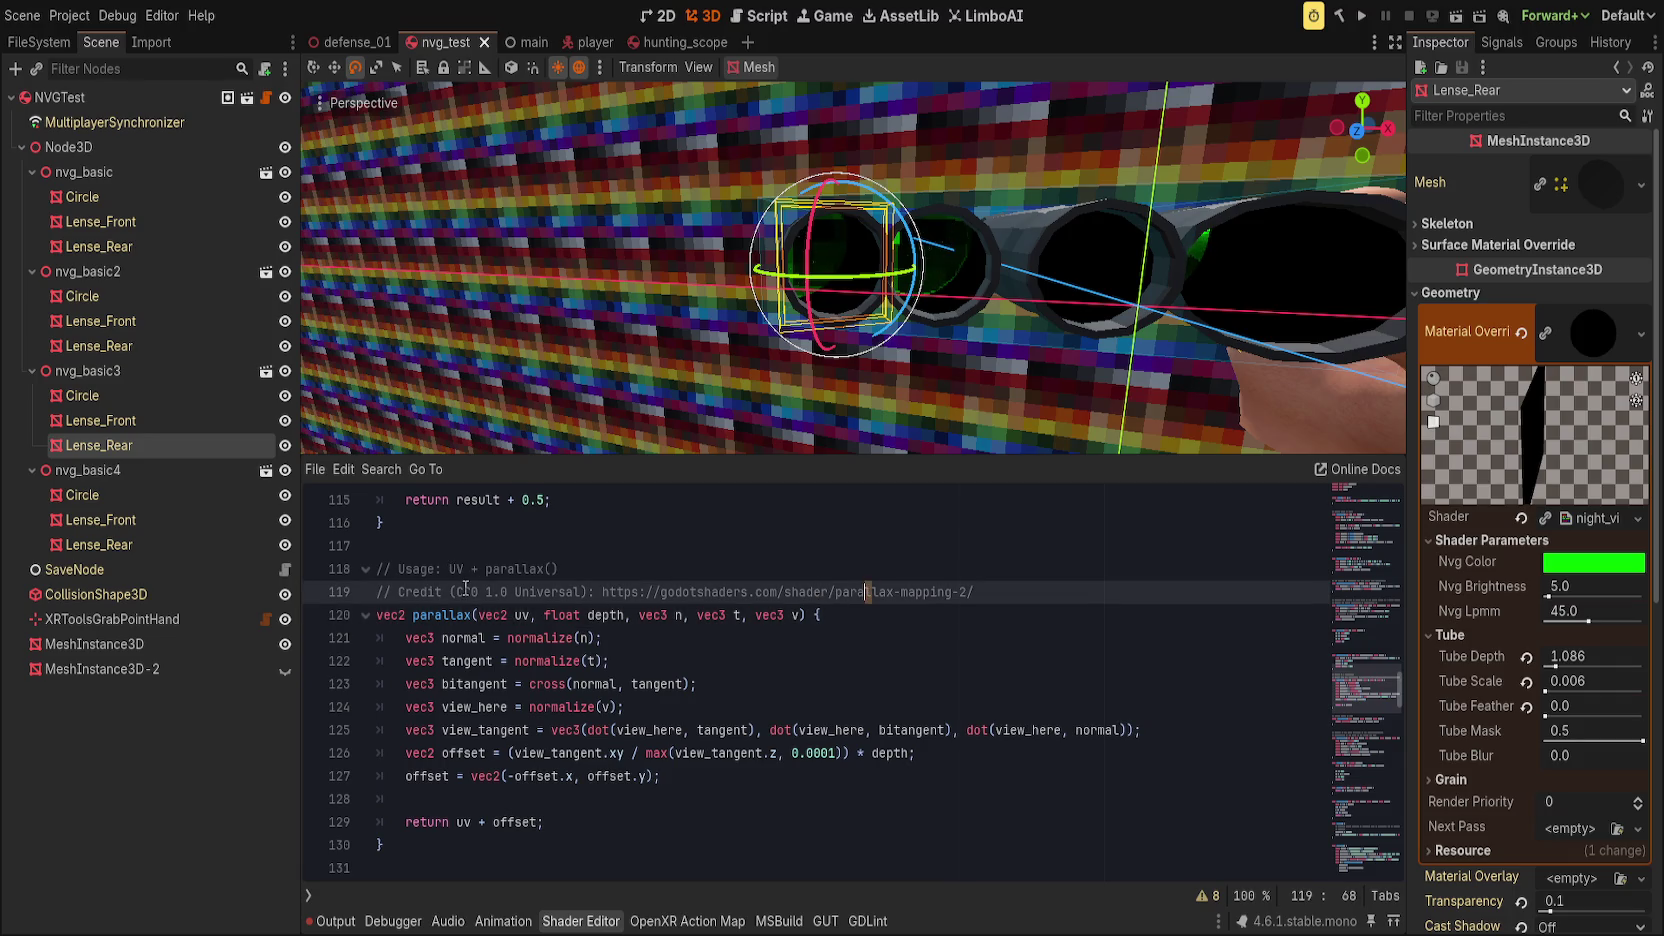
key("Up")
scroll(810, 585, "down", 3)
scroll(805, 580, "up", 6)
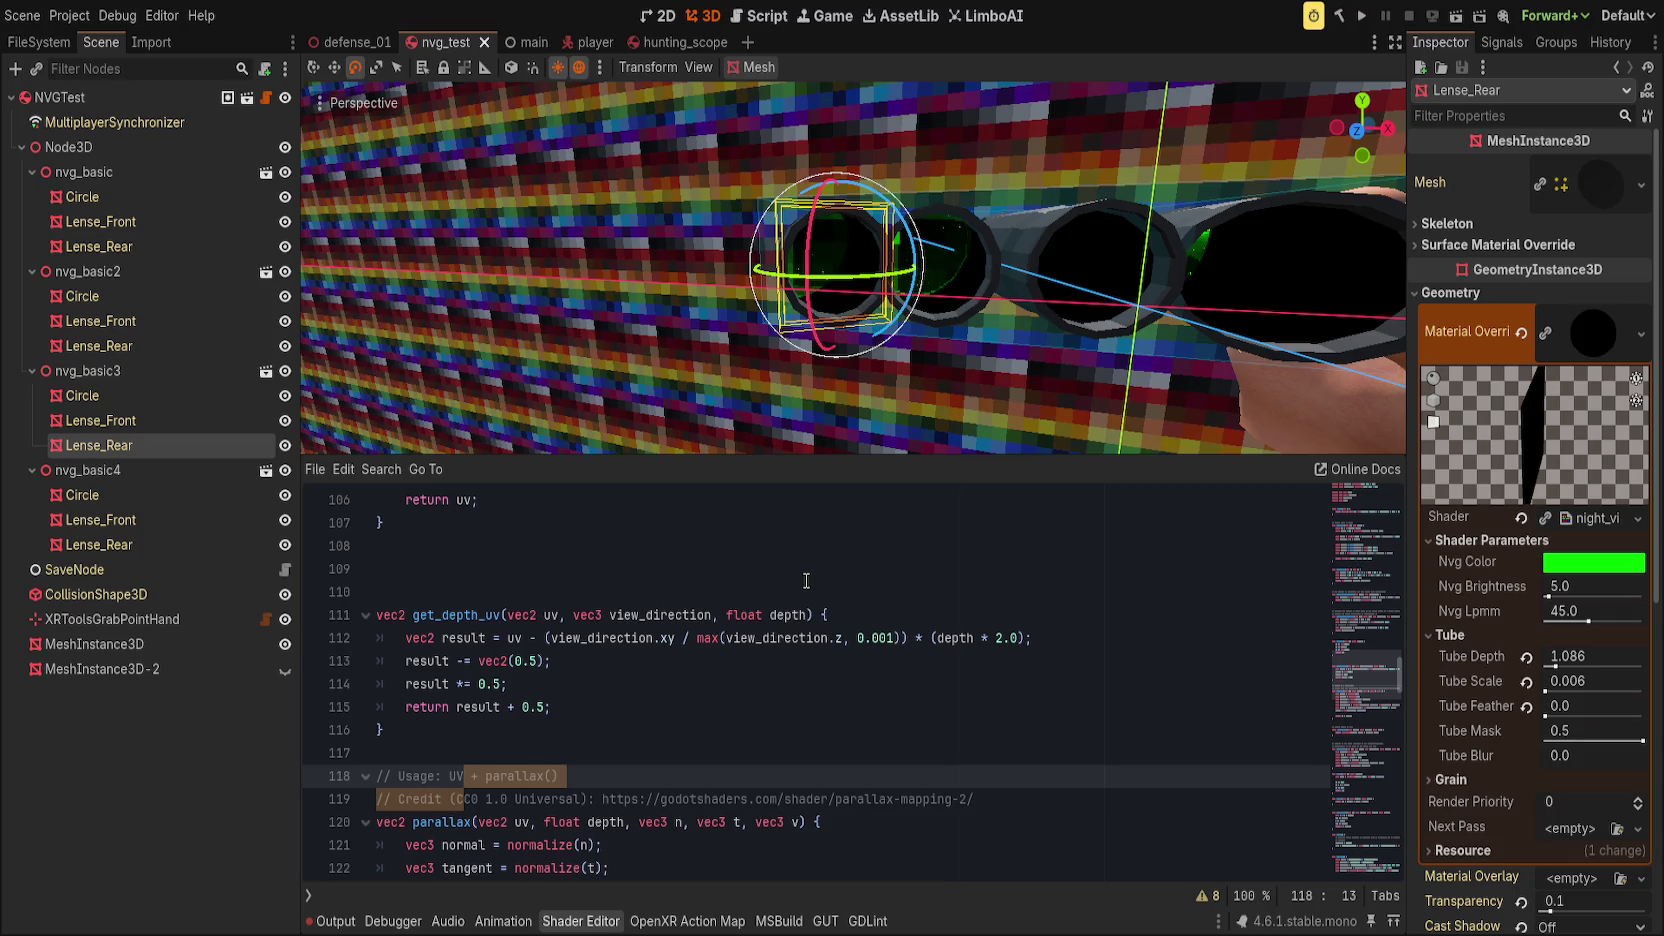
left_click(708, 715)
scroll(712, 713, "down", 1)
left_click_drag(431, 600, 665, 620)
left_click(665, 620)
left_click_drag(502, 550, 604, 617)
left_click(628, 641)
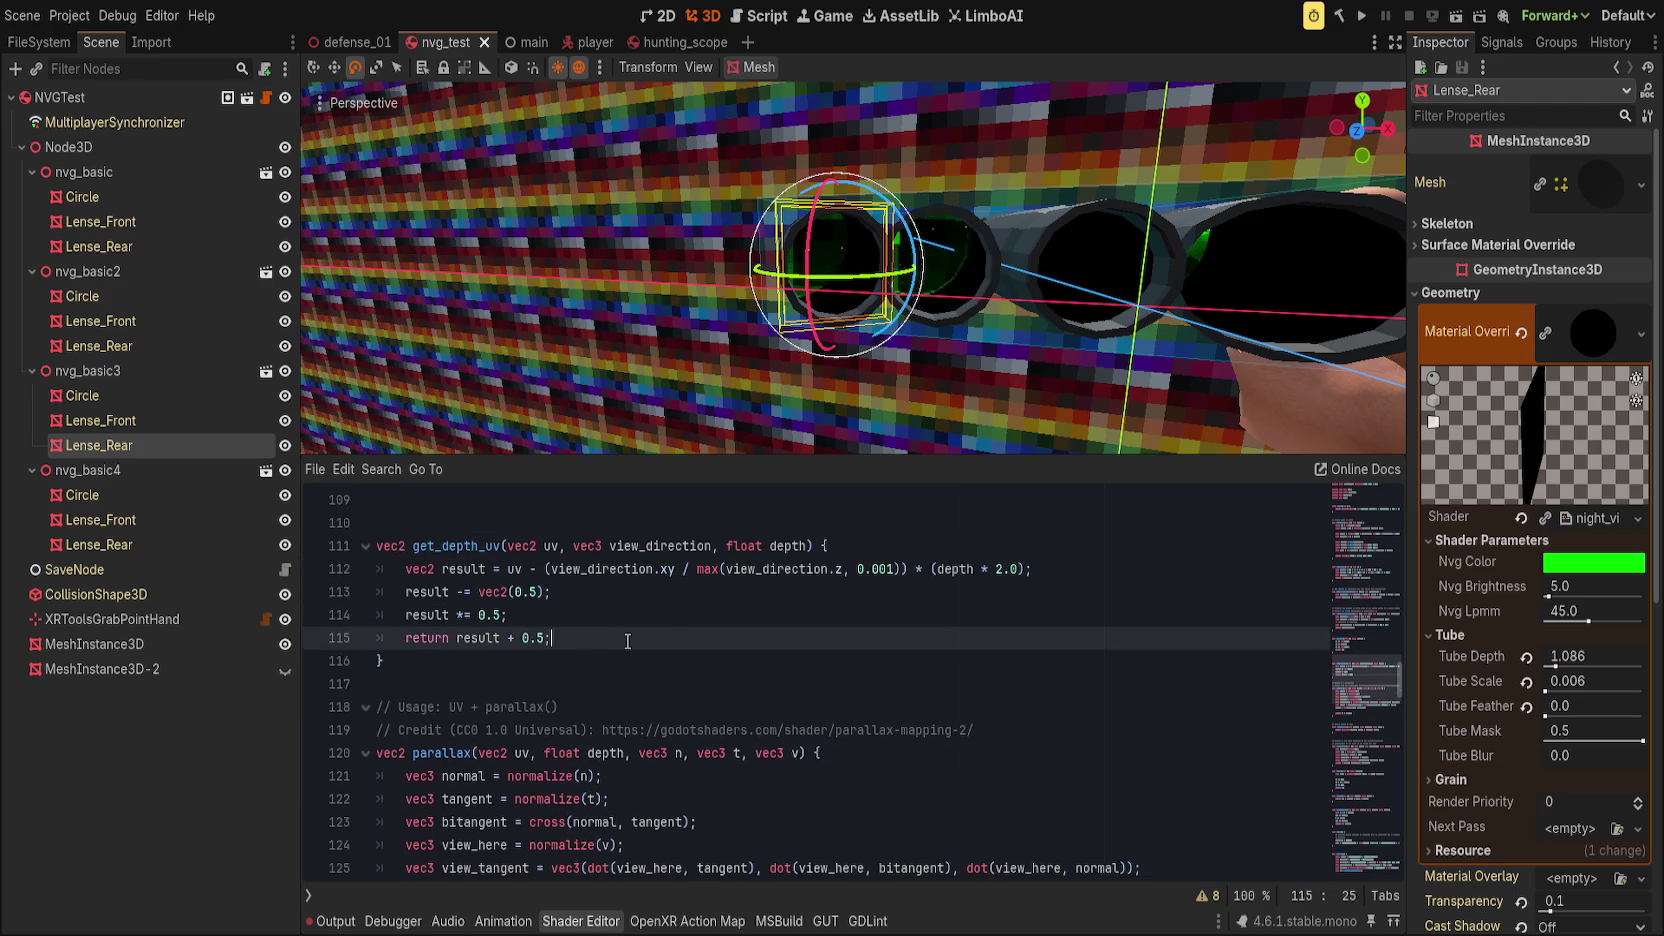
double_click(428, 545)
double_click(655, 545)
left_click(867, 568)
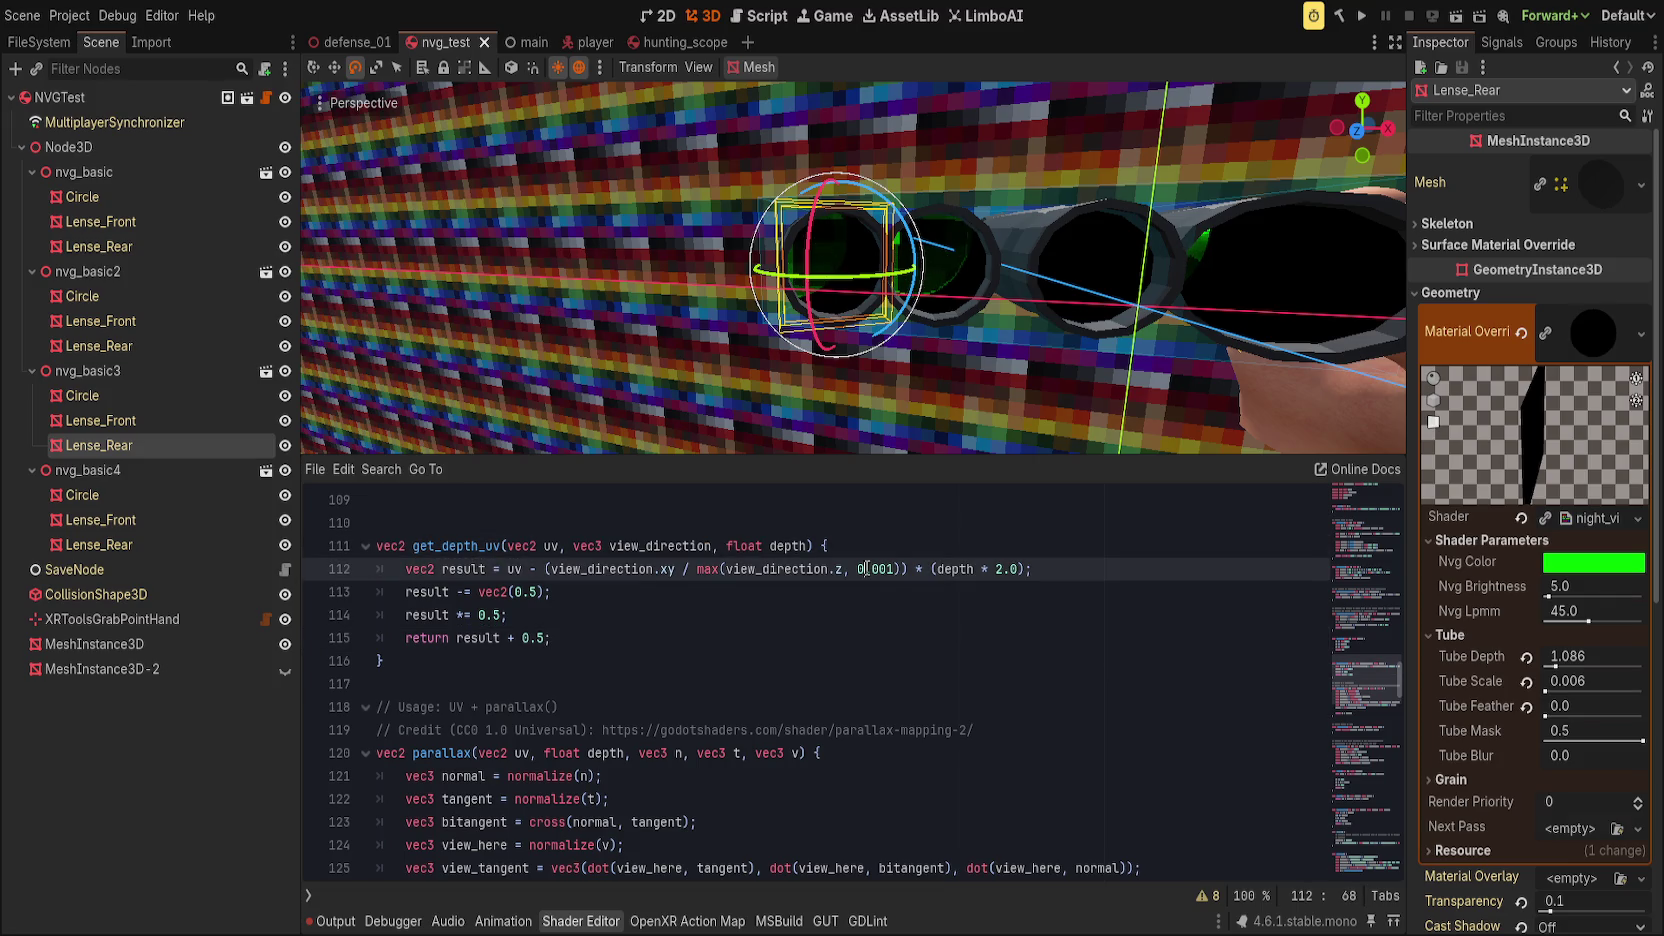
left_click(954, 554)
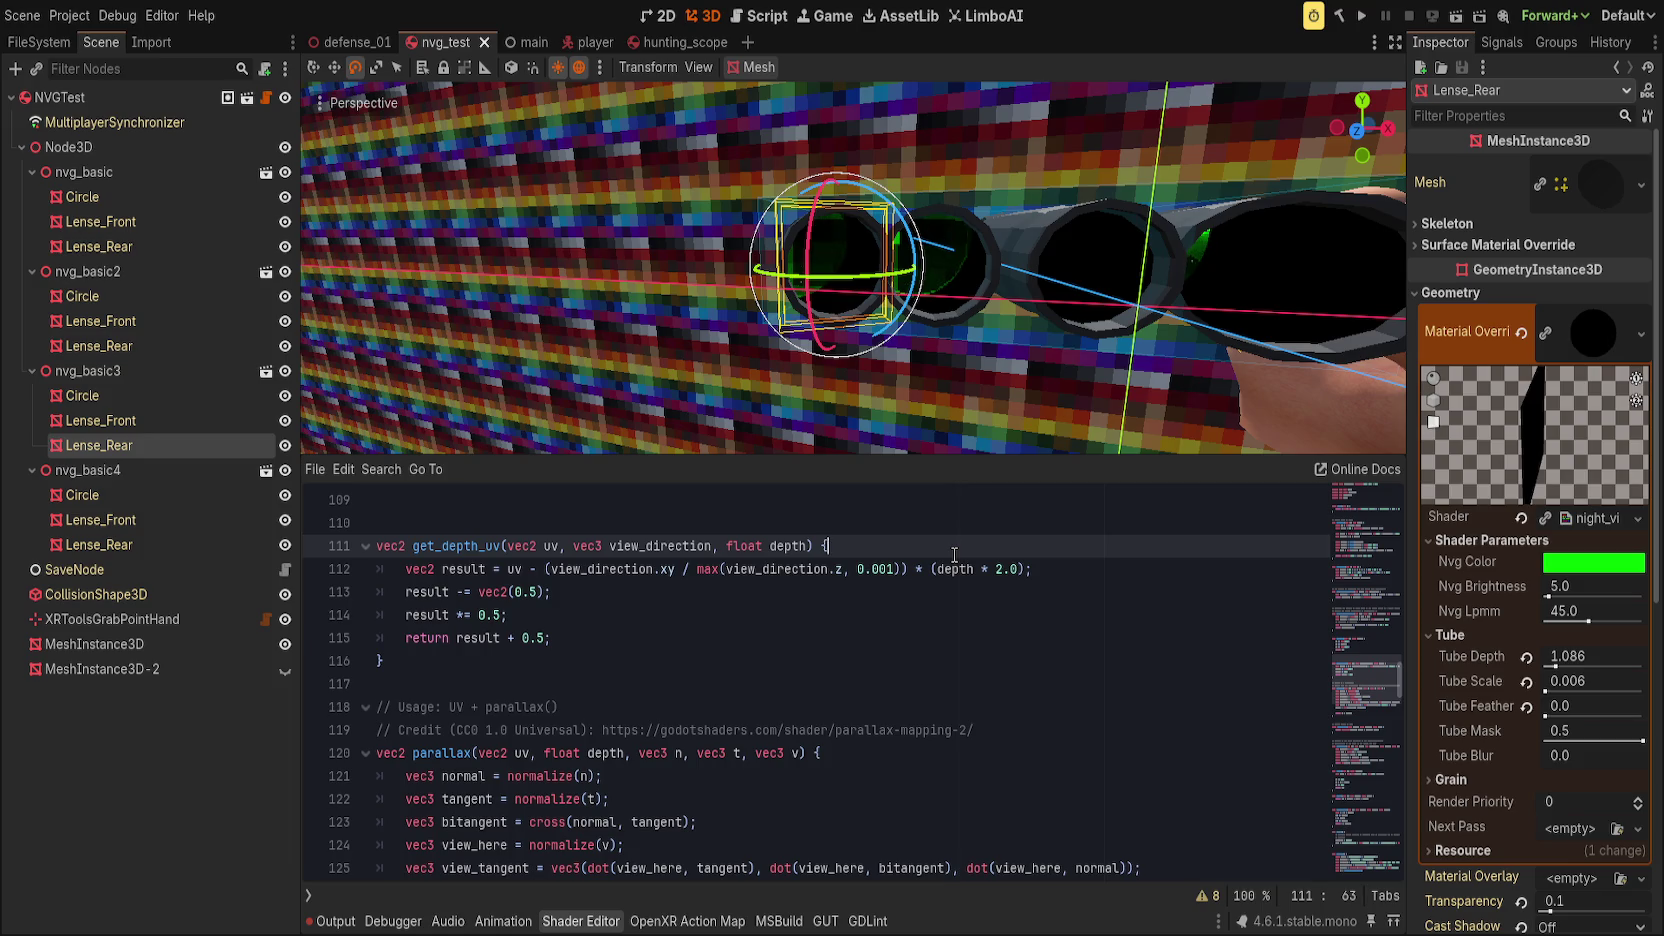
left_click(463, 642)
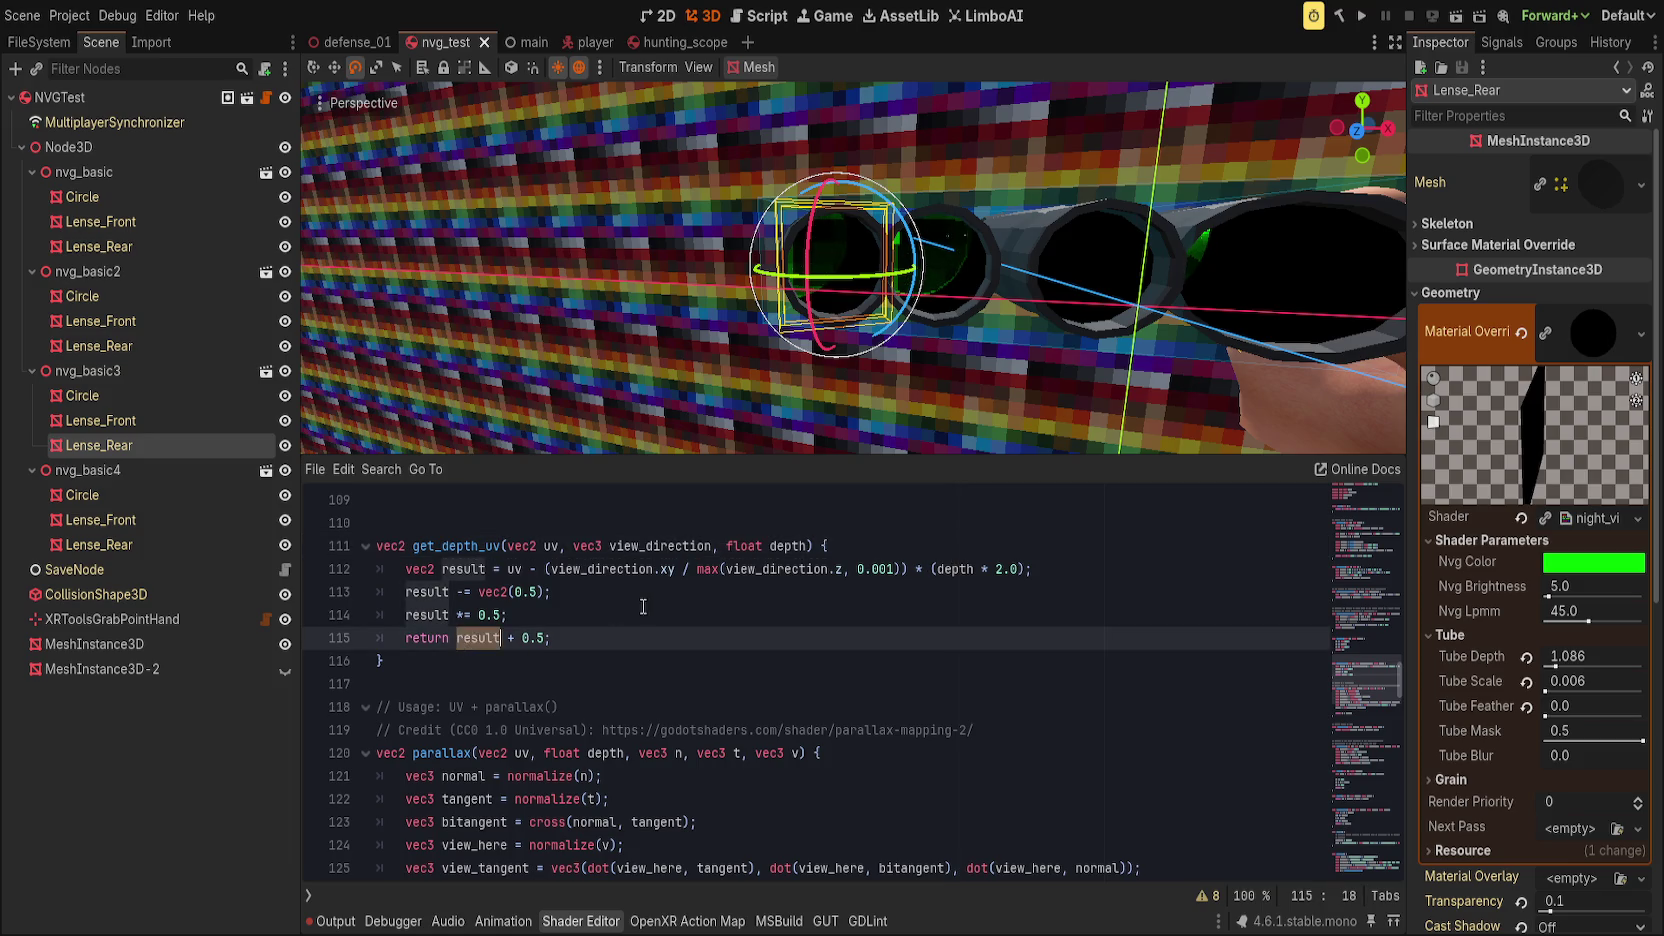
left_click(644, 607)
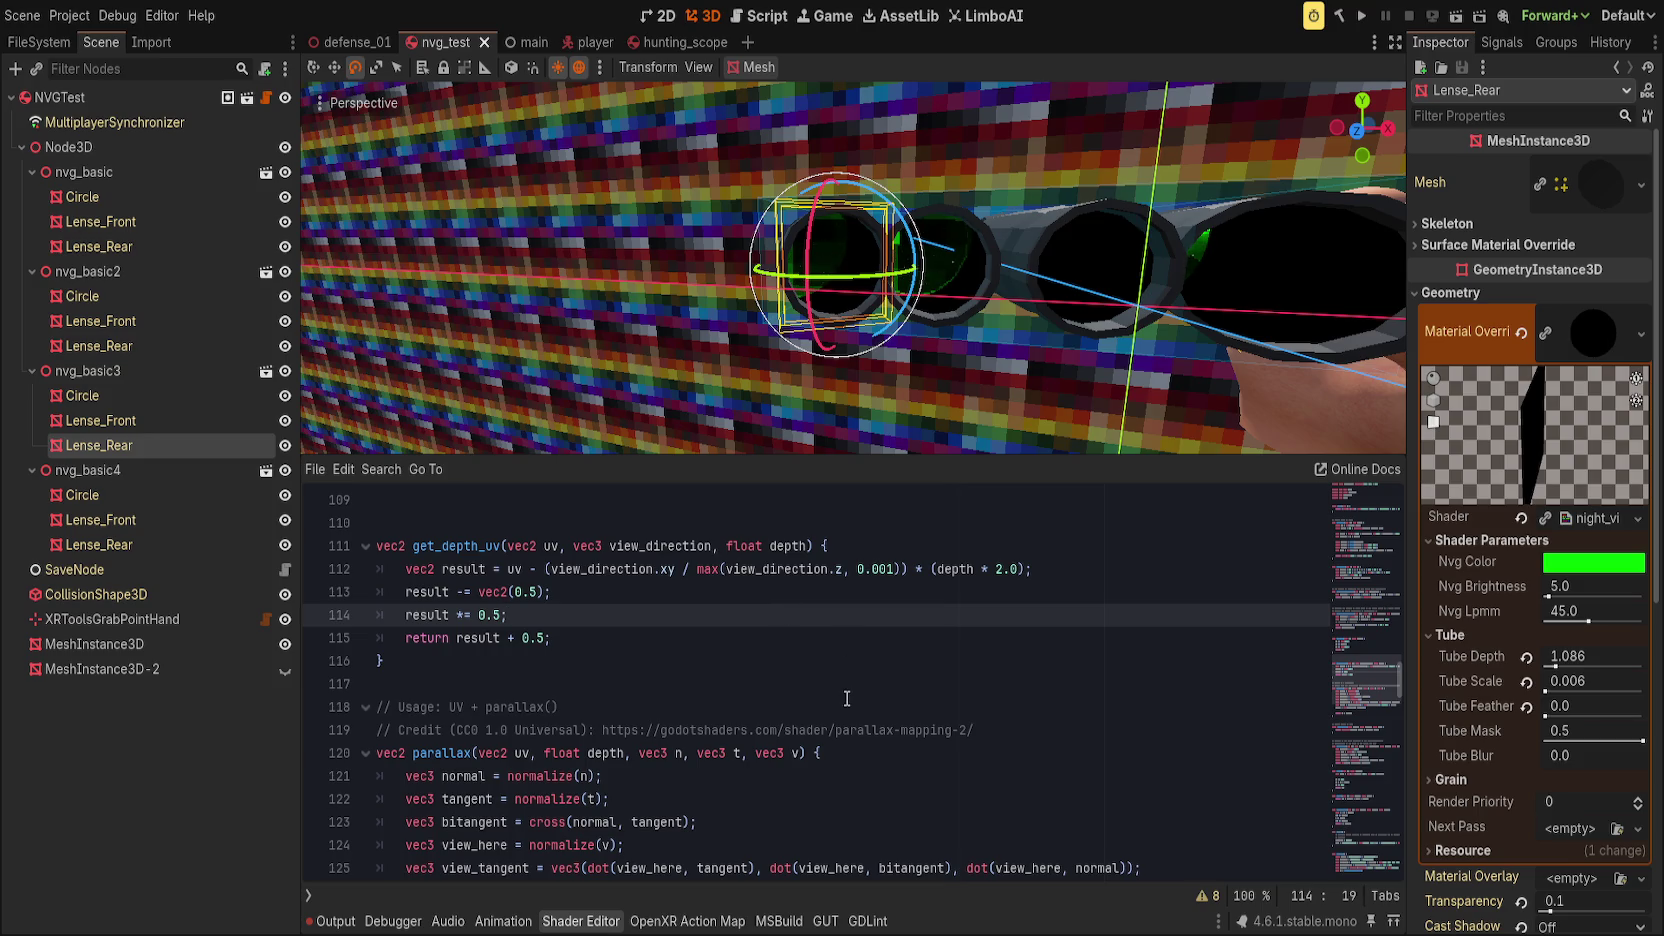
left_click(681, 616)
scroll(663, 725, "up", 3)
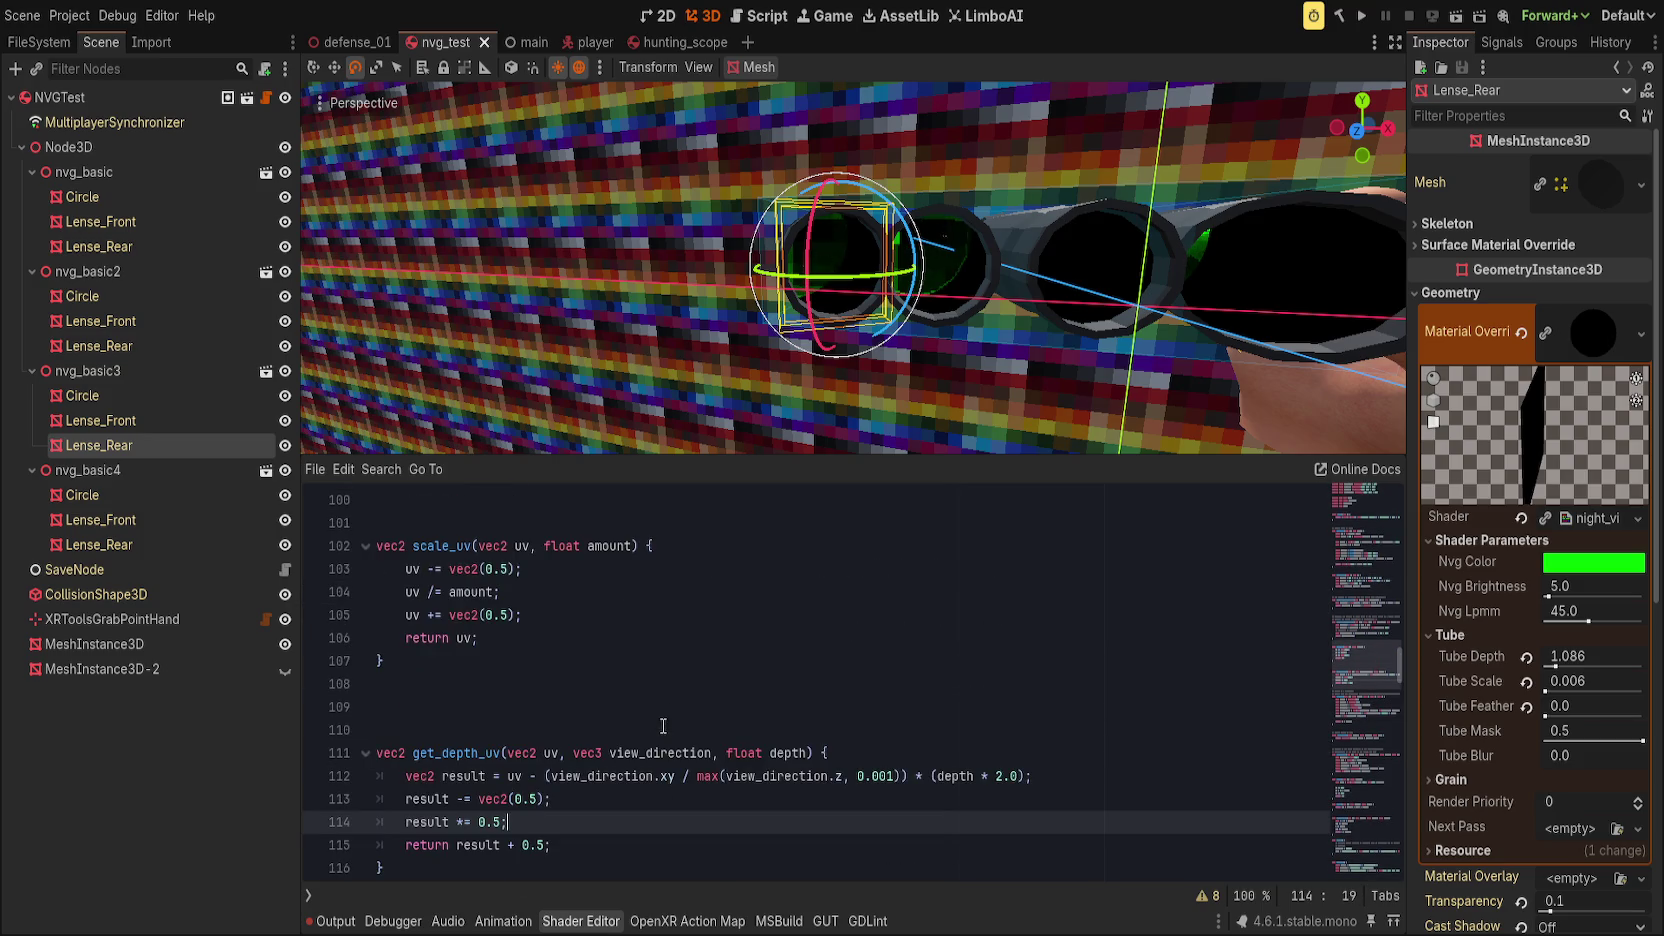
left_click(648, 800)
Step: Add a float scale parameter to get_depth_uv after depth
left_click(808, 753)
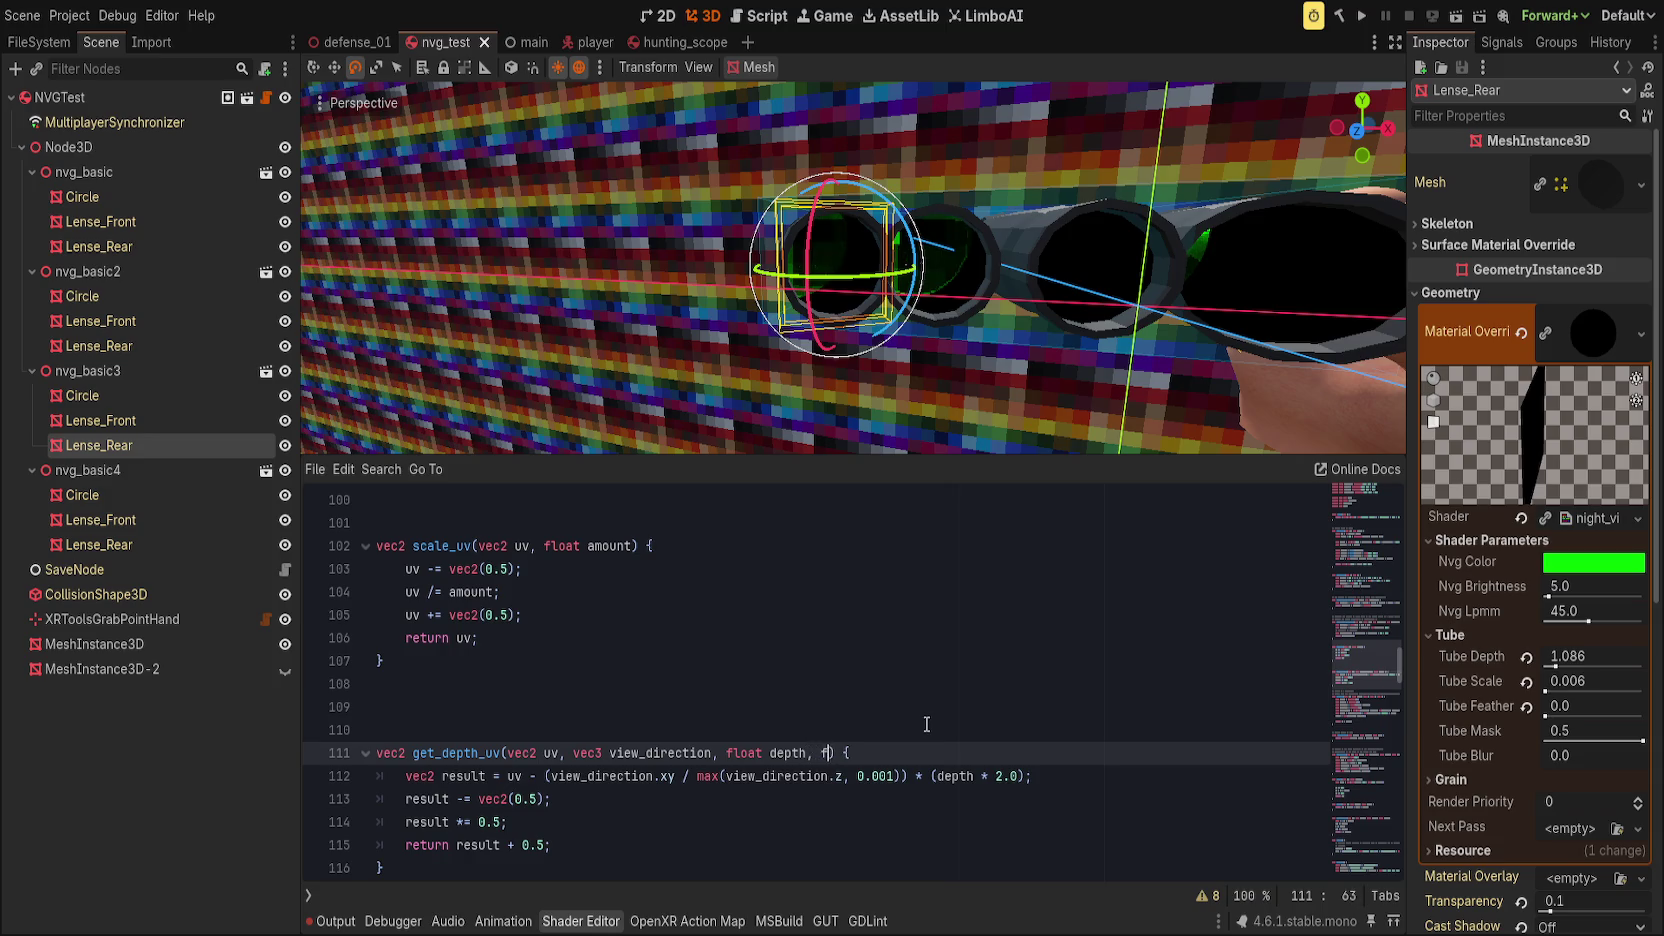
type("l")
key("Return")
type("scale")
Step: Insert result /= max(scale, 0.001); as line 114
left_click(735, 808)
key("Return")
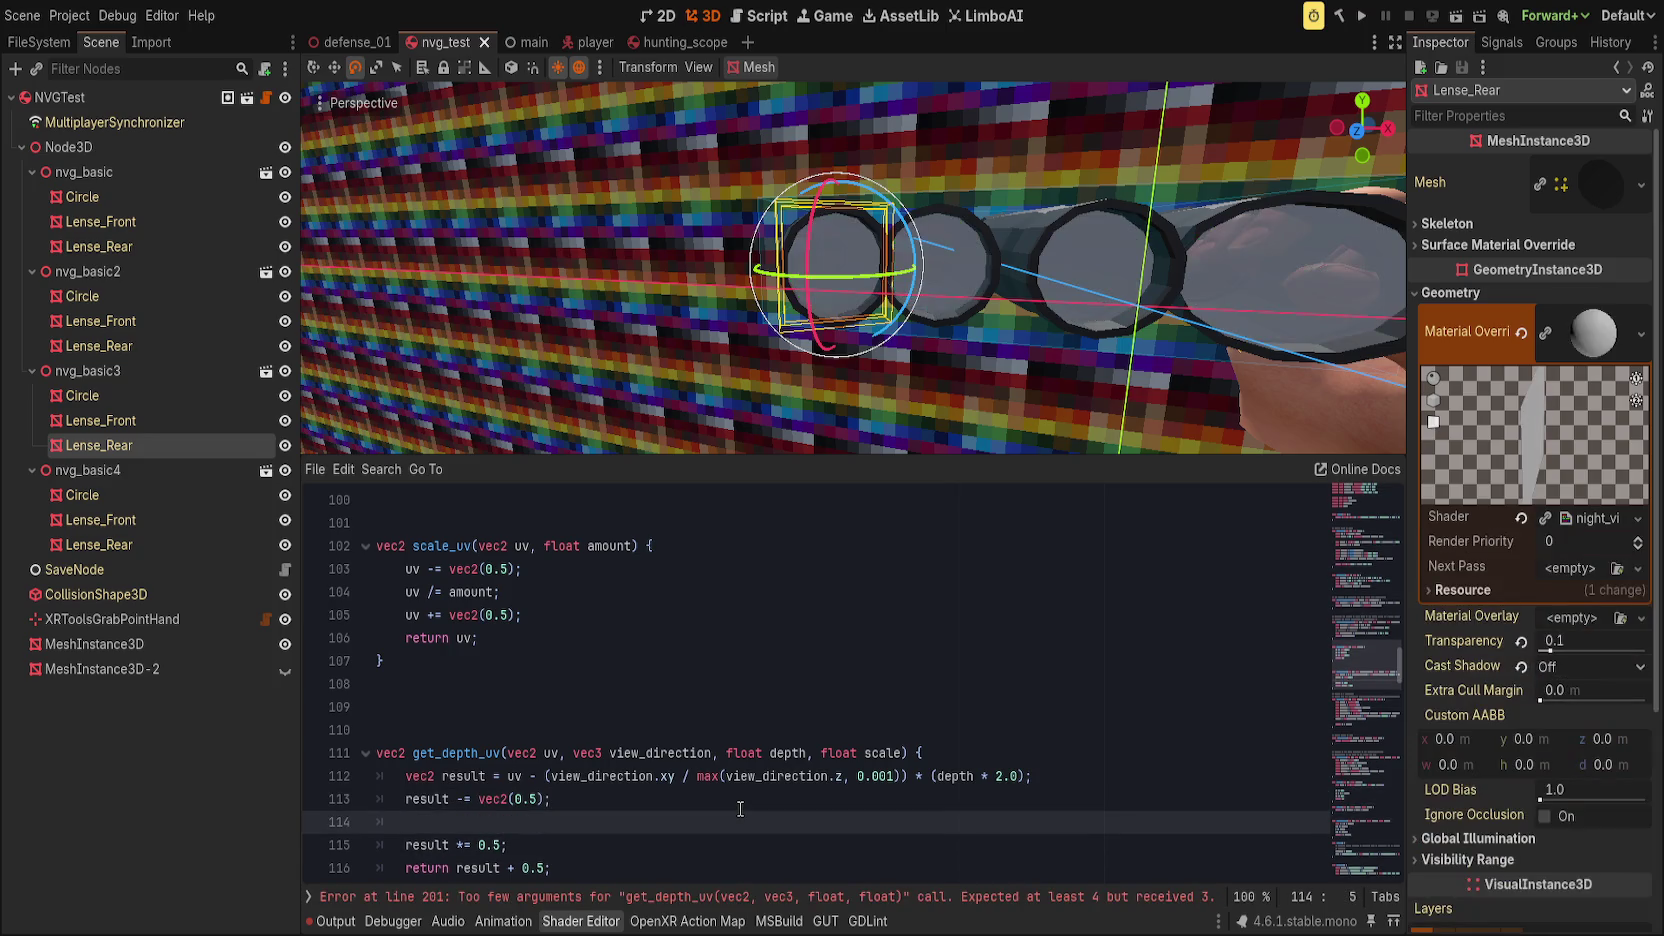
type("result")
key("ctrl+BackSpace")
type("result scale;")
type("max(")
key("ctrl+Right")
type(", 0..001)")
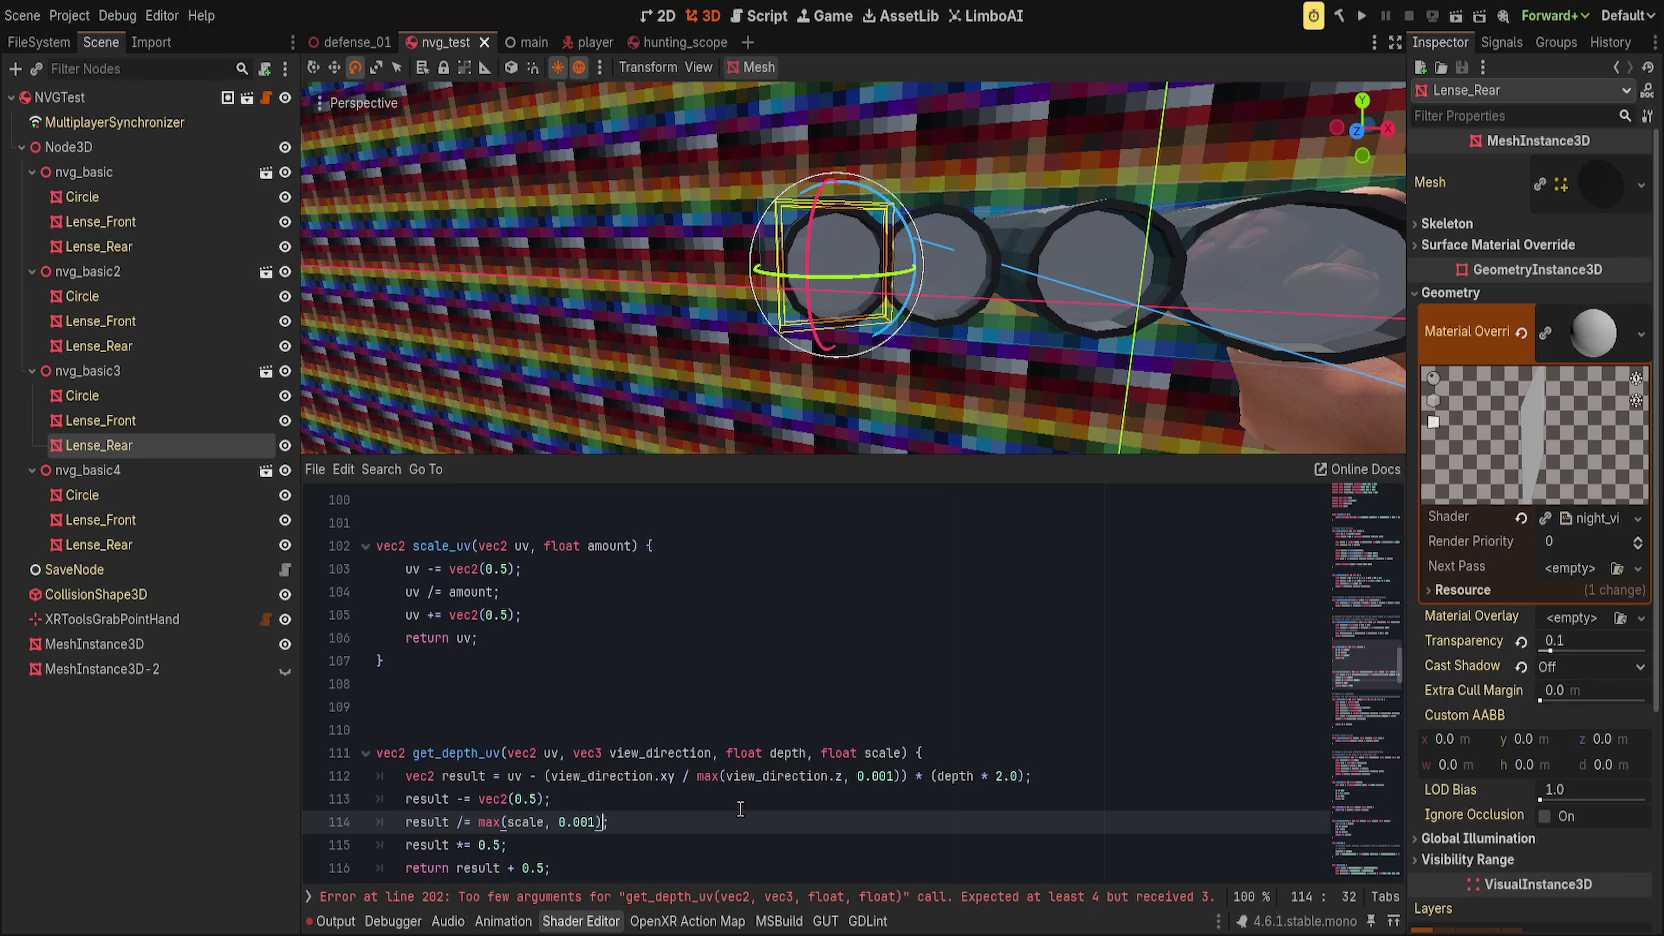
Step: Comment out the result *= 0.5; halving line
scroll(637, 753, "down", 1)
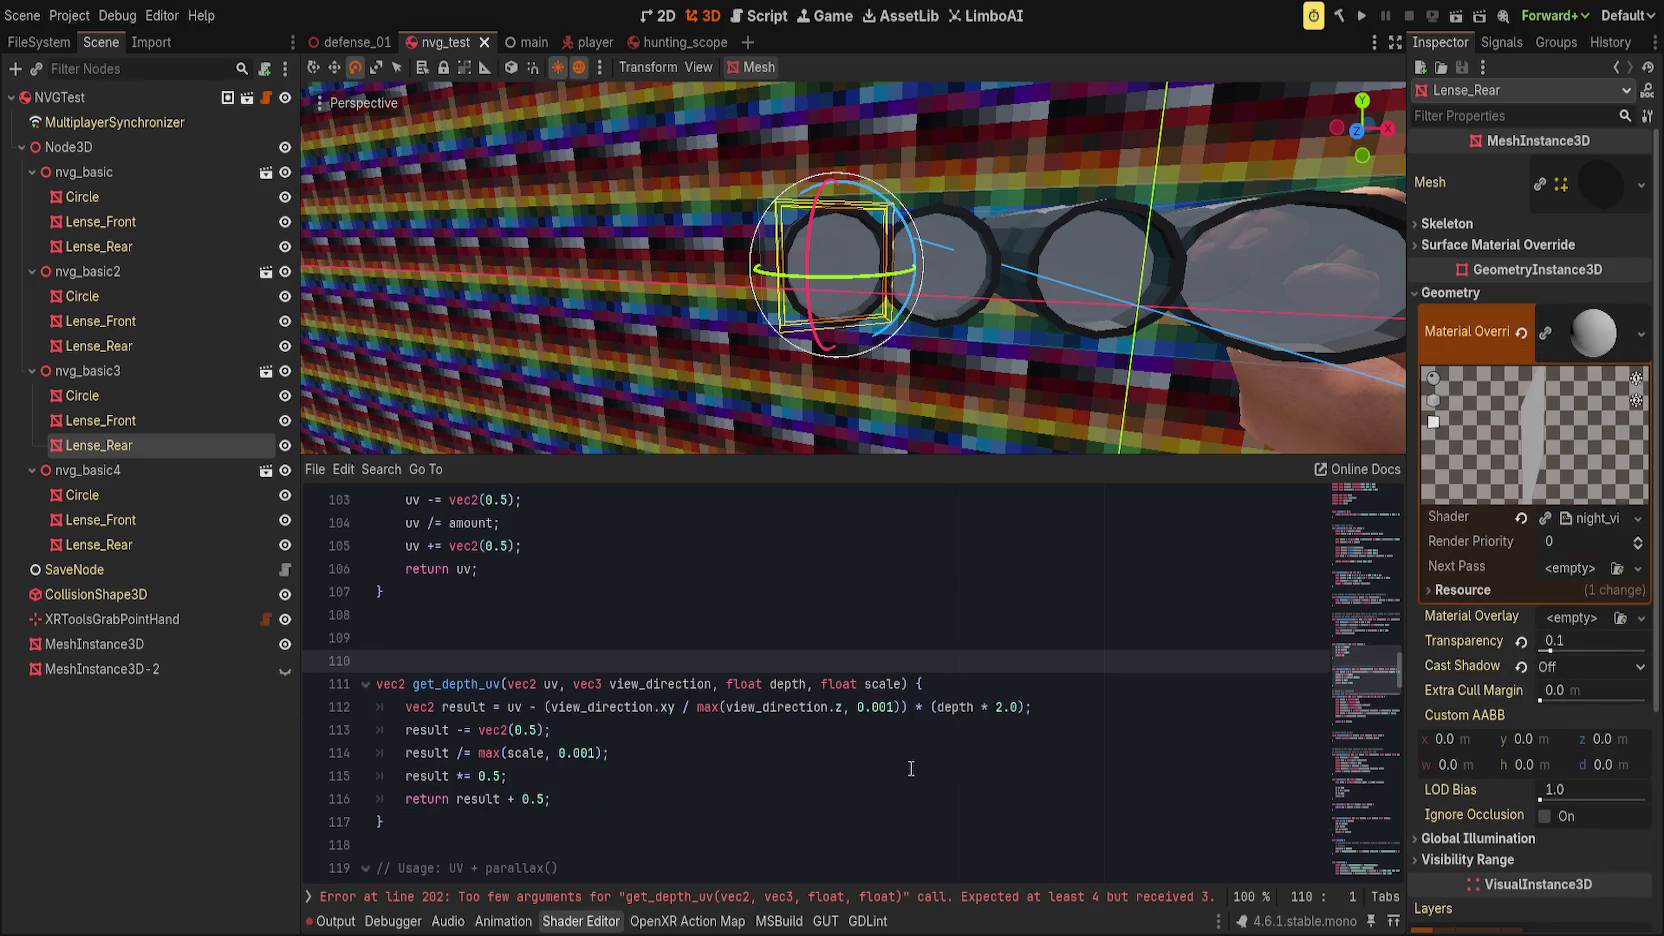
left_click(637, 753)
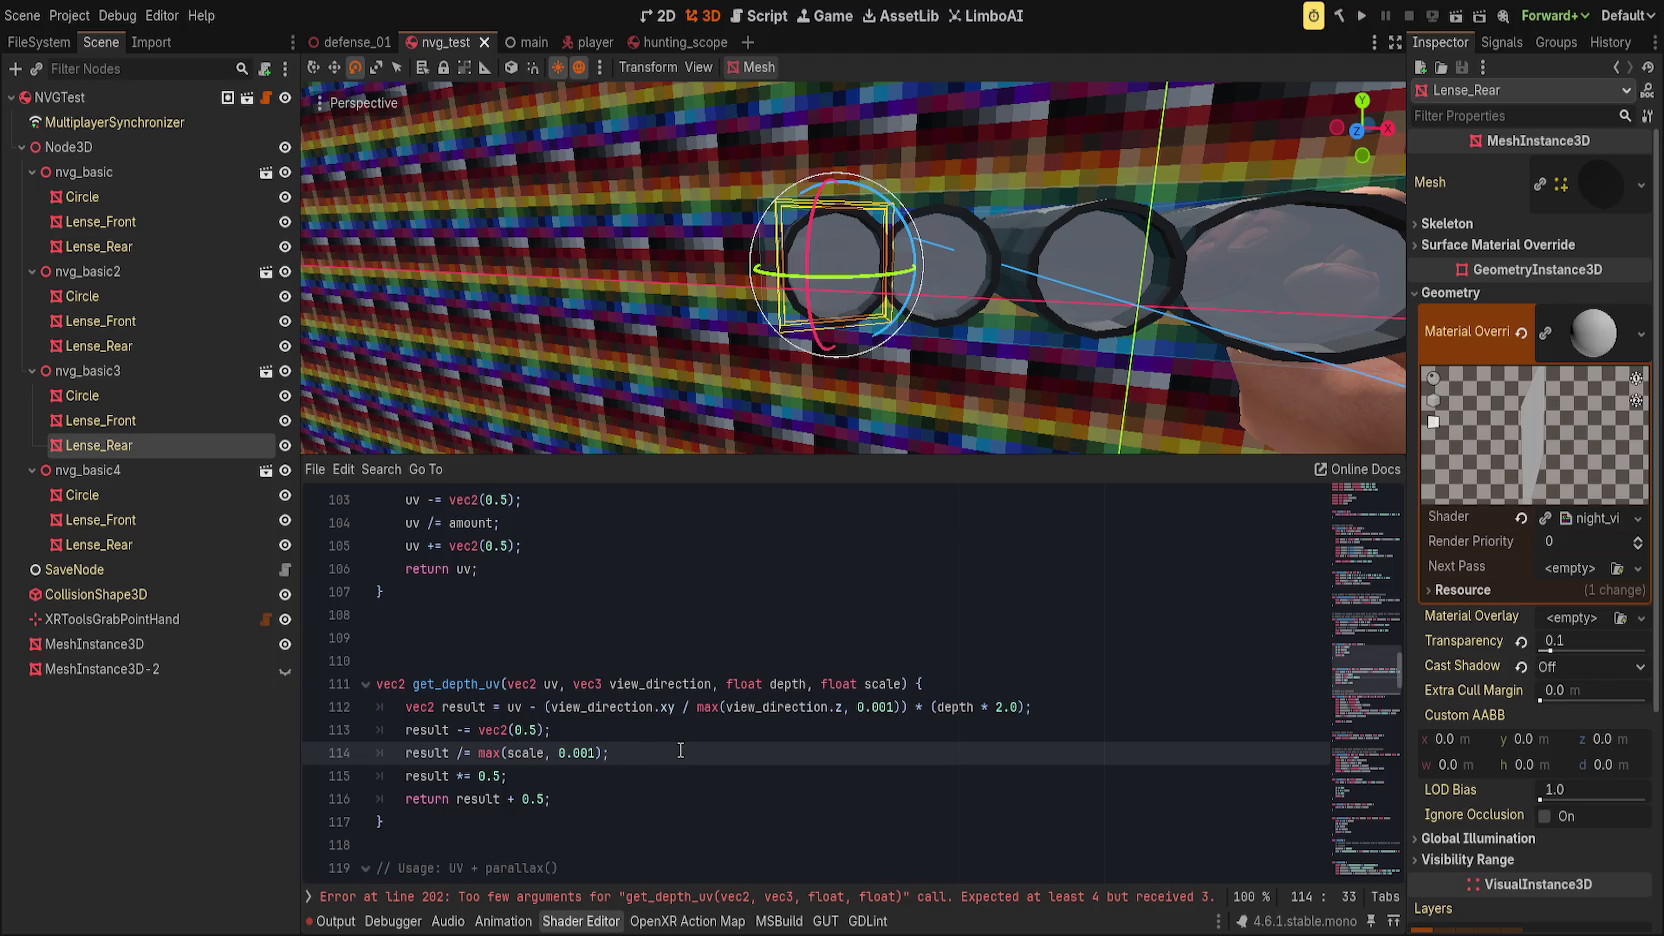
left_click(406, 776)
type("//")
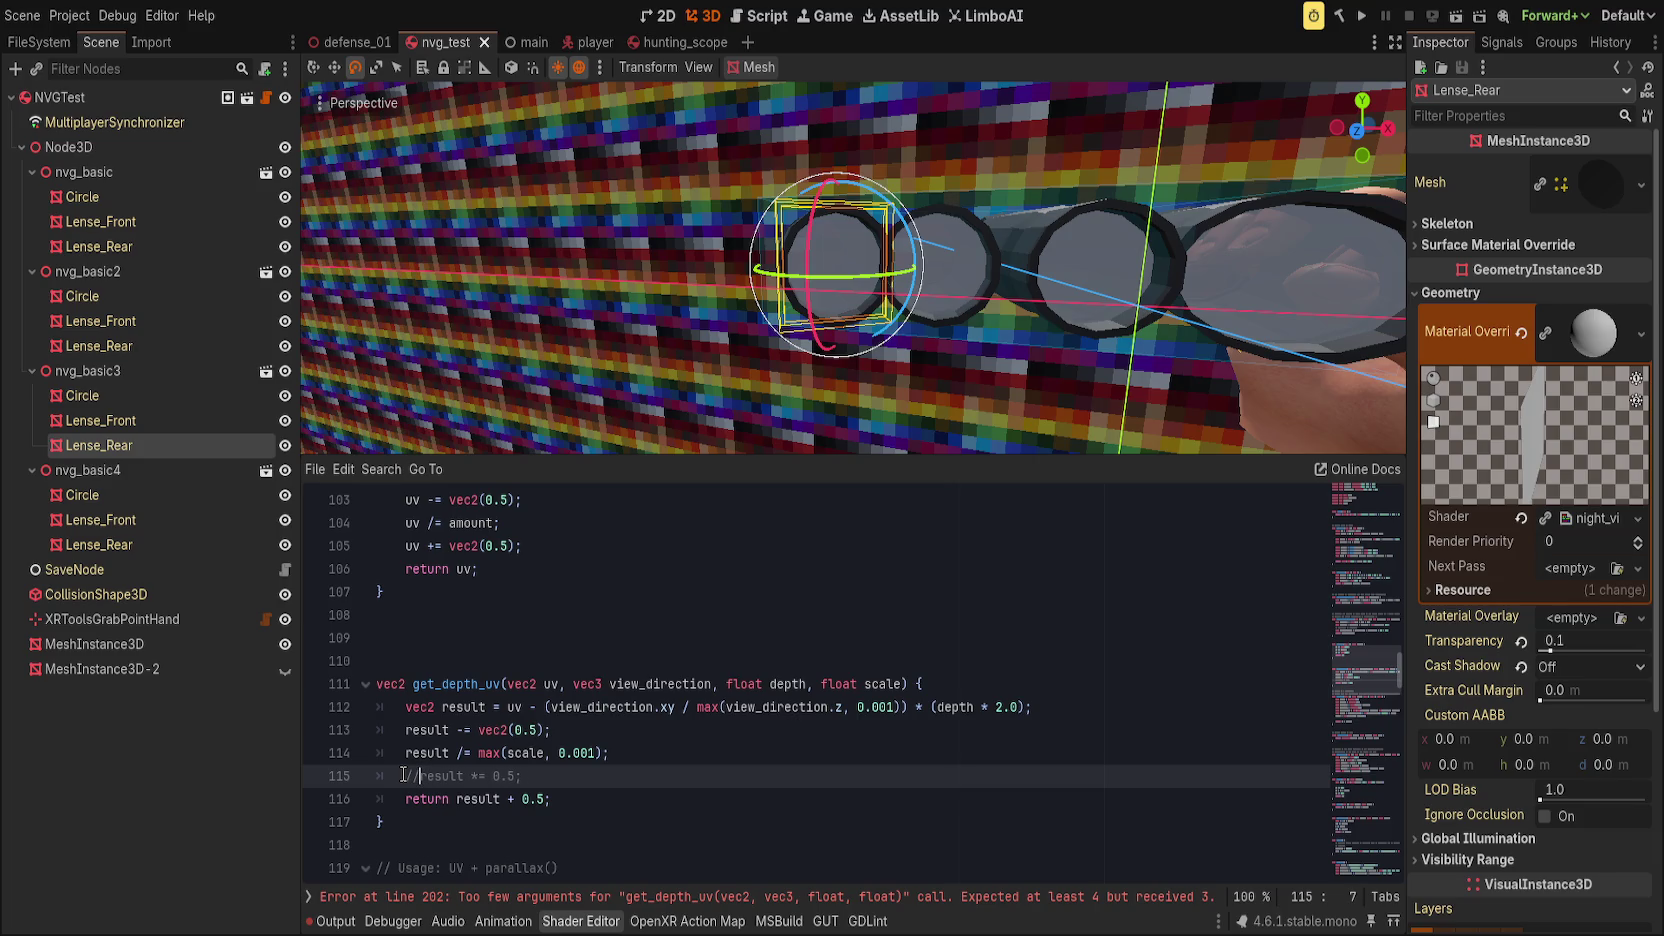
Step: Pass tube_scale after tube_depth in the get_depth_uv call on line 202
left_click(597, 898)
left_click(878, 686)
type(", tube_scale);")
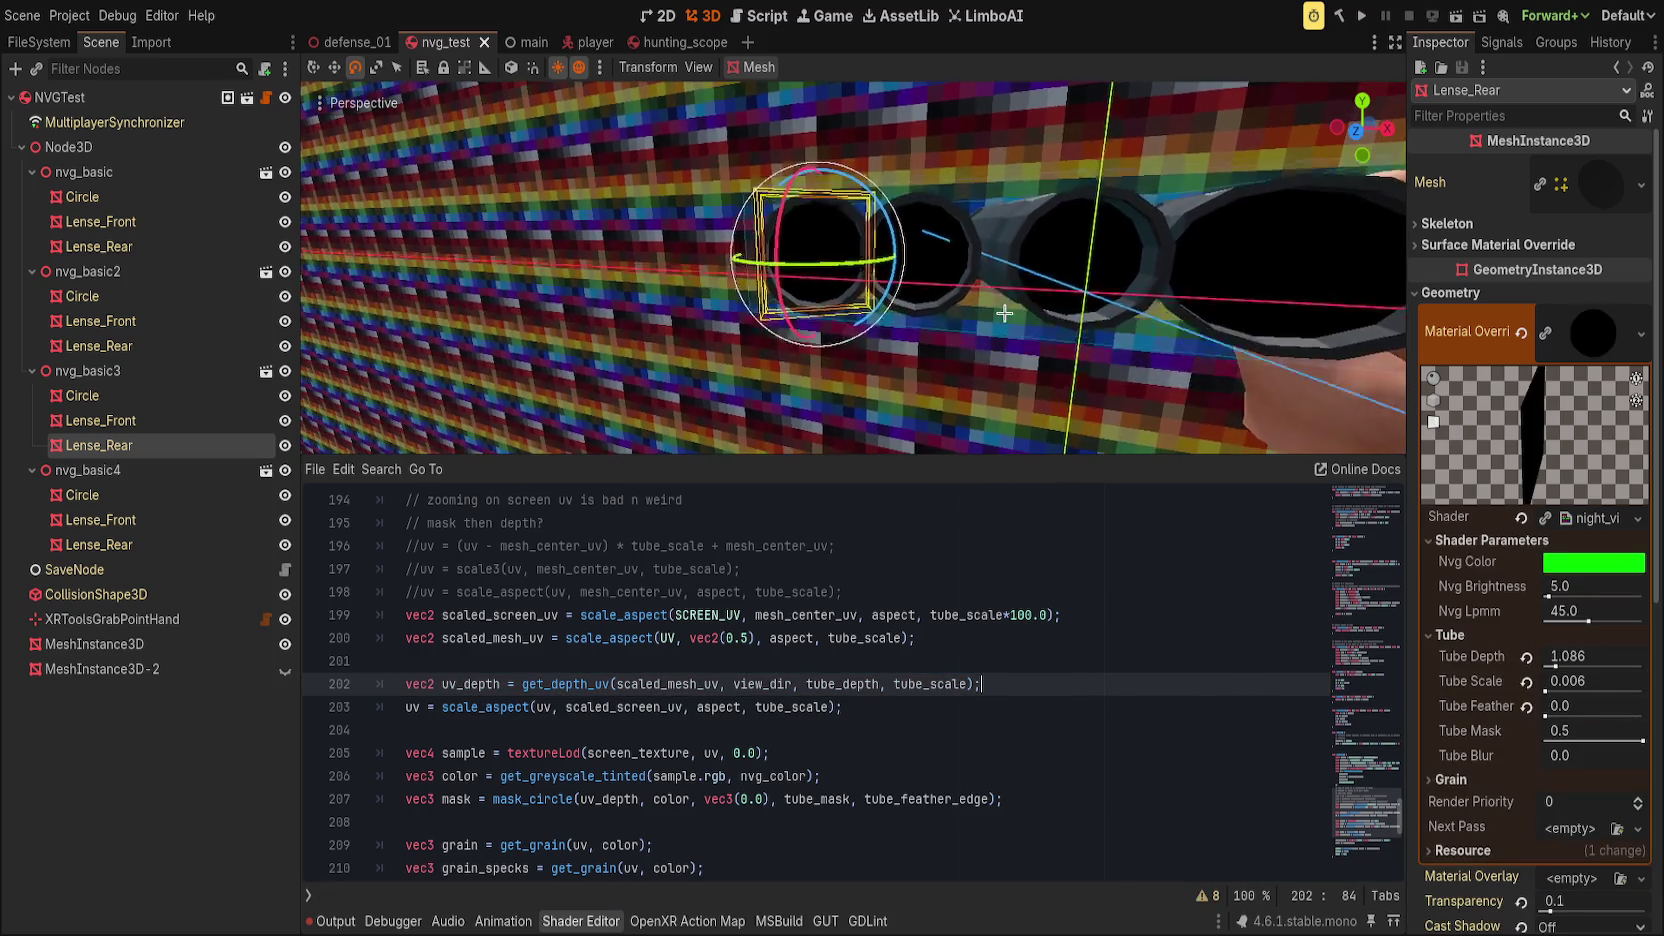
Step: Replace scaled_mesh_uv with UV in the get_depth_uv call on line 202
double_click(485, 615)
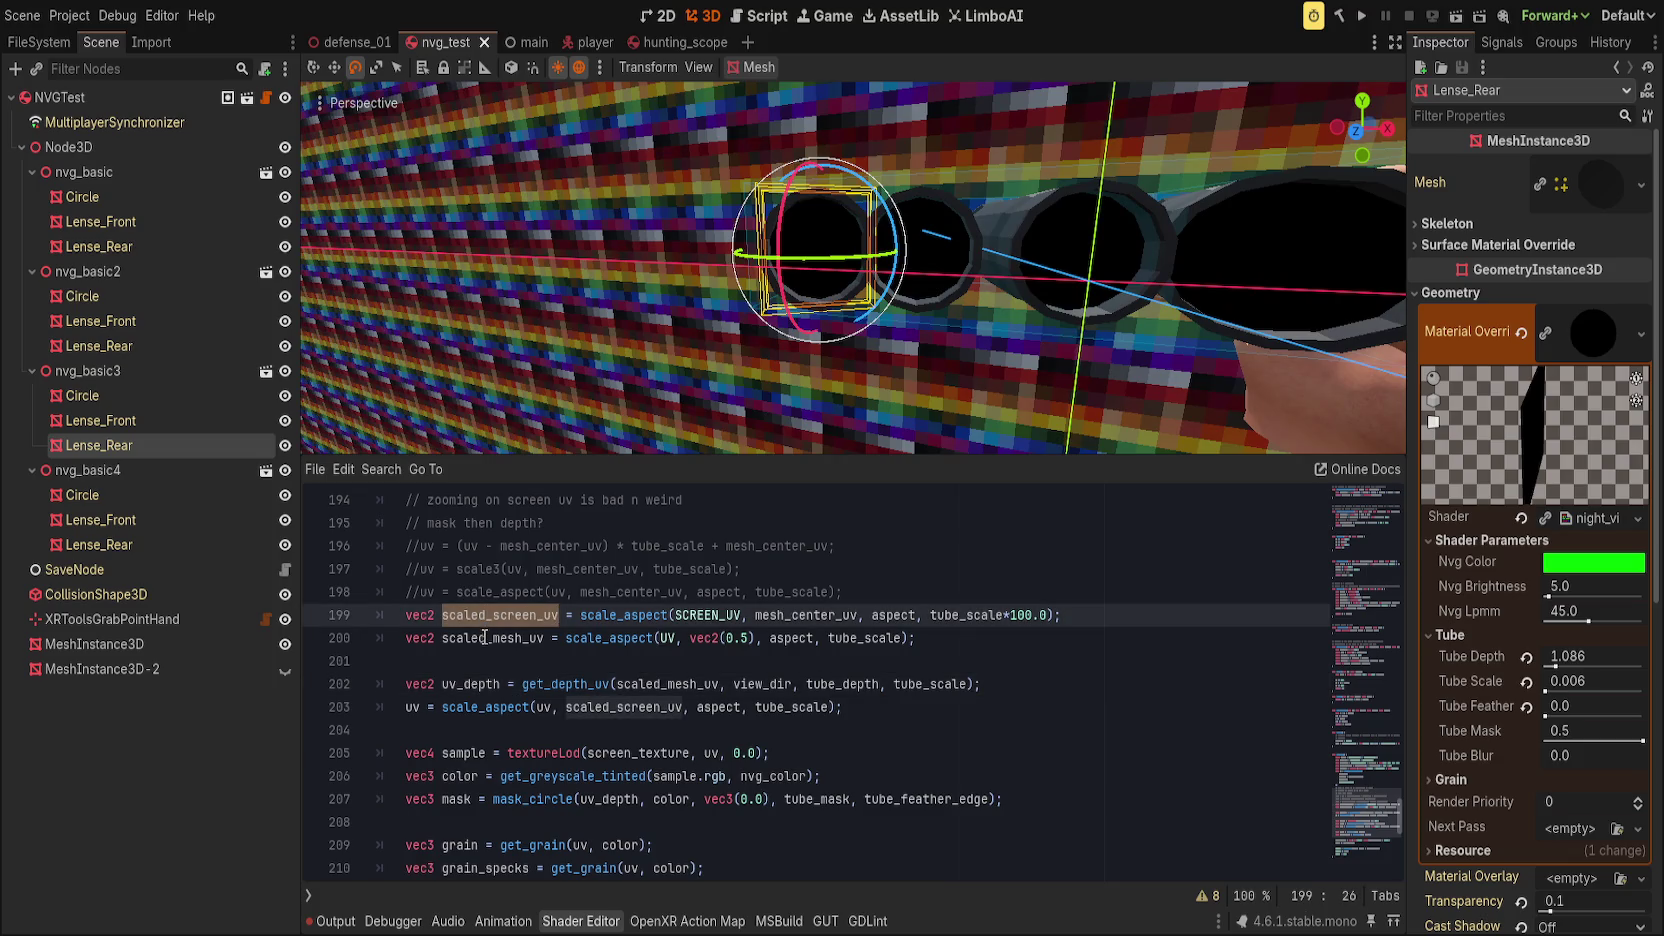
double_click(485, 638)
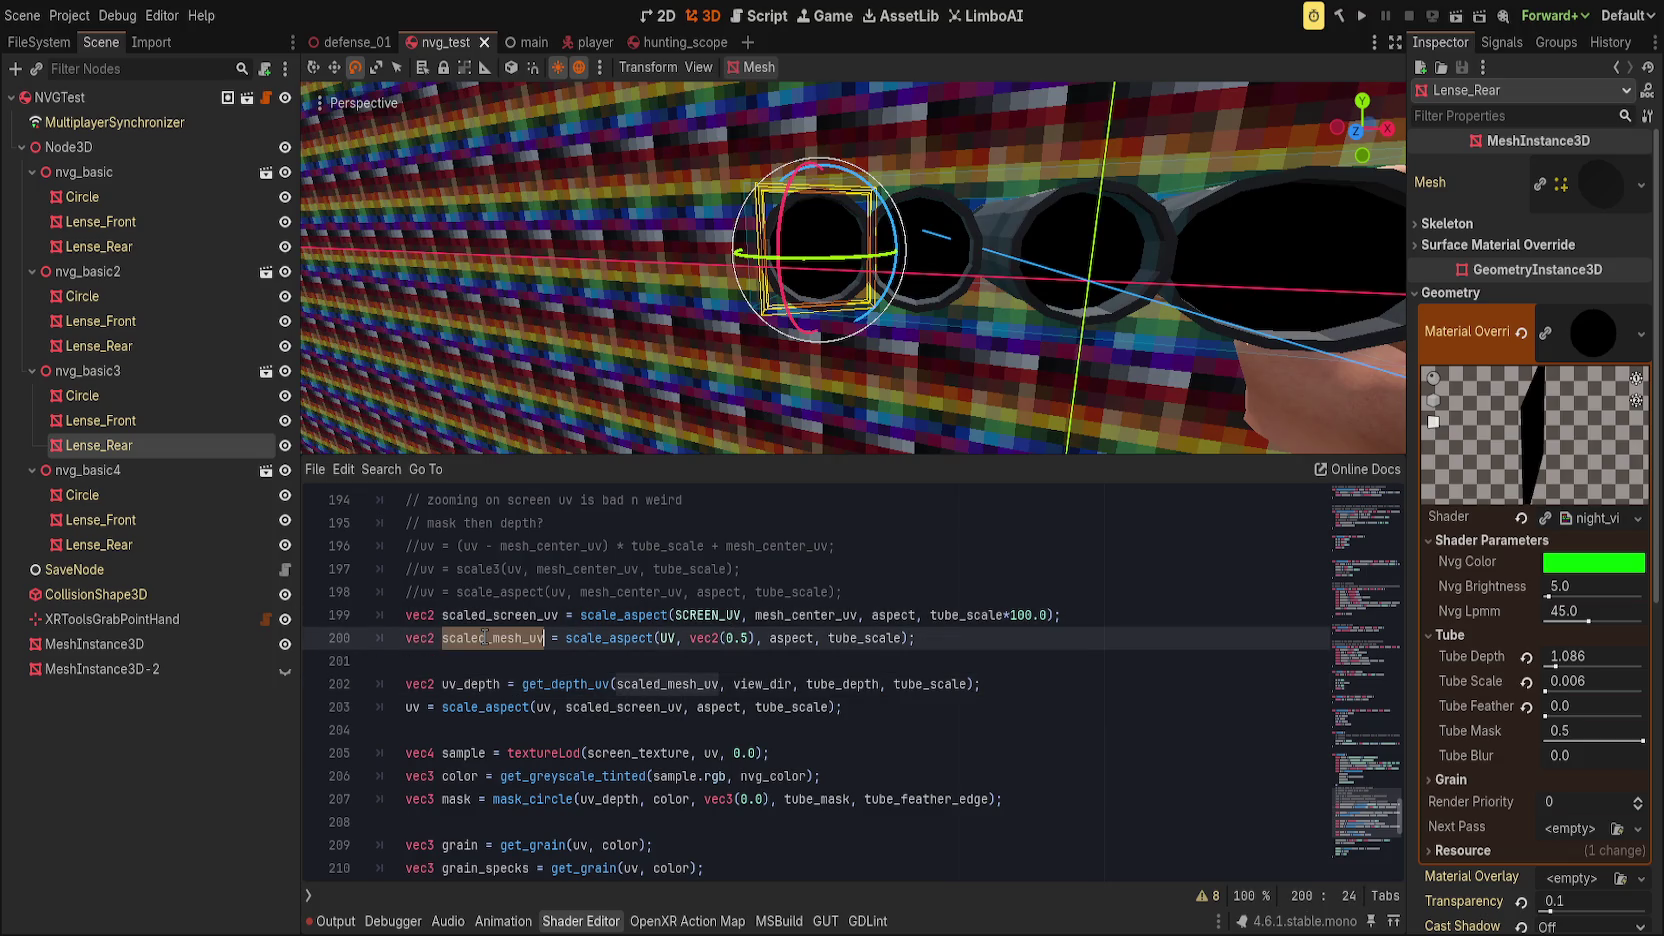
left_click(397, 616)
double_click(681, 685)
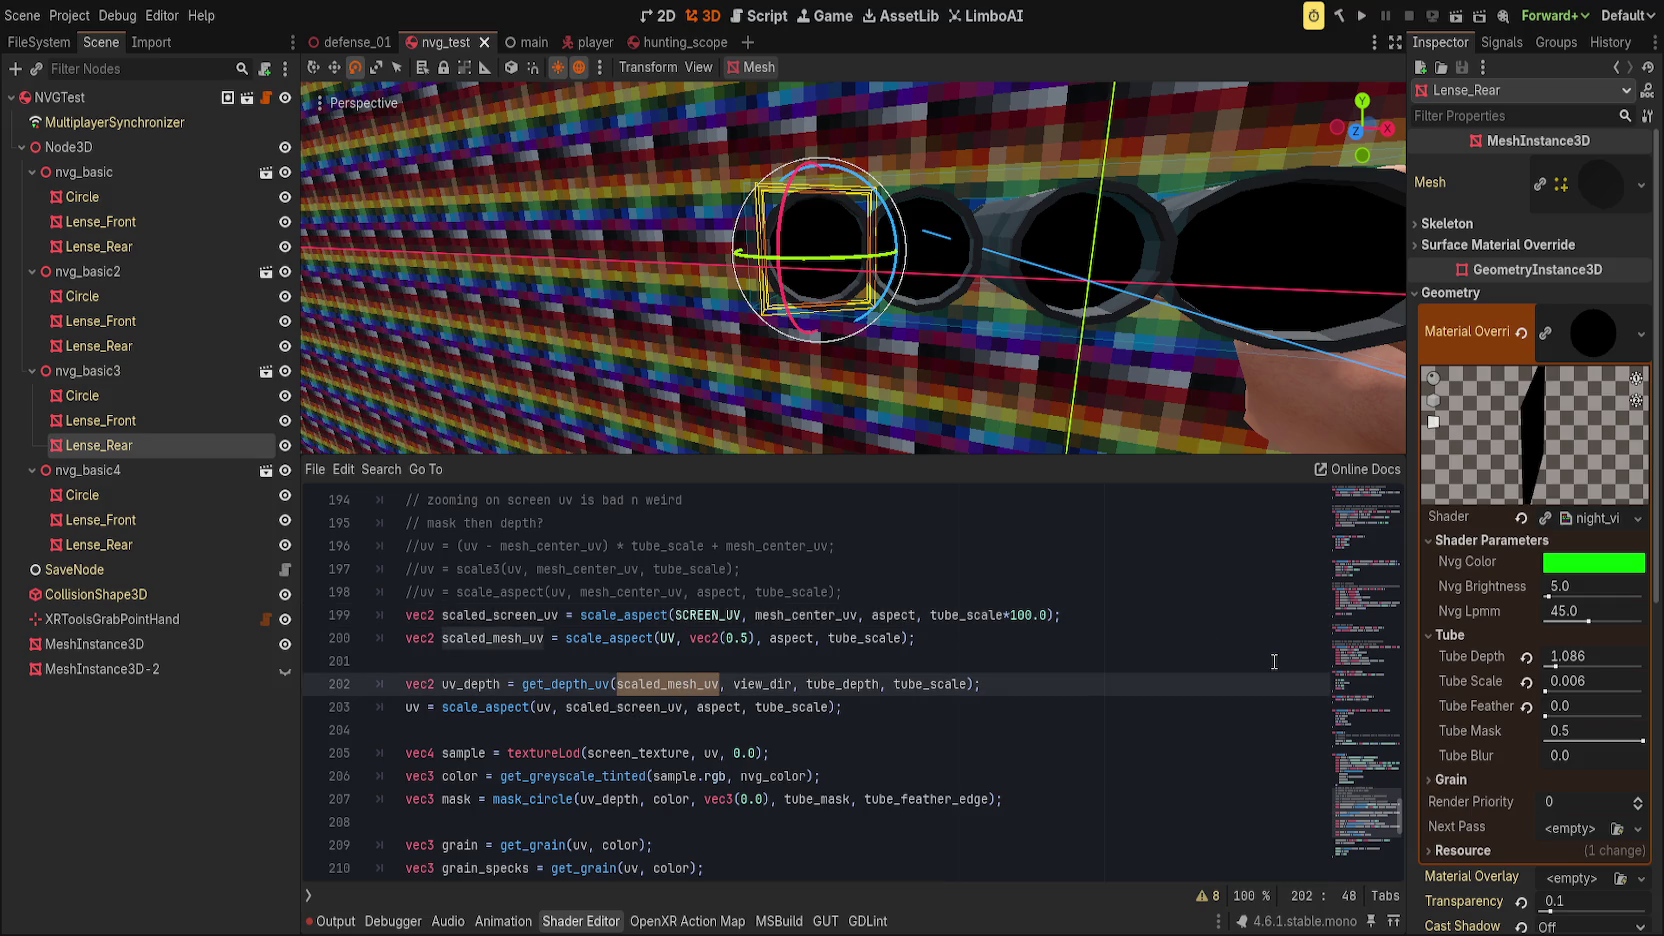
type("UV")
key("Escape")
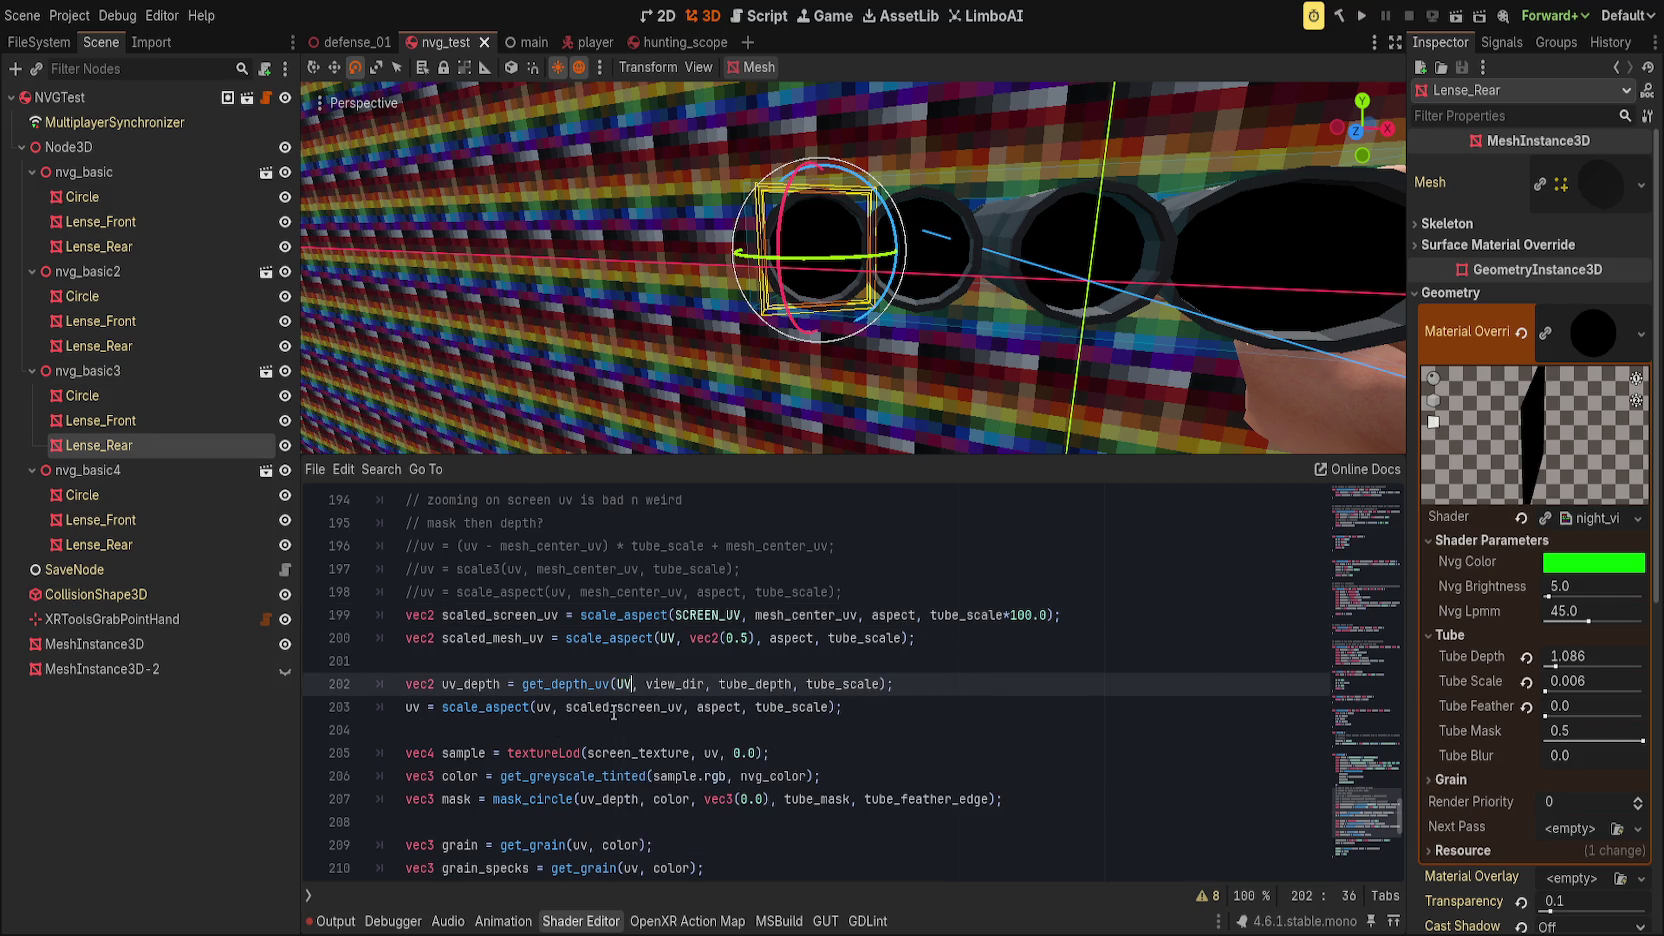
Step: Comment out the scaled_screen_uv aspect-scaling line 203
double_click(616, 708)
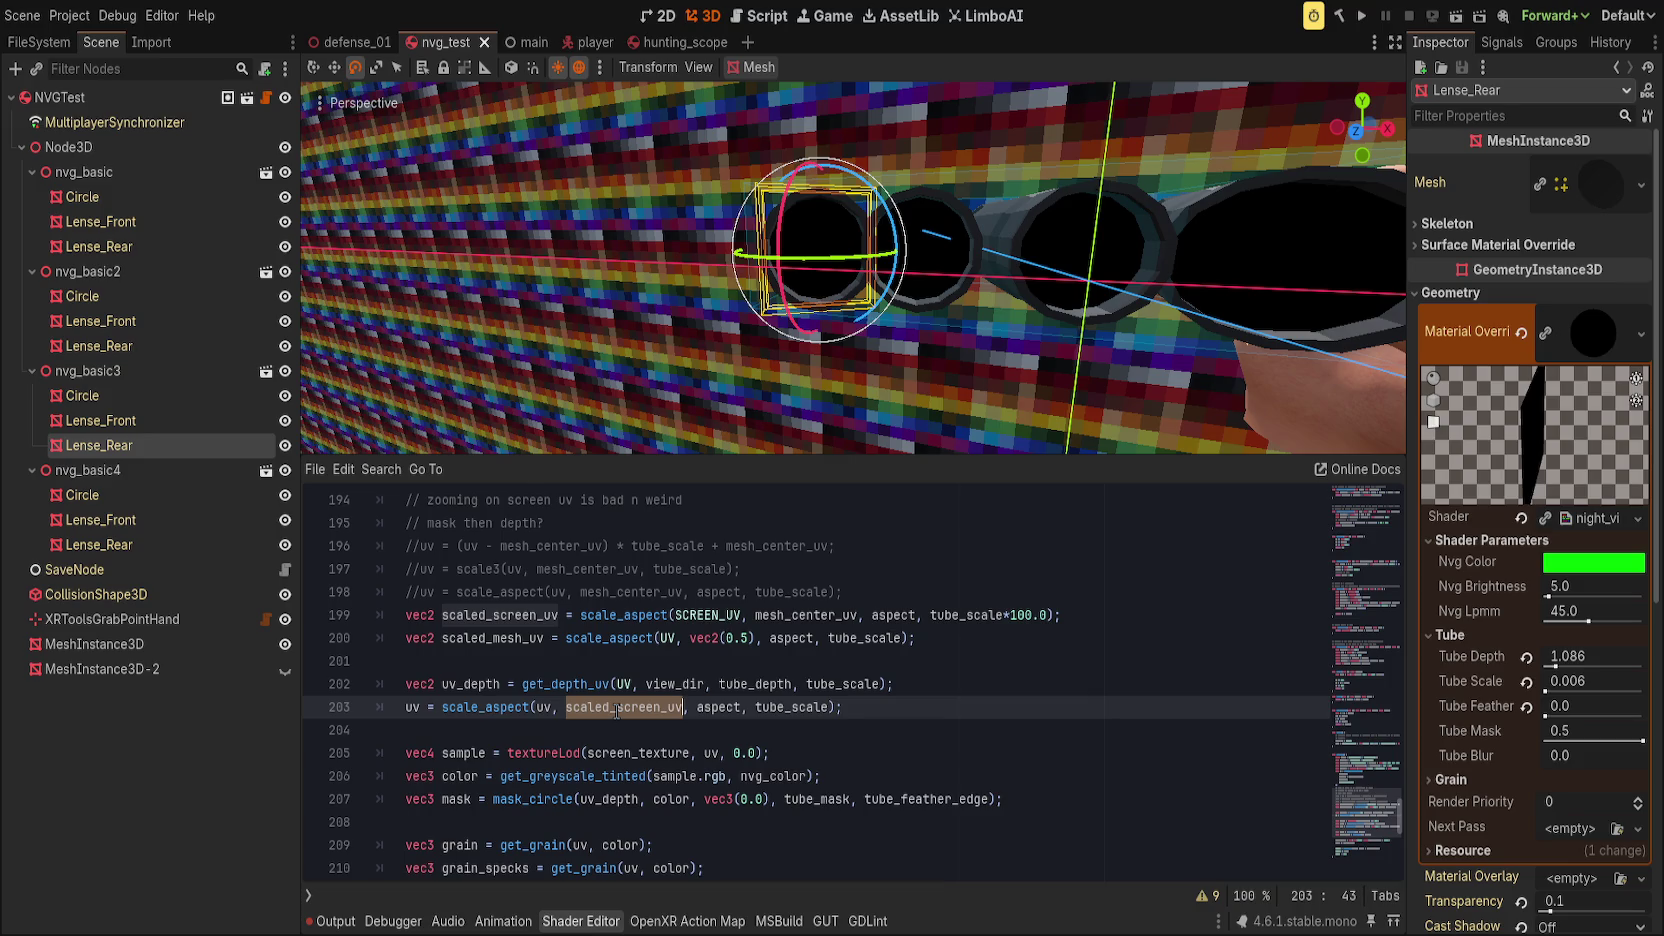
key("Home")
key("ctrl+k")
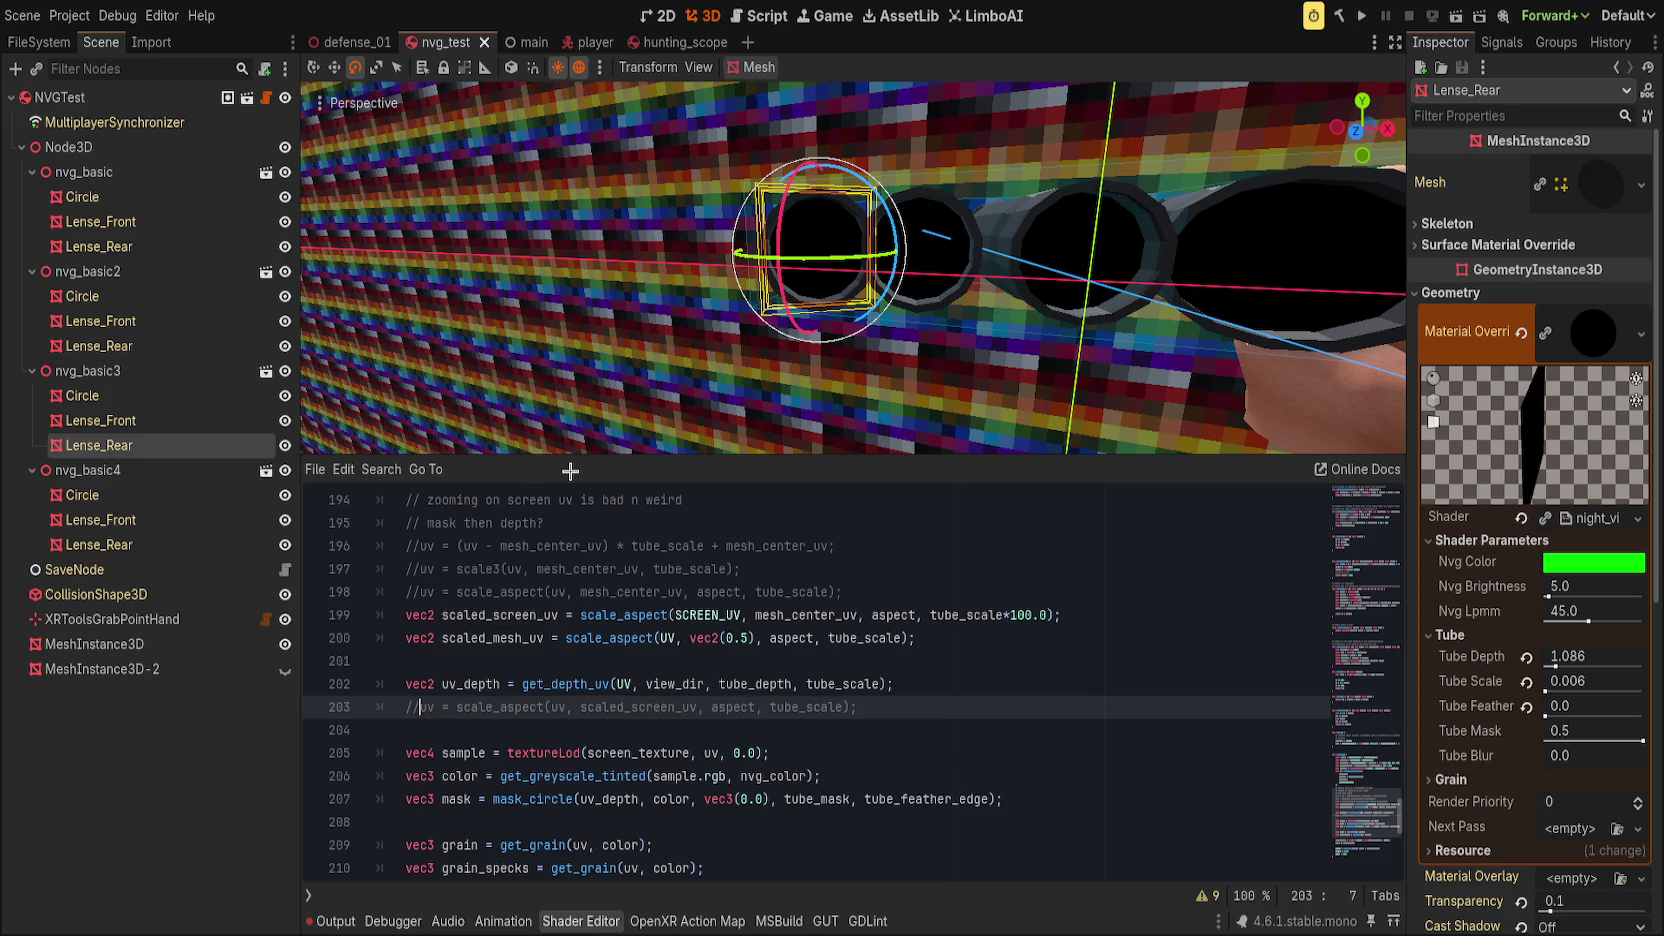
left_click(733, 707)
scroll(759, 675, "up", 1)
Step: Revert Tube Depth to 0.0 and Tube Scale to 1.0, framing Lense_Rear to check the green image
scroll(759, 675, "down", 1)
left_click(1526, 657)
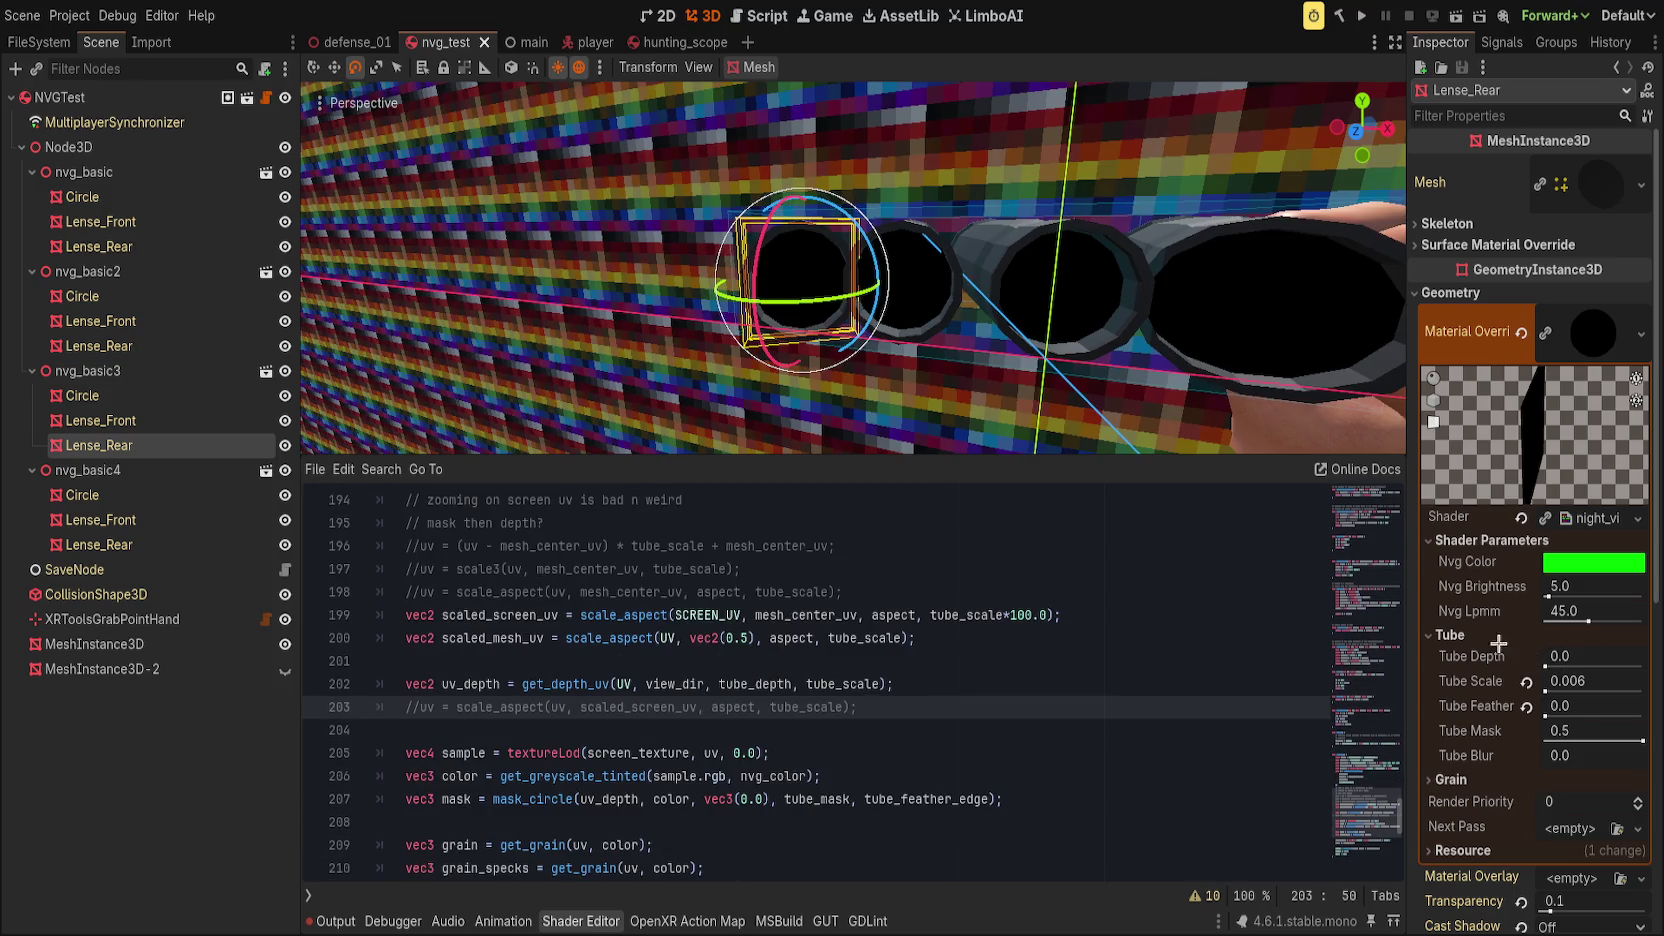
left_click(1526, 681)
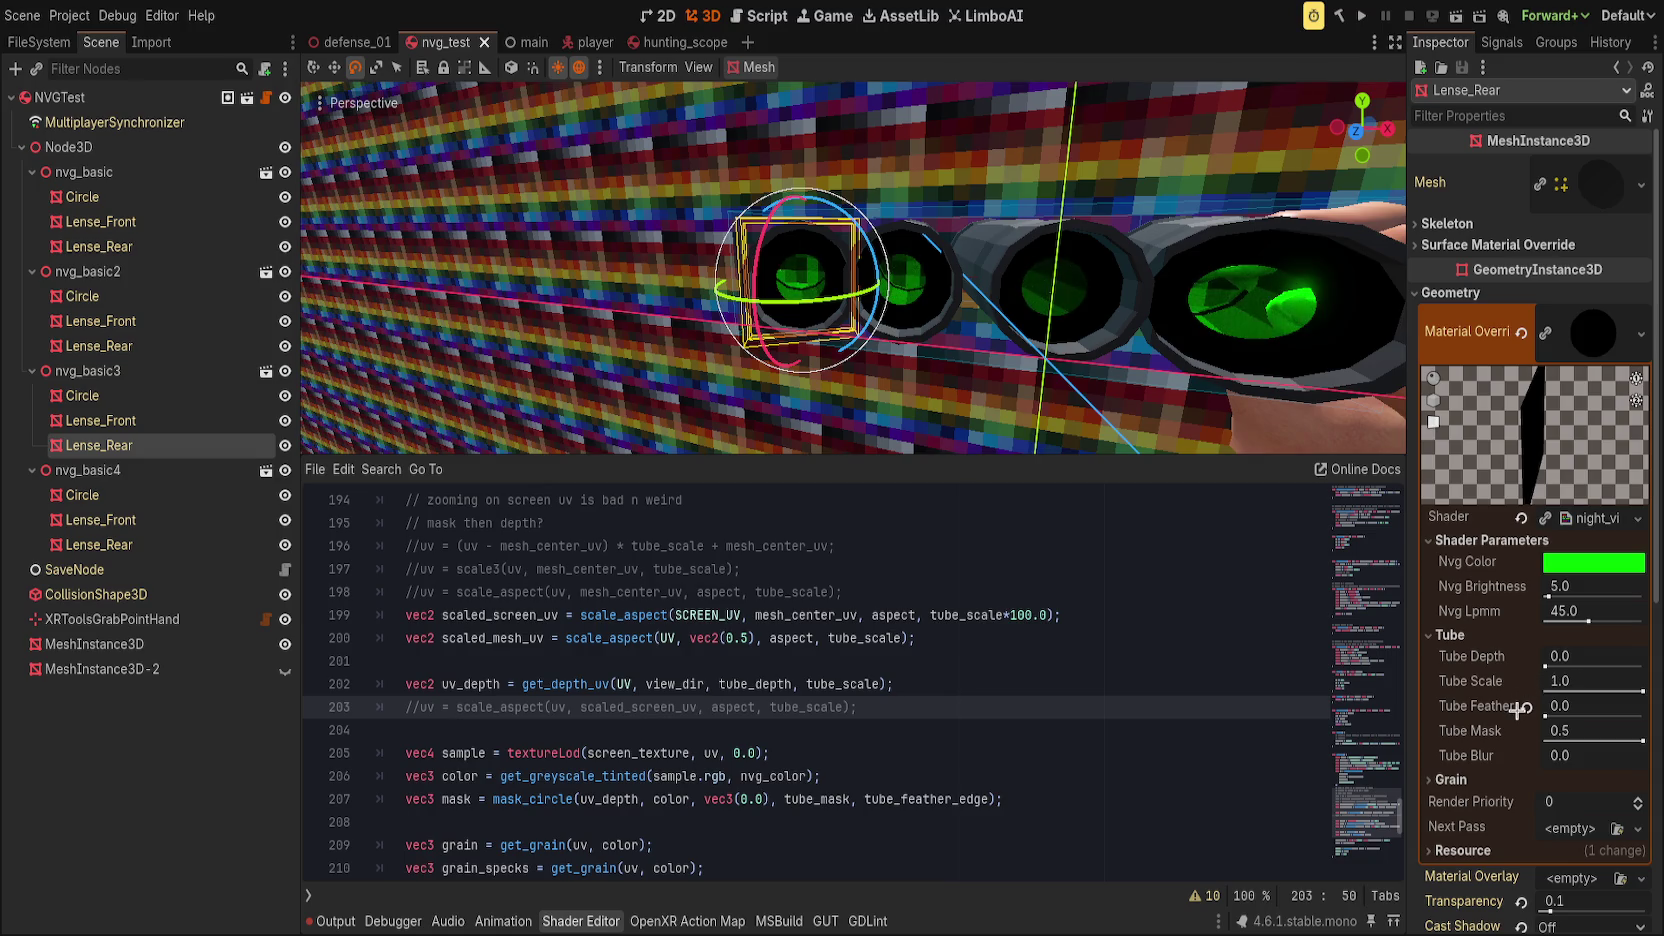
key("f")
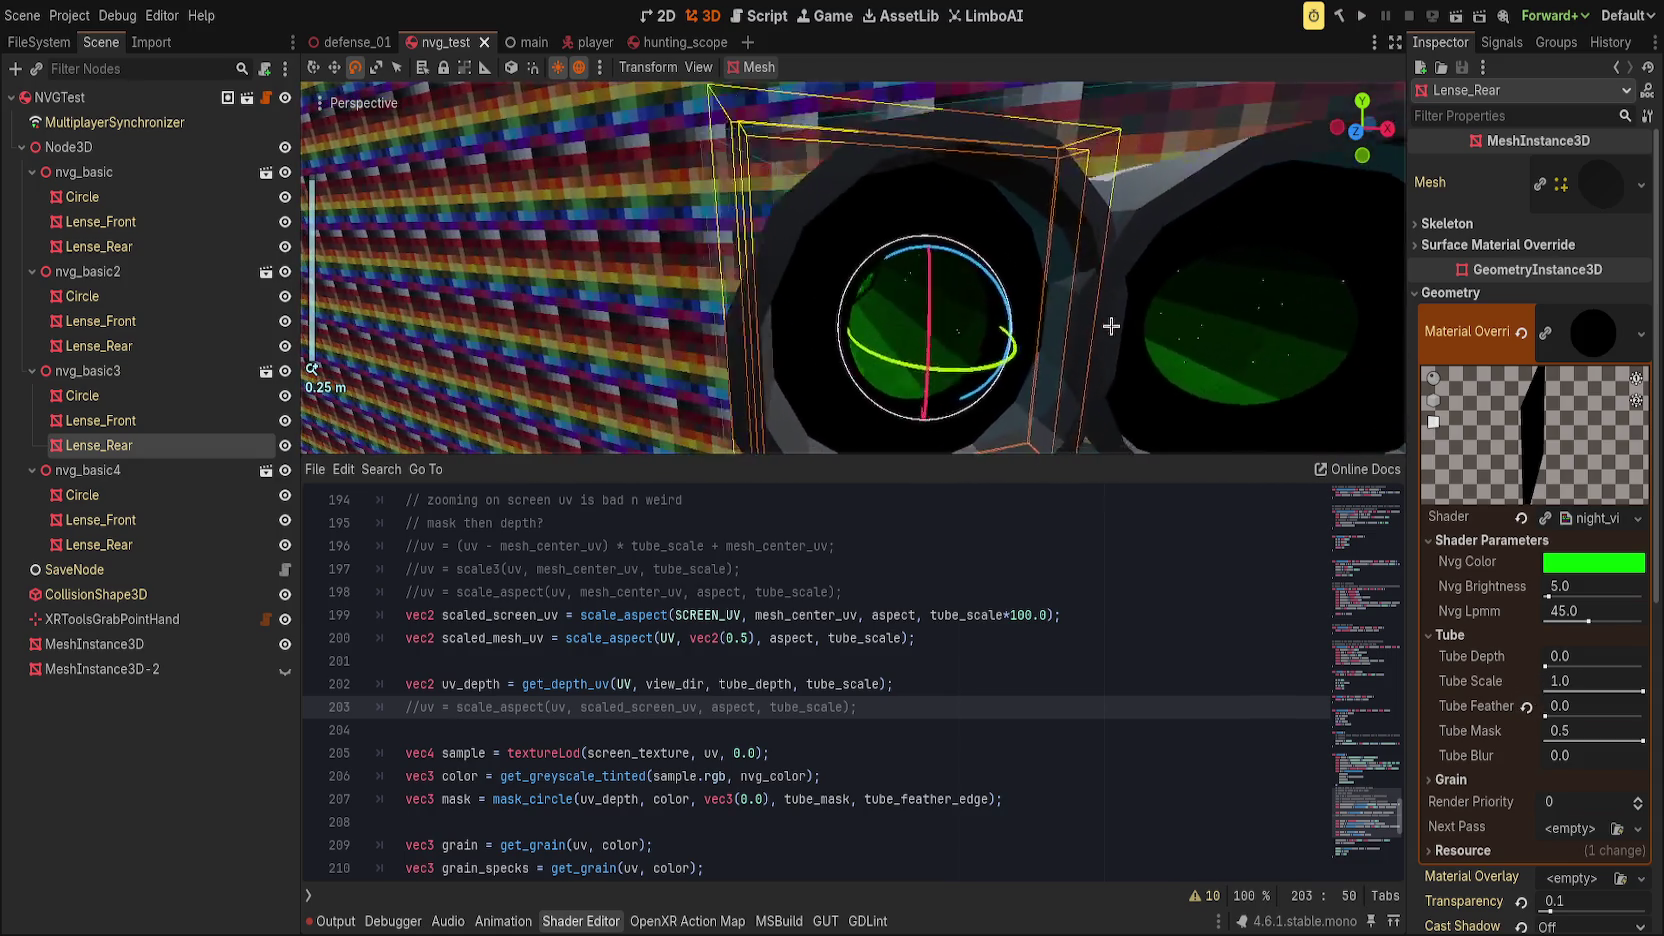
mouse_move(1595, 656)
left_mouse_down()
mouse_move(1615, 656)
mouse_move(1630, 690)
mouse_move(1605, 690)
mouse_move(1644, 689)
left_mouse_up()
left_click(1526, 657)
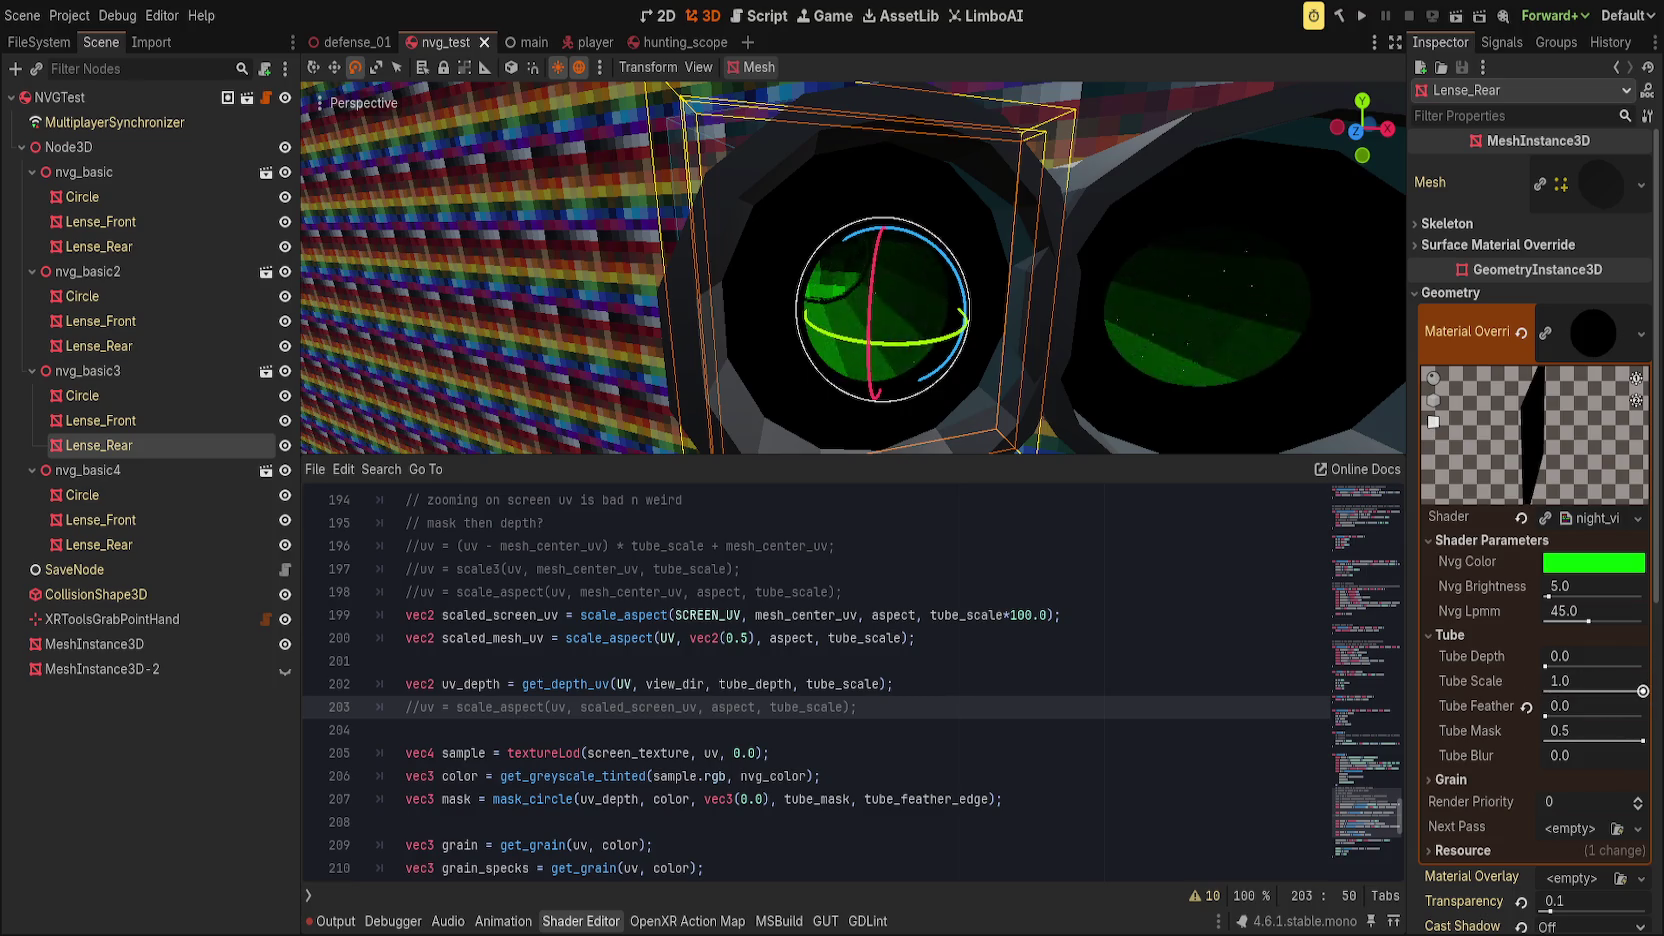
scroll(649, 698, "up", 3)
scroll(649, 698, "up", 8)
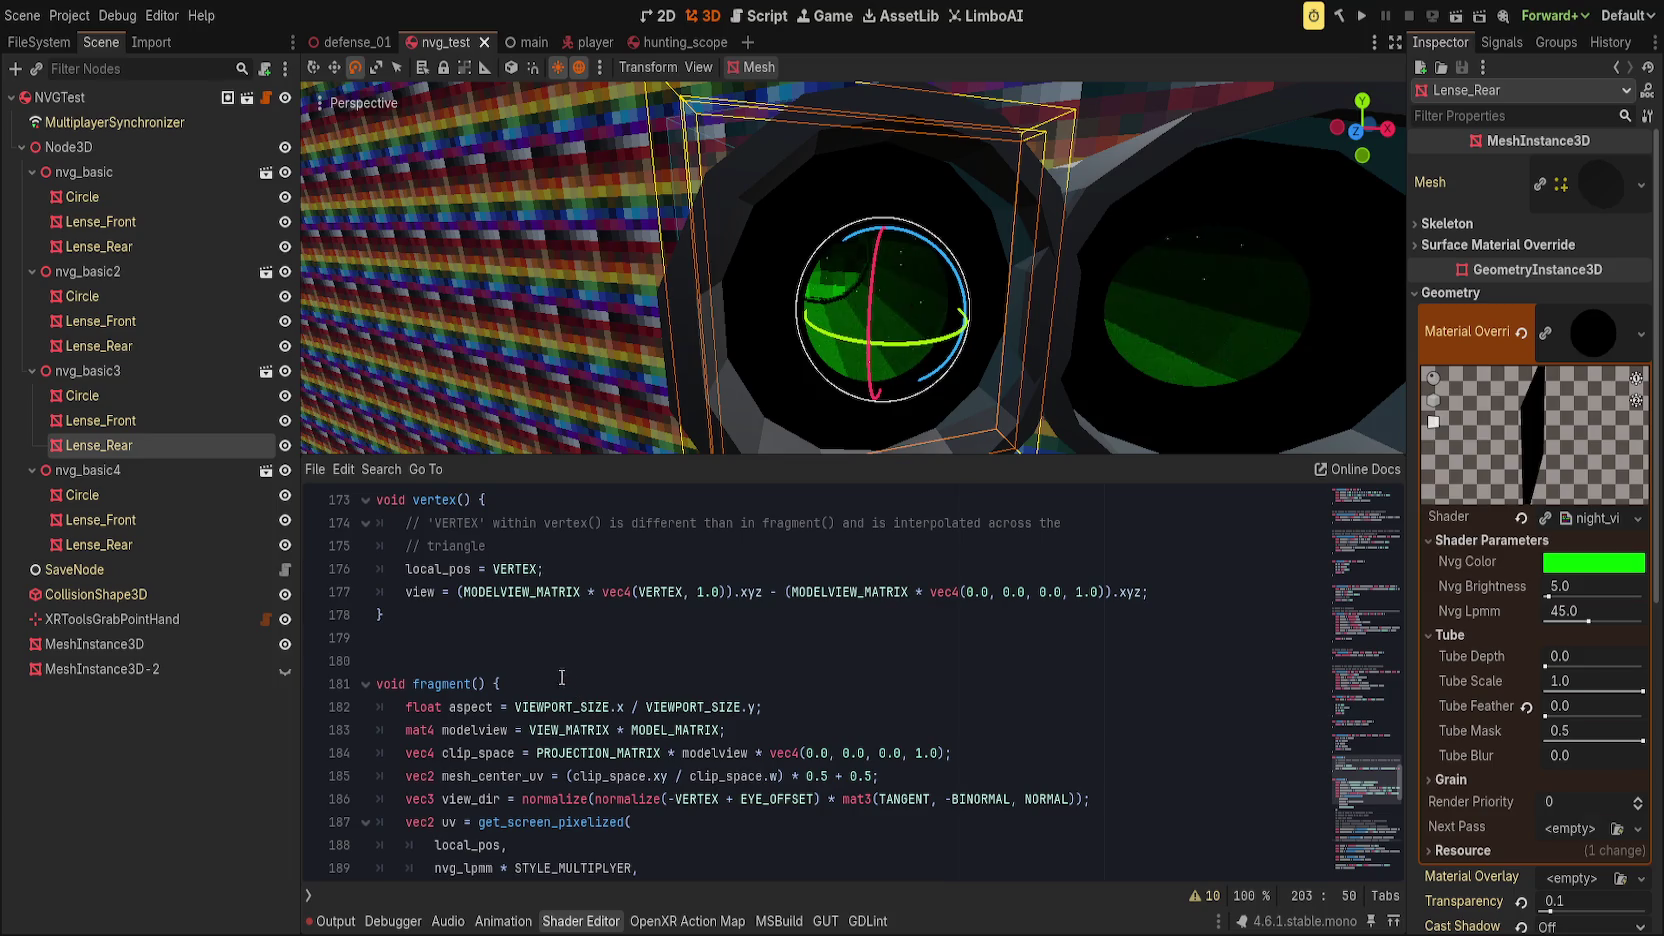
Step: Uncomment the result *= 0.5 line and test a lower Tube Scale before reverting to 1.0
scroll(494, 681, "up", 4)
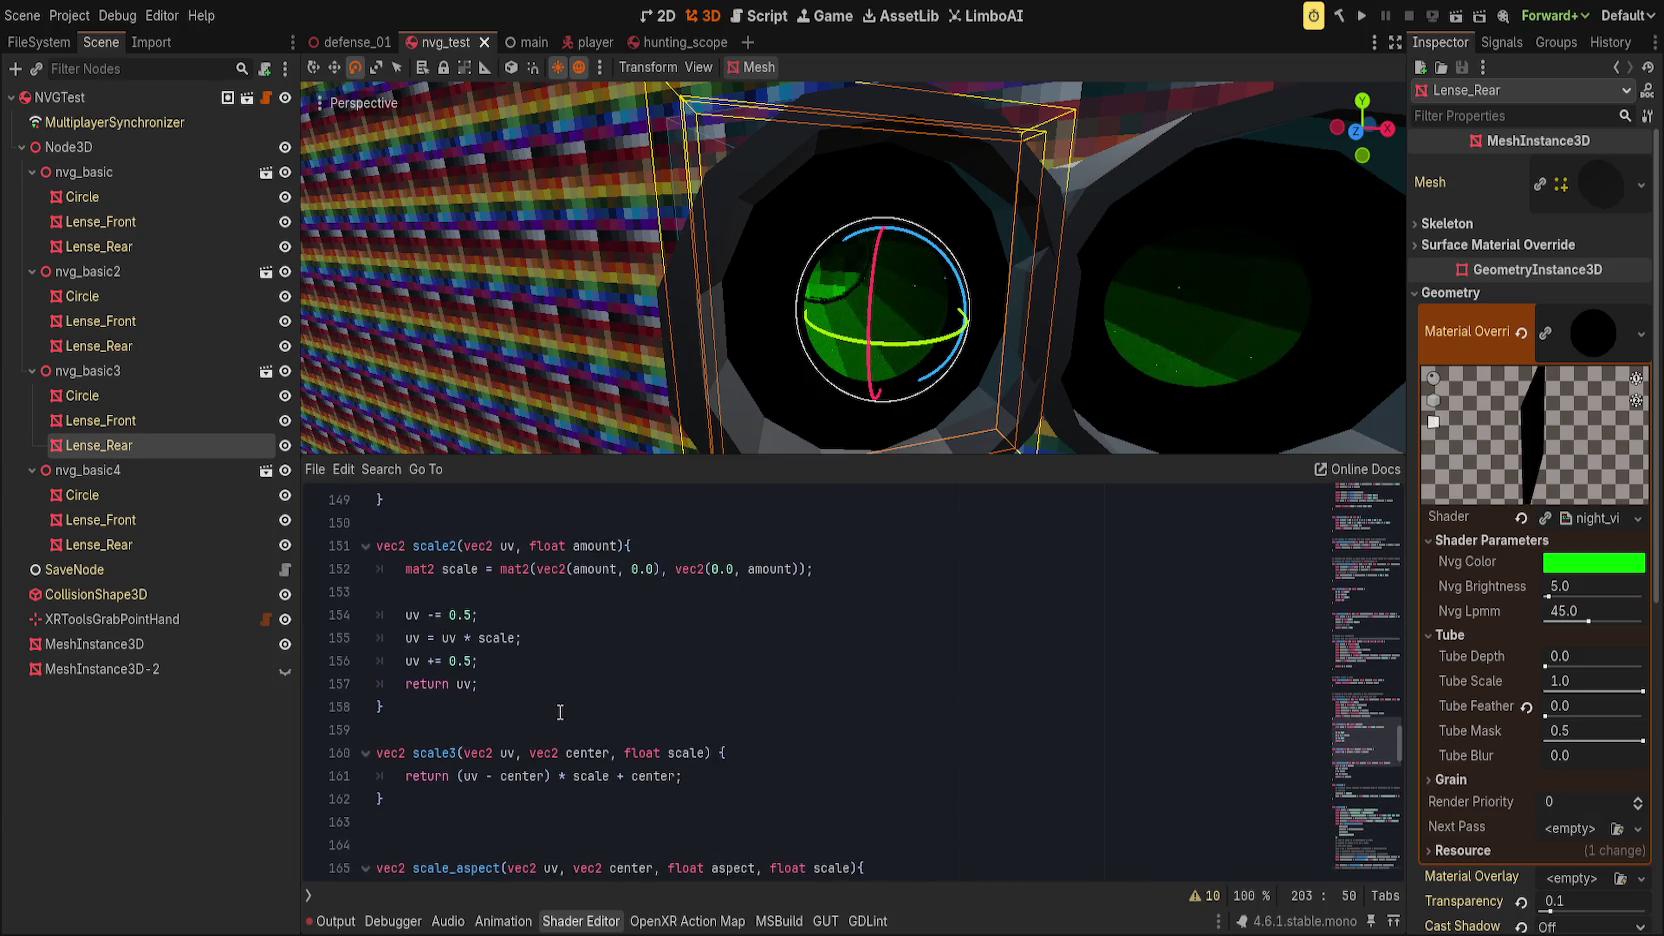
scroll(555, 705, "up", 3)
scroll(530, 675, "up", 5)
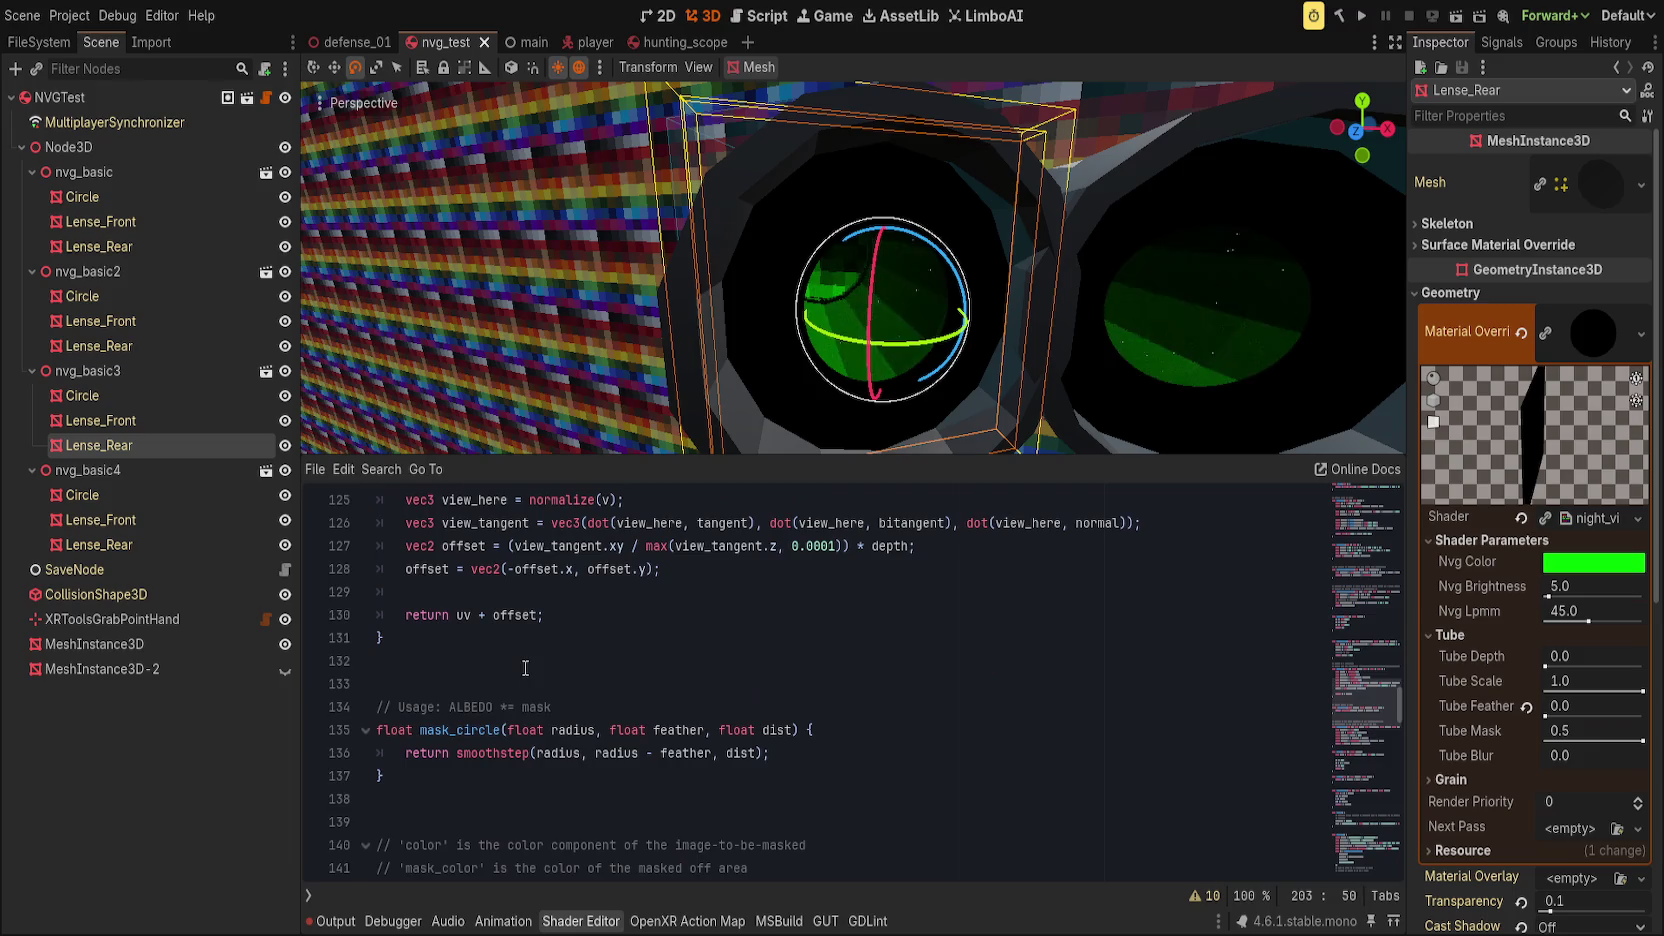
scroll(526, 669, "up", 5)
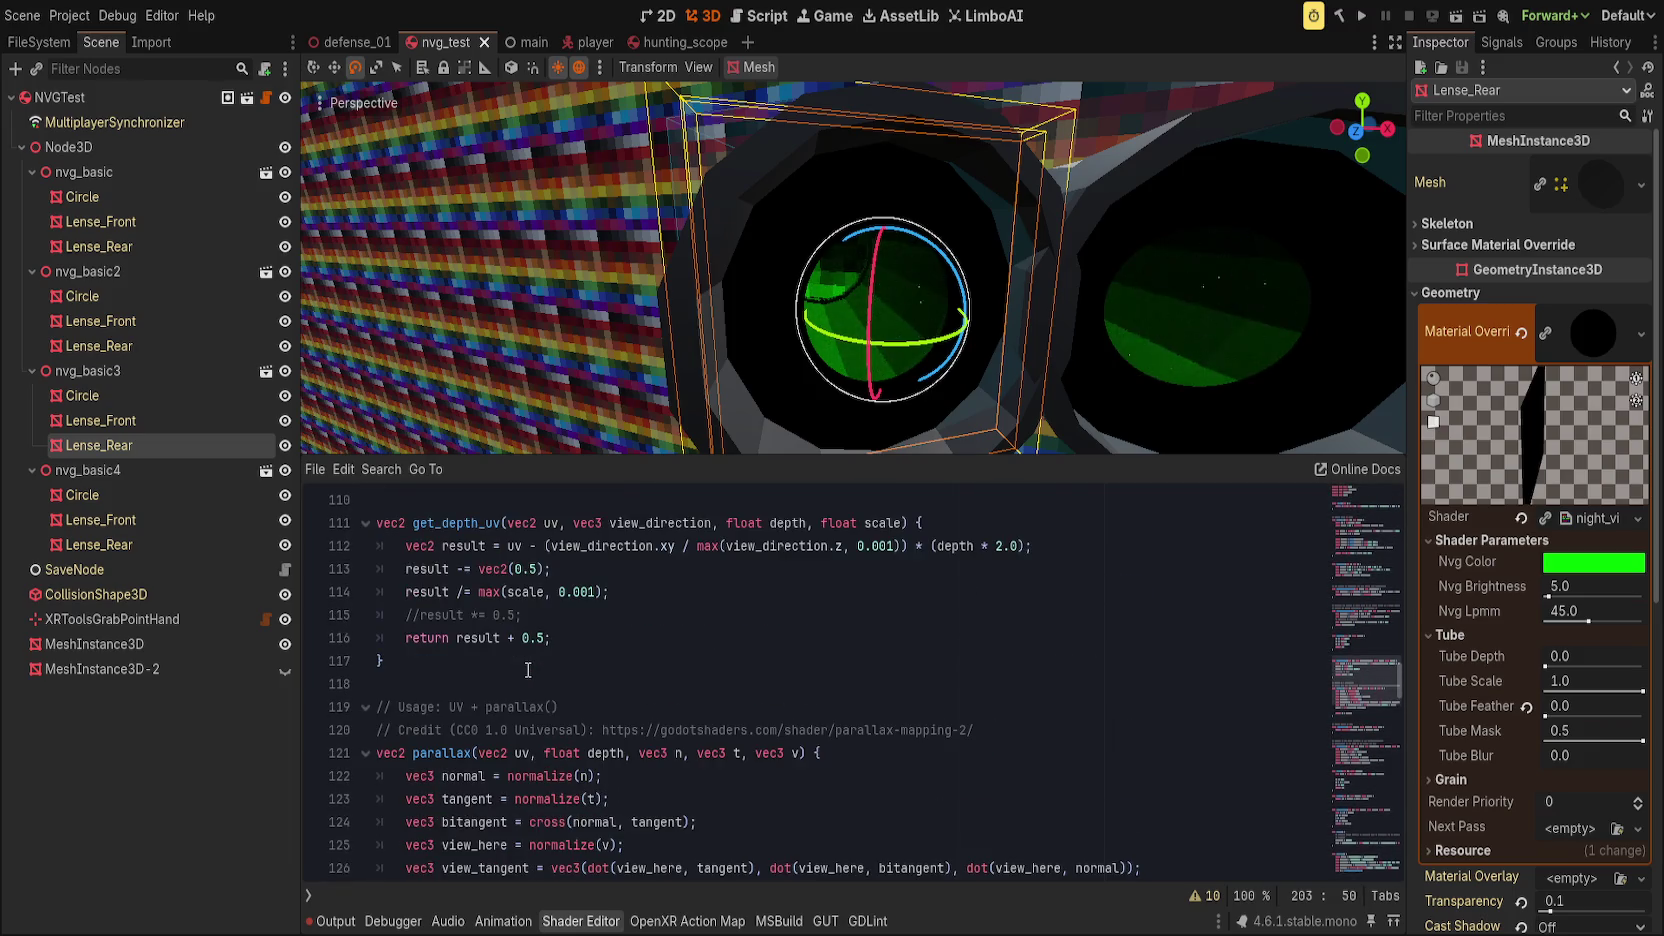
scroll(529, 671, "up", 1)
left_click(593, 682)
key("ctrl+k")
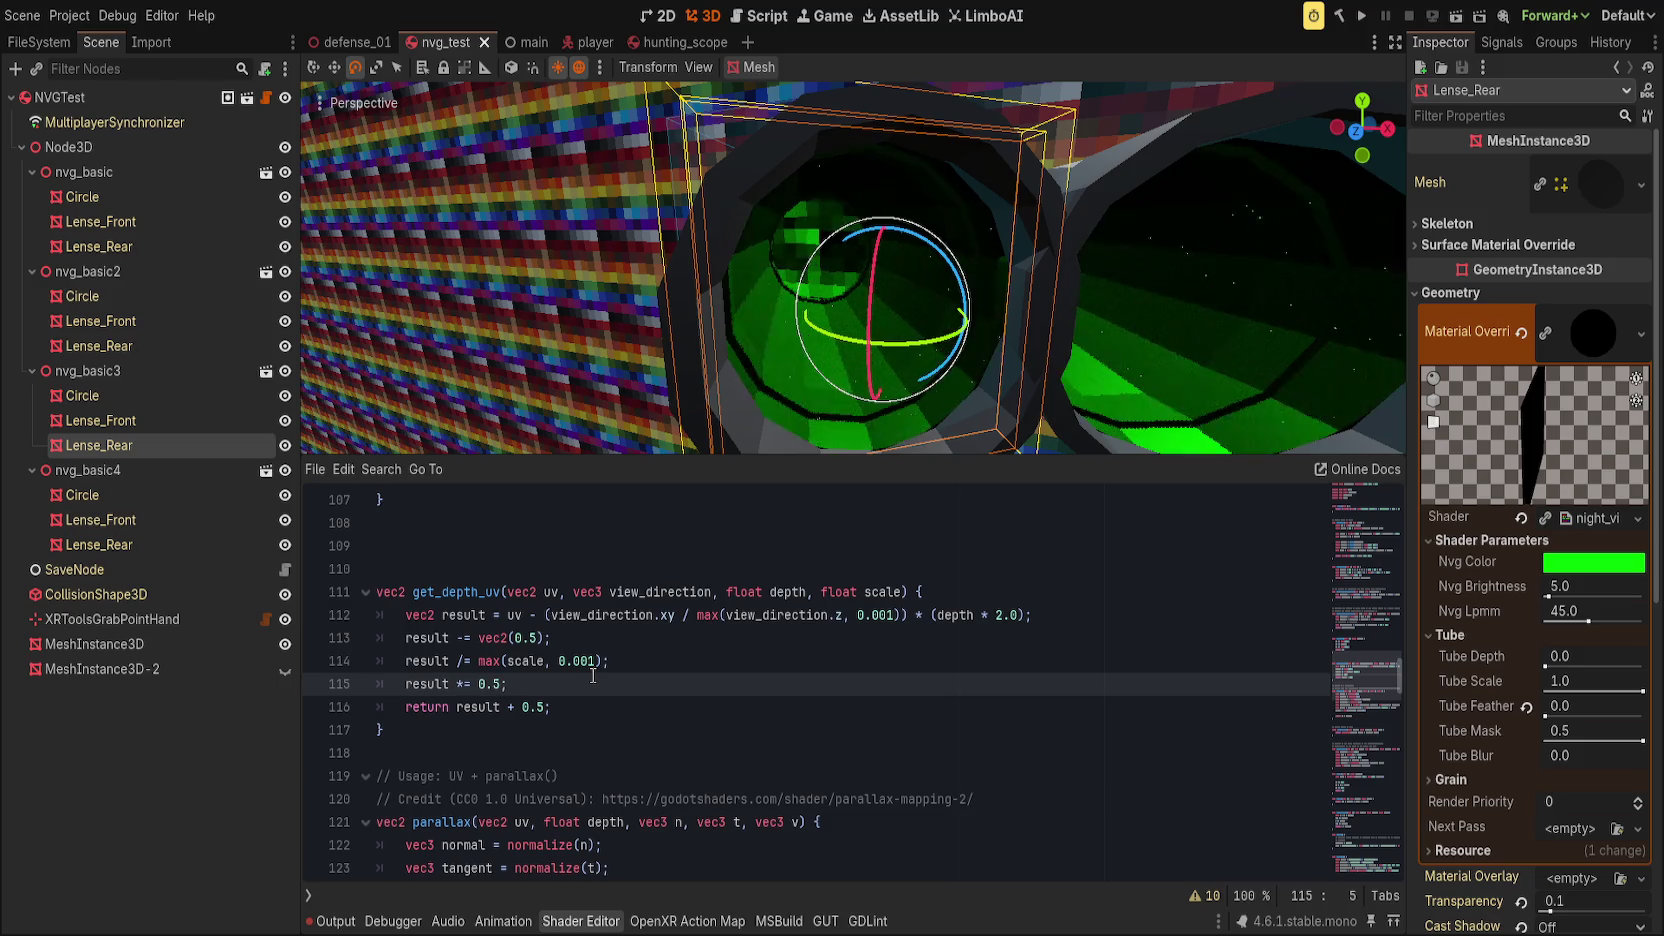
left_click_drag(1640, 688, 1560, 688)
left_click(1526, 682)
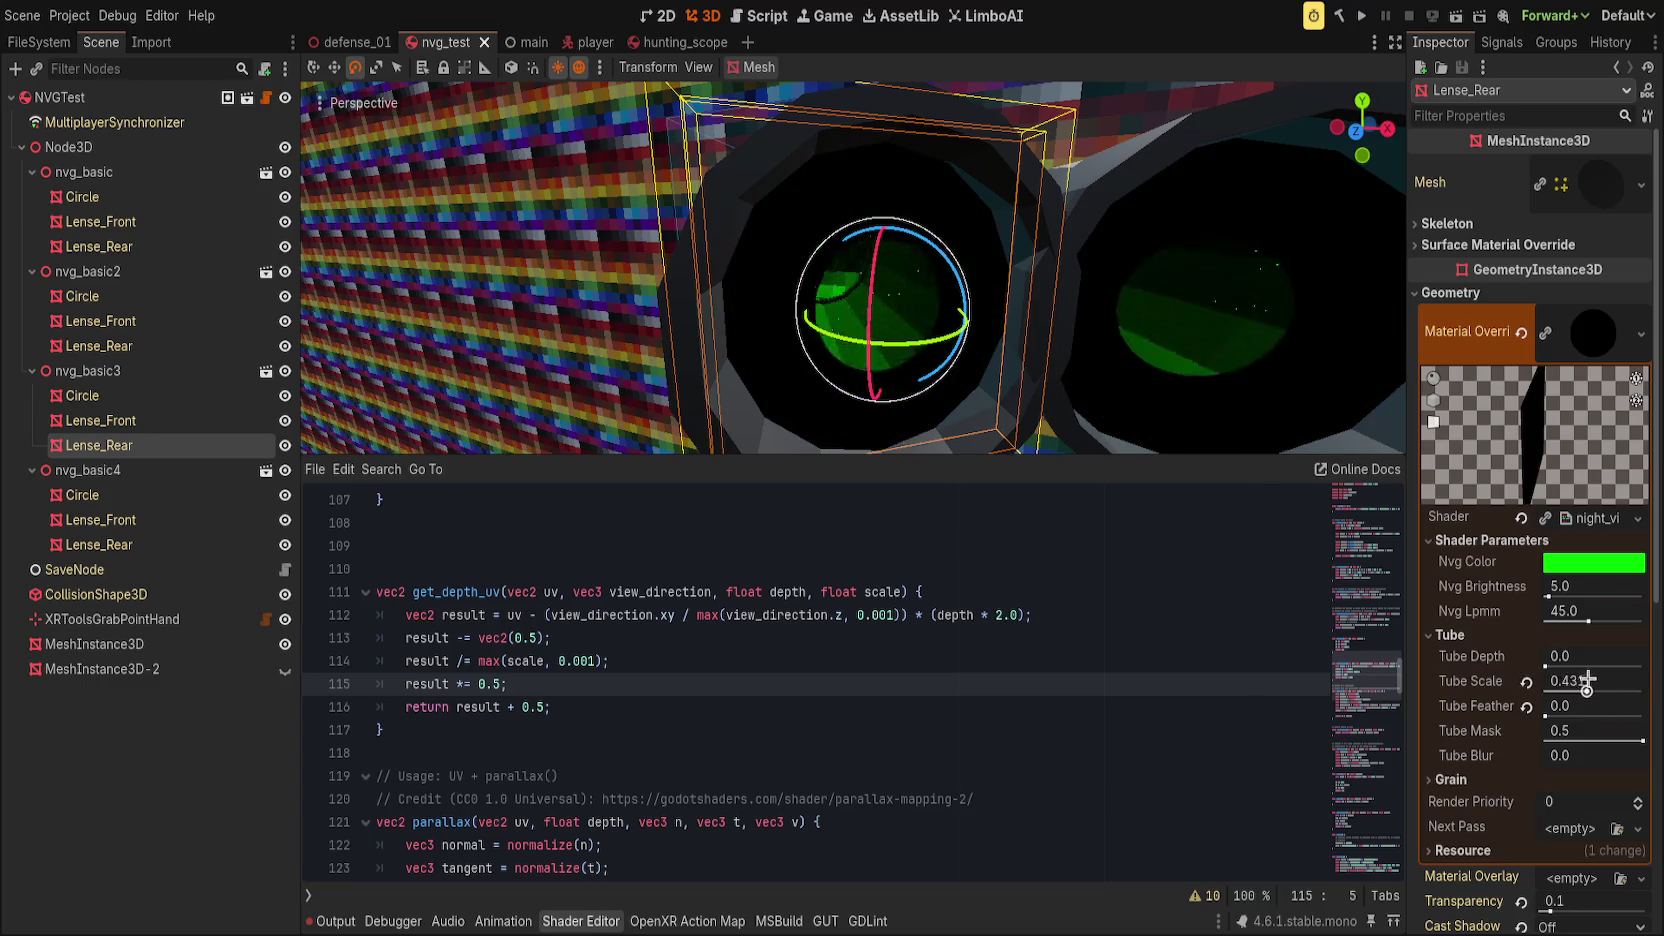
Step: Turn line 114's division by scale into multiplication and set Tube Scale back to 1
left_click(766, 690)
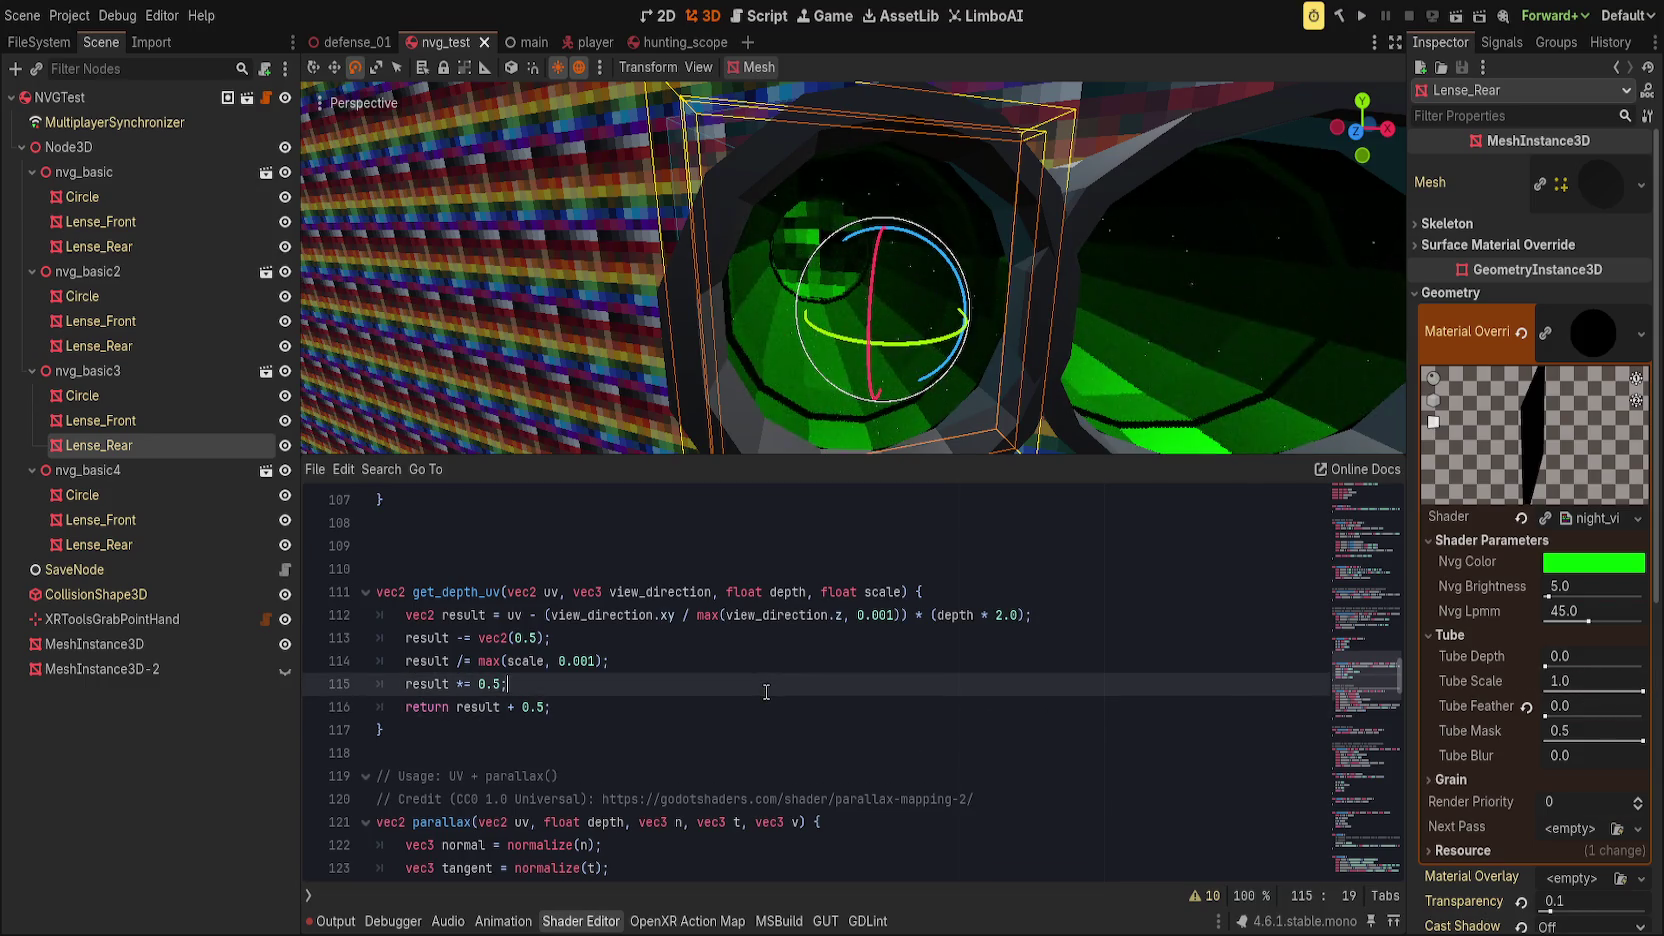
left_click(466, 645)
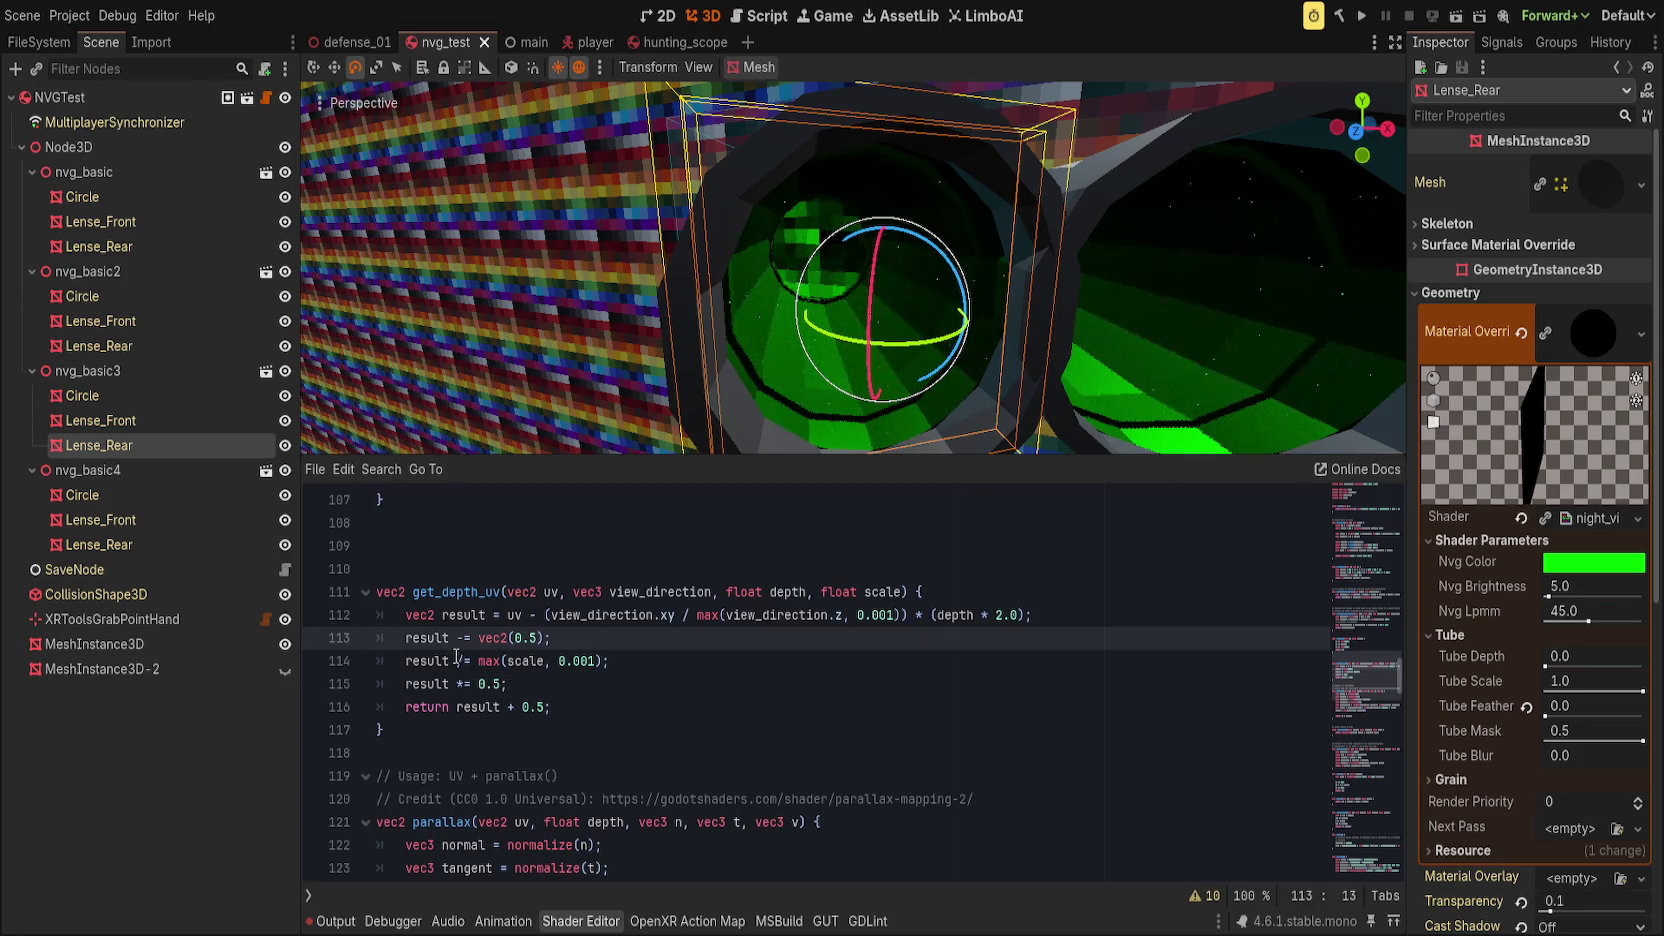
left_click(469, 660)
key("BackSpace")
type("*")
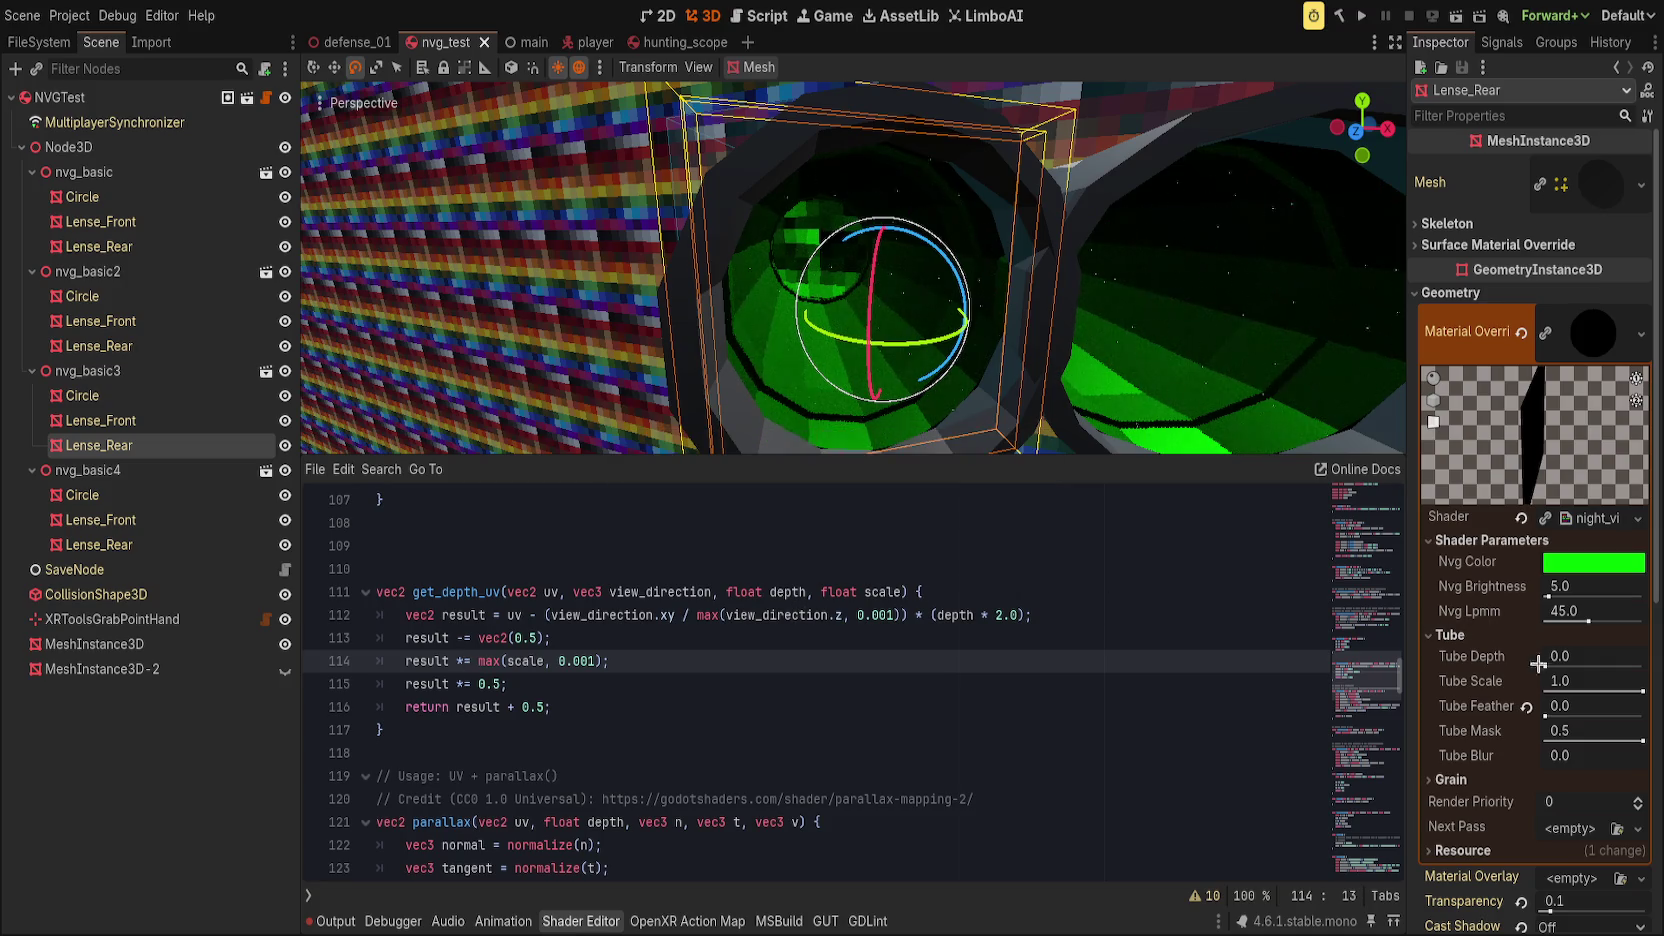
left_click_drag(1642, 690, 1638, 690)
left_click(1560, 681)
type("1")
key("Return")
Step: Raise Tube Depth to about 0.96, comment out result *= 0.5 again, and save
mouse_move(1598, 663)
left_mouse_down()
mouse_move(1622, 690)
mouse_move(1600, 689)
mouse_move(1640, 689)
left_mouse_up()
mouse_move(1547, 665)
left_mouse_down()
mouse_move(1560, 689)
mouse_move(1476, 689)
left_mouse_up()
mouse_move(1020, 322)
left_mouse_down()
mouse_move(1051, 342)
mouse_move(1014, 345)
mouse_move(1033, 338)
left_mouse_up()
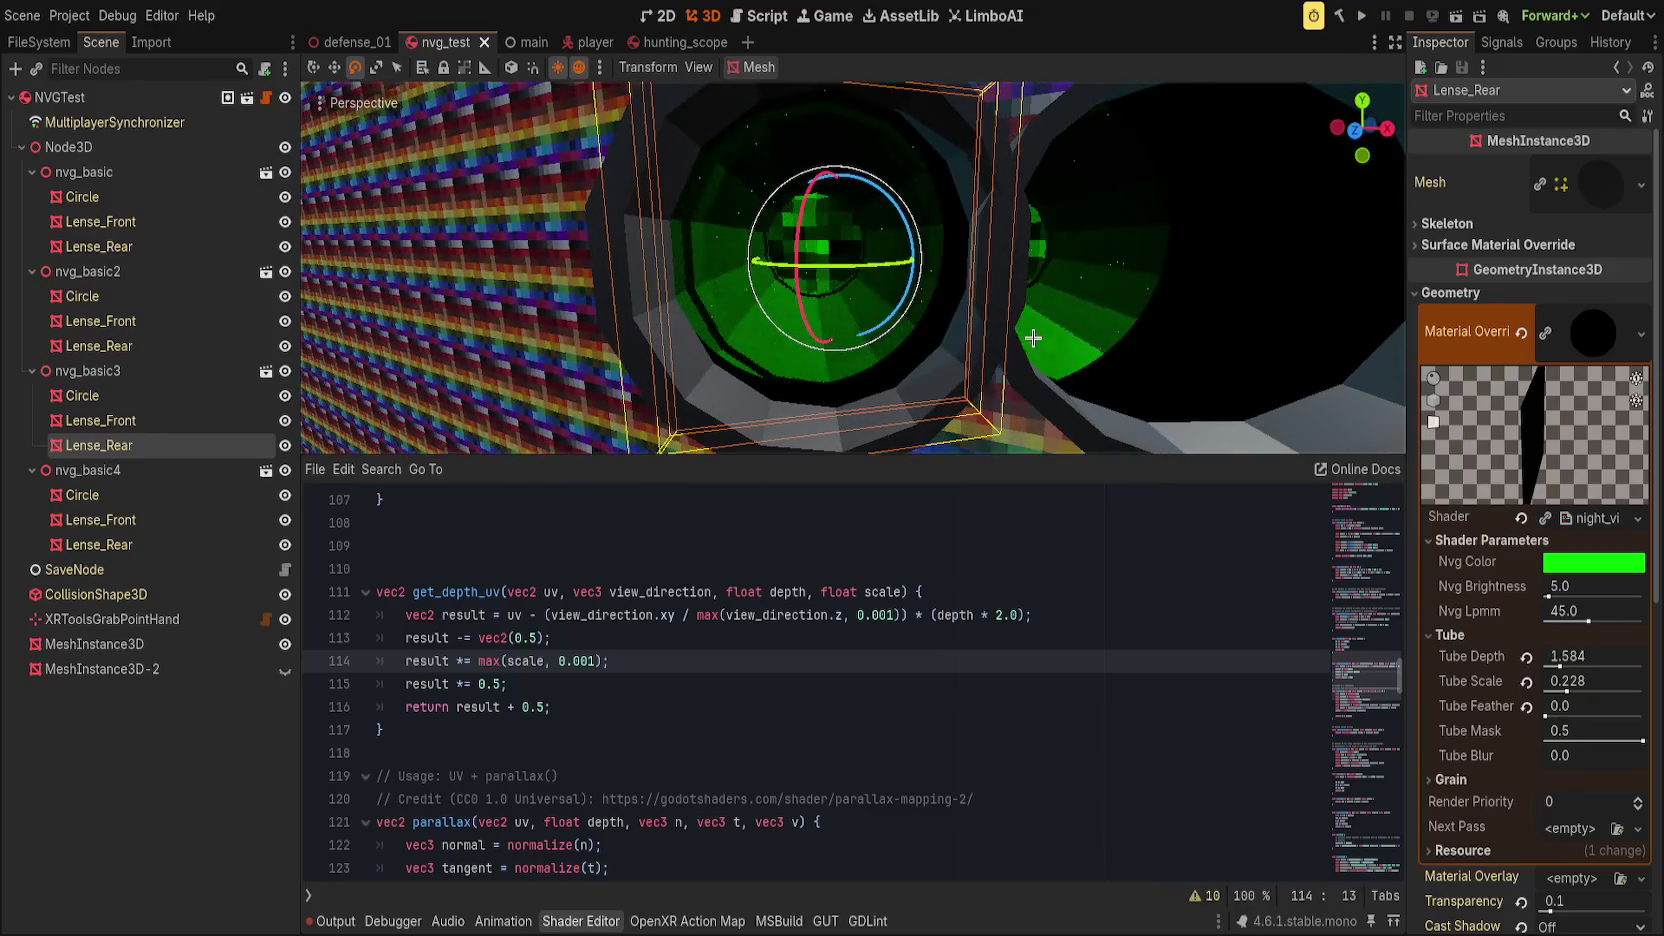
left_click(497, 704)
left_click(522, 682)
key("Home")
key("ctrl+k")
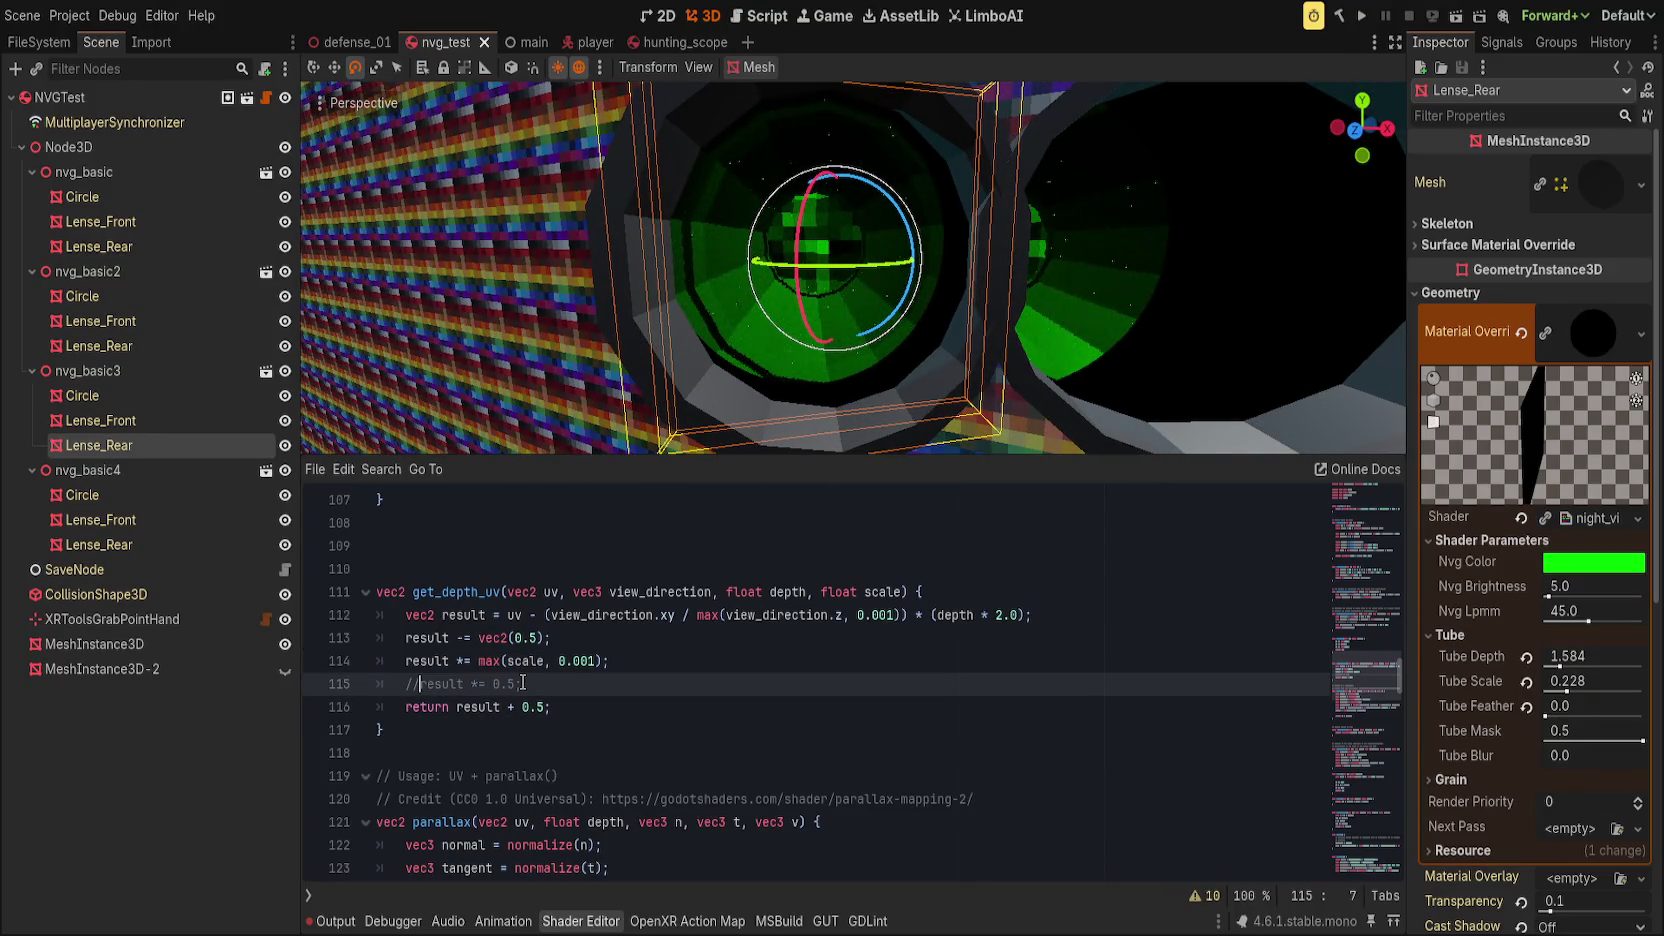
key("ctrl+s")
Step: Delete the scale line 114, restore result *= 0.5, and lower Tube Depth to about 0.33
mouse_move(895, 349)
left_mouse_down()
mouse_move(851, 345)
mouse_move(870, 314)
mouse_move(880, 330)
left_mouse_up()
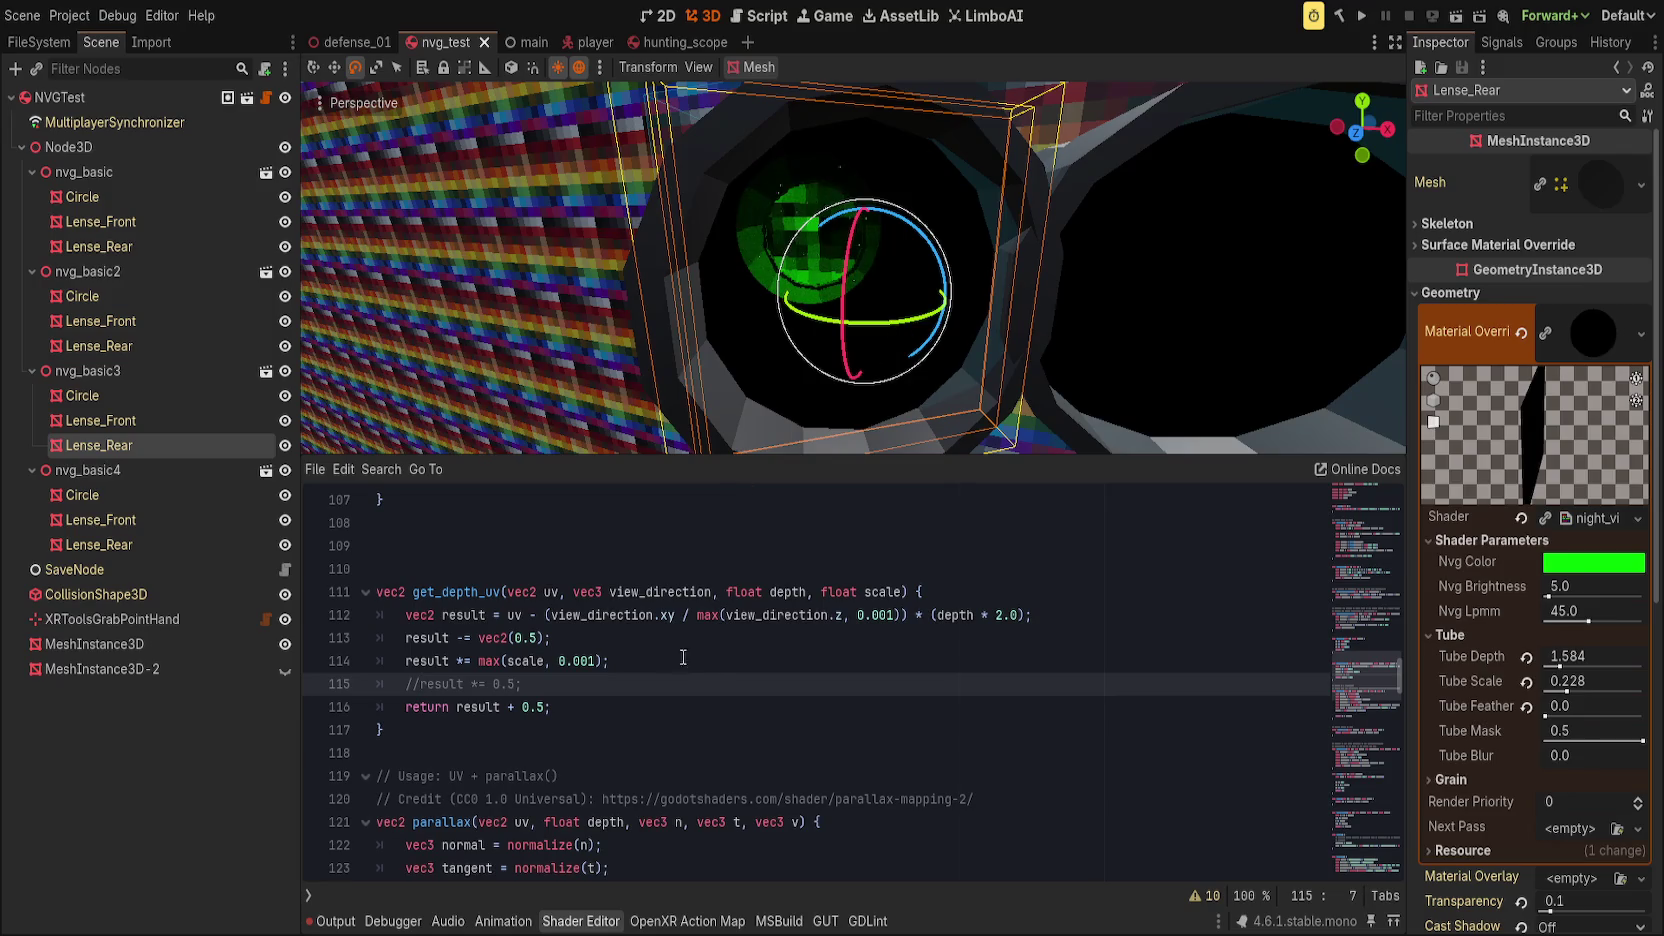
left_click(667, 661)
key("shift+Home")
key("ctrl+shift+k")
key("ctrl+k")
key("End")
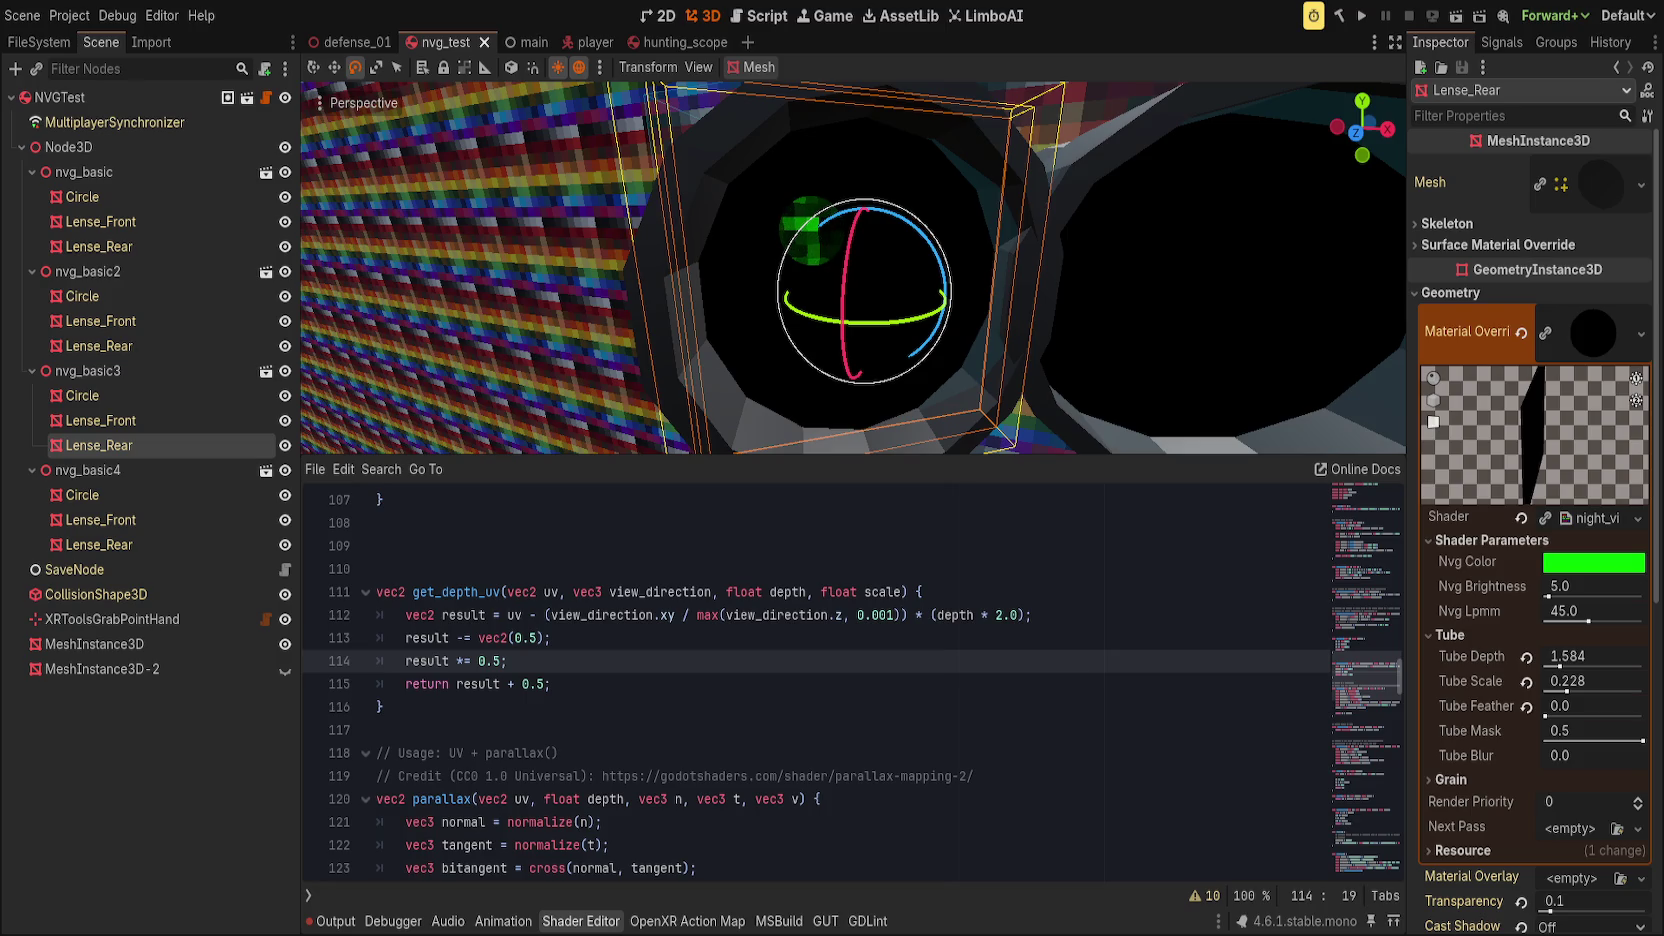
left_click(477, 591)
left_click_drag(1526, 657, 1540, 666)
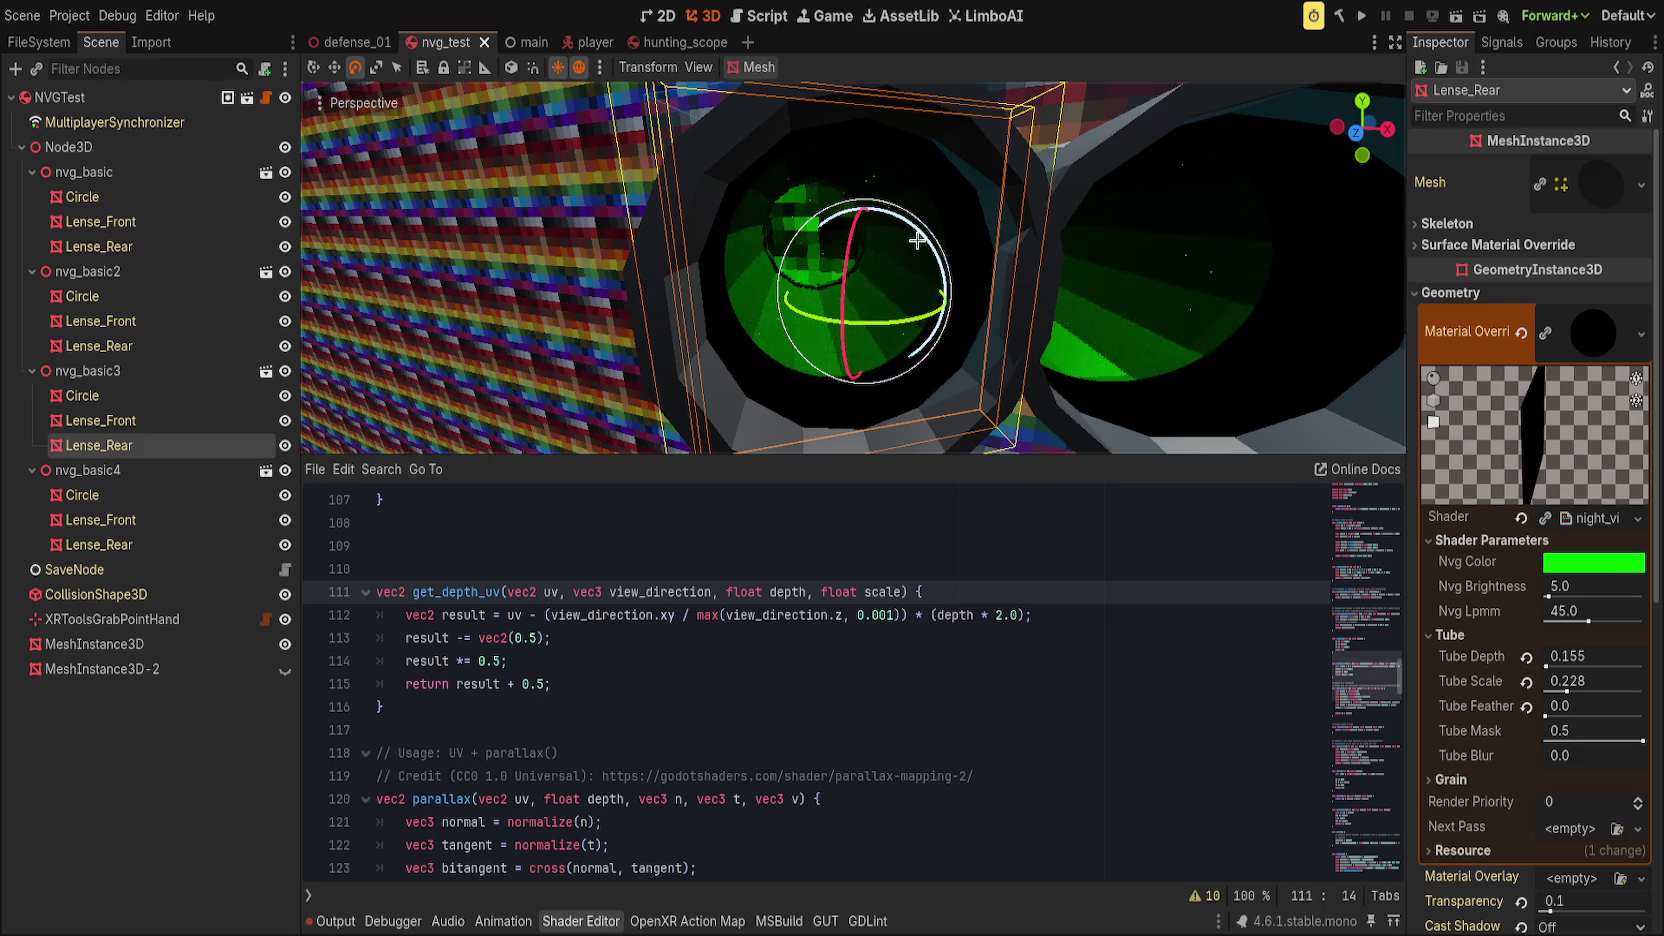
left_click_drag(919, 240, 847, 364)
left_click(552, 592)
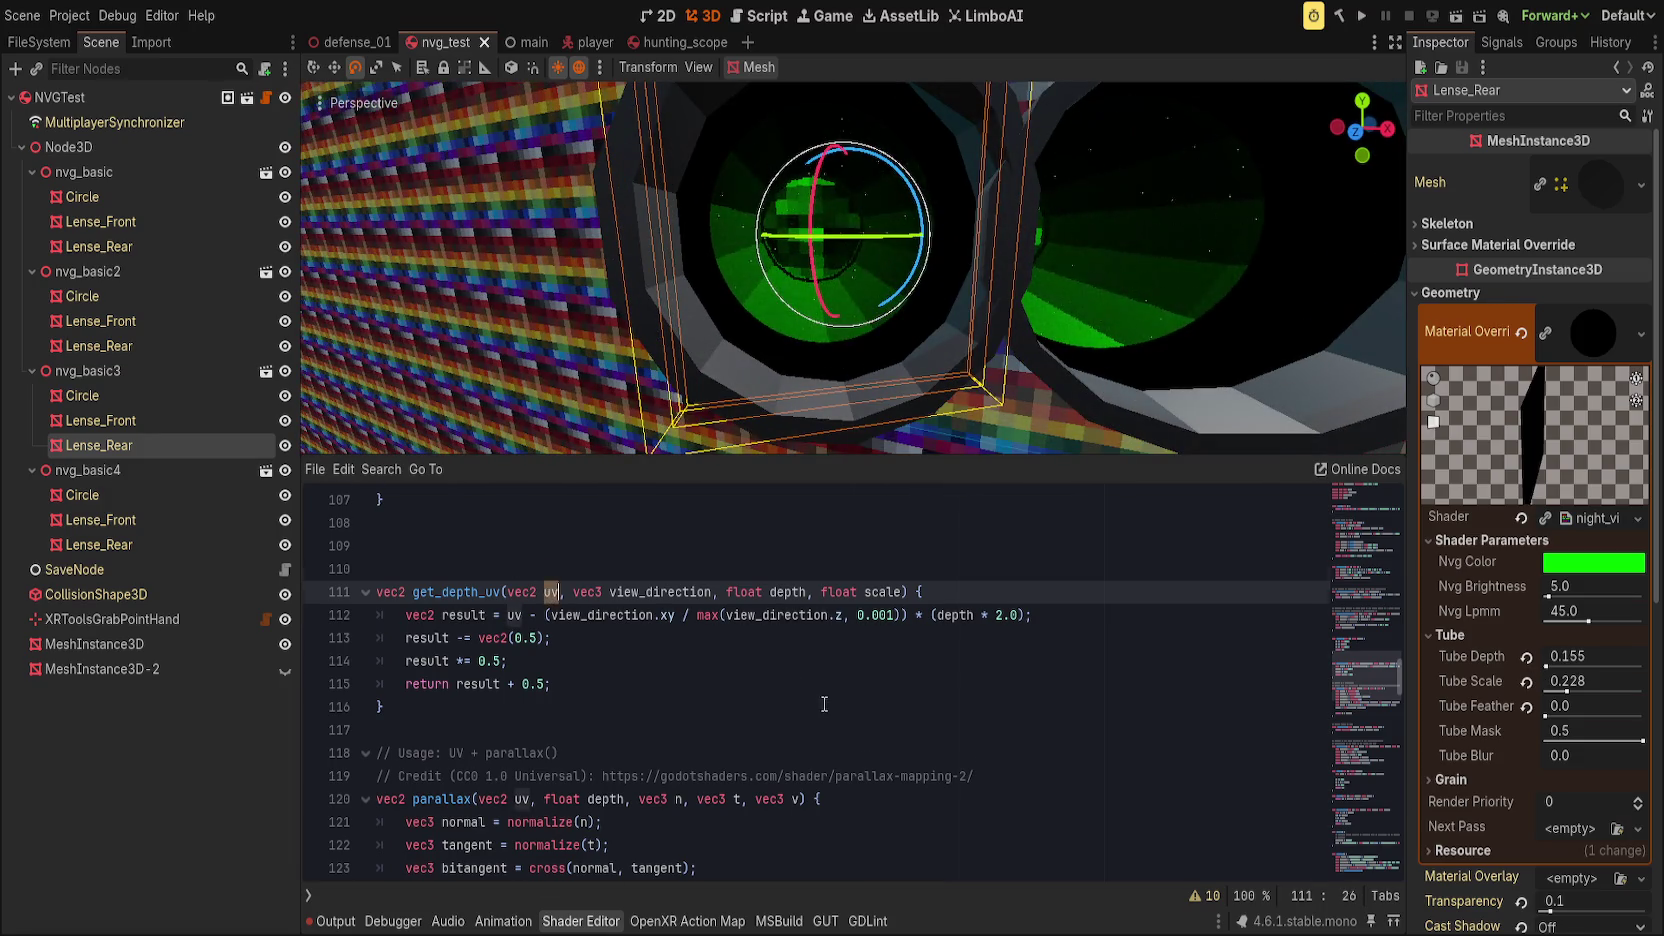
scroll(815, 698, "down", 9)
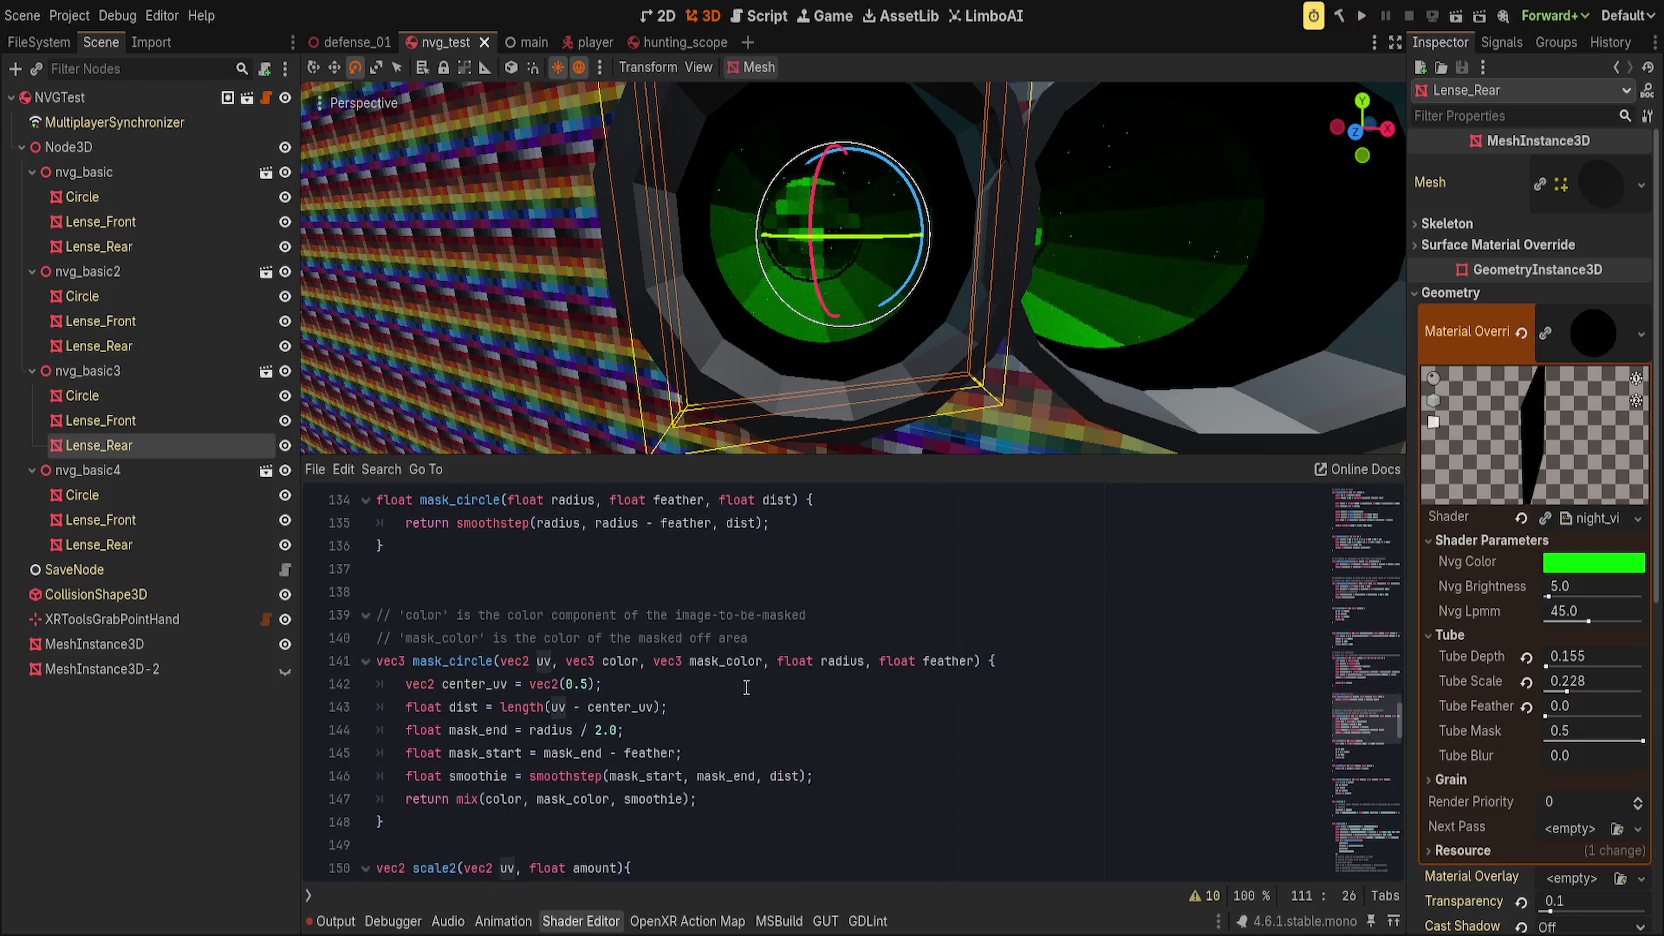
scroll(805, 700, "down", 2)
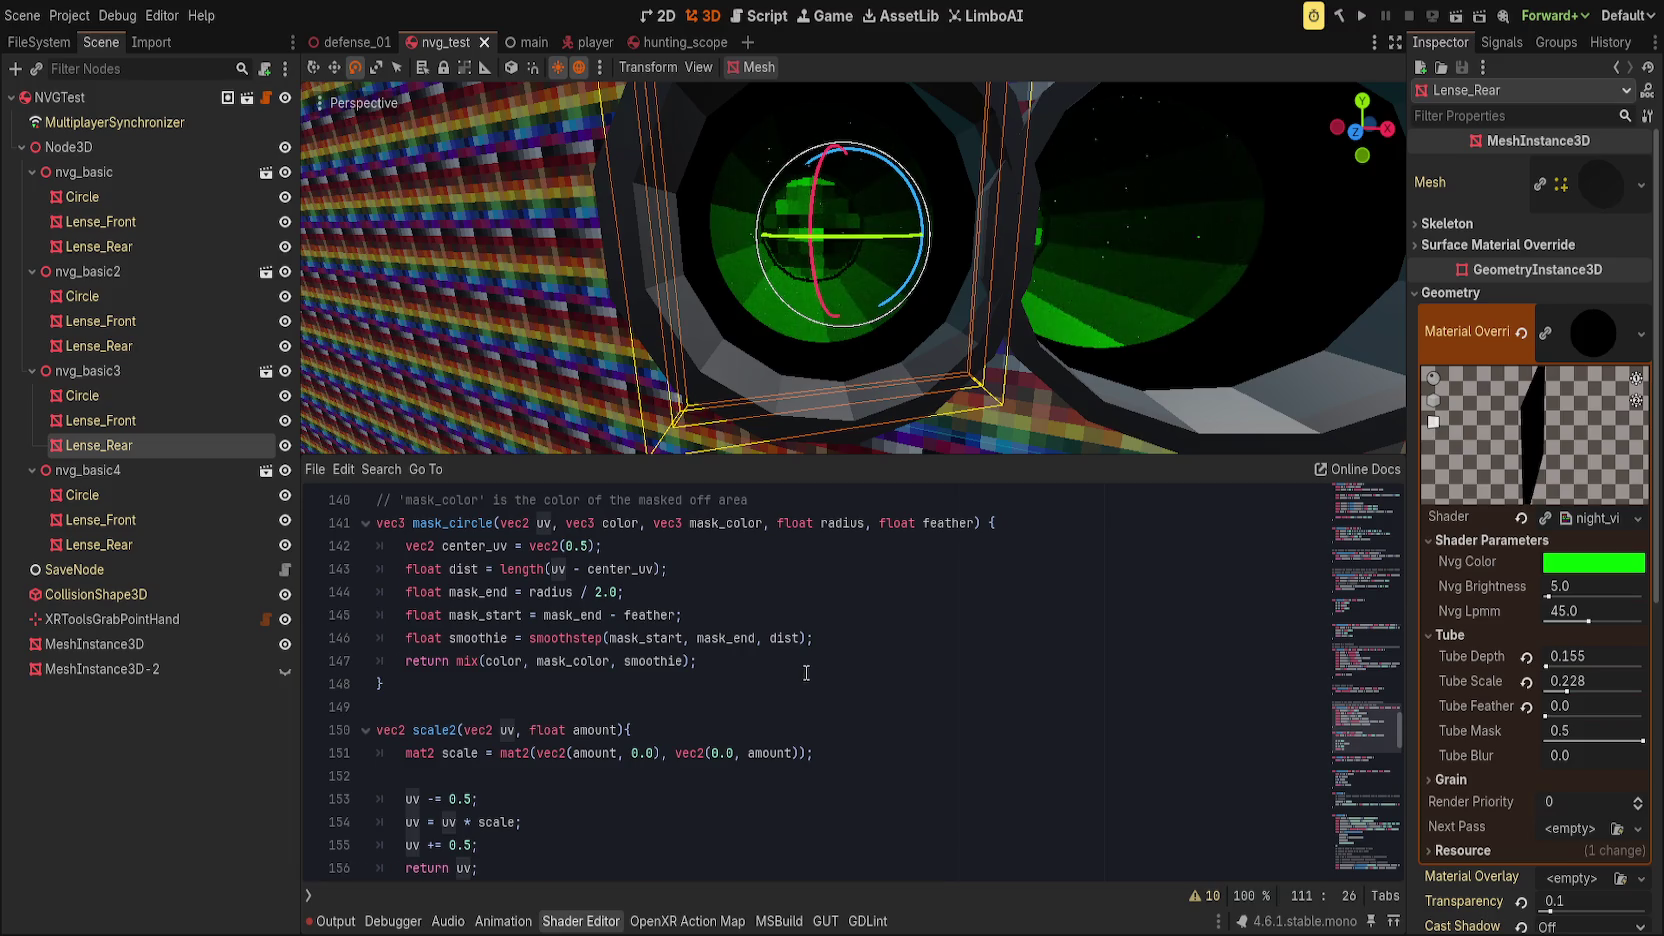
scroll(807, 673, "down", 2)
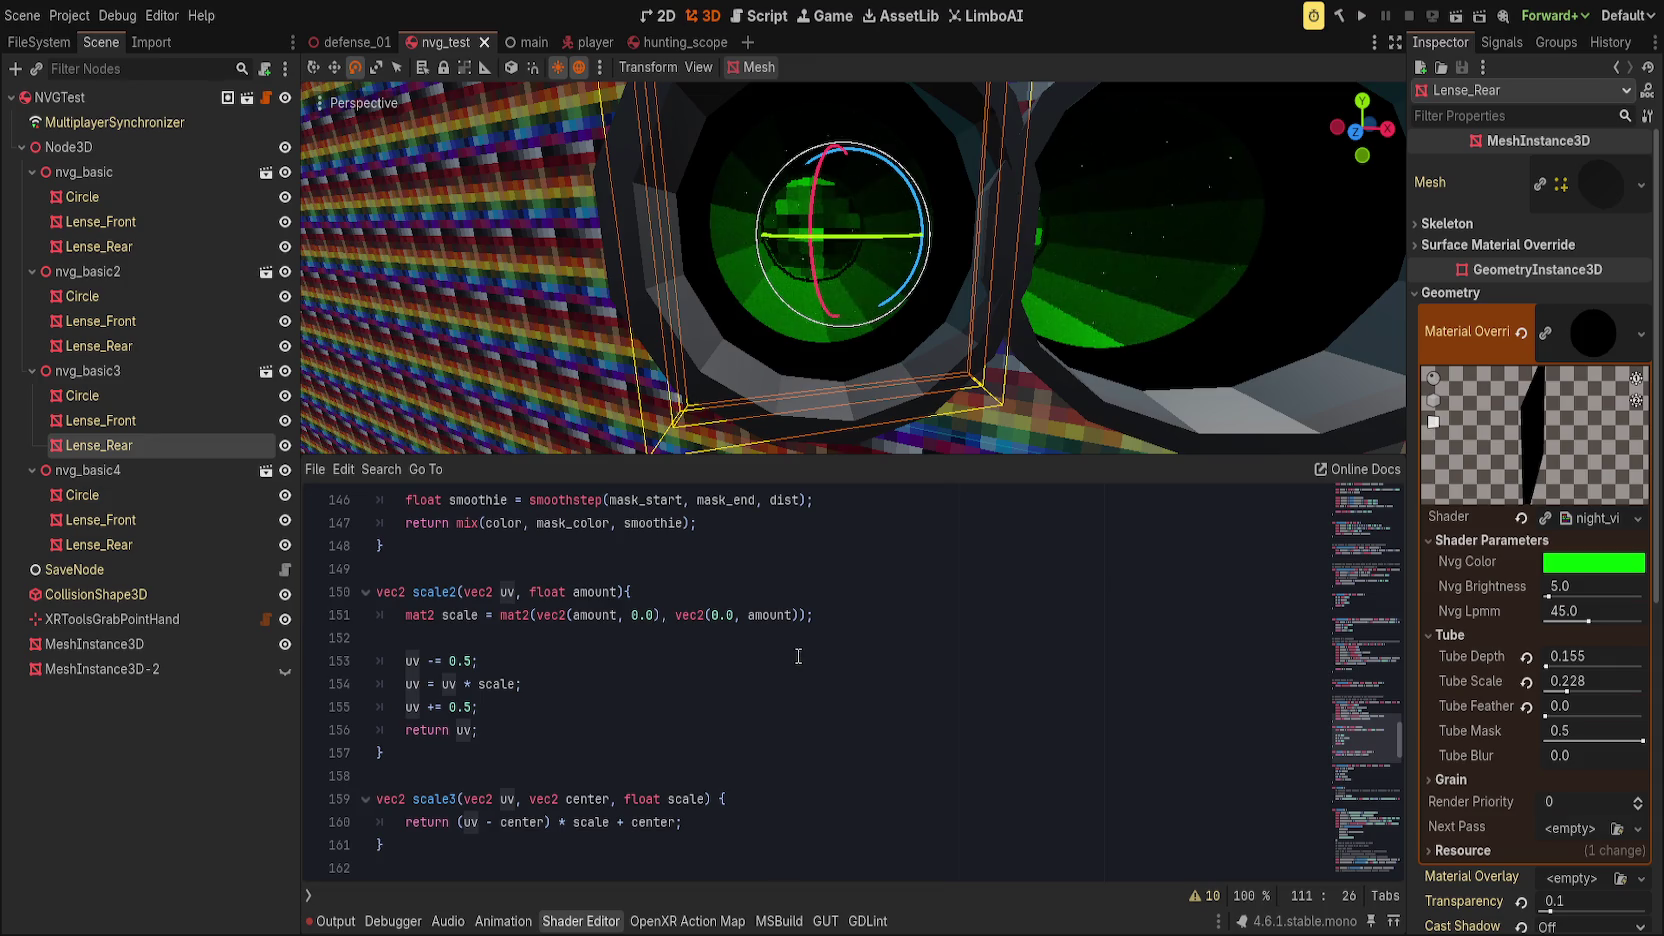
scroll(798, 656, "up", 4)
scroll(805, 656, "down", 6)
scroll(815, 656, "up", 6)
scroll(828, 657, "up", 5)
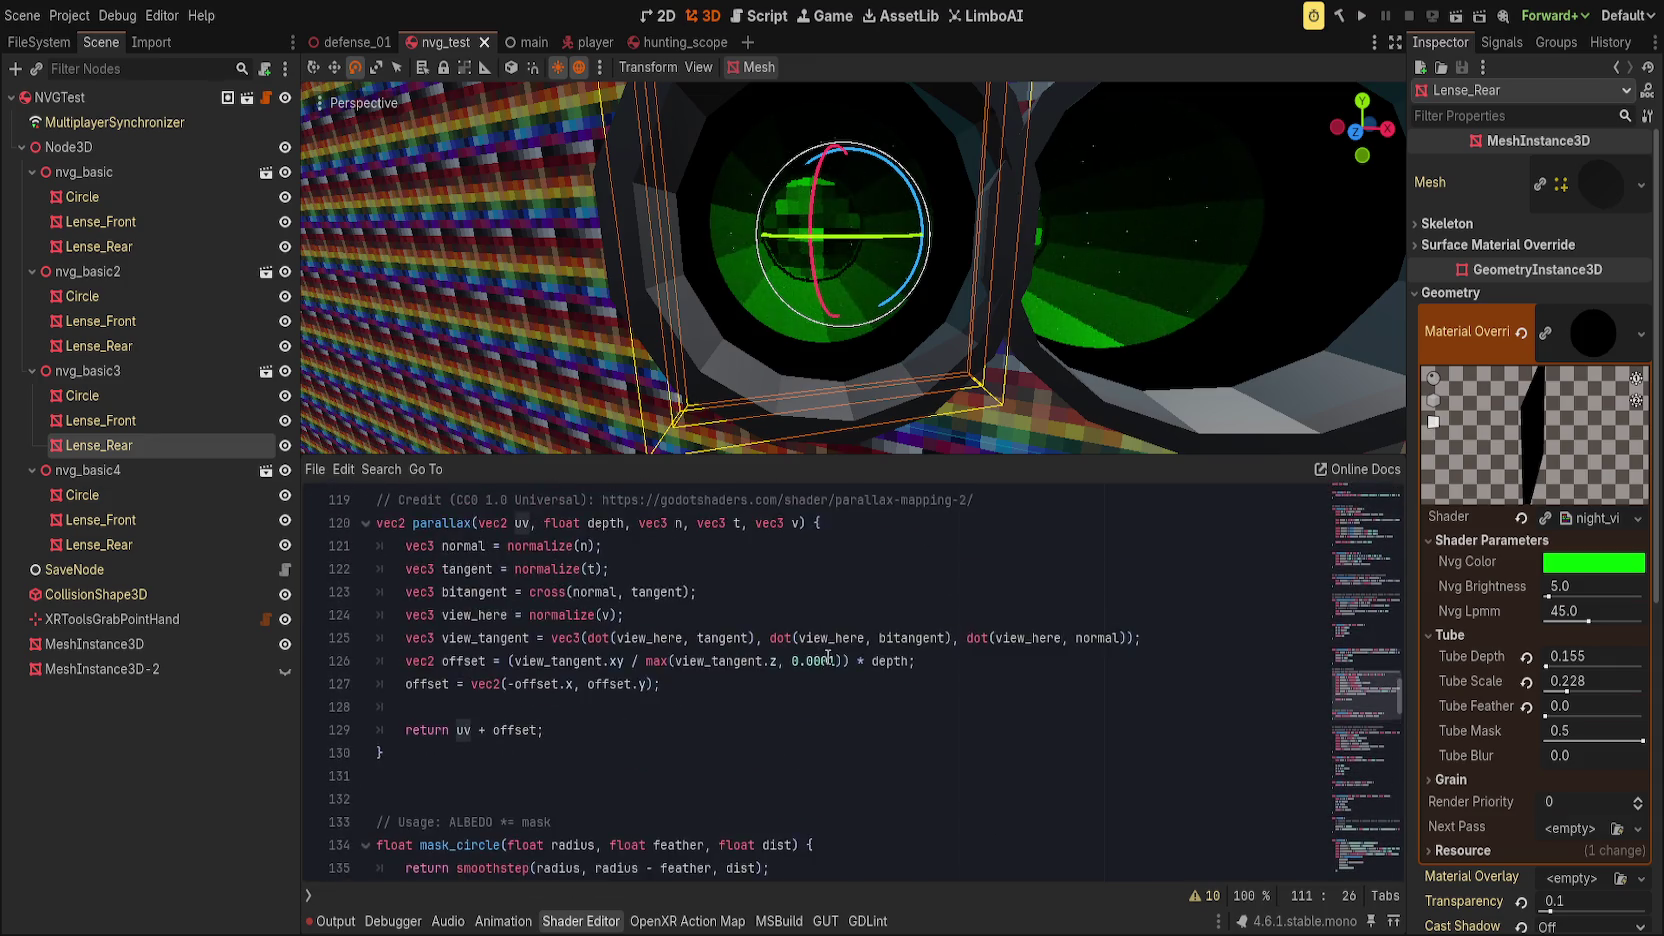
scroll(830, 655, "up", 4)
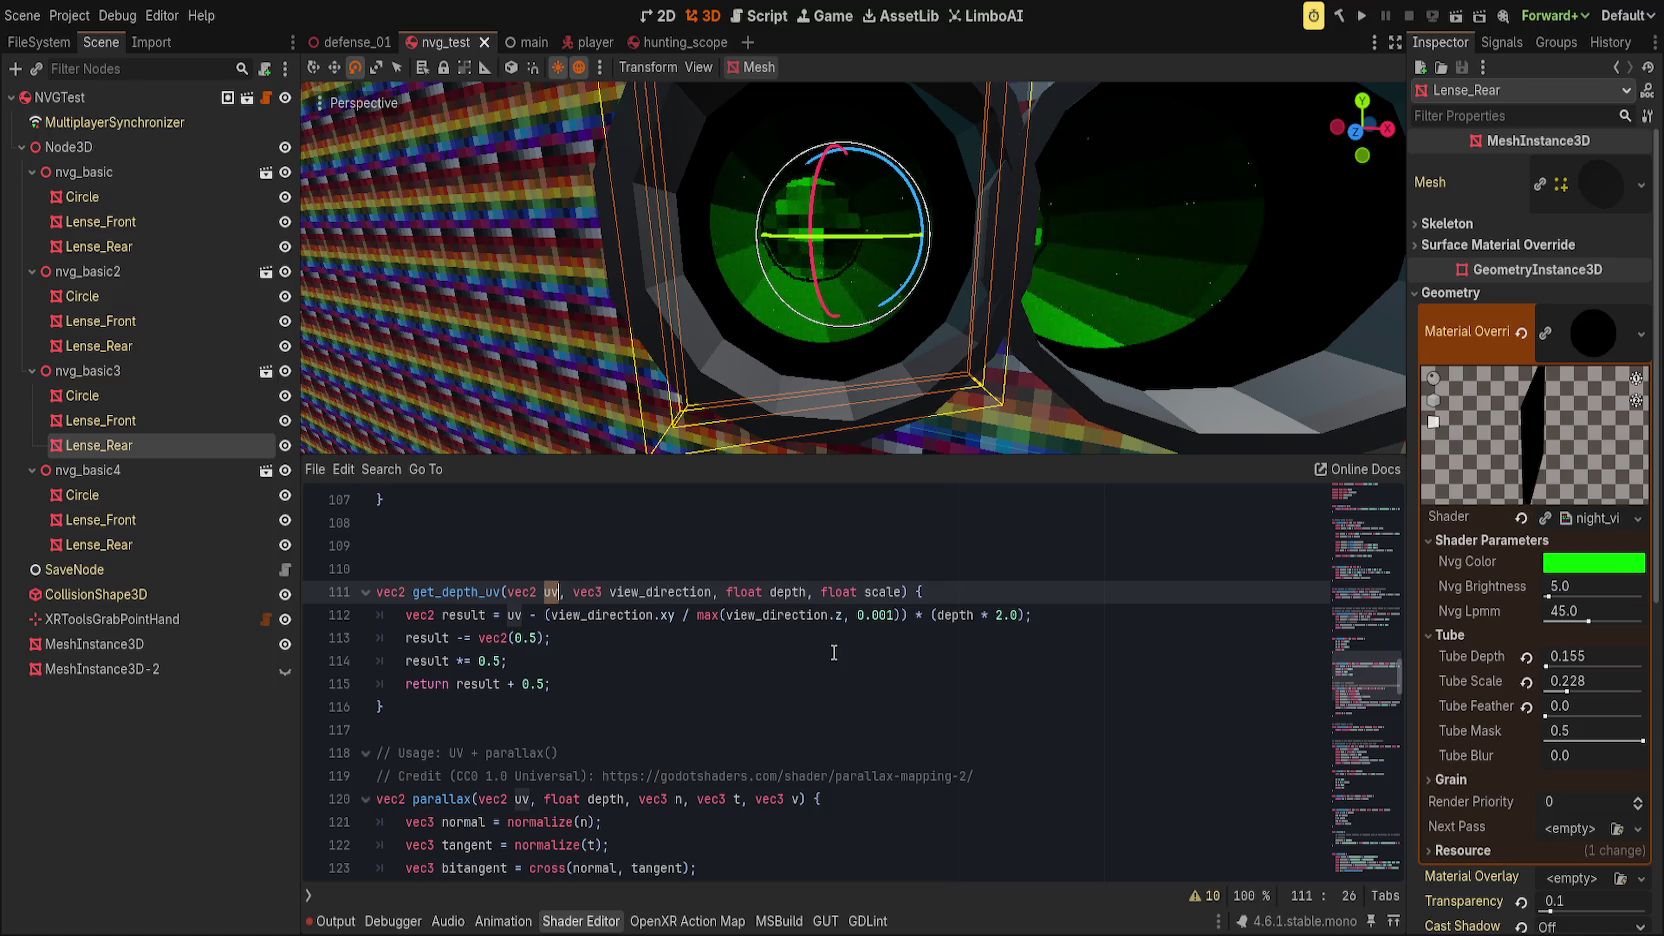
scroll(834, 652, "down", 1)
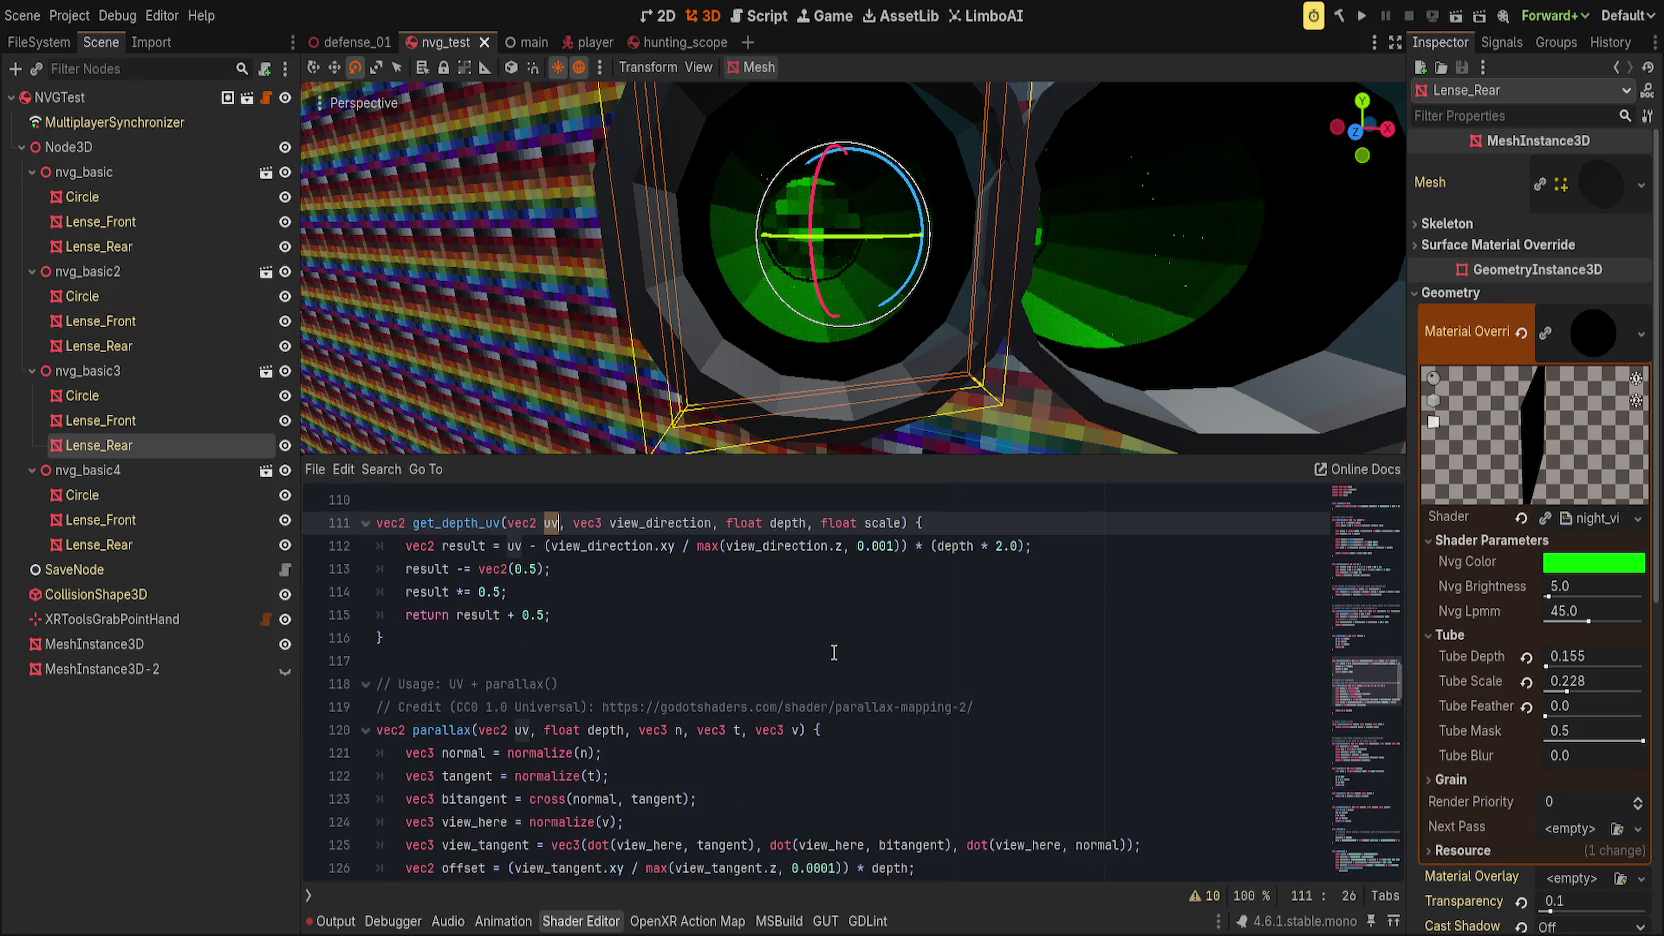
scroll(834, 652, "down", 19)
scroll(815, 671, "down", 3)
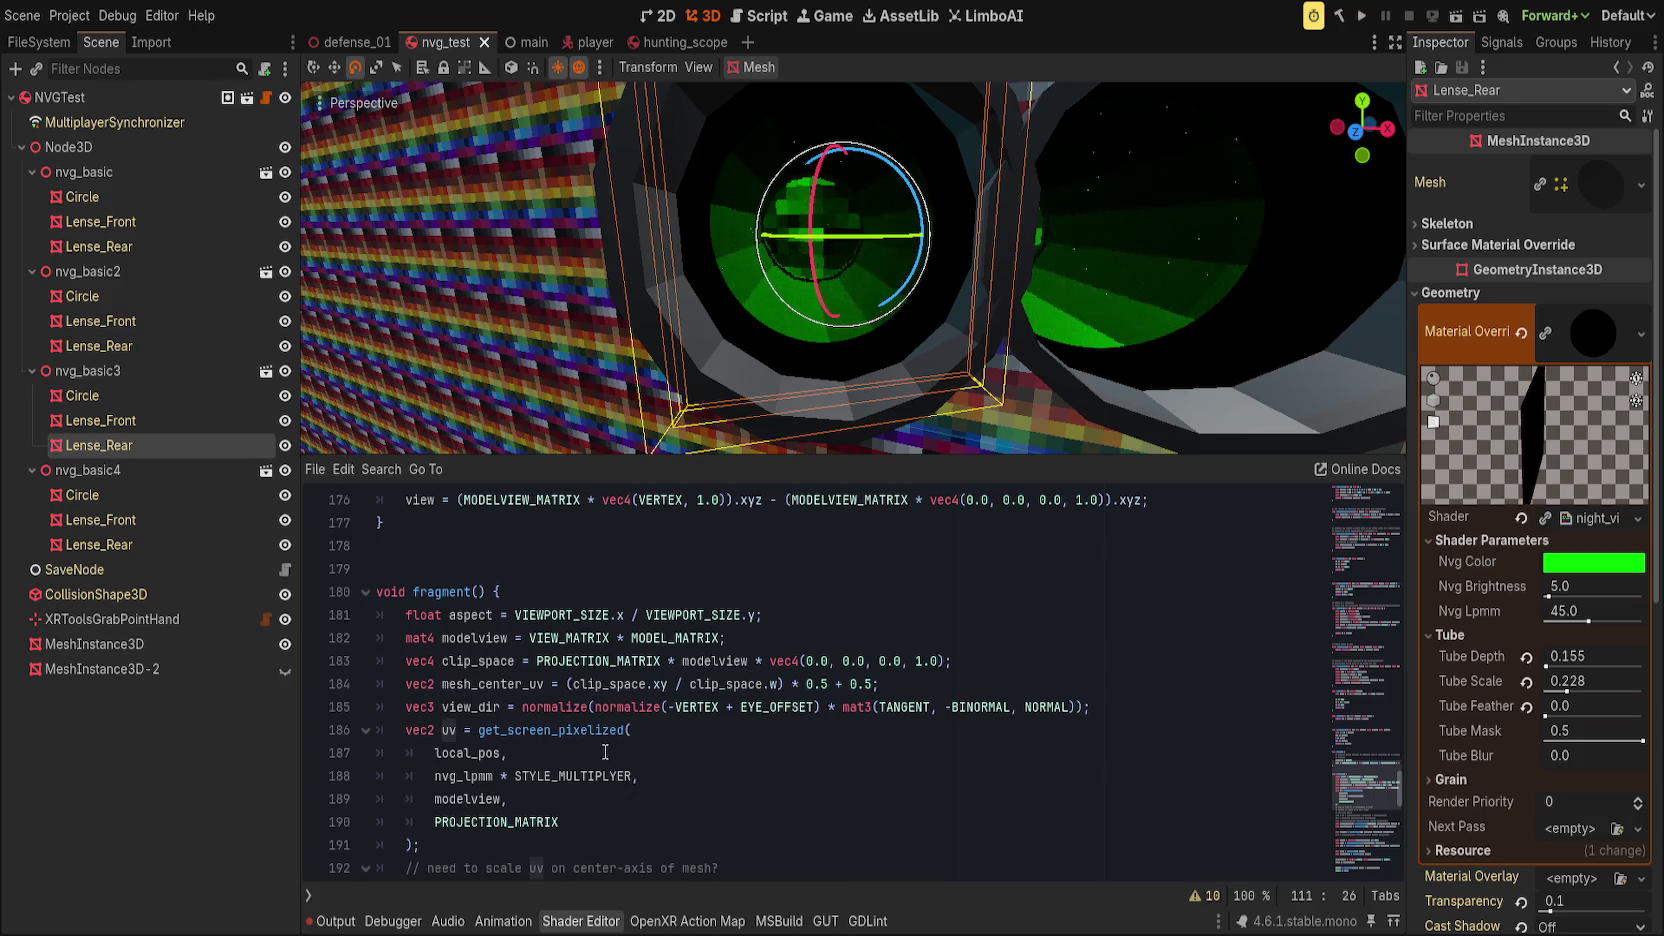
scroll(601, 753, "down", 3)
scroll(605, 752, "up", 1)
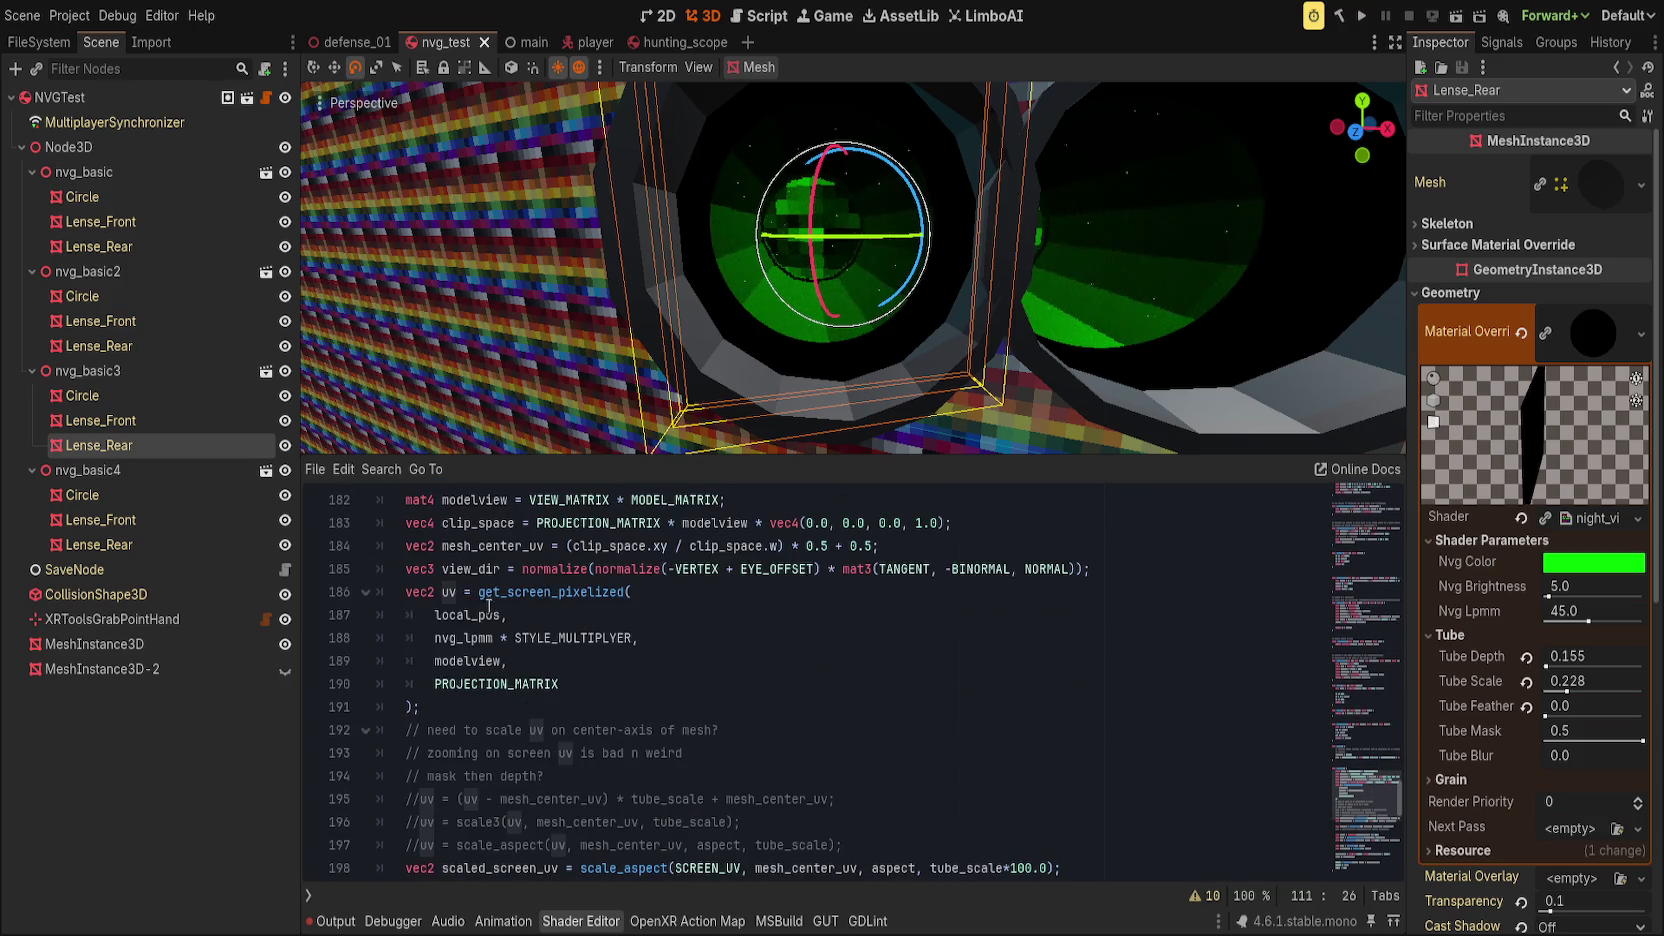
scroll(527, 686, "down", 2)
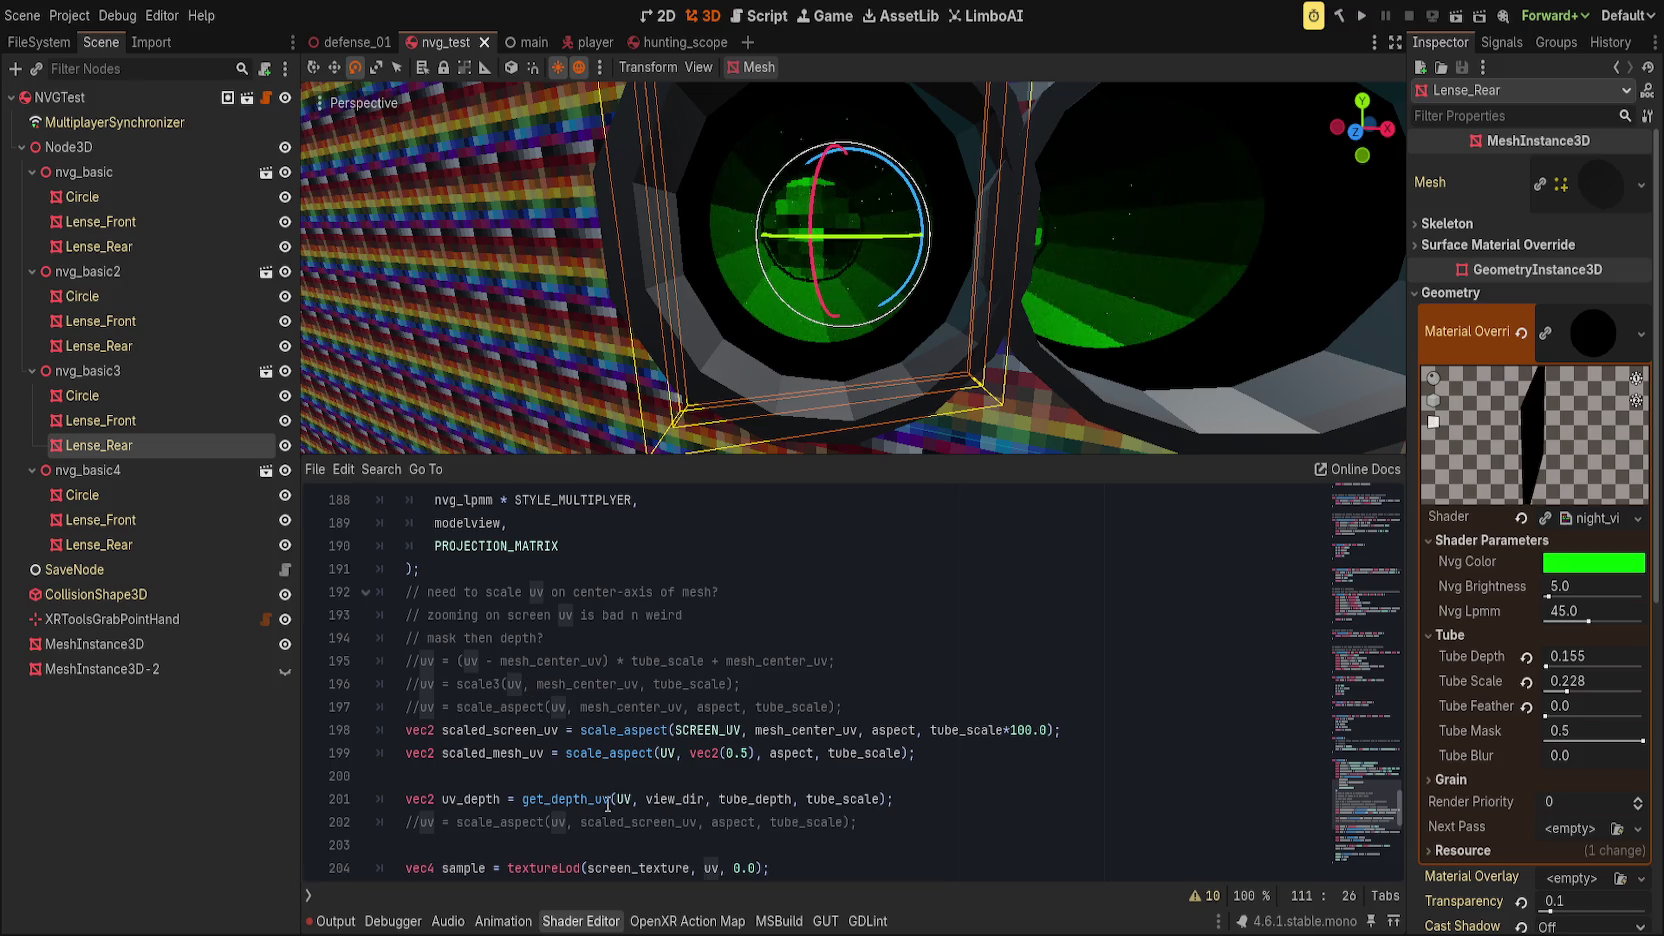
left_click(624, 797)
Step: Wrap UV in a scale_aspect( call as the first get_depth_uv argument on line 201
key("Right")
type("scale_aspect(")
key("Right")
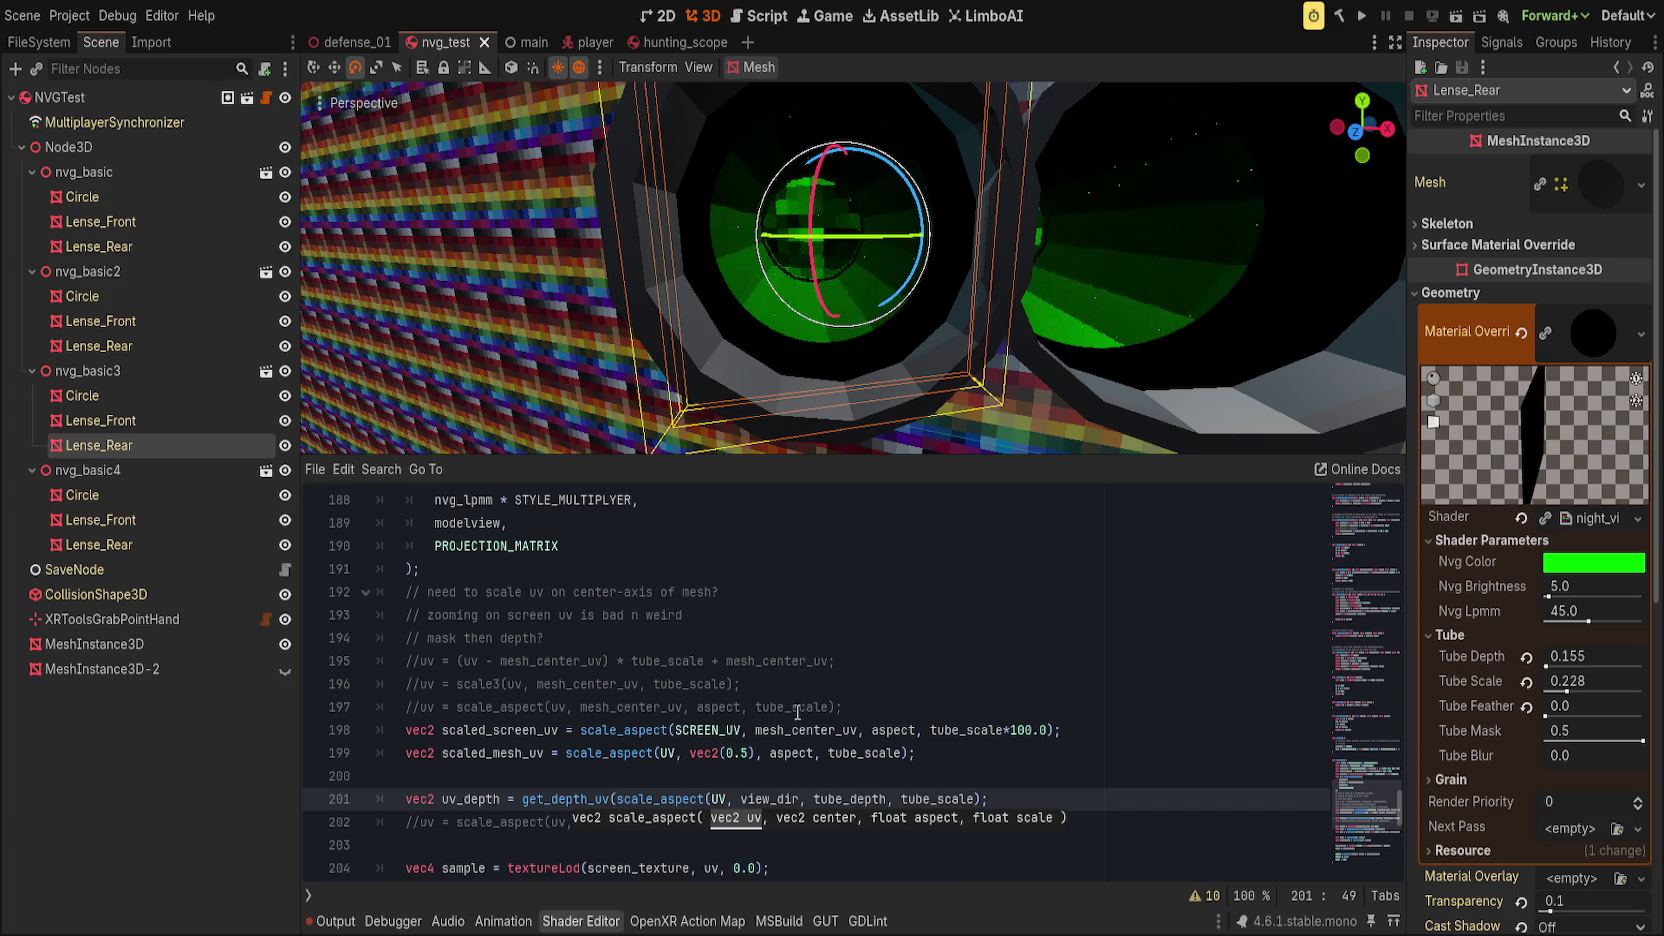
key("BackSpace")
key("BackSpace")
key("BackSpace")
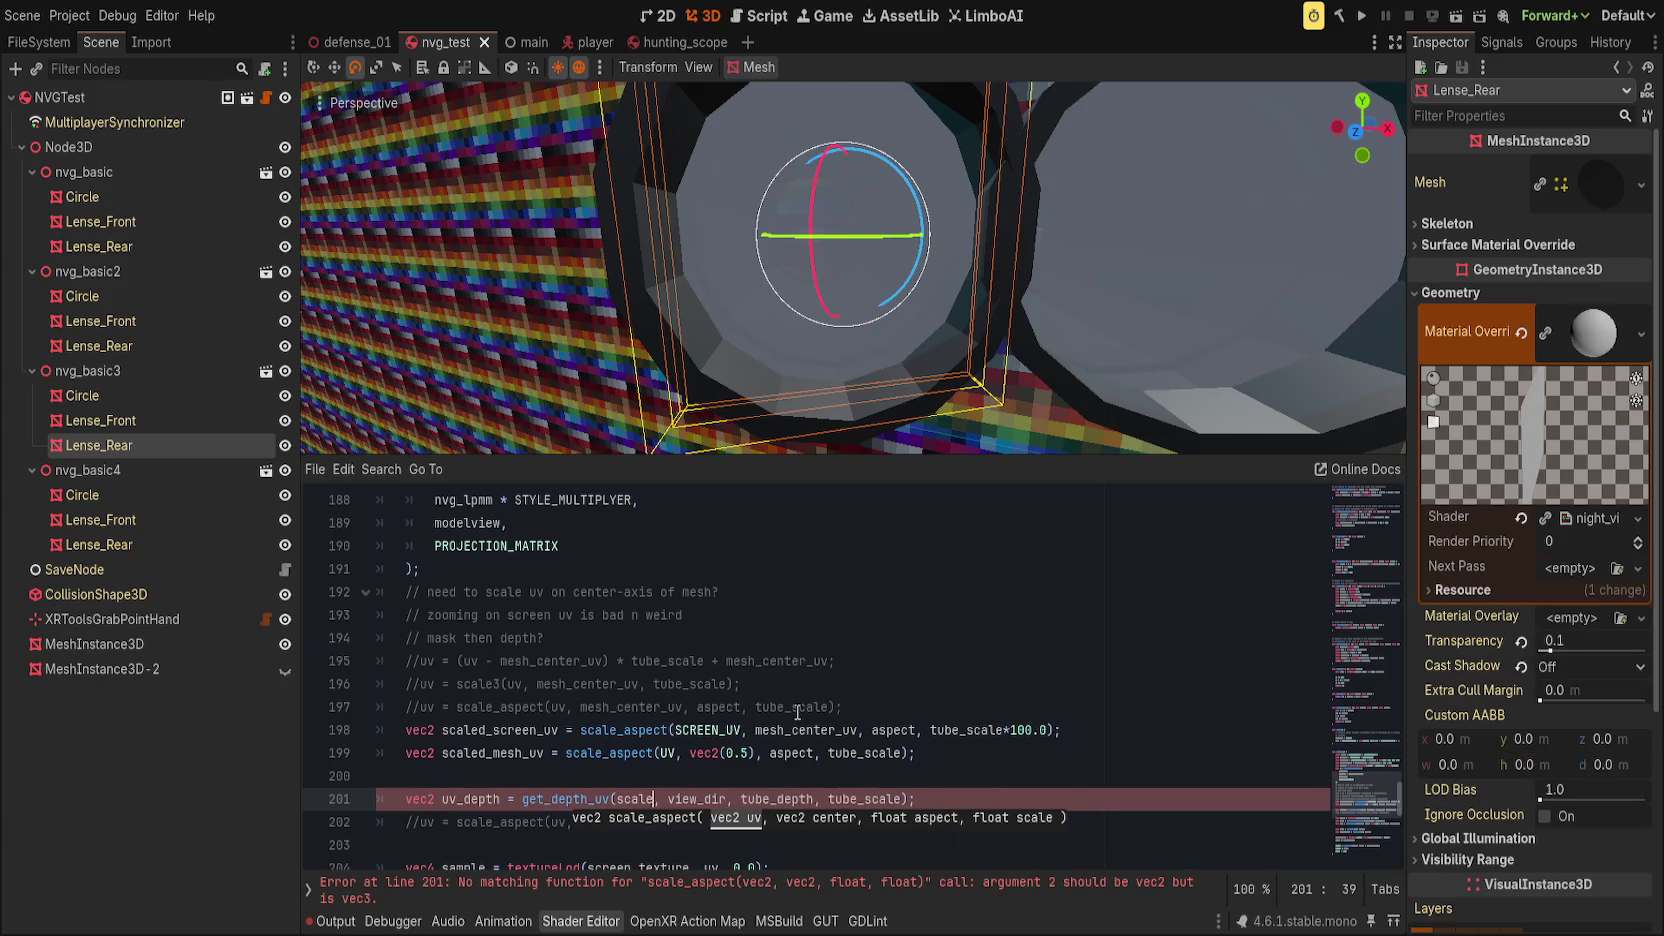
type("_")
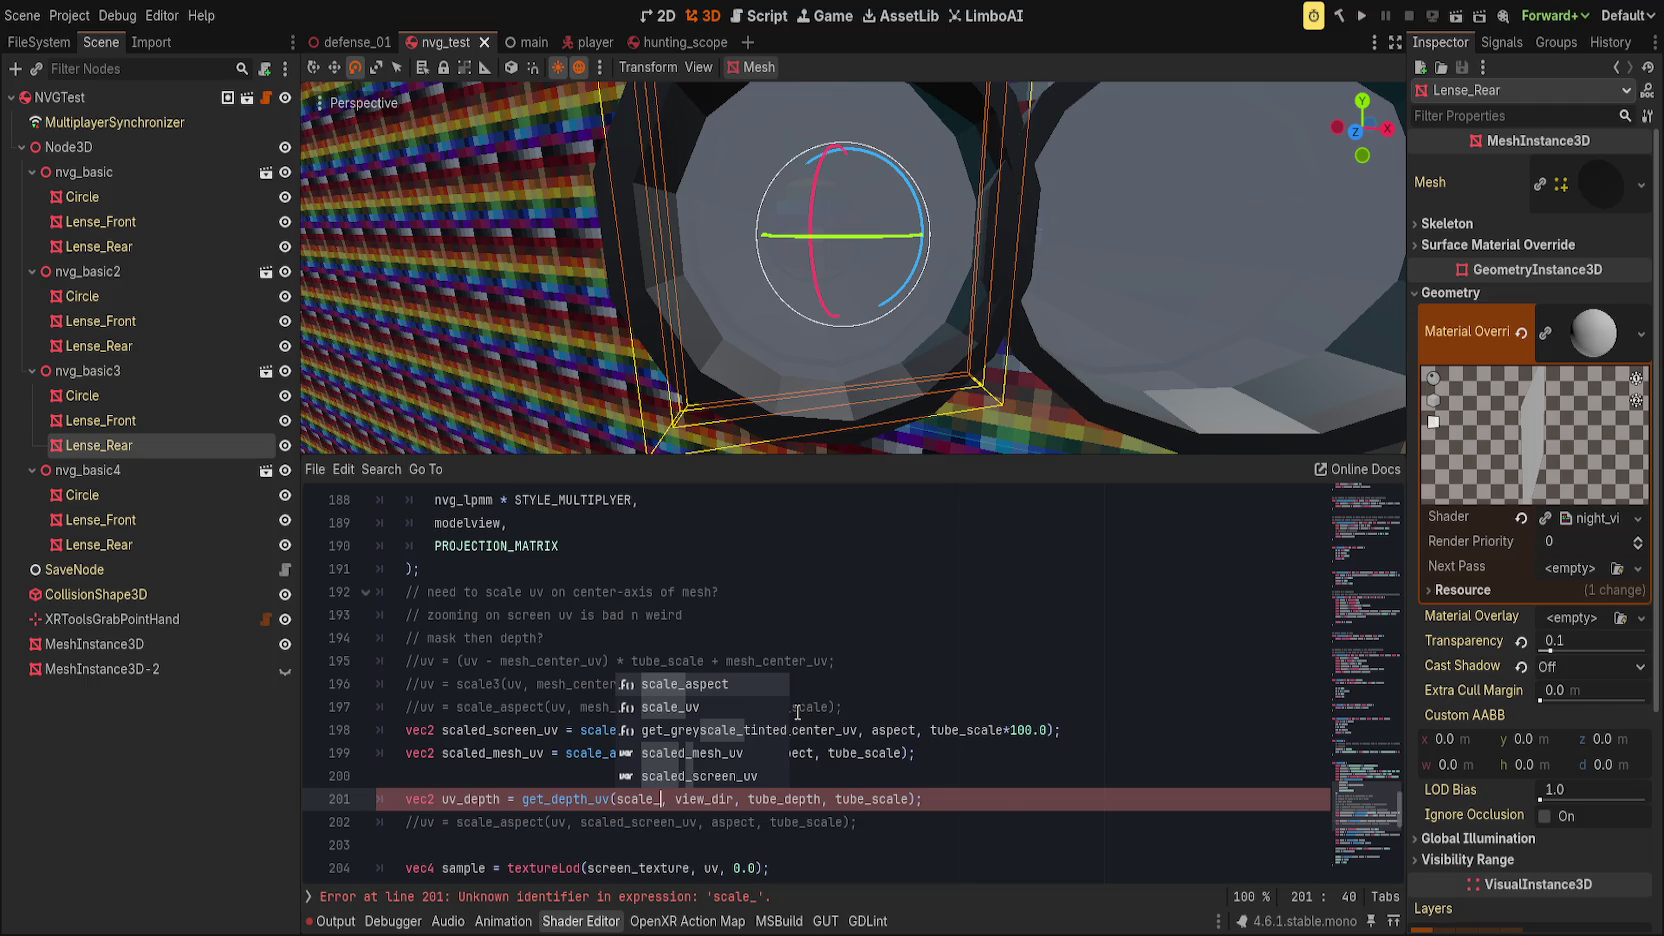
key("Return")
type("UV")
key("Delete")
key("Left")
key("Left")
key("BackSpace")
key("BackSpace")
key("BackSpace")
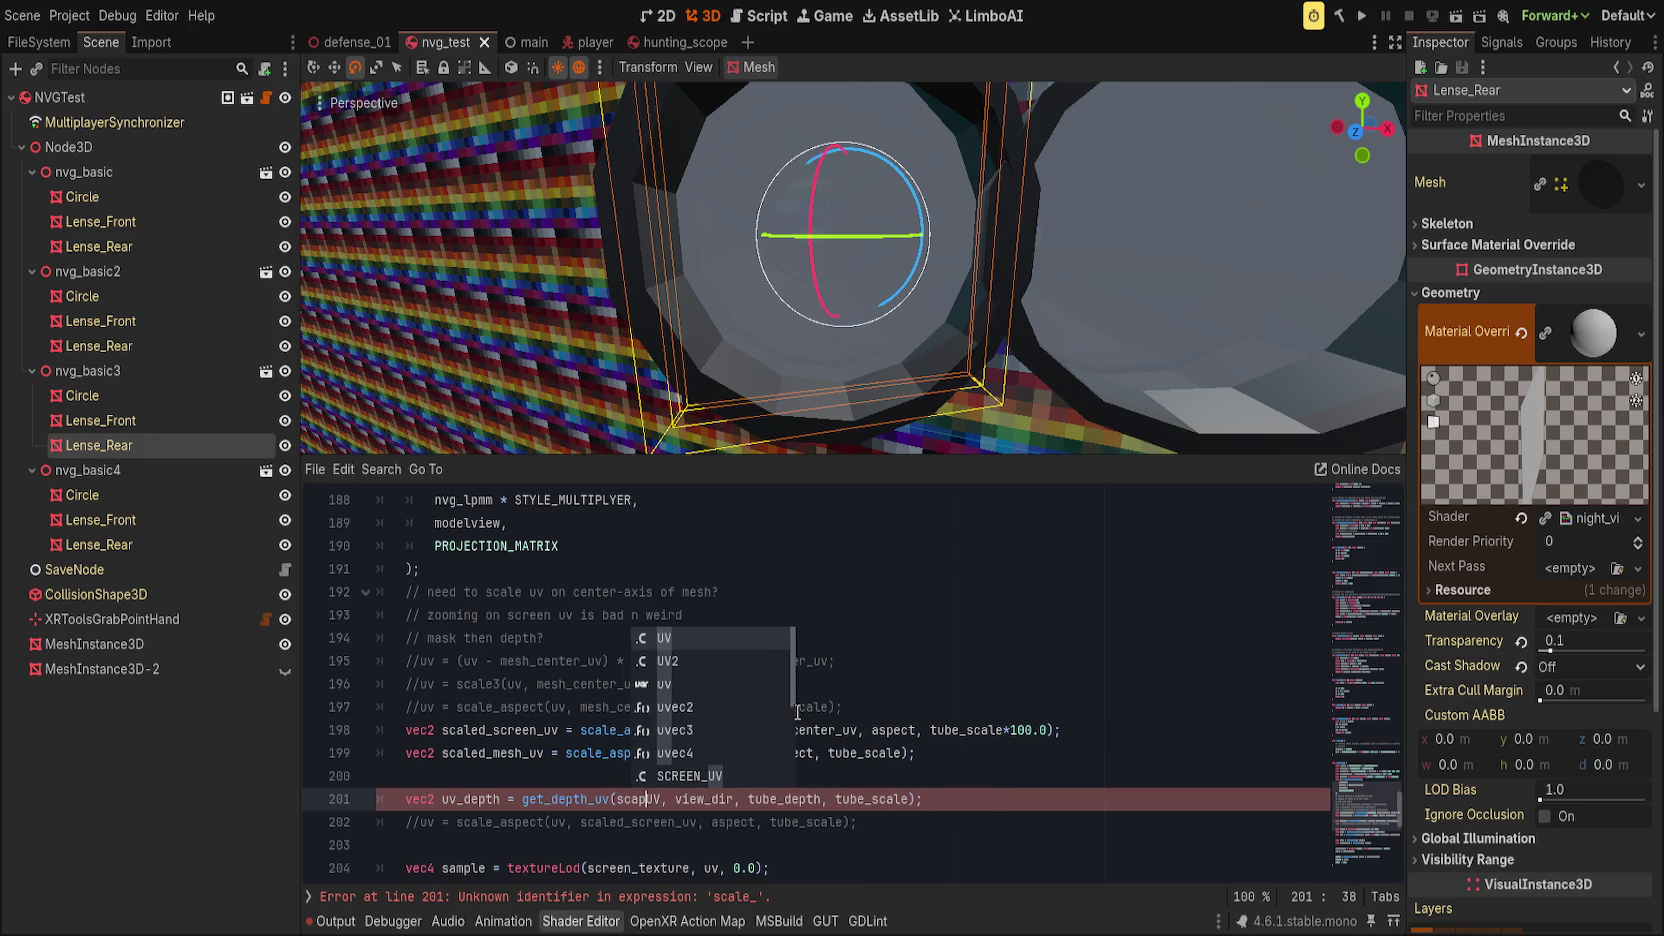
key("BackSpace")
key("BackSpace")
key("BackSpace")
key("ctrl+z")
key("ctrl+z")
key("ctrl+z")
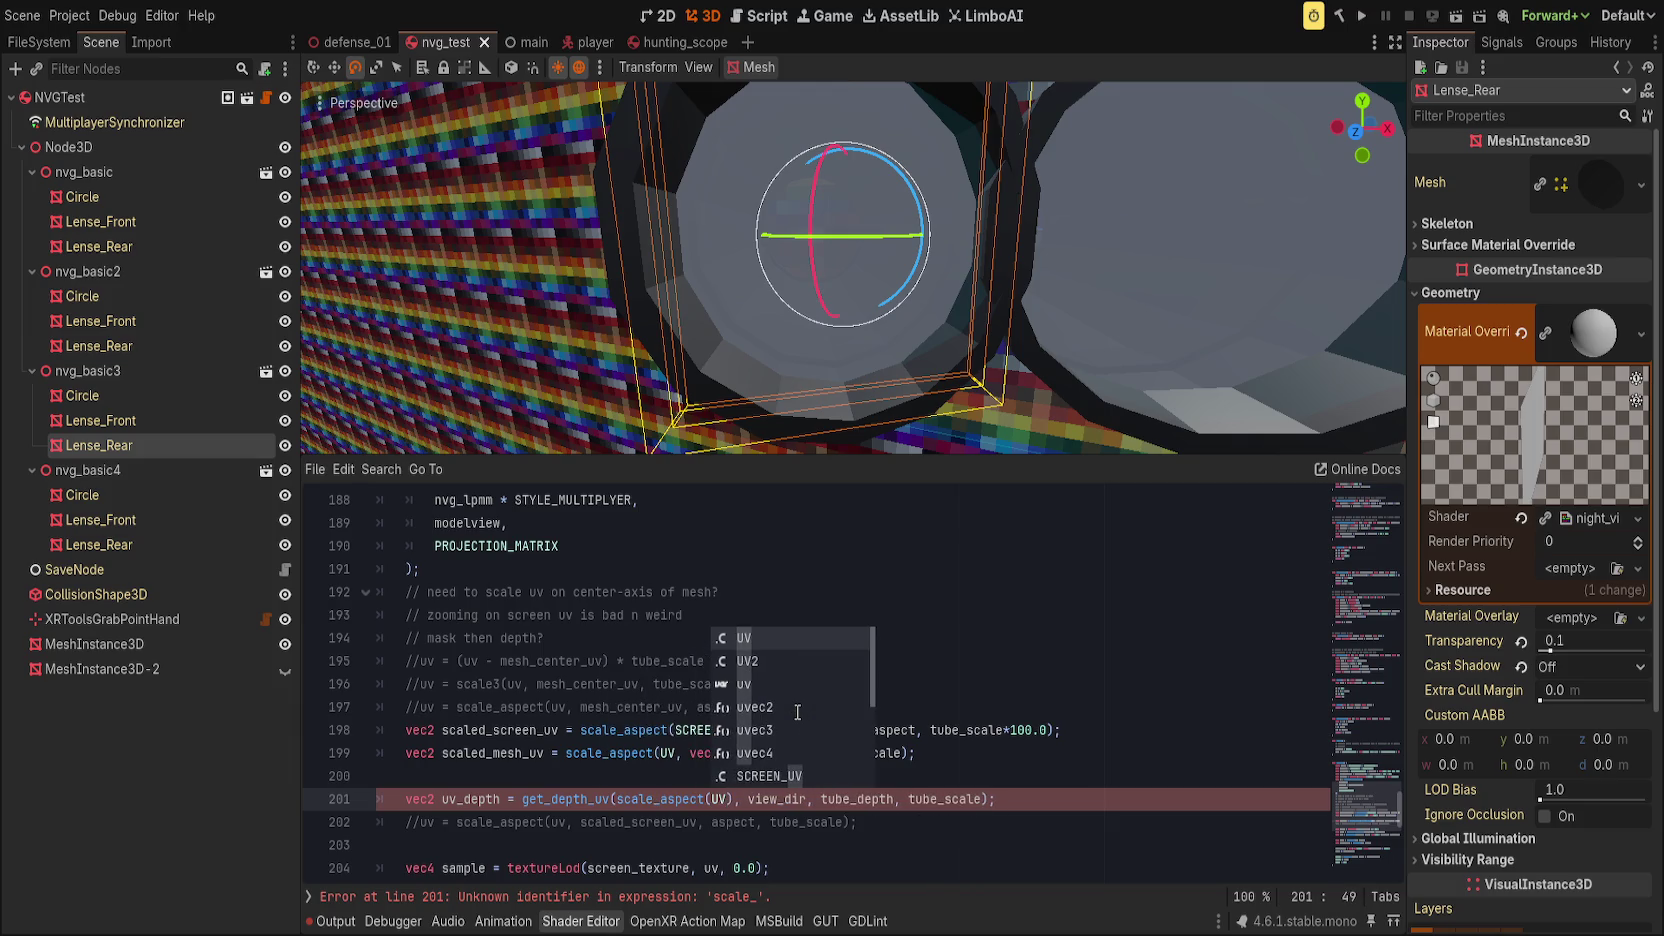
Step: Complete it as scale_aspect(UV, vec2(0.5), aspect, tube_scale) and delete the extra trailing tube_scale argument
type(",")
type(" vec2(0.")
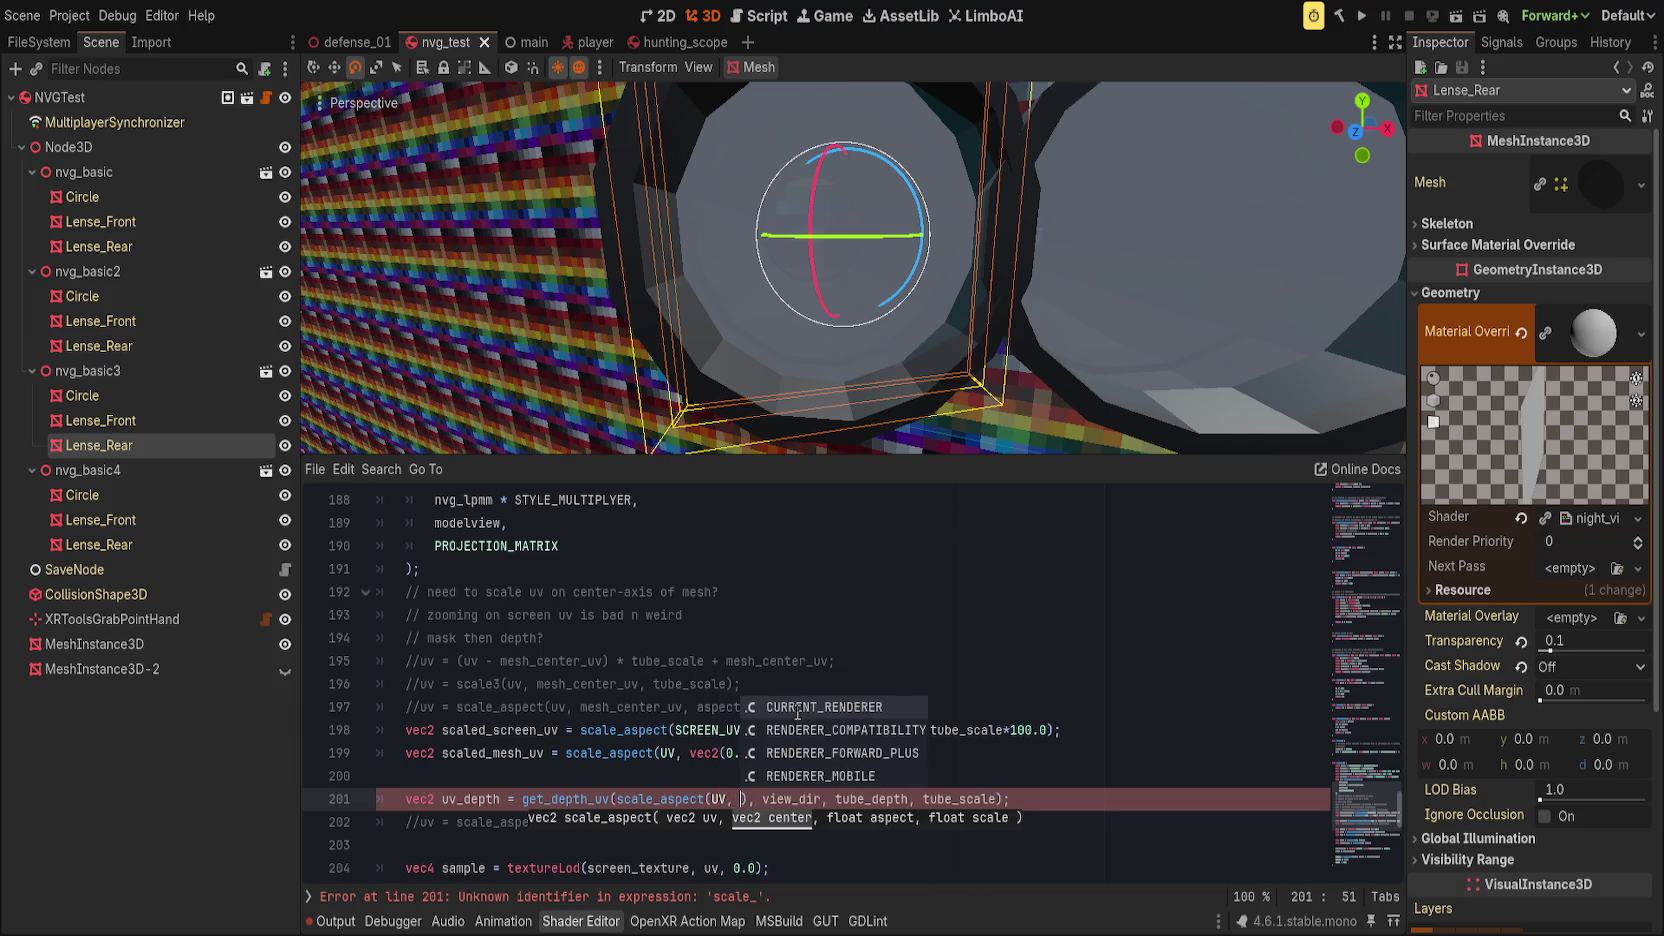
type("5)")
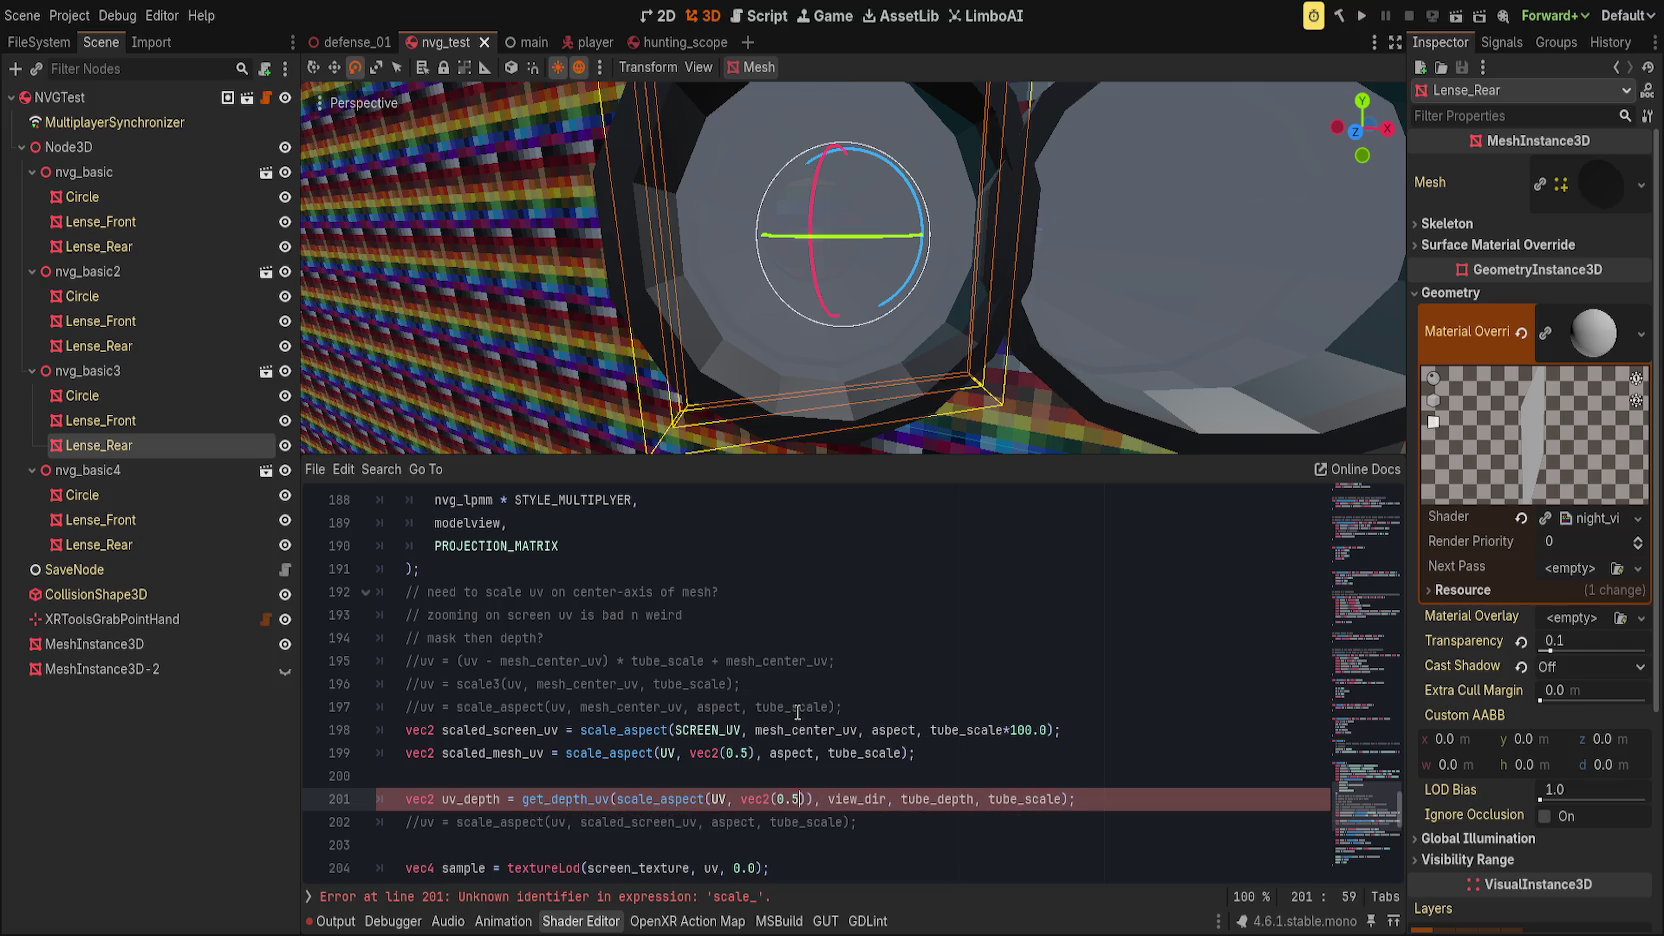
type(",")
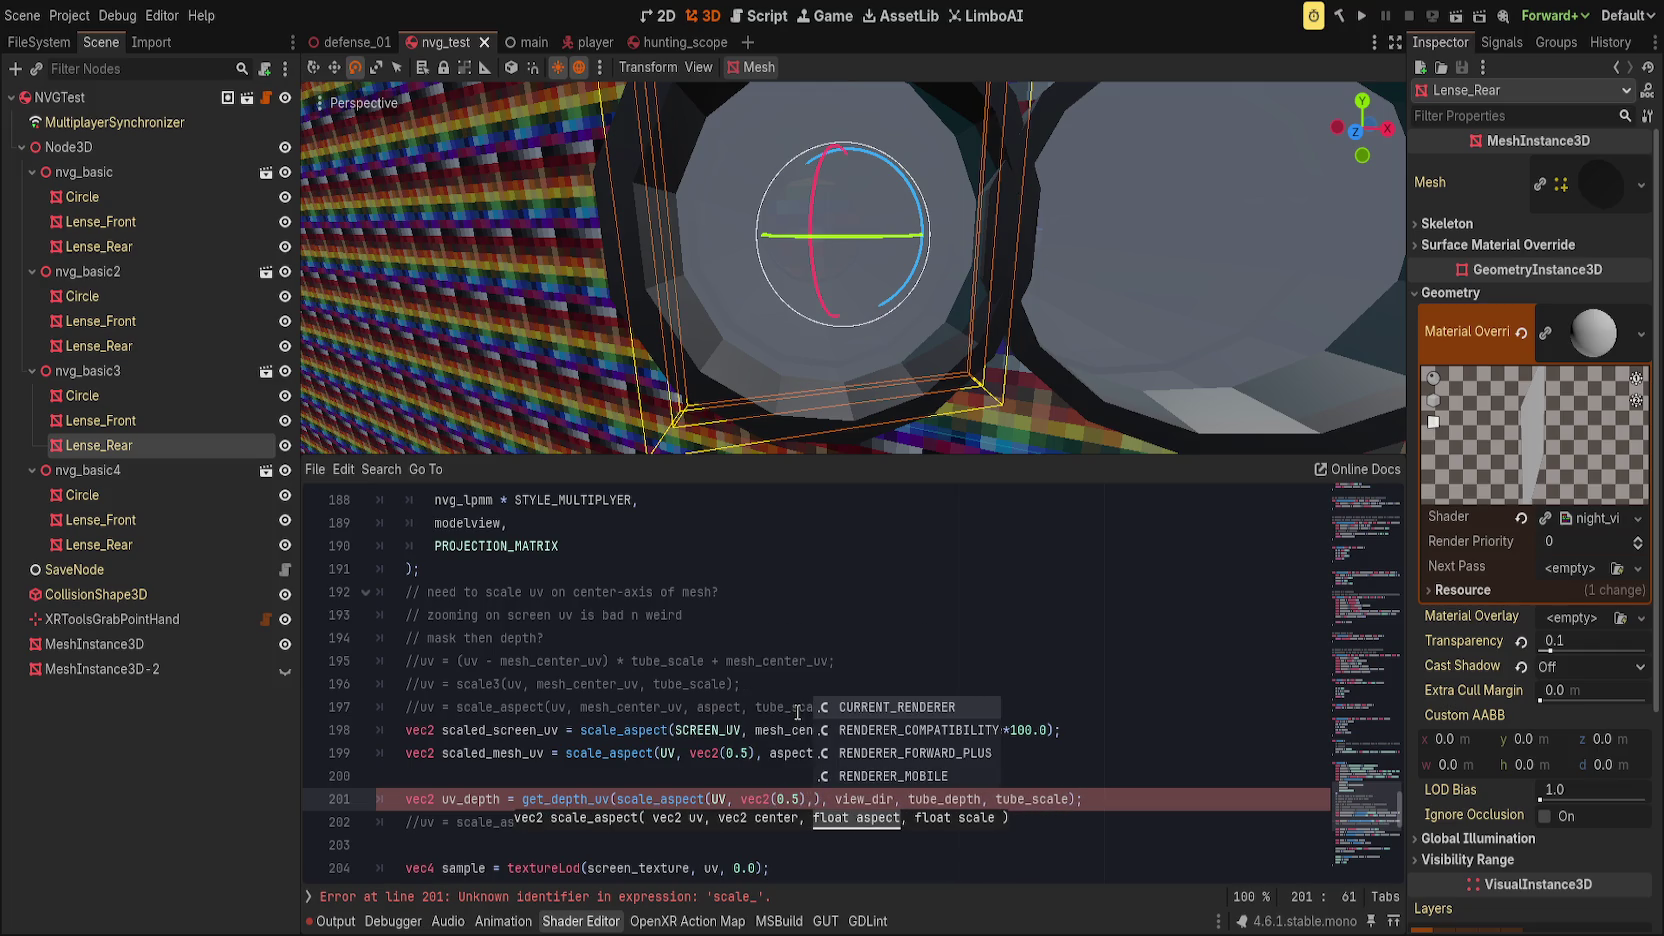
type(" aspect")
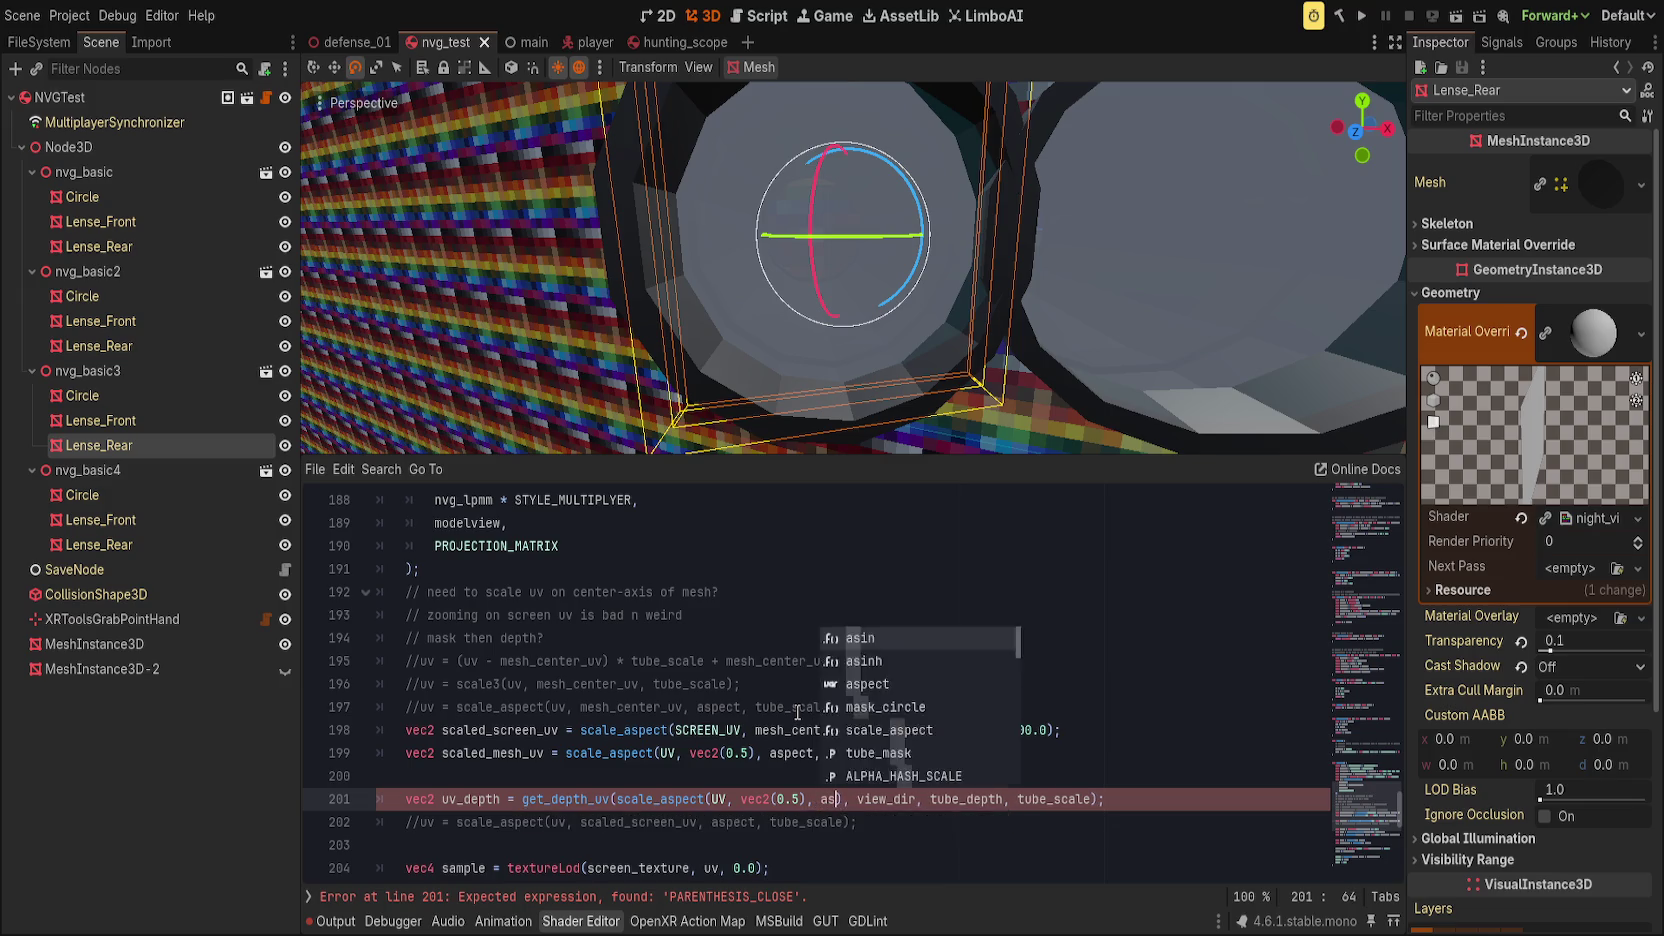
type(", tube_sacle")
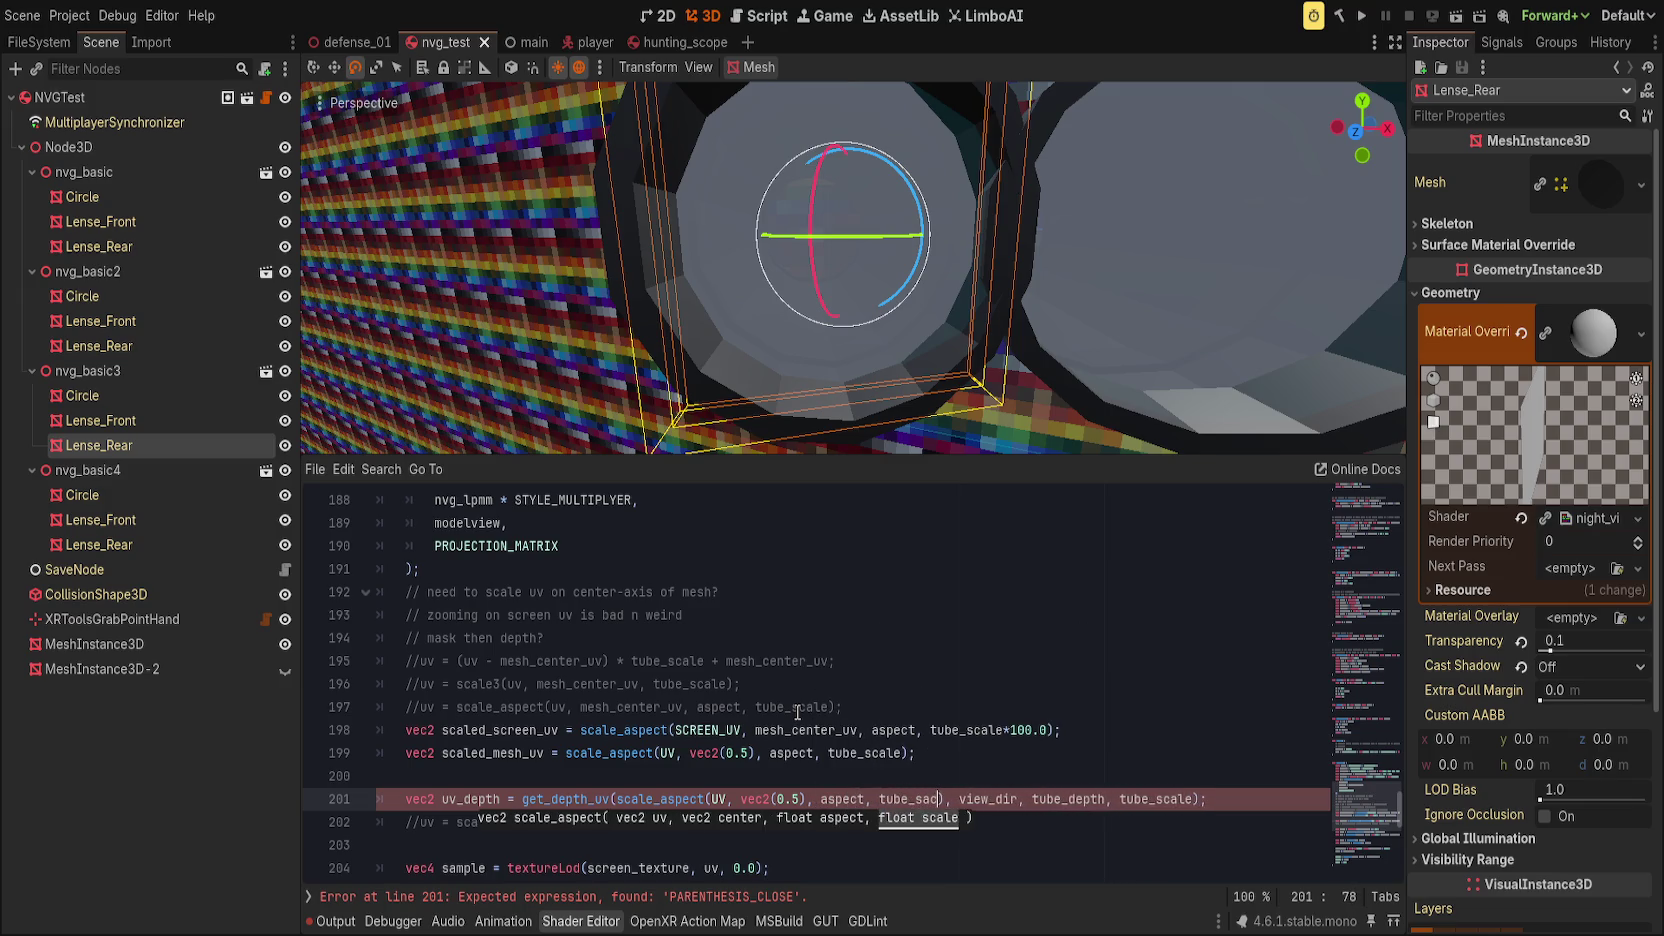
key("BackSpace")
key("BackSpace")
type("el")
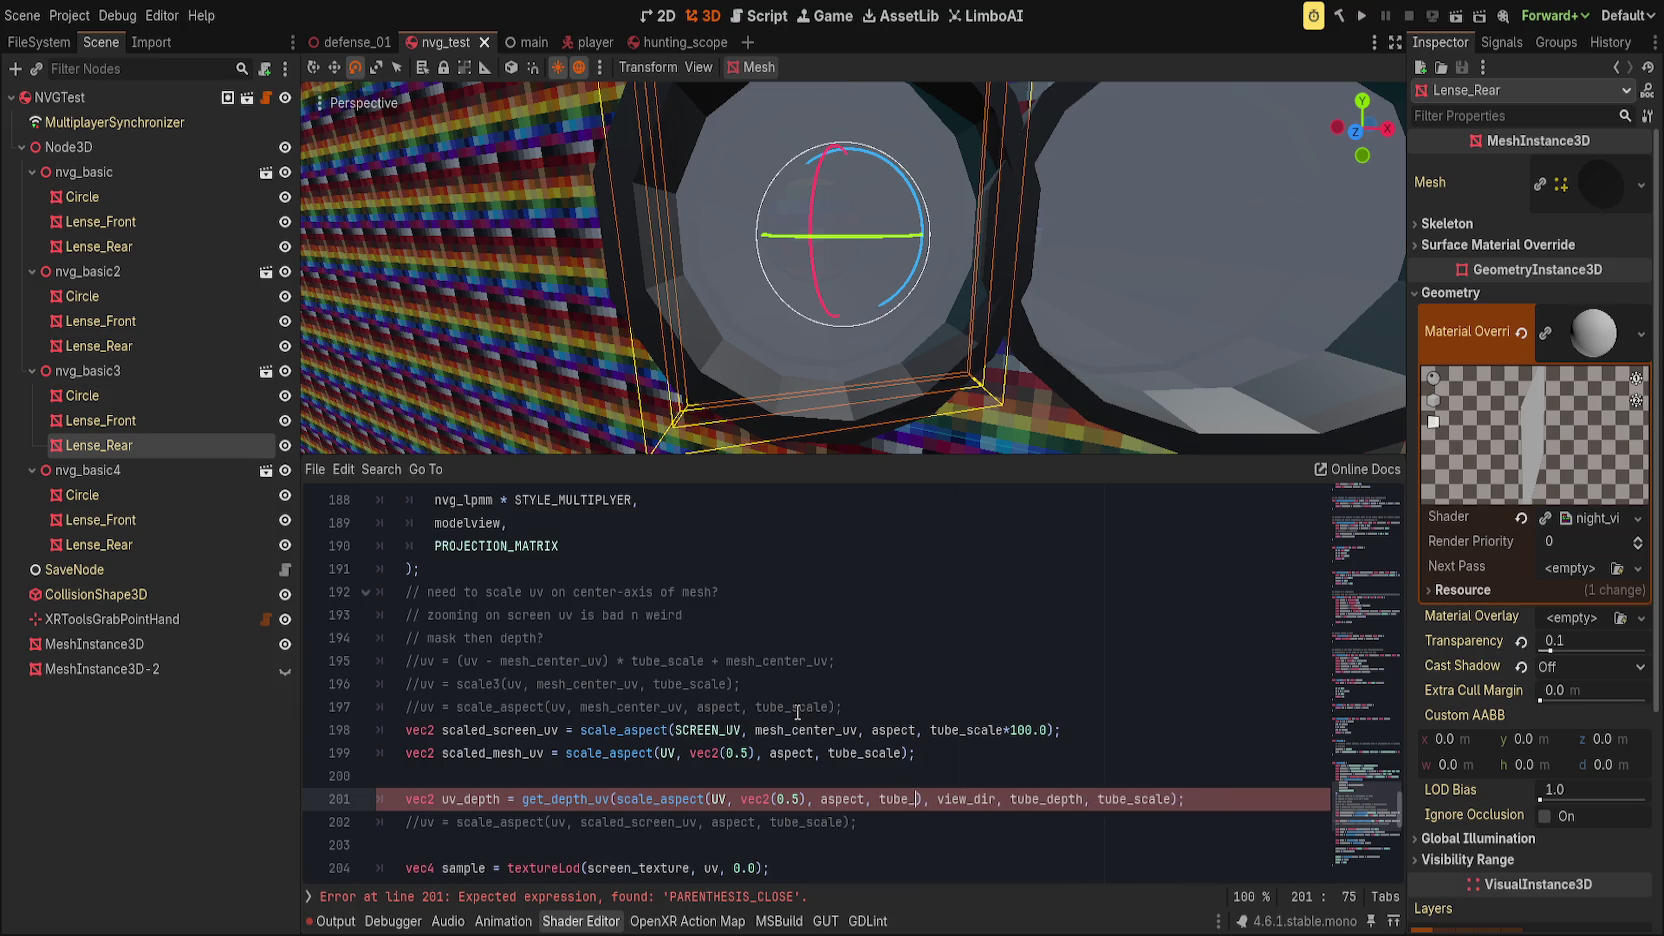
key("BackSpace")
key("BackSpace")
key("BackSpace")
type("cale)")
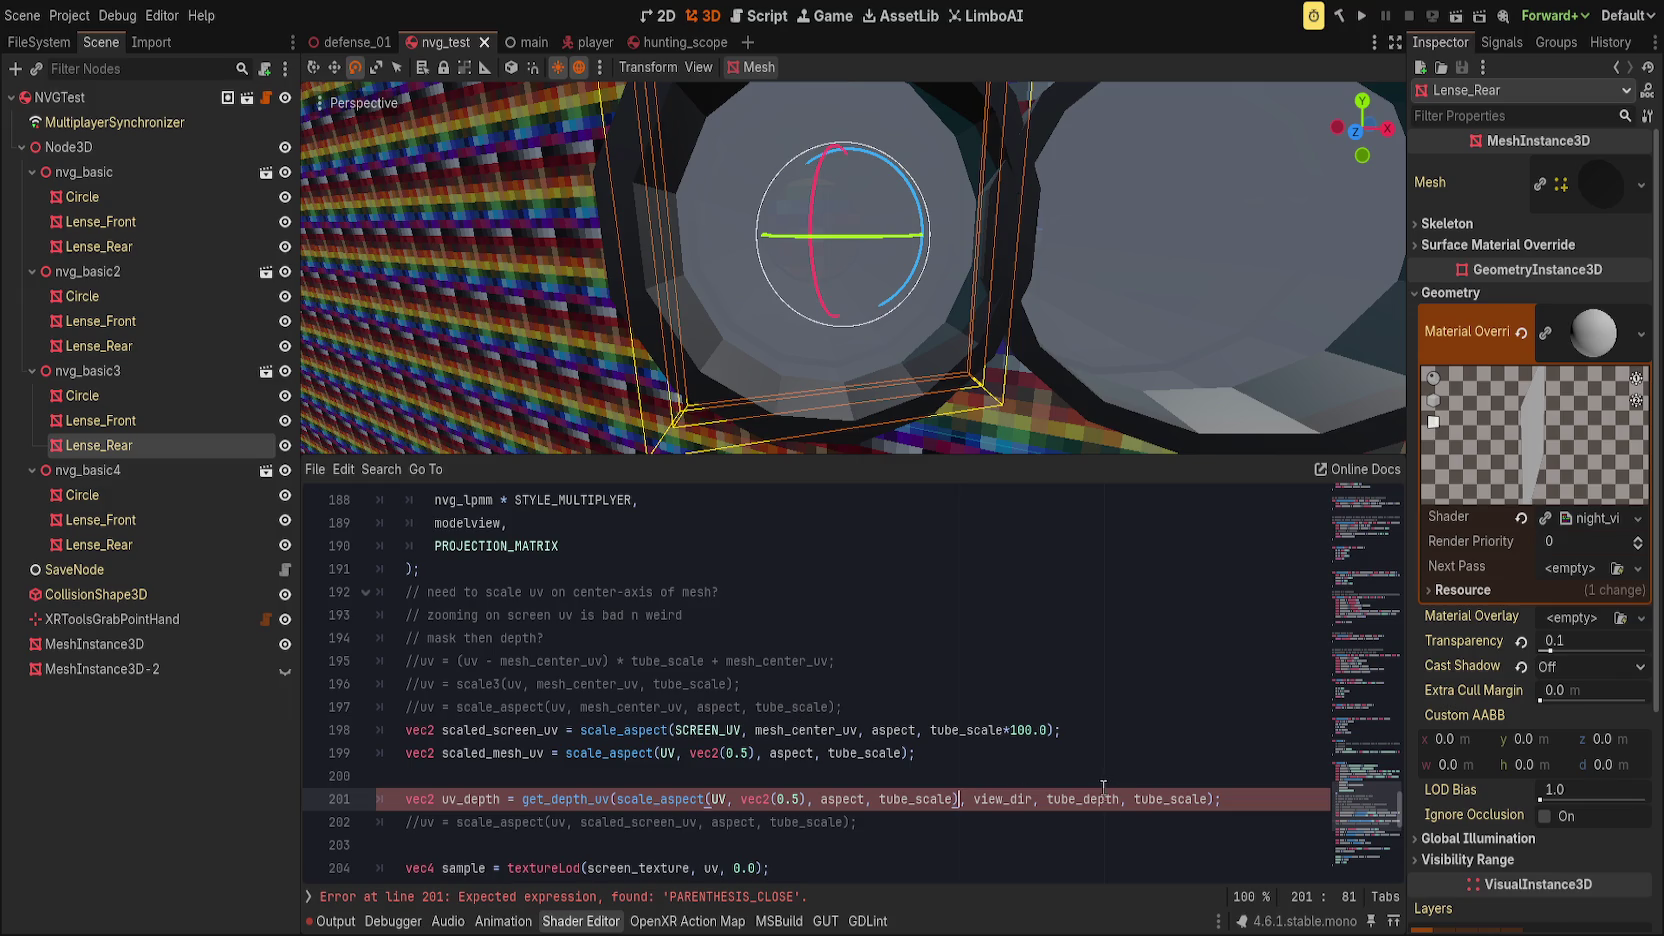
double_click(1149, 799)
key("BackSpace")
key("BackSpace")
scroll(597, 770, "up", 15)
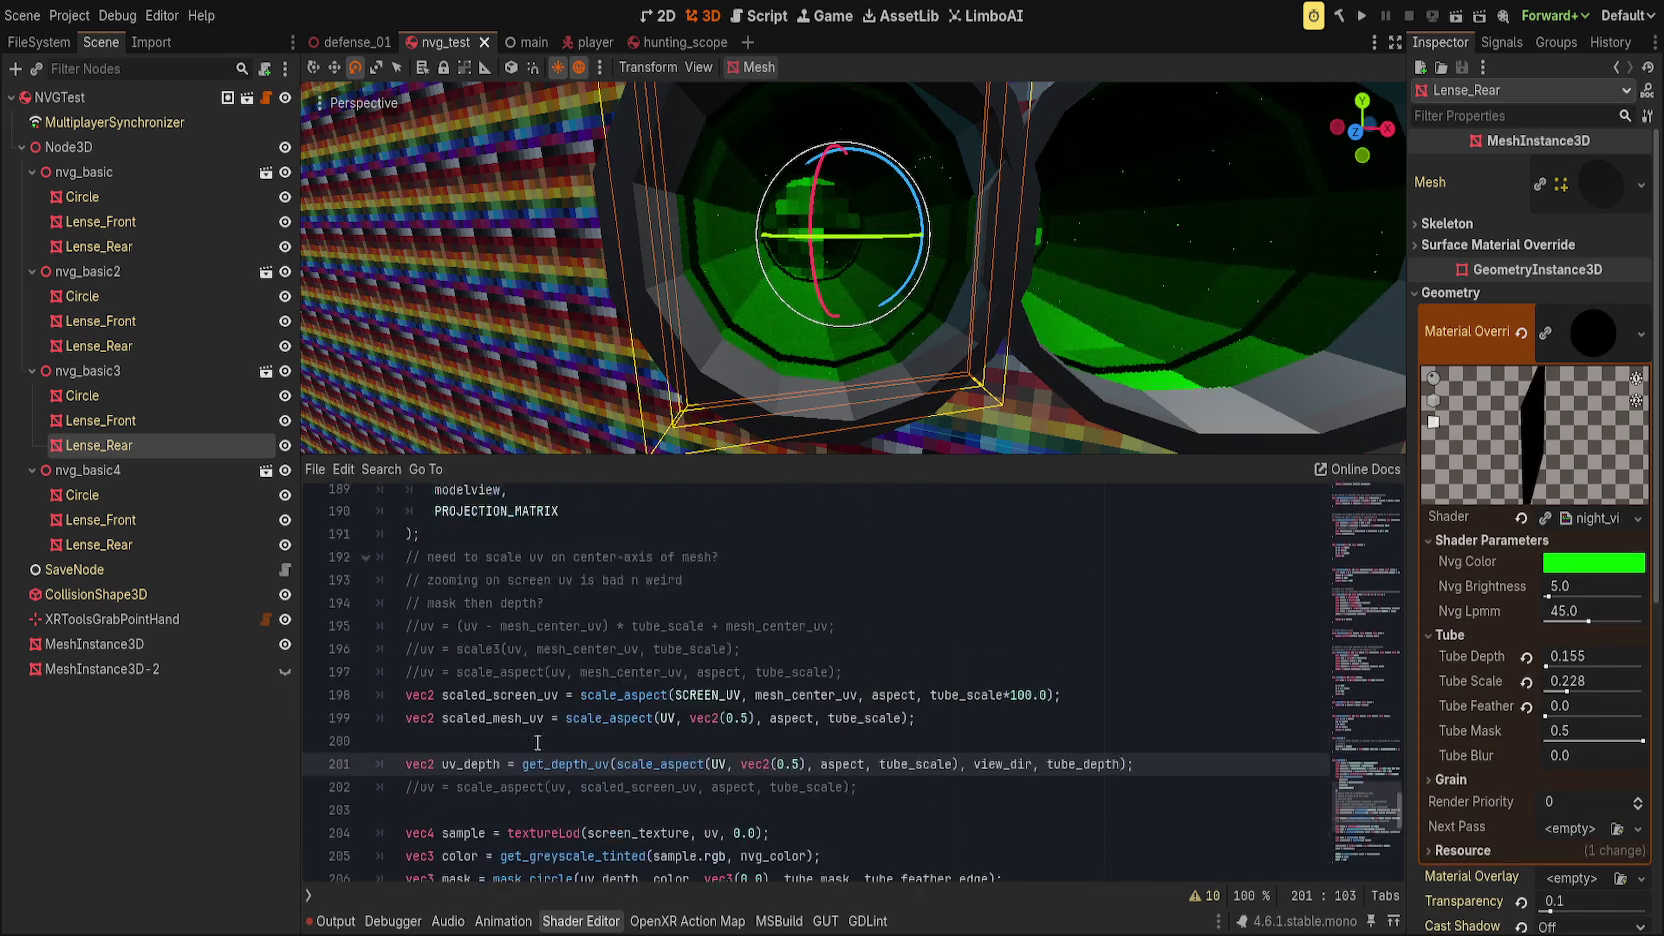
scroll(597, 770, "up", 10)
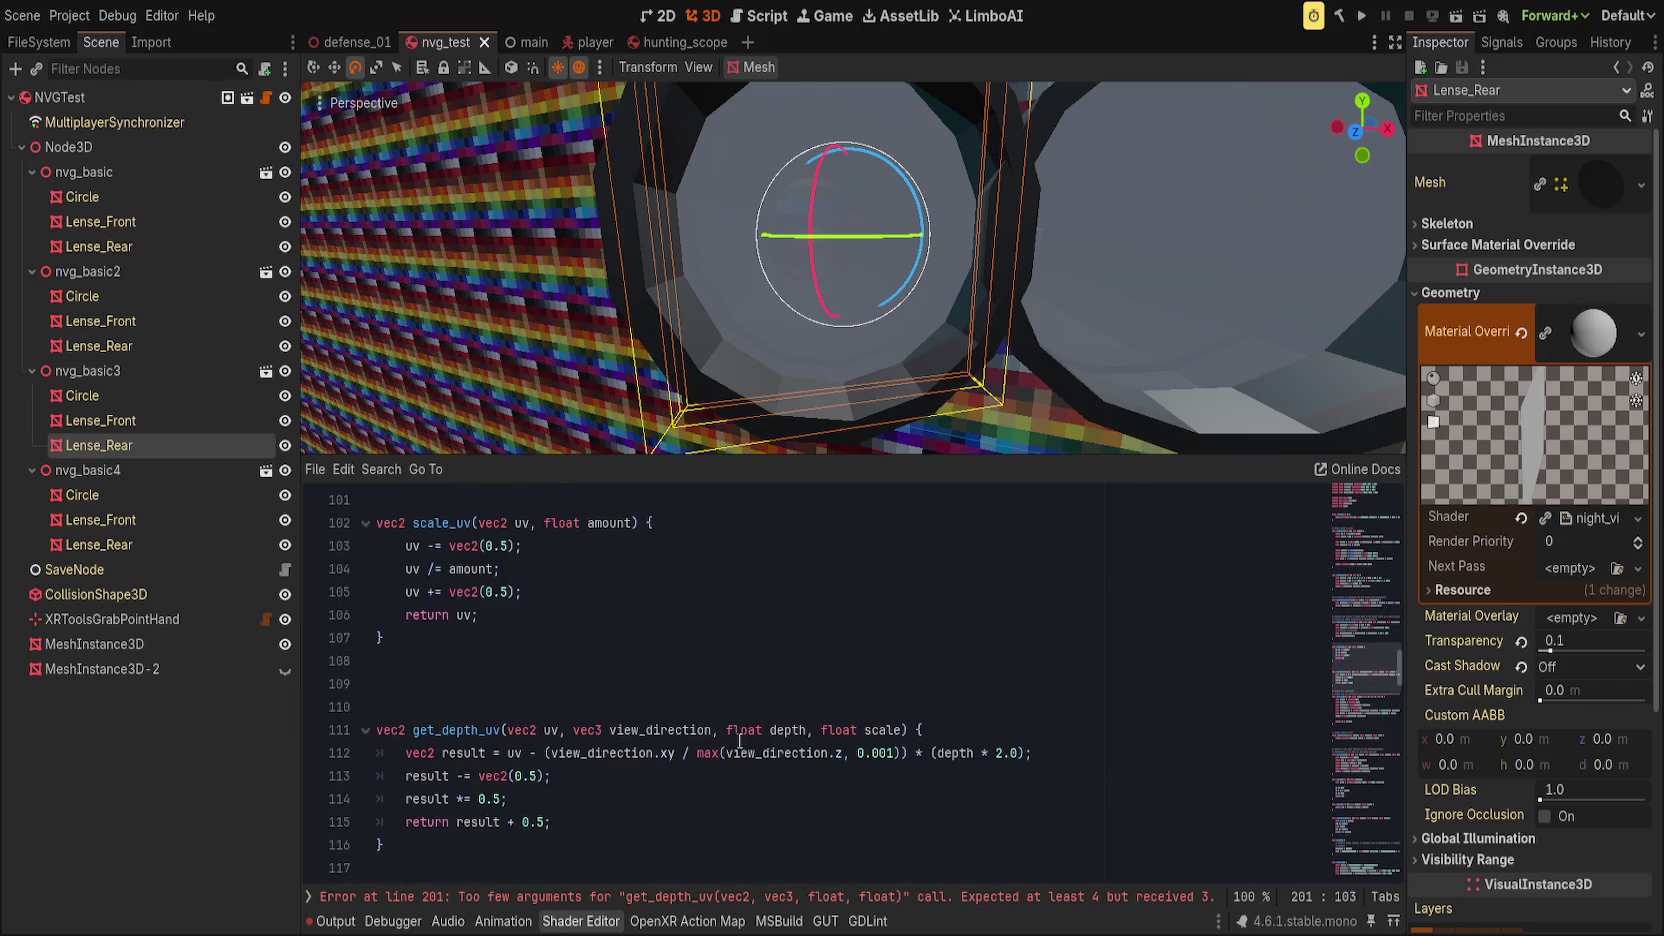
Step: Change get_depth_uv's signature to (vec2 uv, vec3 view_direction, float depth), save, and reset Tube Depth to 0.0
left_click(872, 730)
left_click(901, 730)
double_click(877, 730)
key("BackSpace")
key("ctrl+BackSpace")
key("ctrl+BackSpace")
type("depth")
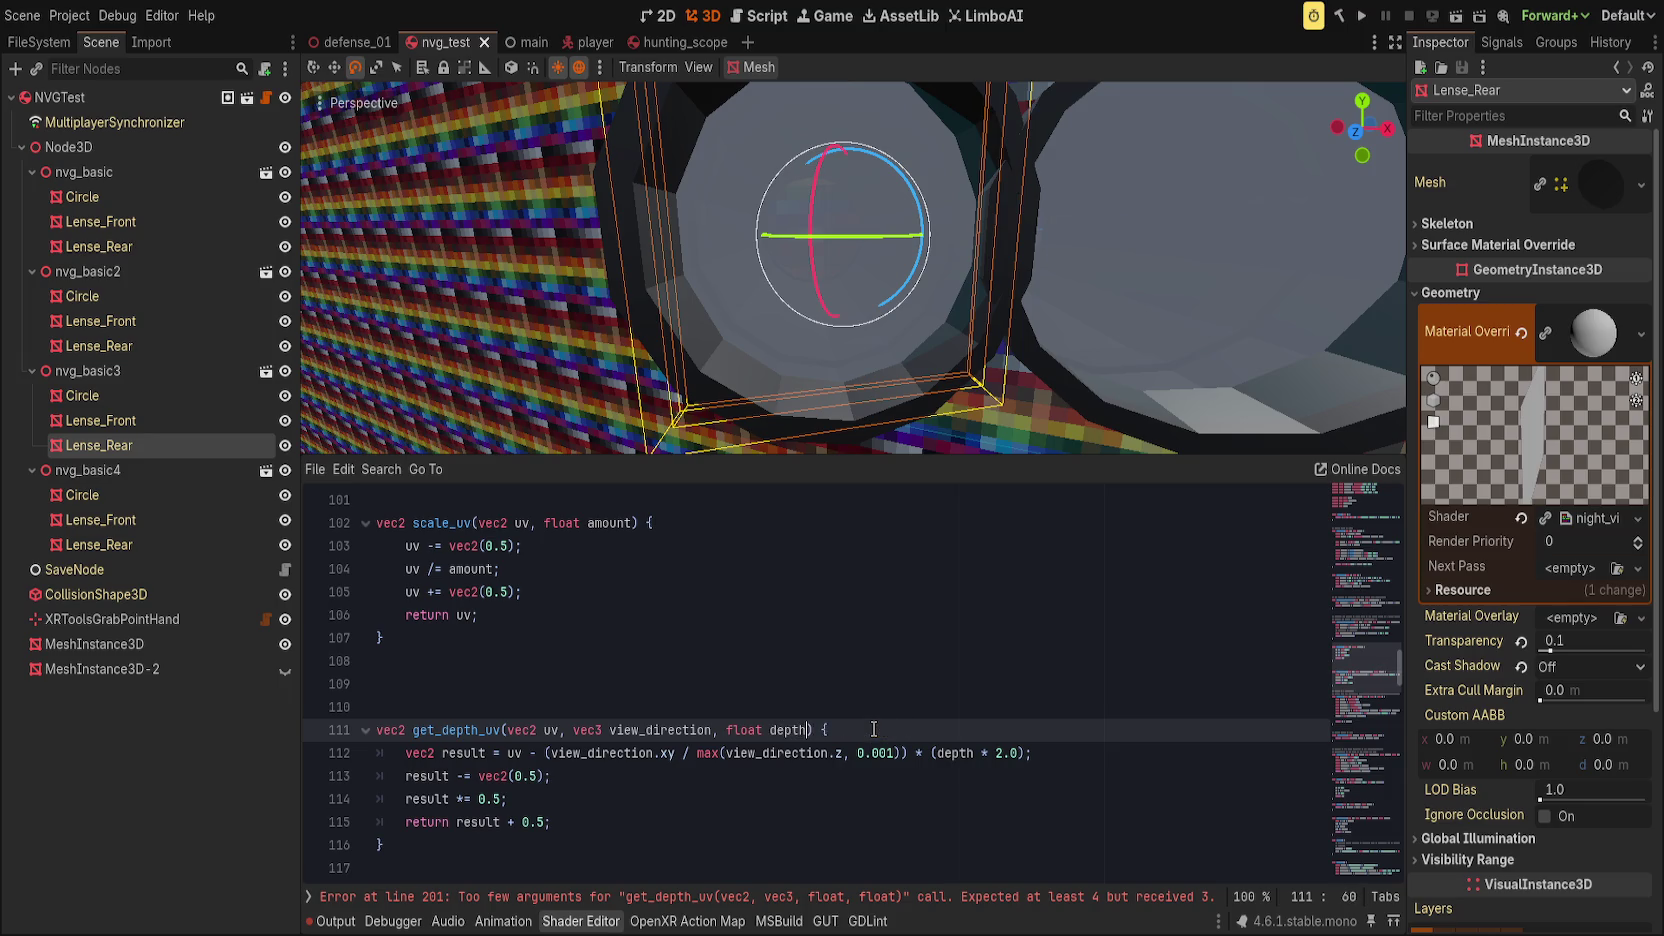
key("ctrl+s")
mouse_move(1556, 690)
left_mouse_down()
mouse_move(1584, 688)
mouse_move(1592, 661)
mouse_move(1582, 689)
mouse_move(1442, 684)
left_mouse_up()
mouse_move(1555, 666)
left_mouse_down()
mouse_move(1575, 667)
mouse_move(1541, 669)
left_mouse_up()
left_click(1526, 682)
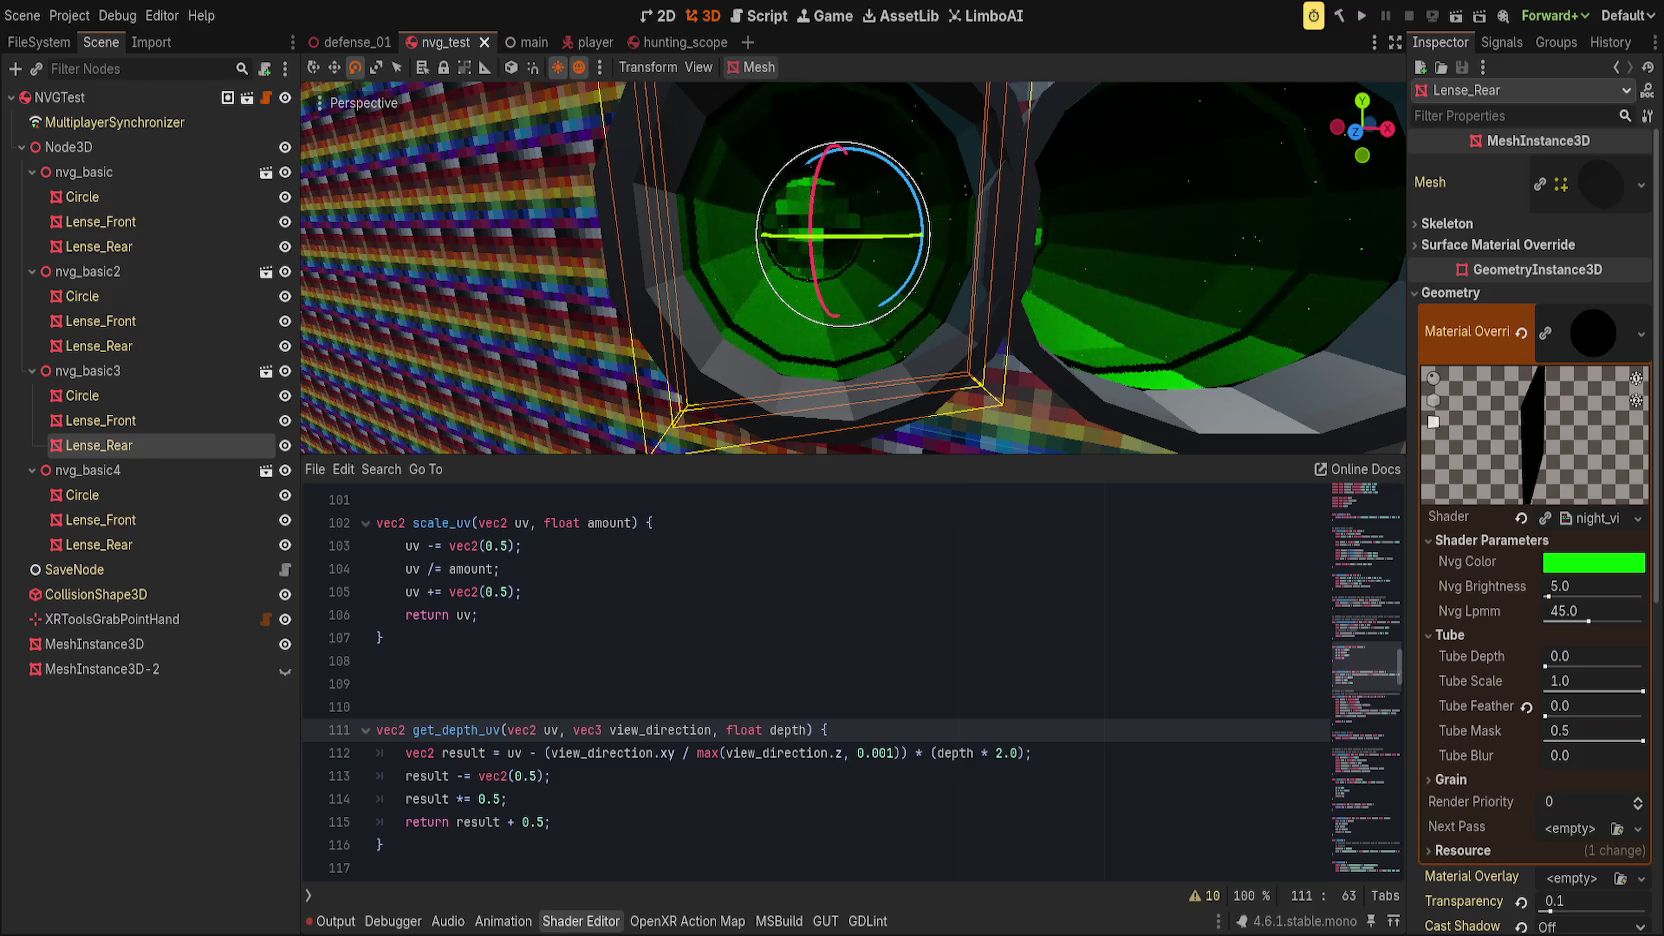
Step: Delete the extra blank line above the get_depth_uv function
left_click(608, 621)
key("Down")
key("Down")
key("Delete")
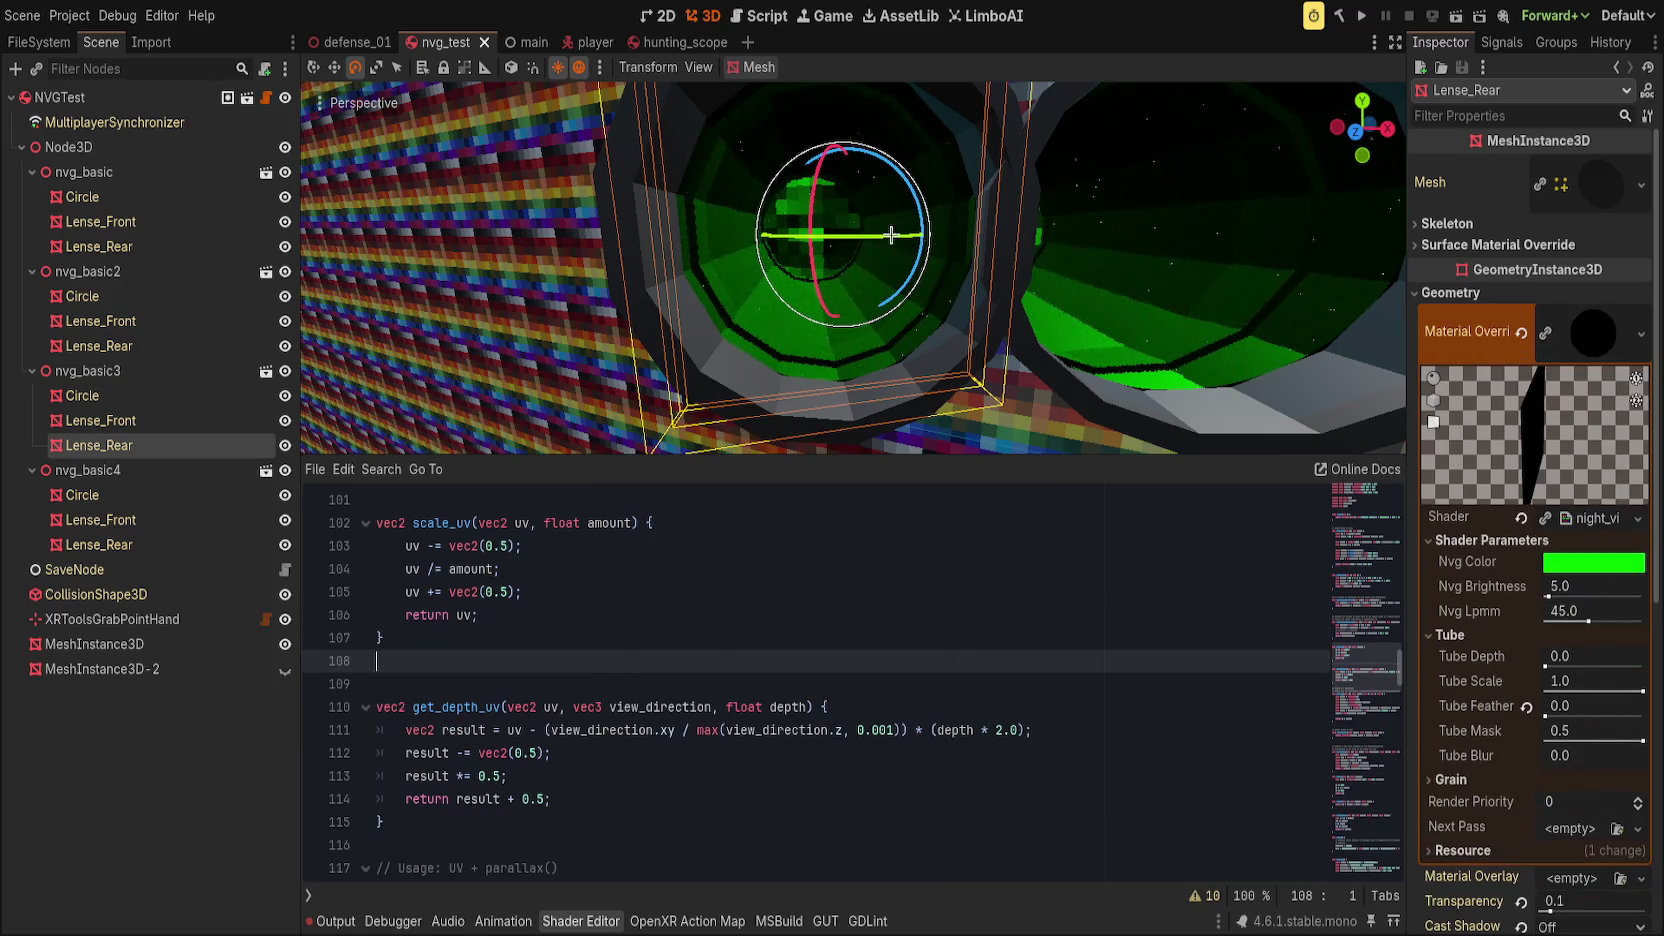
scroll(691, 631, "down", 2)
scroll(691, 631, "down", 1)
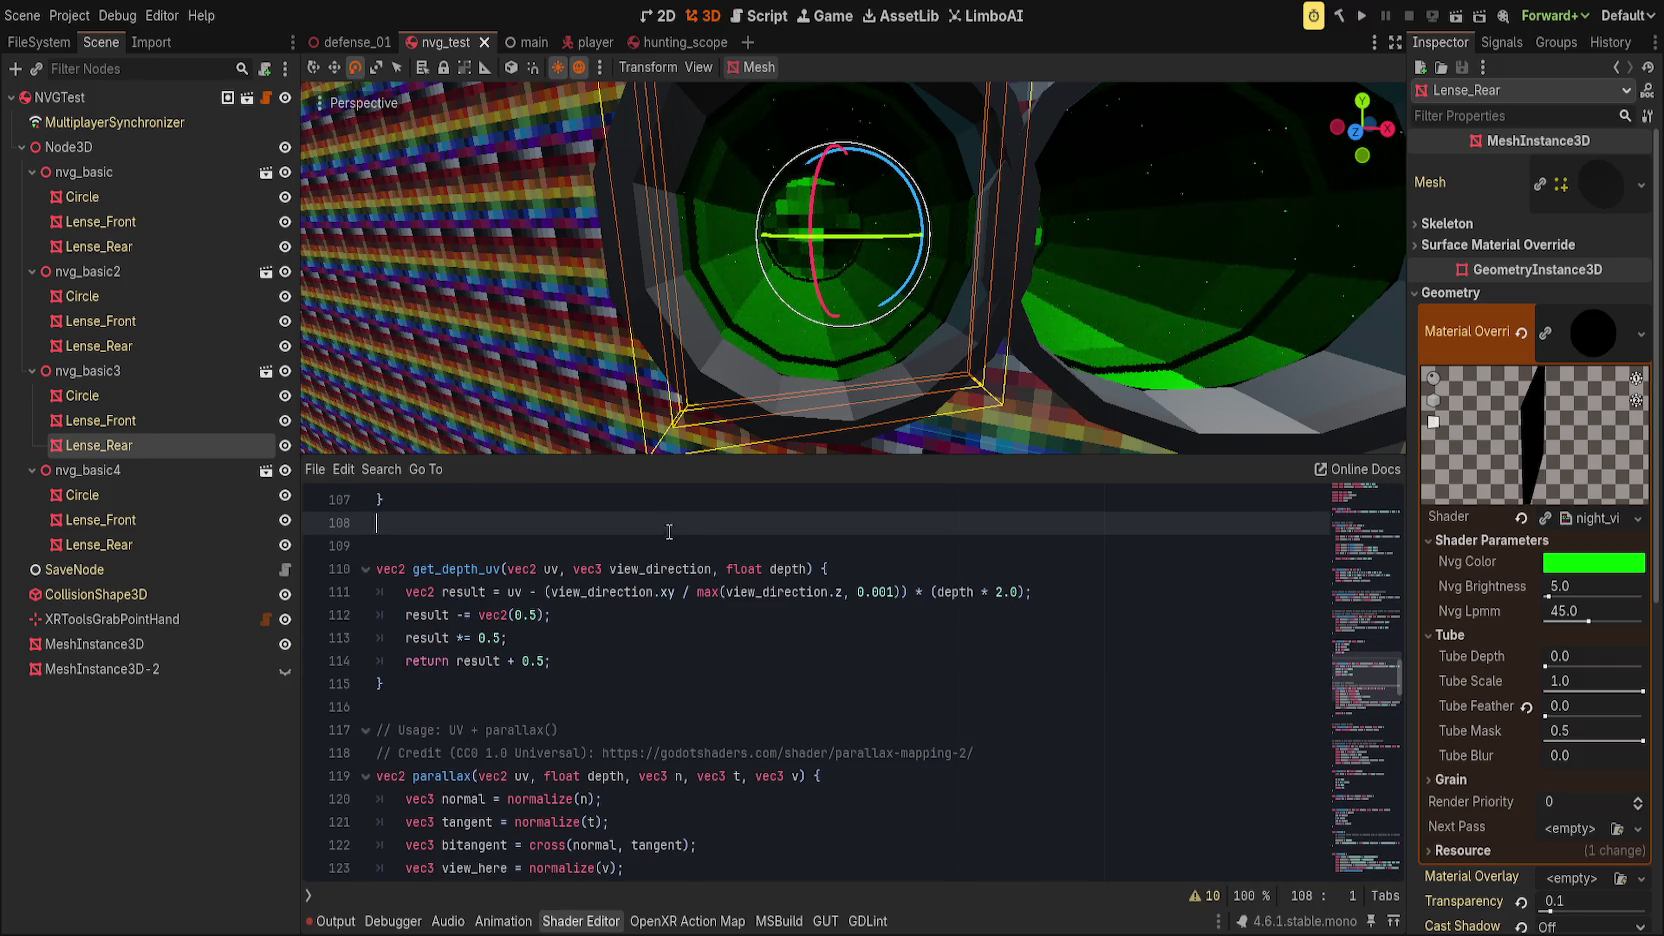
double_click(445, 568)
scroll(752, 694, "down", 15)
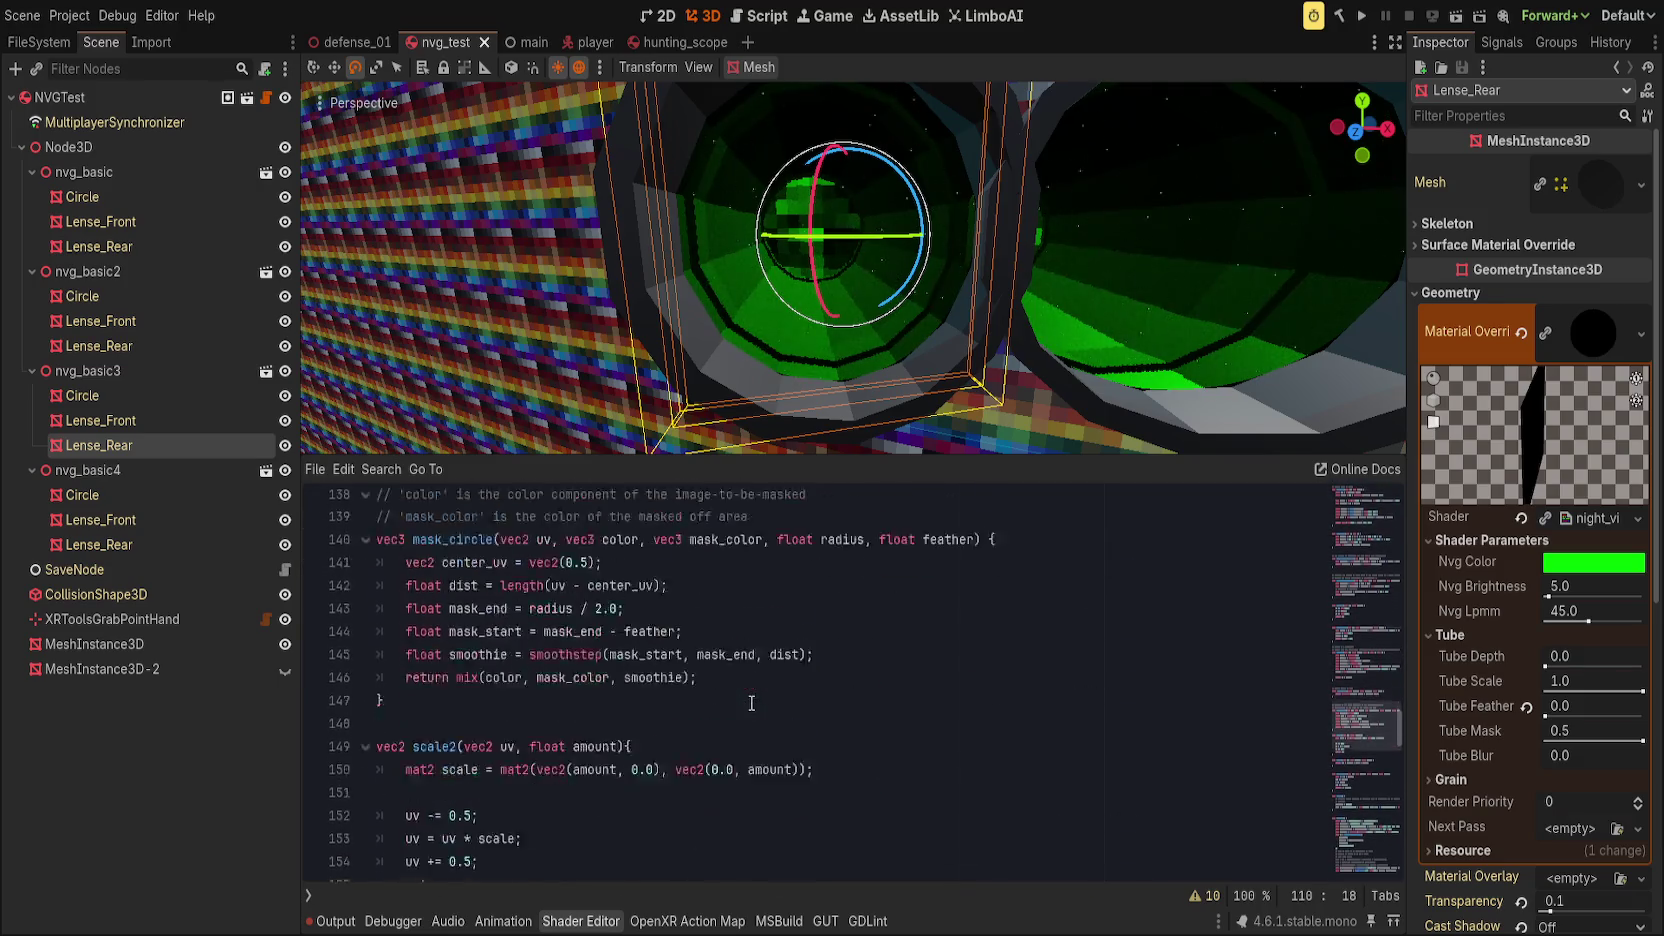
scroll(752, 694, "down", 10)
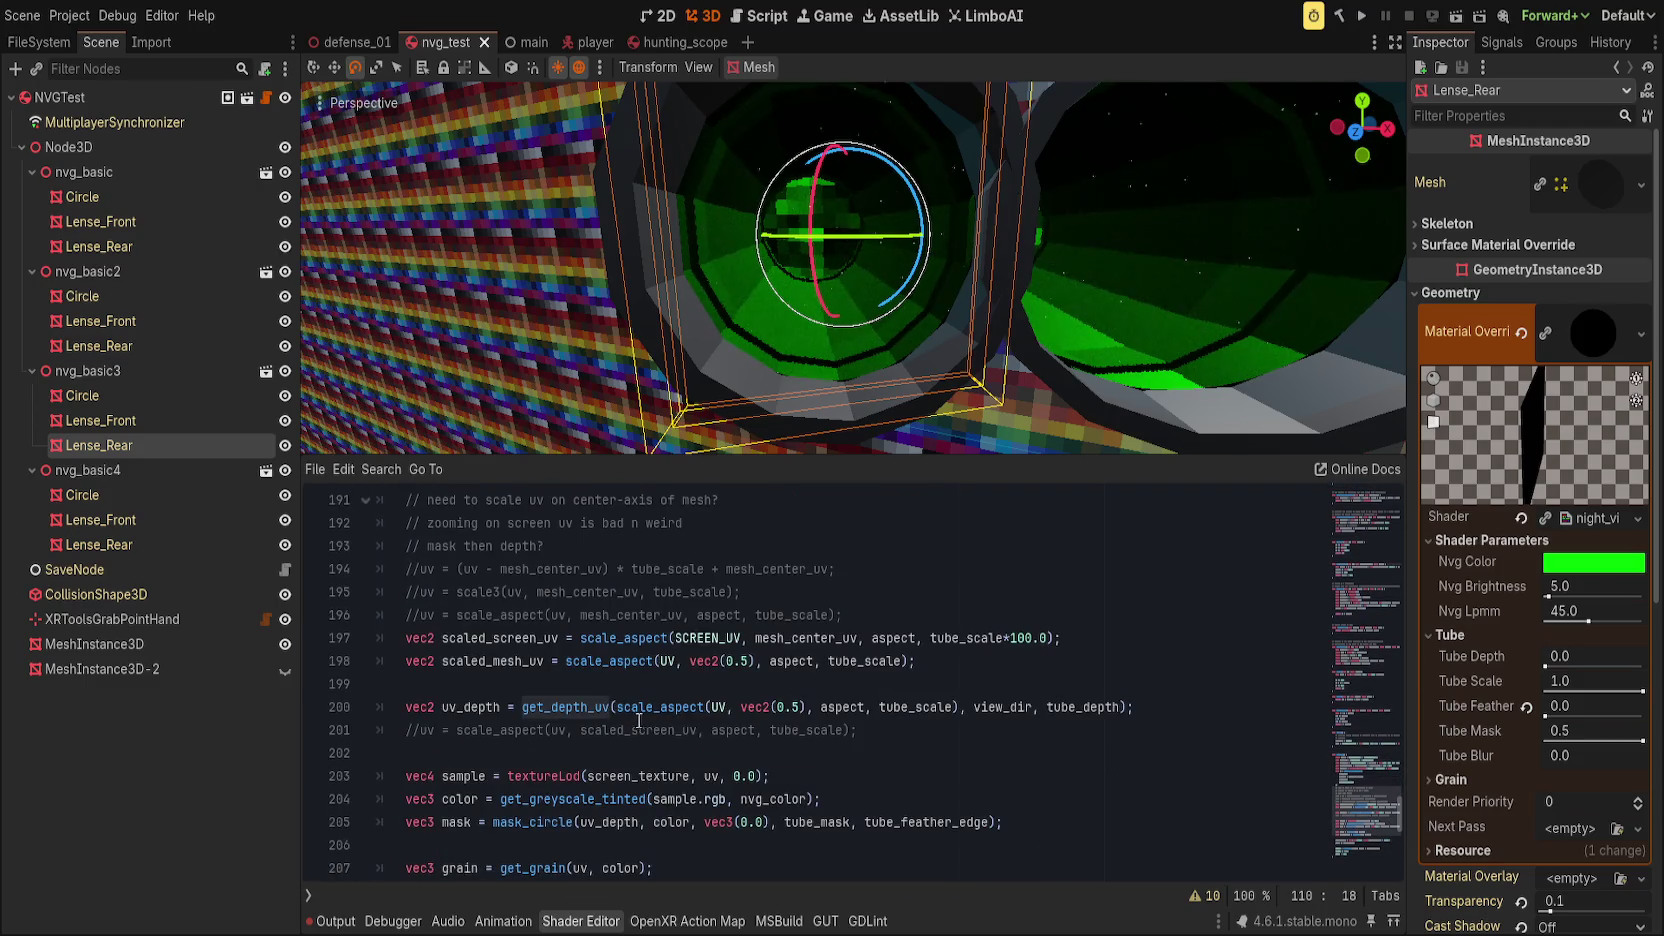
Step: Replace vec2(0.5) with mesh_center_uv in line 200's scale_aspect call and save
left_click(686, 707)
double_click(690, 707)
left_click_drag(690, 707, 803, 707)
left_click(793, 707)
key("Delete")
key("Delete")
key("BackSpace")
key("BackSpace")
key("BackSpace")
type("me")
key("Return")
key("ctrl+s")
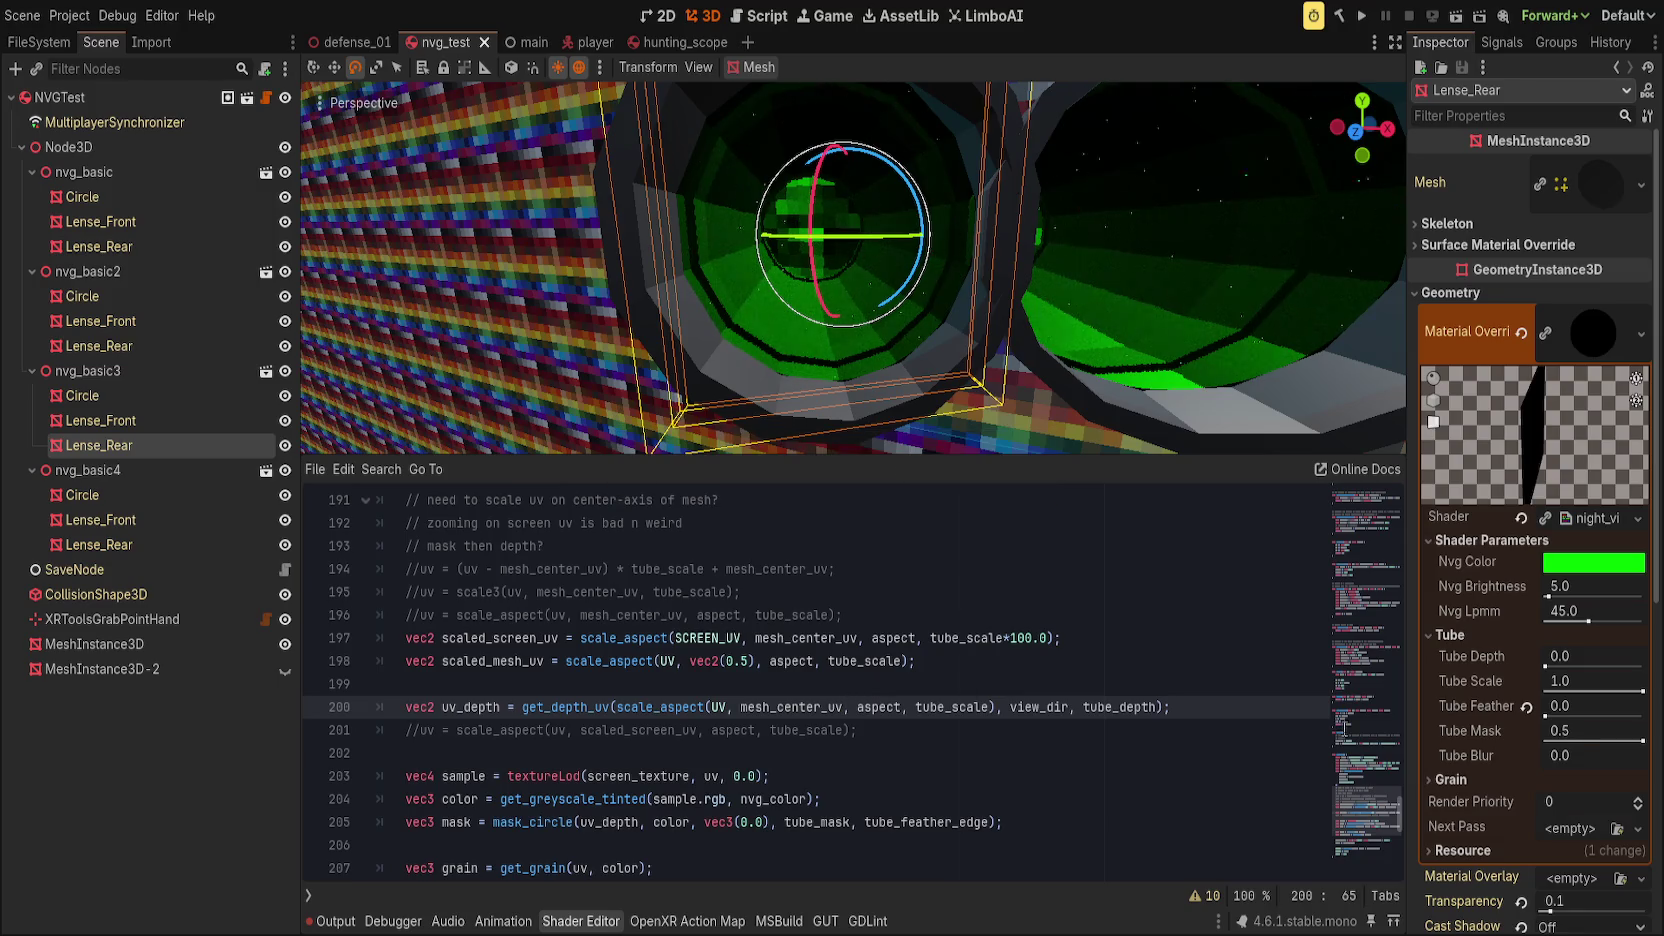
Step: Test Tube Scale and Tube Depth values in the Inspector, then reset Tube Depth to 0.0
mouse_move(1640, 690)
left_mouse_down()
mouse_move(1528, 689)
mouse_move(1644, 690)
left_mouse_up()
mouse_move(1553, 660)
left_mouse_down()
mouse_move(1610, 660)
mouse_move(1581, 665)
left_mouse_up()
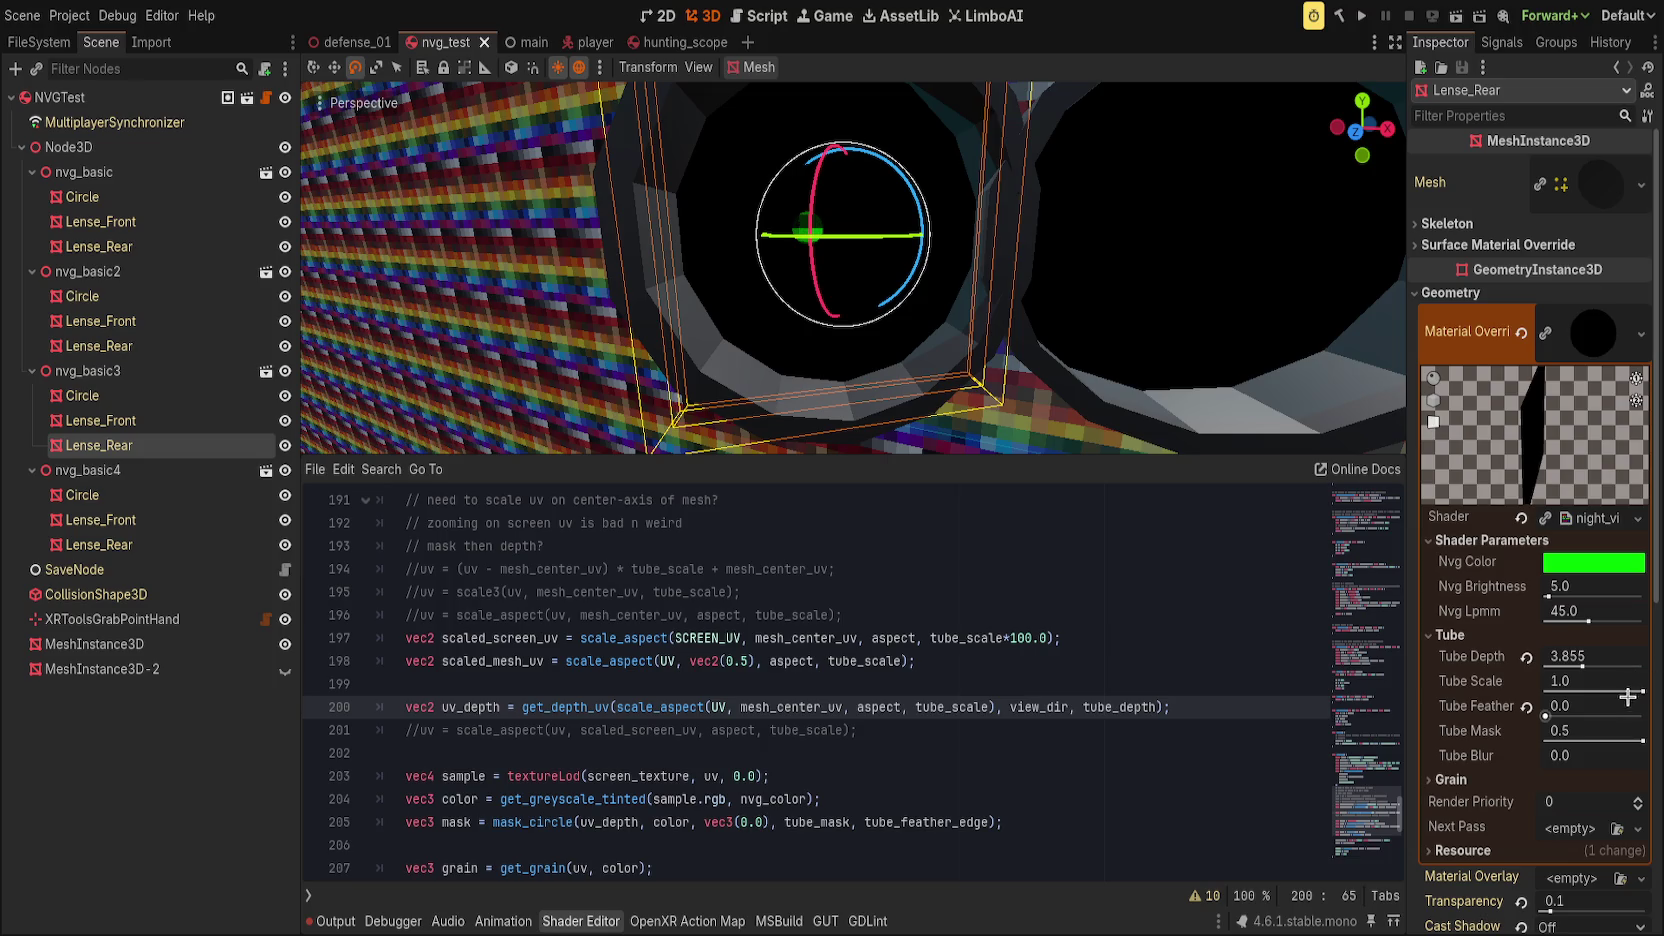
mouse_move(1582, 657)
left_mouse_down()
mouse_move(1270, 671)
mouse_move(1590, 681)
mouse_move(1555, 665)
mouse_move(1525, 687)
mouse_move(1612, 681)
left_mouse_up()
left_click(1526, 657)
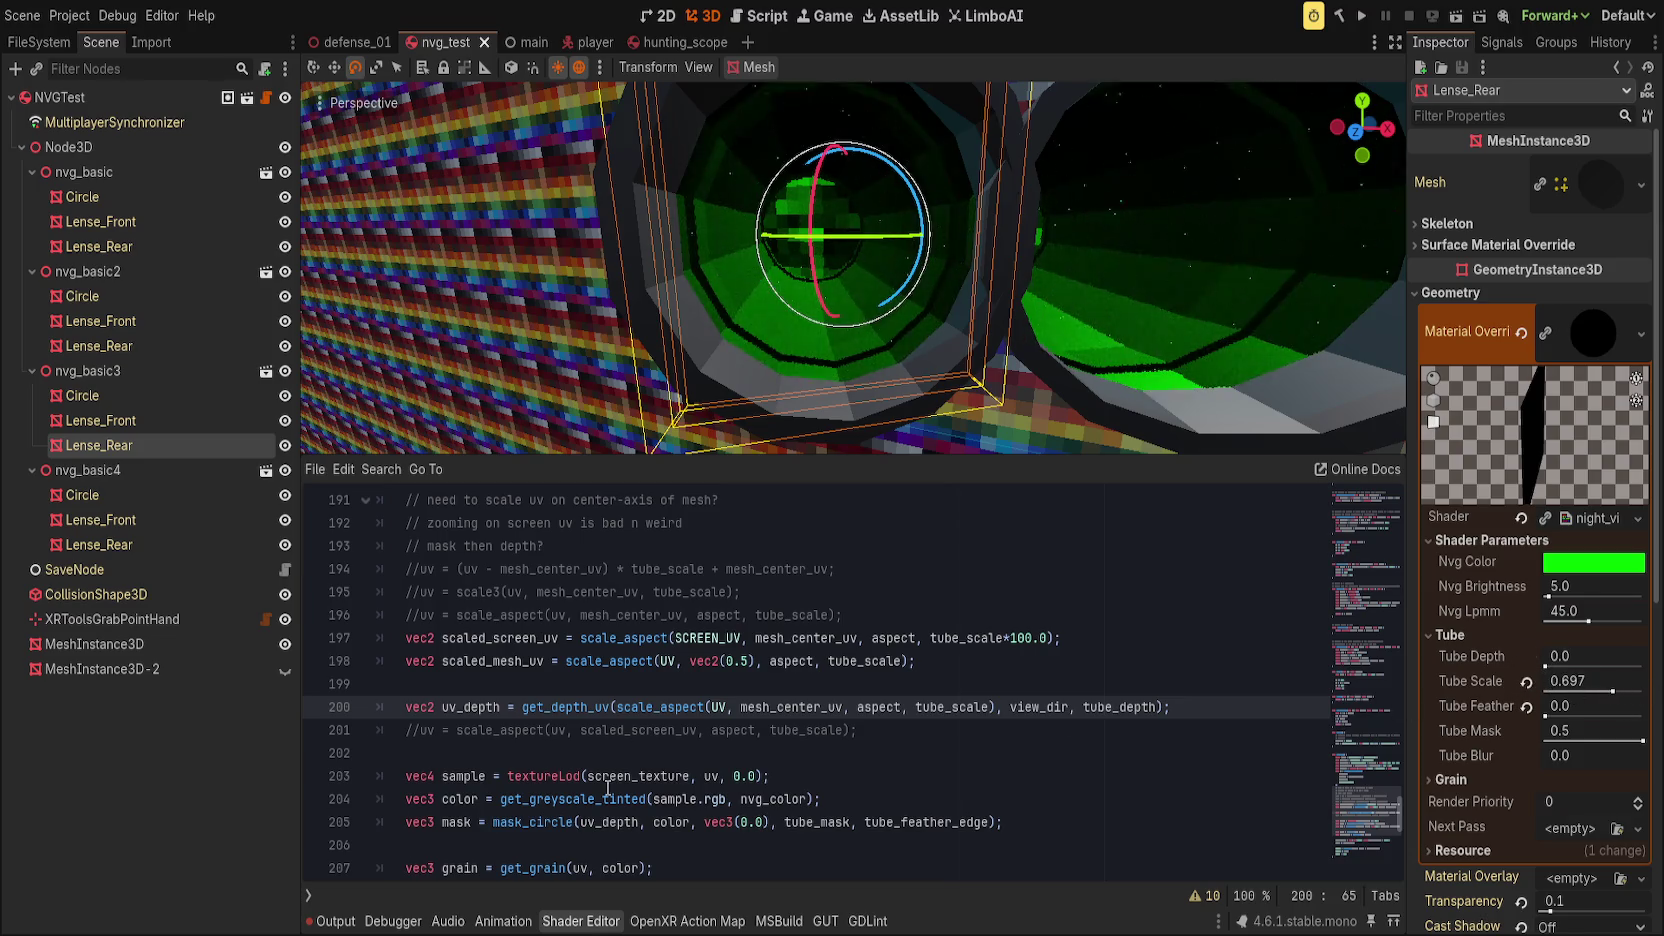
Step: Reduce line 200 to get_depth_uv(UV, view_dir, tube_depth) and save
double_click(653, 706)
key("shift+Right")
key("shift+Right")
key("shift+Right")
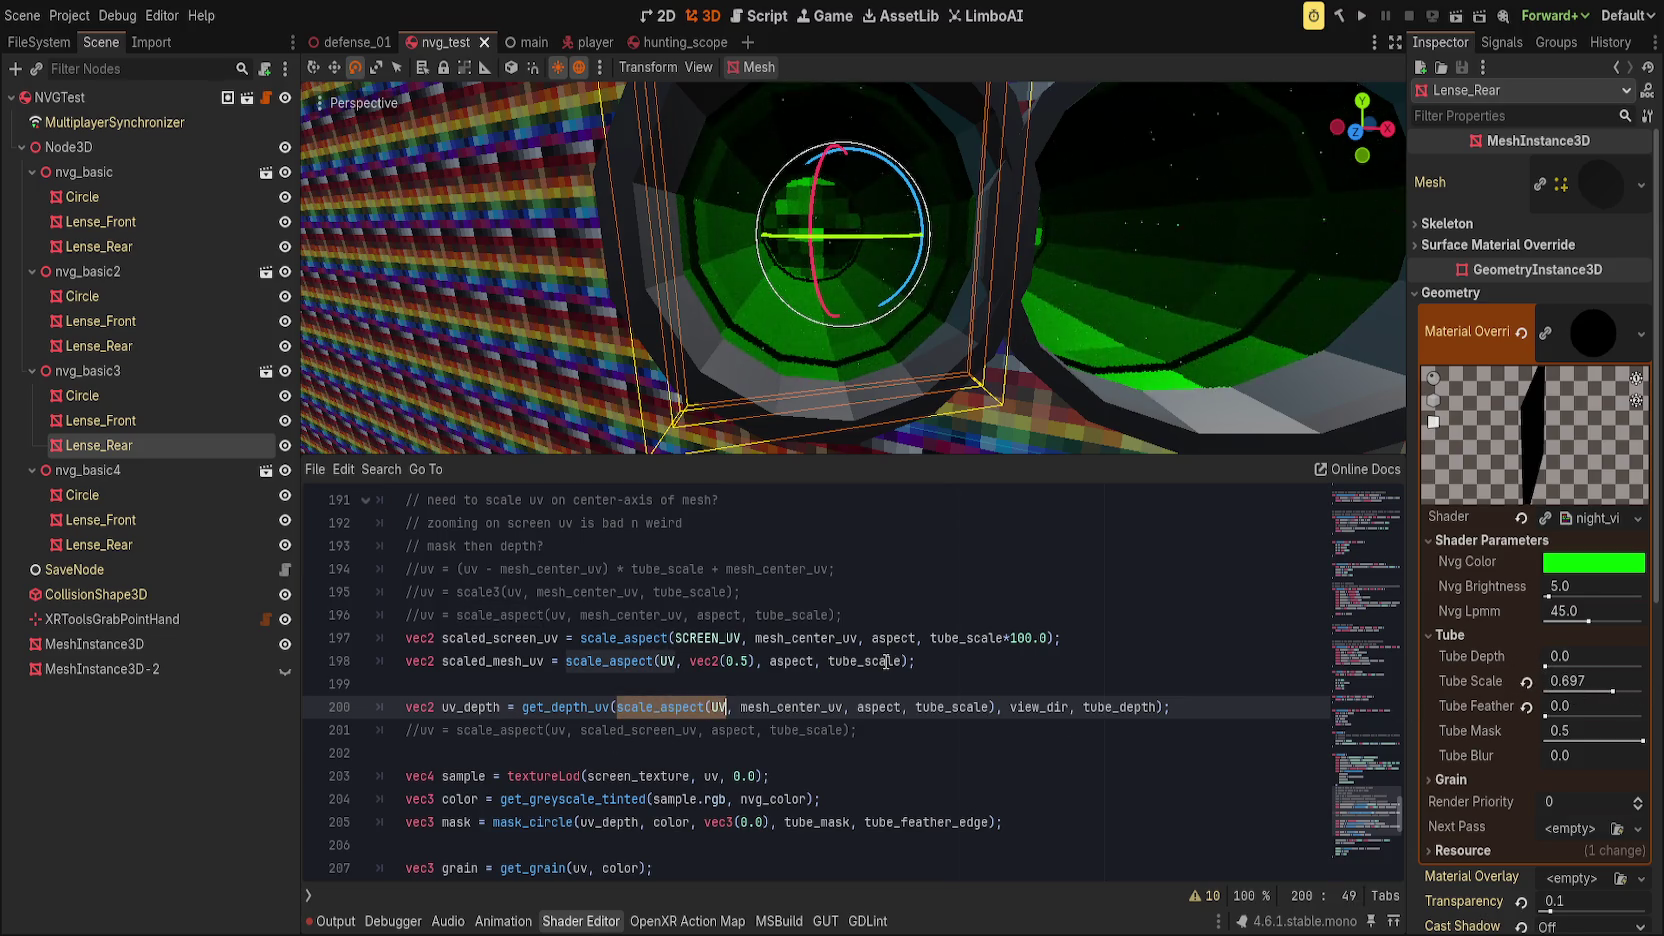
key("Delete")
key("ctrl+Delete")
key("ctrl+Delete")
key("ctrl+Delete")
type("UV")
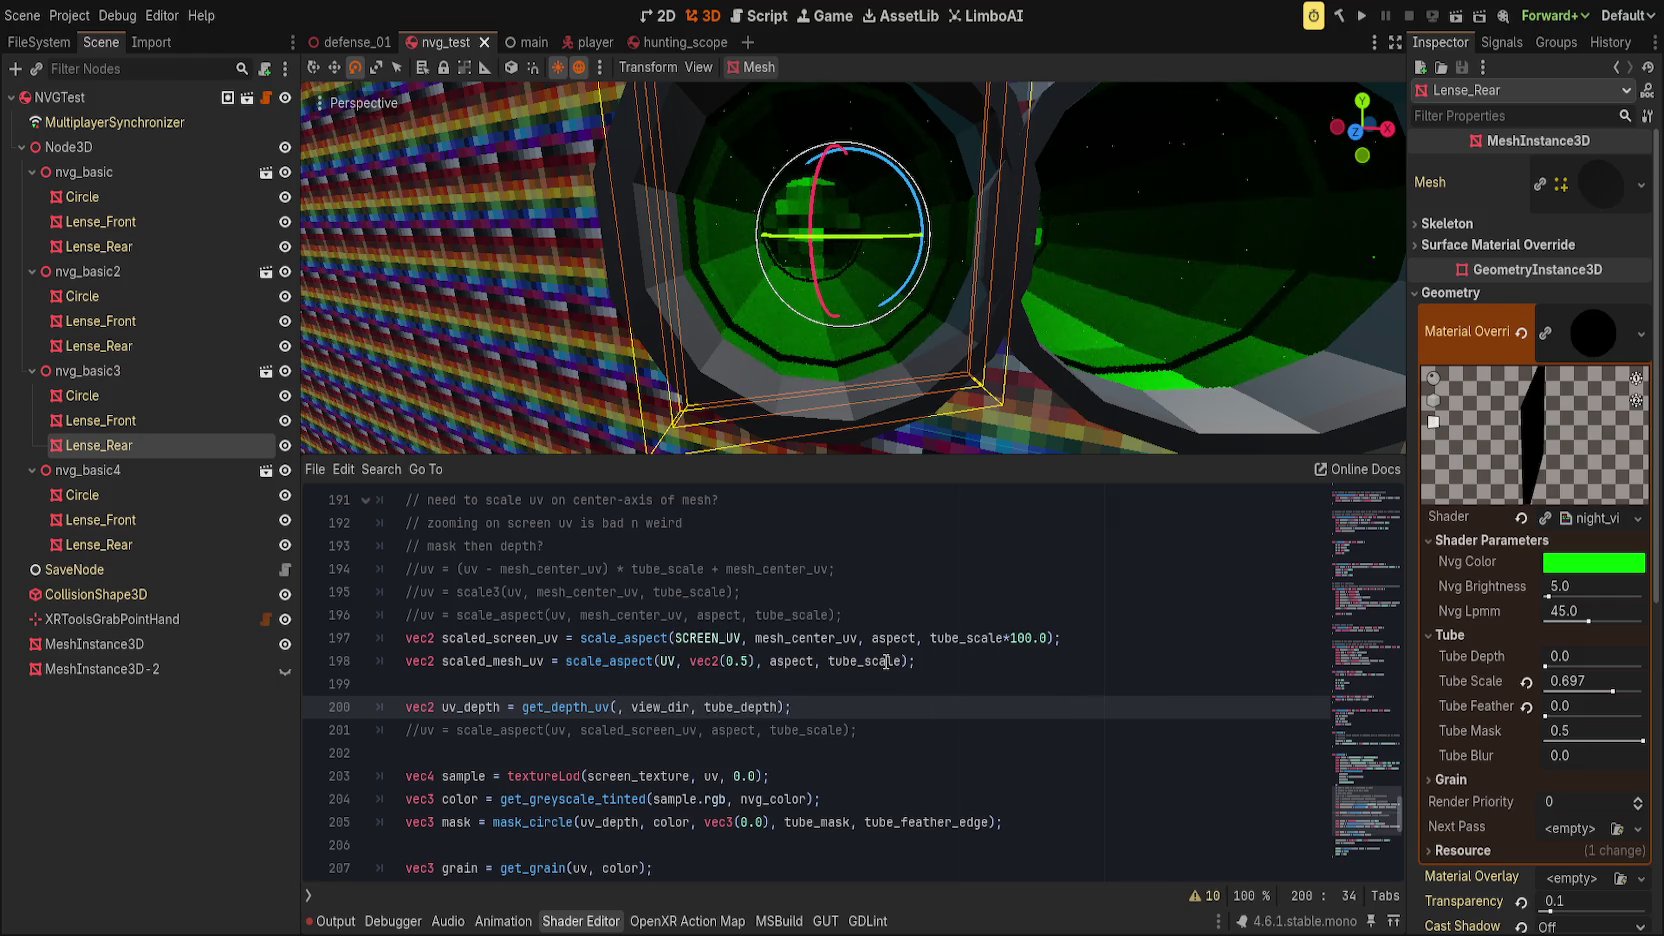
key("End")
key("ctrl+s")
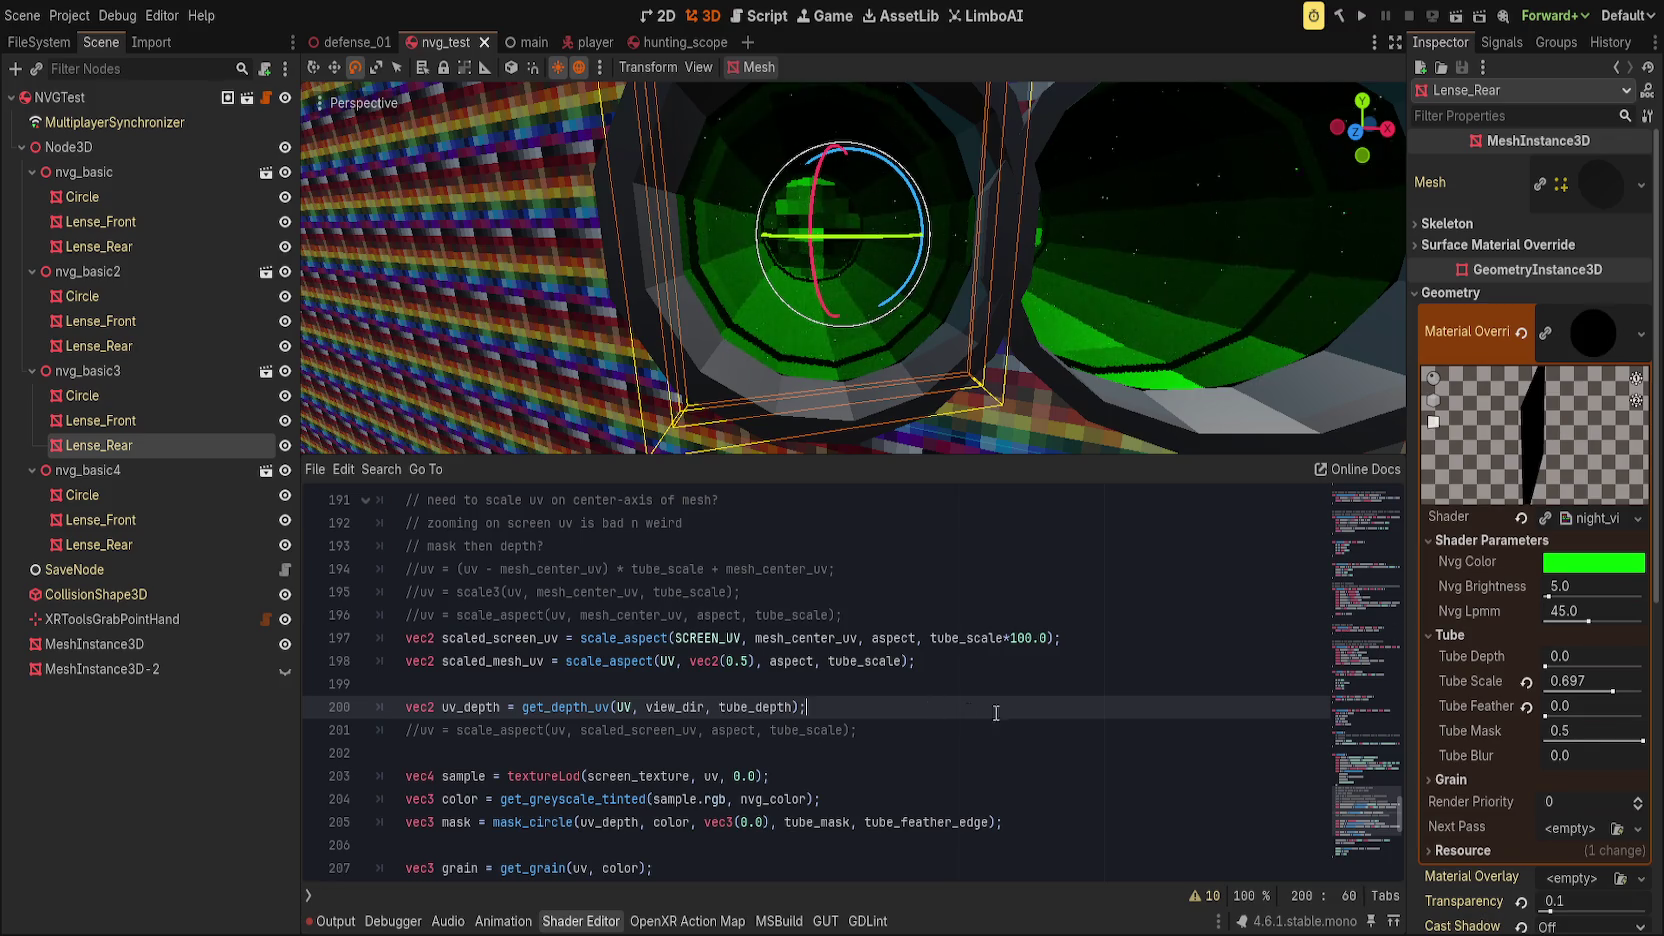
left_click(1088, 677)
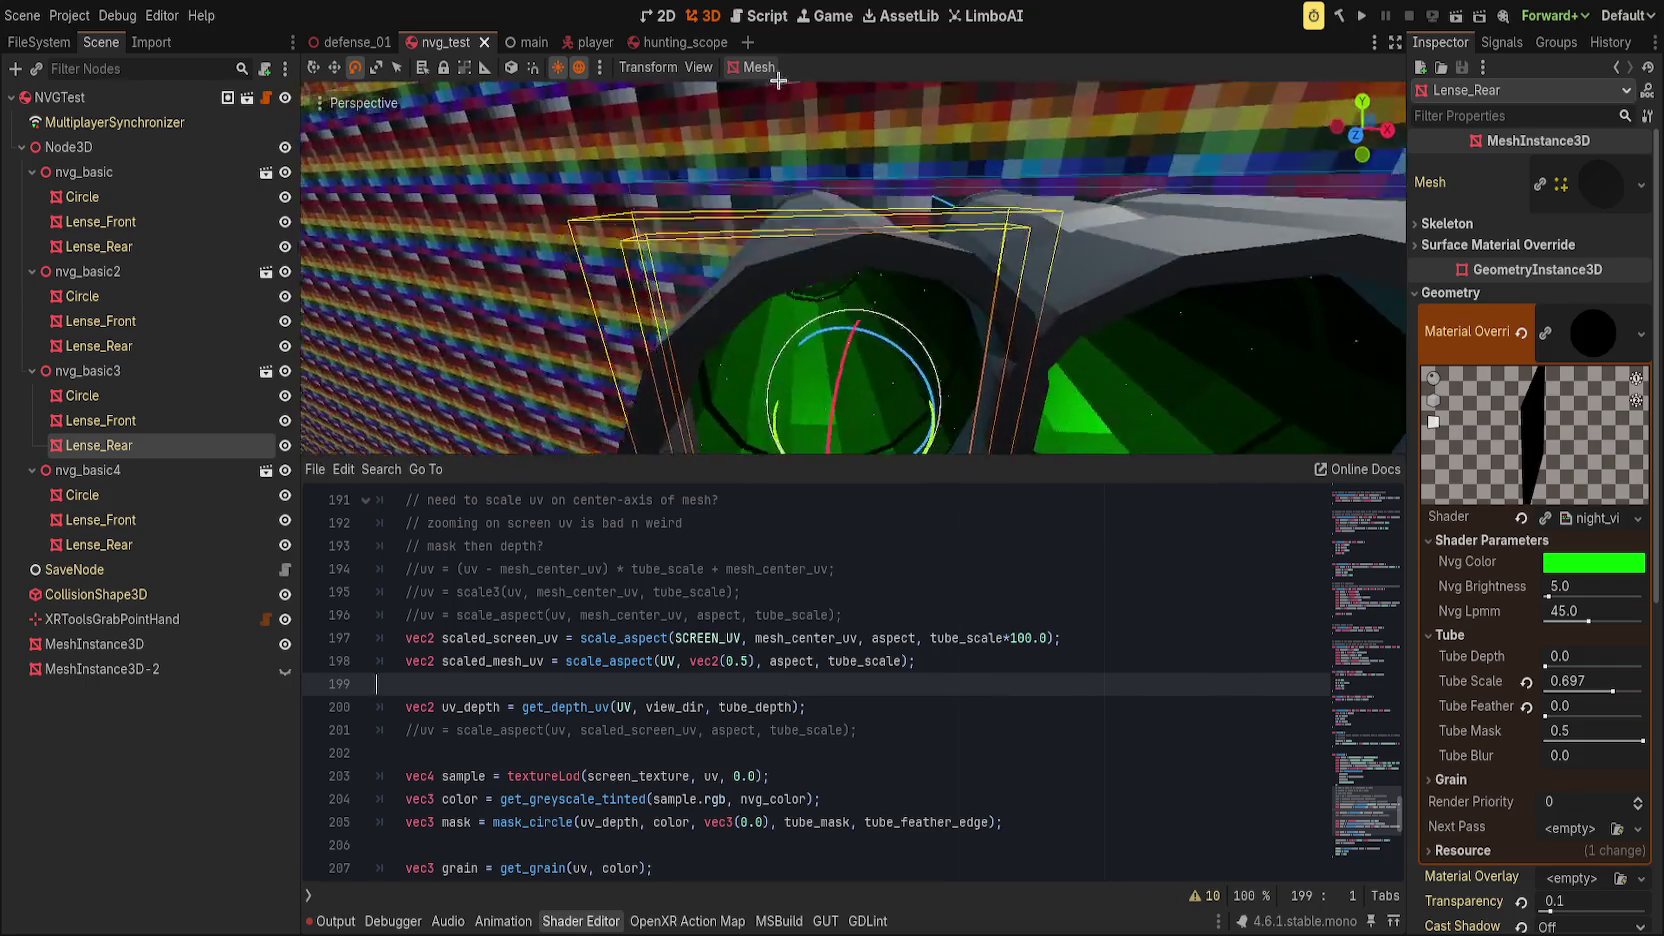
Step: Open a new empty line 191 above the comment in the lens shader
scroll(722, 634, "down", 2)
scroll(722, 634, "down", 1)
scroll(722, 634, "up", 2)
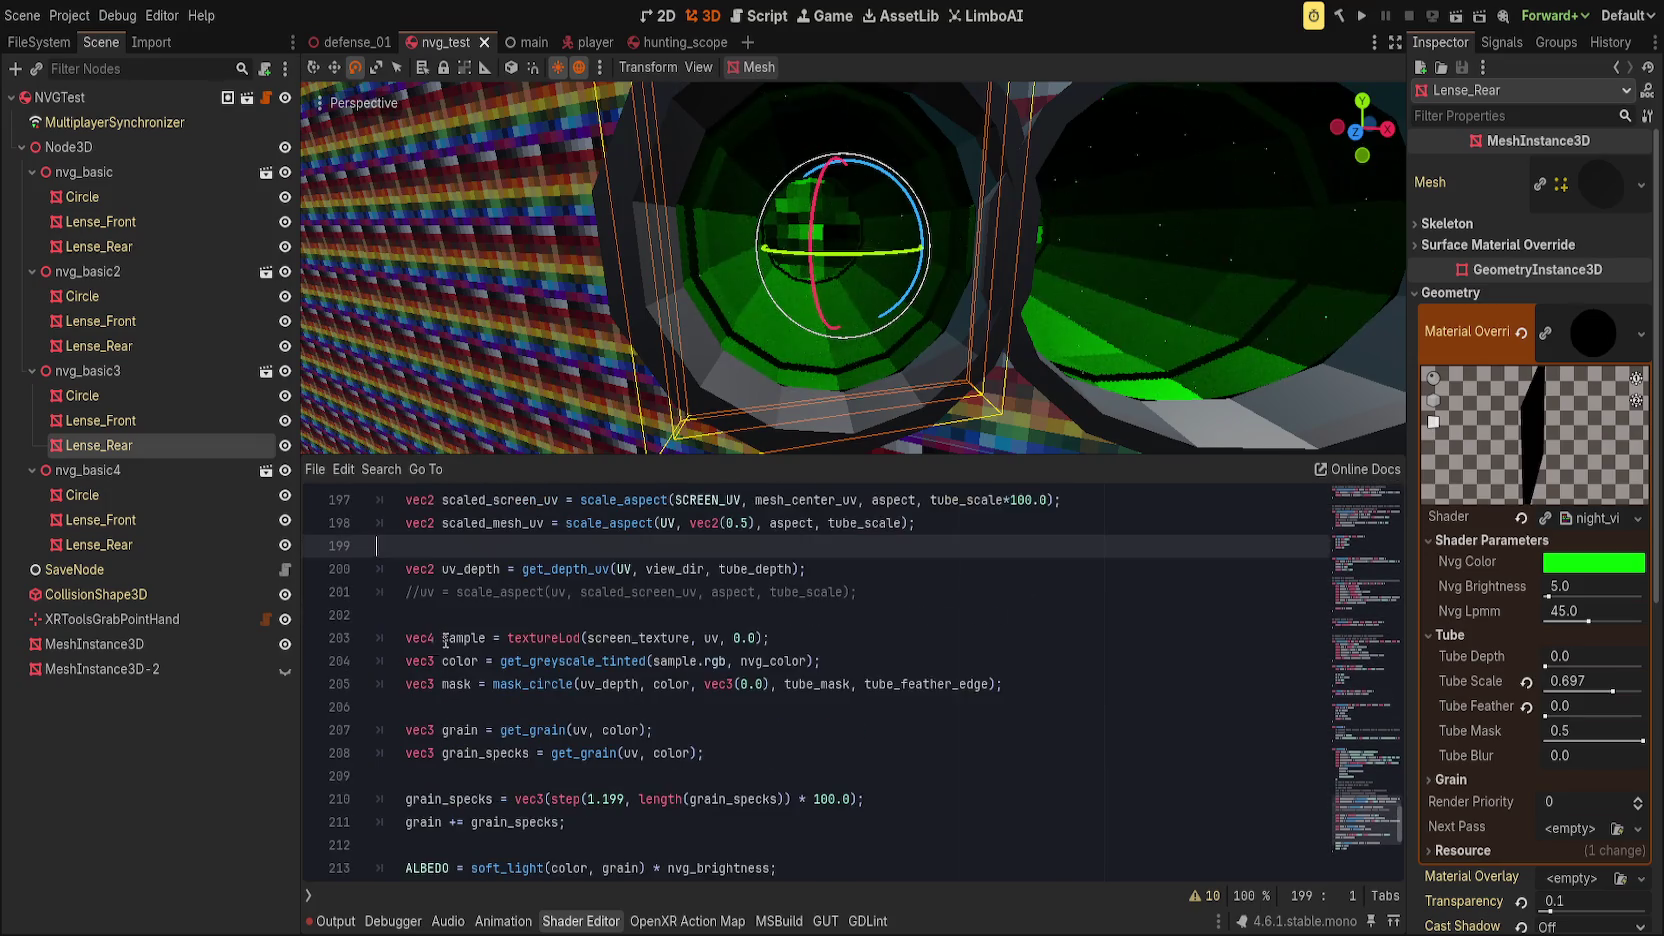
left_click(710, 697)
scroll(750, 700, "up", 3)
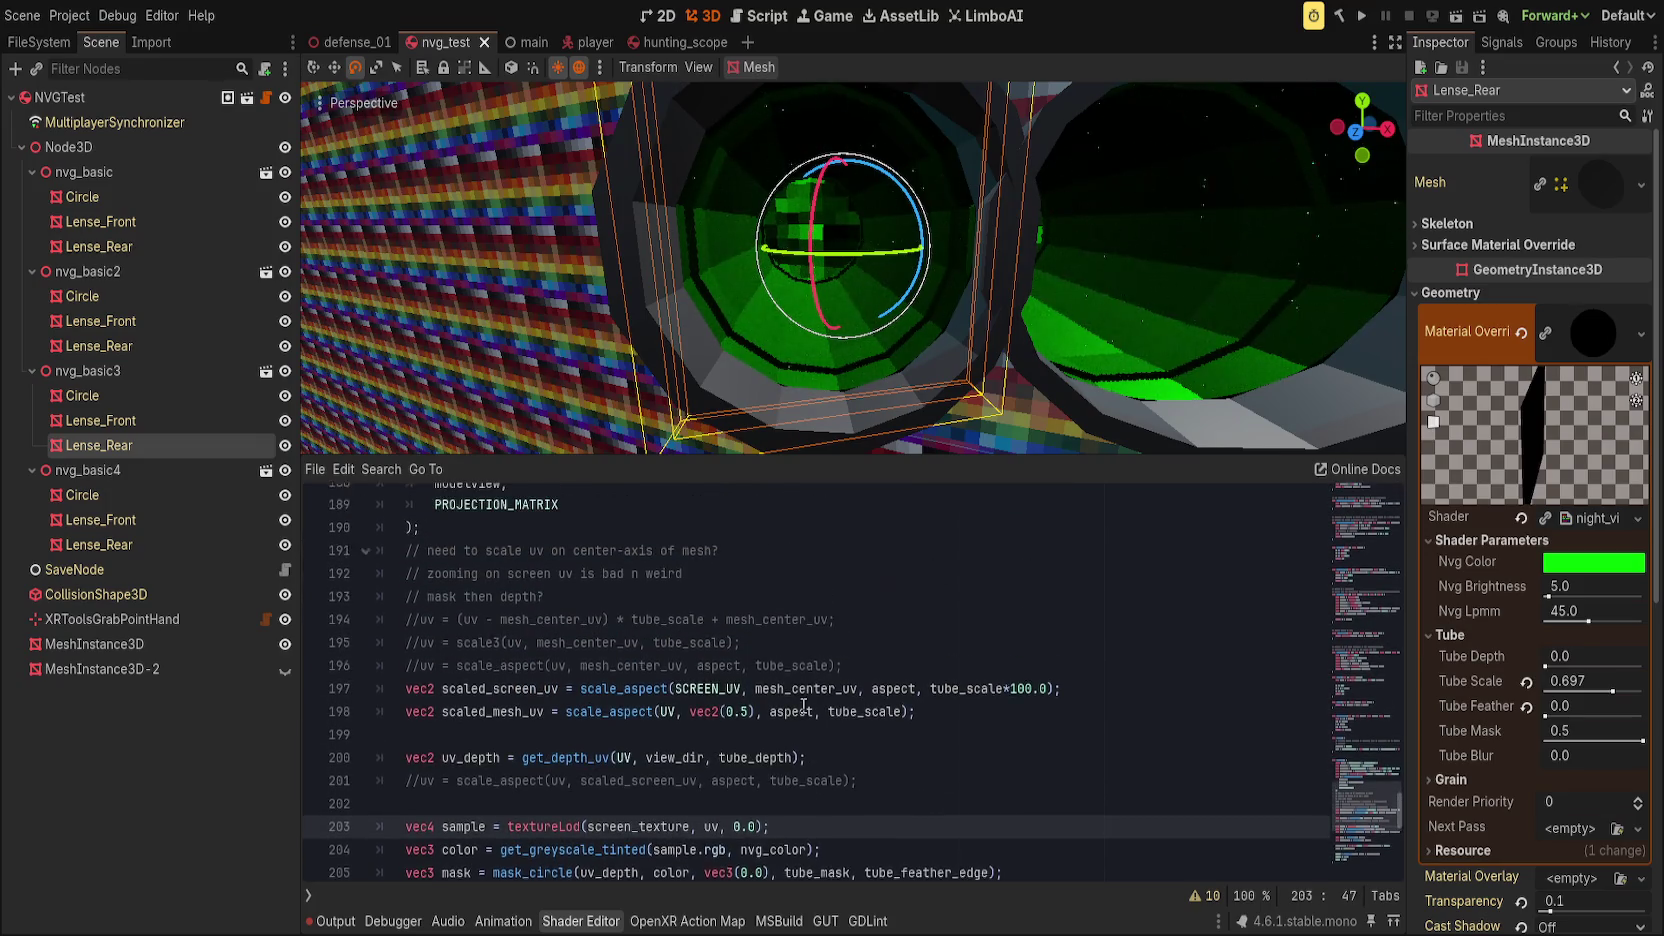
scroll(799, 707, "up", 2)
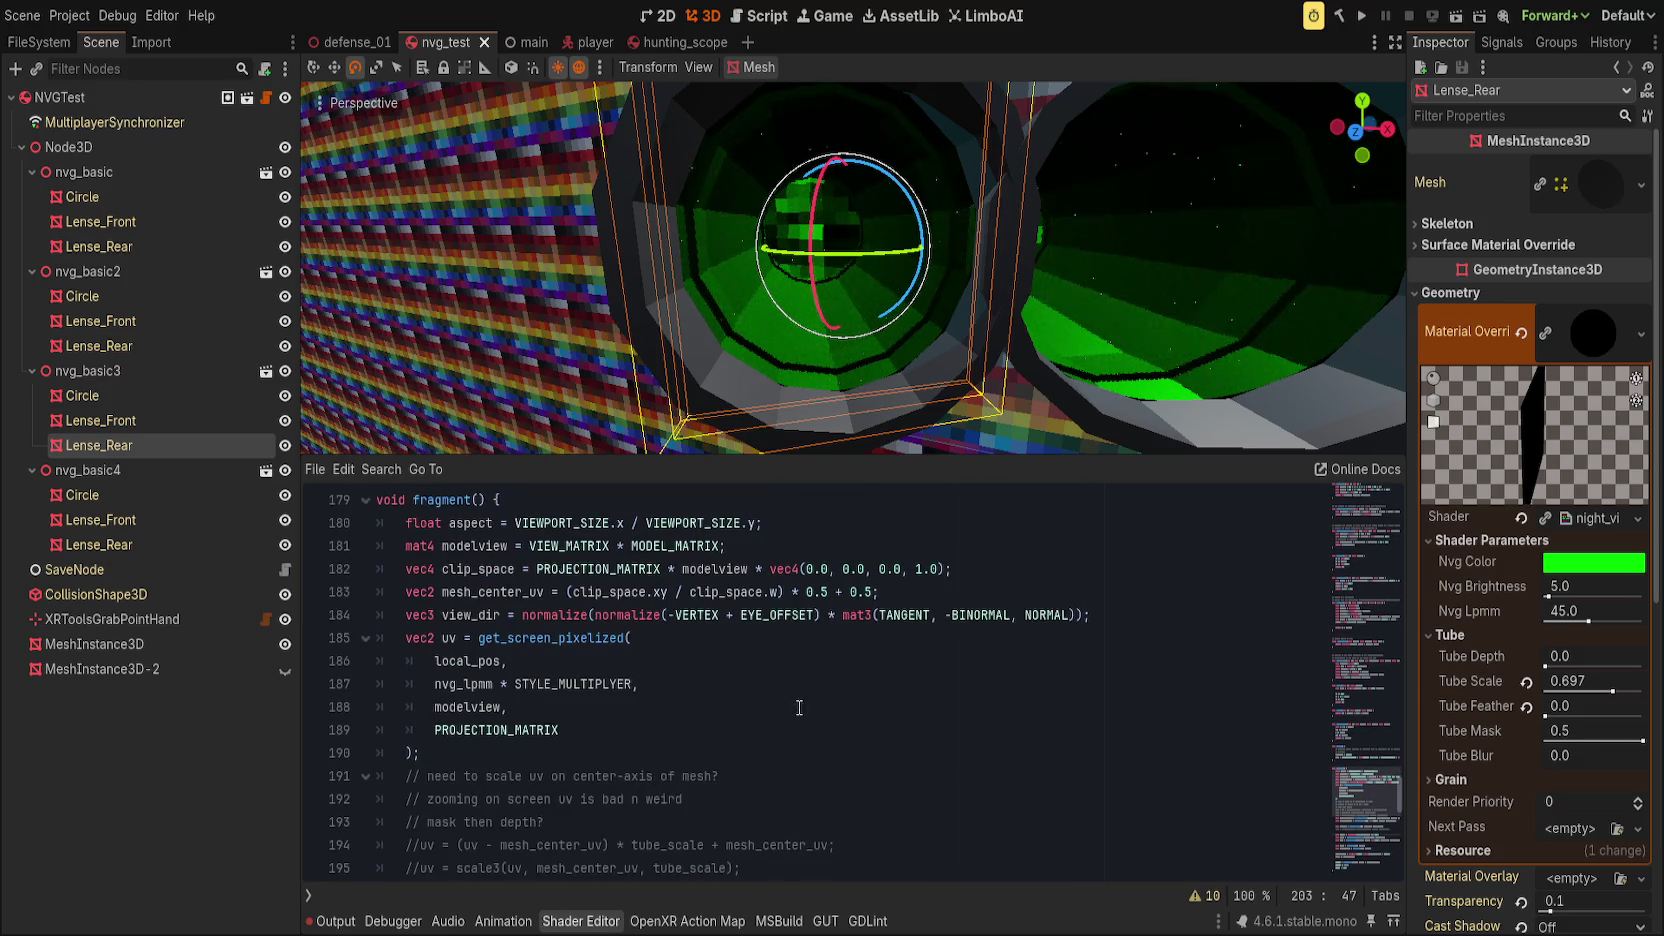
left_click(1119, 617)
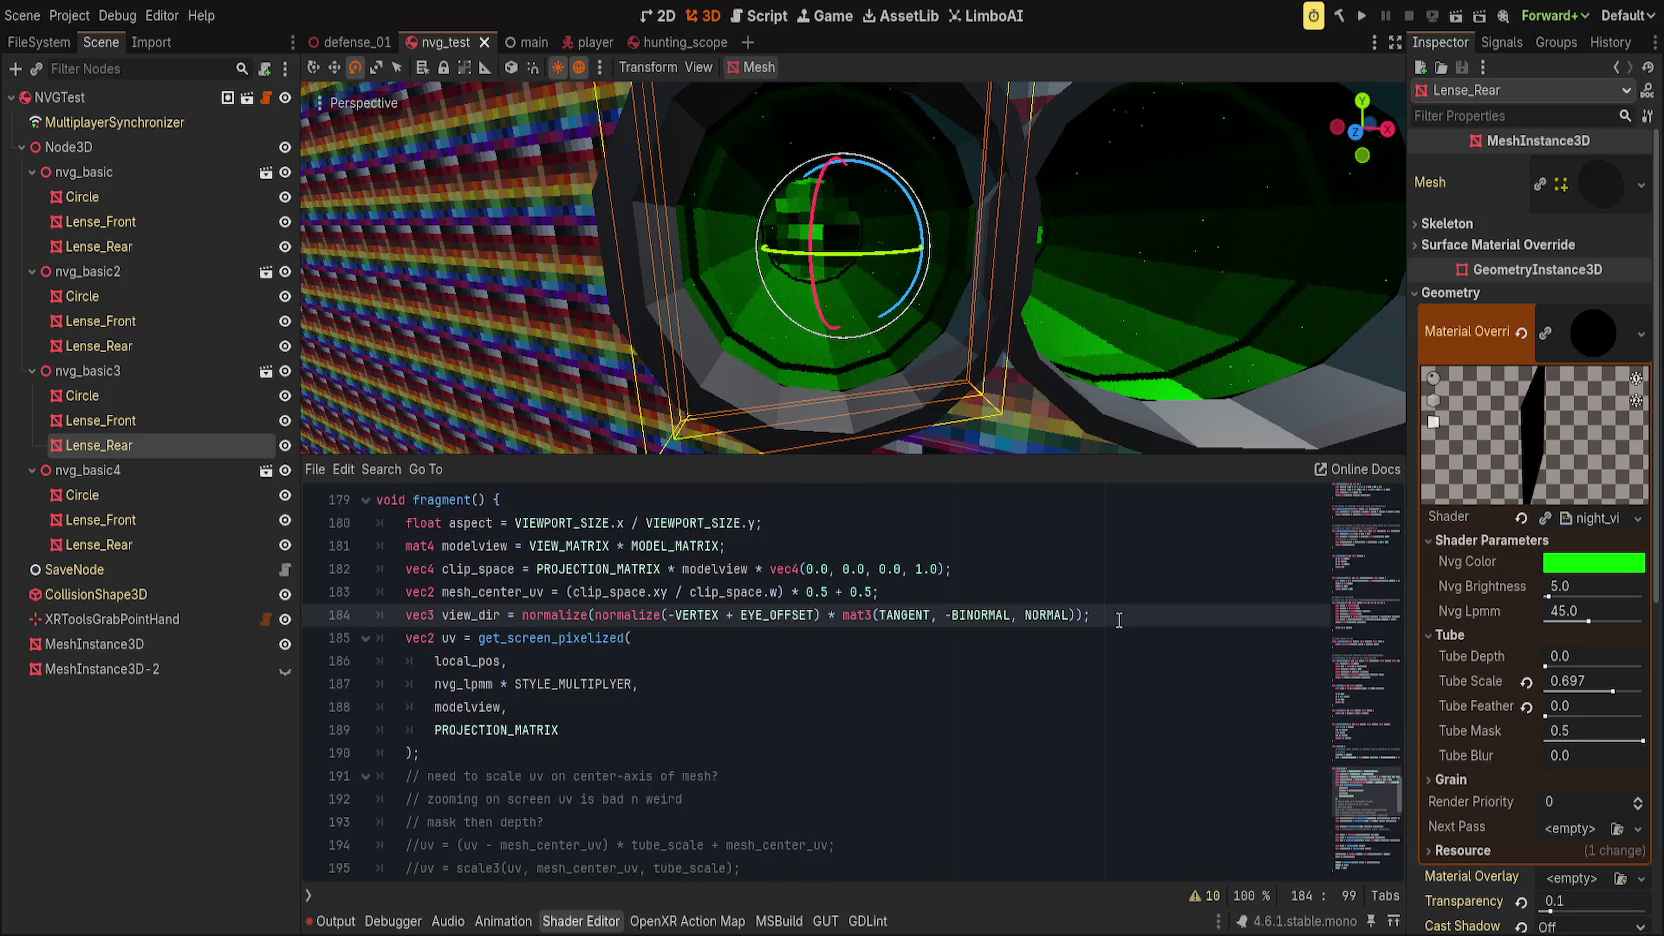
key("Down")
key("Down")
key("Down")
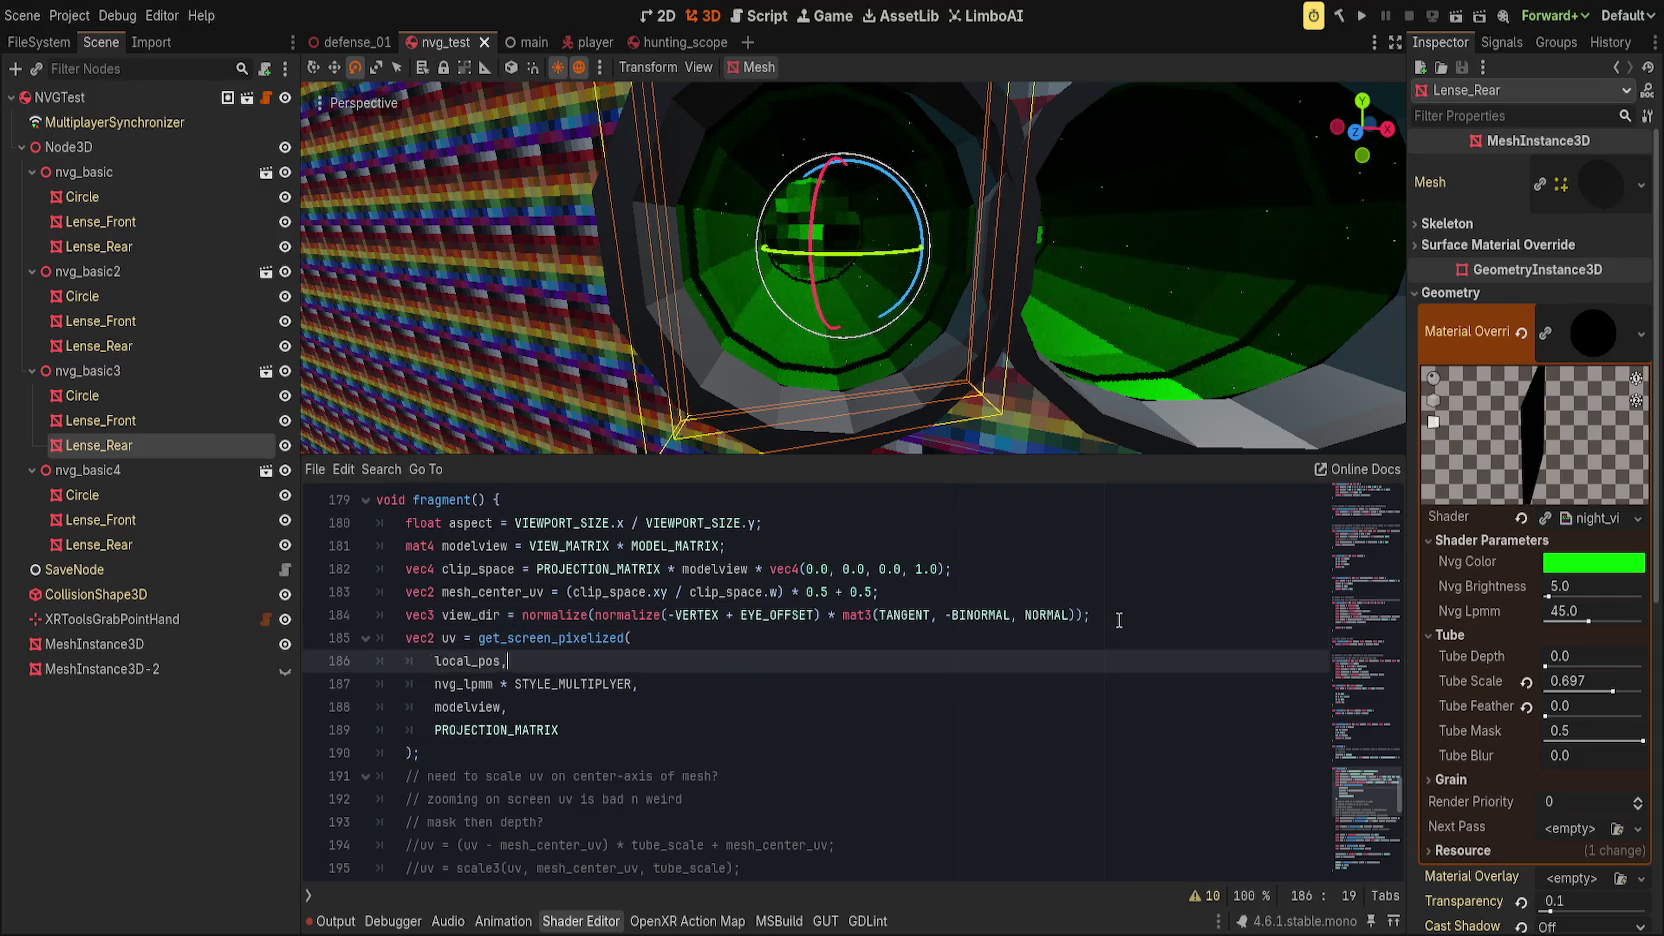
scroll(699, 727, "down", 2)
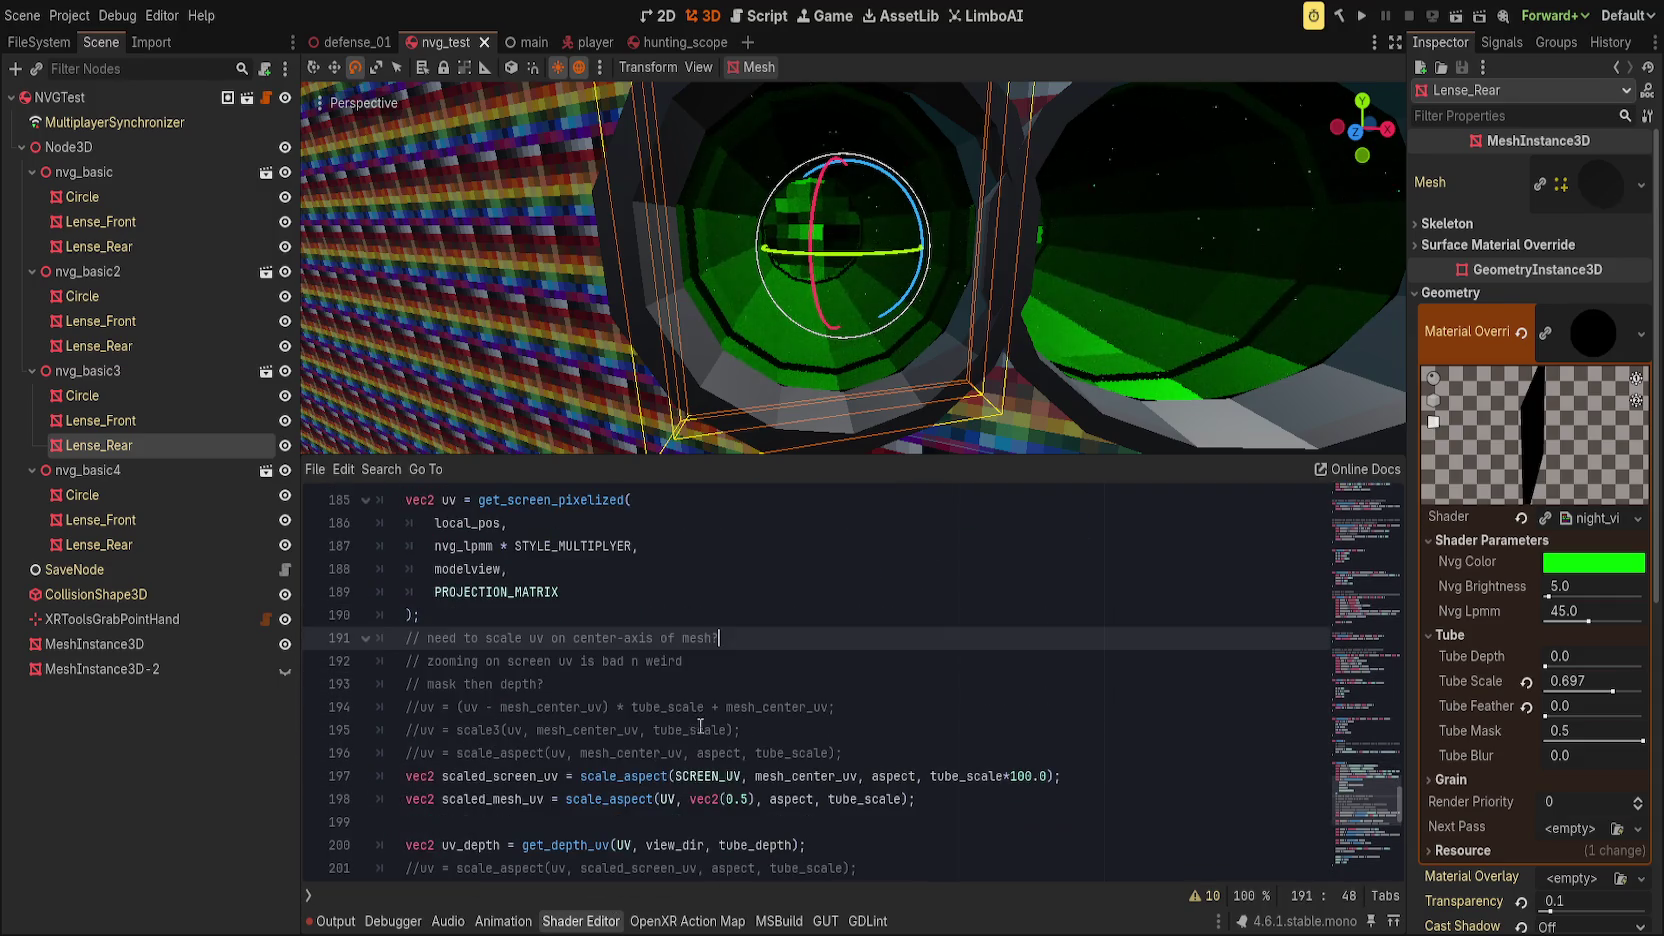
key("ctrl+shift+Return")
type("uv")
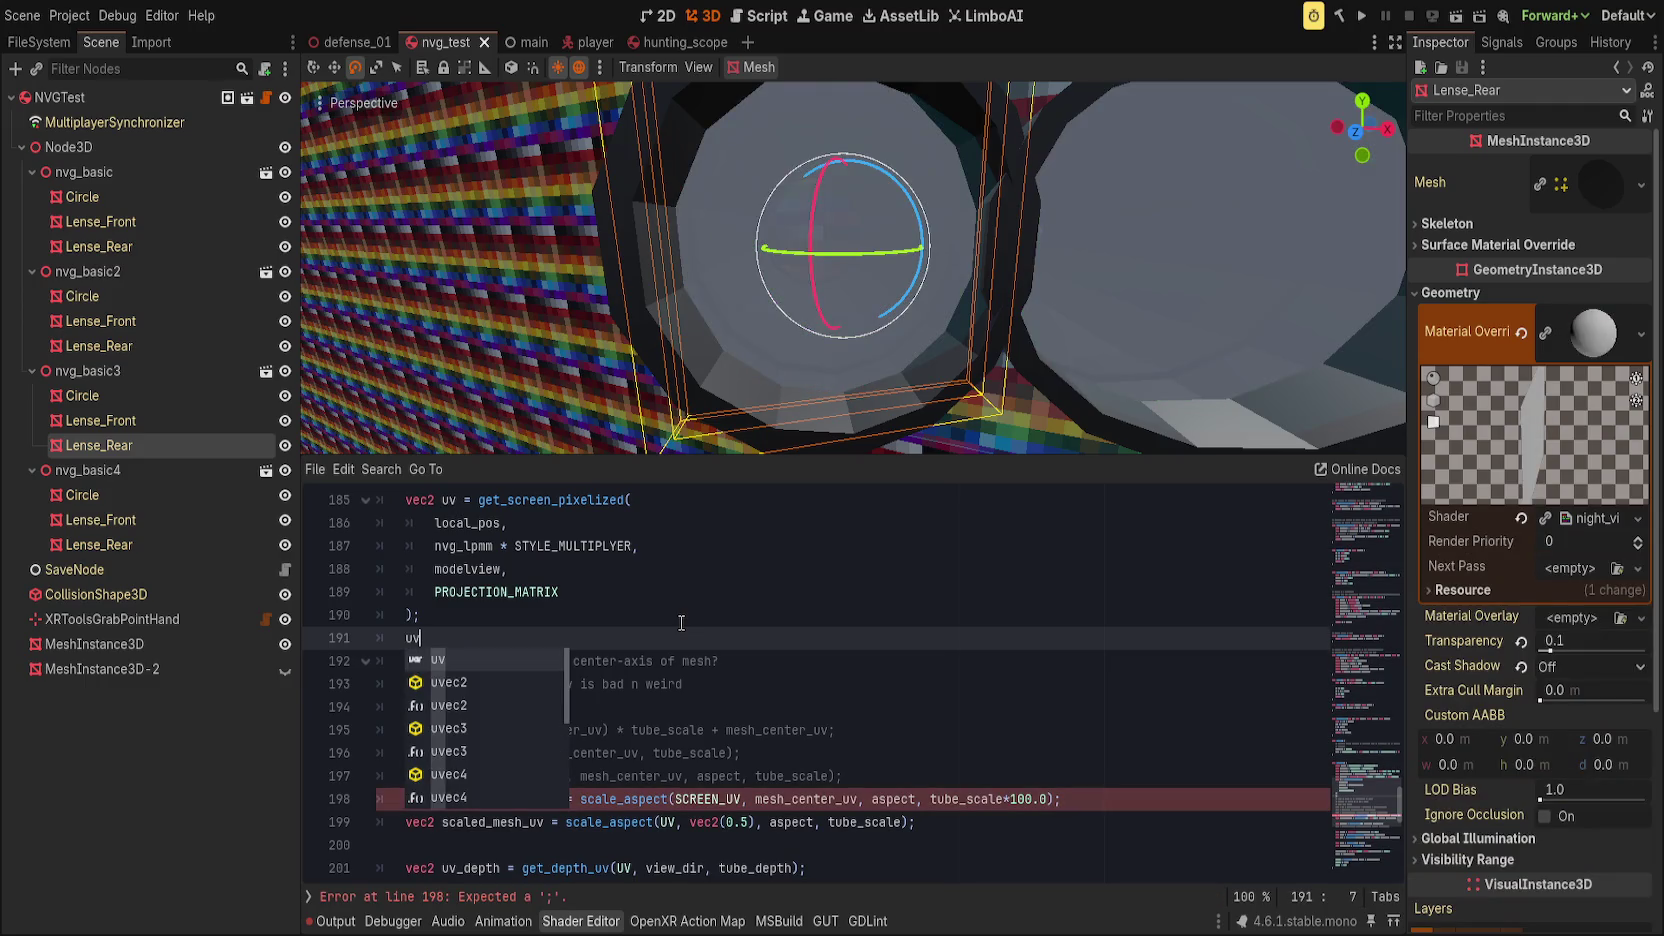
Step: Write 'uv = scale_aspect(uv, mesh_center_uv, aspect, tube_scale);' there and save with Ctrl+S
type("= scale")
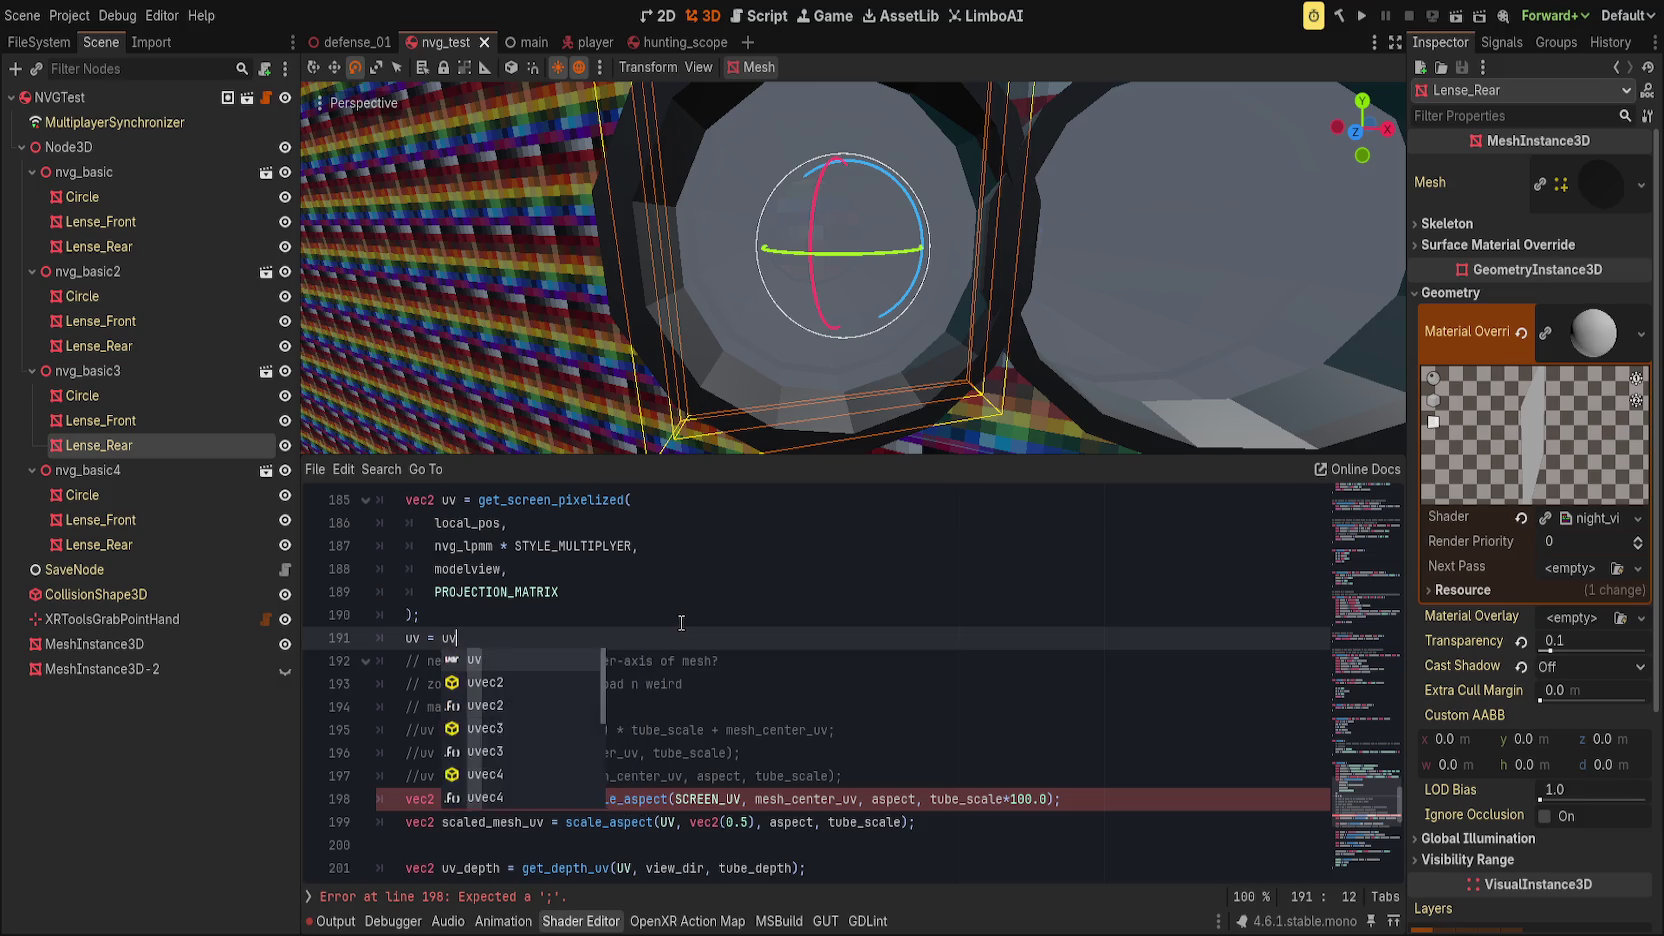
type("_a")
key("Return")
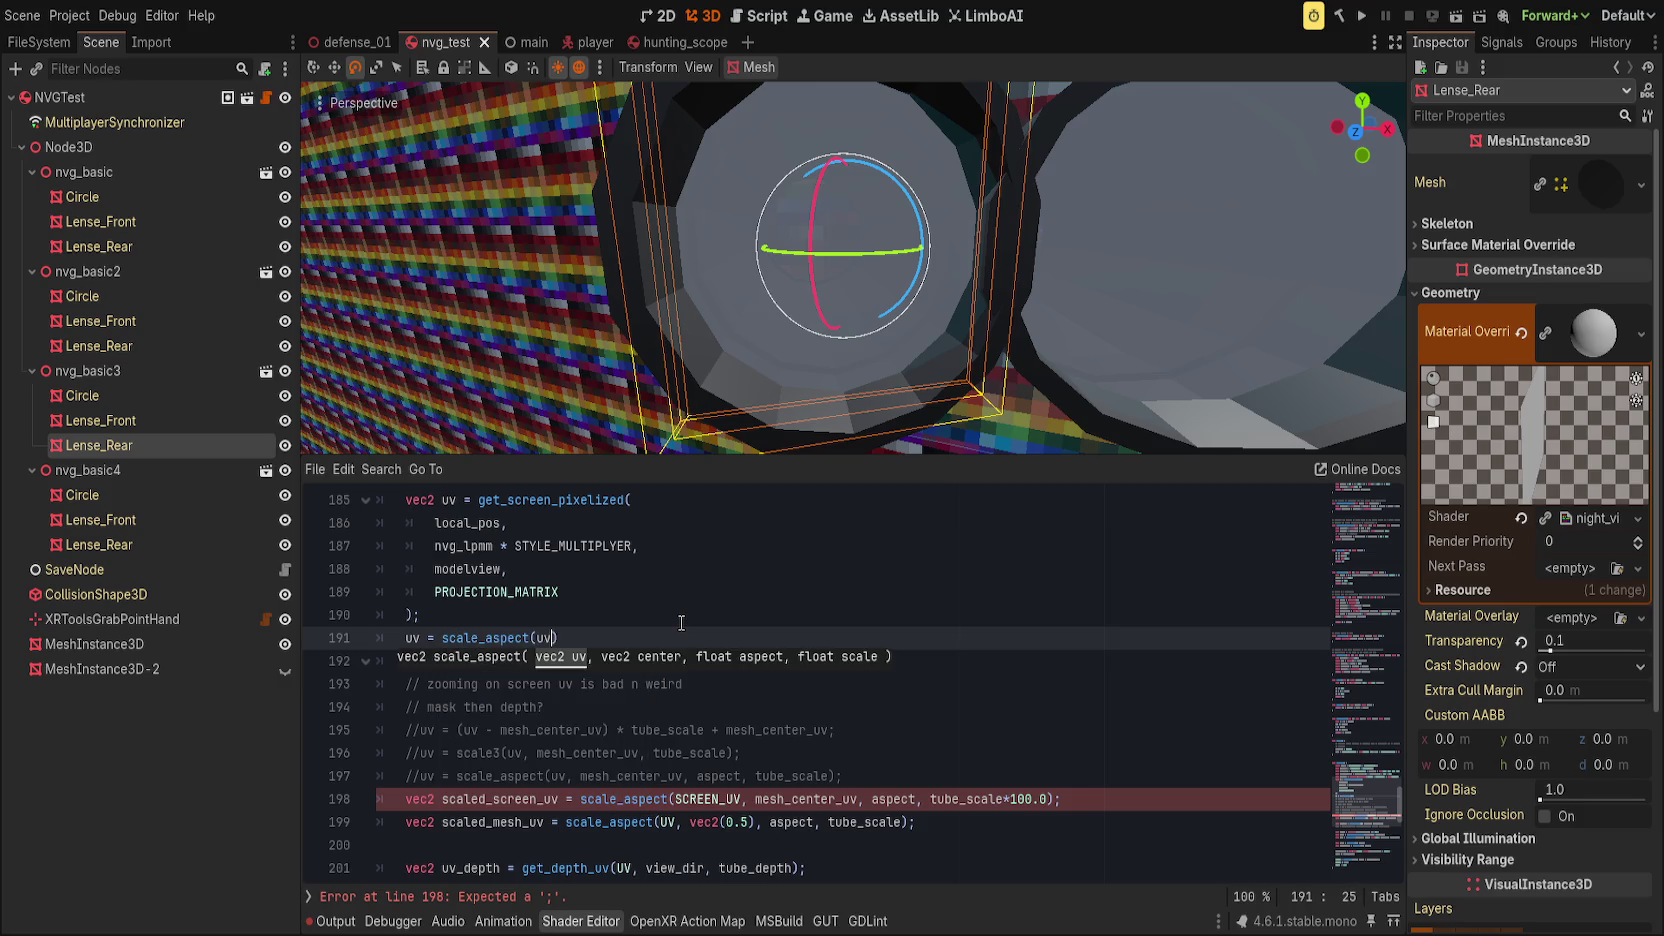
type(", mesh_")
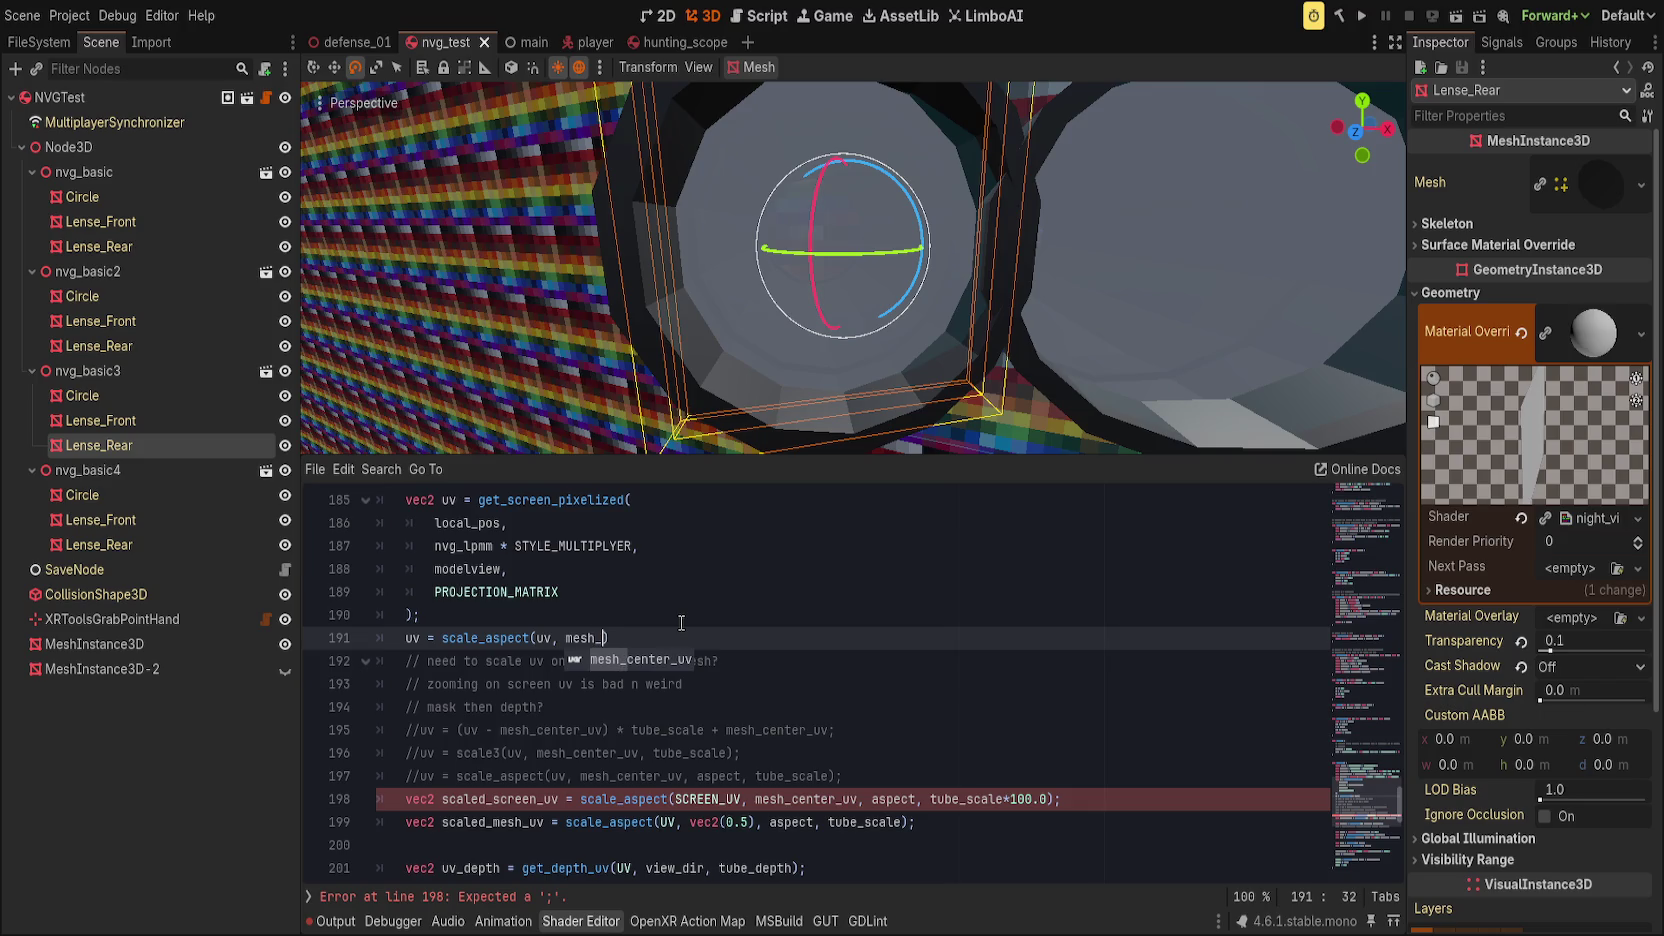
key("Return")
type(", aspect, tube_scale);")
key("ctrl+s")
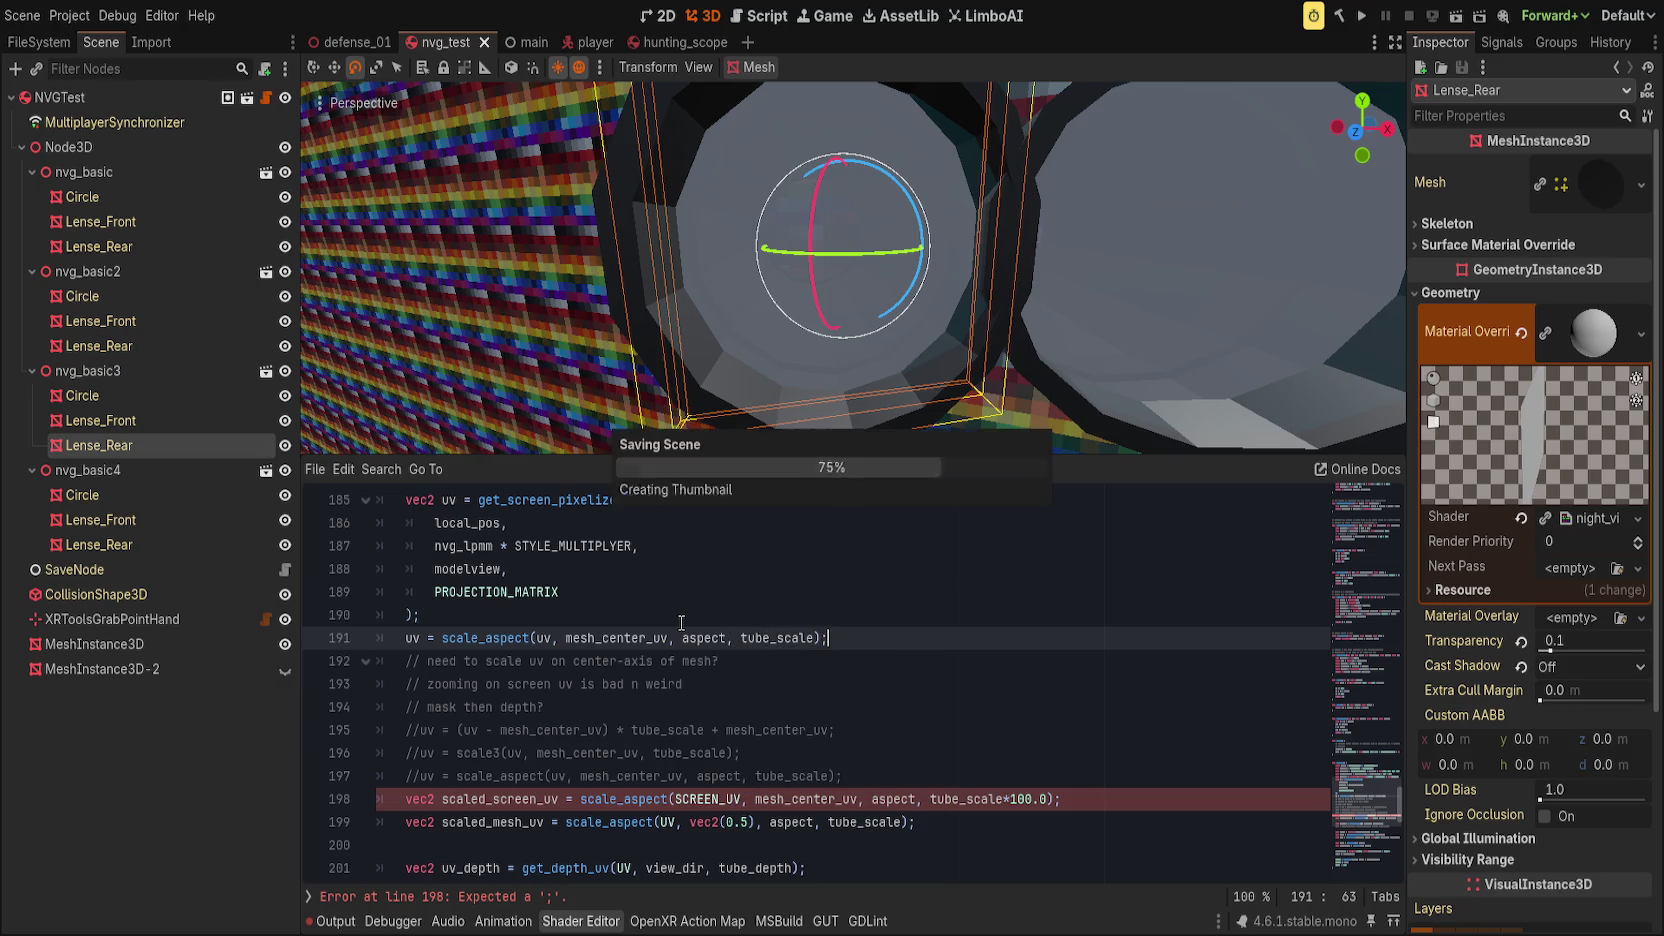
Step: Set the rear lens's Tube Scale to 0.725 in the Inspector
mouse_move(1612, 690)
left_mouse_down()
mouse_move(1650, 685)
mouse_move(1585, 690)
left_mouse_up()
left_click_drag(1013, 388, 1088, 386)
left_click(1526, 681)
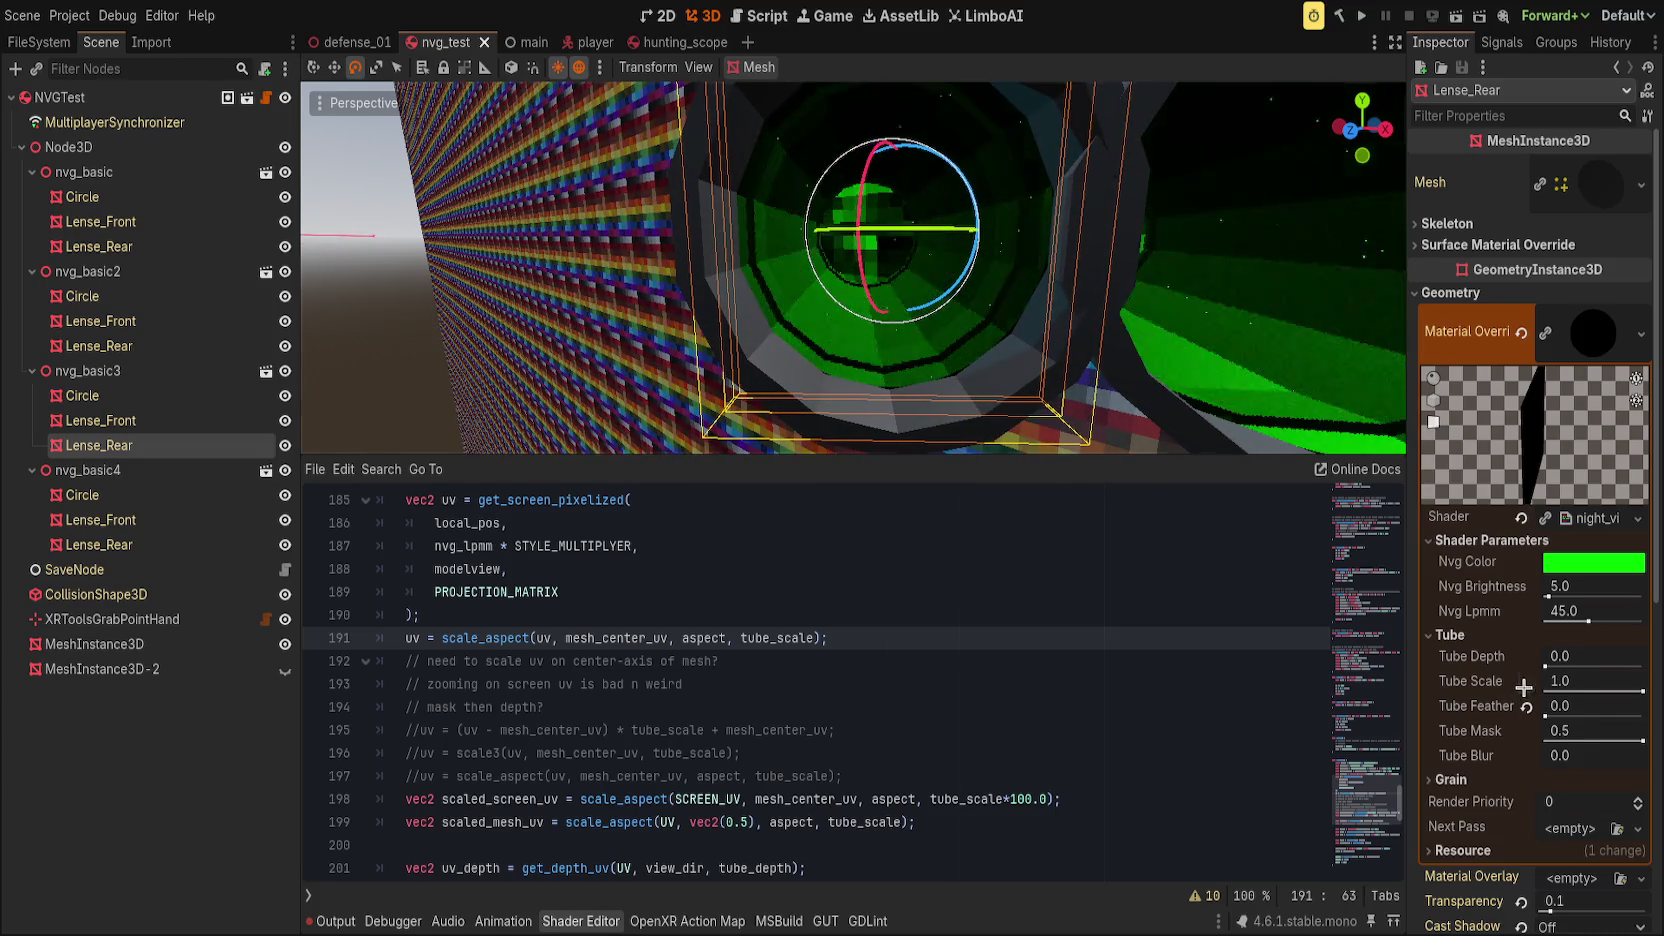
scroll(988, 335, "down", 3)
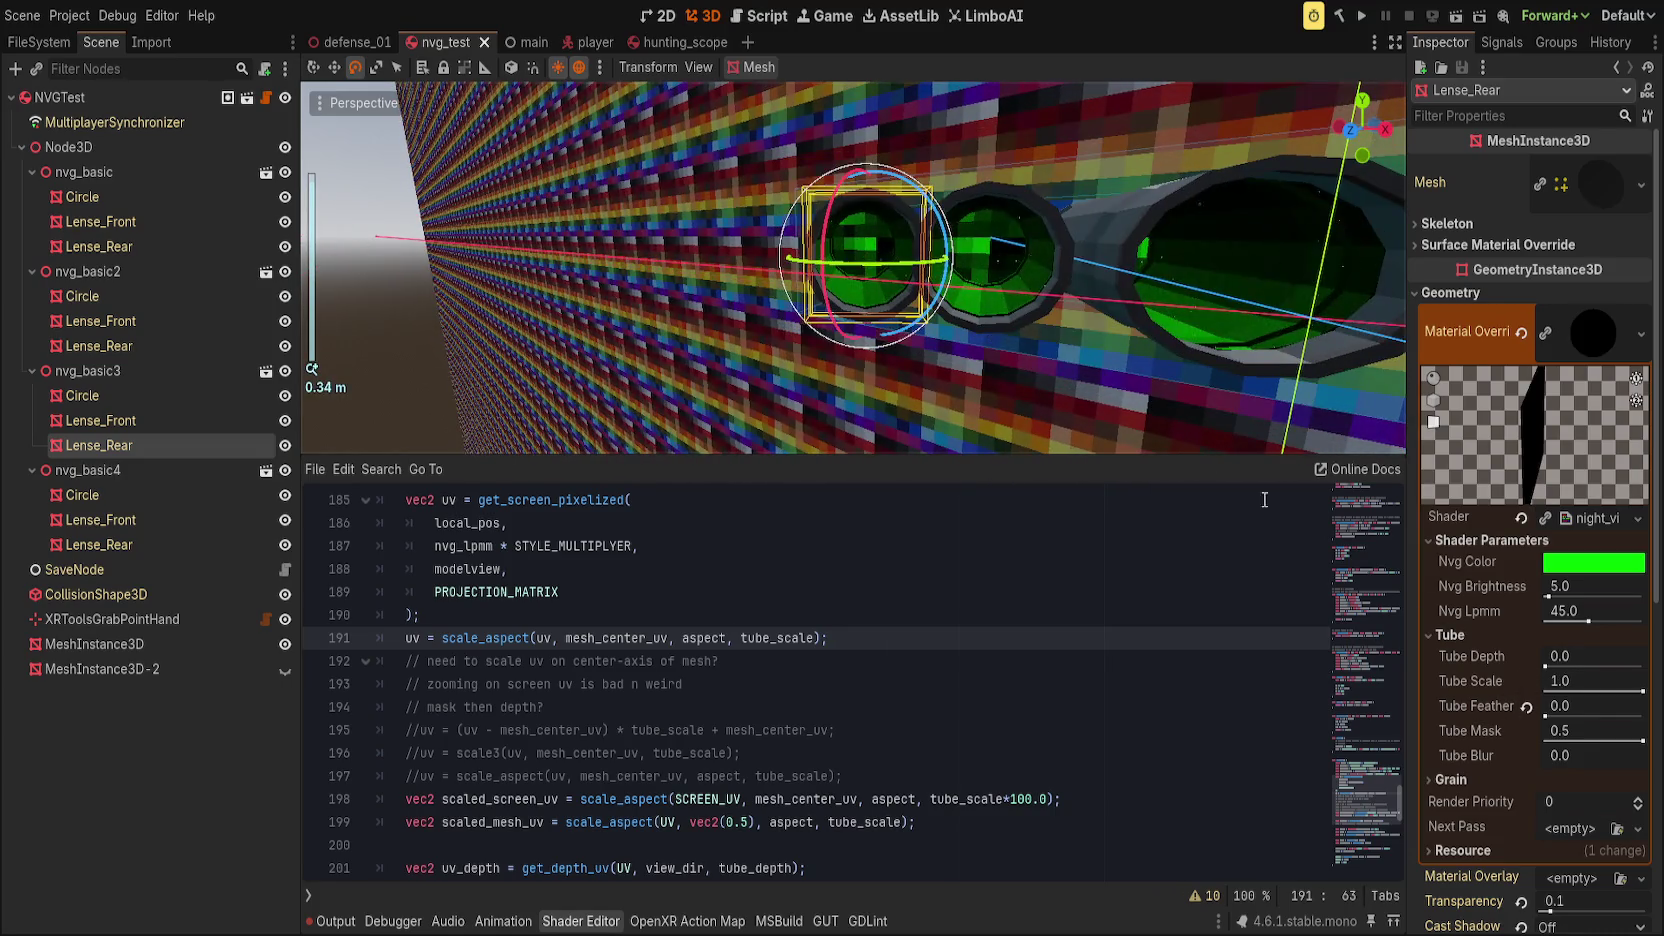
left_click_drag(1599, 681, 1588, 681)
left_click_drag(545, 206, 478, 198)
scroll(480, 198, "up", 3)
scroll(479, 200, "up", 2)
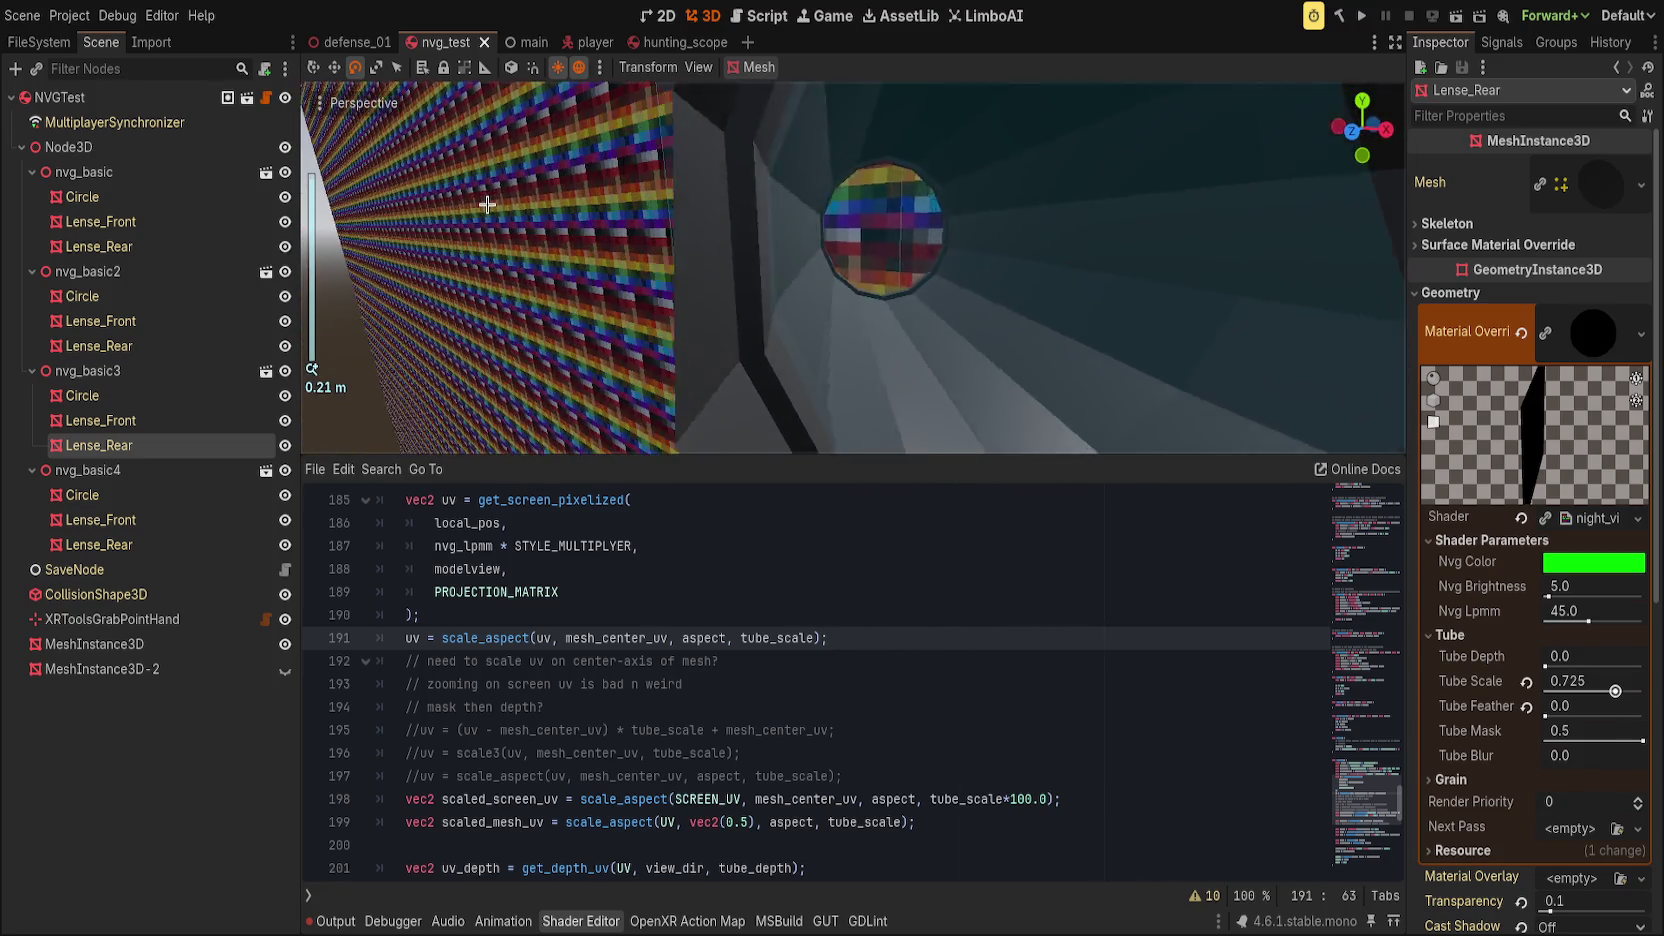
scroll(413, 224, "up", 3)
Step: Reselect Lense_Rear, nudge Tube Depth, and orbit around the goggles to inspect the green lenses
left_click(517, 272)
scroll(517, 272, "up", 2)
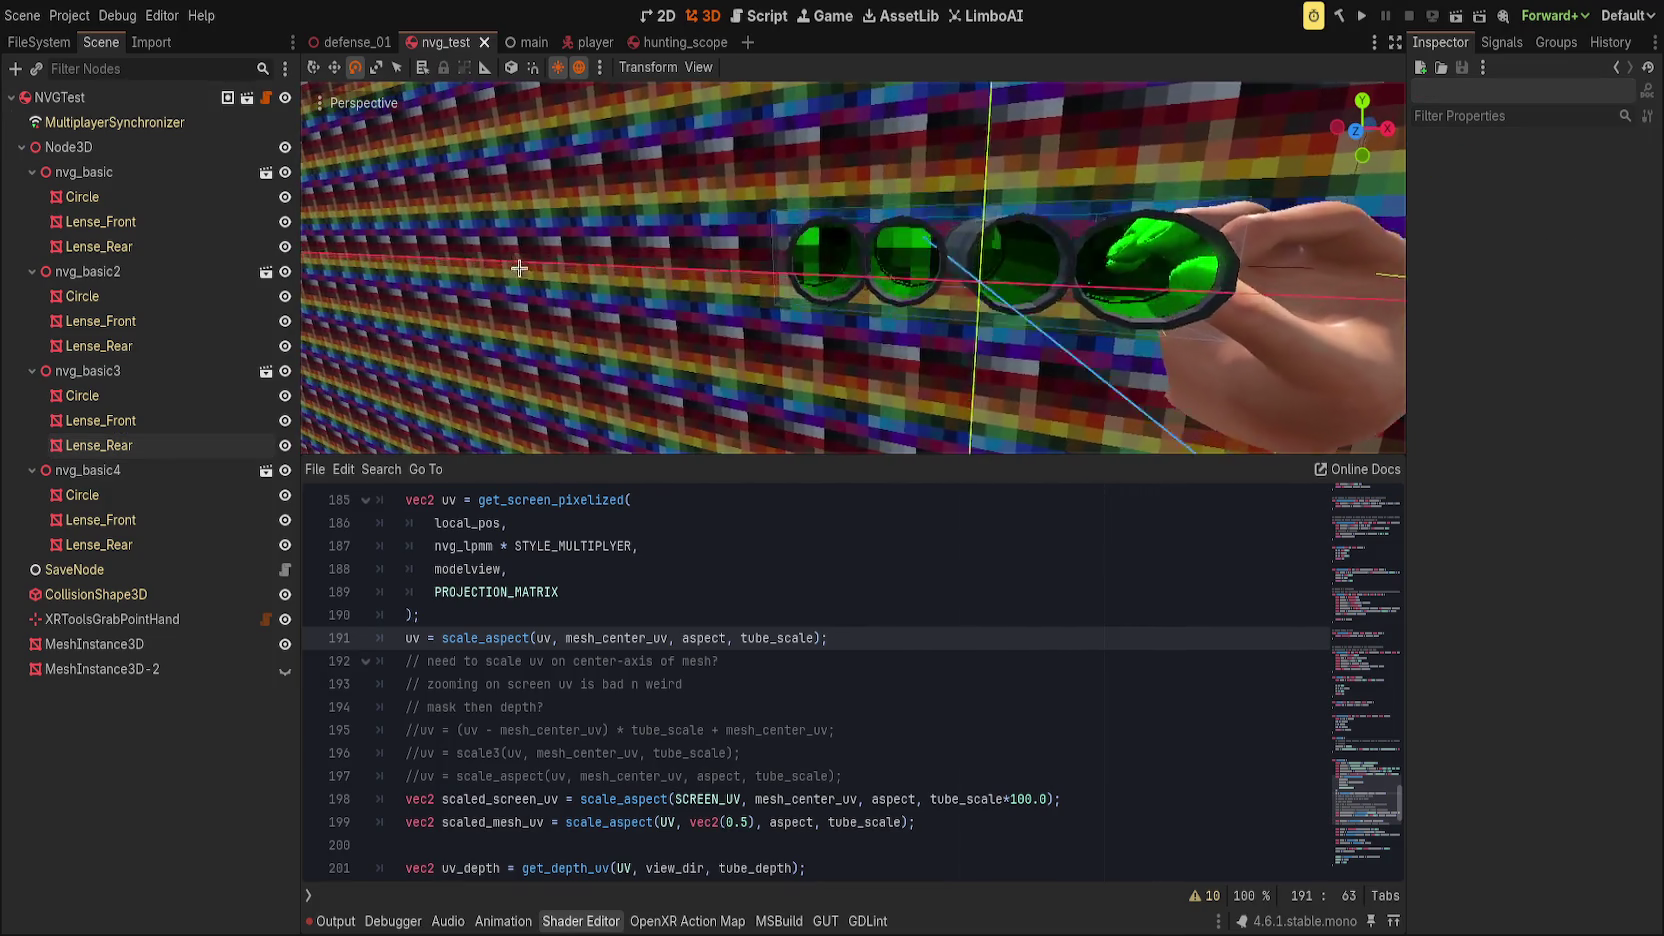
left_click_drag(517, 272, 464, 278)
left_click(99, 445)
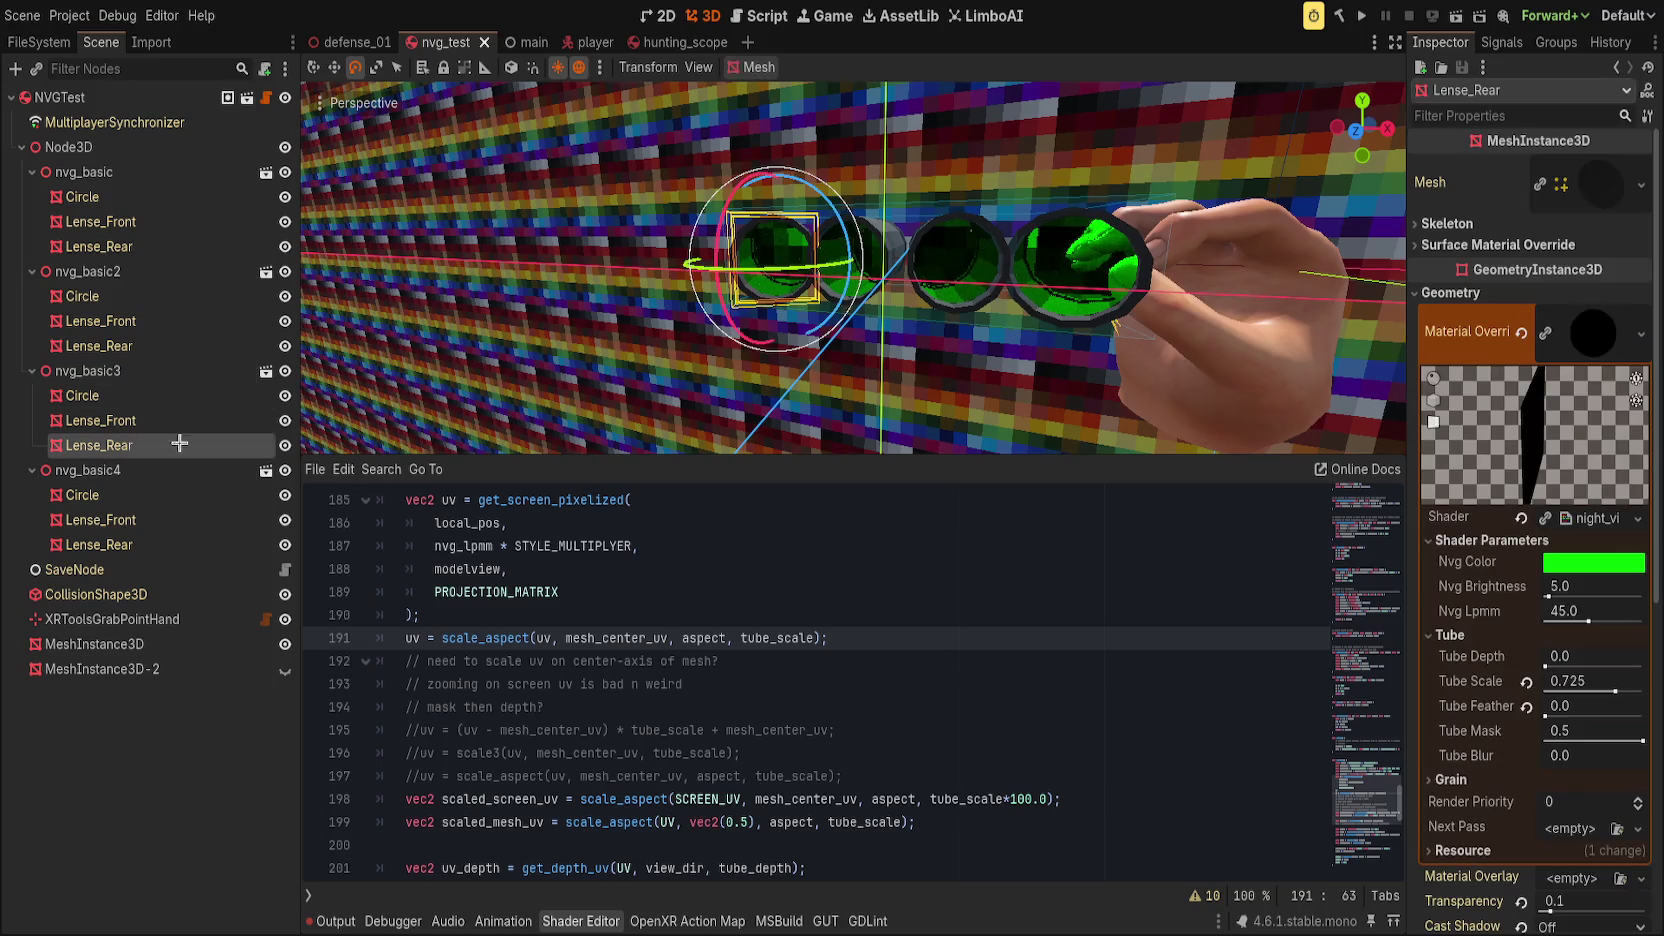
left_click_drag(1557, 659, 1572, 659)
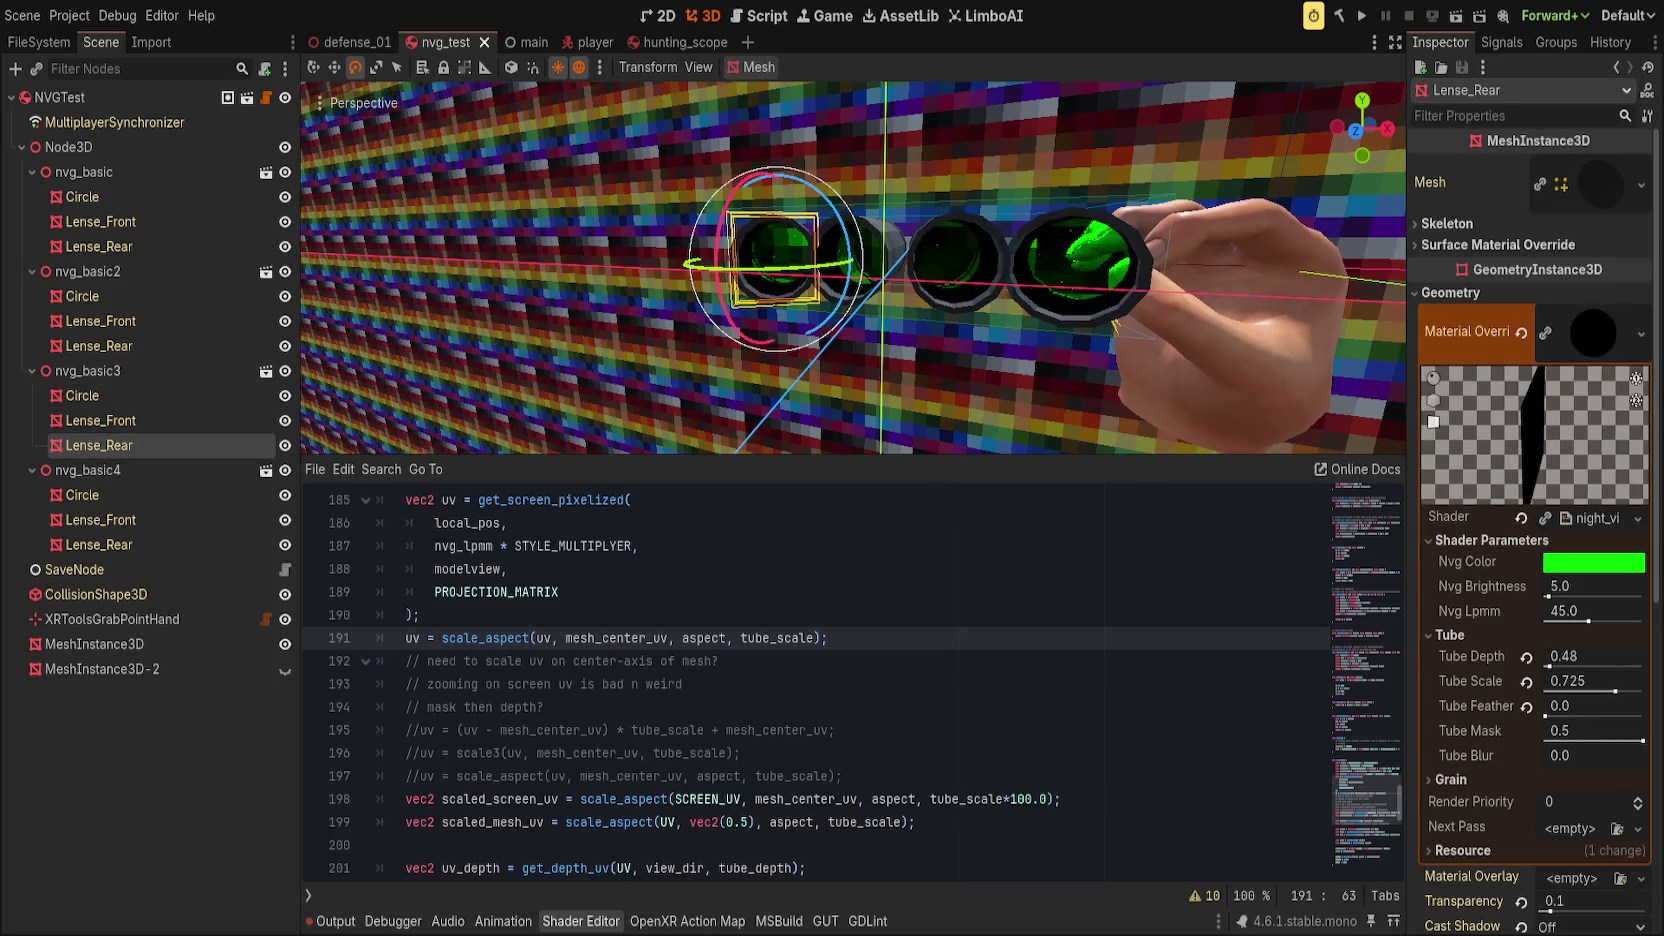
mouse_move(379, 220)
left_mouse_down()
mouse_move(305, 214)
mouse_move(320, 420)
mouse_move(320, 380)
mouse_move(1400, 234)
mouse_move(324, 362)
mouse_move(416, 443)
left_mouse_up()
left_click_drag(588, 456, 613, 410)
left_click_drag(632, 91, 664, 126)
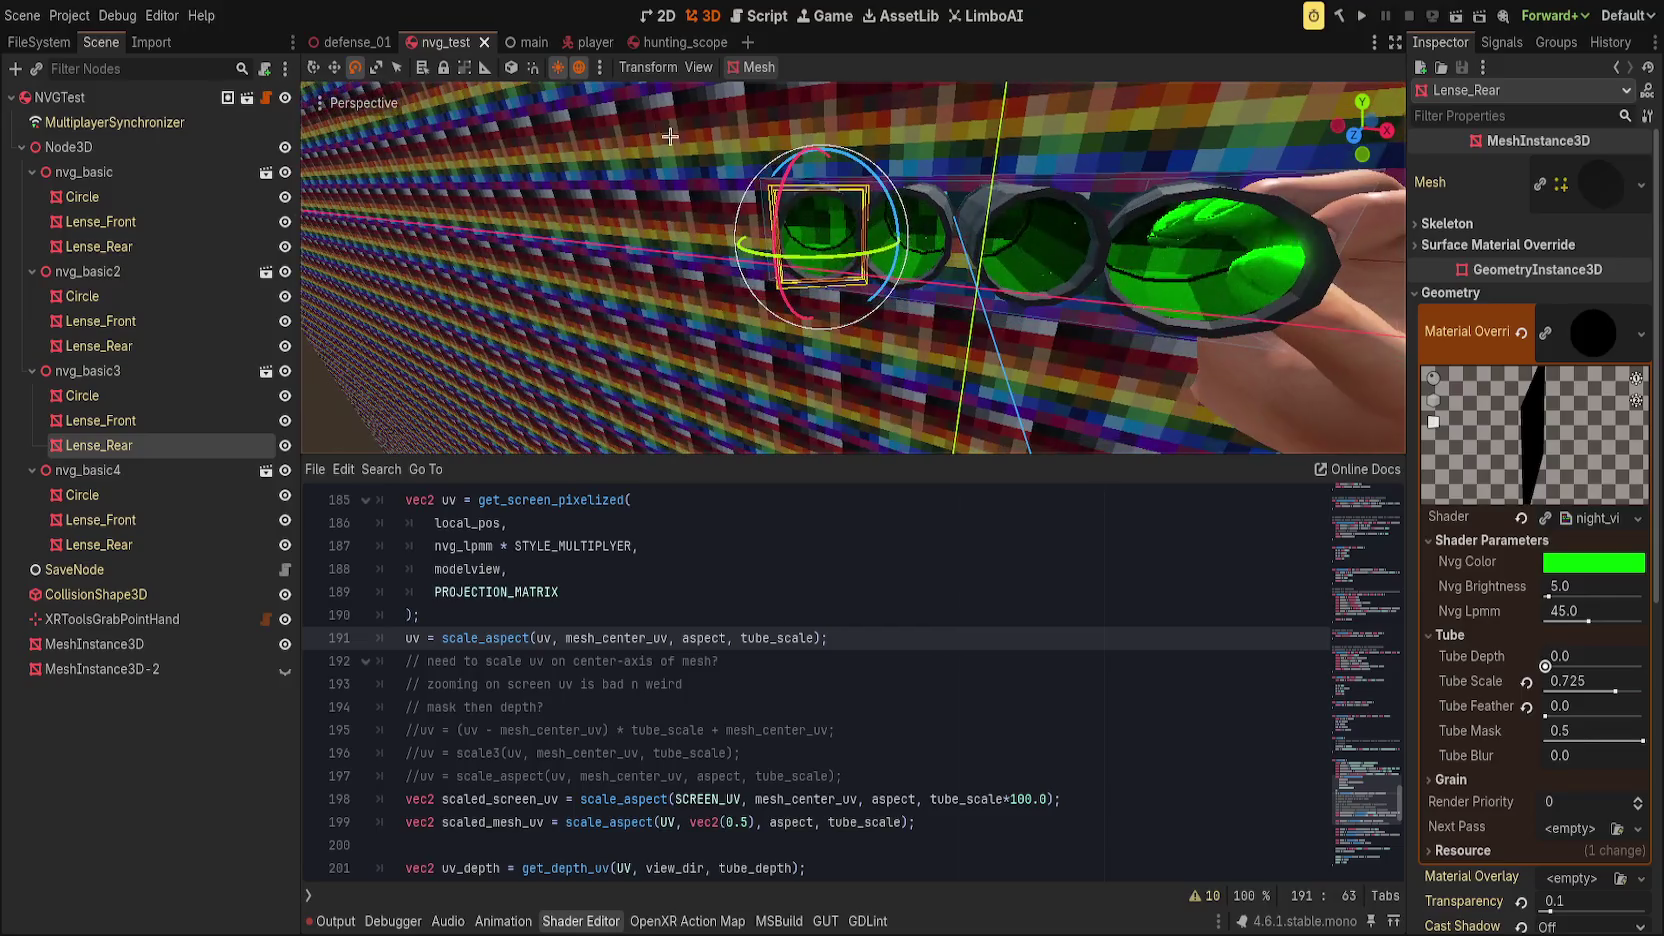
Step: Try vec2(0.5) instead of mesh_center_uv on line 191, then undo it
double_click(633, 637)
type("vec2(0.5")
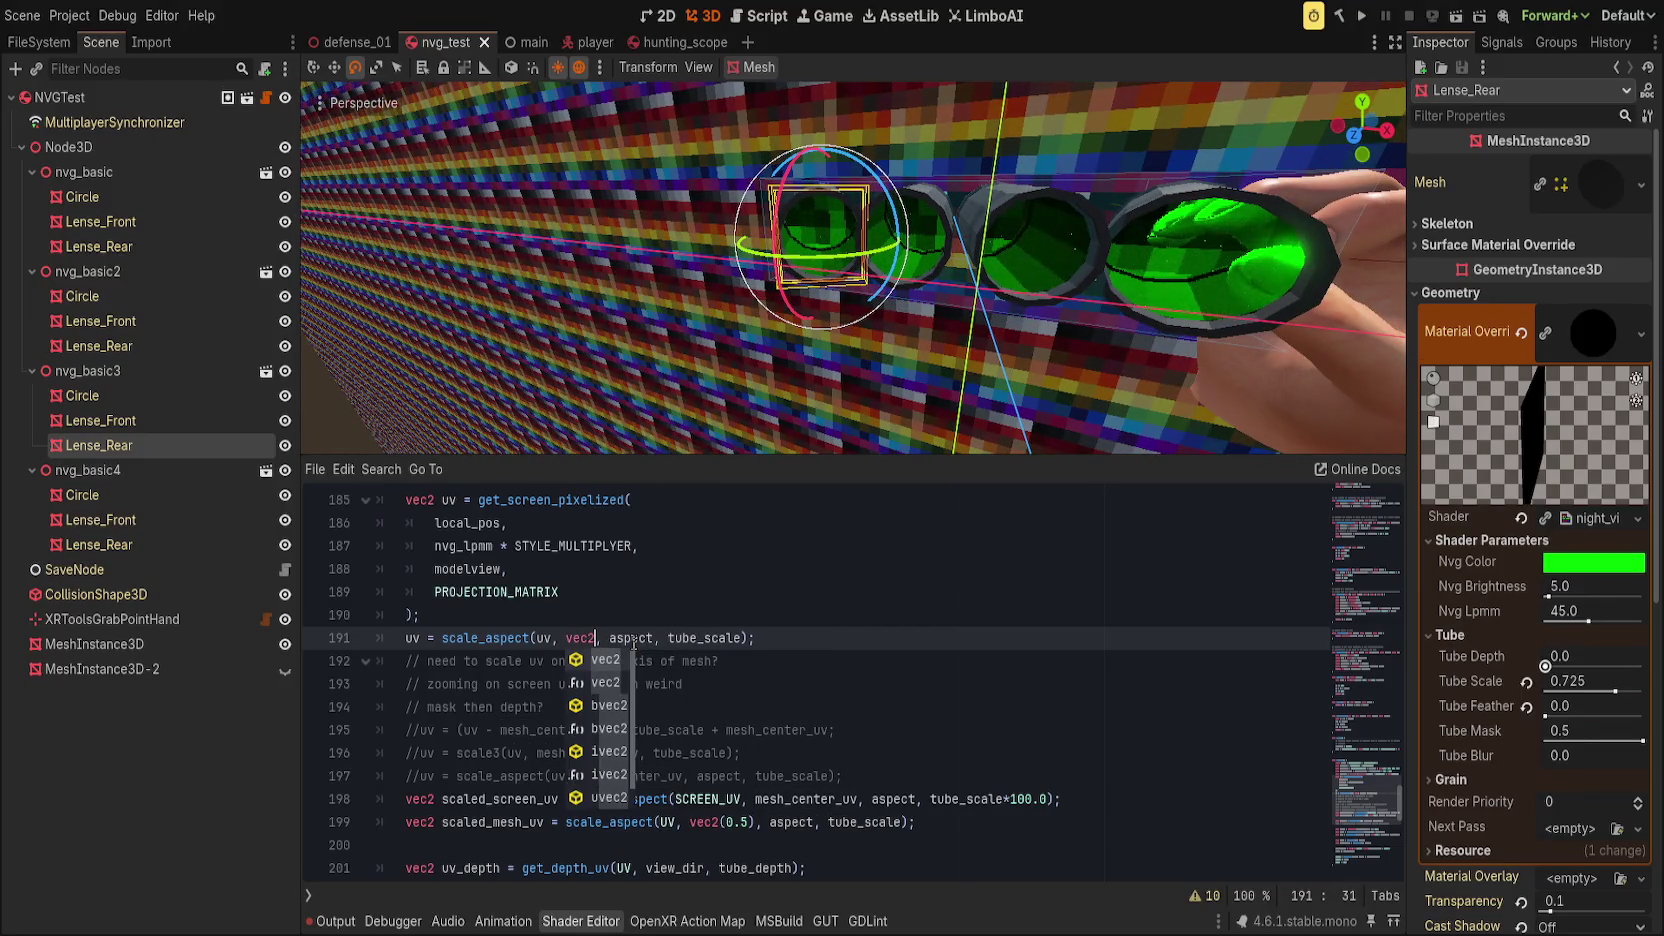
key("Escape")
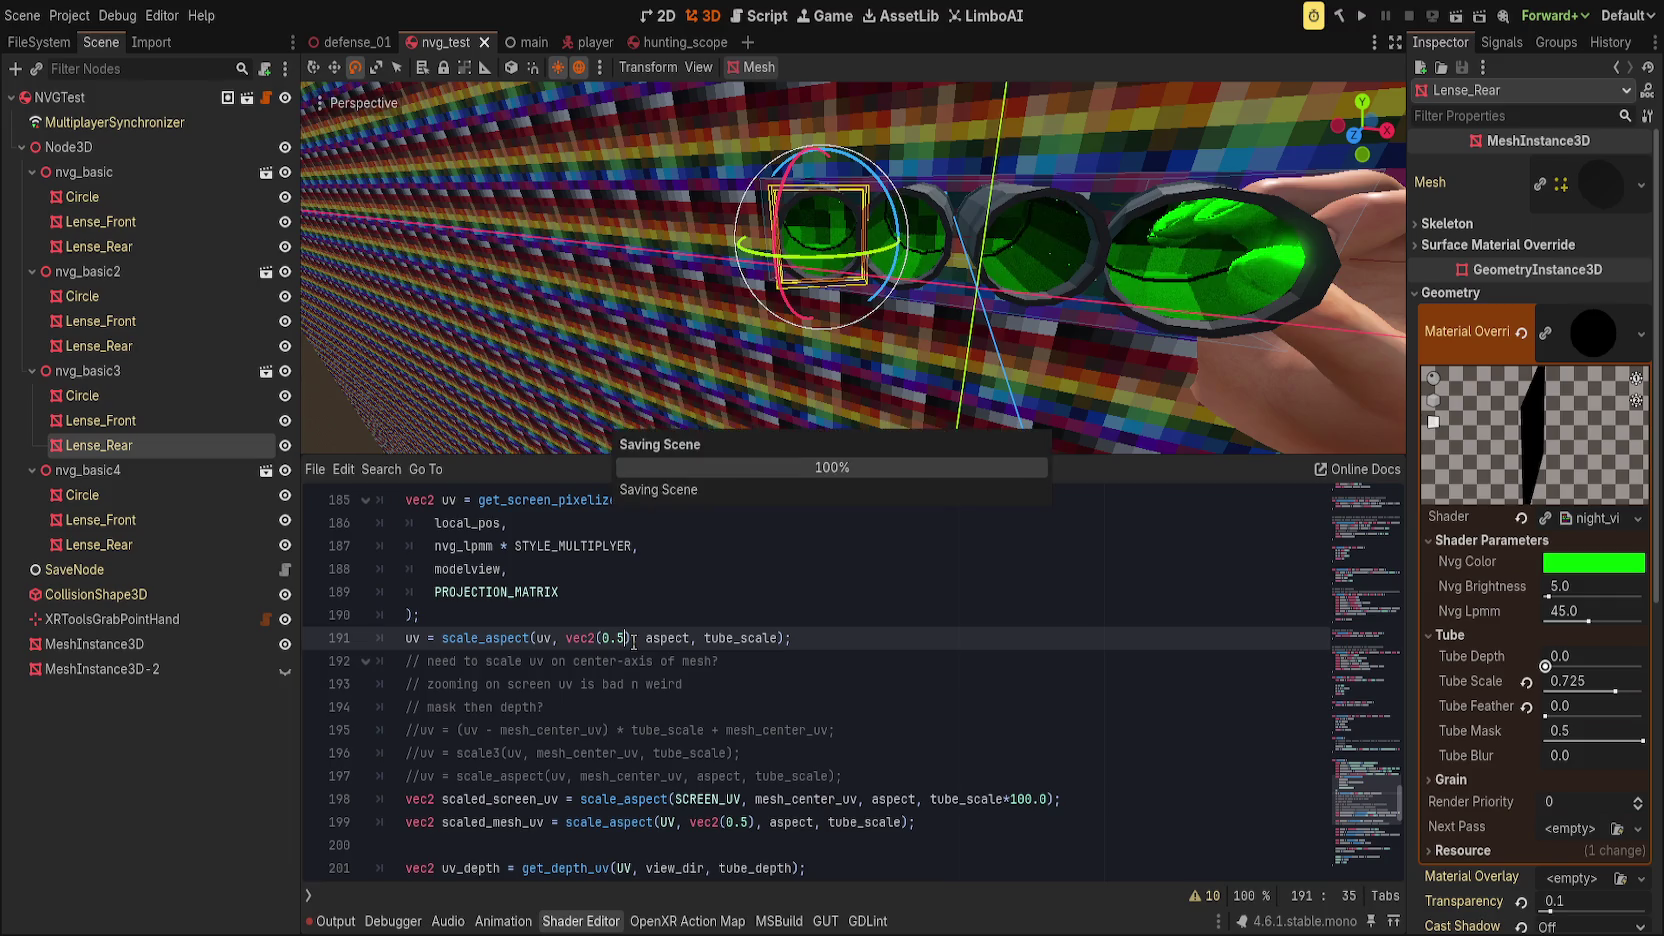
mouse_move(860, 330)
left_mouse_down()
mouse_move(873, 306)
mouse_move(691, 368)
left_mouse_up()
key("ctrl+z")
left_click(807, 614)
mouse_move(828, 345)
left_mouse_down()
mouse_move(836, 322)
mouse_move(748, 400)
mouse_move(817, 387)
left_mouse_up()
Step: Reset Tube Scale, shrink it to about 0.387, then raise it to 0.73
left_click(1644, 690)
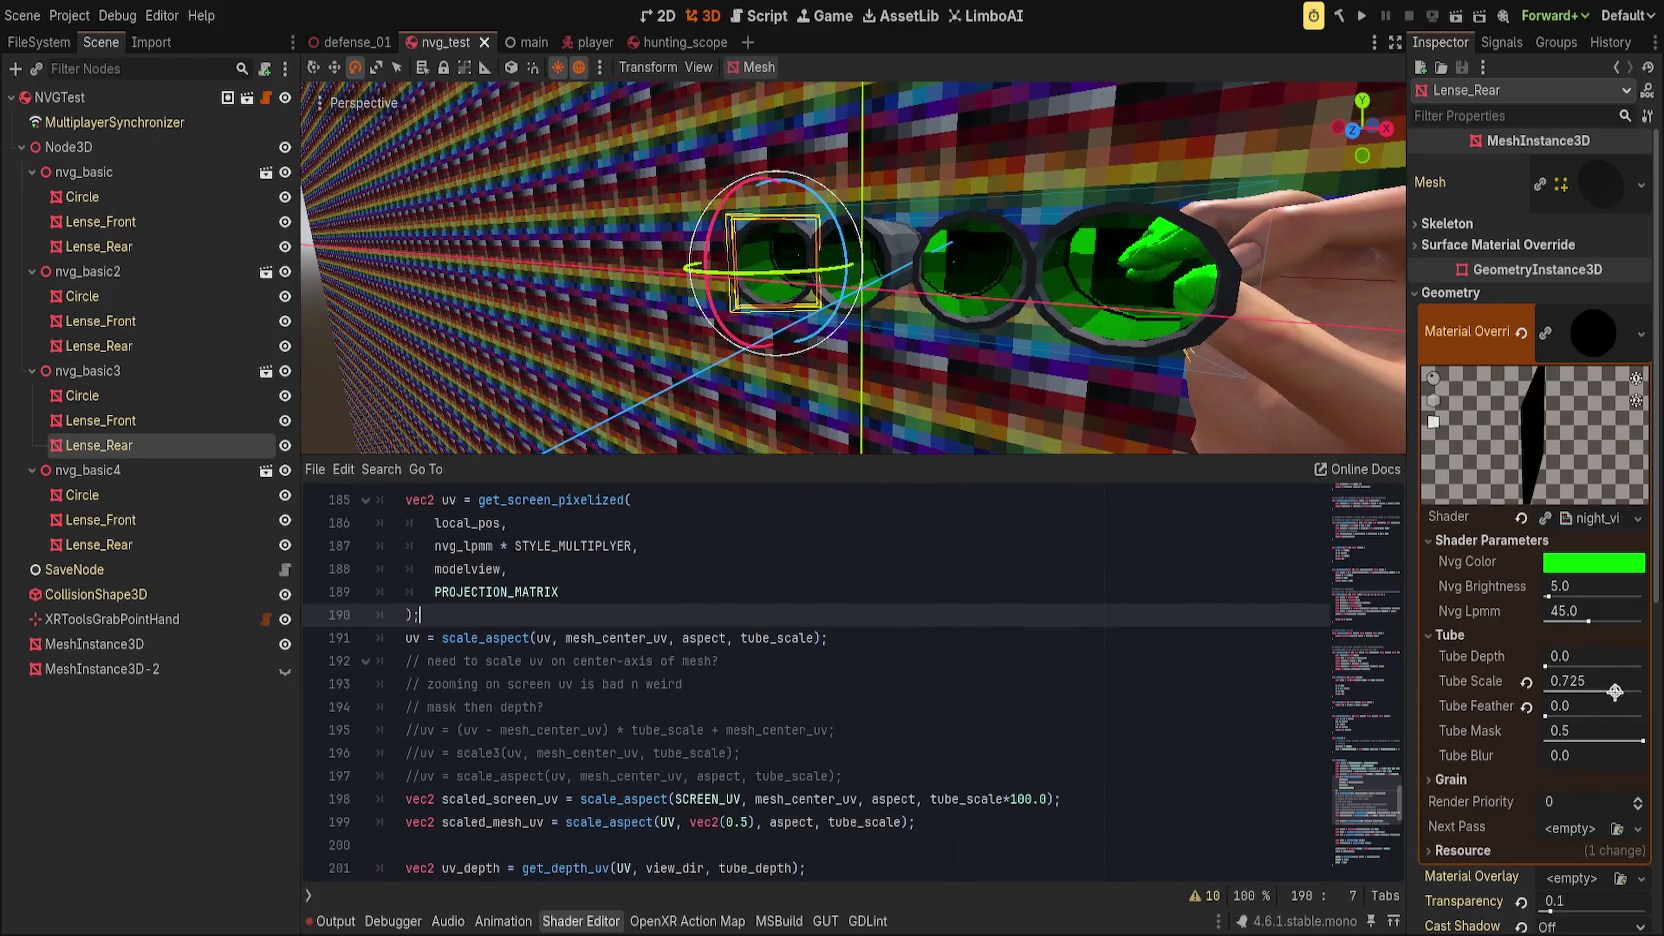
left_click_drag(1644, 690, 1578, 688)
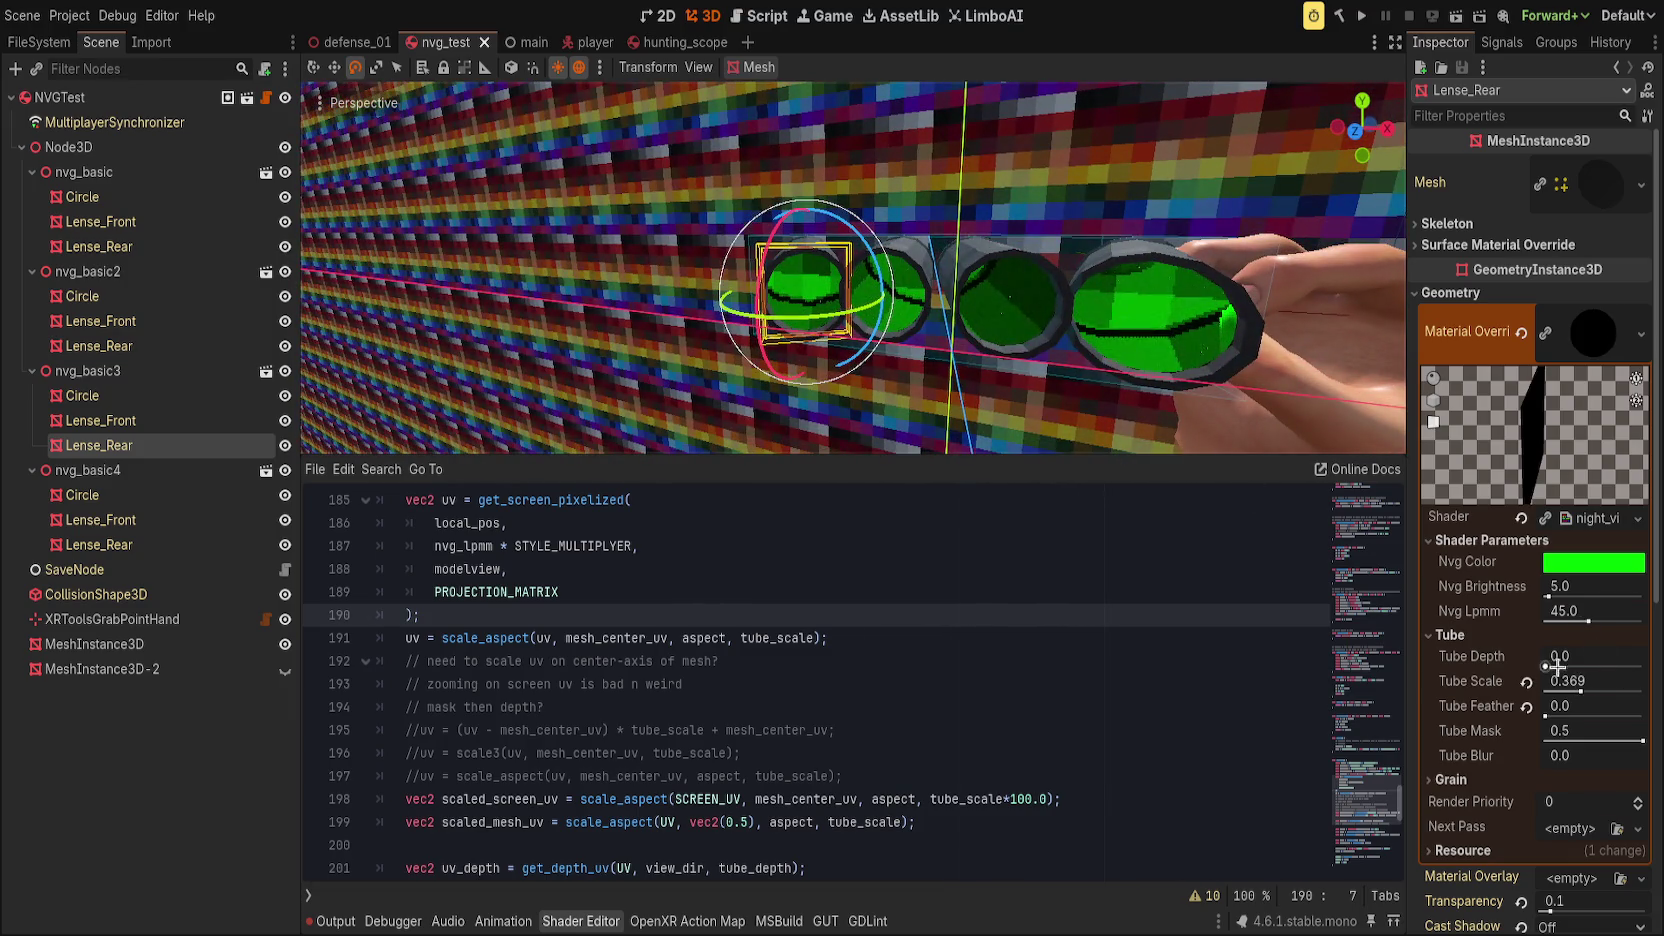
mouse_move(1580, 686)
left_mouse_down()
mouse_move(1648, 694)
mouse_move(1613, 693)
left_mouse_up()
left_click(491, 637)
scroll(760, 751, "down", 2)
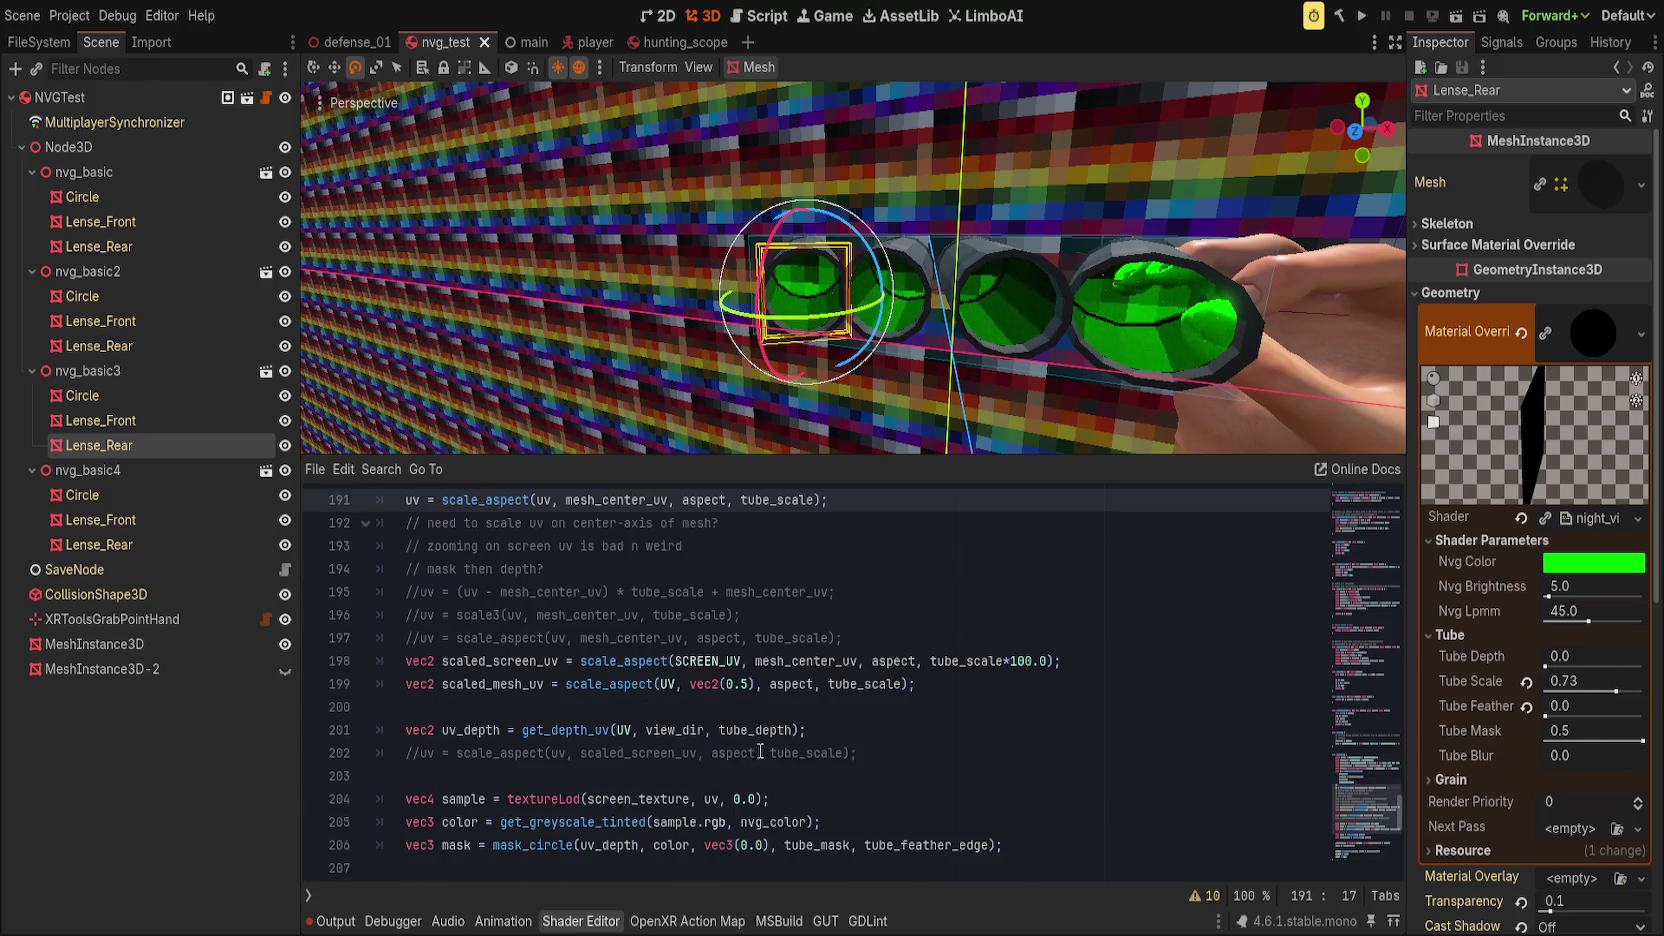
Step: Replace UV with mesh_center_uv on line 201, save, and raise Tube Depth to 1.372
double_click(632, 735)
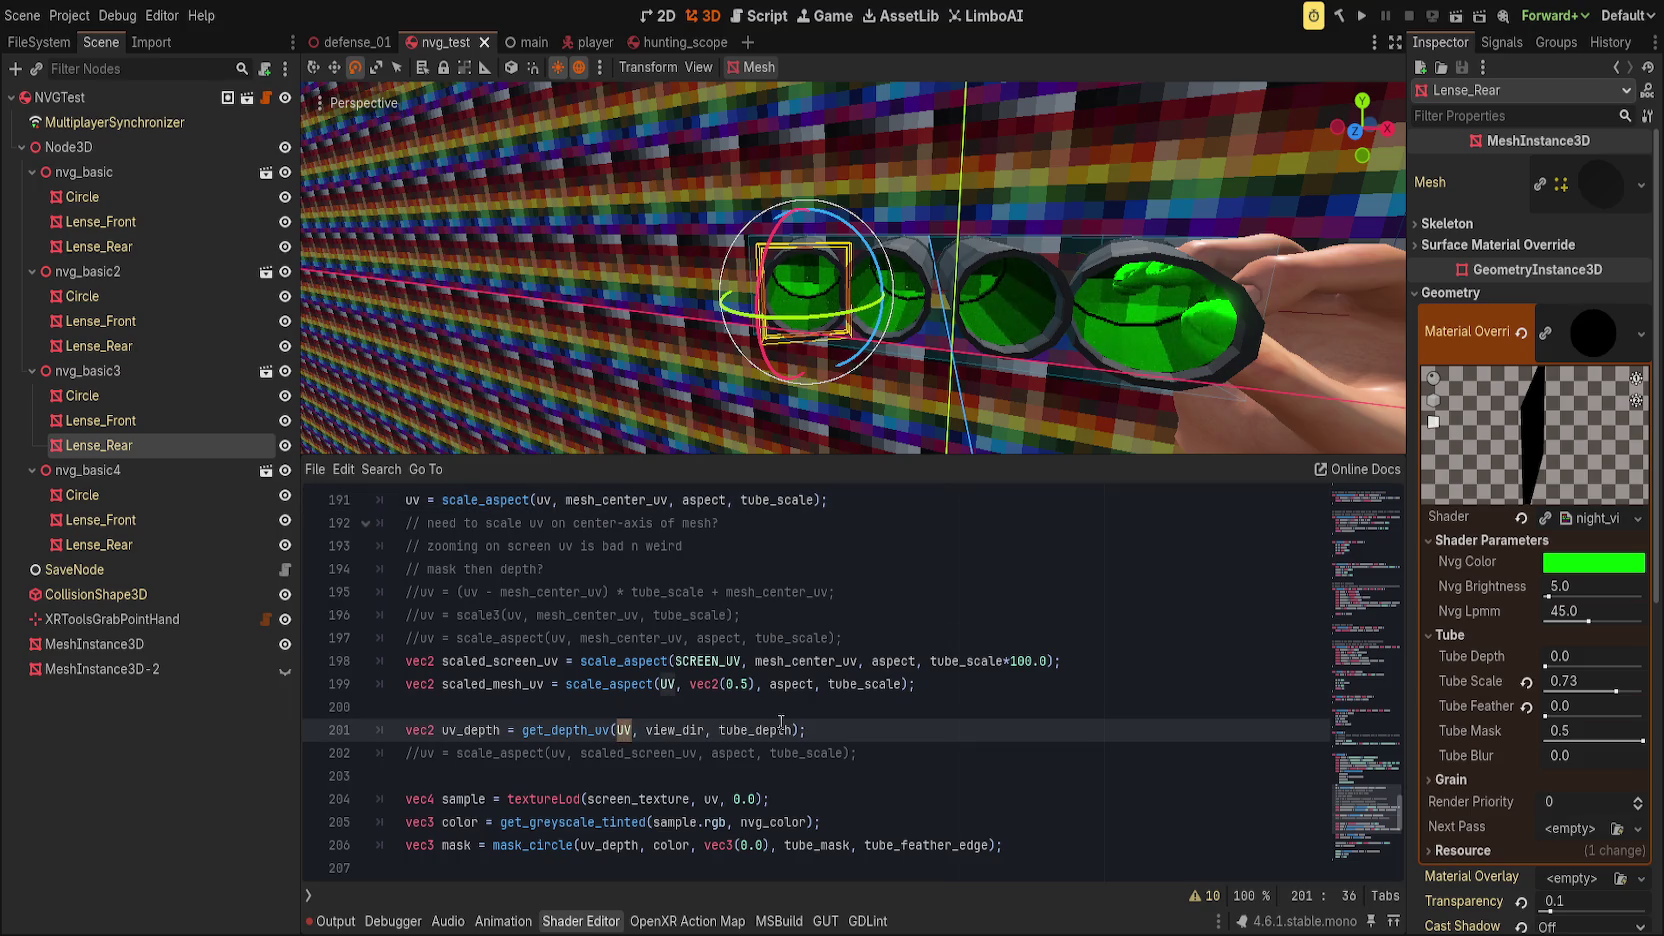
left_click_drag(1533, 663, 1600, 663)
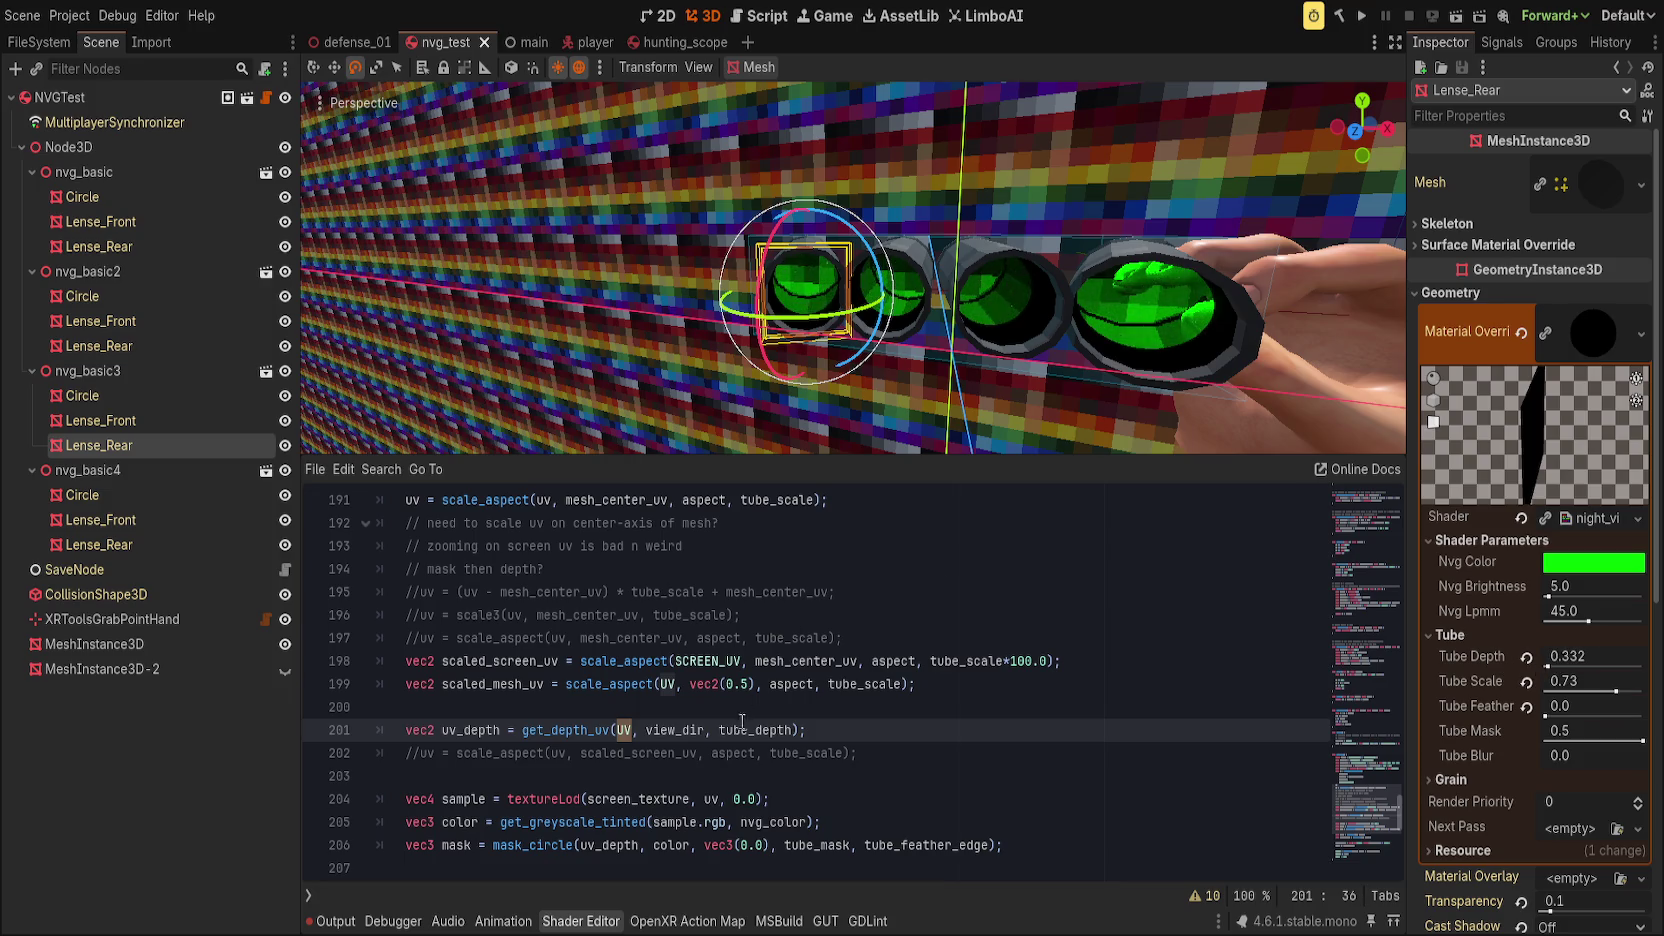
type("mesh_center_uv")
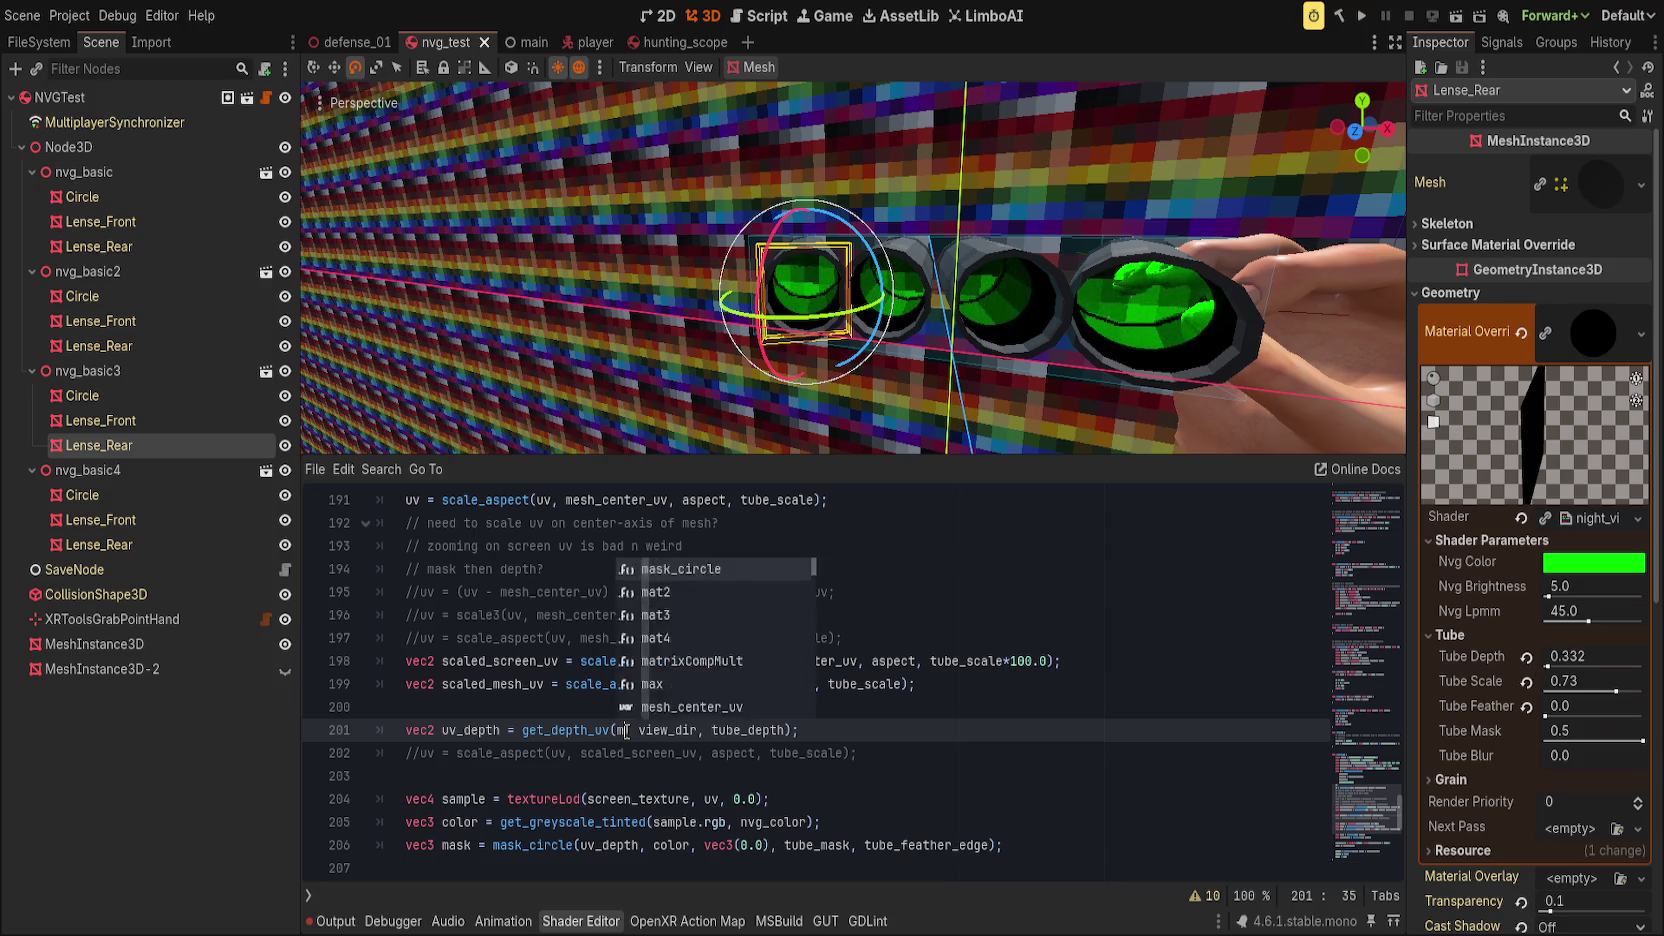
key("ctrl+s")
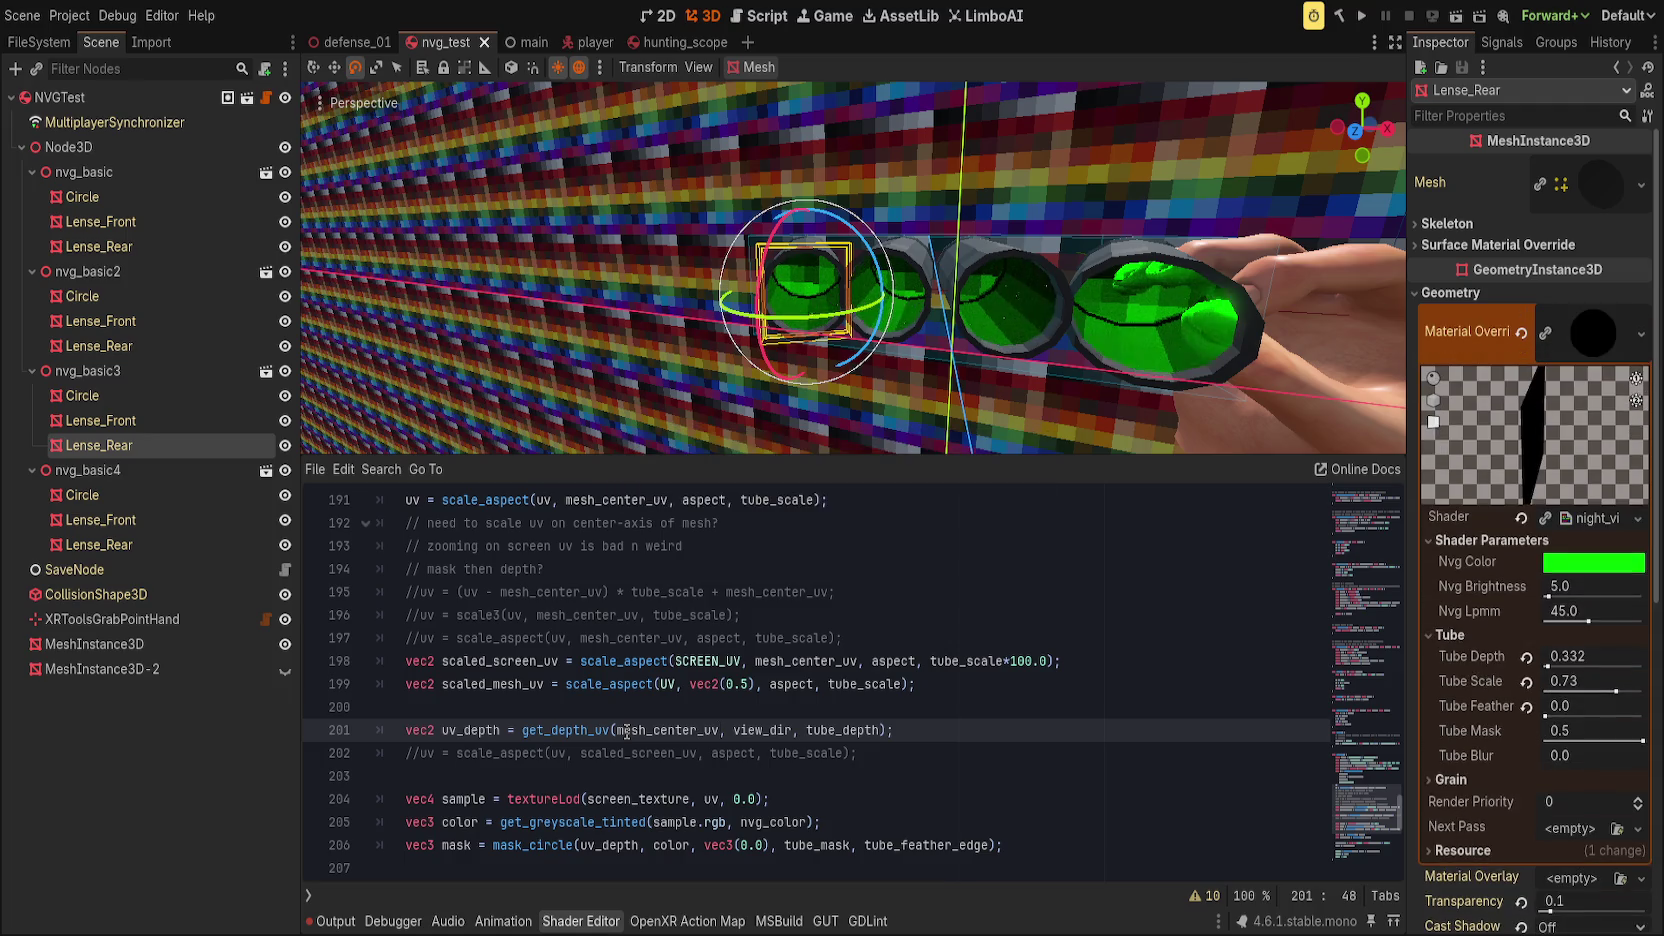
left_click_drag(1557, 666, 1557, 666)
scroll(1089, 316, "up", 5)
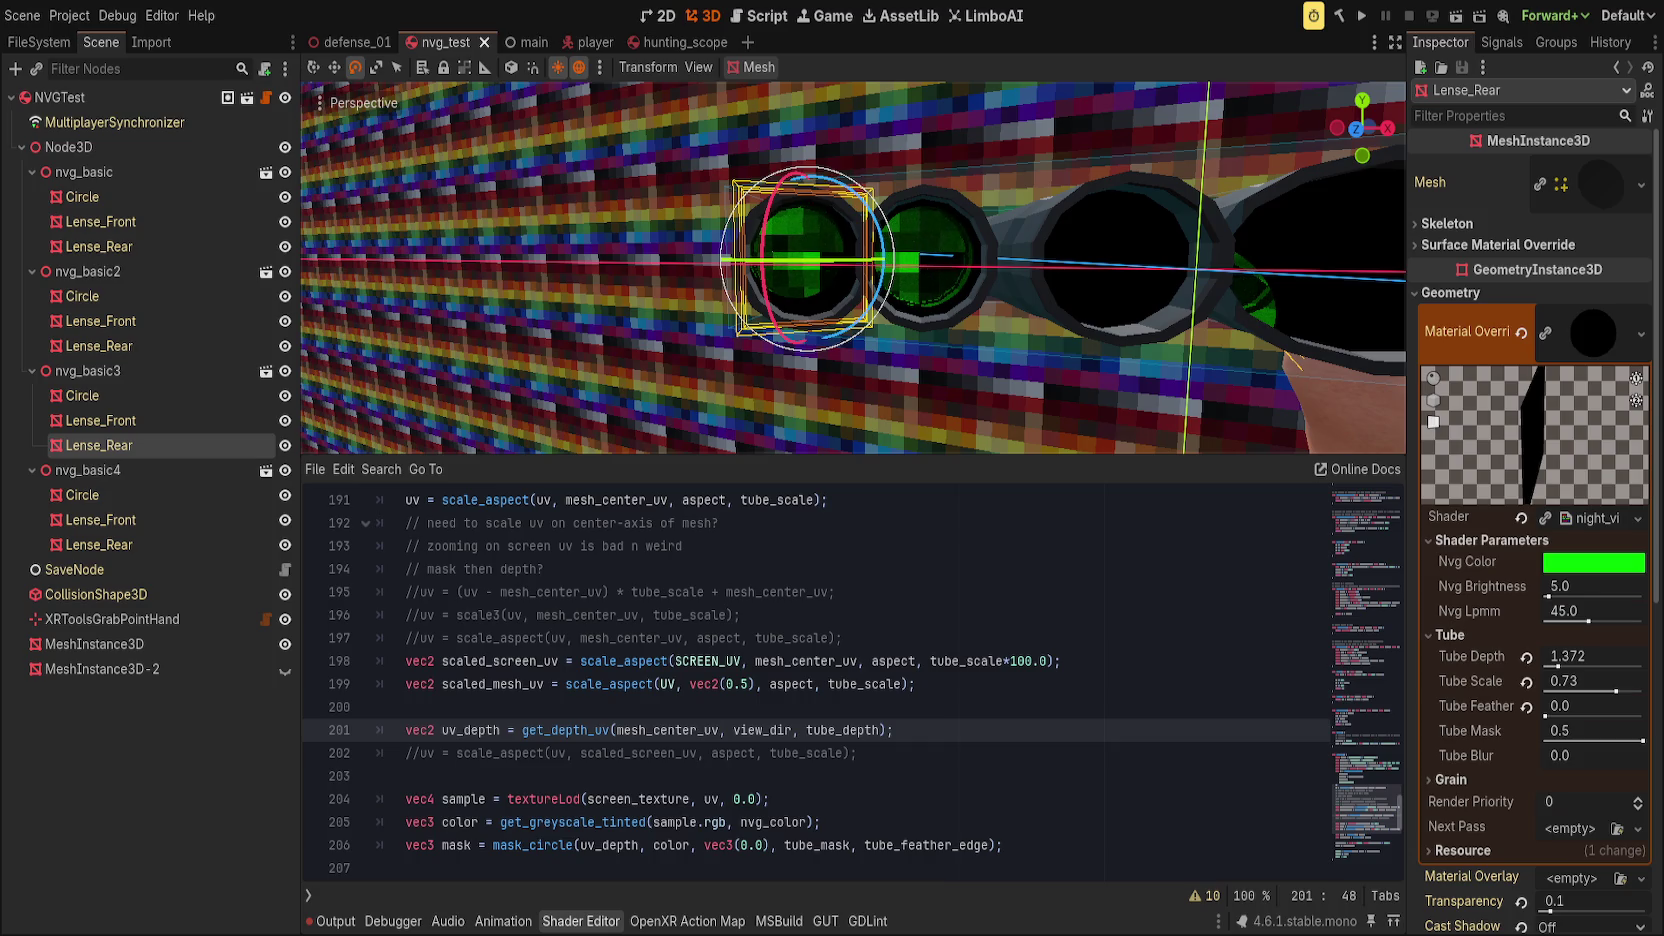
Step: Reset both tube values, then set Tube Scale 0.533 and Tube Depth 1.04 and save with Ctrl+S
left_click_drag(1133, 220, 1133, 220)
left_click(1526, 657)
left_click_drag(1045, 380, 1059, 430)
mouse_move(1616, 688)
left_mouse_down()
mouse_move(1642, 691)
mouse_move(1596, 692)
left_mouse_up()
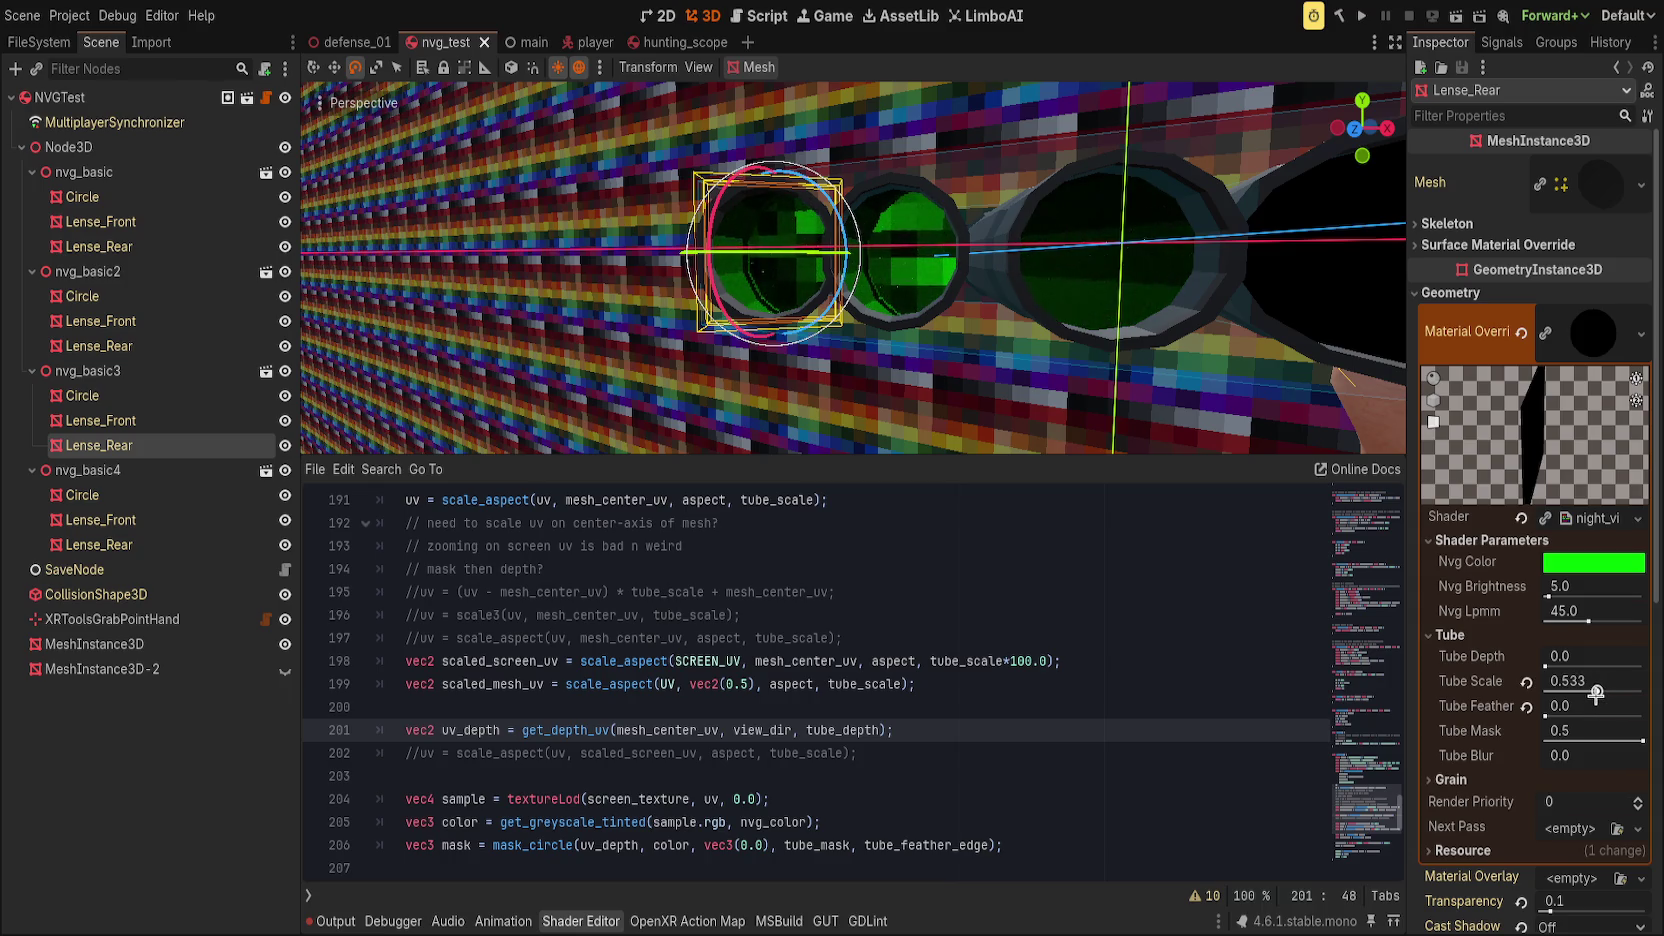
left_click_drag(1142, 443, 1002, 367)
scroll(1002, 367, "up", 3)
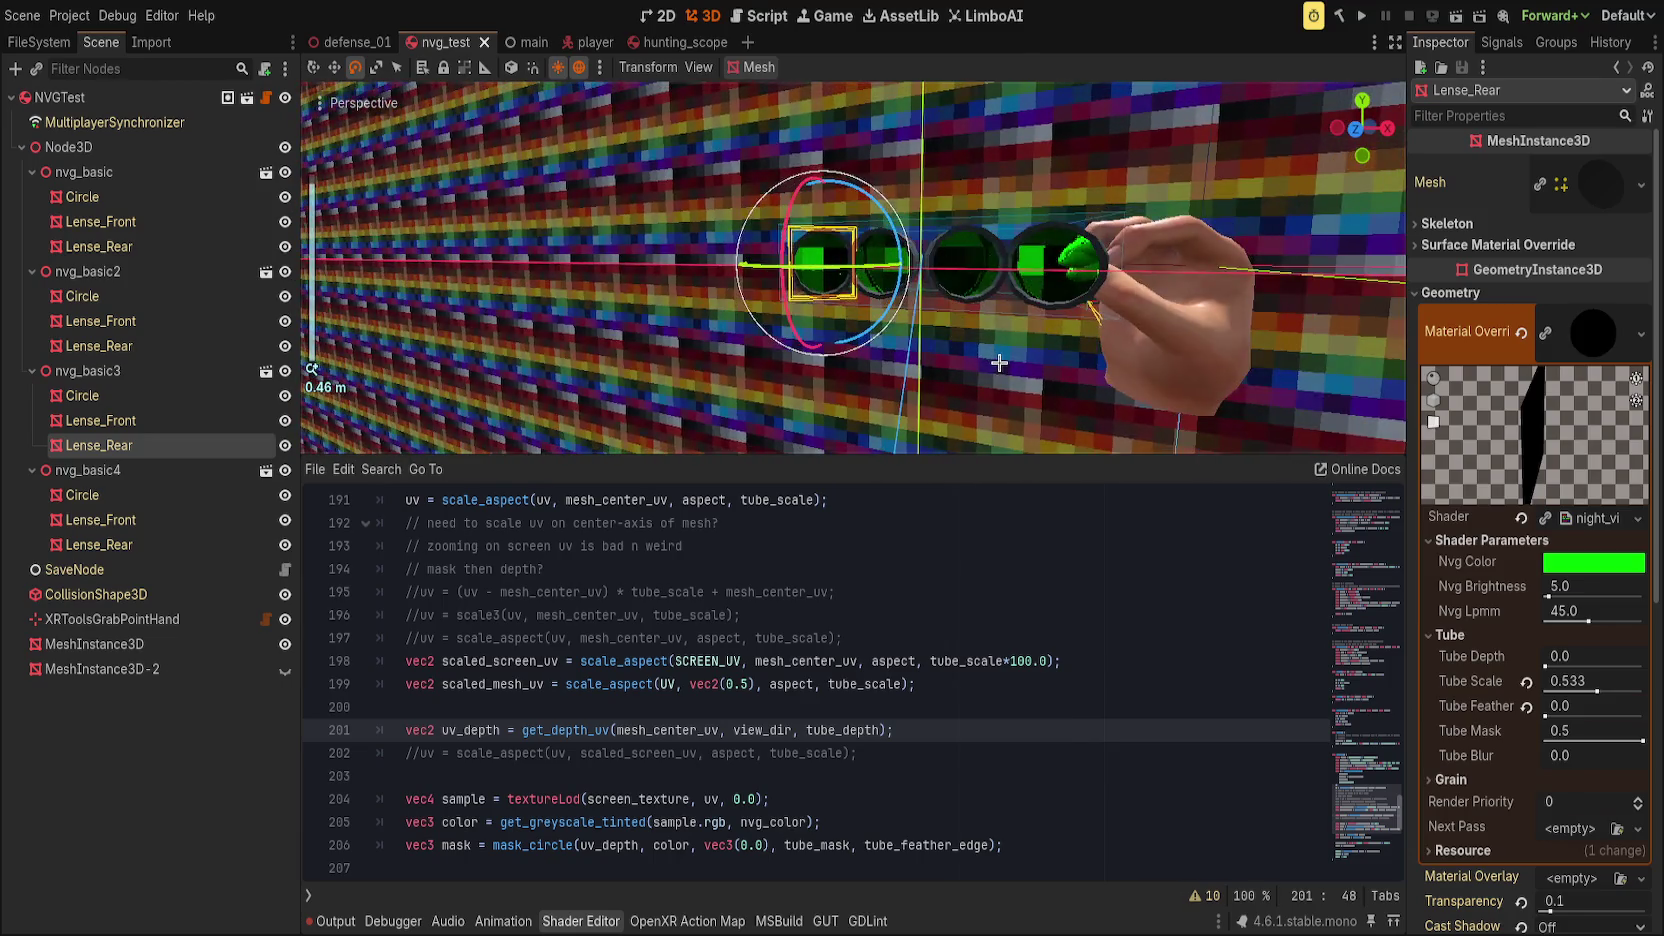
scroll(994, 367, "up", 2)
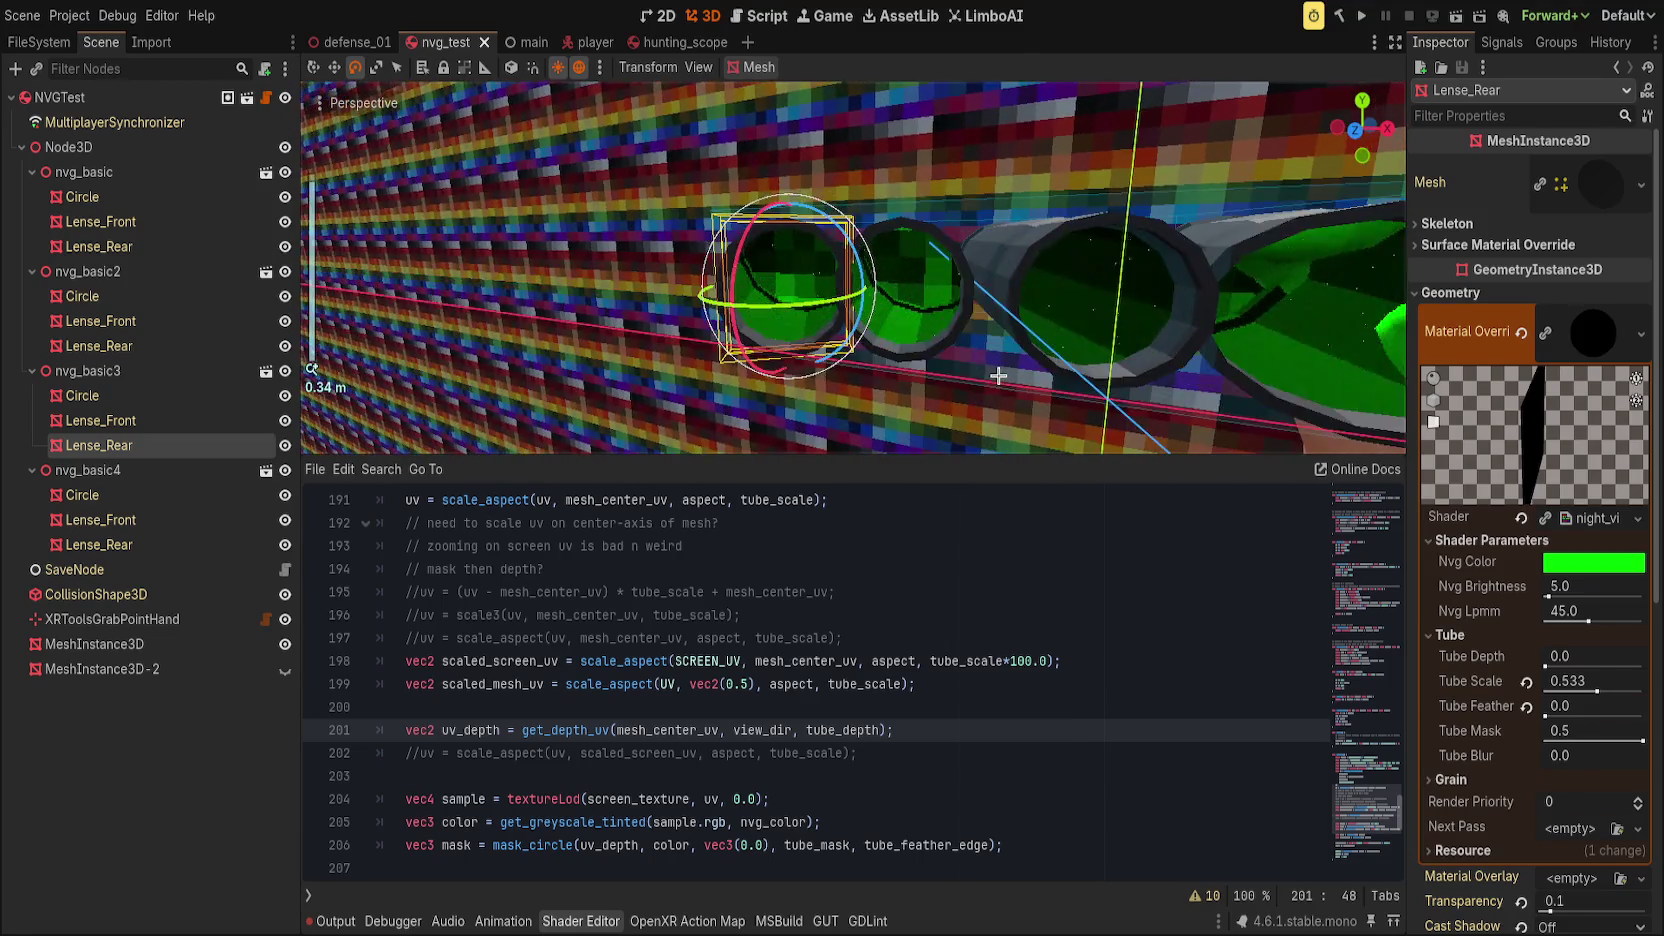
left_click_drag(1553, 666, 1575, 666)
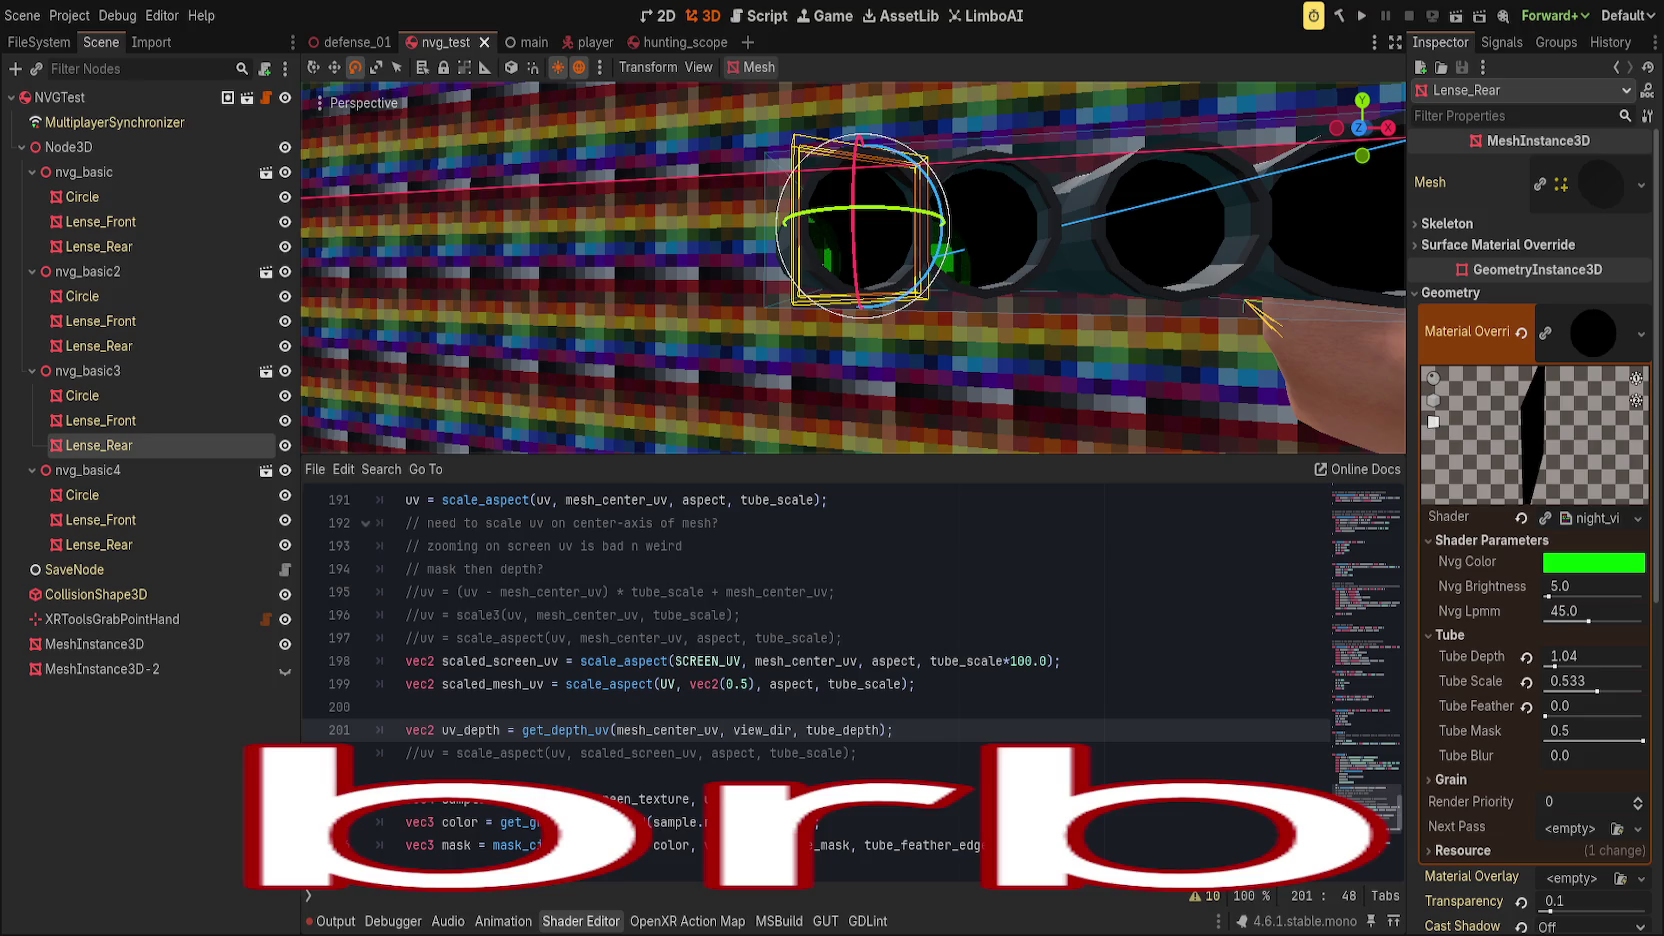
left_click(1092, 562)
key("ctrl+s")
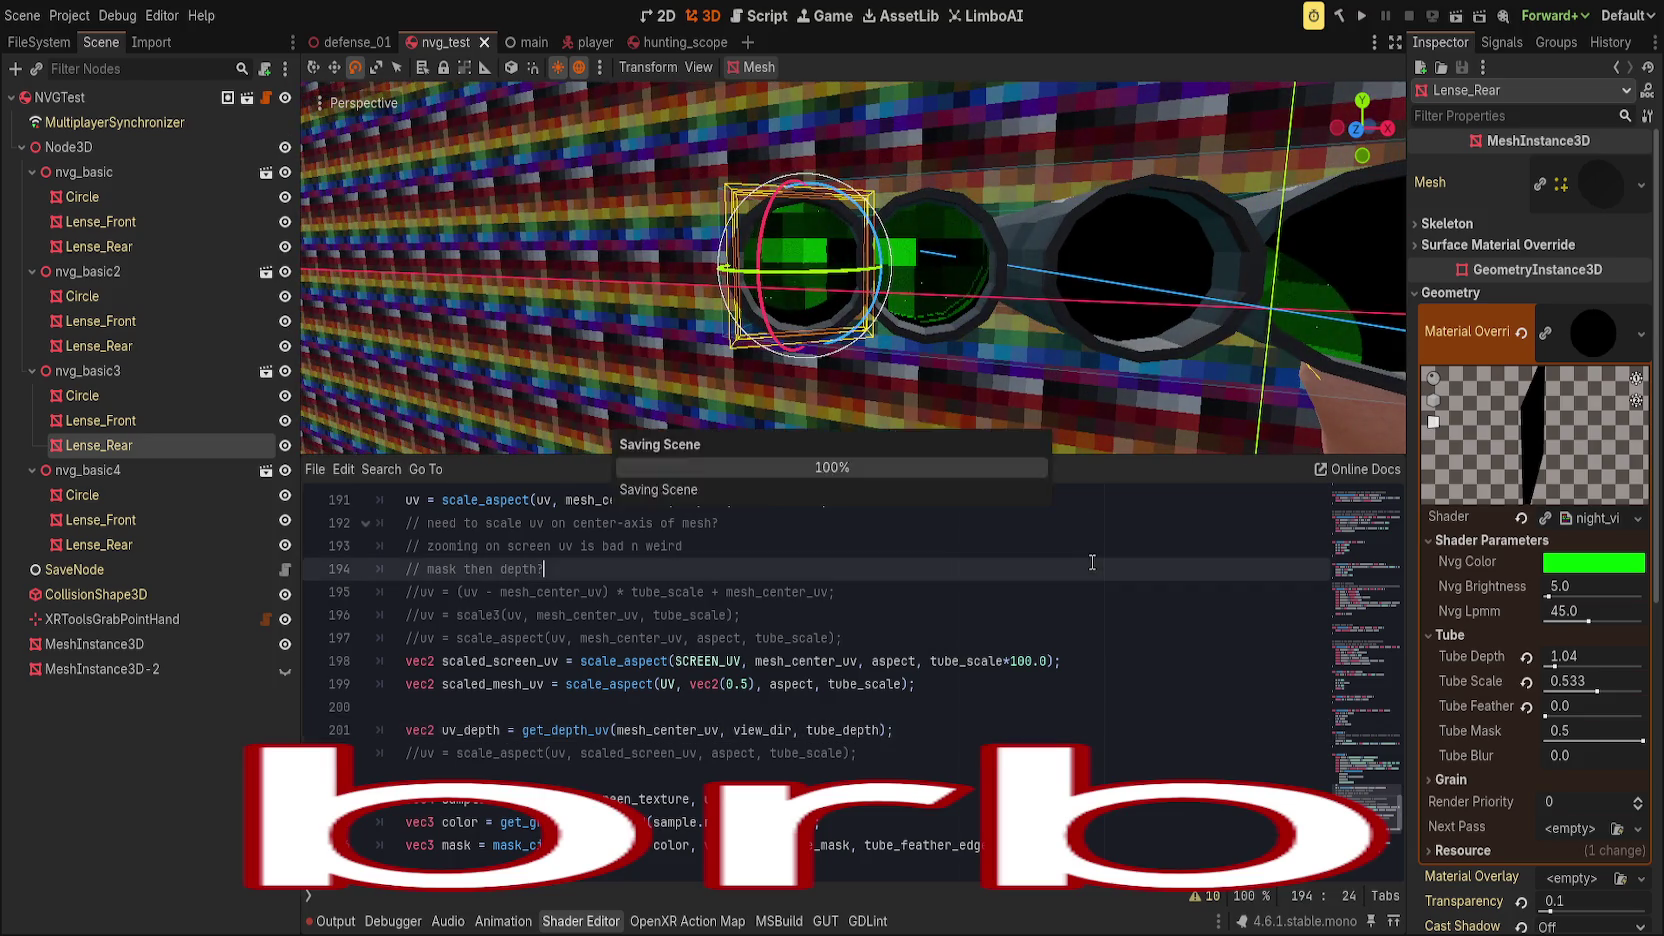
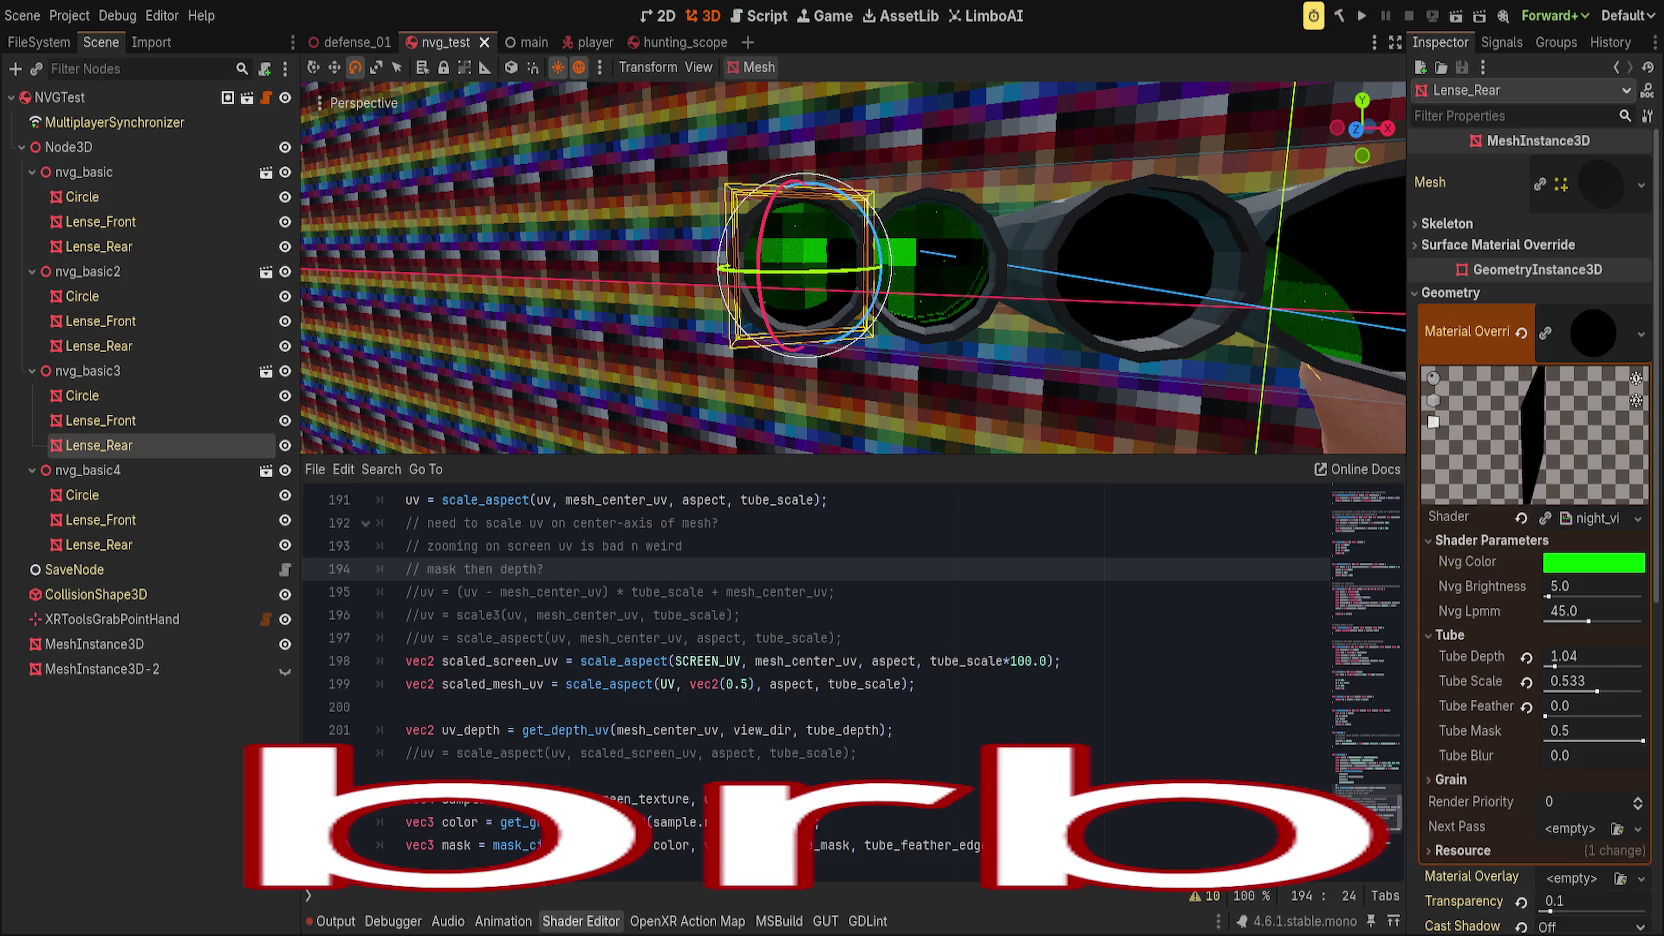
Step: Drag the viewport splitter down to enlarge the 3D preview, then place the cursor at the end of shader line 197
left_click(1014, 614)
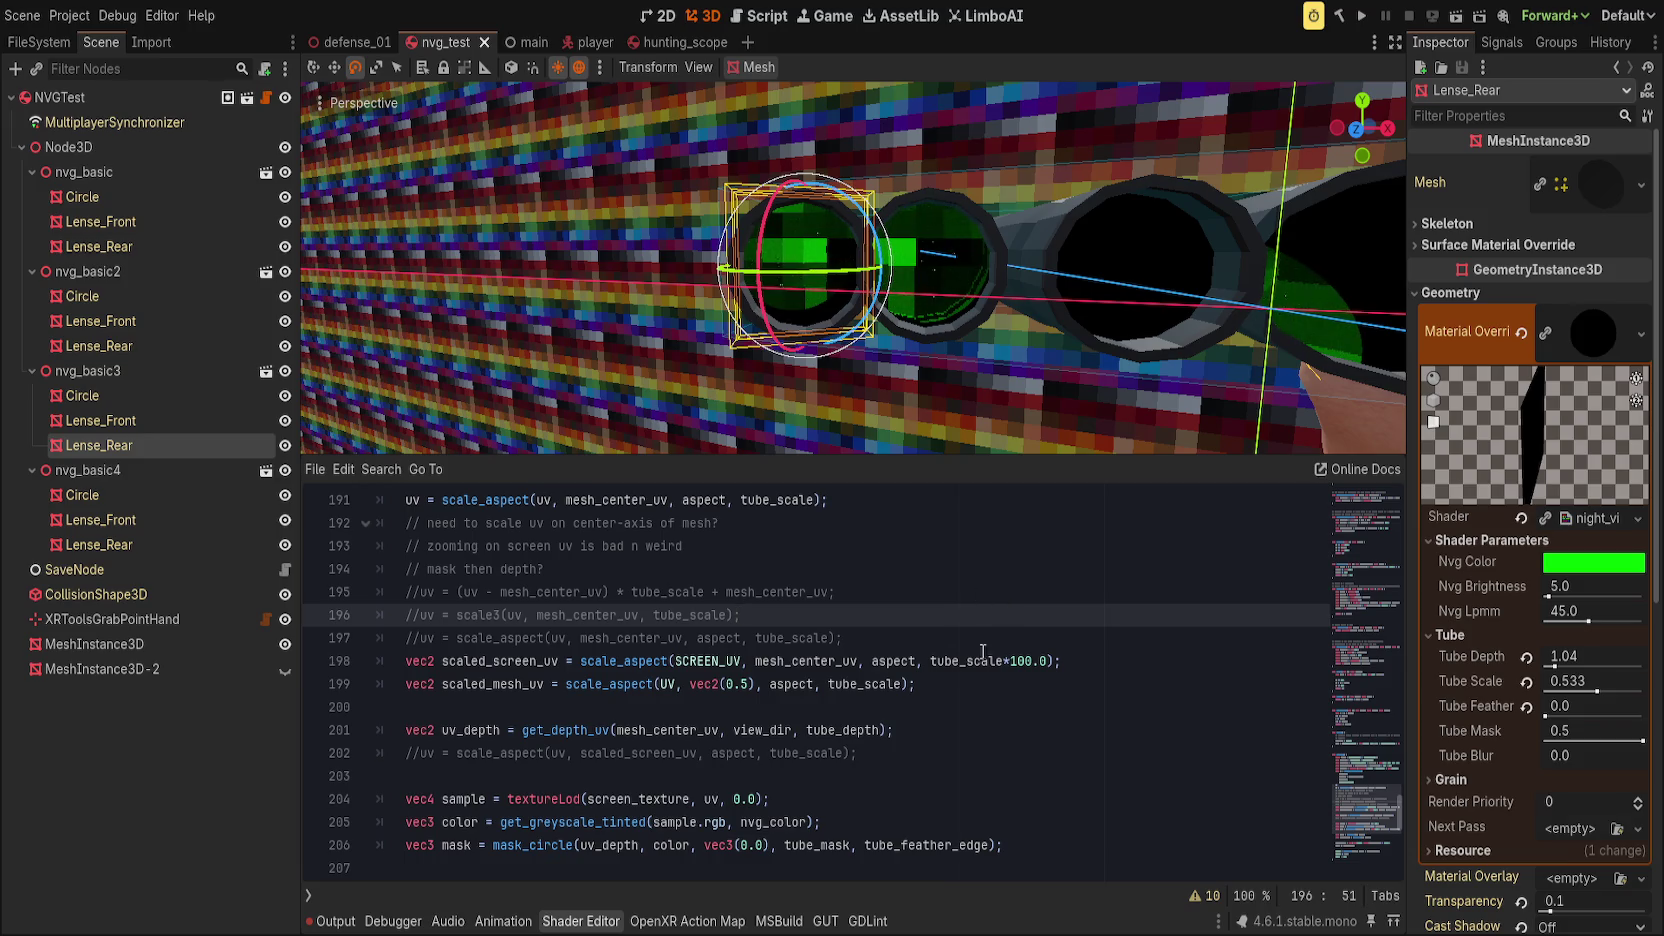
left_click_drag(760, 454, 760, 523)
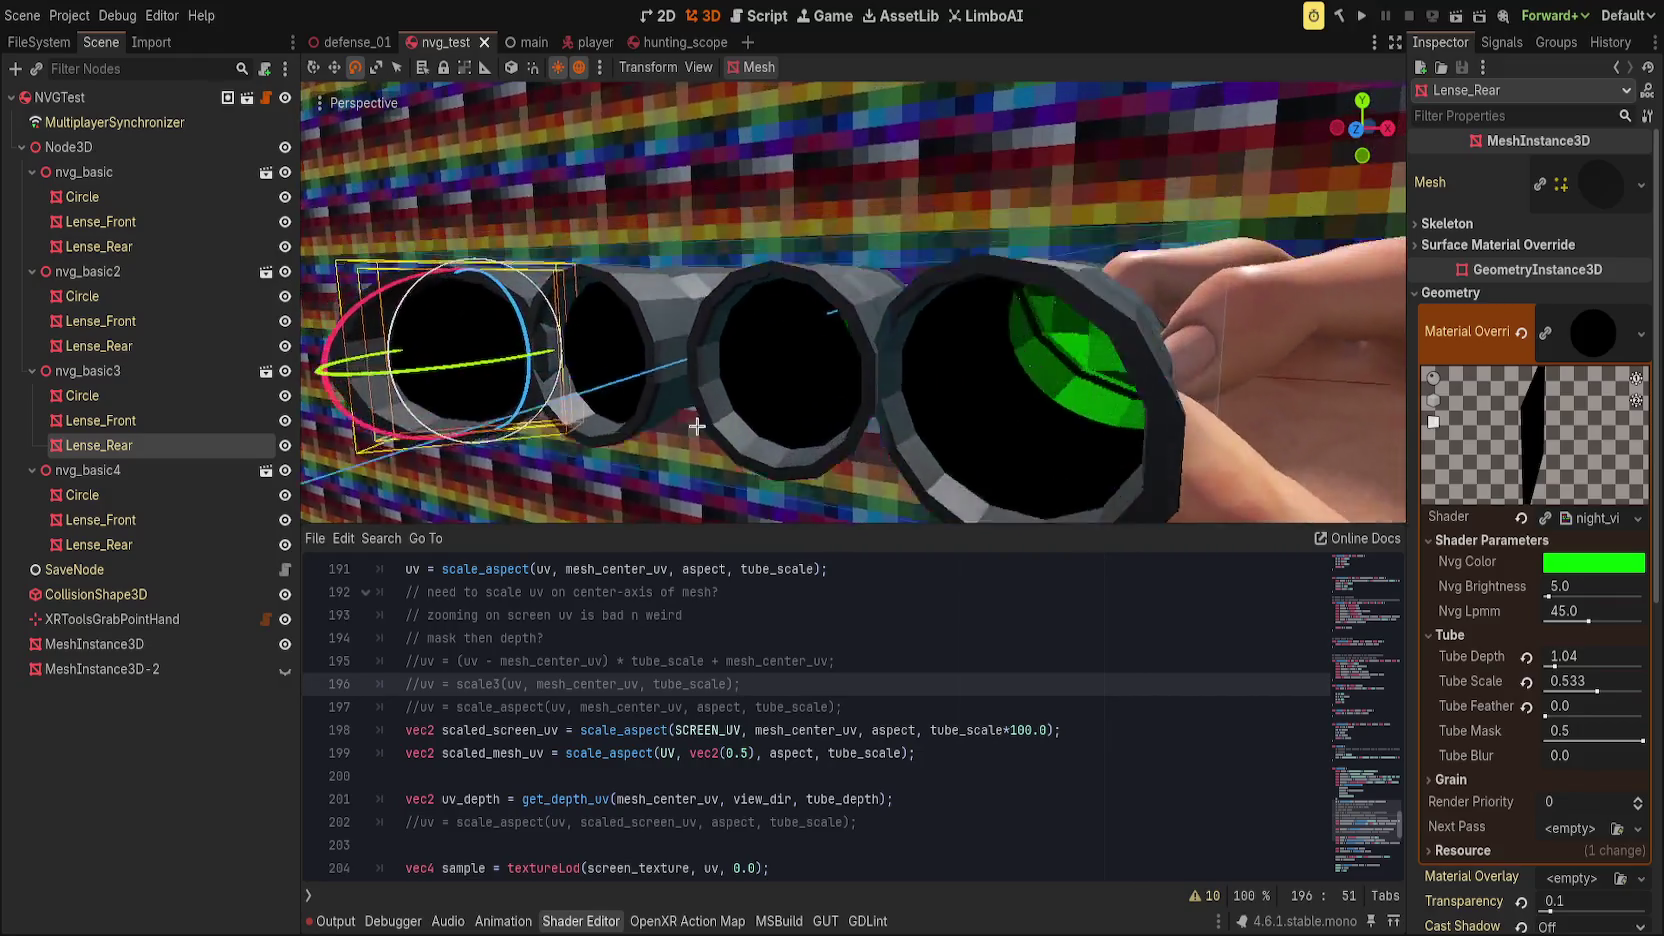
left_click(836, 730)
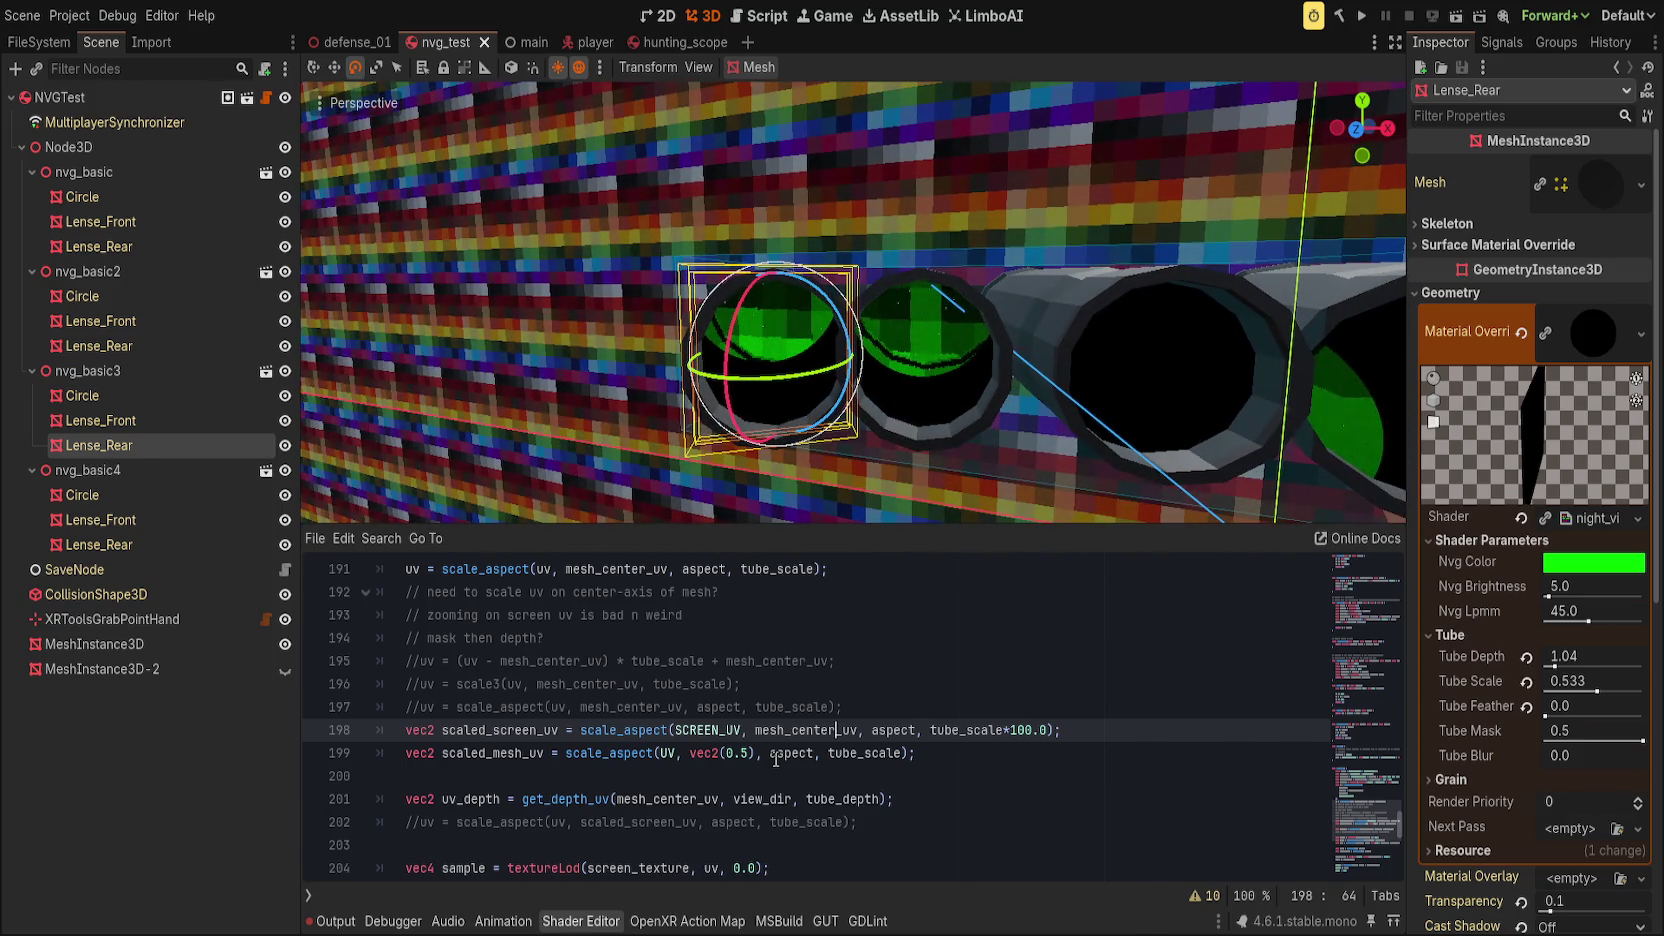
left_click(1054, 705)
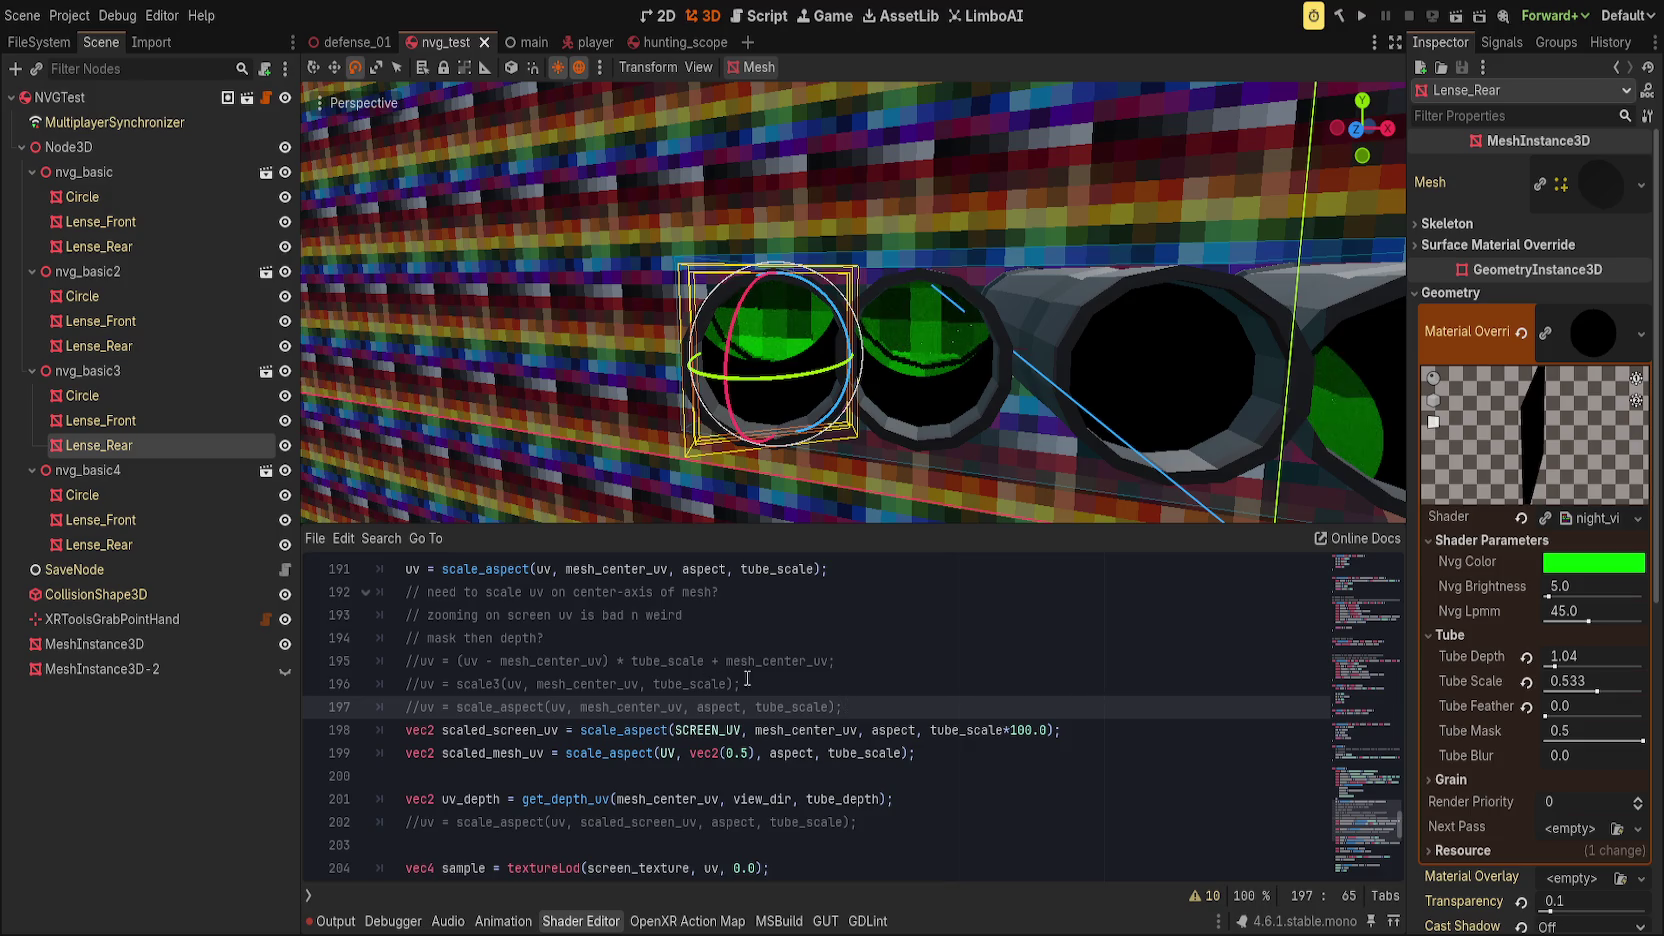
Step: Insert a dashed // !!--------------- divider comment below line 197
key("Return")
key("Return")
type("//")
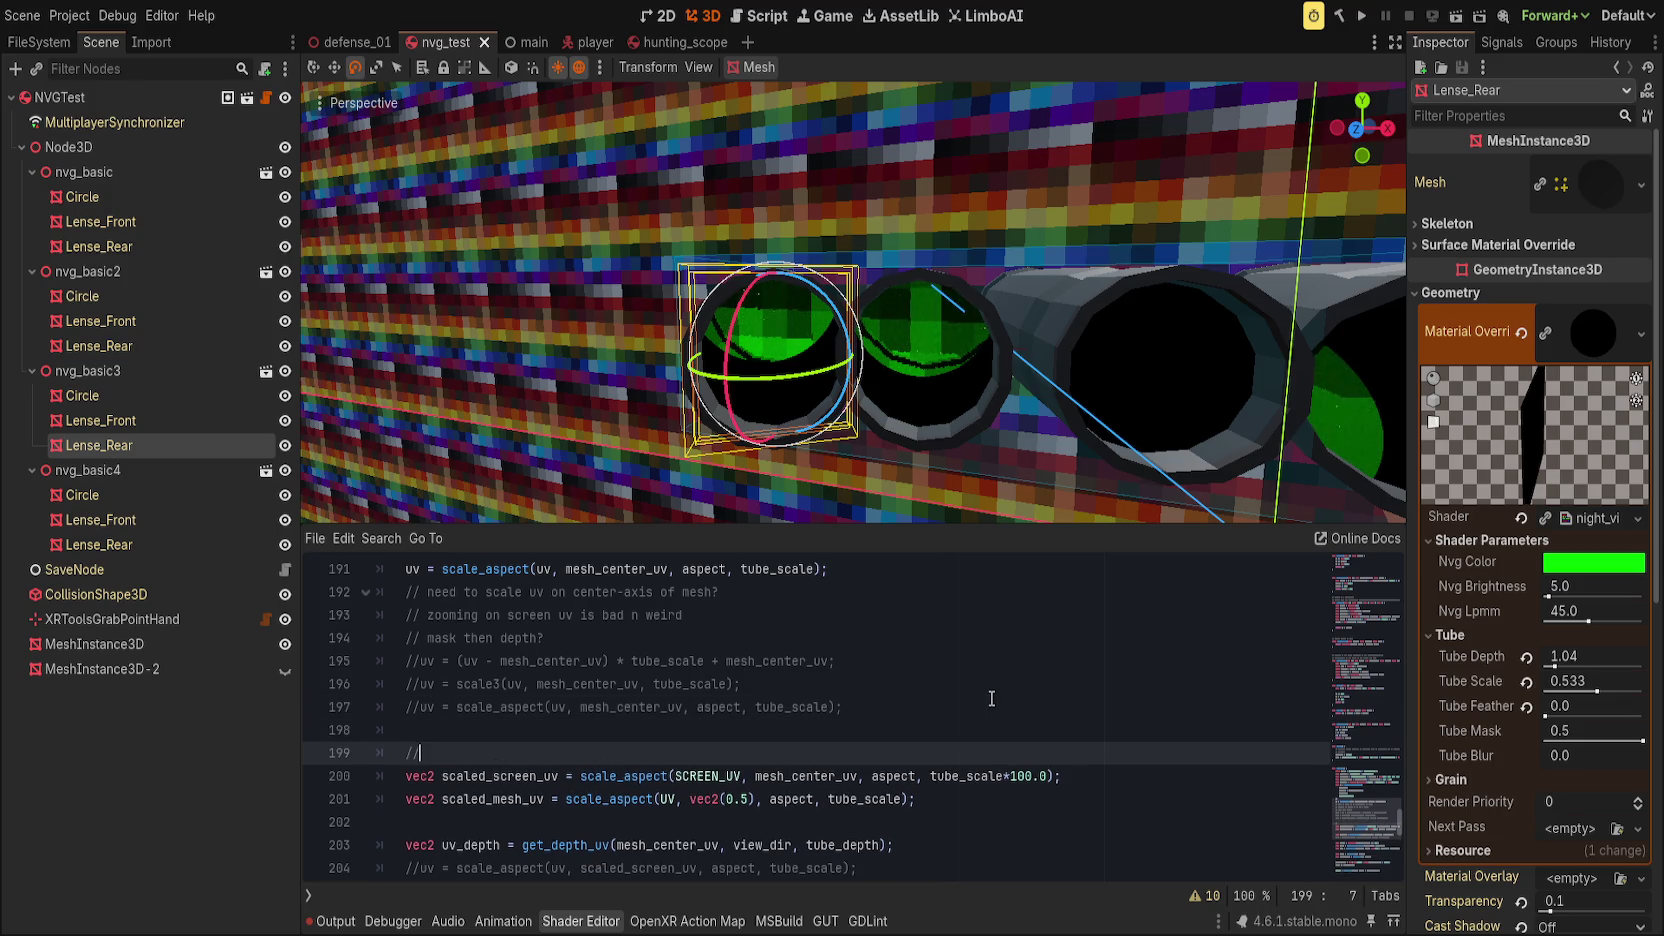
type(" !!*")
key("BackSpace")
key("BackSpace")
type("---------------")
key("Return")
Step: Write the comment asking to make uv_depth parallax scale like 'scale_aspect' does, and save the shader
type("// make ")
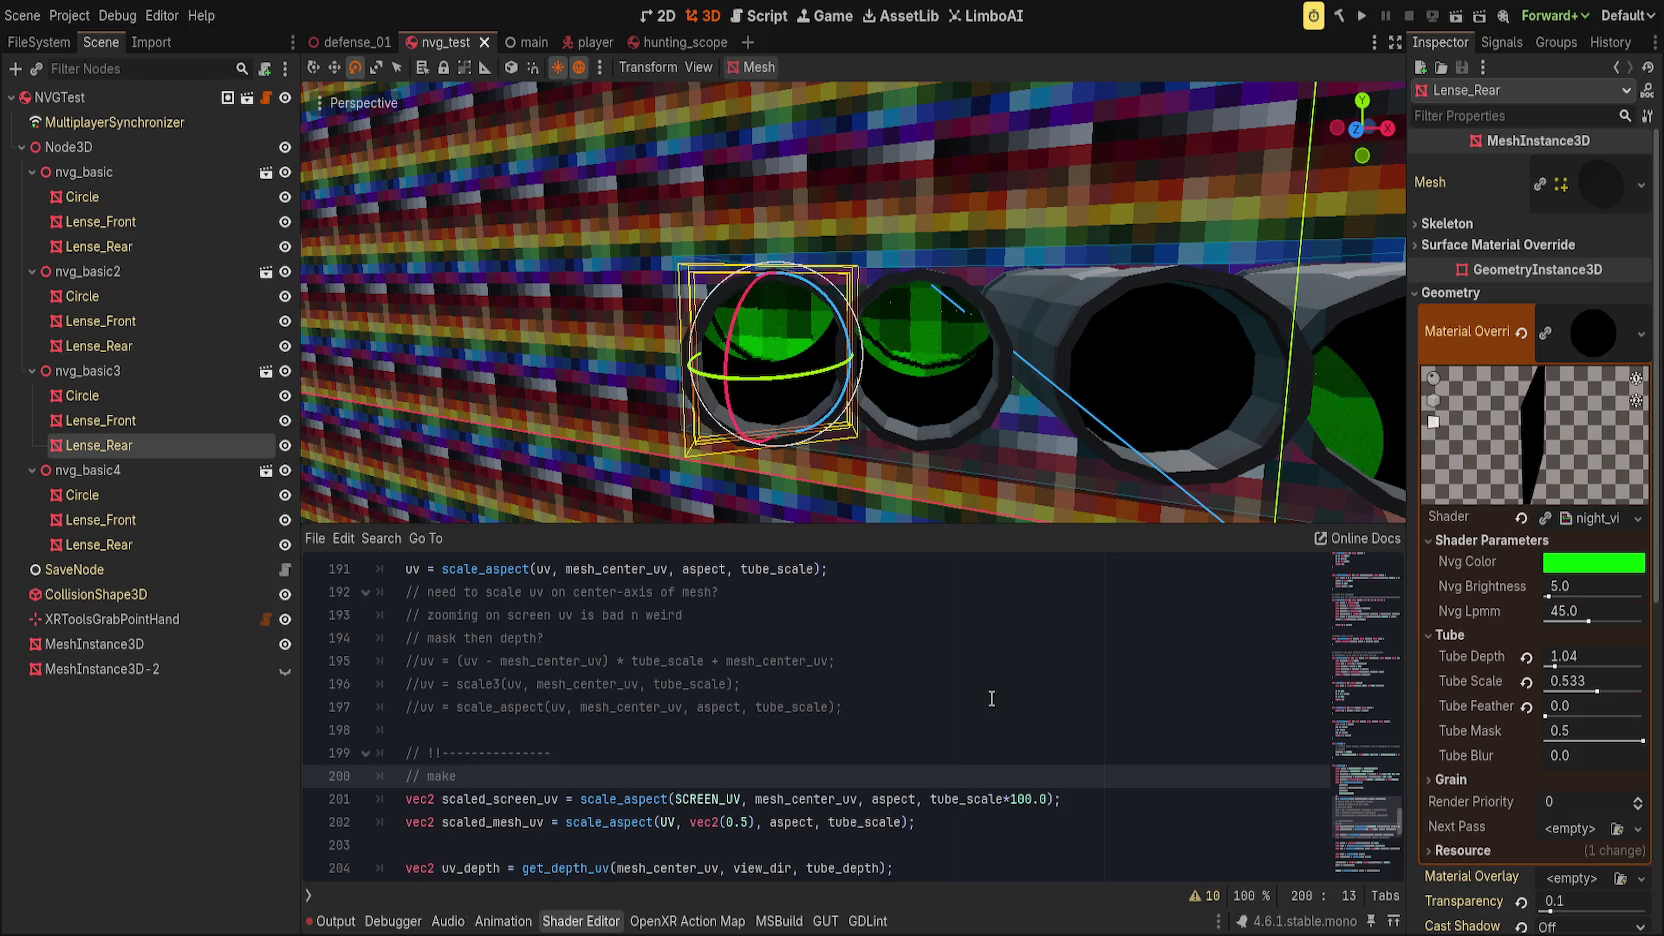
type("end of ")
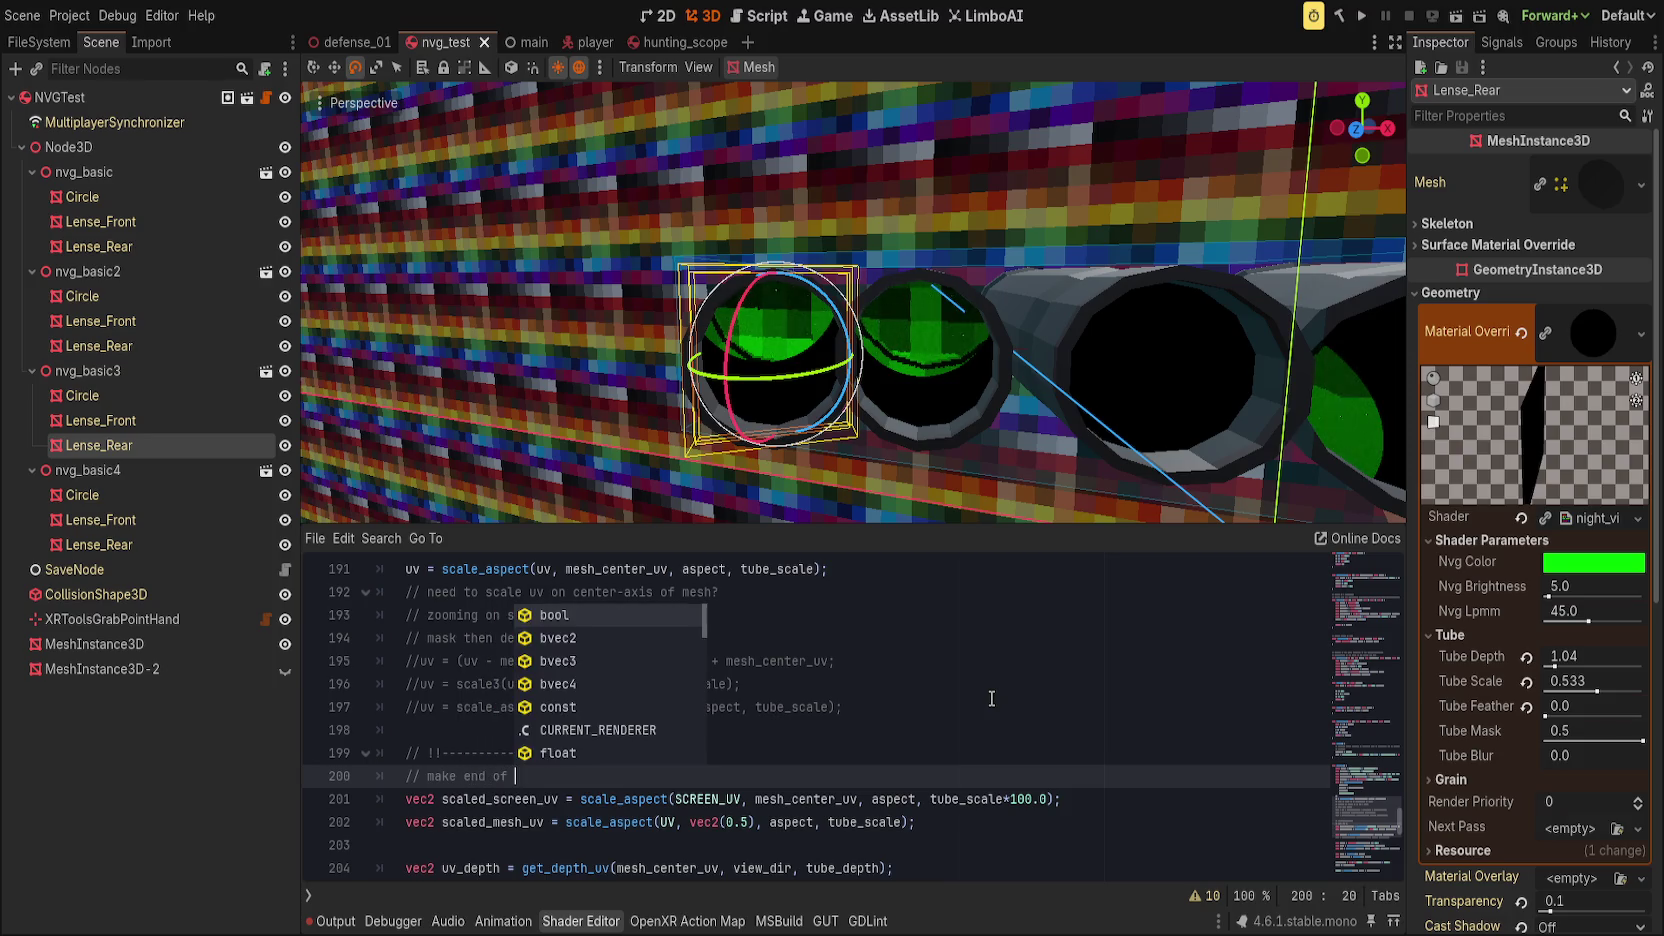
type("uv_depth")
key("ctrl+BackSpace")
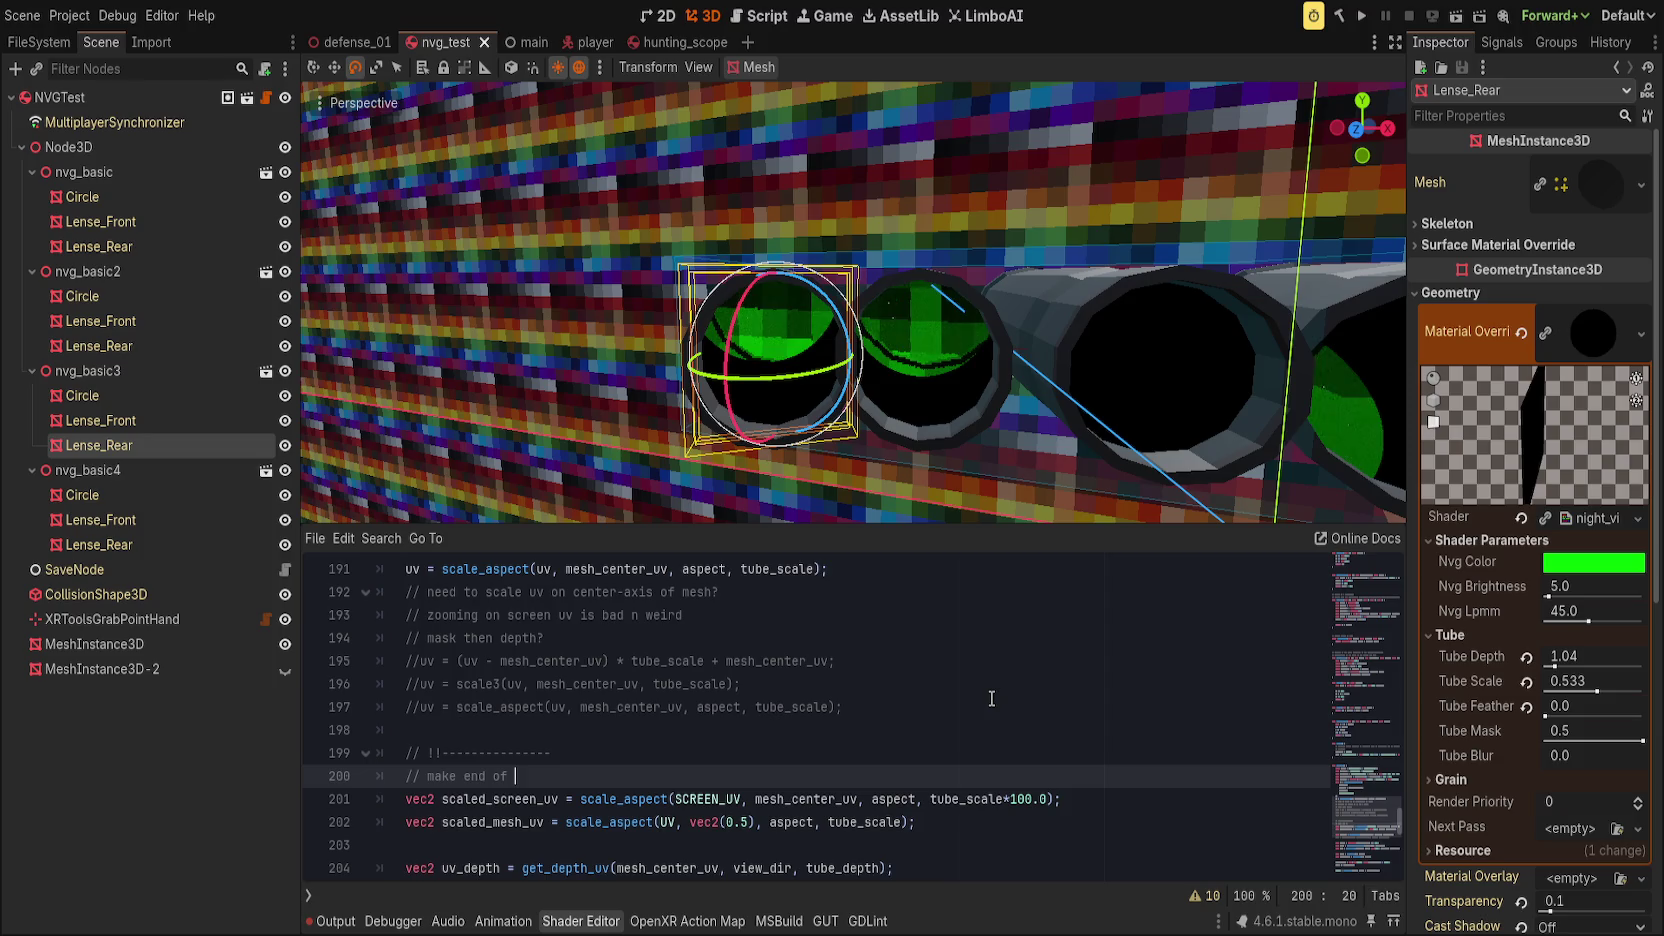
type("uv_depth par")
type("allax in the")
type(" same way")
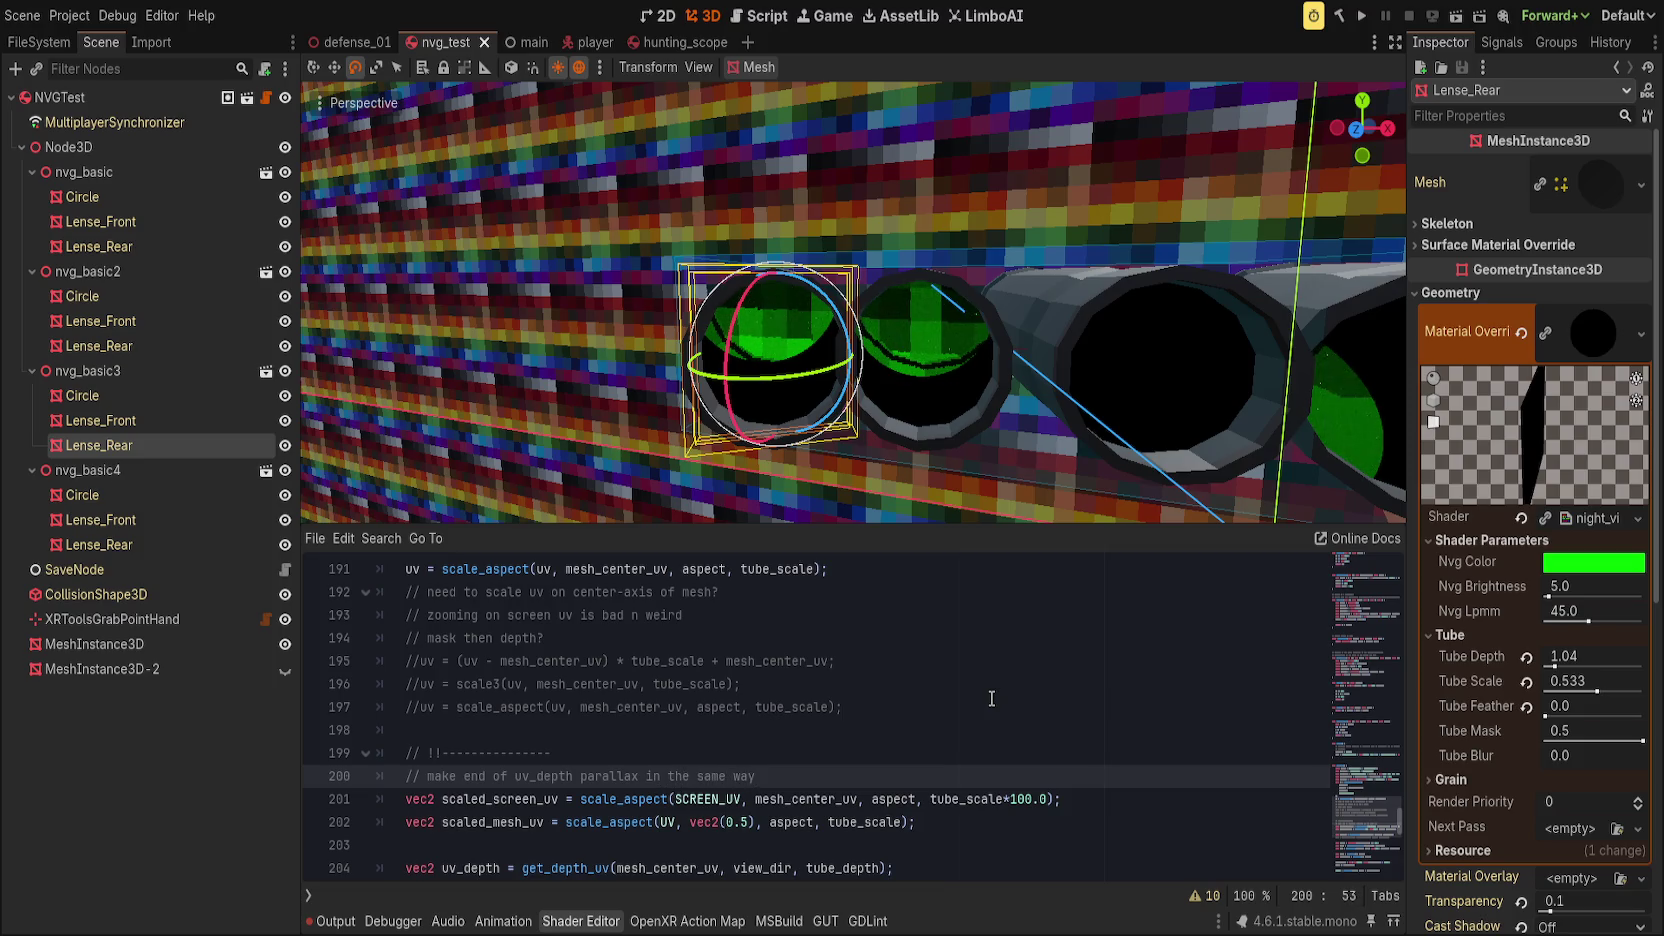
scroll(1000, 700, "down", 2)
type(" that")
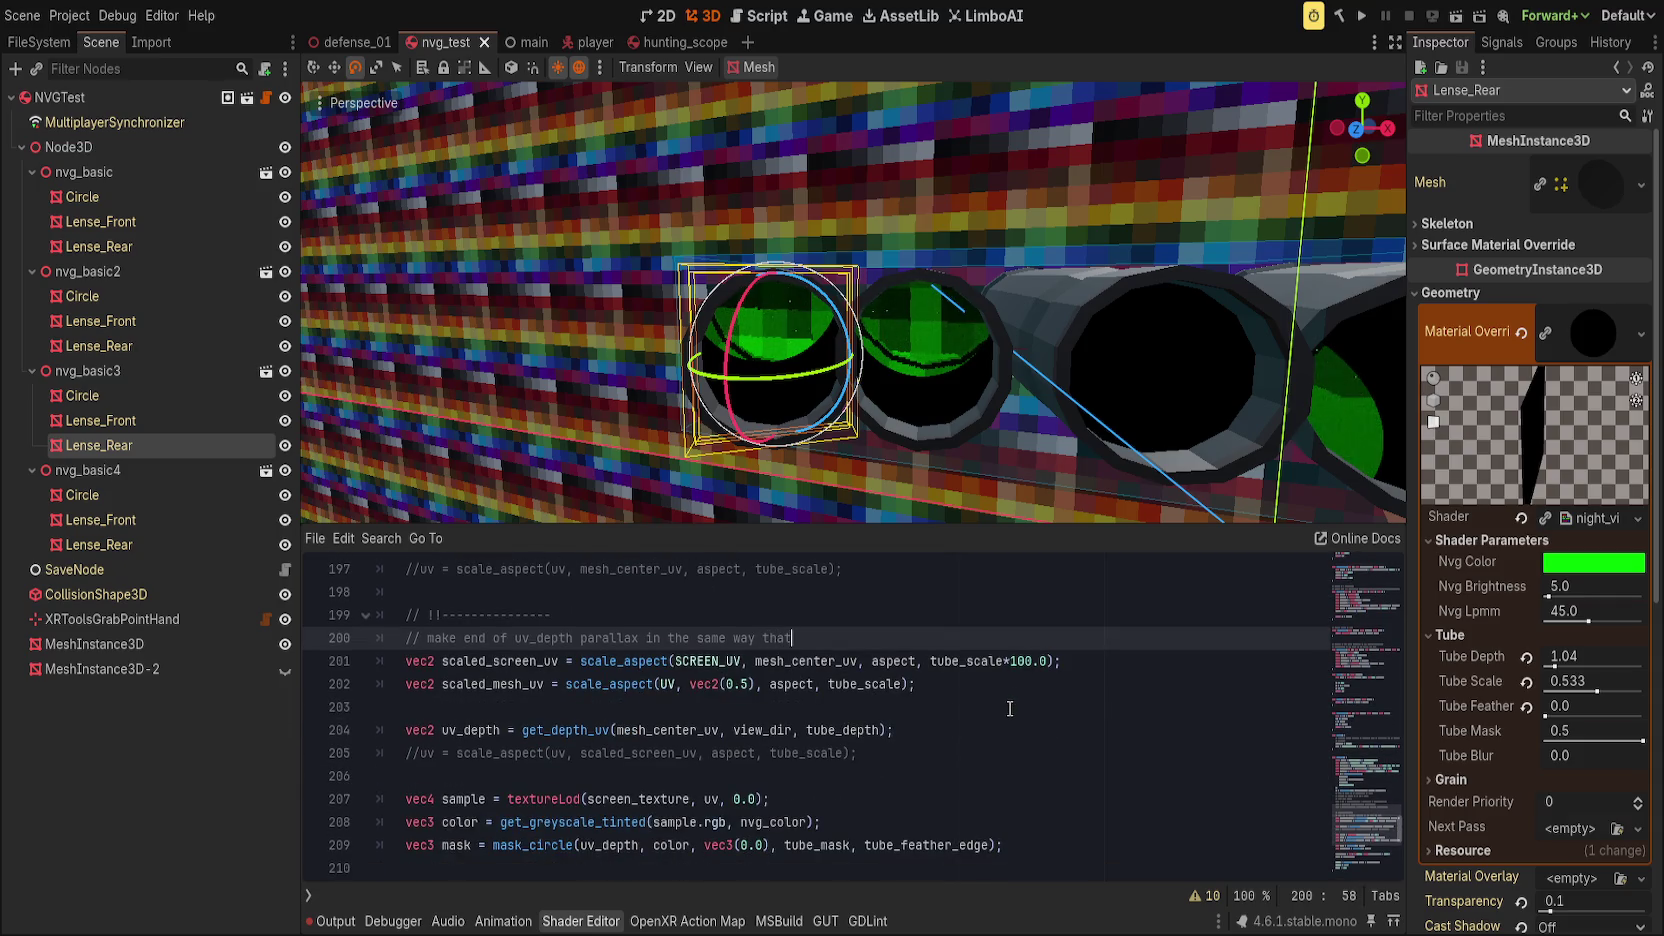
scroll(1000, 700, "up", 3)
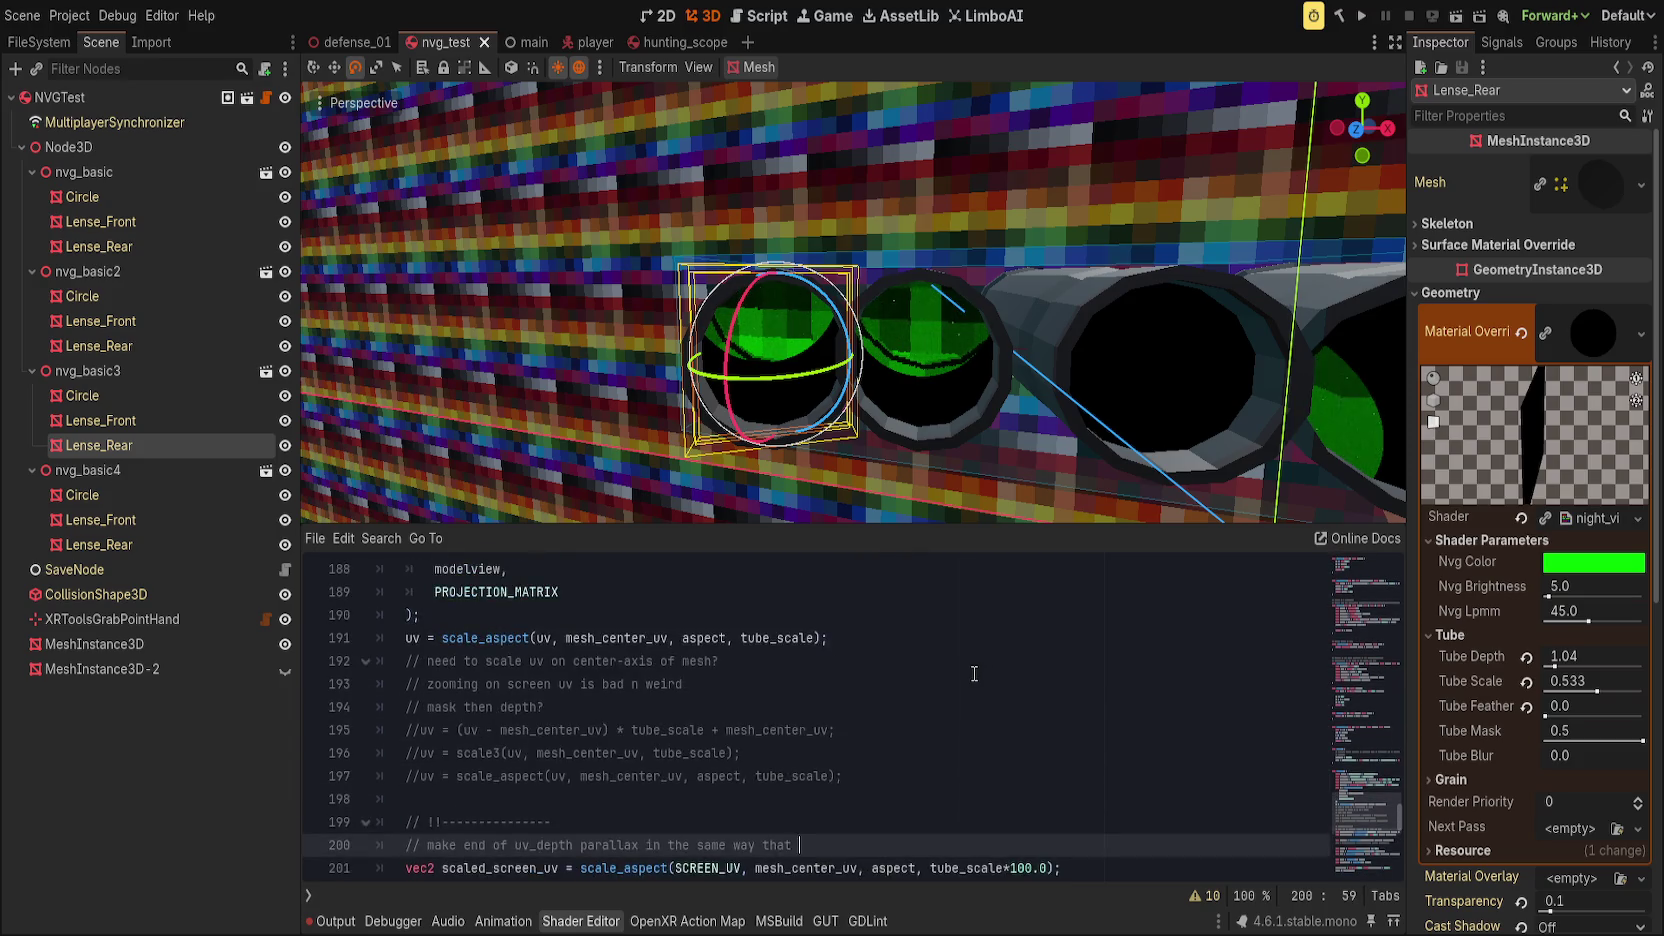
scroll(976, 674, "up", 2)
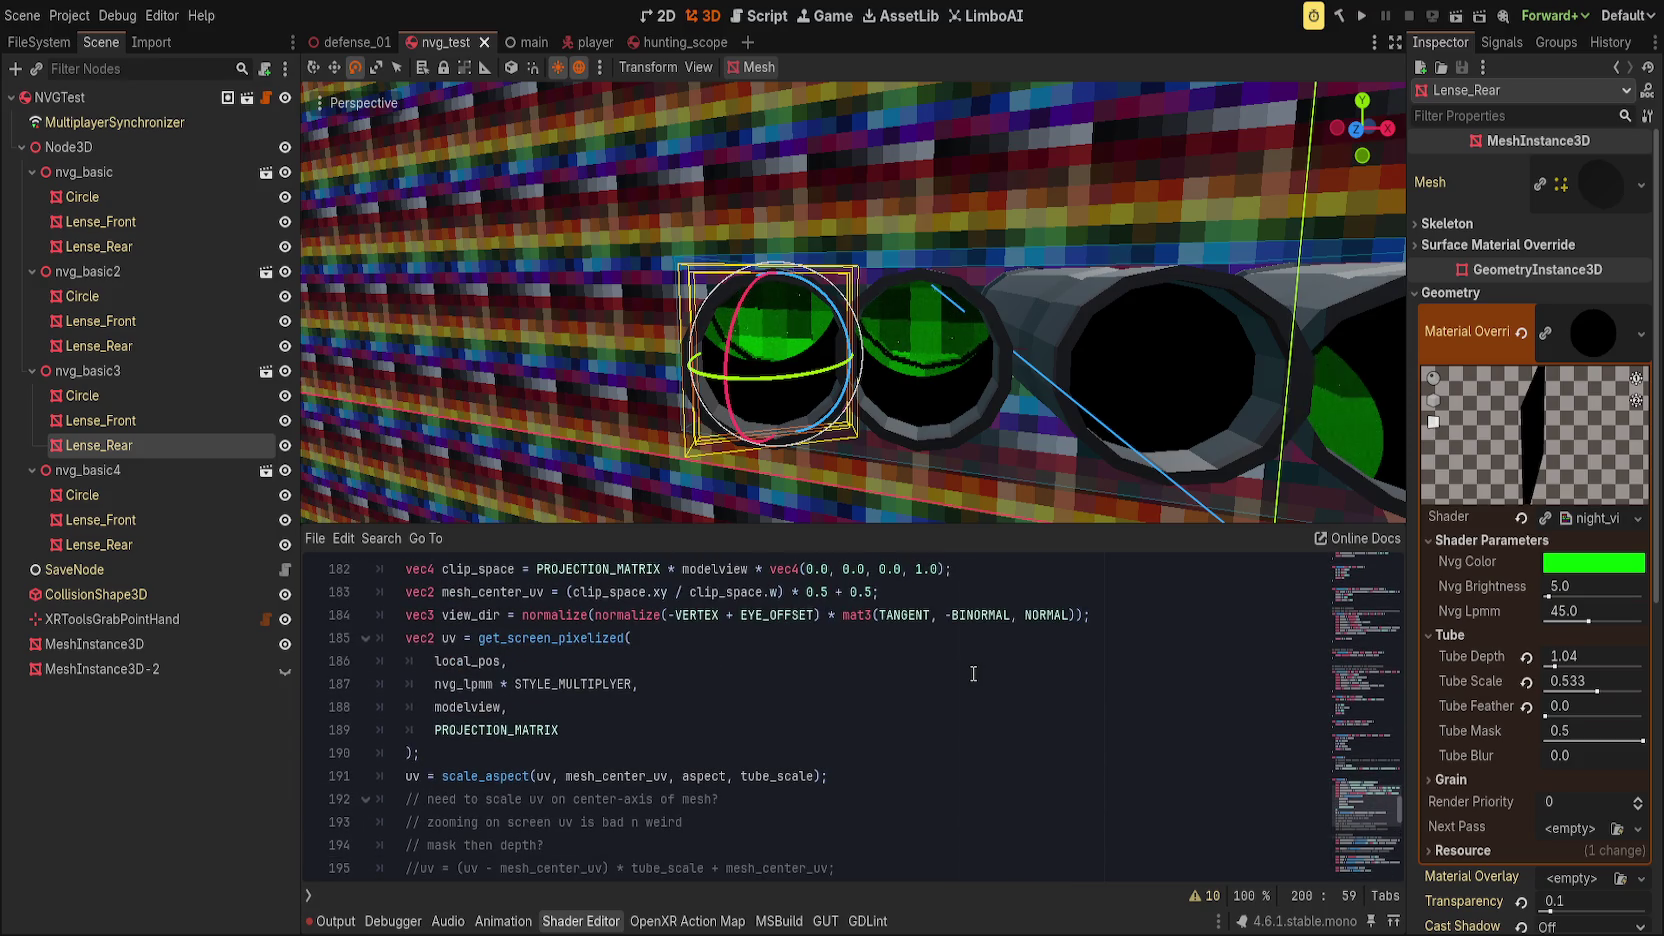
type("'scale_aspect' ")
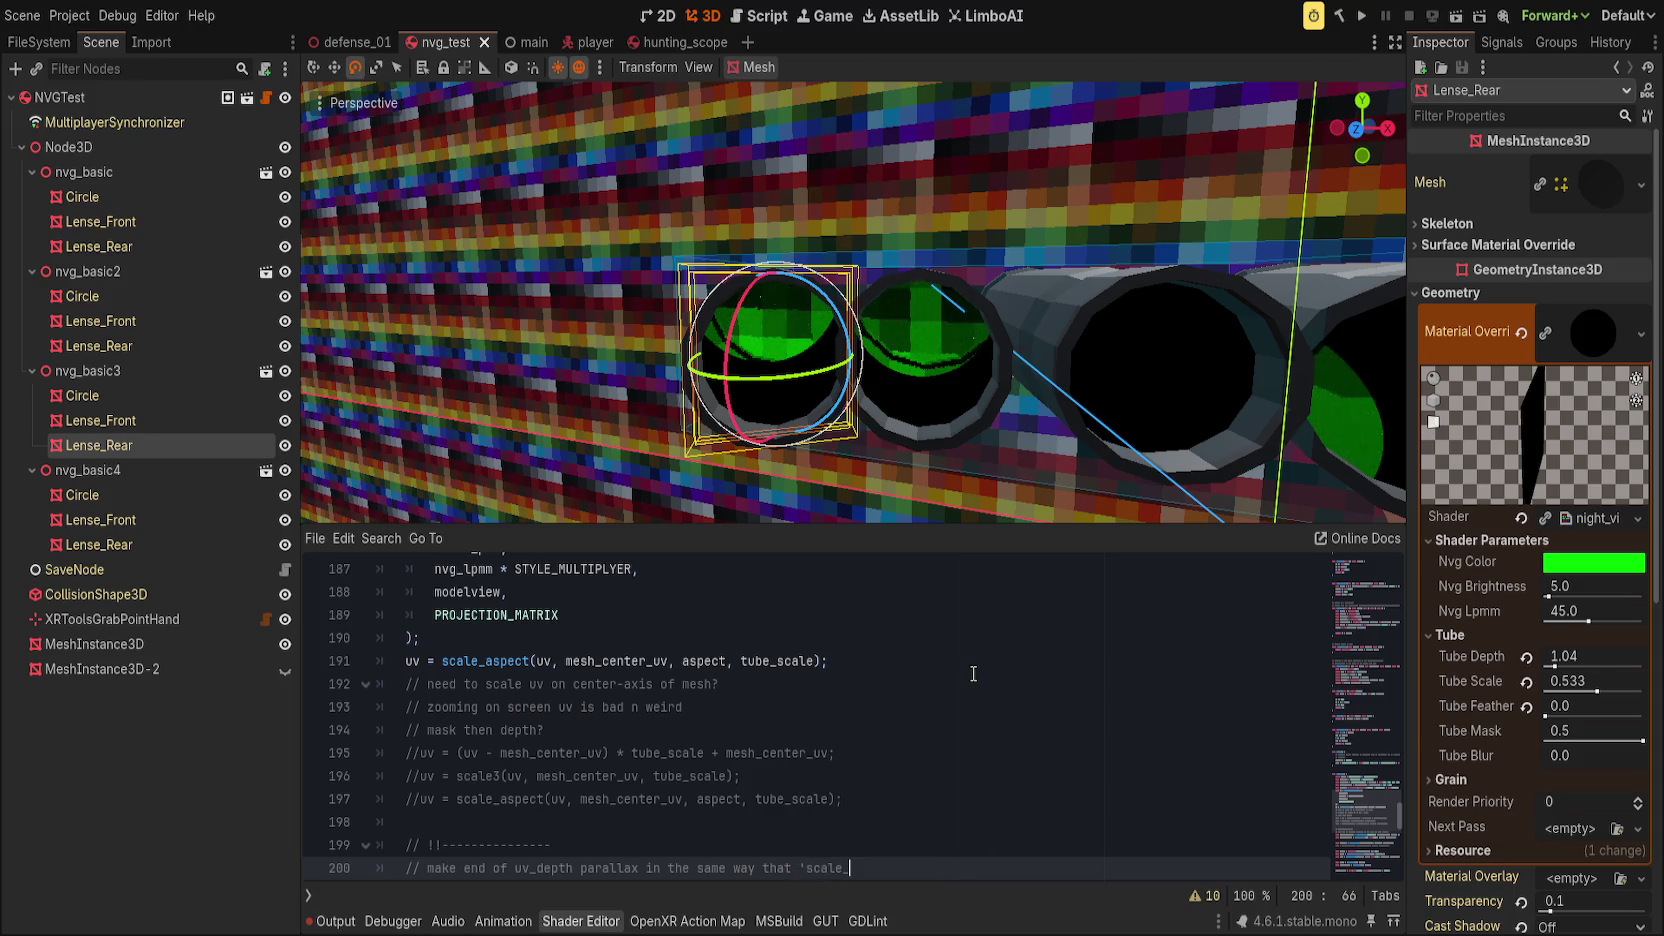
type("does?")
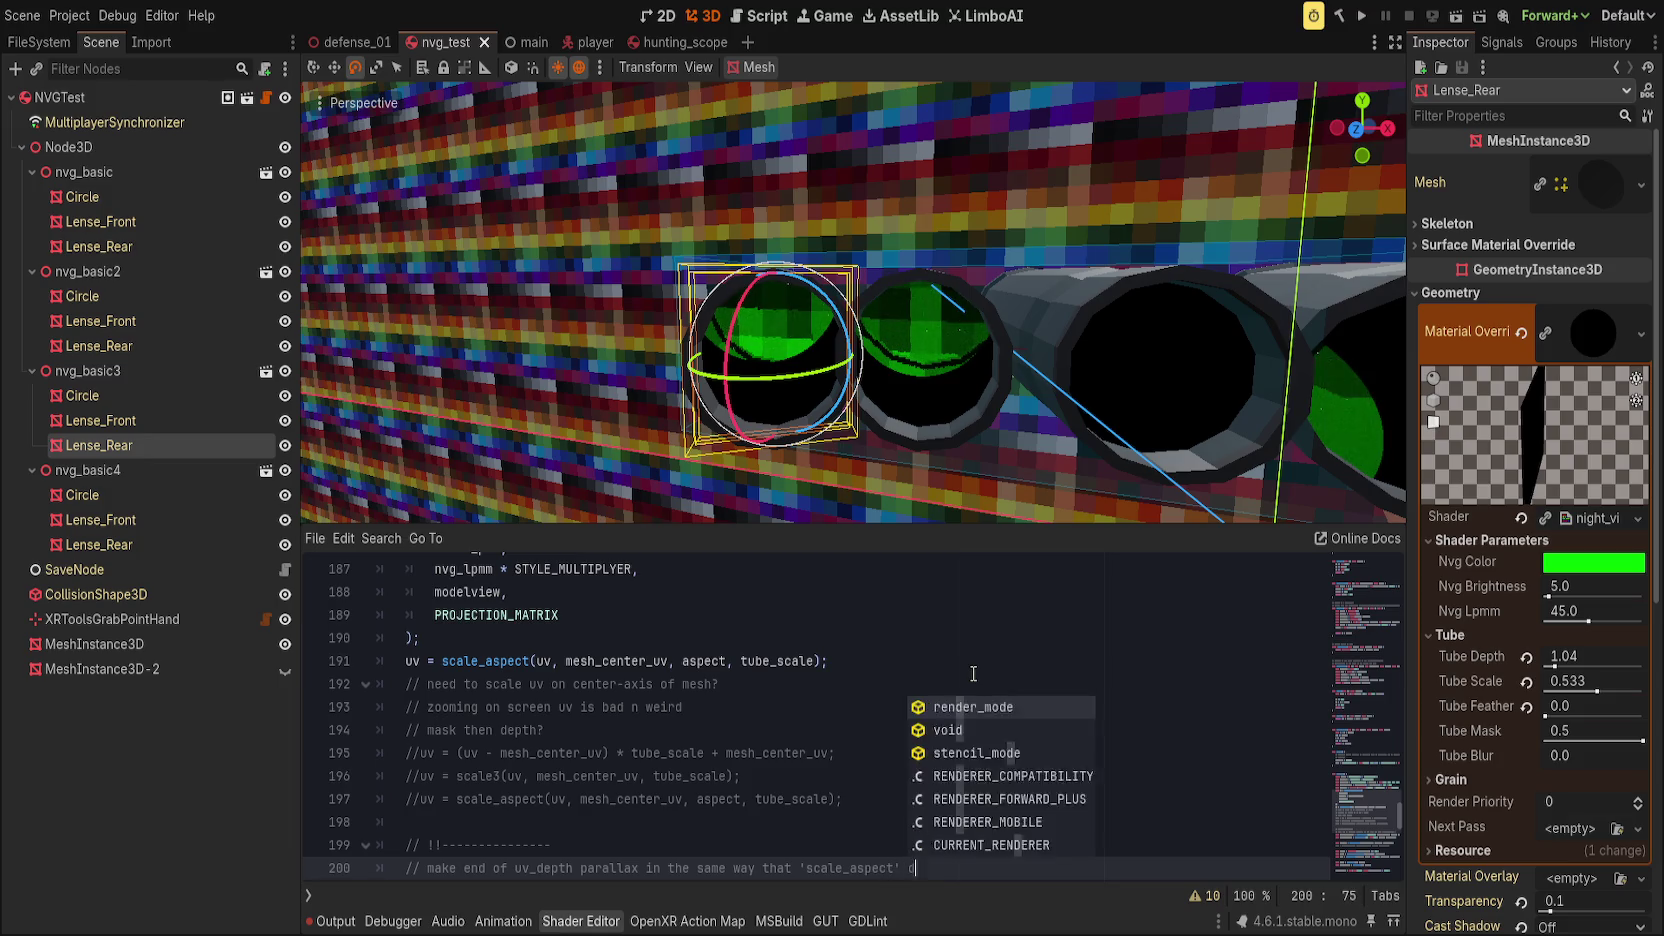
key("ctrl+s")
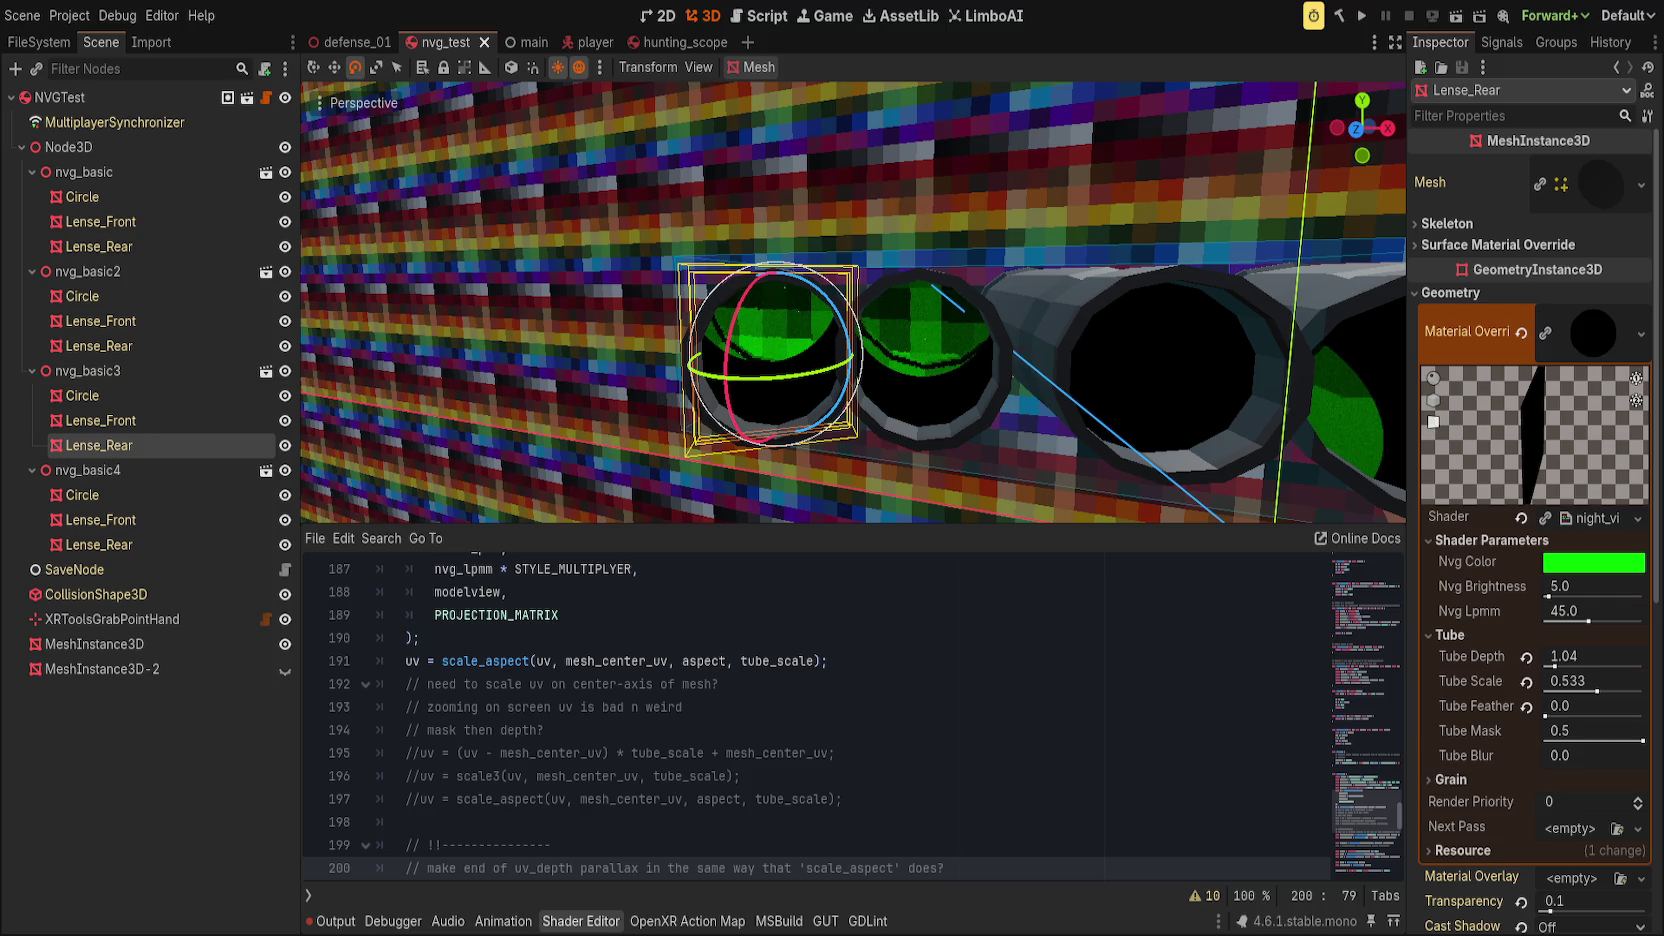
left_click(420, 638)
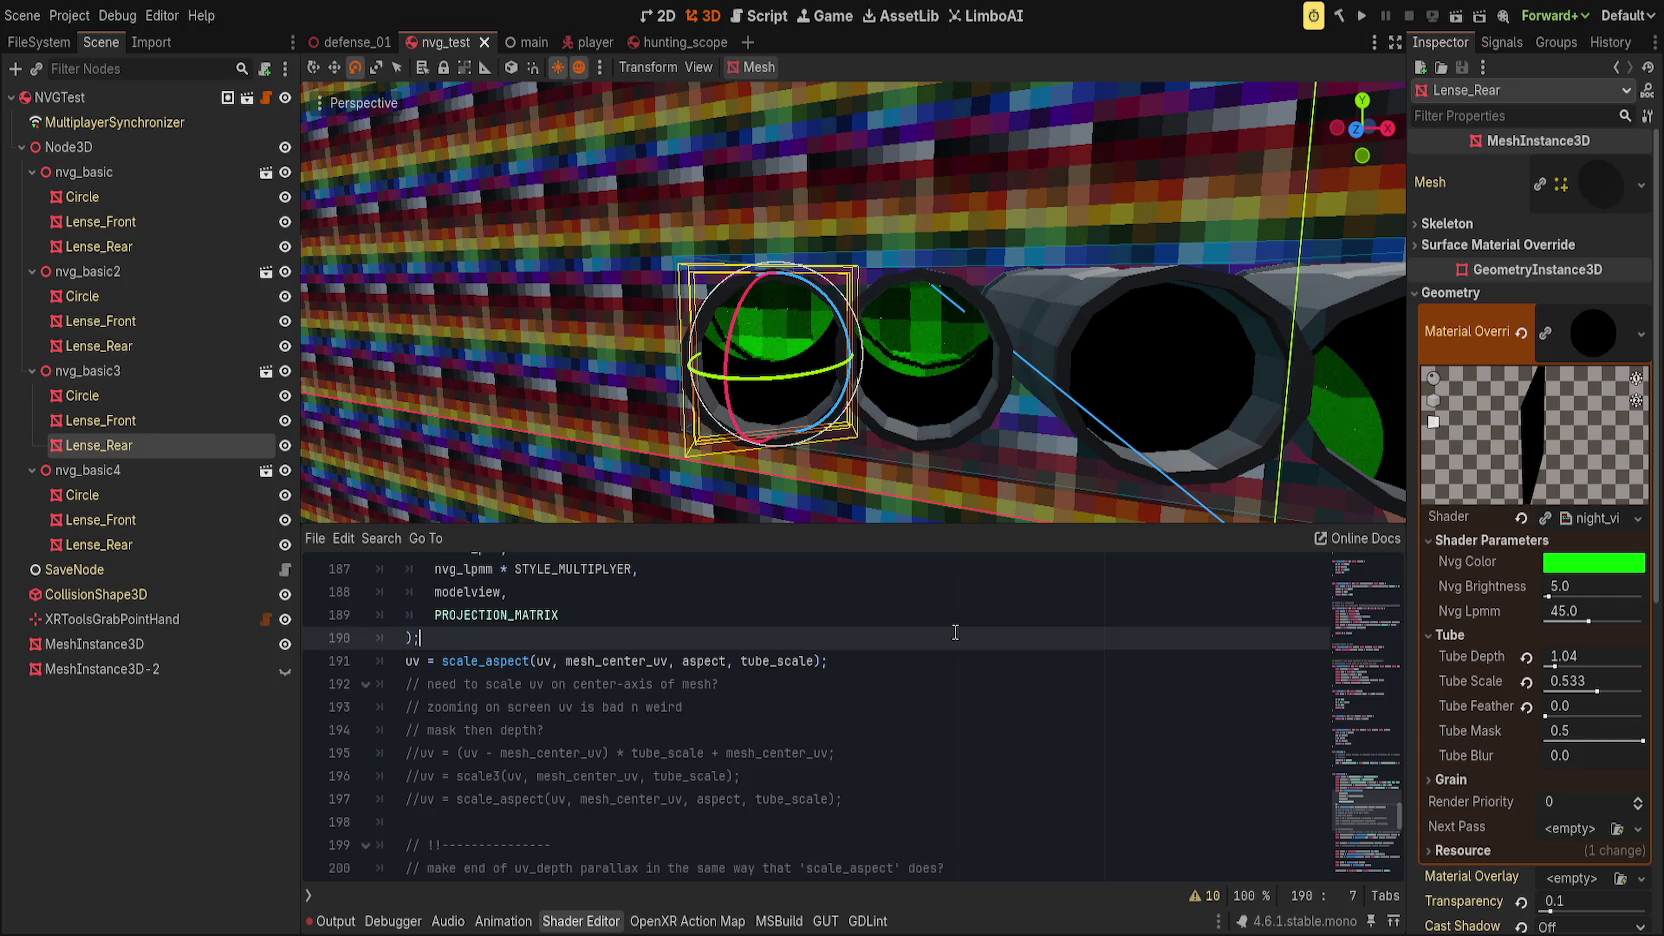
Step: Deselect MeshInstance3D and drag the splitter up to enlarge the shader code area
left_click(968, 461)
left_click(955, 480)
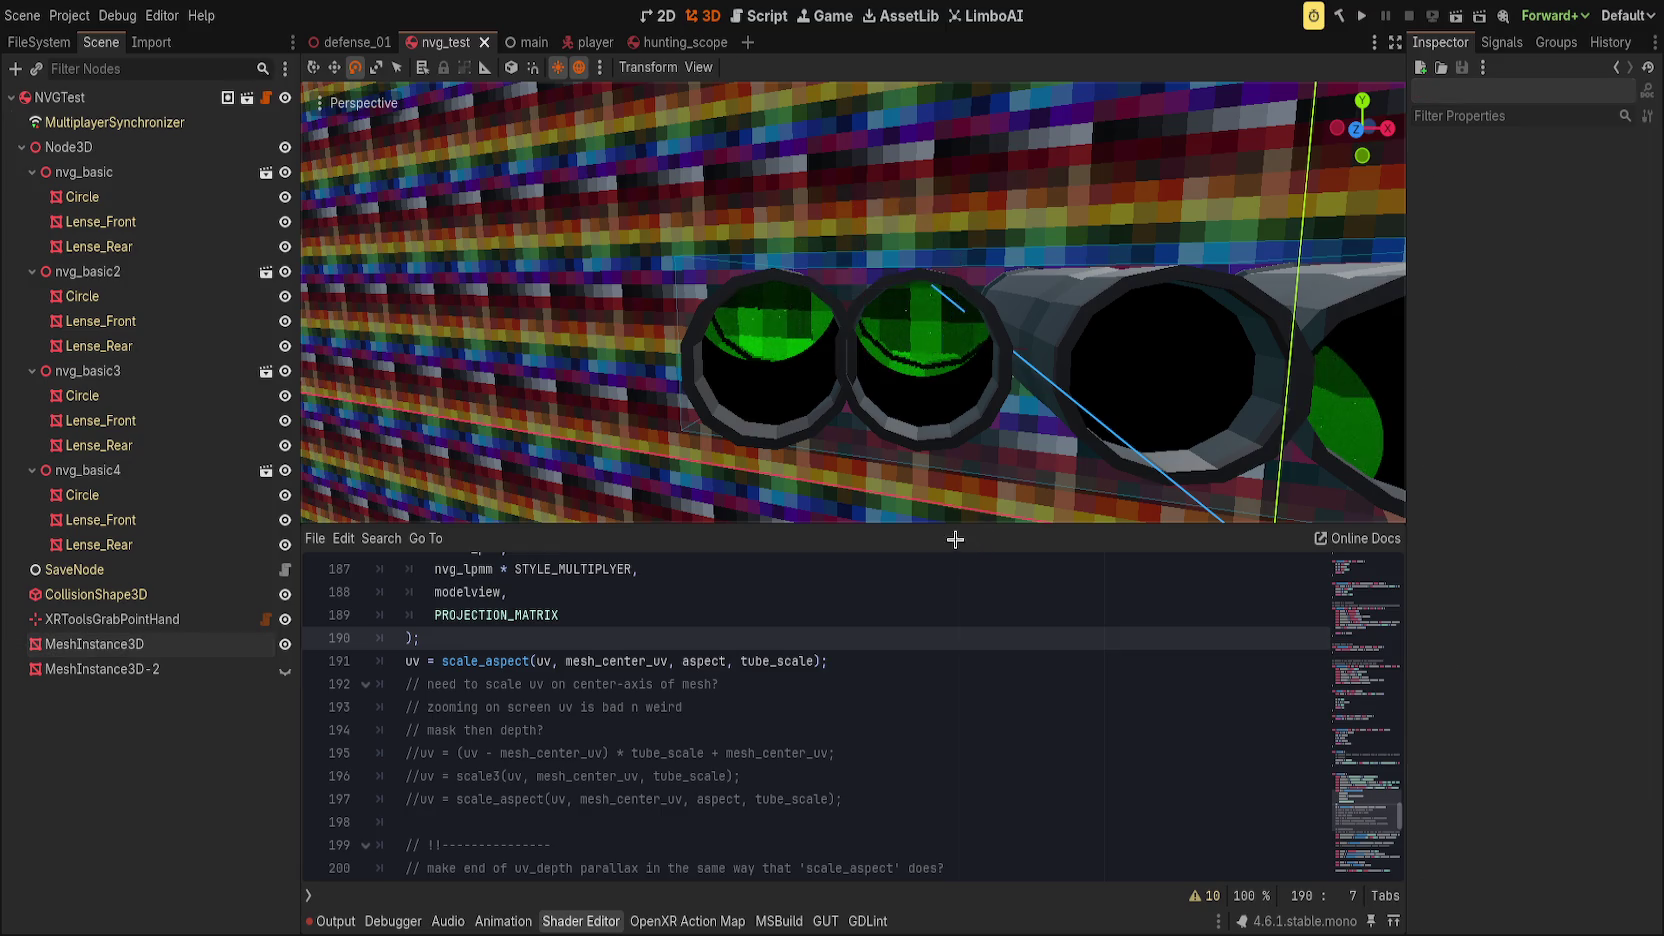
mouse_move(968, 523)
left_mouse_down()
mouse_move(946, 122)
mouse_move(942, 323)
mouse_move(958, 311)
left_mouse_up()
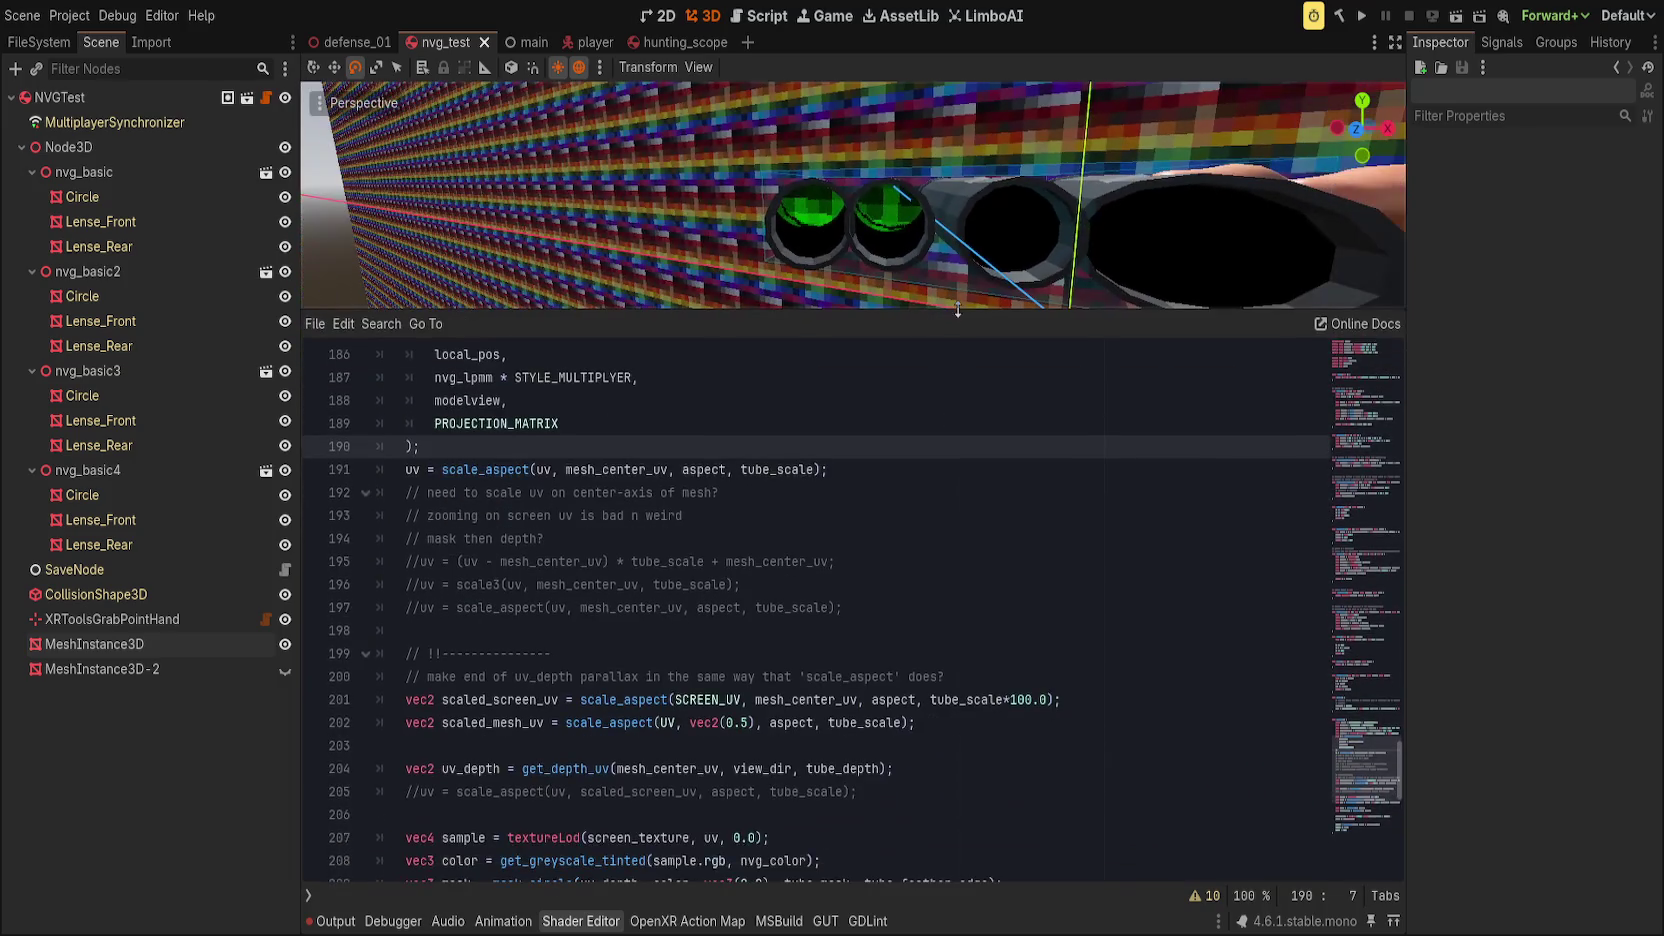
scroll(901, 506, "up", 3)
Step: Insert an unindented blank line after the view_dir line (line 184) in fragment()
left_click(903, 515)
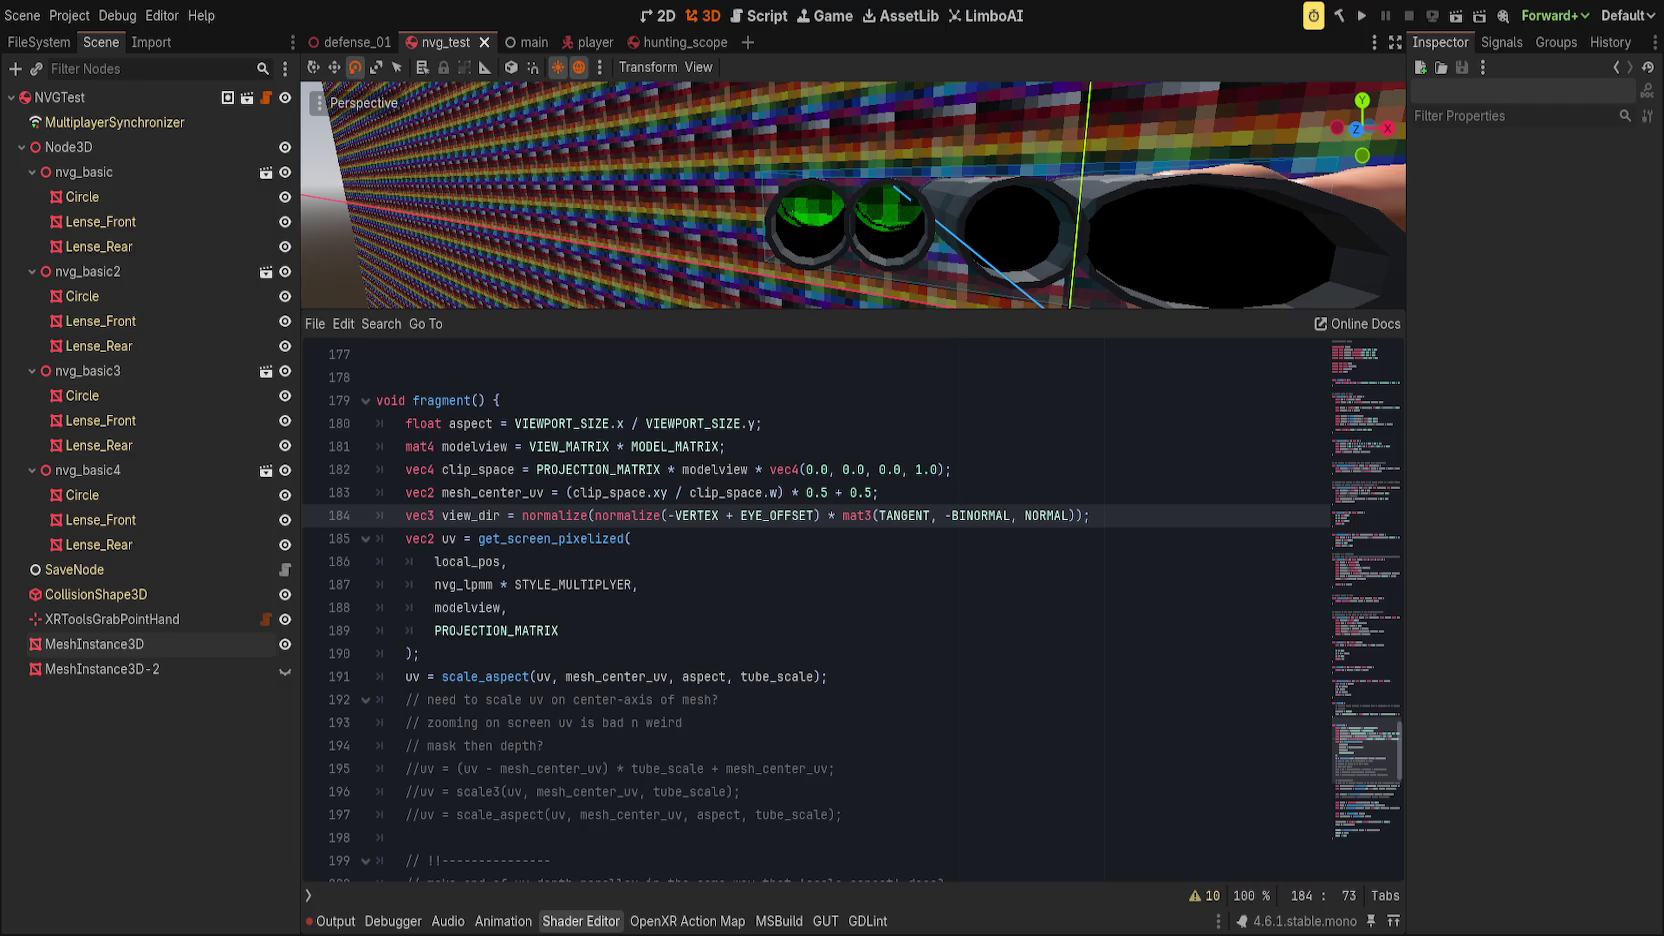
key("Down")
left_click(1160, 520)
key("Return")
key("BackSpace")
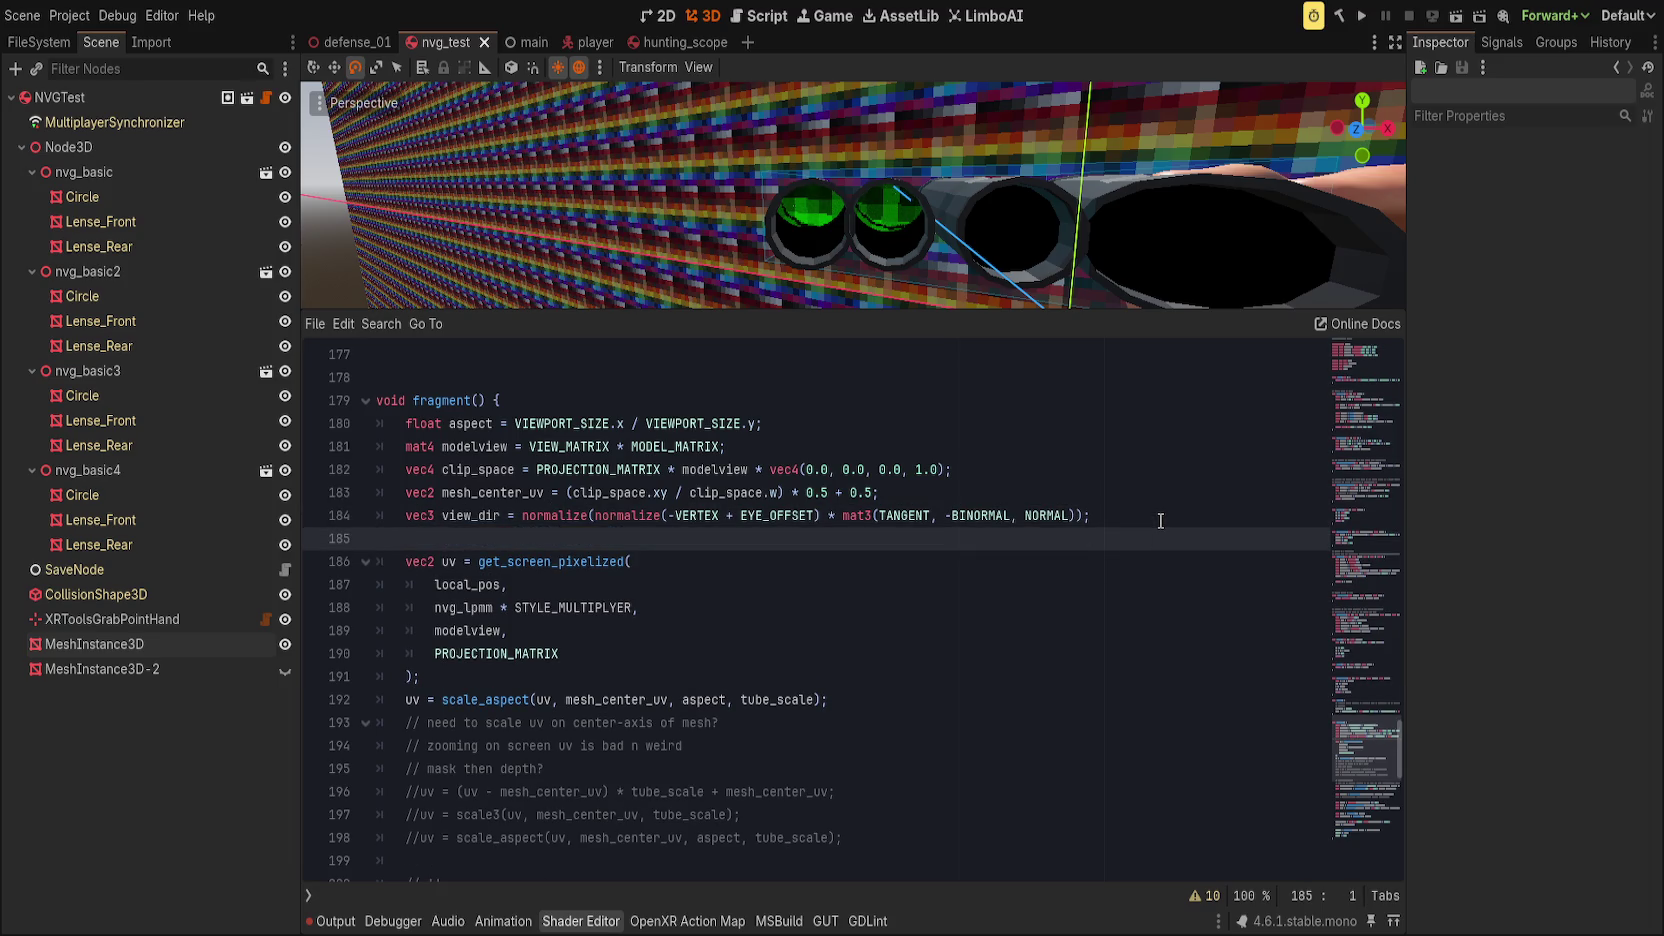